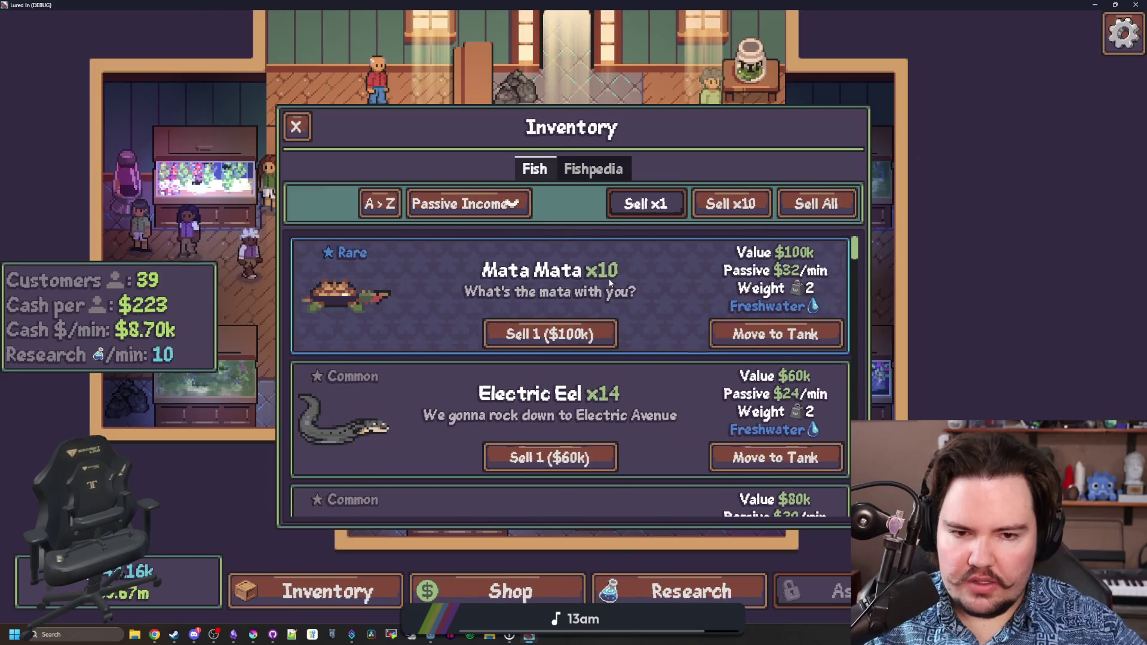
# Browse the fish list and try sorting by Rarity, Sell Value, then Weight.
pyautogui.scroll(-2, 608, 278)
pyautogui.scroll(2, 630, 285)
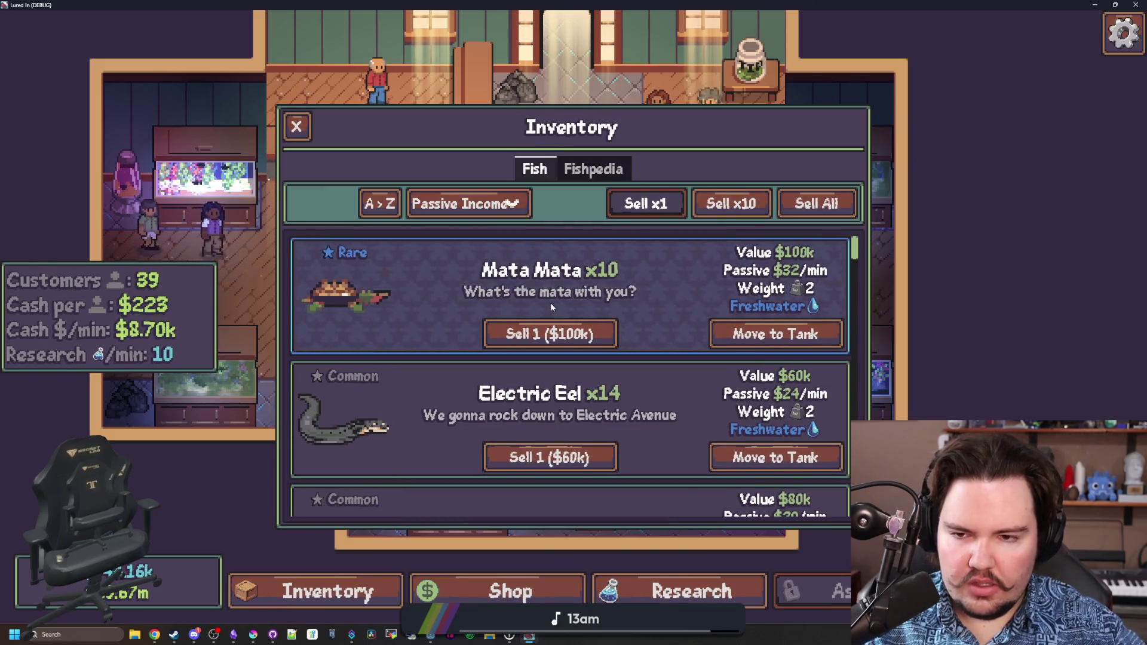
pyautogui.scroll(-10, 409, 333)
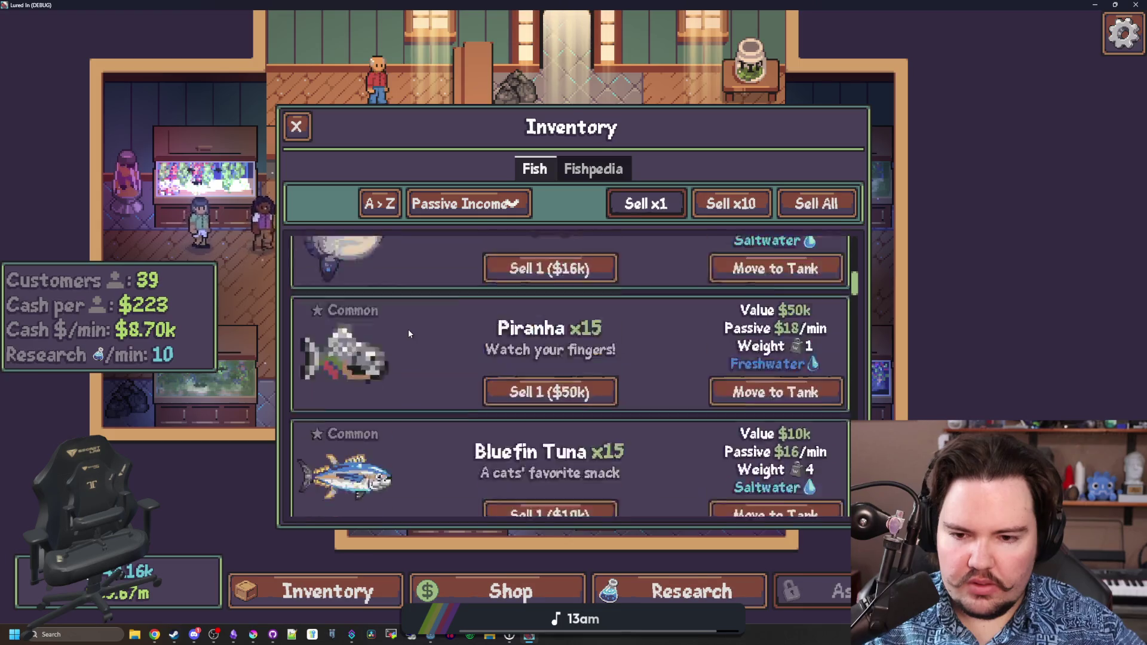
pyautogui.scroll(-10, 408, 333)
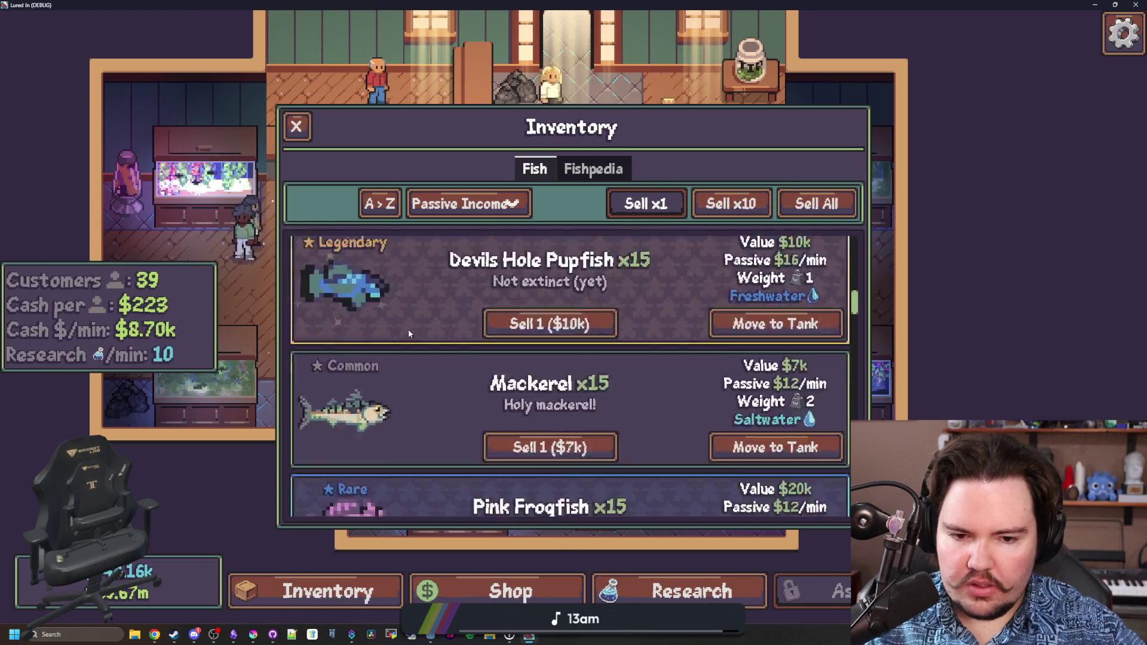
pyautogui.scroll(-10, 655, 384)
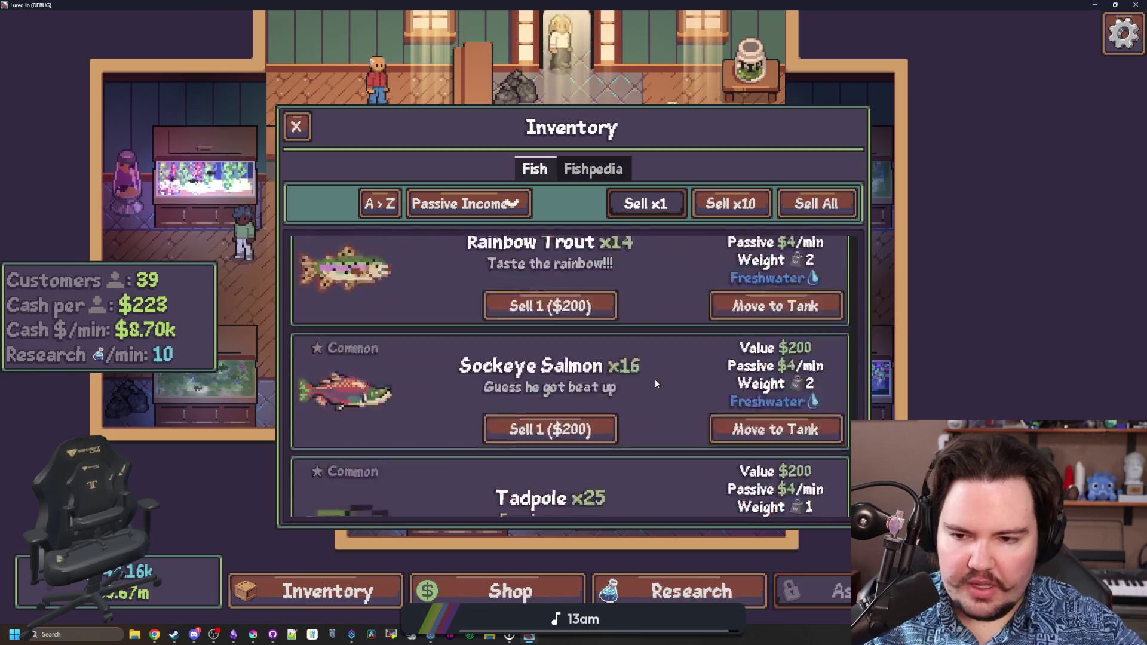
pyautogui.scroll(10, 656, 376)
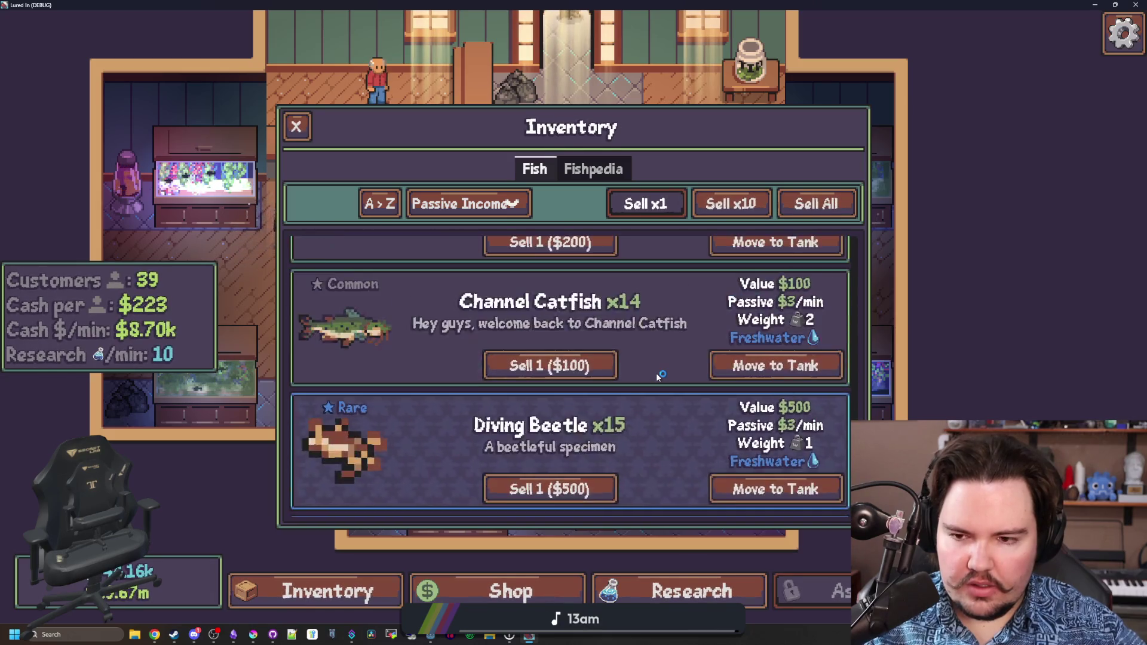
pyautogui.scroll(10, 656, 373)
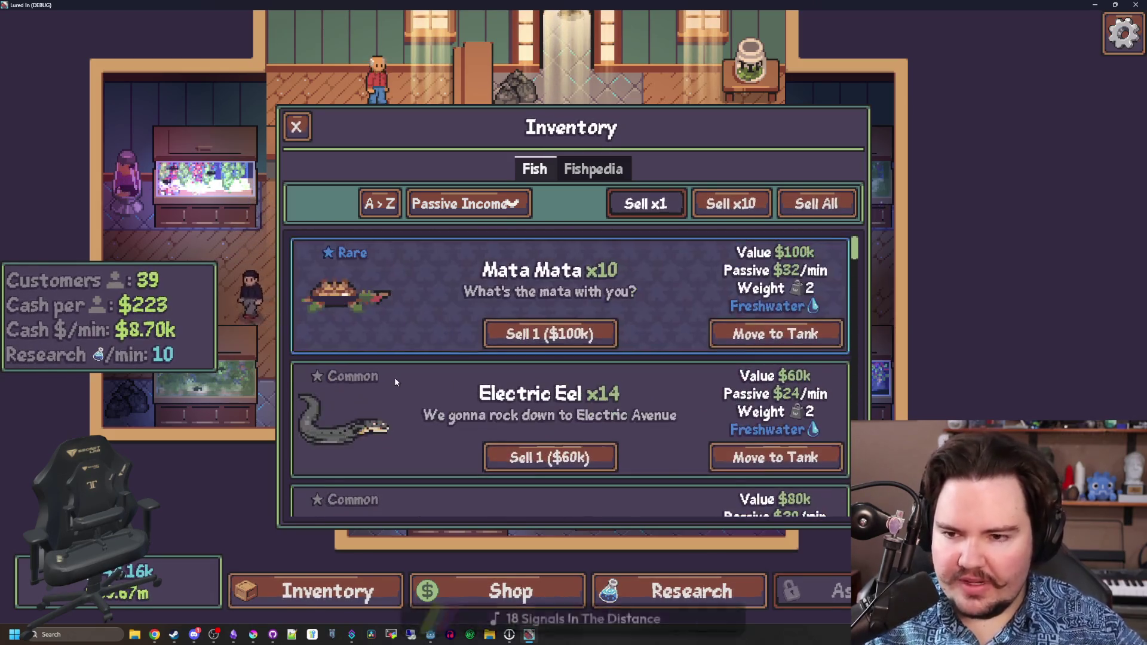
pyautogui.click(473, 216)
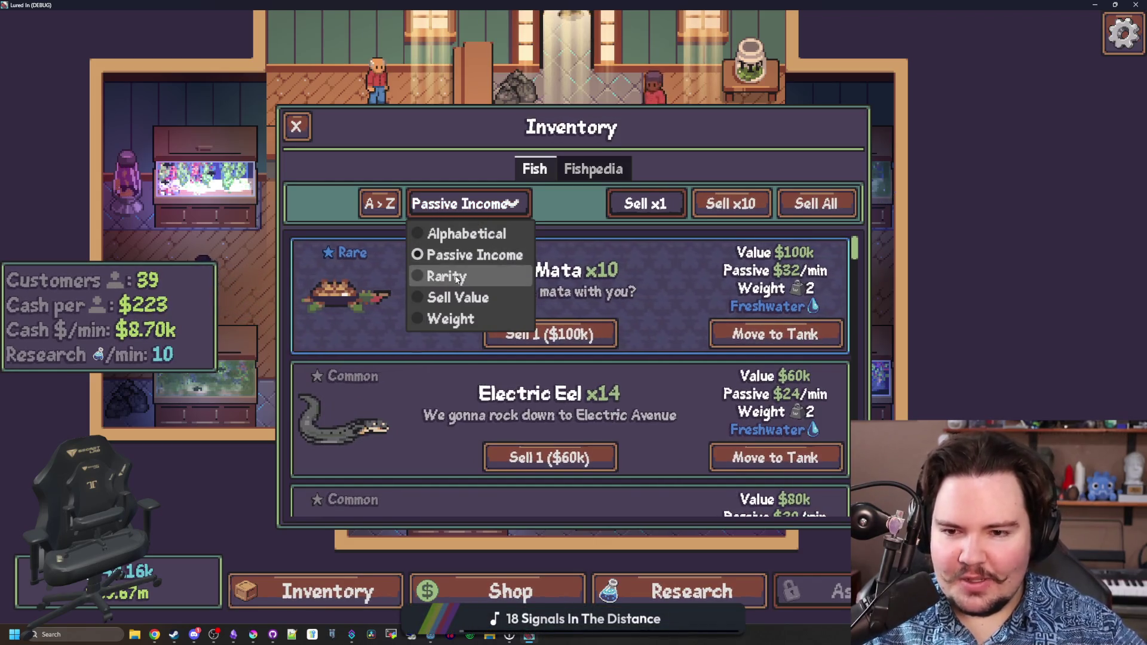
pyautogui.click(454, 275)
pyautogui.click(467, 207)
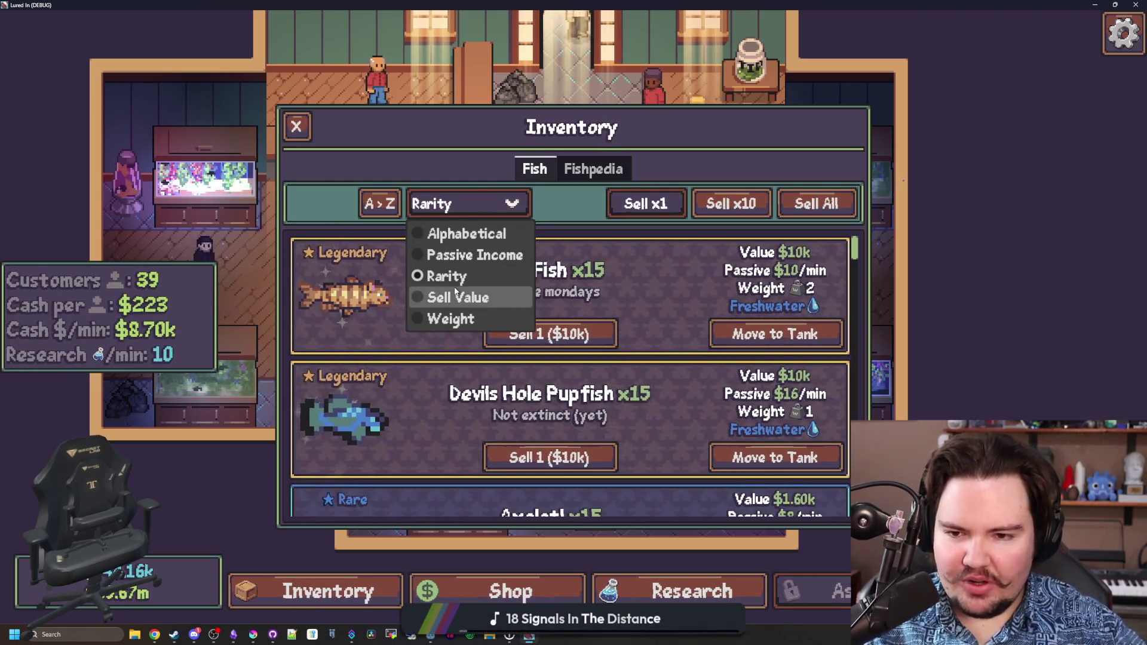
pyautogui.click(460, 297)
pyautogui.click(473, 208)
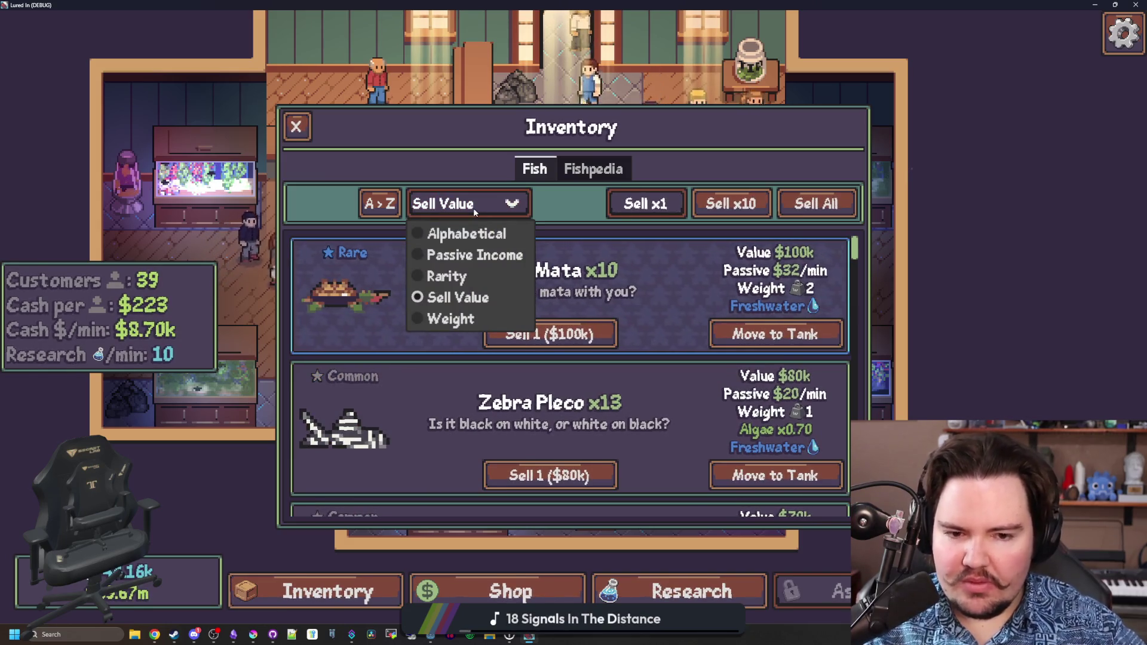
pyautogui.click(467, 321)
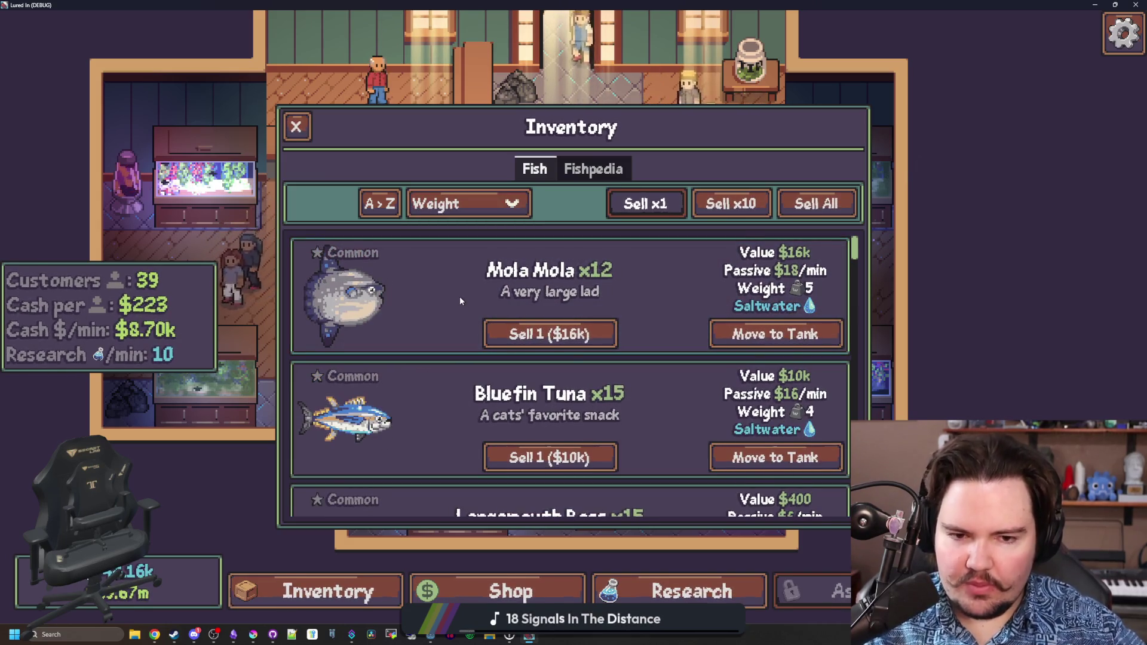
# Toggle the list order between A>Z and Z>A several times.
pyautogui.click(395, 206)
pyautogui.click(395, 206)
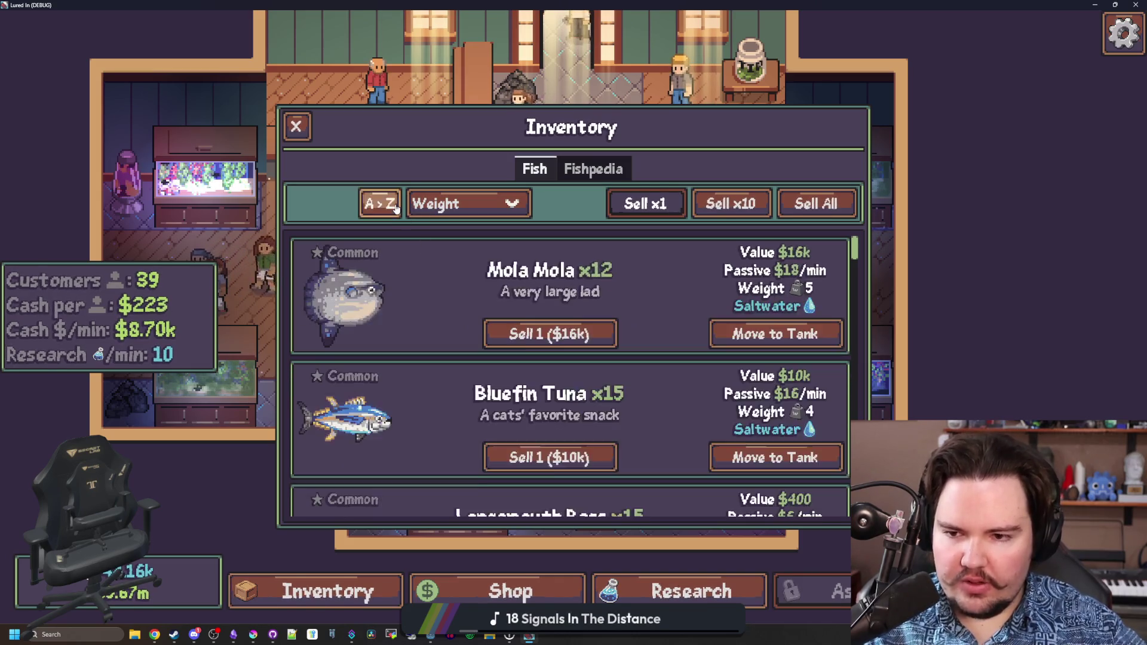
pyautogui.click(395, 207)
pyautogui.click(394, 207)
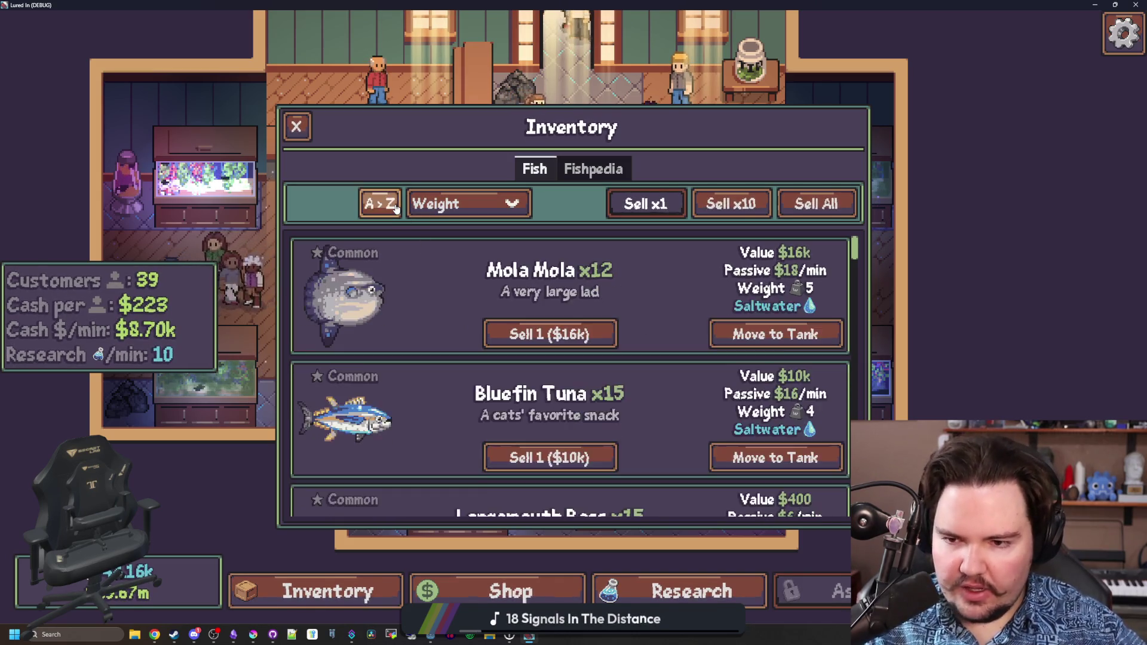
pyautogui.click(395, 207)
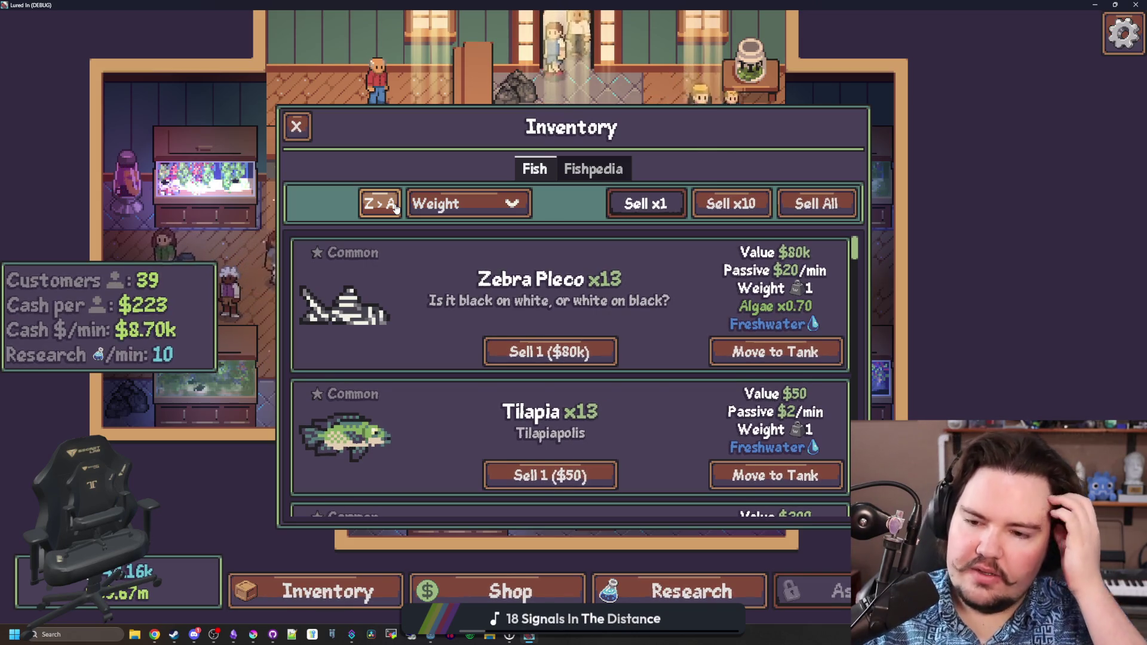
pyautogui.click(395, 207)
pyautogui.click(441, 206)
pyautogui.click(441, 206)
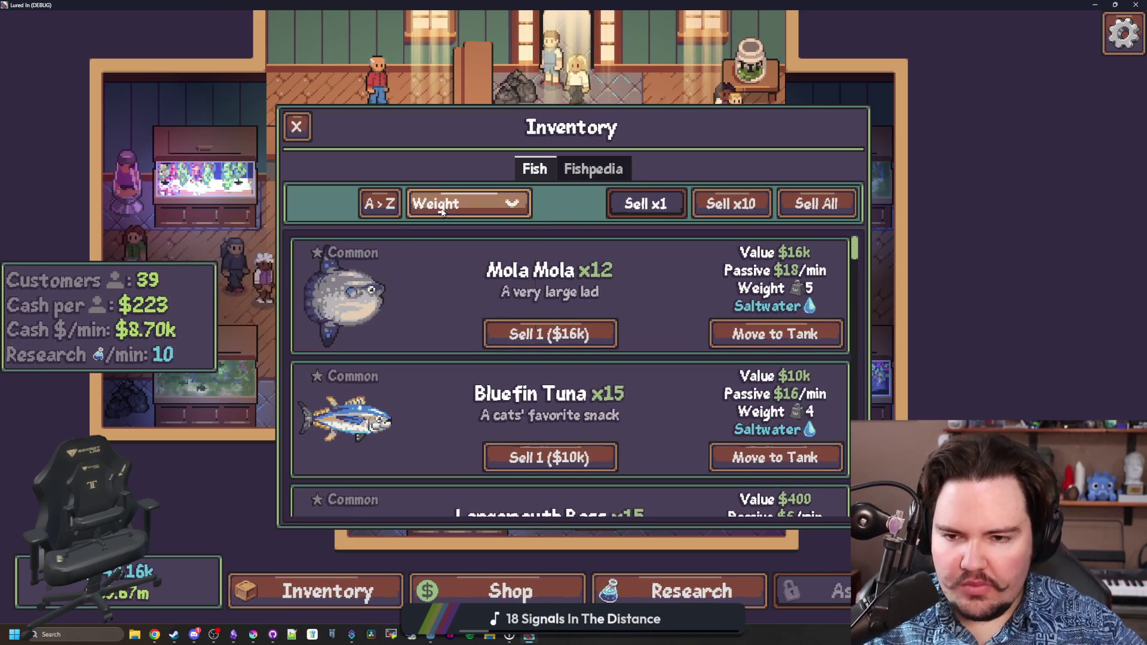
pyautogui.click(394, 207)
# Try sorting the fish by Sell Value, Rarity, and Passive Income.
pyautogui.click(441, 206)
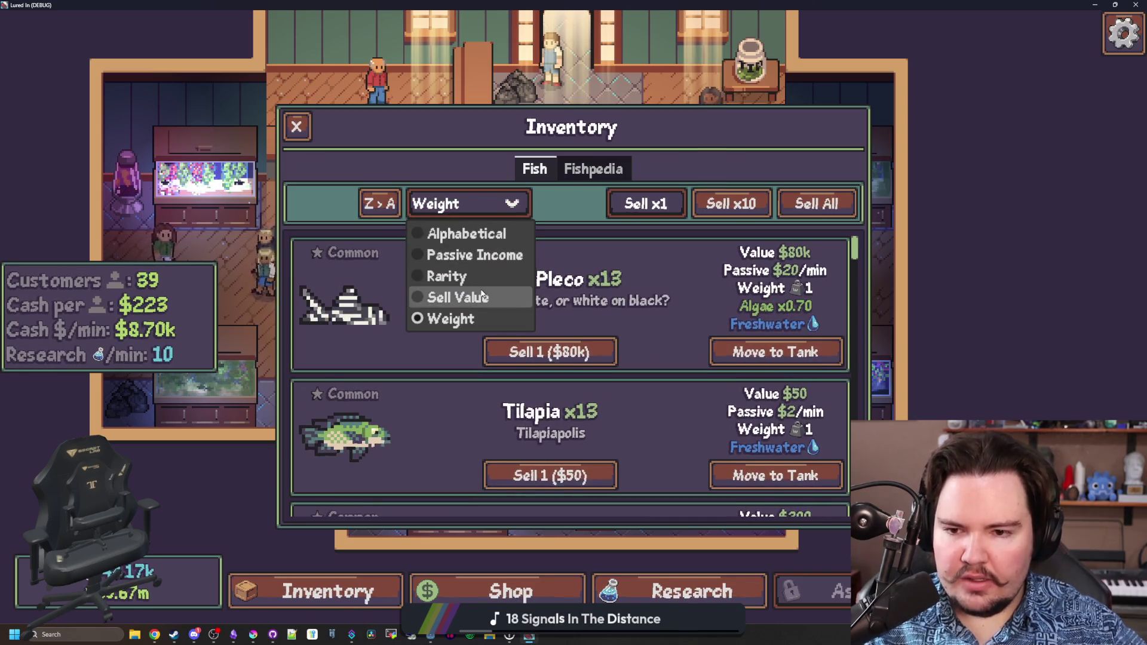
pyautogui.click(466, 296)
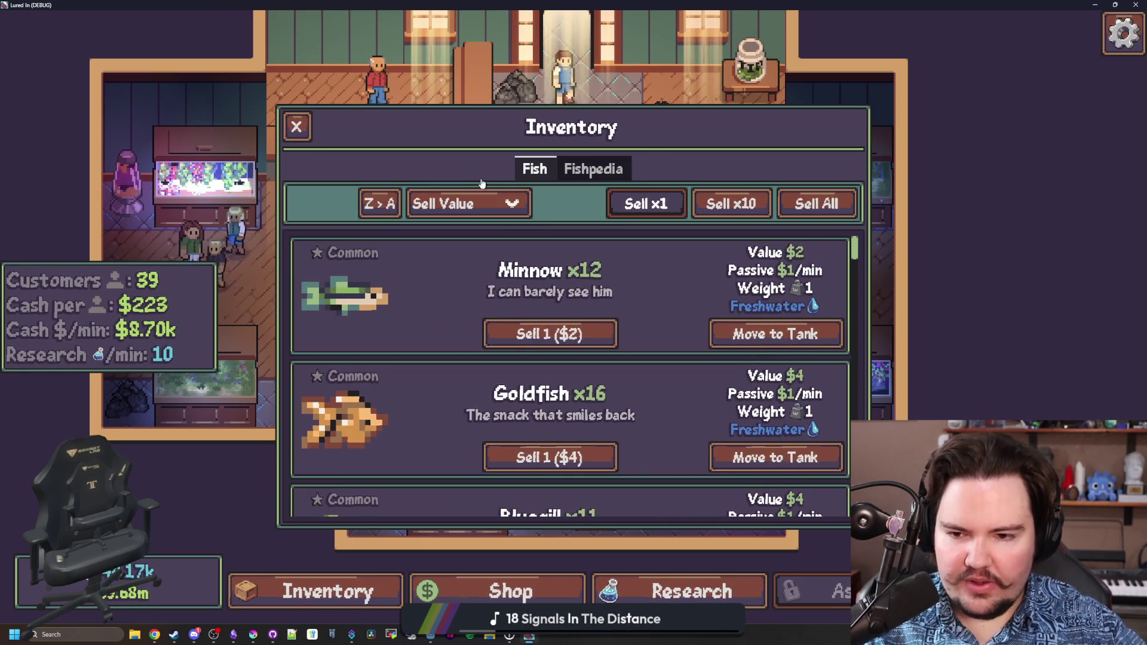
pyautogui.click(472, 204)
pyautogui.click(445, 276)
pyautogui.click(453, 203)
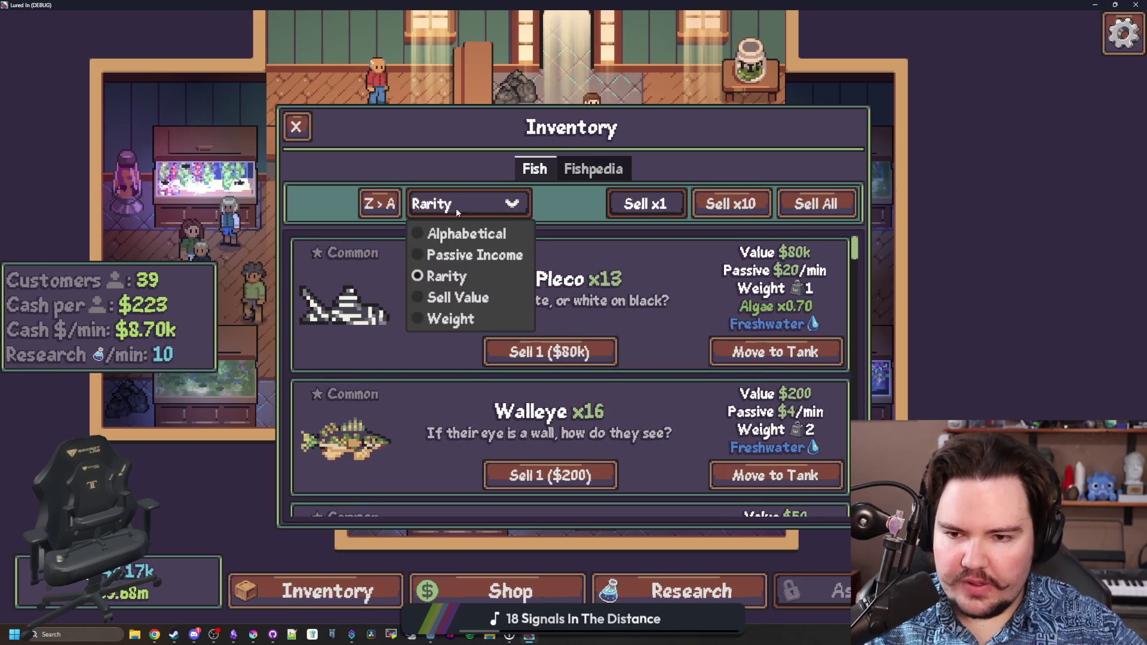
pyautogui.click(454, 277)
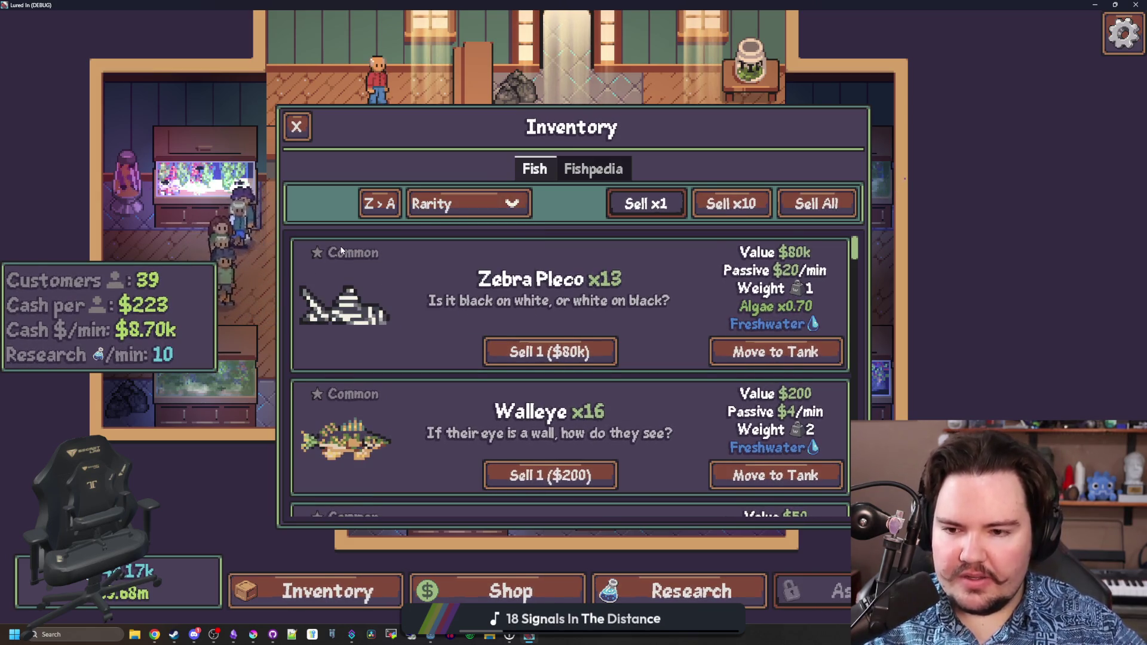
pyautogui.scroll(-3, 352, 311)
pyautogui.scroll(3, 364, 379)
pyautogui.click(466, 204)
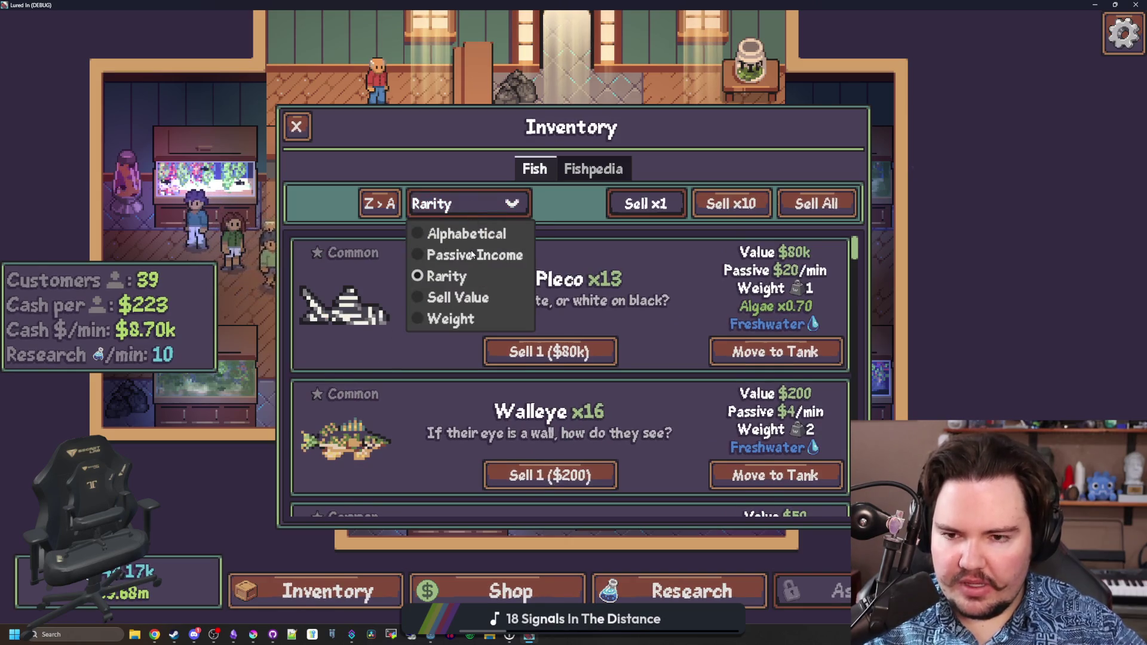
pyautogui.click(473, 255)
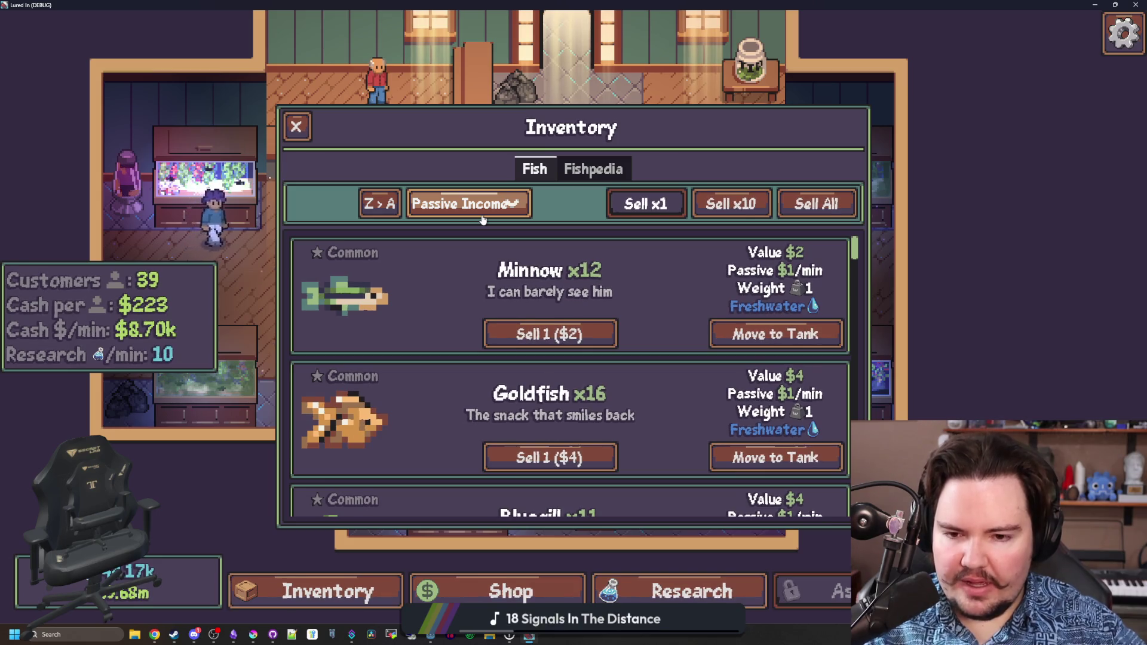
# Sort alphabetically, then settle on Rarity with the order flipped to Z>A.
pyautogui.scroll(-8, 452, 298)
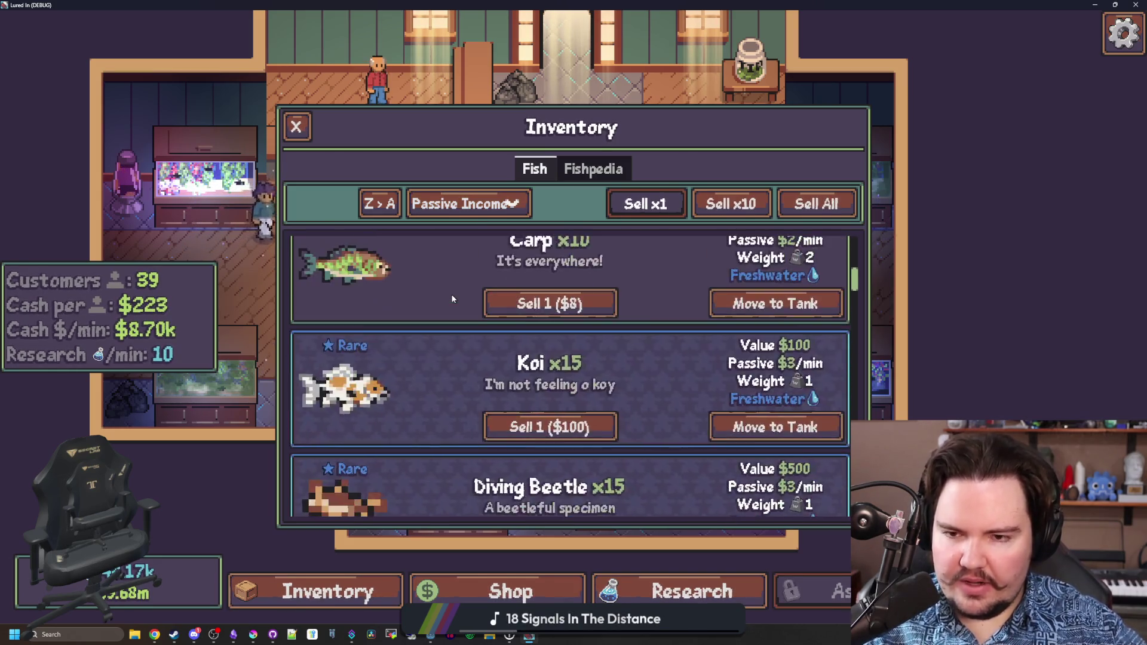
pyautogui.scroll(8, 452, 299)
pyautogui.click(443, 204)
pyautogui.click(454, 235)
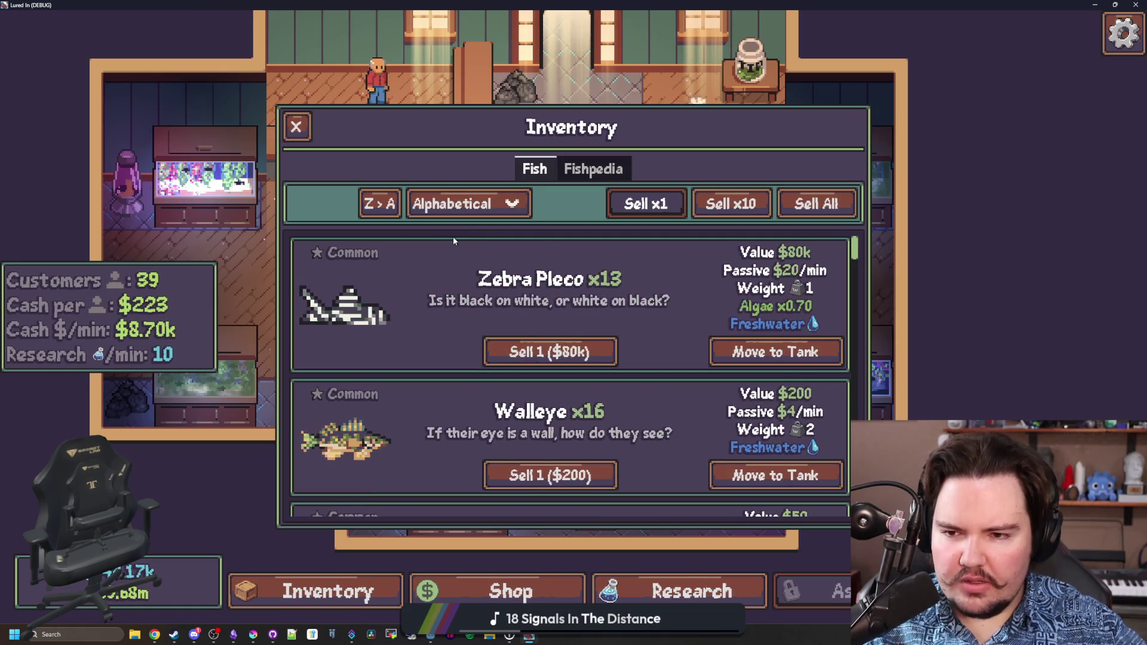
pyautogui.click(477, 206)
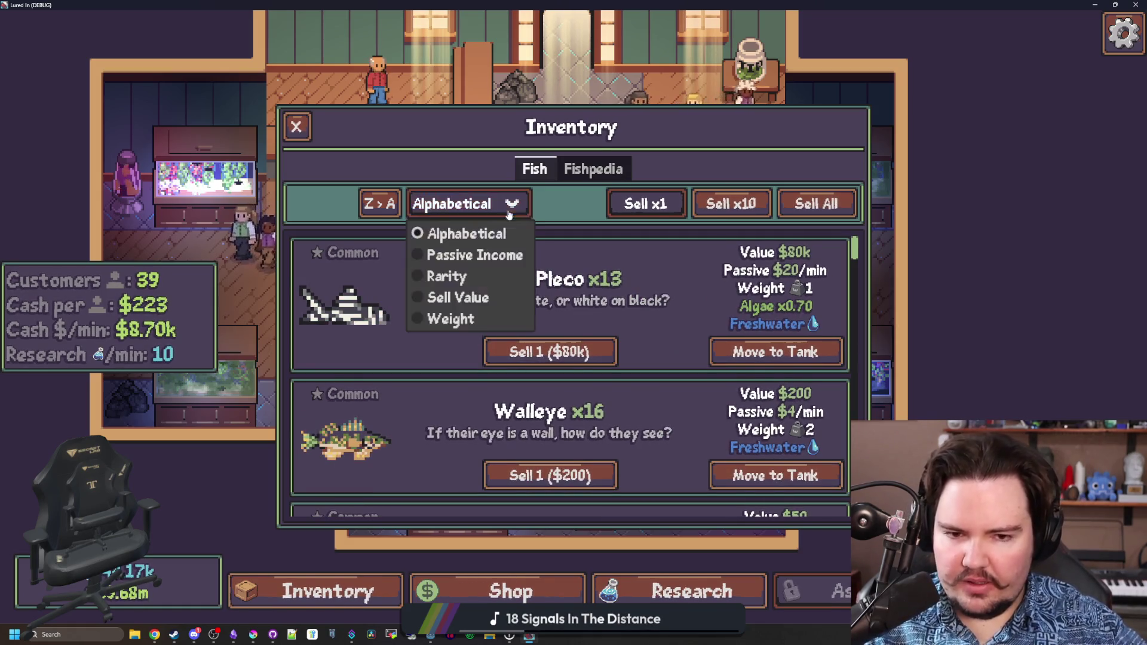
pyautogui.click(439, 275)
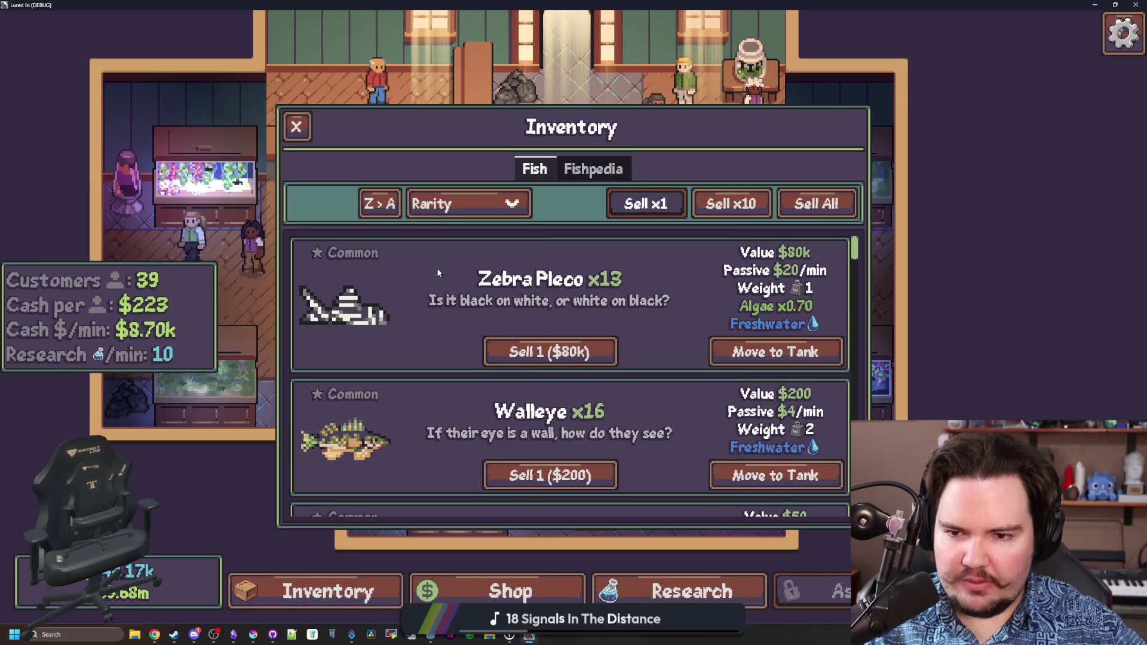
pyautogui.click(373, 206)
# Scroll the Inventory list back to Cat Fish and close the Inventory panel.
pyautogui.scroll(-10, 426, 295)
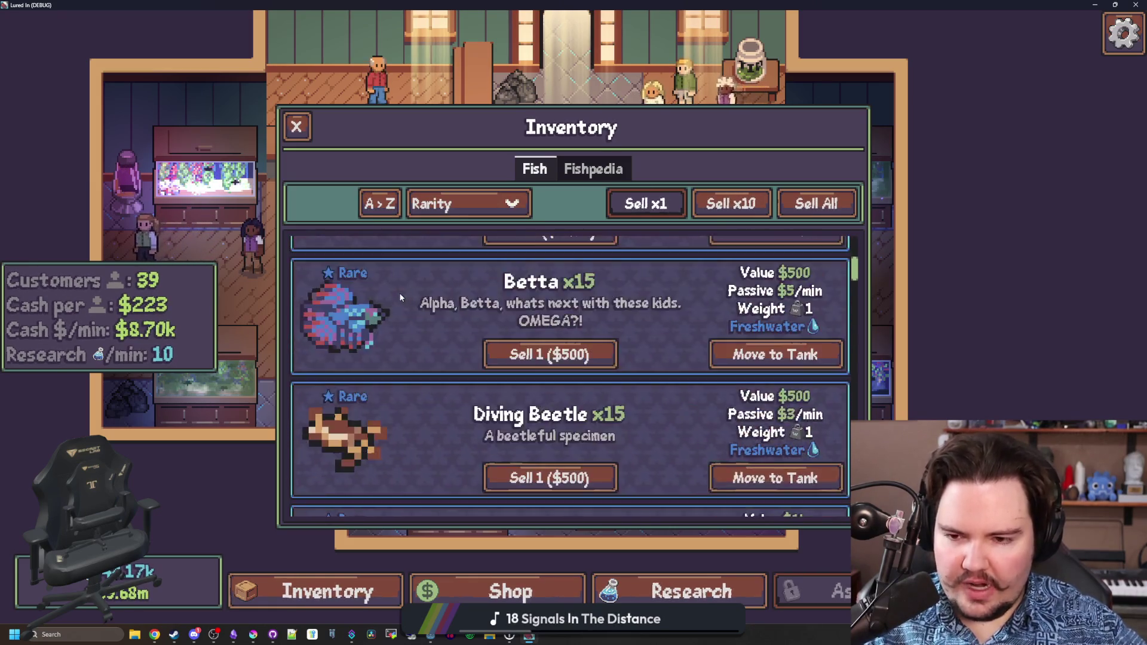
pyautogui.scroll(-8, 400, 297)
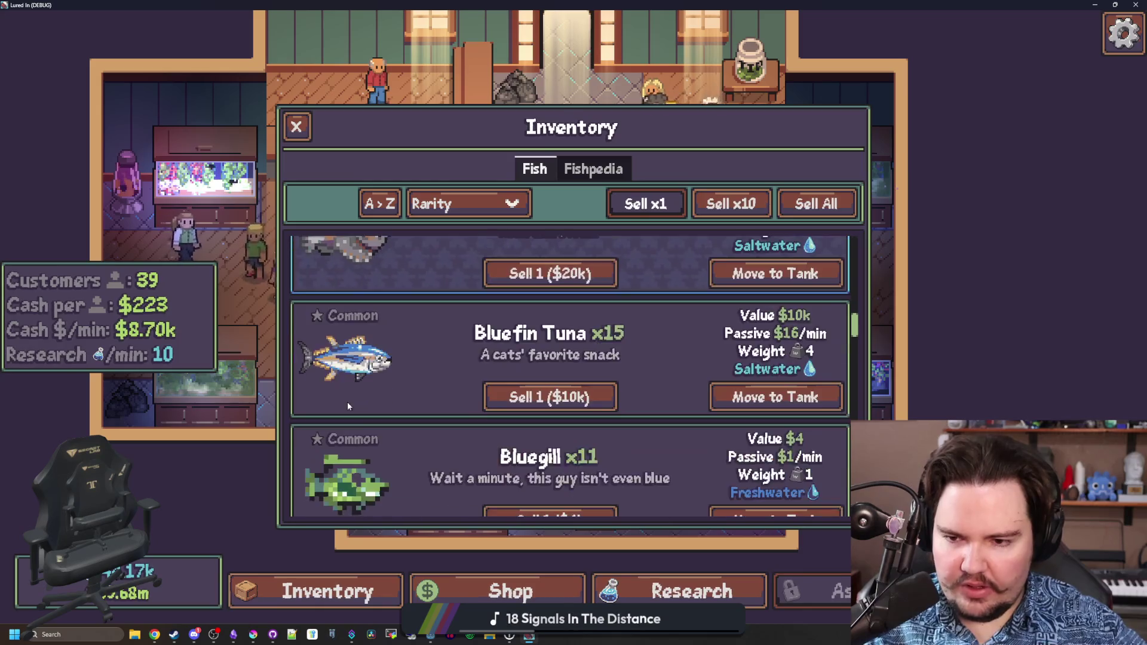
pyautogui.scroll(-10, 528, 337)
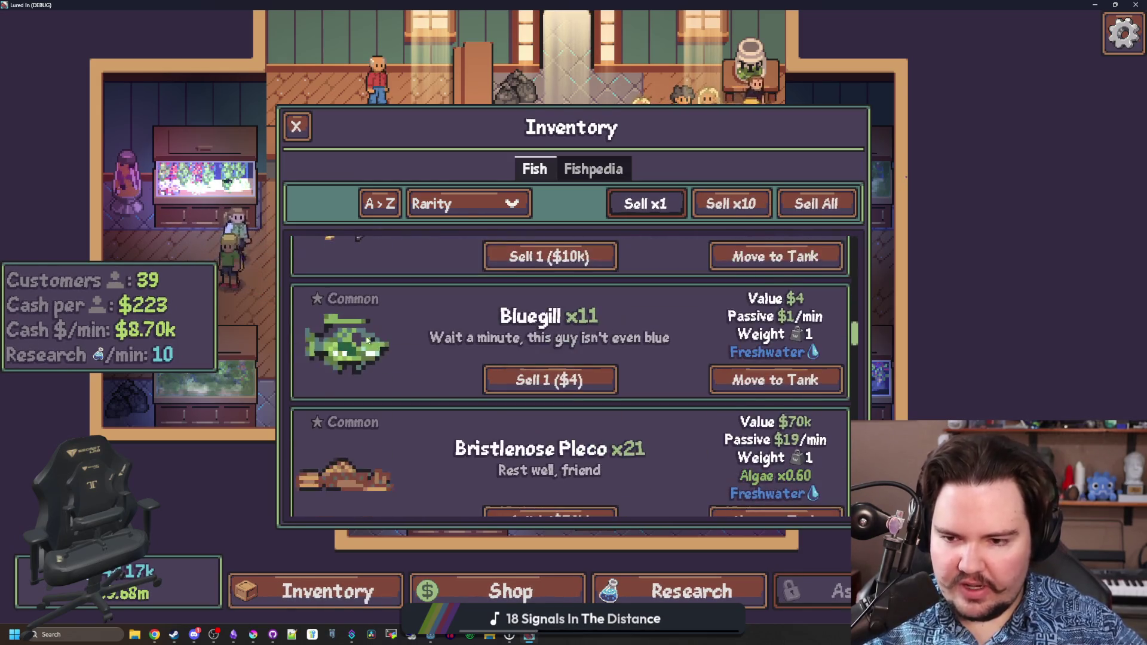
pyautogui.scroll(-15, 535, 381)
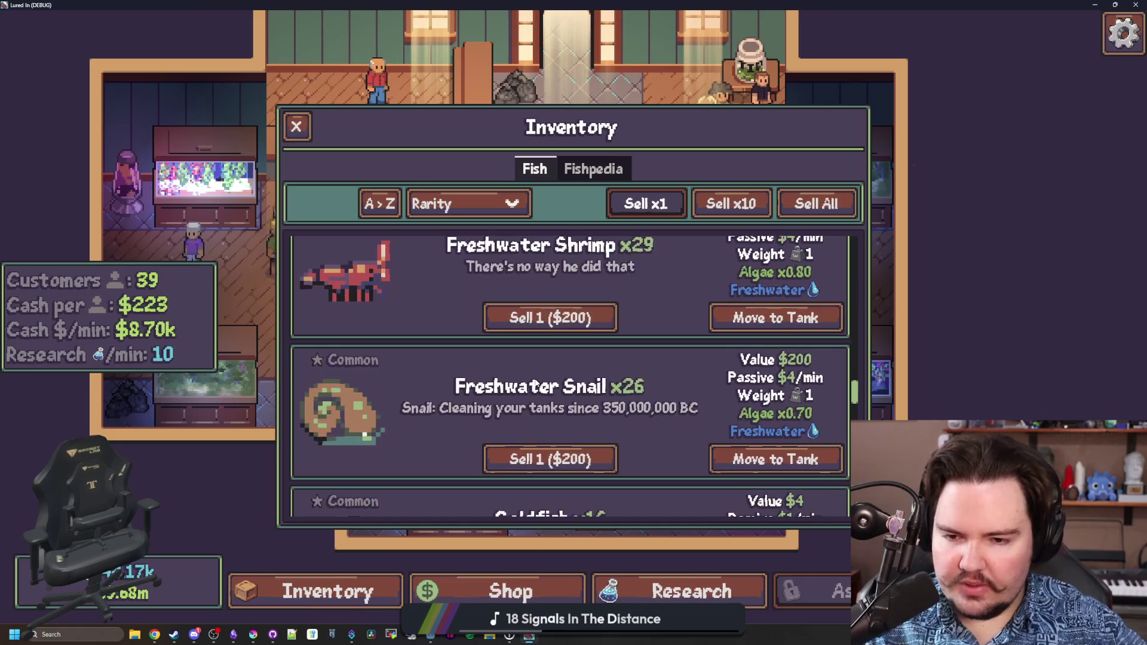
pyautogui.scroll(20, 454, 393)
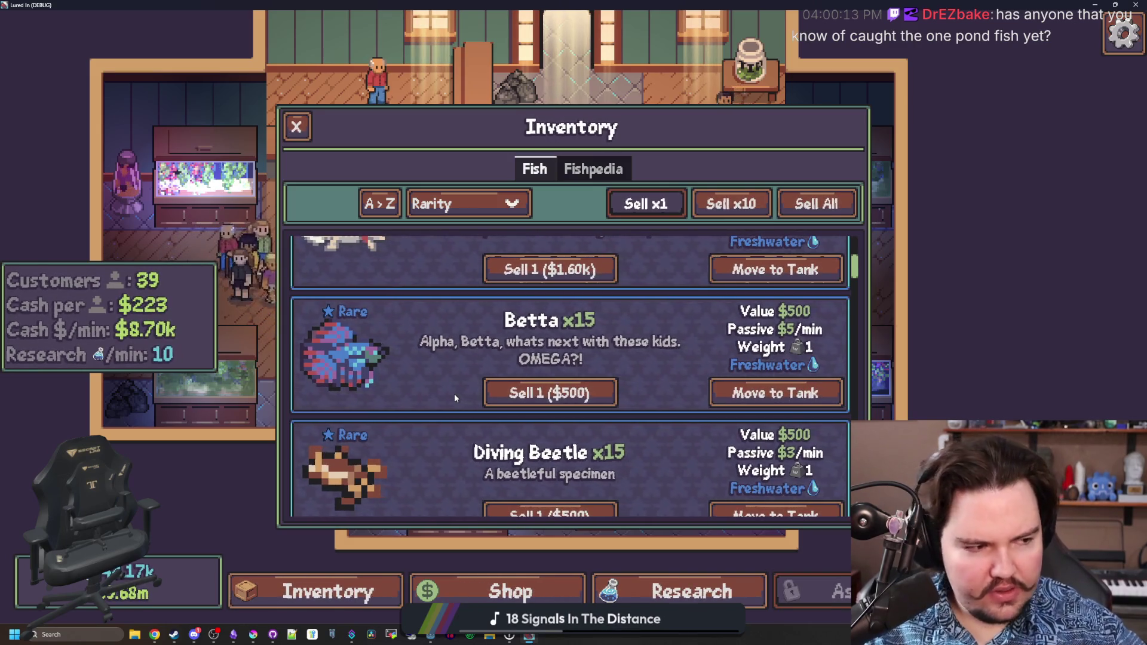
pyautogui.scroll(2, 454, 394)
pyautogui.scroll(3, 454, 393)
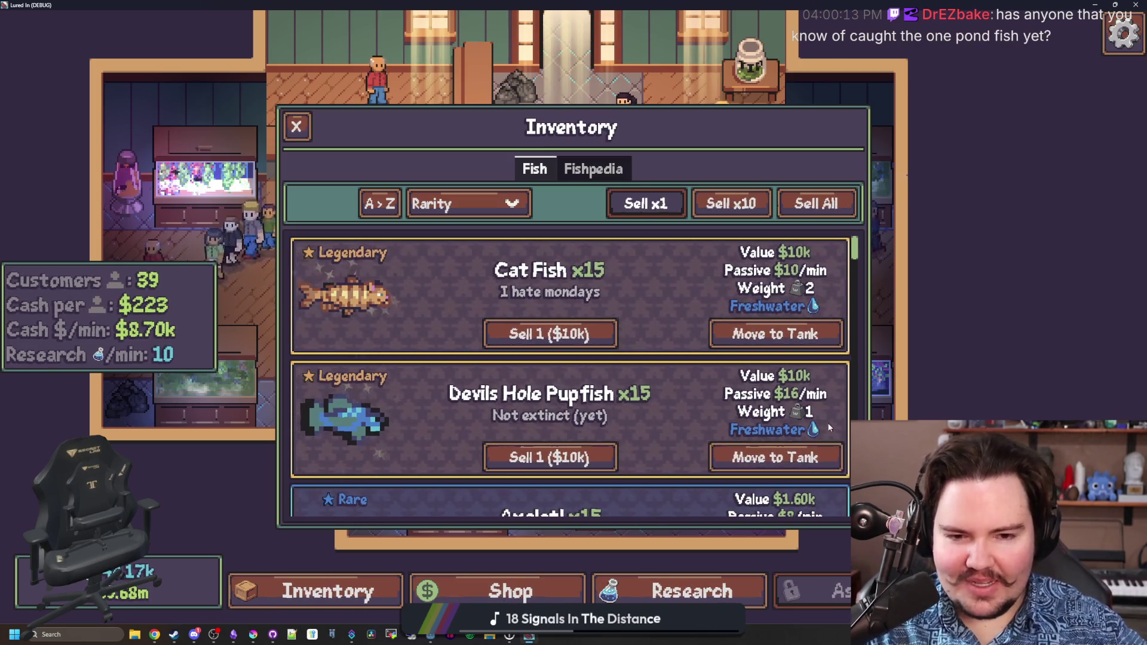
pyautogui.scroll(-2, 422, 399)
pyautogui.scroll(-4, 427, 408)
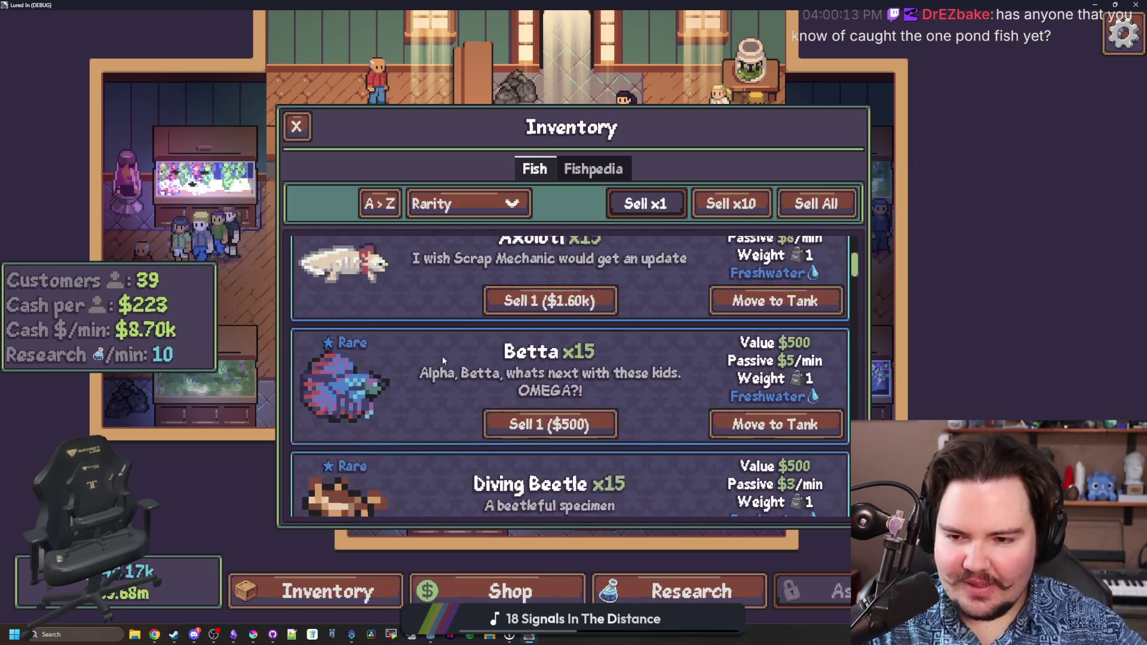
pyautogui.scroll(6, 442, 356)
pyautogui.scroll(-1, 339, 387)
pyautogui.scroll(1, 339, 387)
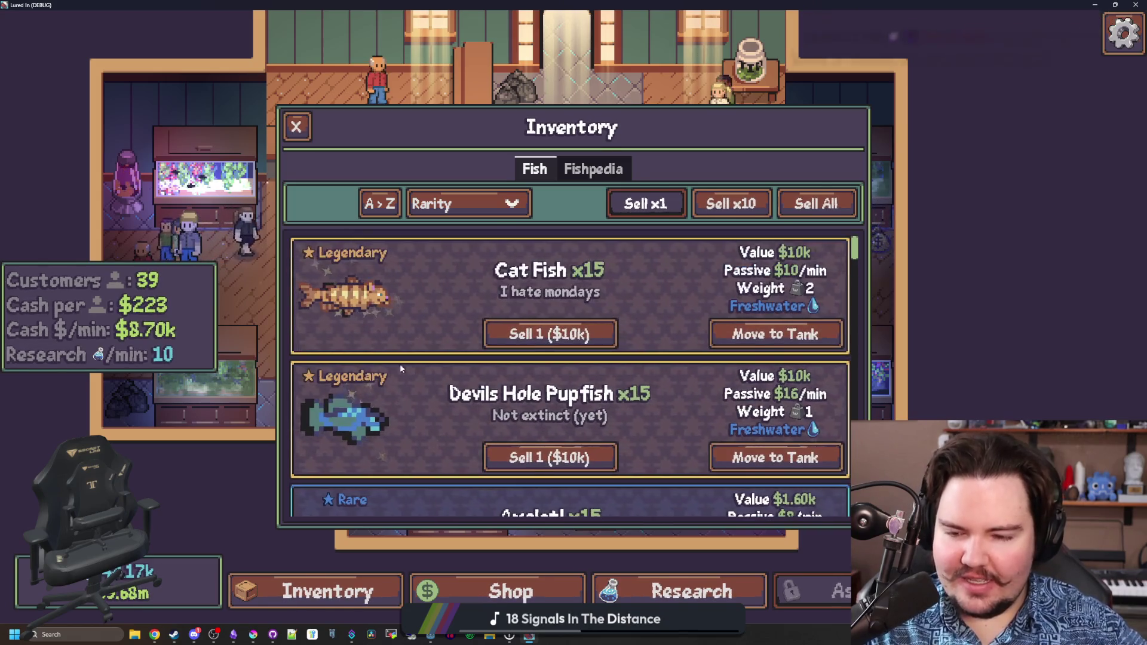
pyautogui.click(294, 124)
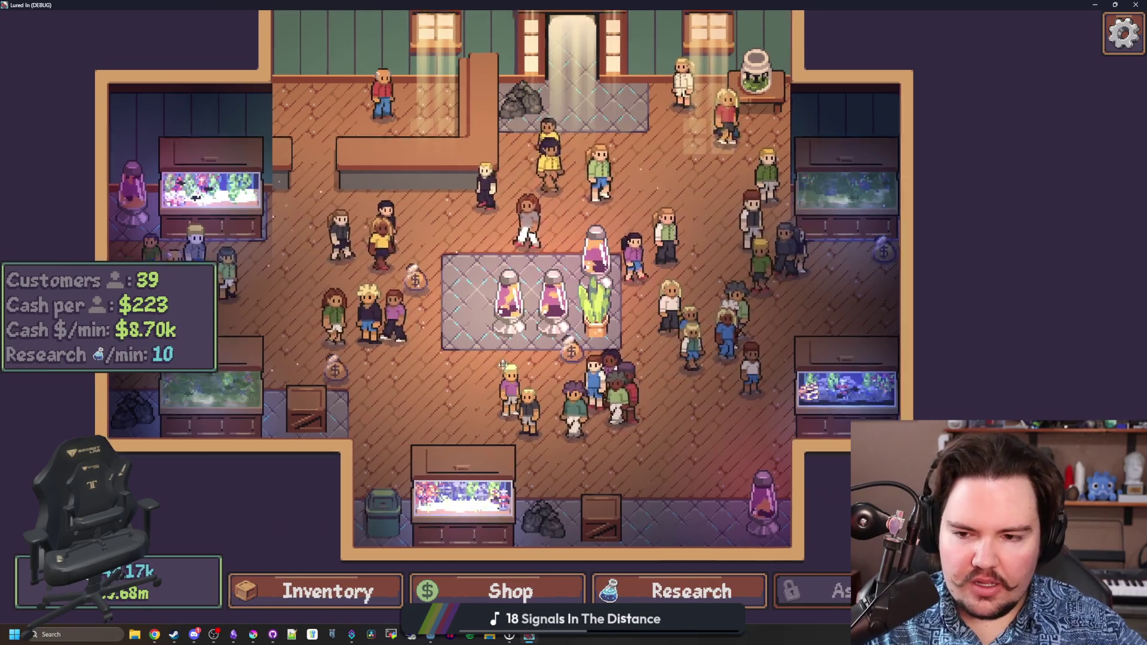
pyautogui.moveTo(502, 365); pyautogui.dragTo(523, 408)
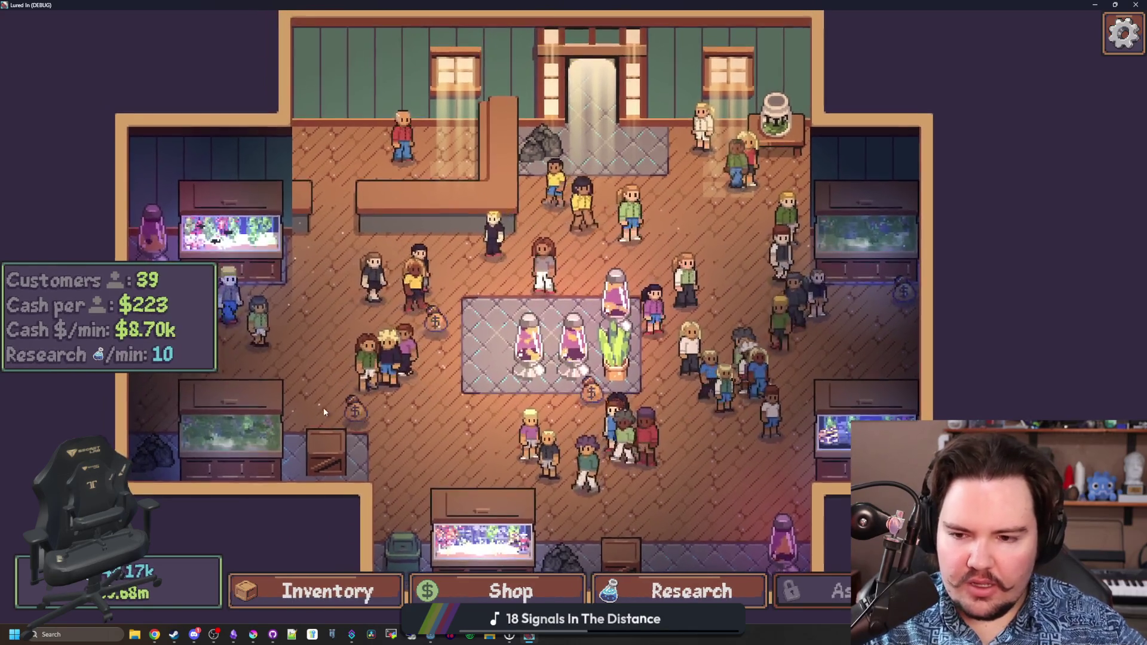
pyautogui.moveTo(871, 299)
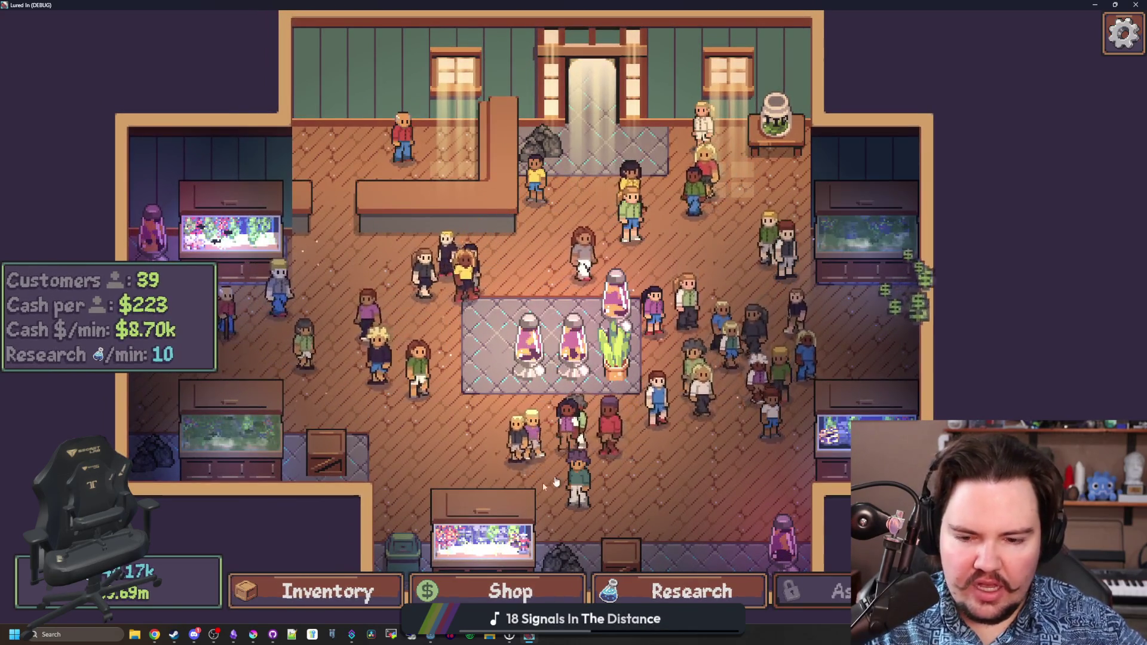
pyautogui.click(517, 592)
pyautogui.click(607, 169)
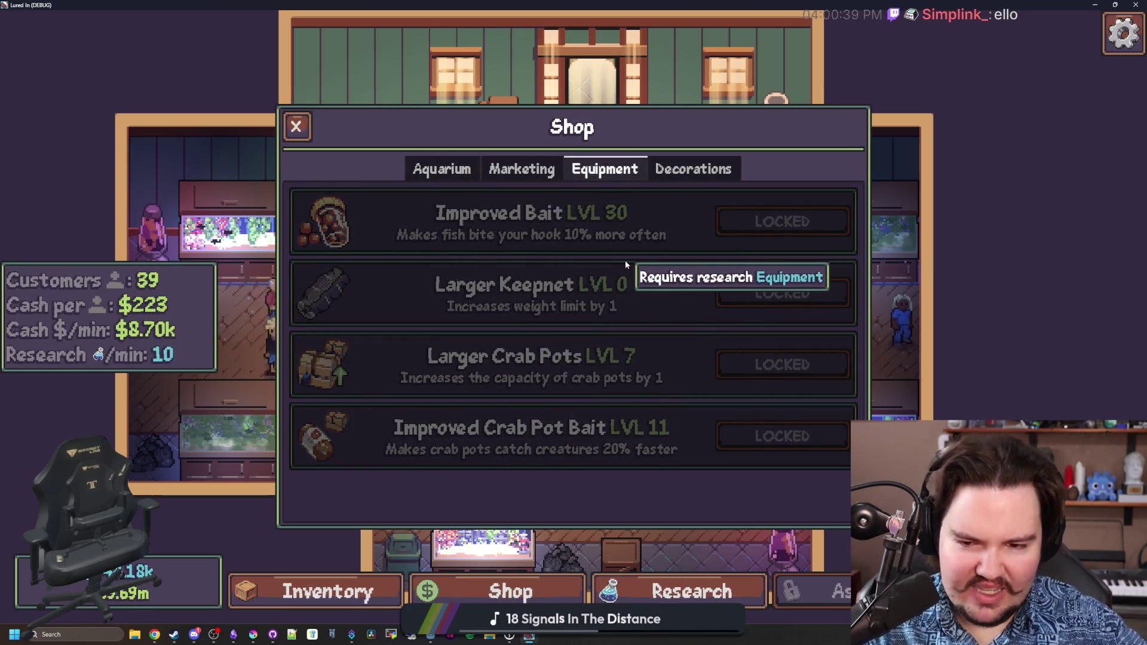
pyautogui.click(693, 164)
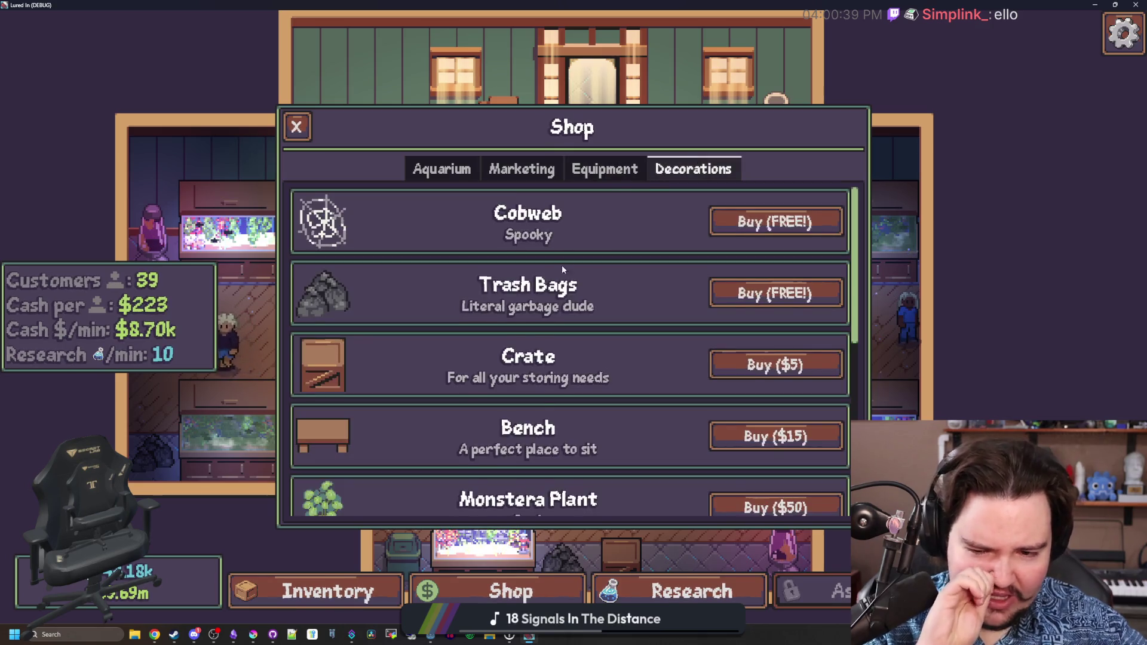
pyautogui.scroll(-5, 561, 264)
pyautogui.click(520, 171)
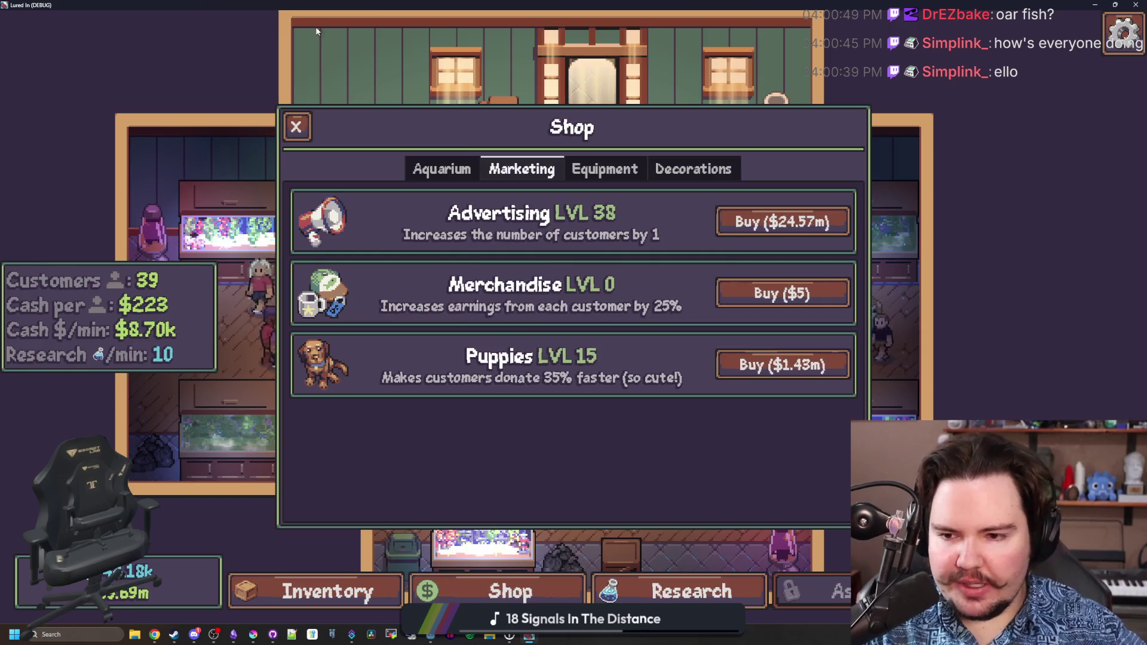
pyautogui.click(454, 176)
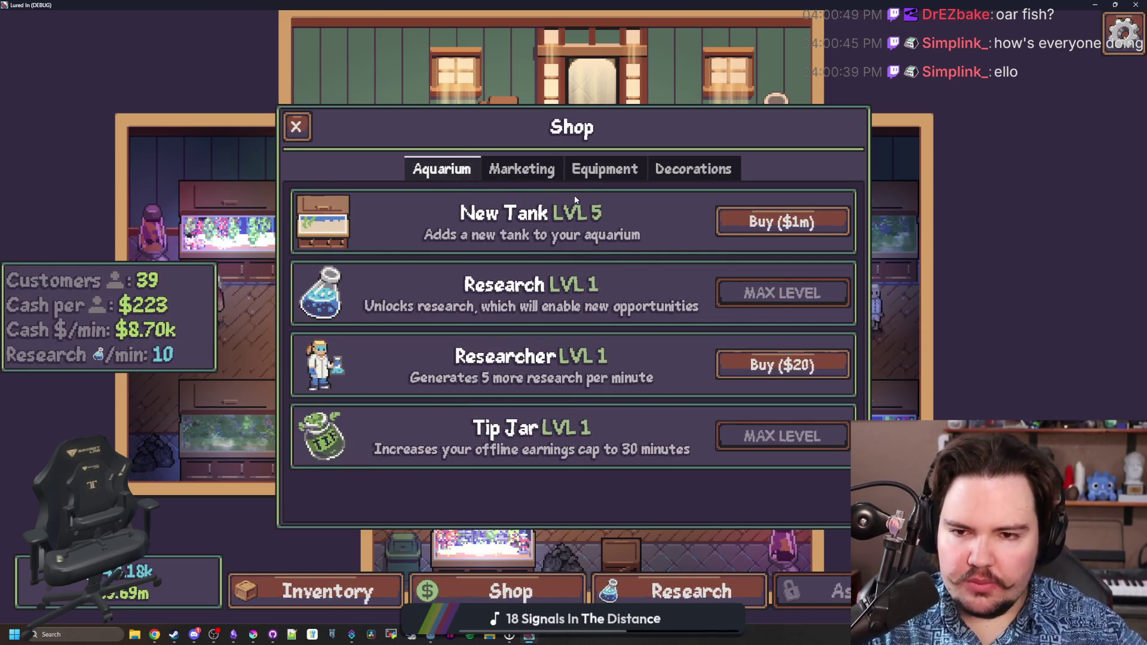
pyautogui.click(589, 176)
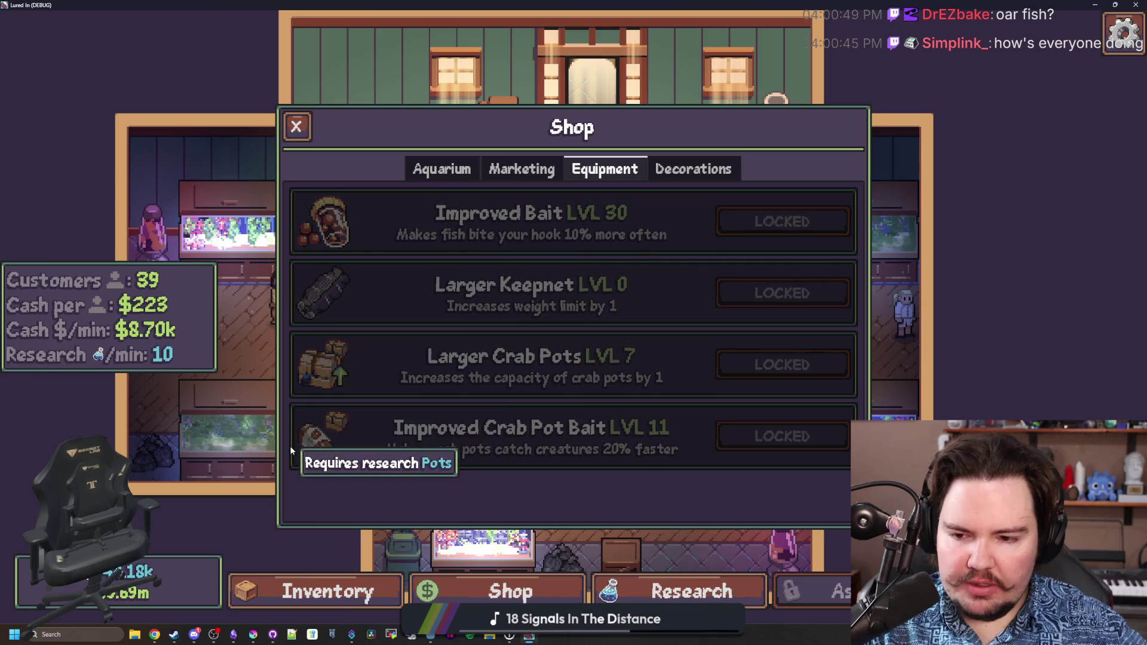
pyautogui.click(722, 170)
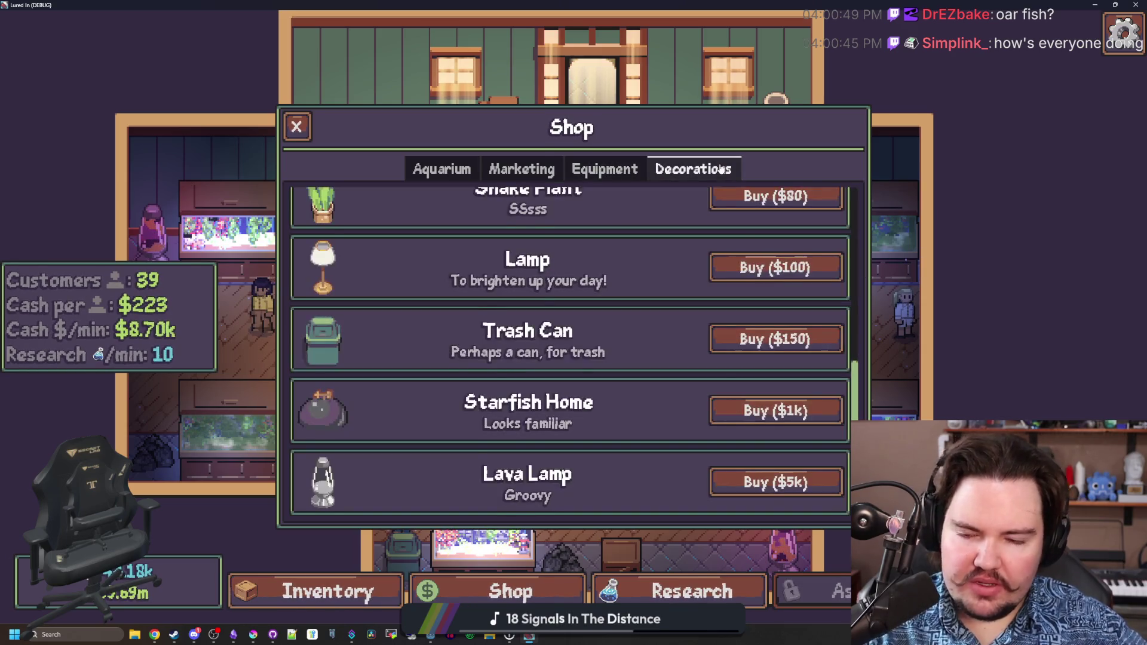
pyautogui.press('Escape')
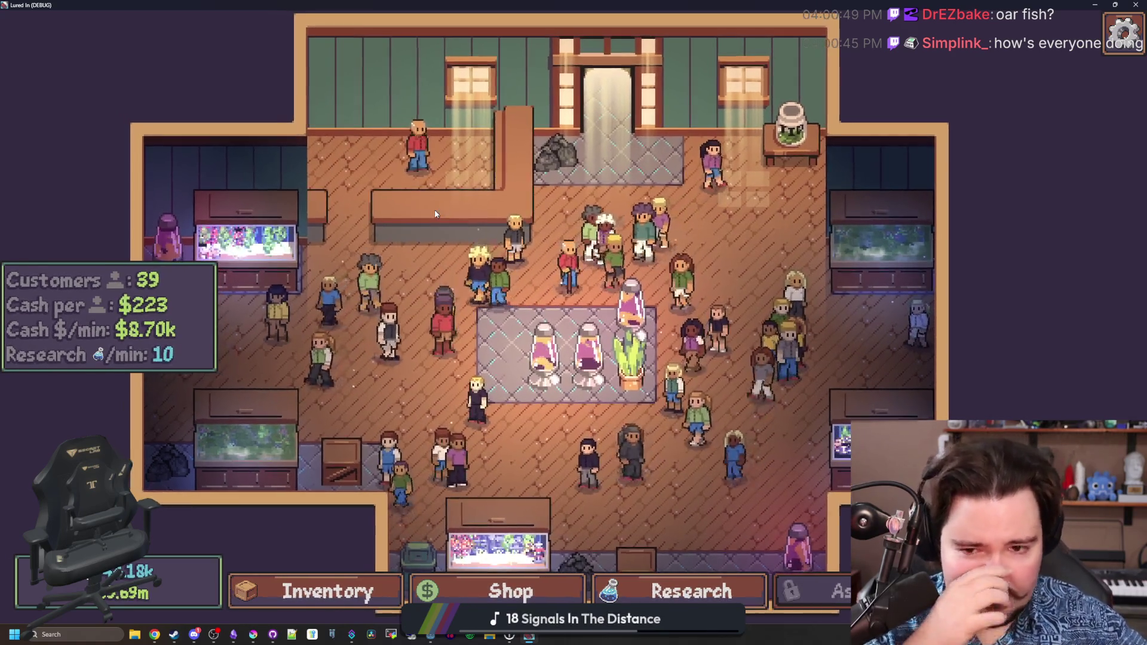
# Cycle the red-shirted customer's Hair forward six styles to Bald, then close Customize.
pyautogui.scroll(3, 435, 213)
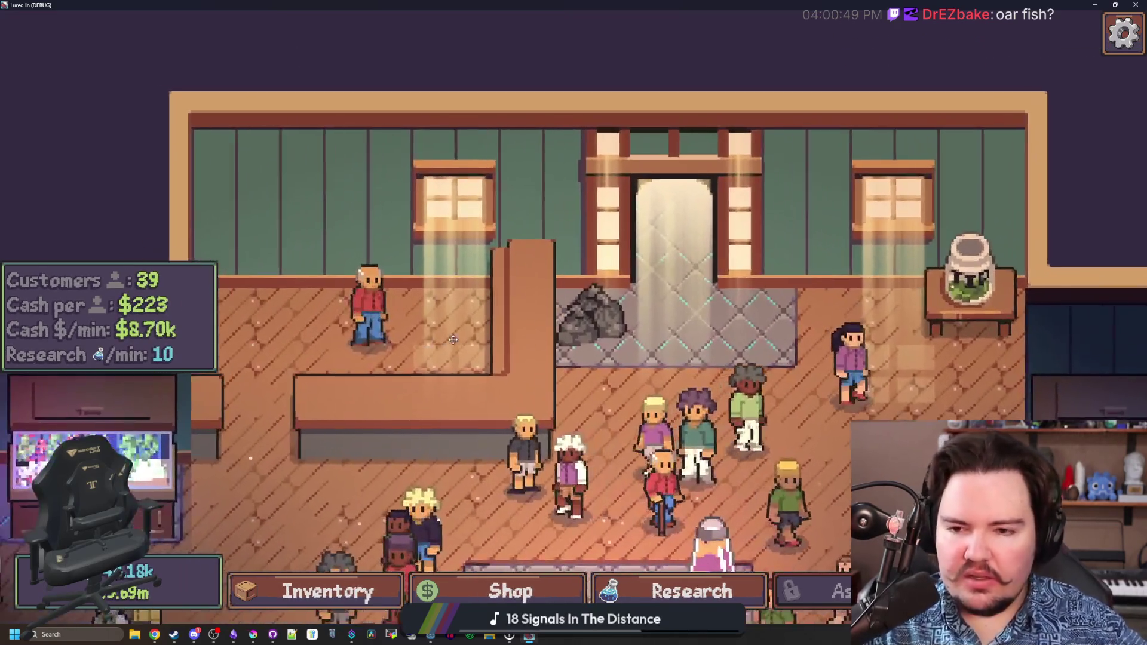
pyautogui.click(369, 304)
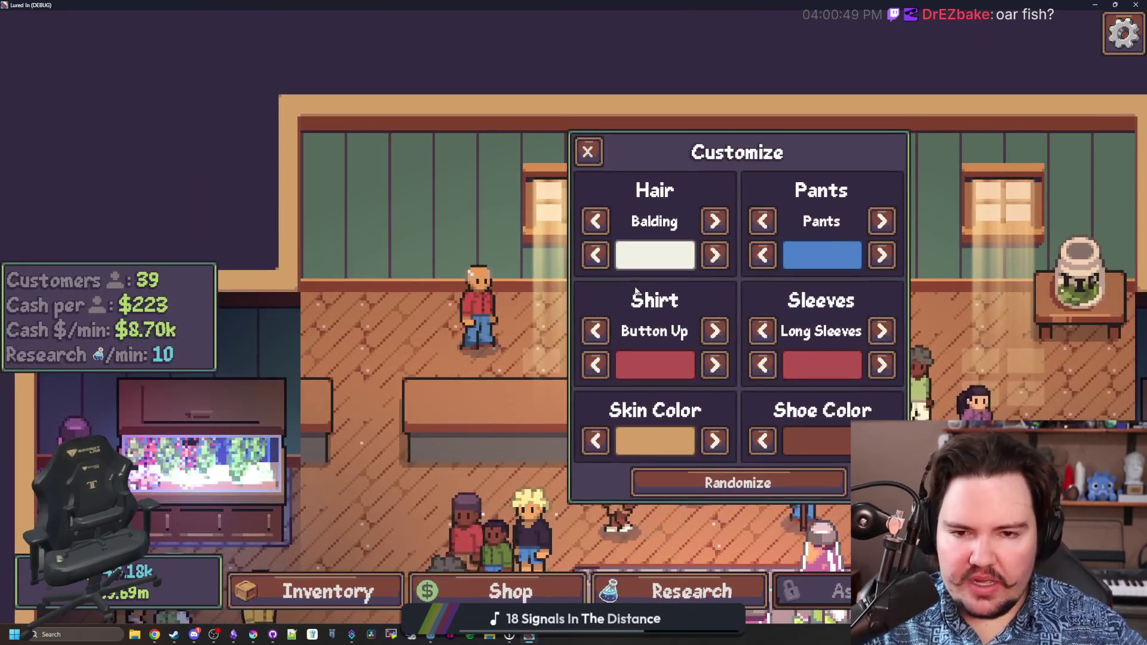
pyautogui.click(707, 225)
pyautogui.click(707, 226)
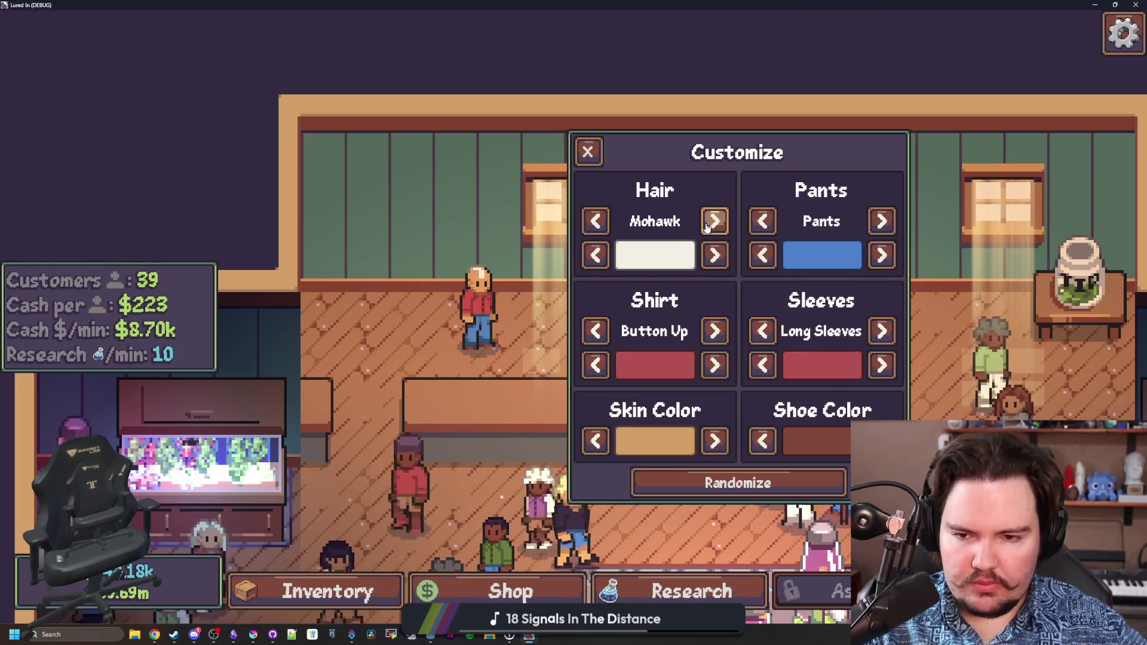
pyautogui.click(707, 225)
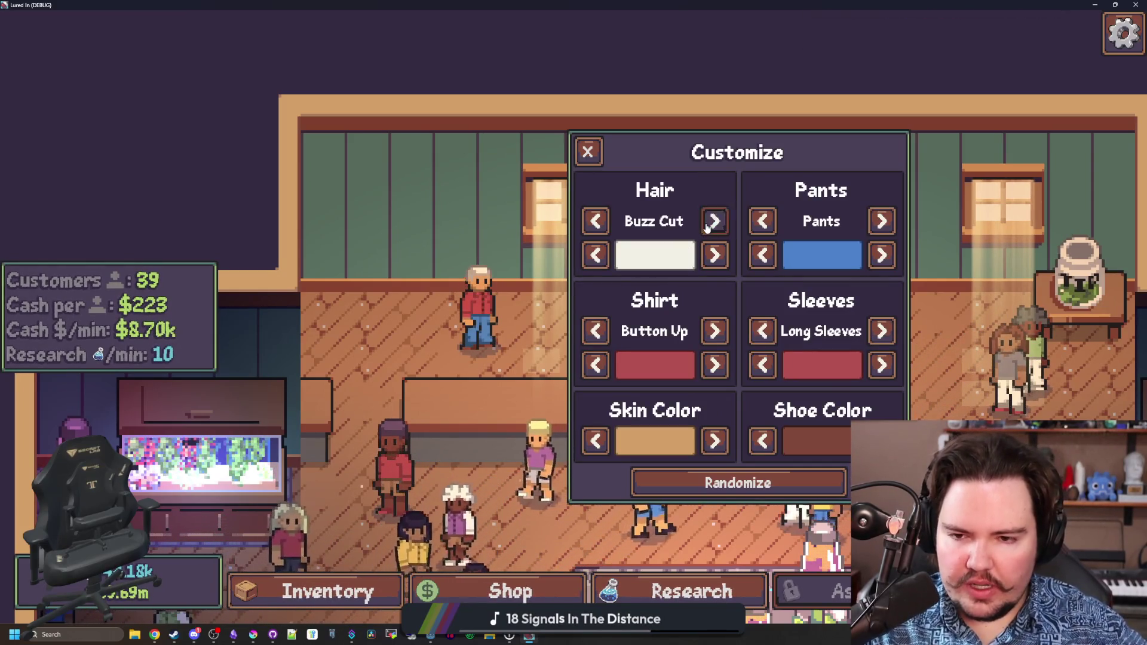
pyautogui.click(707, 226)
pyautogui.click(707, 226)
pyautogui.click(707, 226)
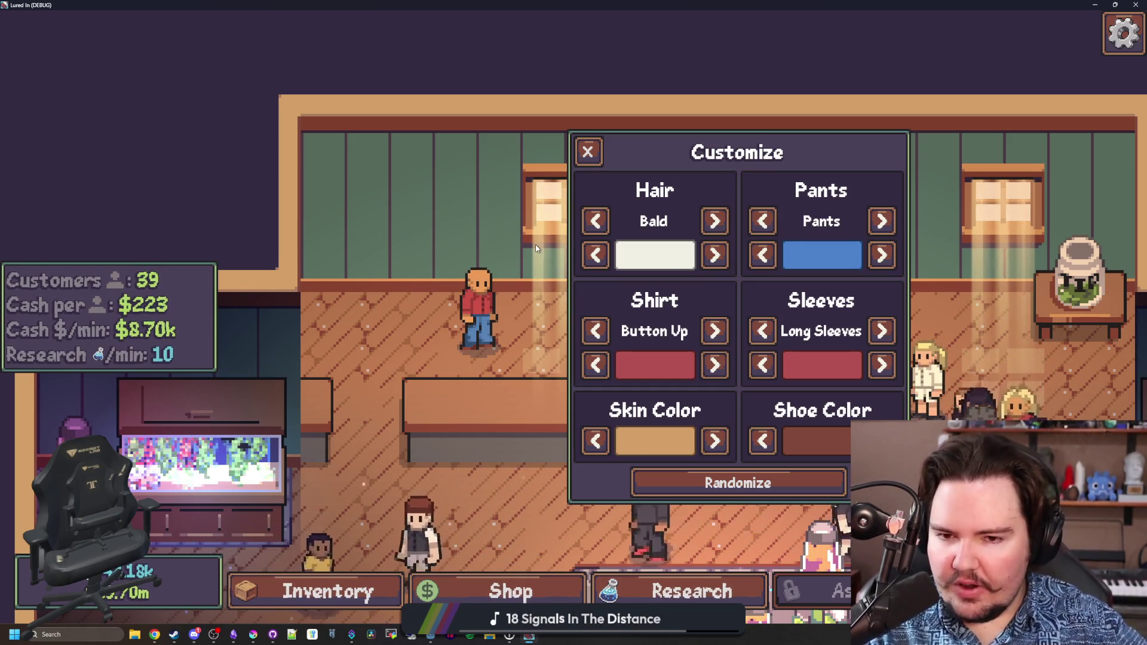
pyautogui.click(587, 153)
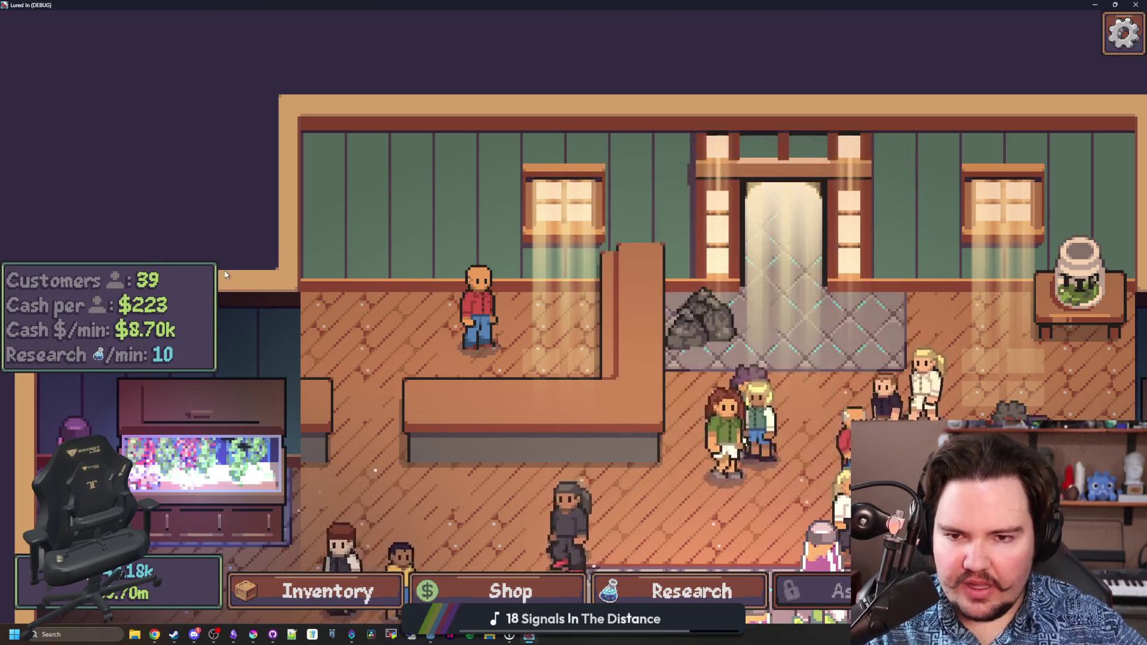
# Pan the camera up and left around the shop, then Alt+Tab to Godot.
pyautogui.scroll(-3, 396, 309)
pyautogui.scroll(5, 361, 381)
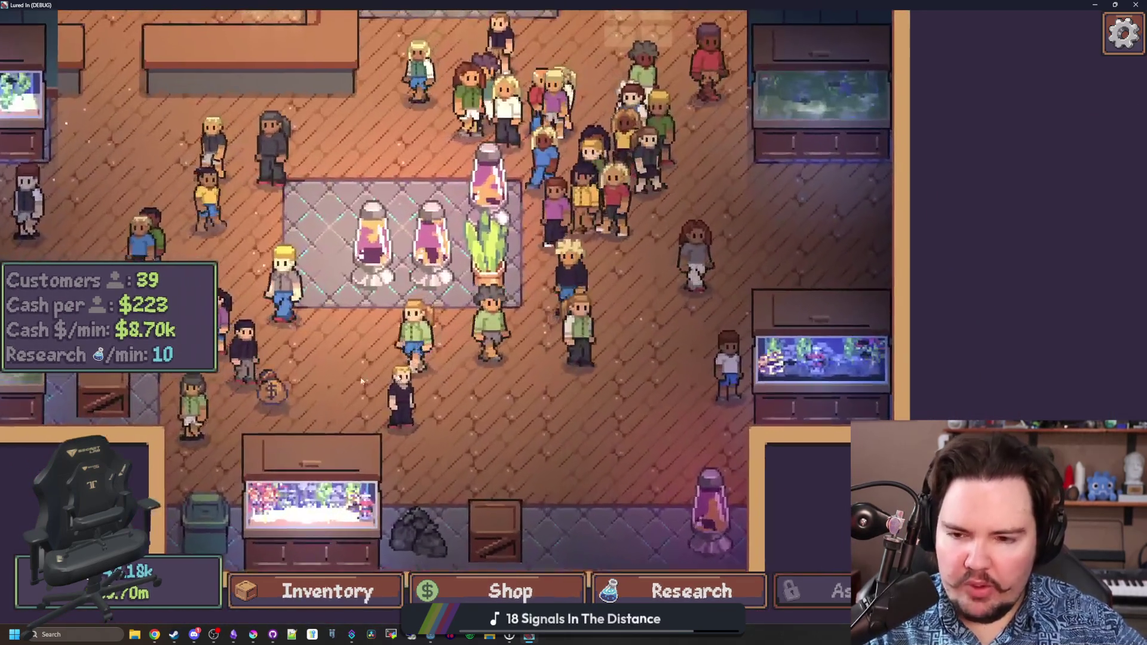
pyautogui.press('w')
pyautogui.press('a')
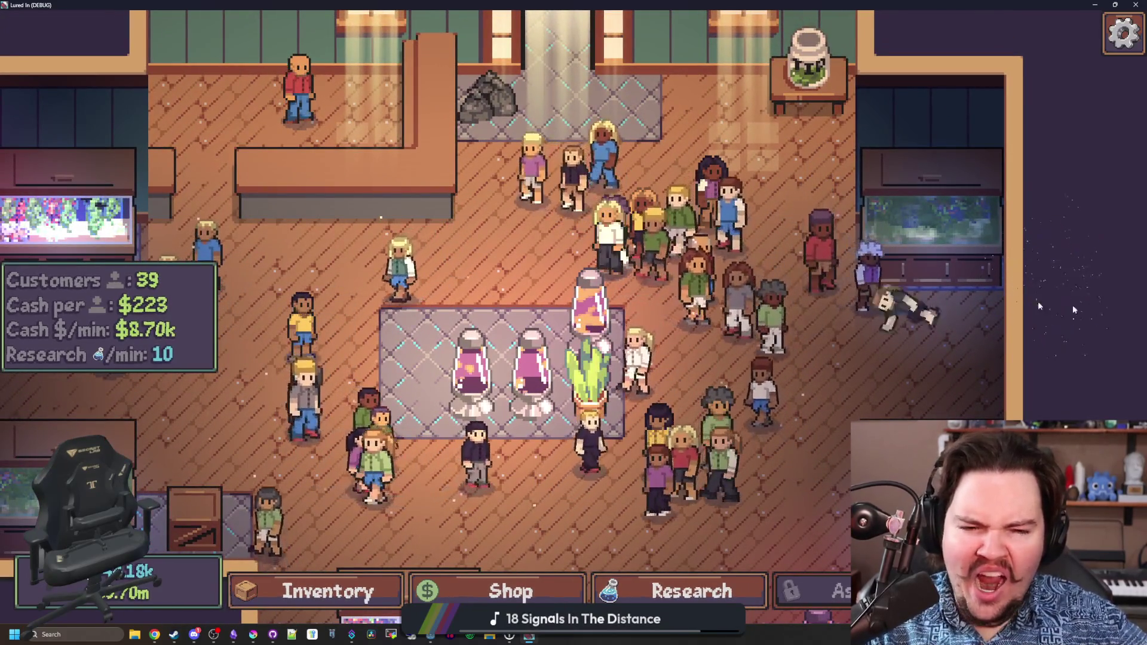
pyautogui.scroll(-1, 592, 309)
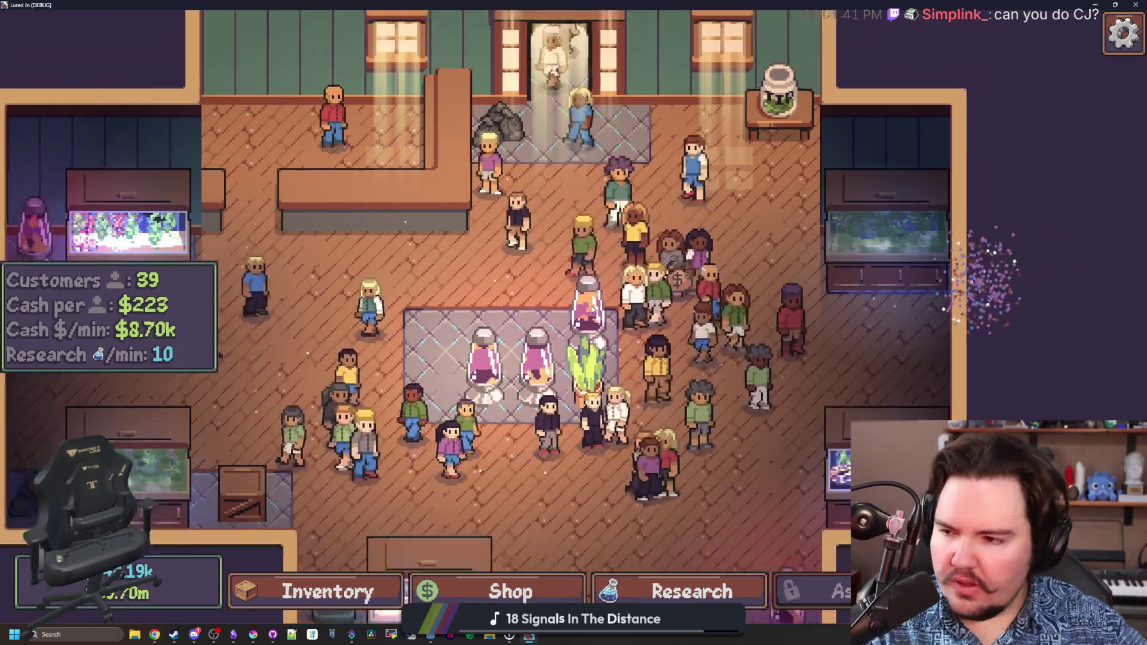
pyautogui.scroll(-1, 525, 317)
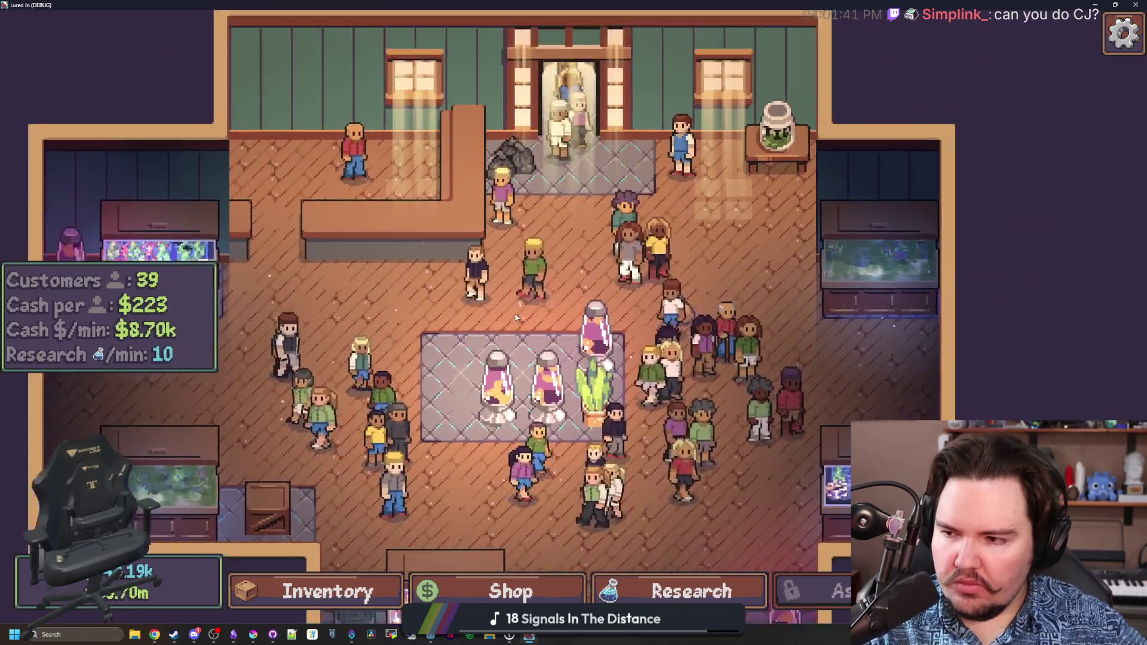
pyautogui.scroll(1, 517, 317)
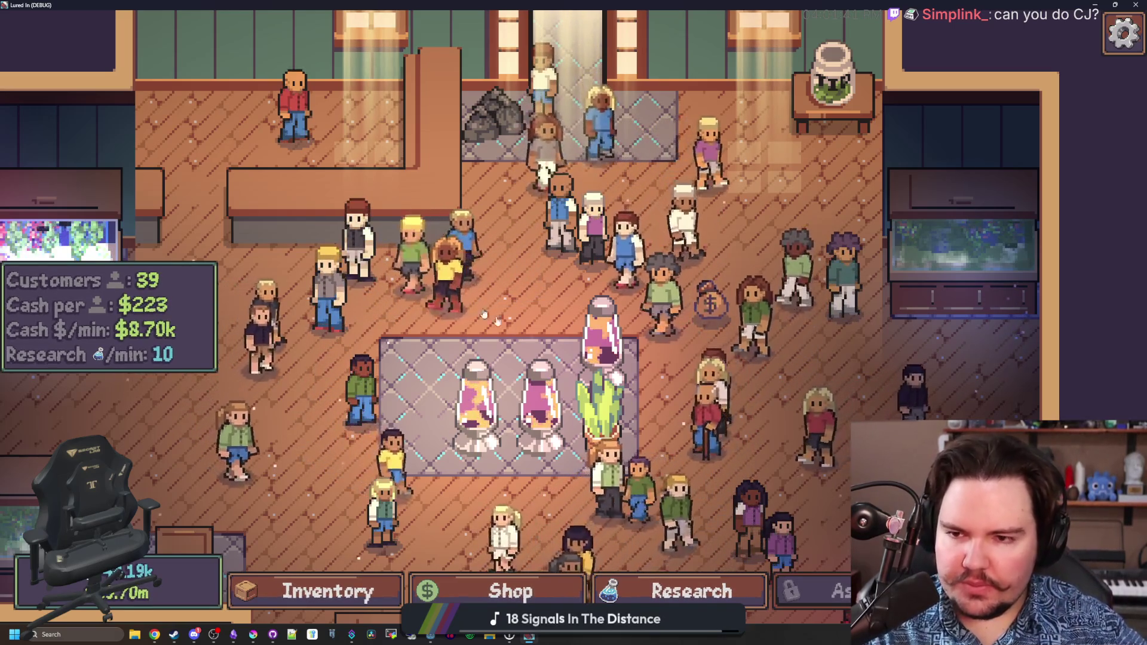
pyautogui.press('w')
pyautogui.press('a')
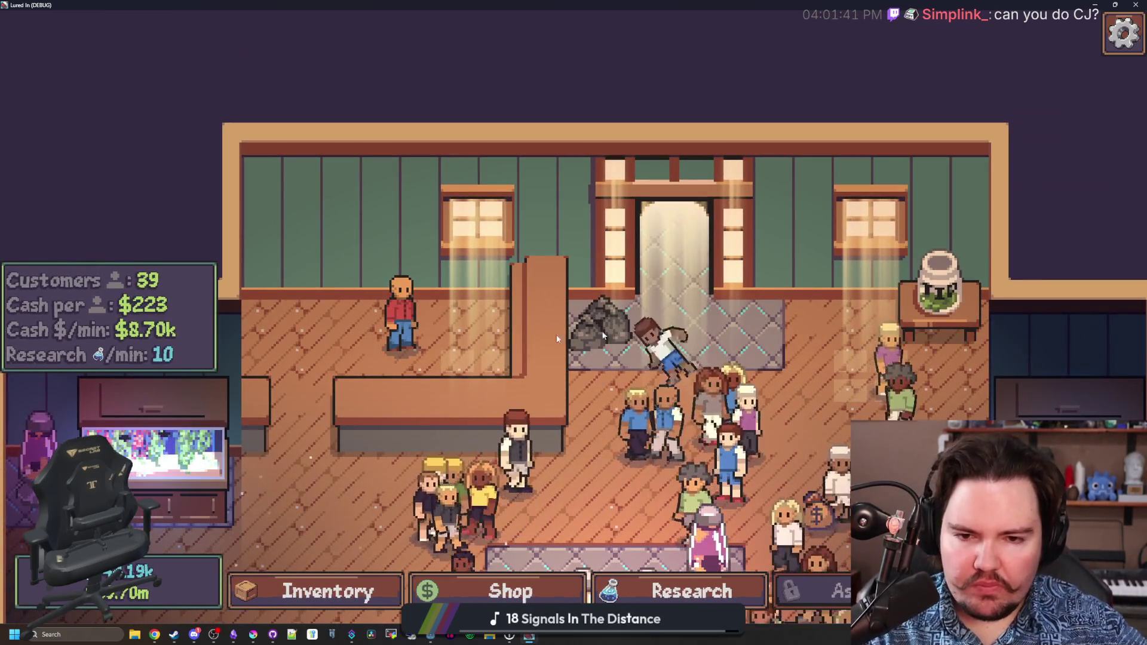
pyautogui.hotkey('alt', 'Tab')
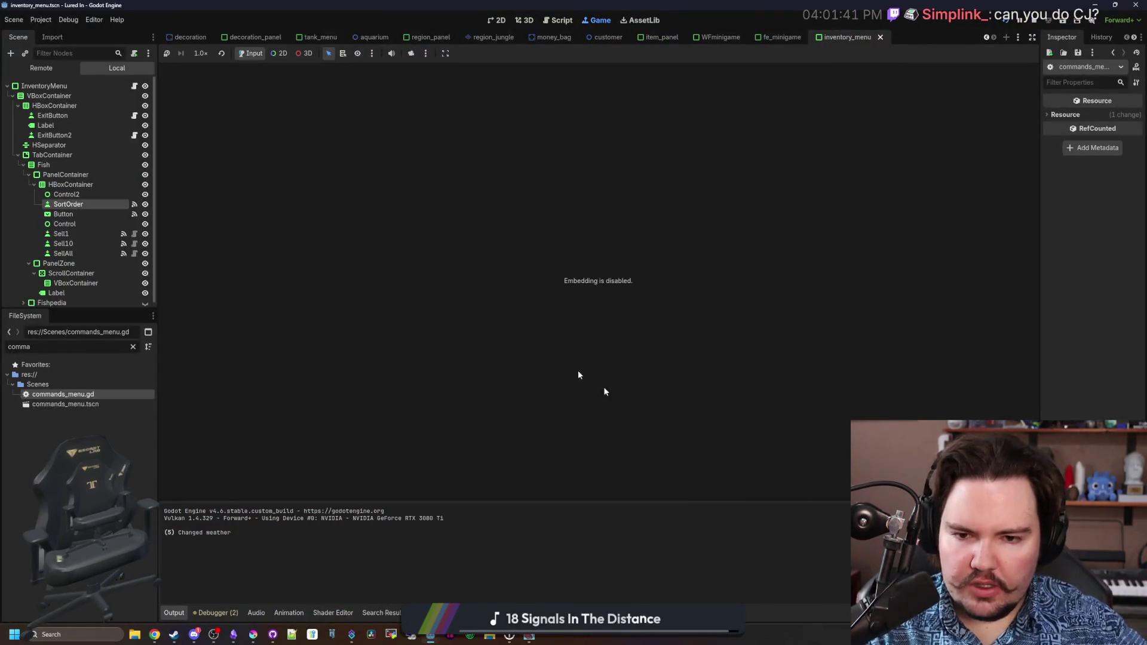
# Maximize Krita, open Sprites/CharacterParts/hair_1.png, and zoom in on the sprite.
pyautogui.moveTo(257, 635)
pyautogui.click(291, 566)
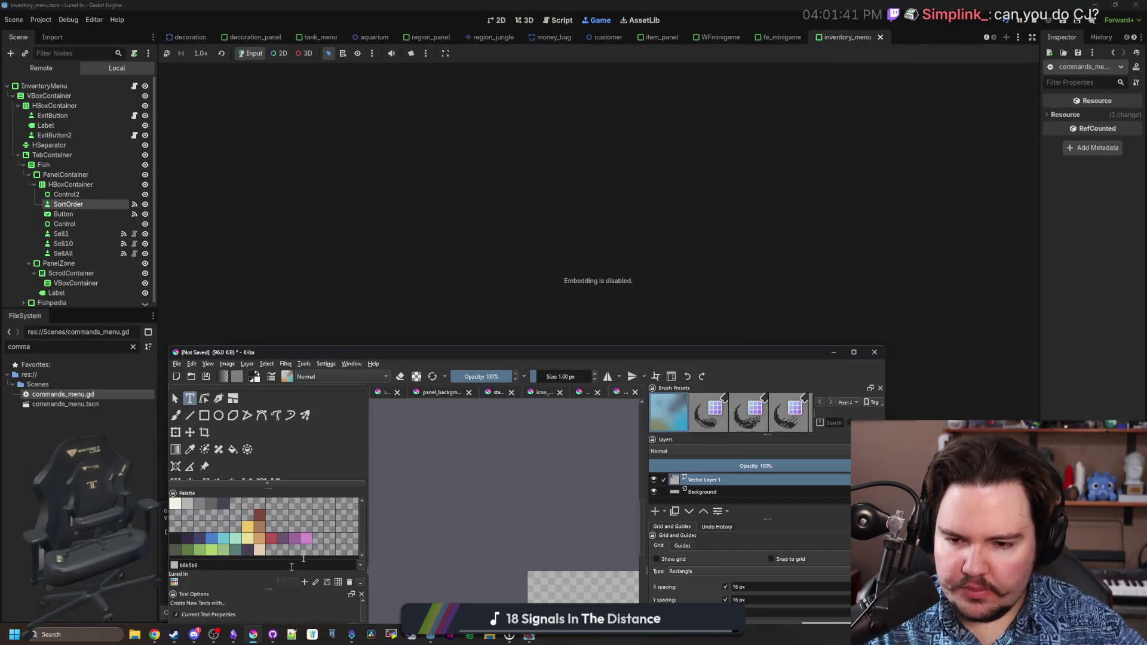
pyautogui.doubleClick(525, 352)
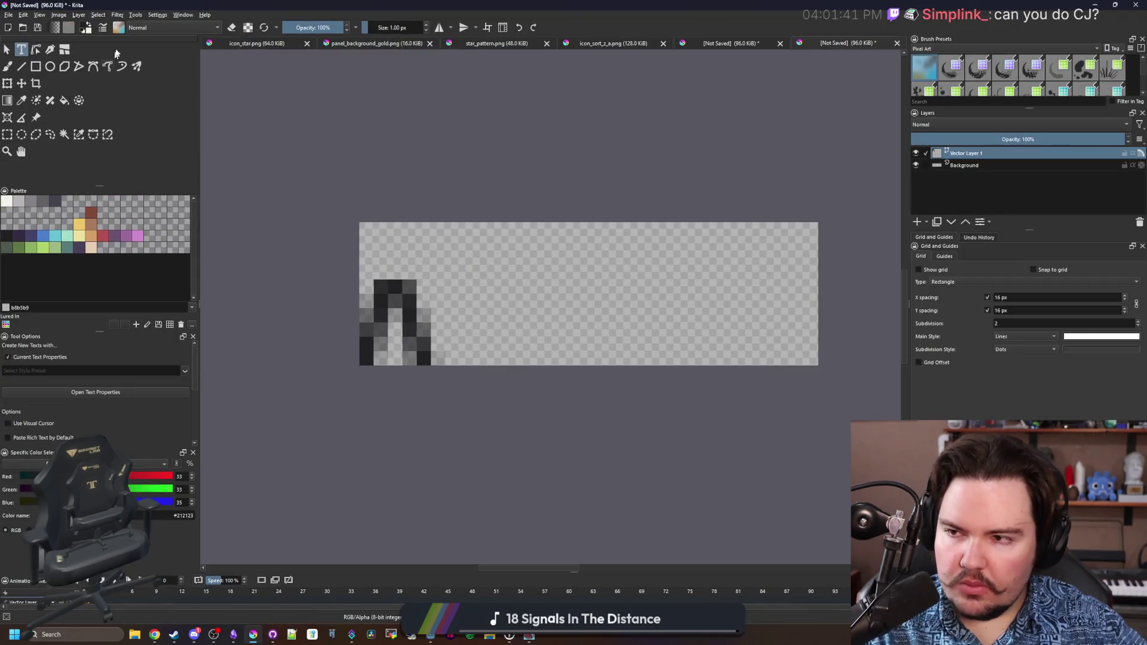
pyautogui.click(8, 14)
pyautogui.click(23, 36)
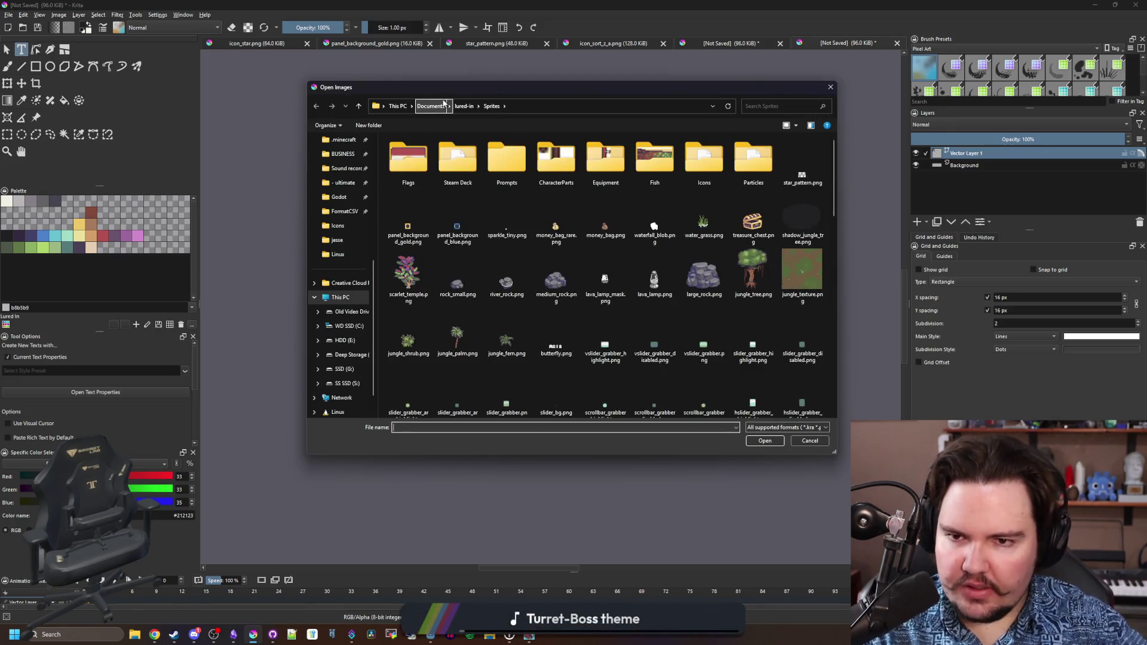
pyautogui.doubleClick(537, 173)
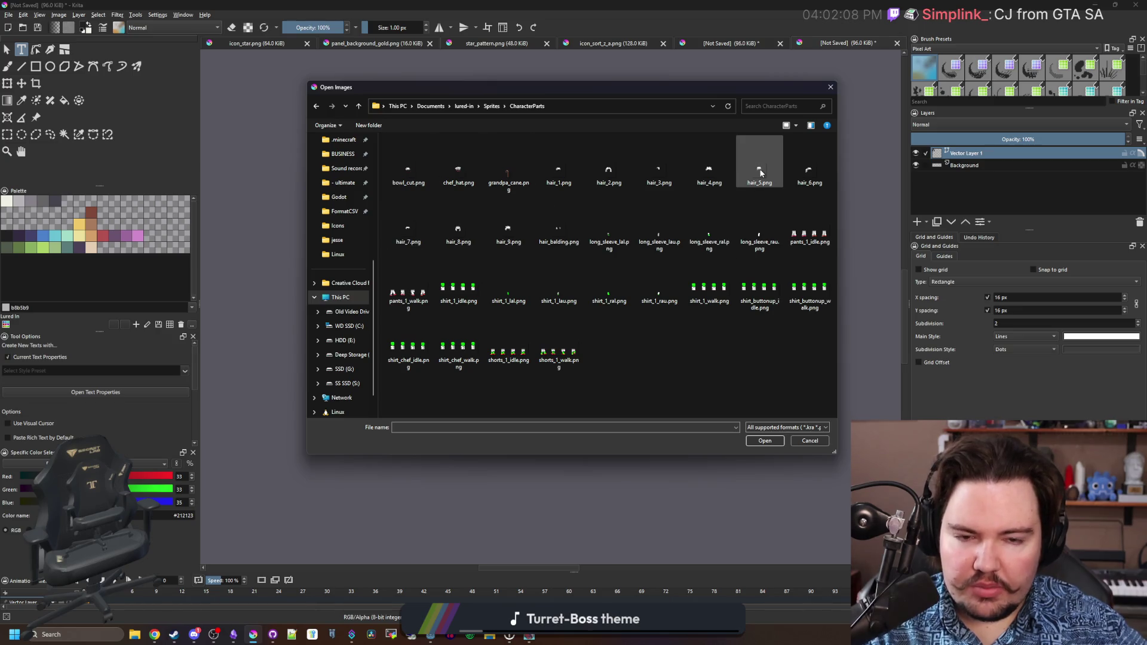
pyautogui.doubleClick(561, 179)
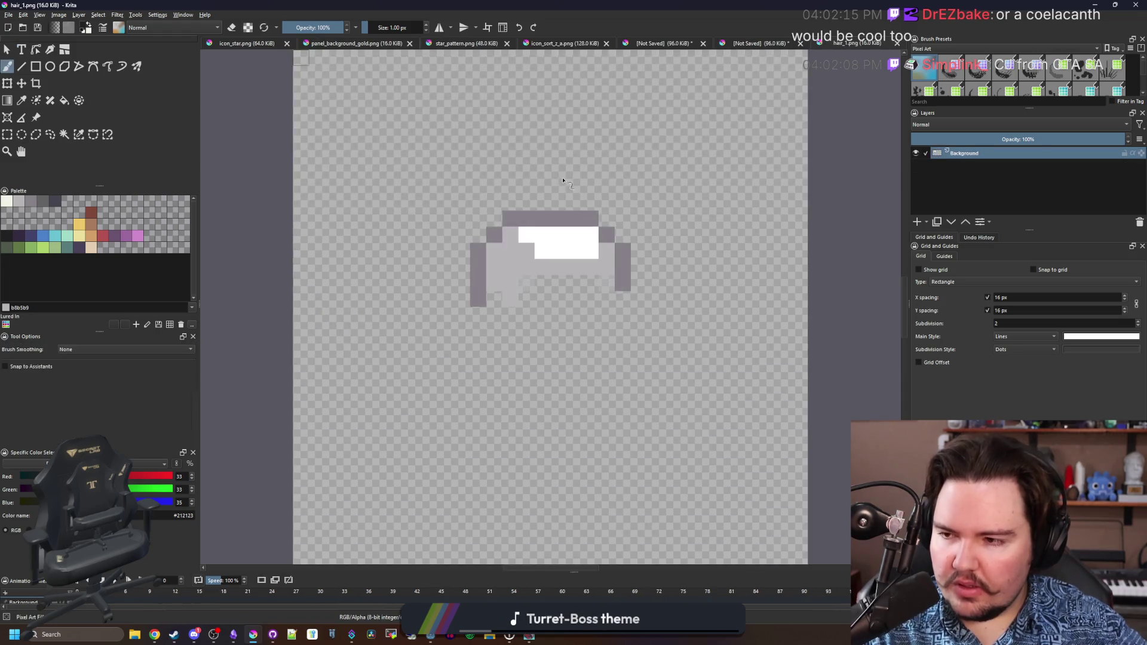
pyautogui.scroll(-2, 458, 329)
pyautogui.scroll(4, 527, 299)
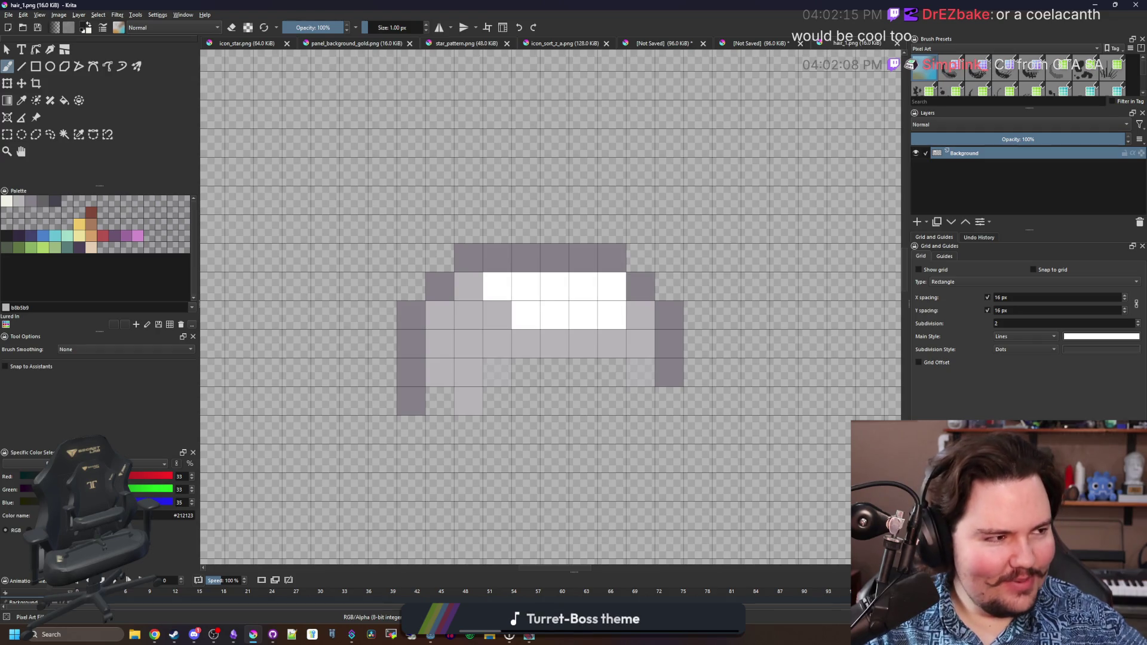
pyautogui.click(154, 635)
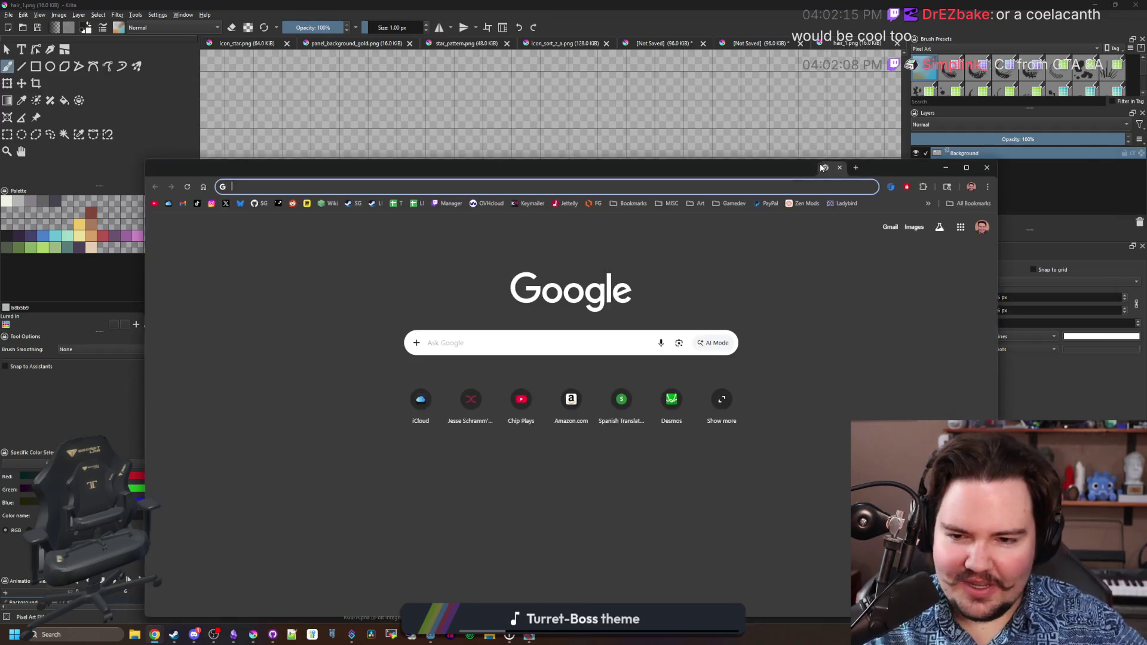
# Search Google Images for 'cj san andreas', preview the AfroTech result, then minimize the browser.
pyautogui.moveTo(829, 173); pyautogui.dragTo(819, 168)
pyautogui.write('cj san andreas')
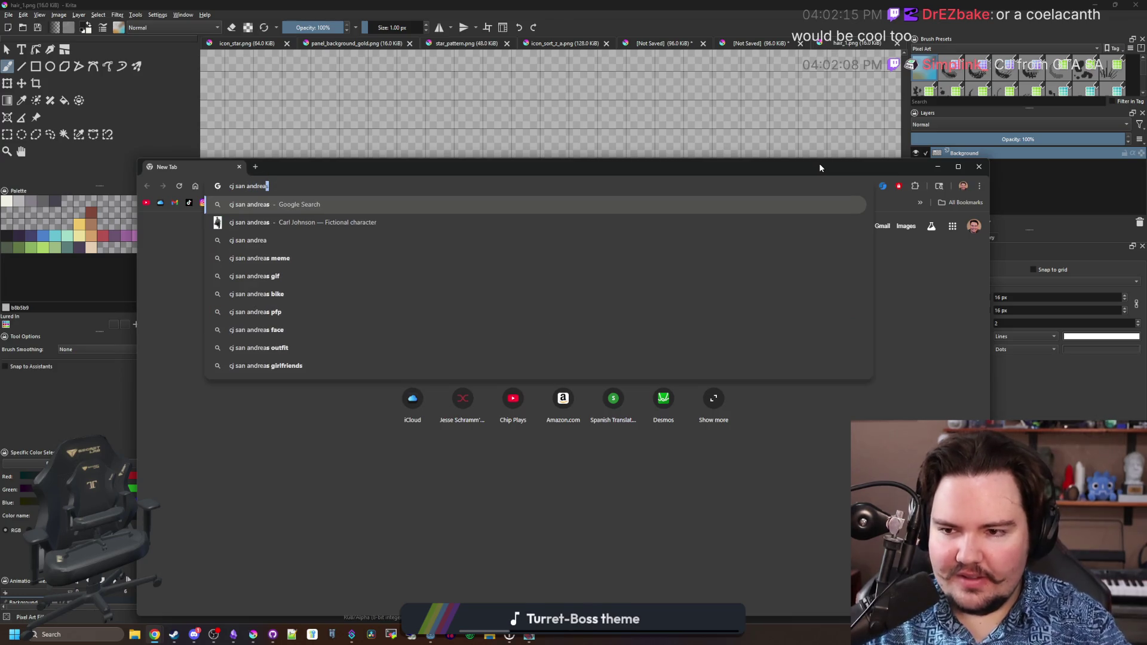
pyautogui.press('Return')
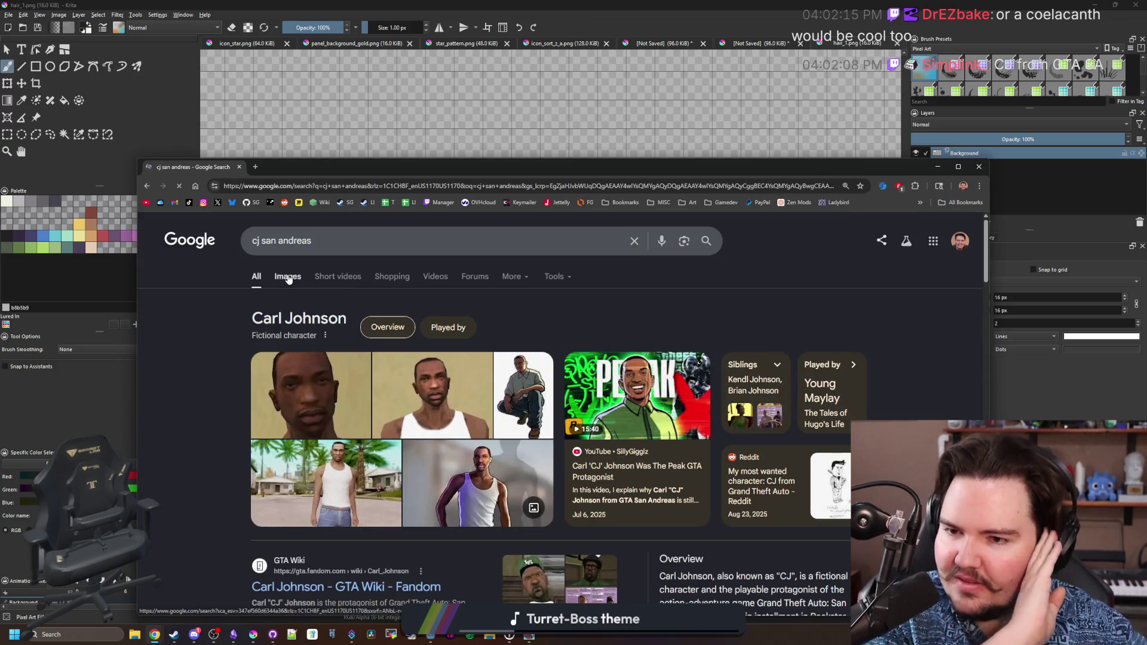
pyautogui.click(288, 277)
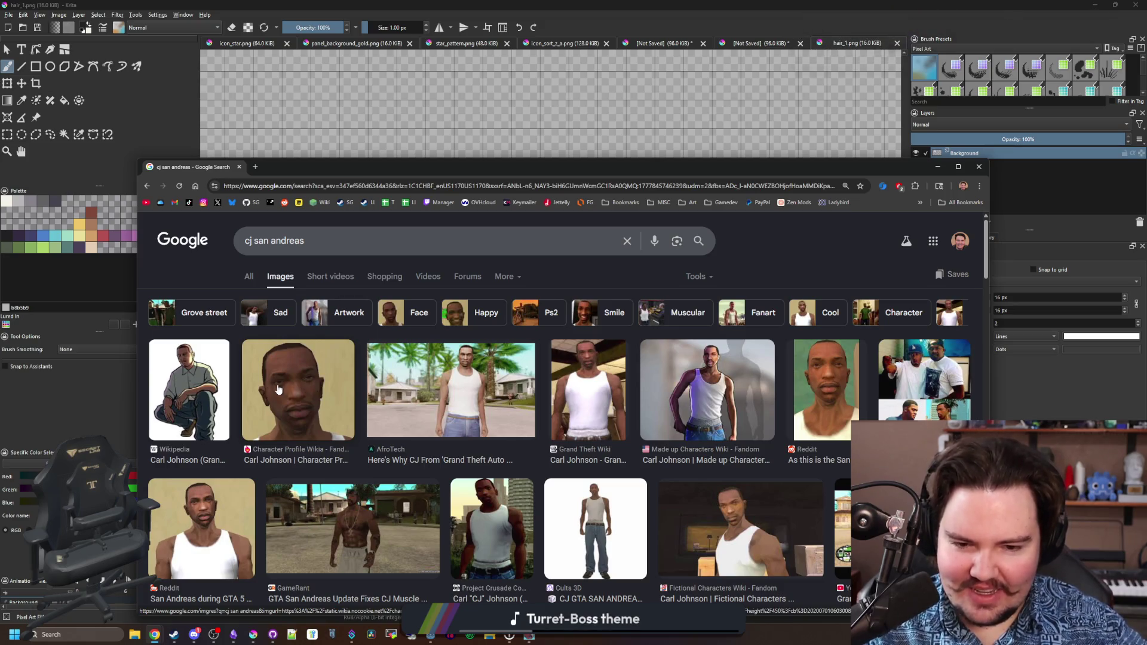
pyautogui.scroll(-5, 323, 376)
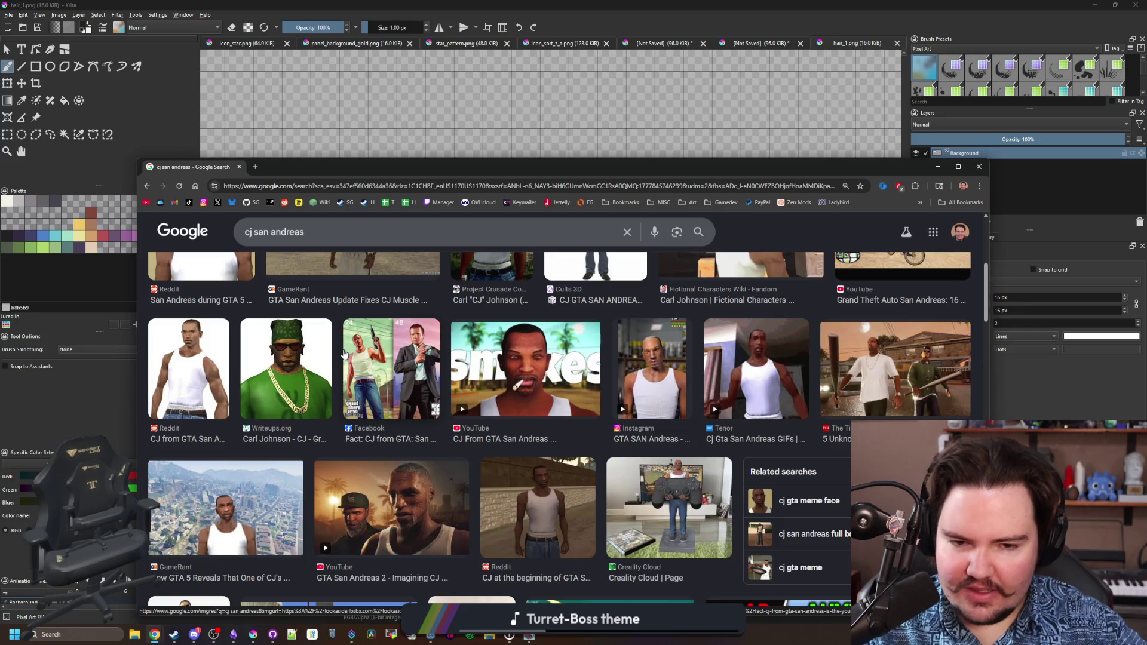
pyautogui.scroll(-5, 345, 354)
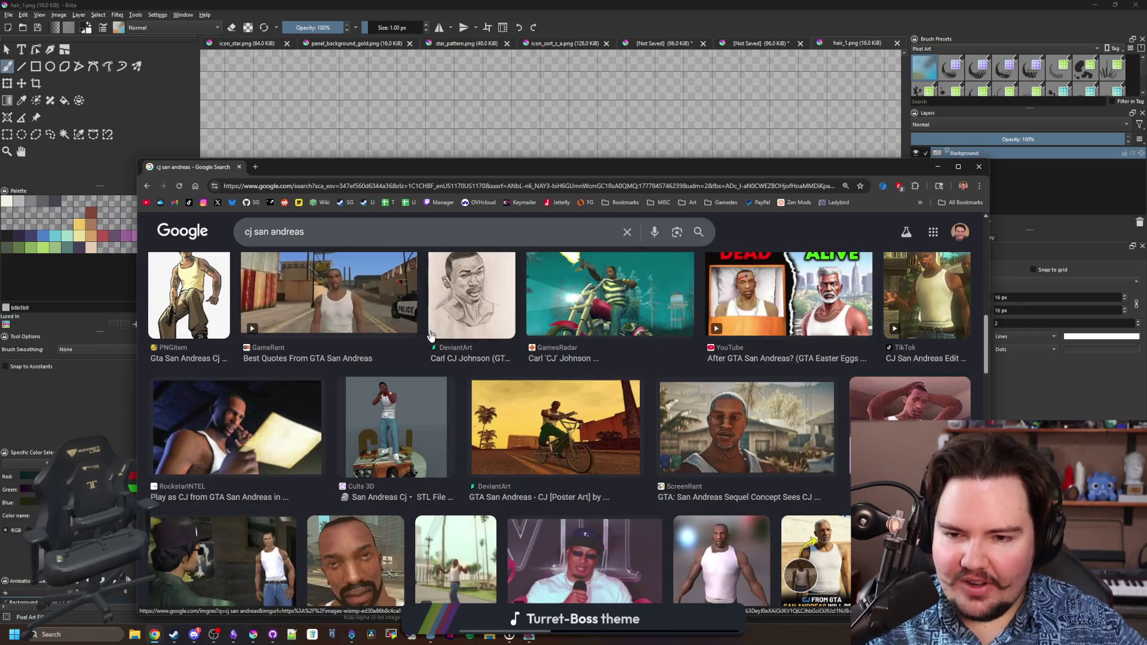
pyautogui.scroll(3, 398, 362)
pyautogui.scroll(5, 397, 362)
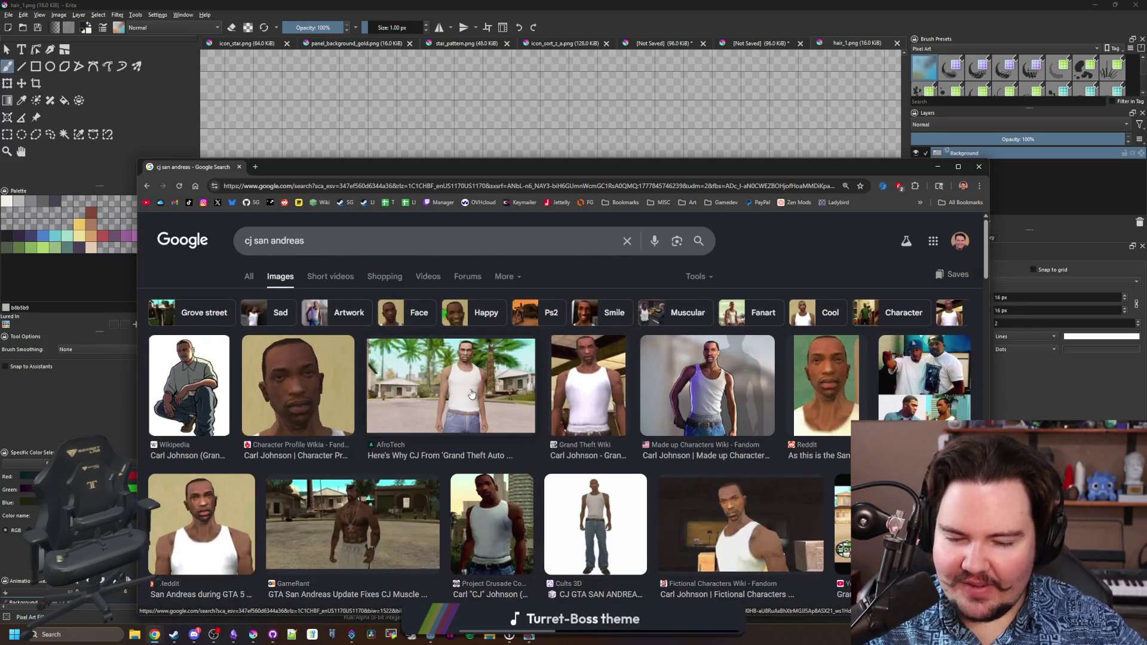
pyautogui.click(472, 394)
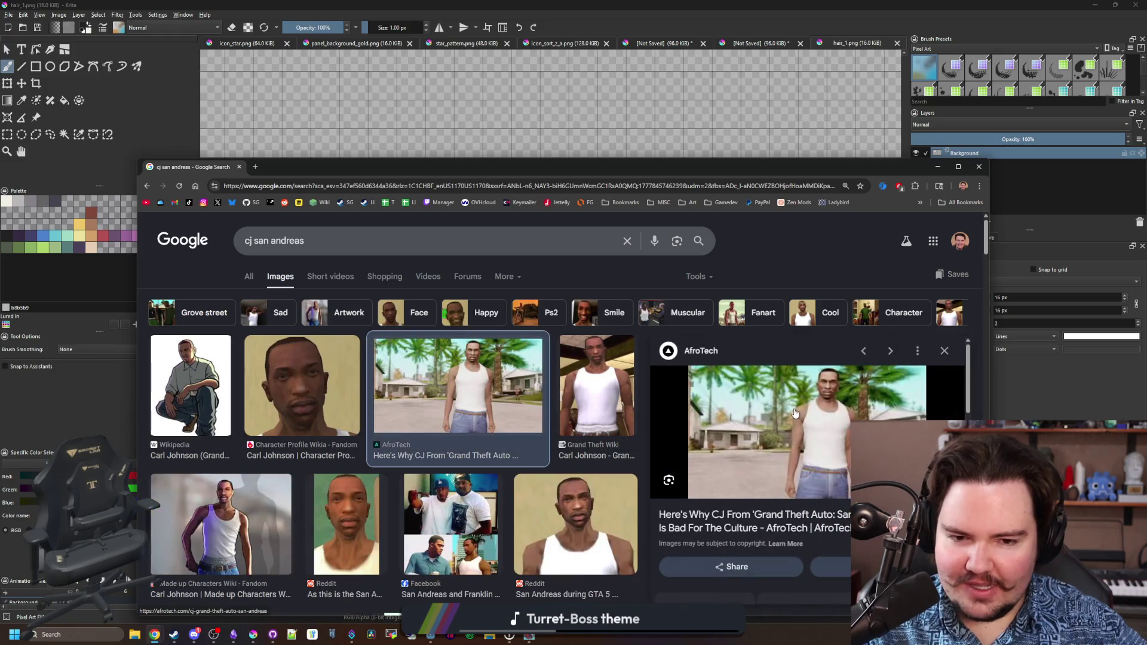
pyautogui.click(391, 151)
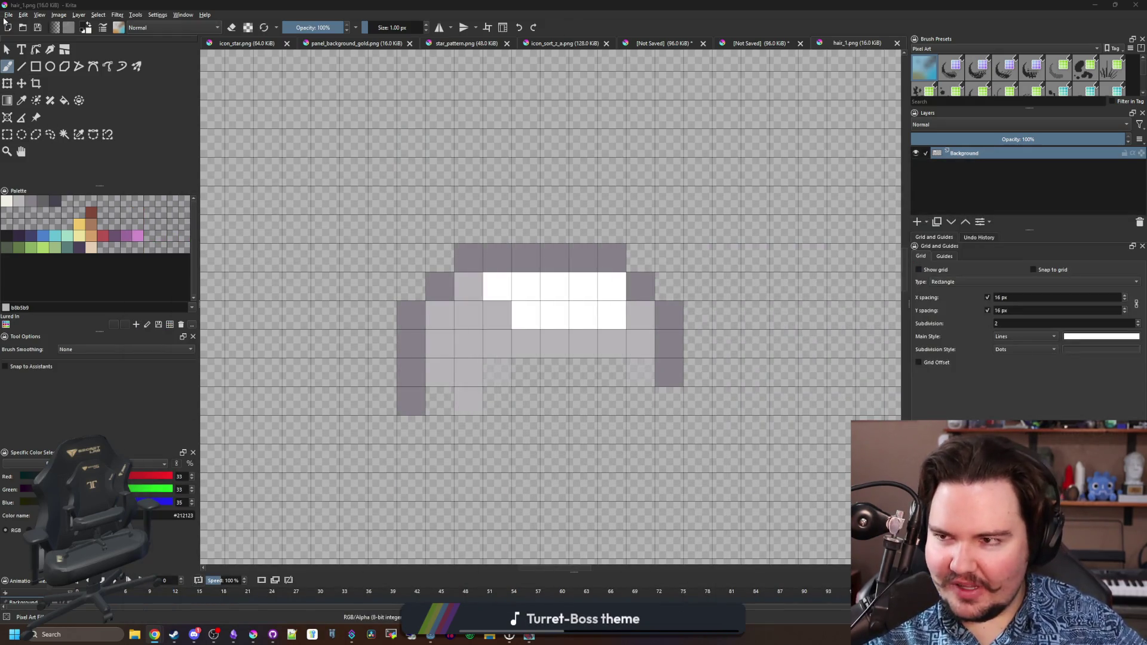
# Open shirt_1_lau.png and a second shirt sprite together from CharacterParts.
pyautogui.click(9, 14)
pyautogui.press('Escape')
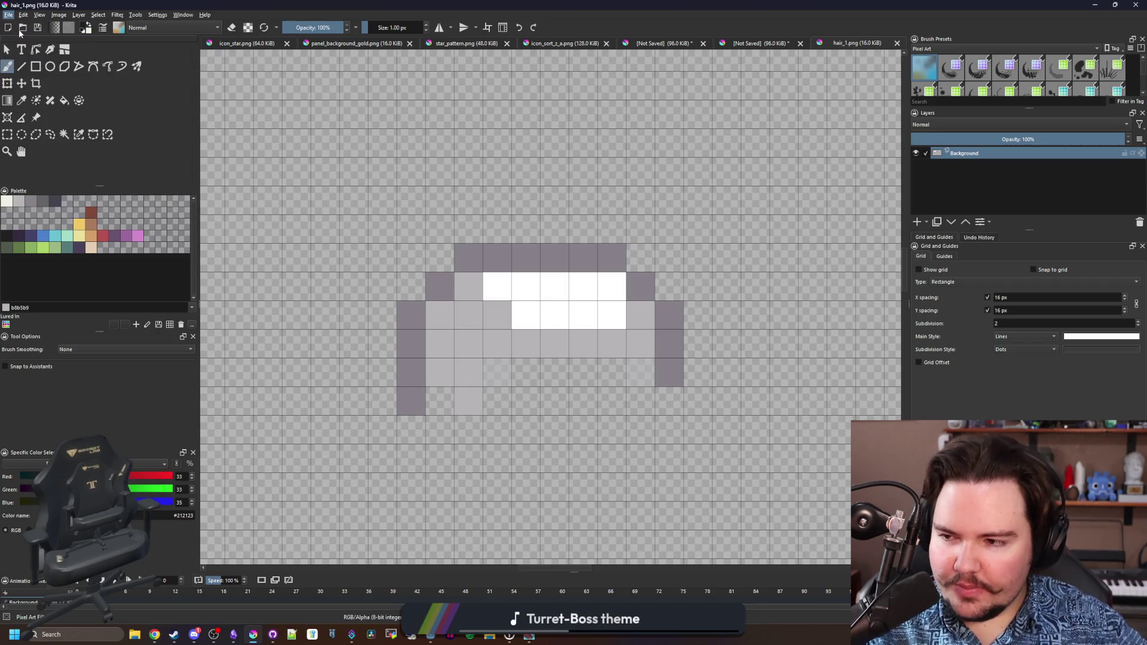
pyautogui.click(22, 28)
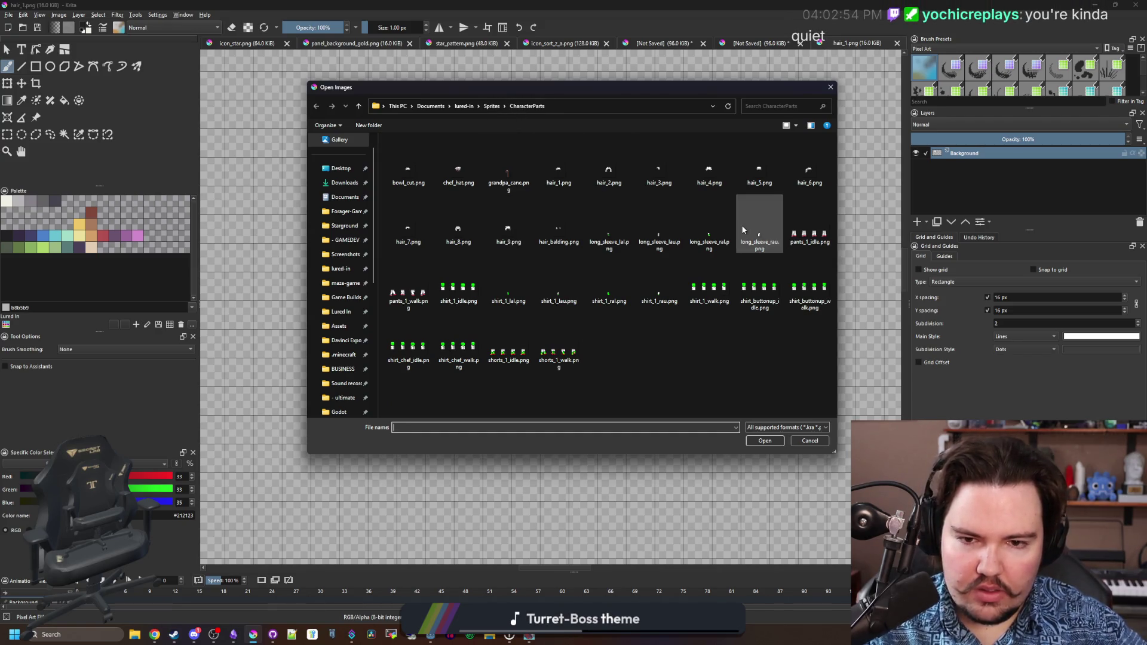
pyautogui.click(610, 276)
pyautogui.click(509, 279)
pyautogui.click(558, 279)
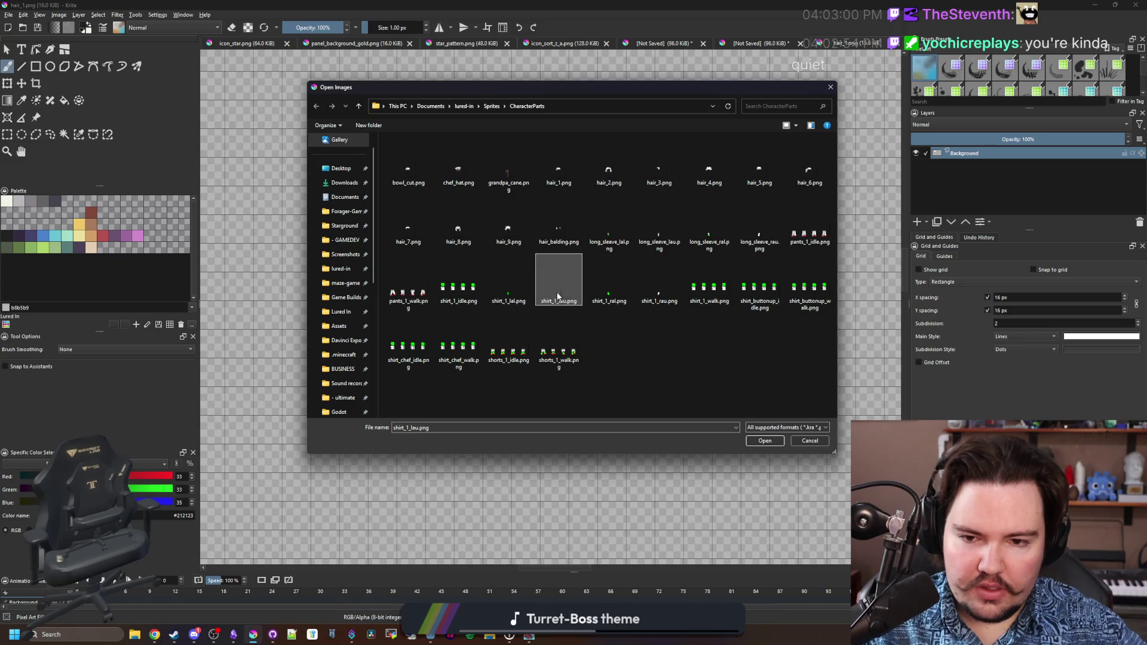
pyautogui.keyDown('ctrl'); pyautogui.click(657, 295); pyautogui.keyUp('ctrl')
pyautogui.click(764, 441)
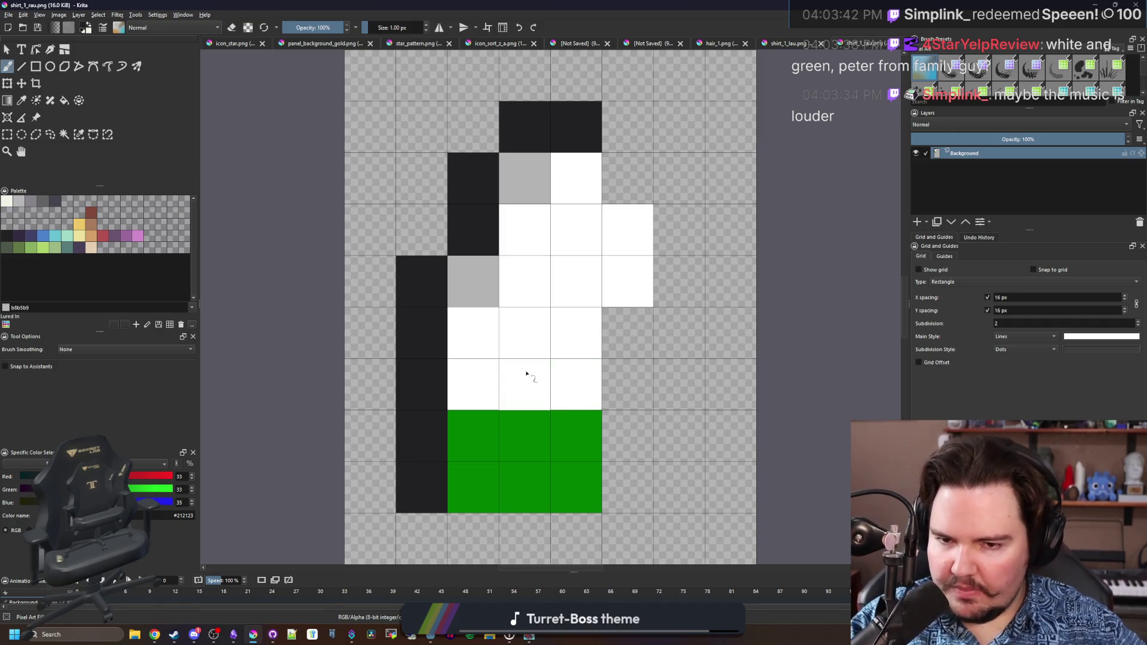
# Set the drawing colour to the shirt's green from the palette.
pyautogui.keyDown('ctrl'); pyautogui.click(543, 448); pyautogui.keyUp('ctrl')
pyautogui.press('f')
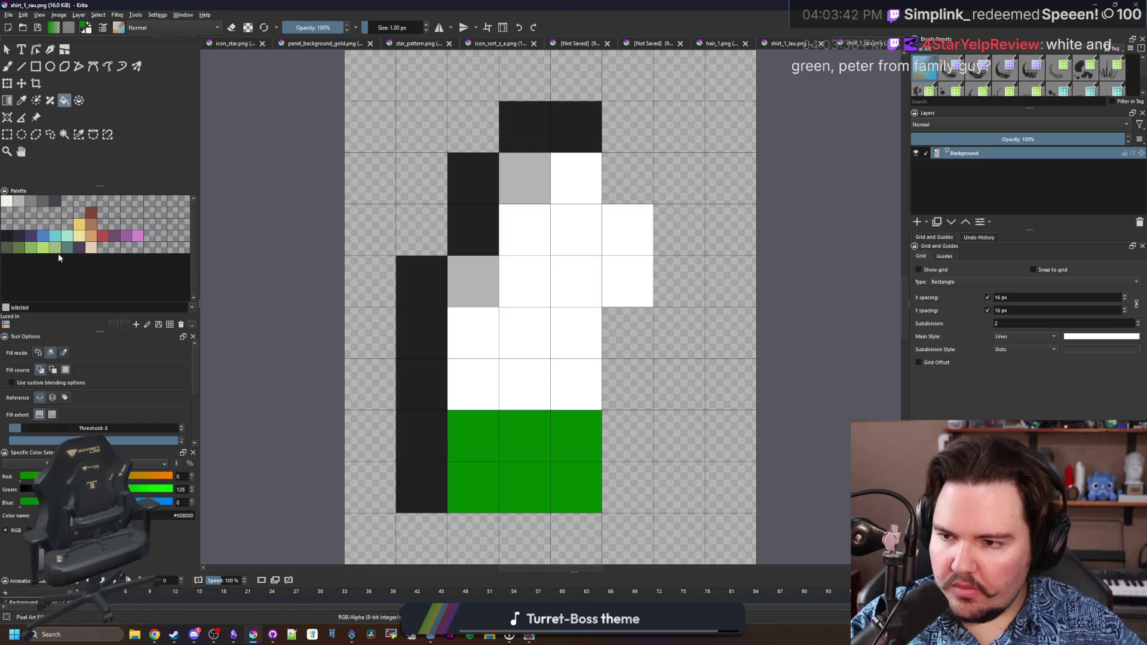
pyautogui.press('p')
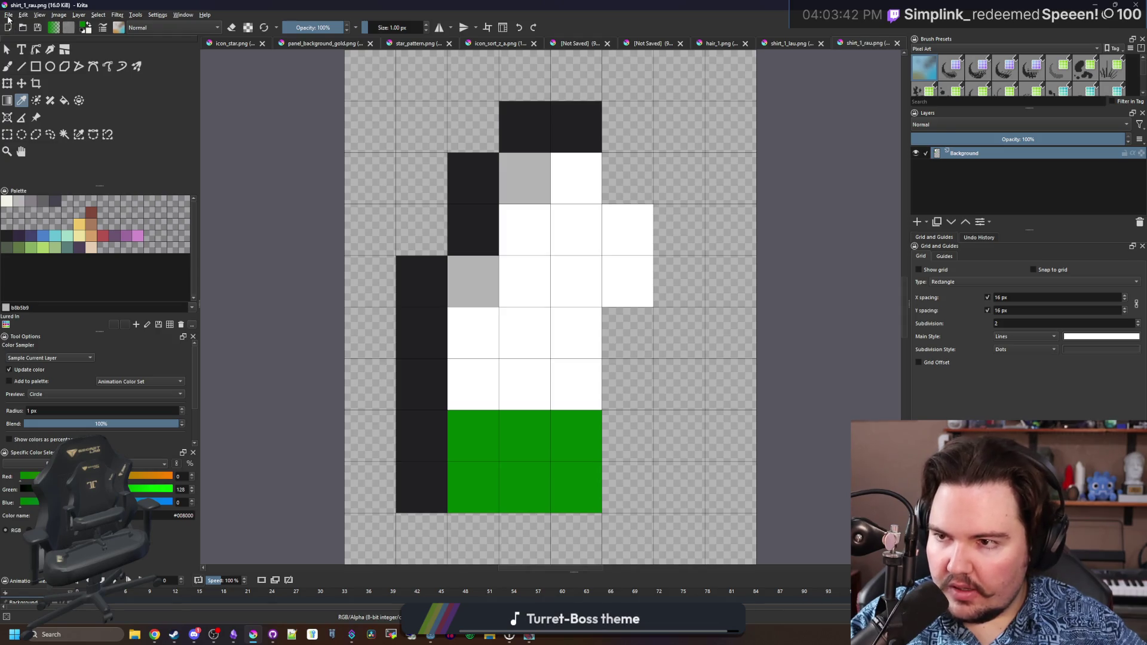
# Bring the Open Image dialog back up with Ctrl+O.
pyautogui.click(9, 15)
pyautogui.press('Escape')
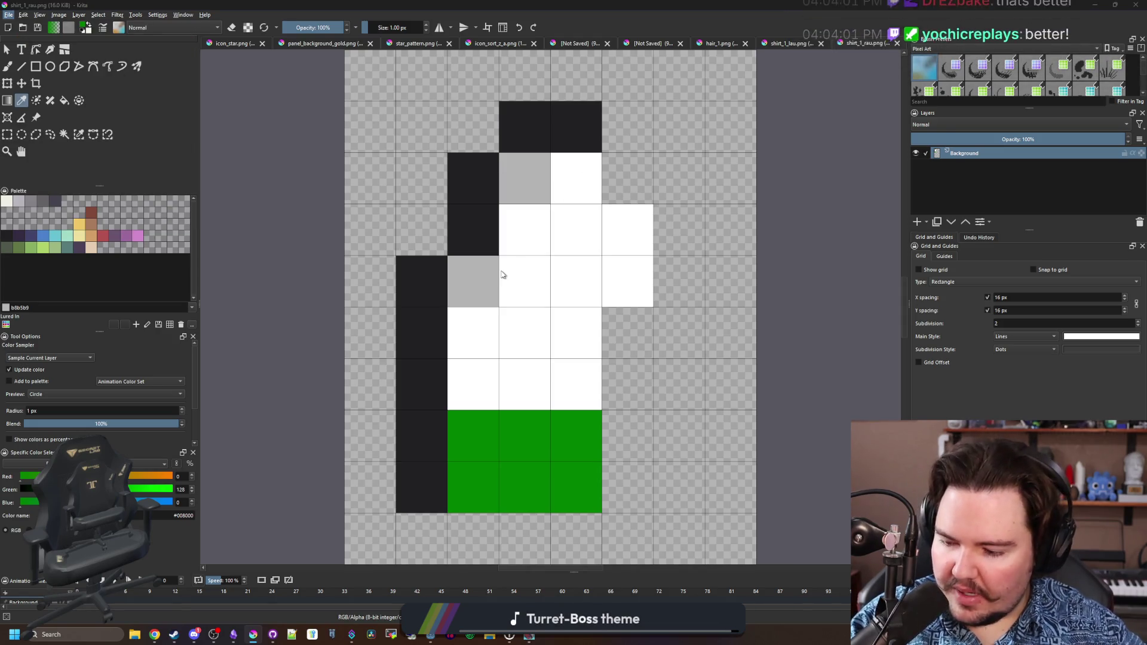
pyautogui.hotkey('ctrl', 'o')
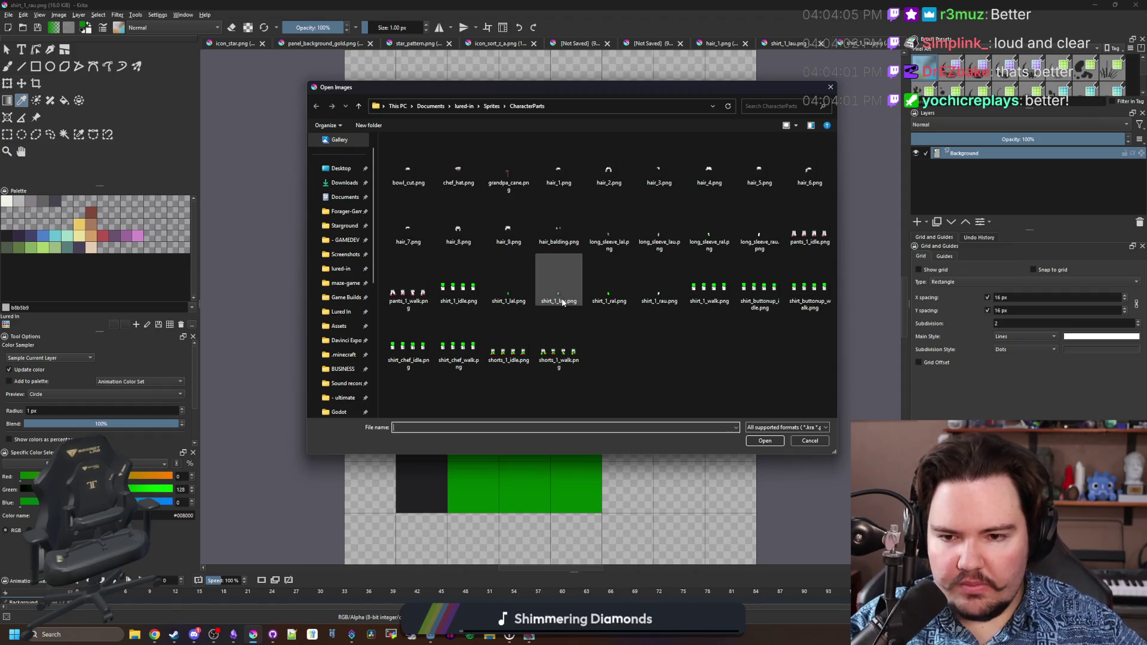
# Open shirt_1_lal.png and shirt_1_ral.png together from the sprites folder.
pyautogui.click(509, 284)
pyautogui.keyDown('ctrl'); pyautogui.click(620, 303); pyautogui.keyUp('ctrl')
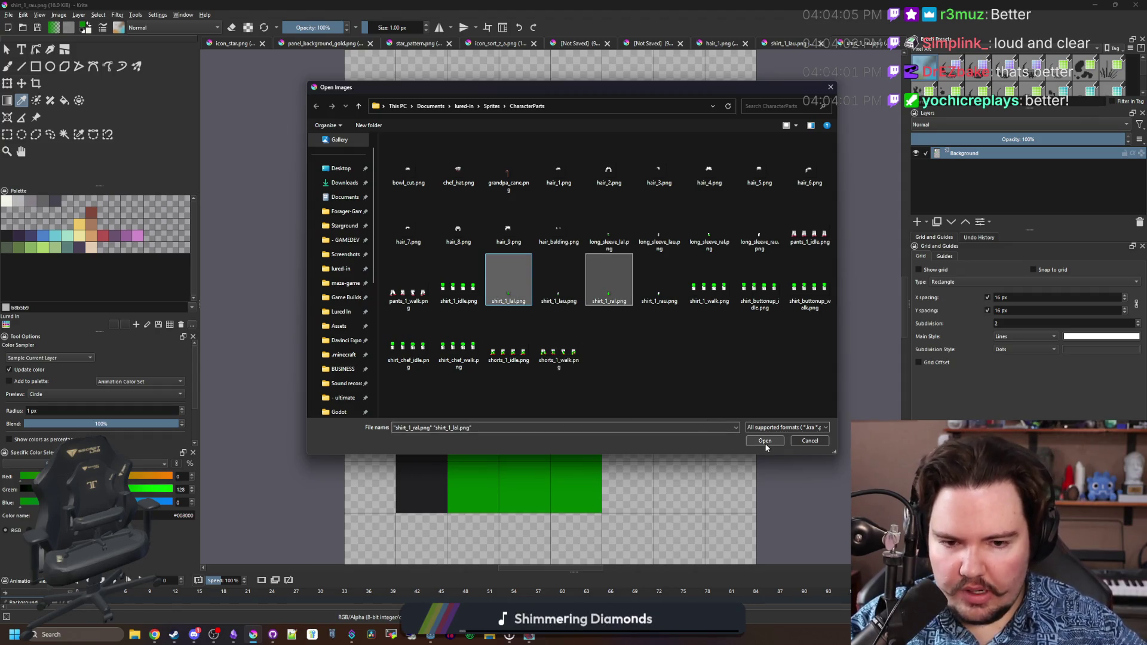
pyautogui.click(766, 441)
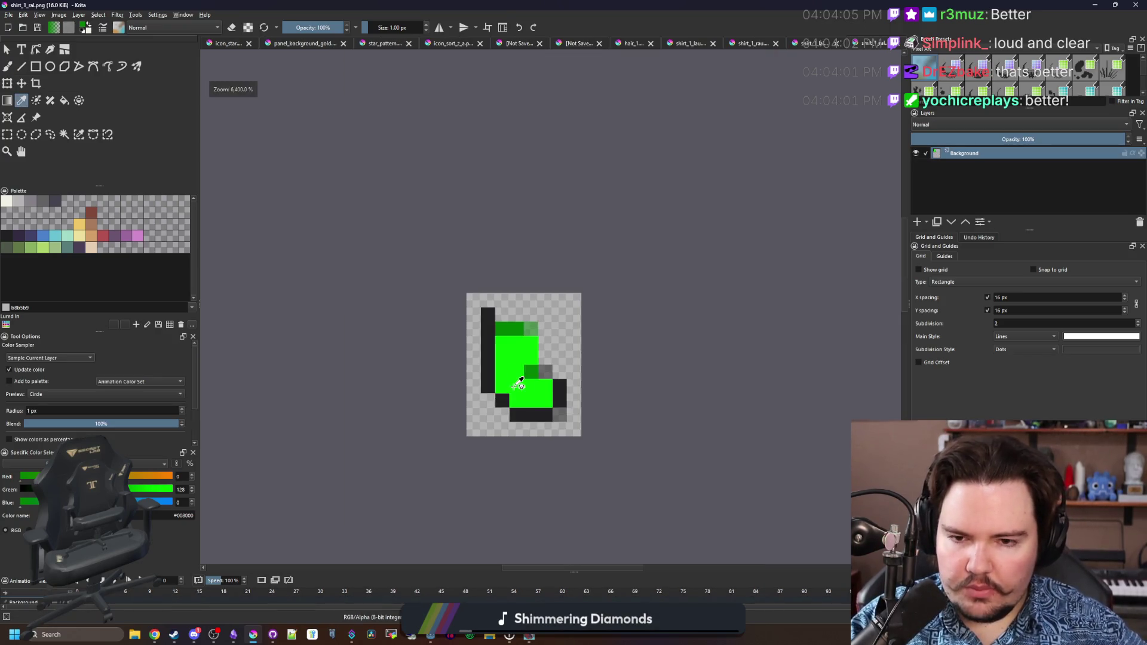
# Sample the bright and dark greens from the shirt sprites, comparing shirt_1_lal and shirt_1_rau.
pyautogui.scroll(2, 541, 344)
pyautogui.keyDown('ctrl'); pyautogui.click(479, 338); pyautogui.keyUp('ctrl')
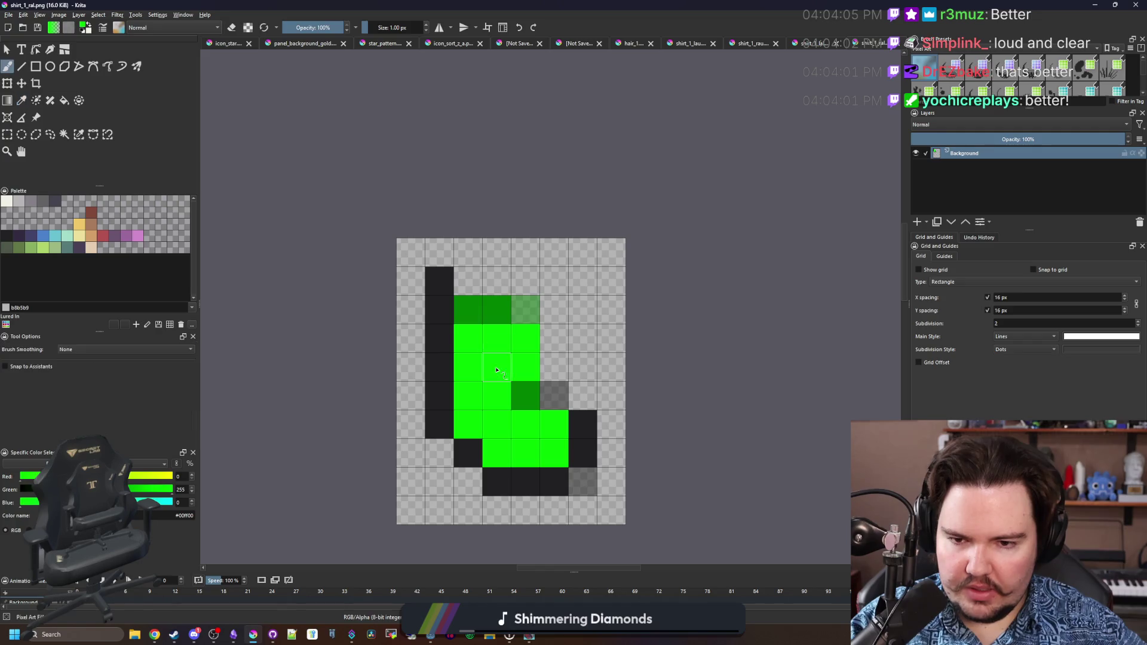
pyautogui.click(808, 44)
pyautogui.scroll(-3, 526, 362)
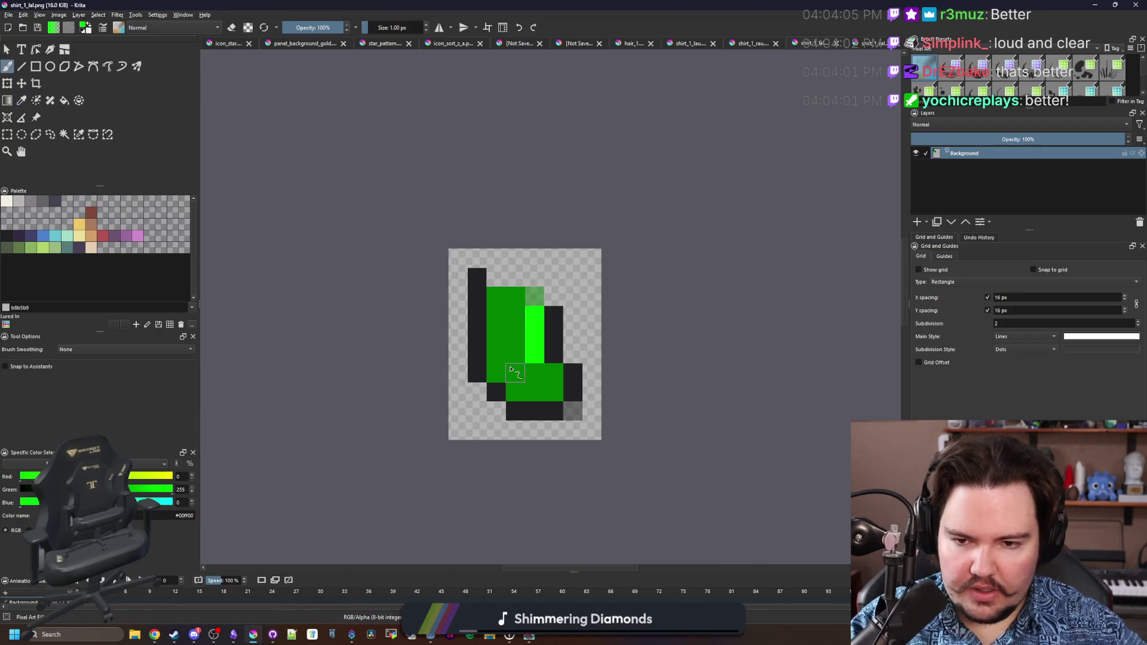
pyautogui.scroll(2, 526, 363)
pyautogui.click(757, 45)
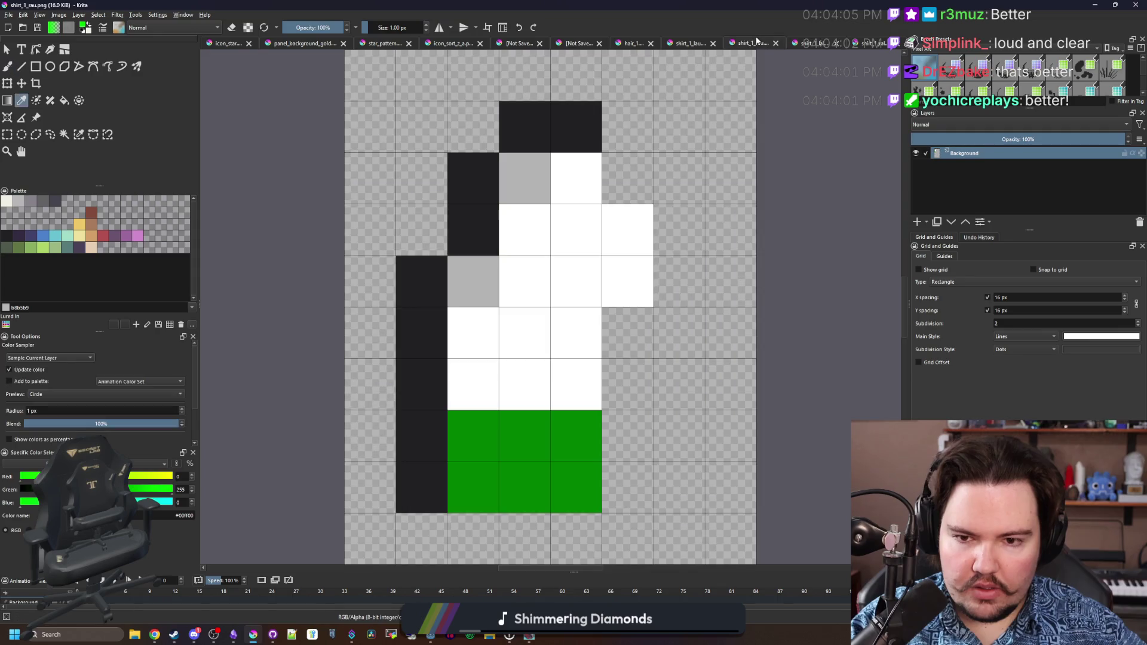
pyautogui.click(806, 45)
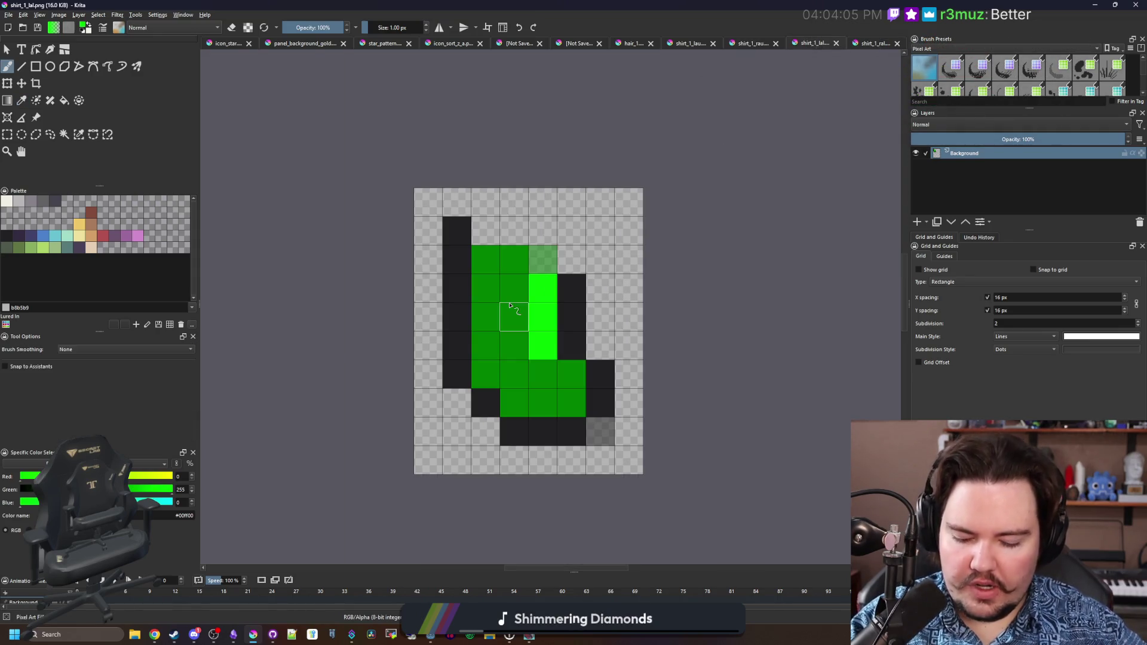
pyautogui.click(512, 332)
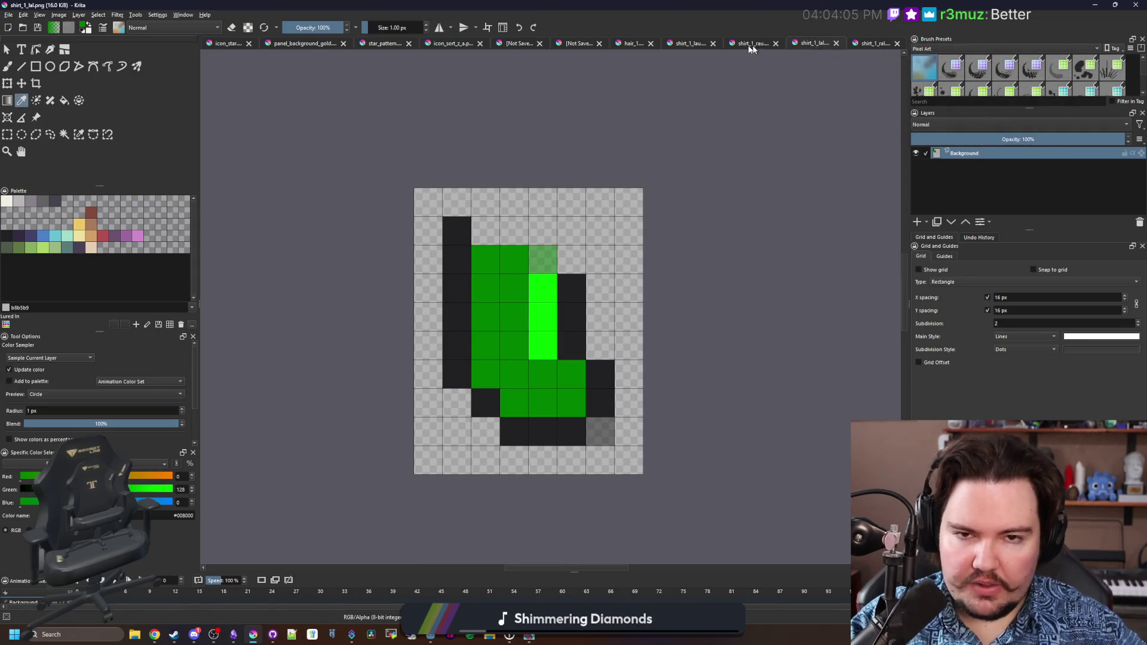
# Fill shirt_1_lau's light-grey body dark green; try a green collar pixel, then undo it.
pyautogui.click(694, 45)
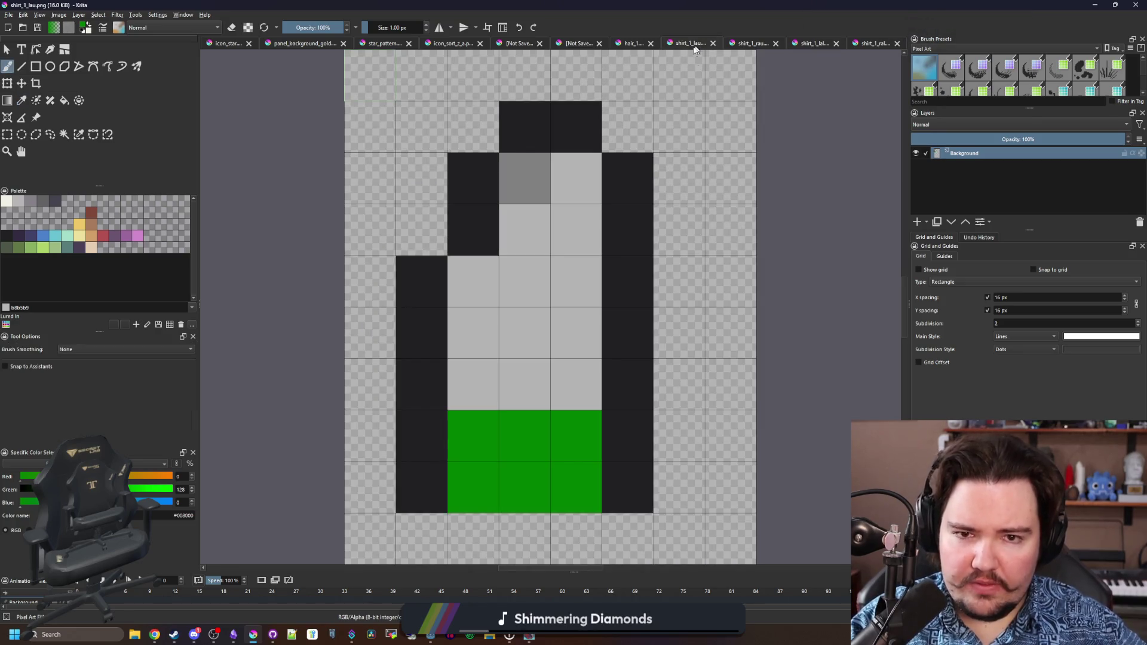
pyautogui.press('f')
pyautogui.click(545, 353)
pyautogui.click(813, 44)
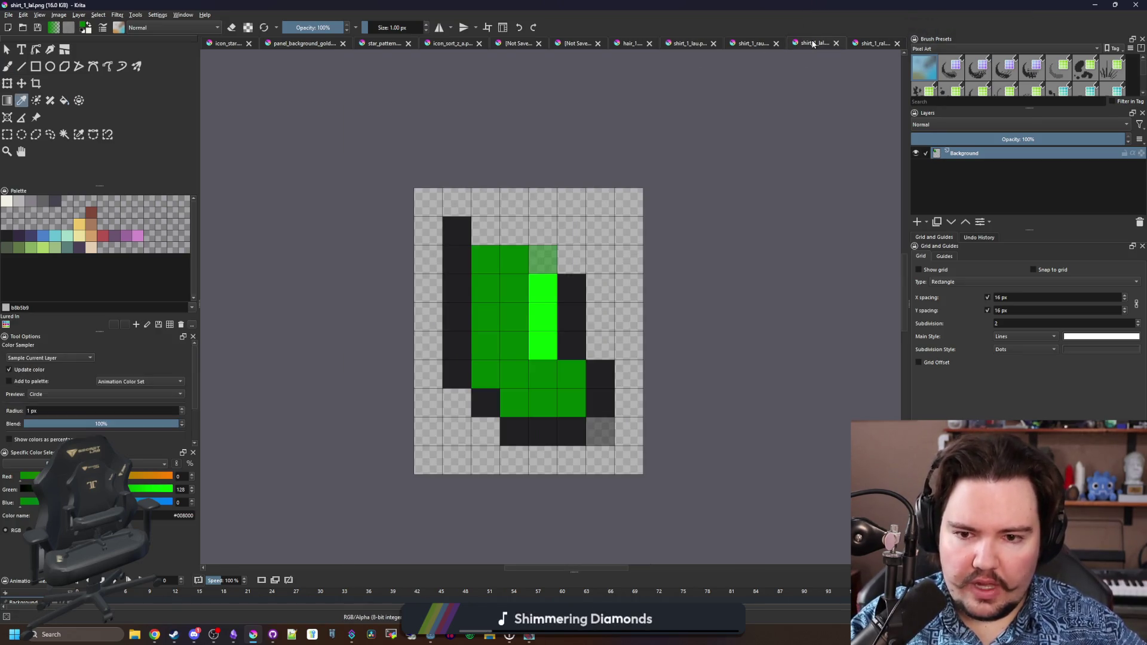
pyautogui.click(858, 46)
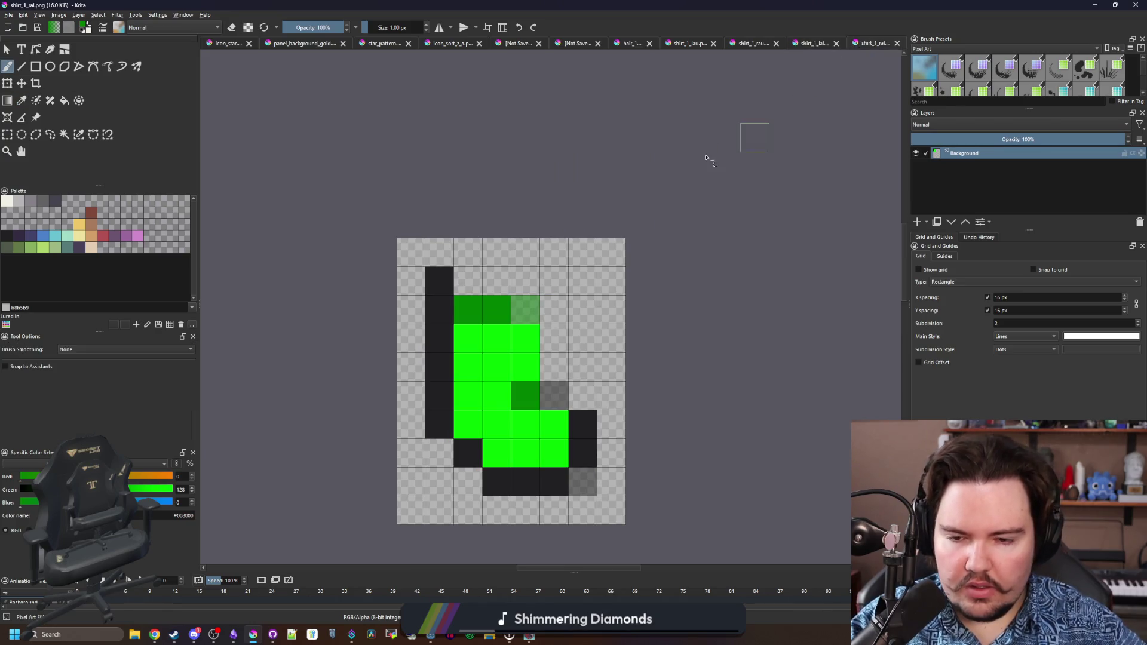
pyautogui.click(753, 44)
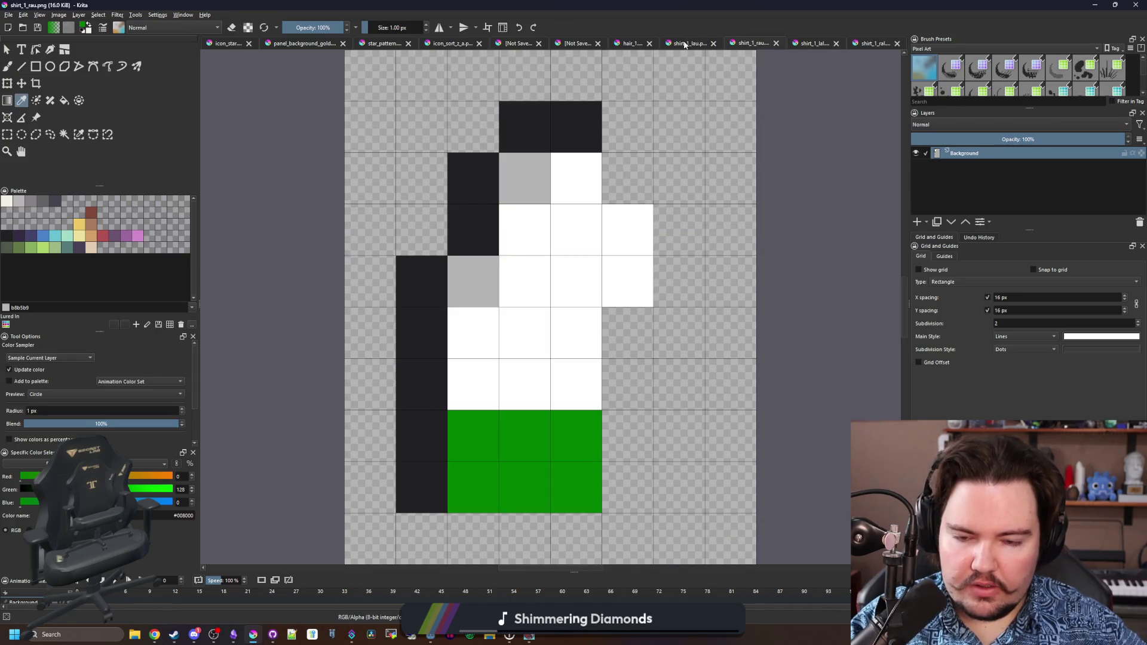
pyautogui.click(685, 46)
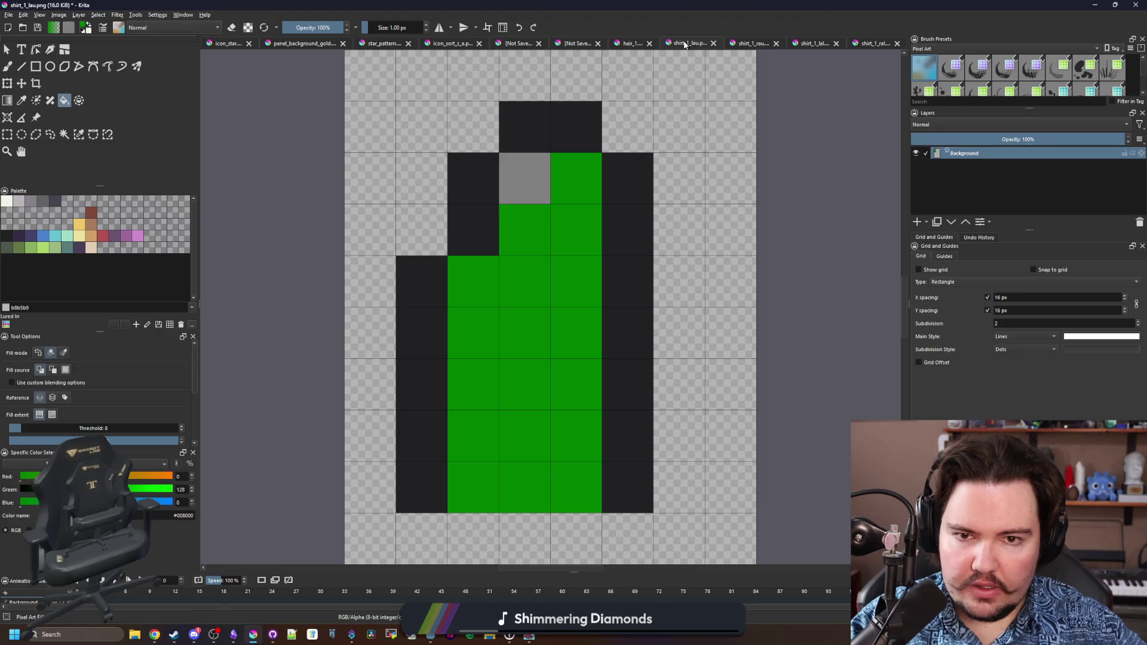
pyautogui.click(528, 171)
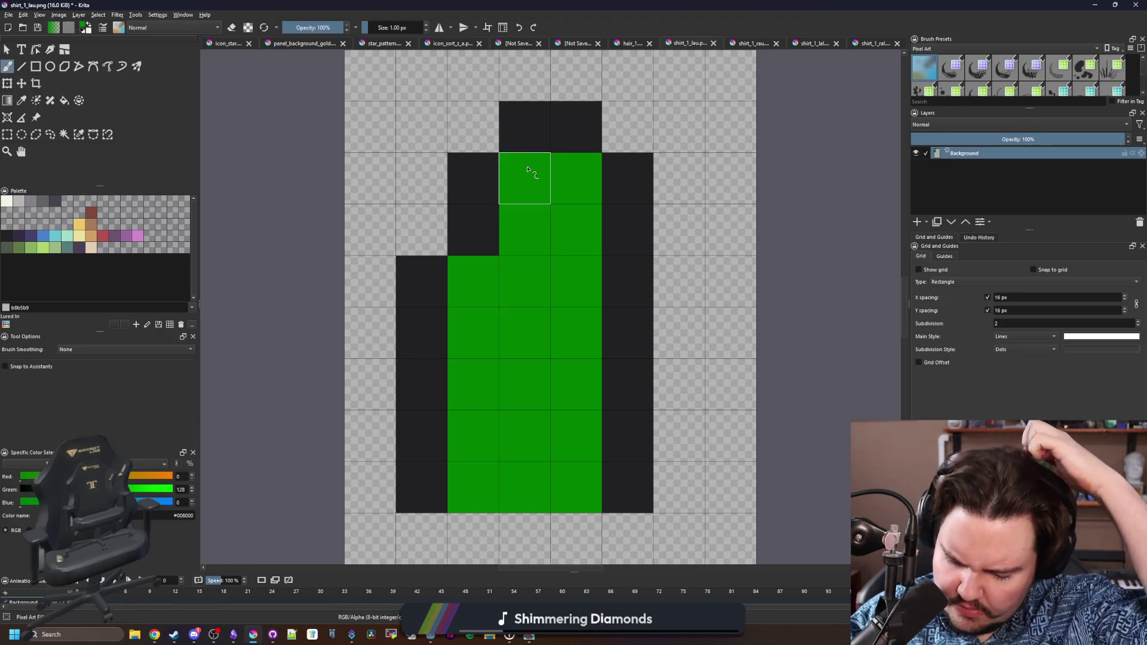
pyautogui.hotkey('ctrl', 'z')
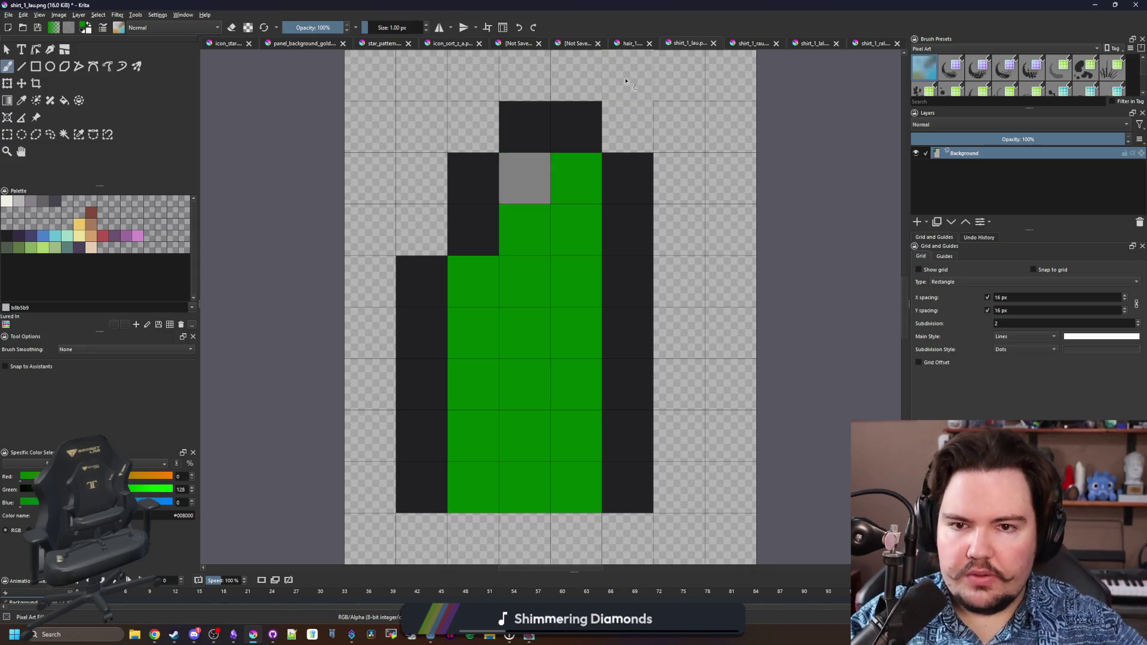
# Open shirt_1_idle.png from CharacterParts and sample the character's dark green.
pyautogui.click(9, 14)
pyautogui.click(18, 34)
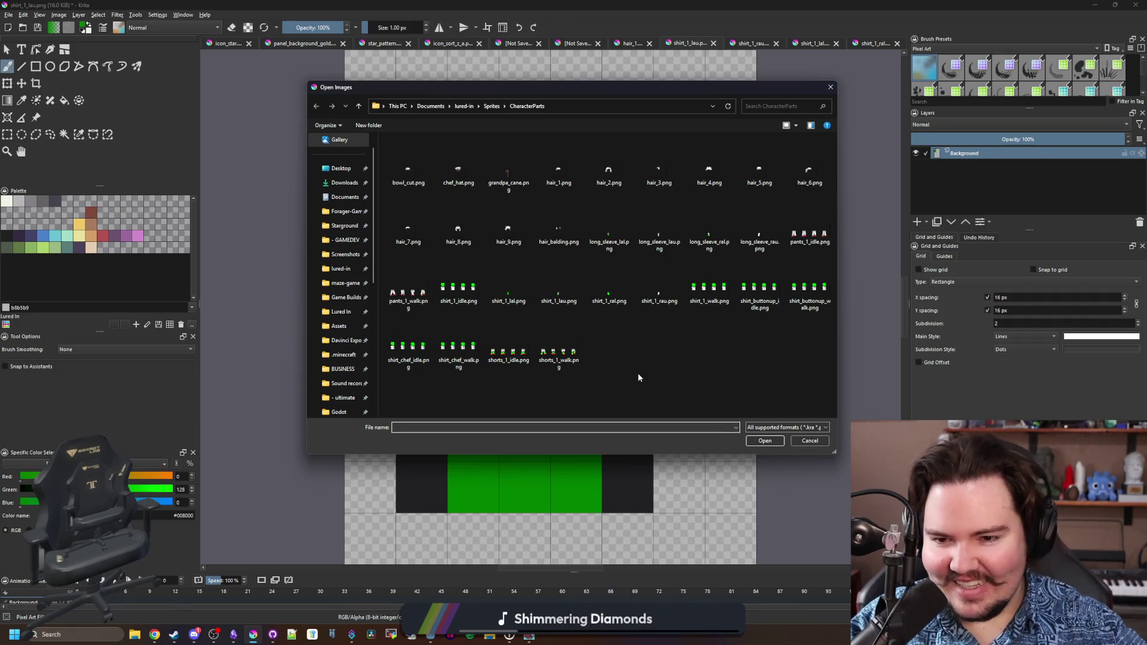
pyautogui.doubleClick(471, 289)
pyautogui.press('p')
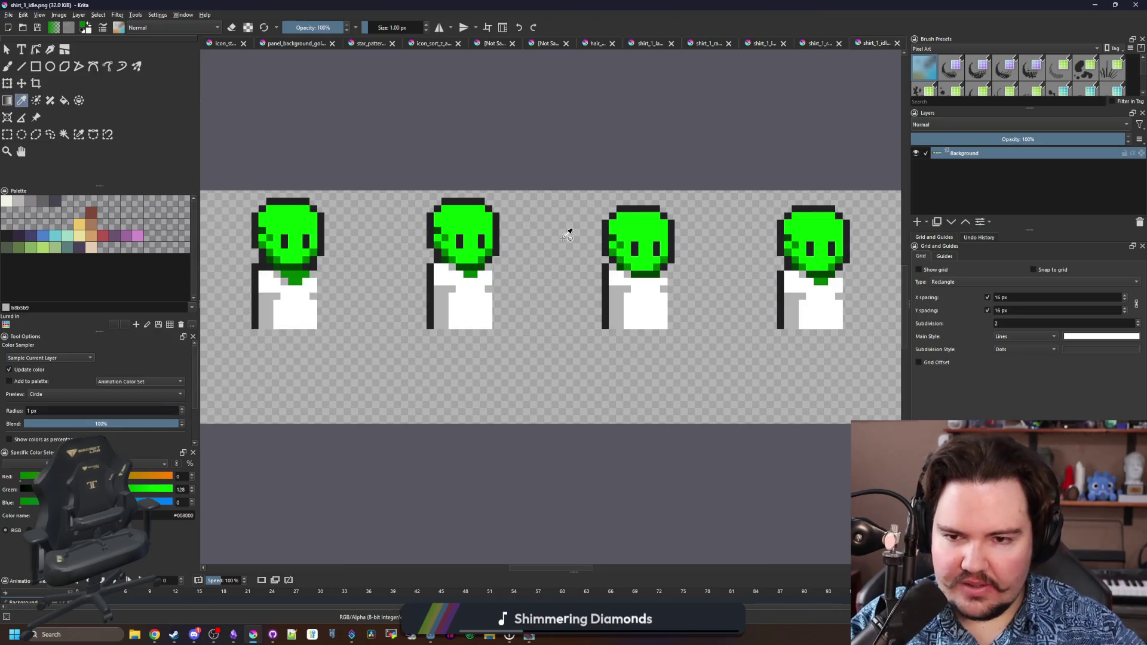
pyautogui.scroll(4, 466, 238)
pyautogui.click(478, 343)
pyautogui.press('b')
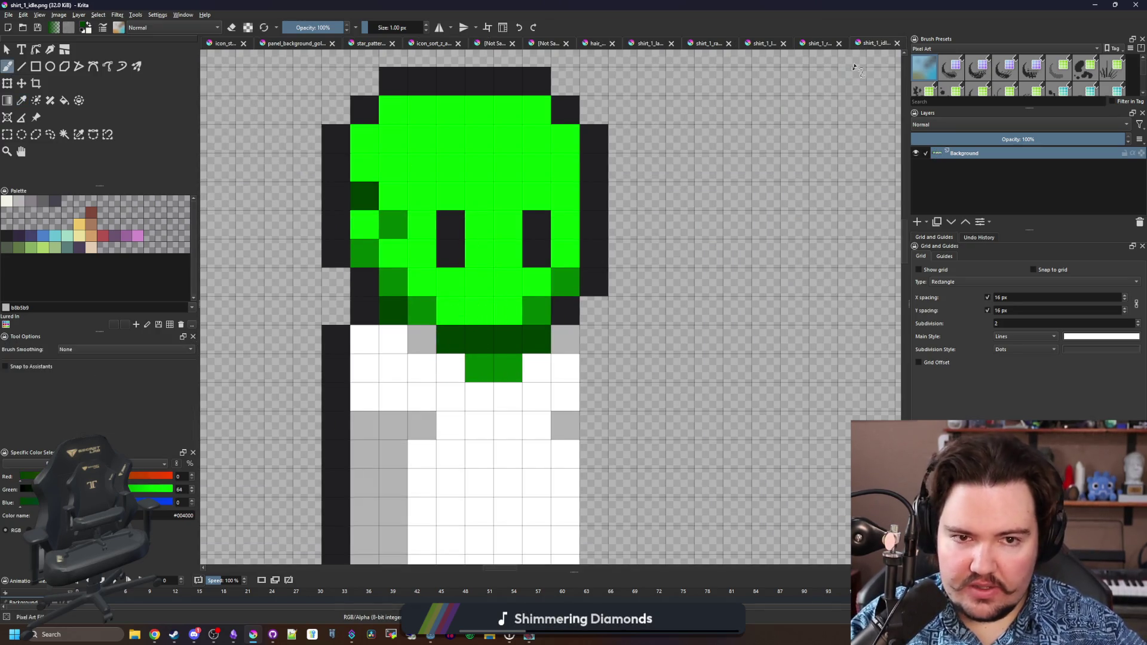
# Flip through the open shirt, hair_1 and scratch documents, ending on icon_sort_z_a.png.
pyautogui.click(813, 47)
pyautogui.click(753, 46)
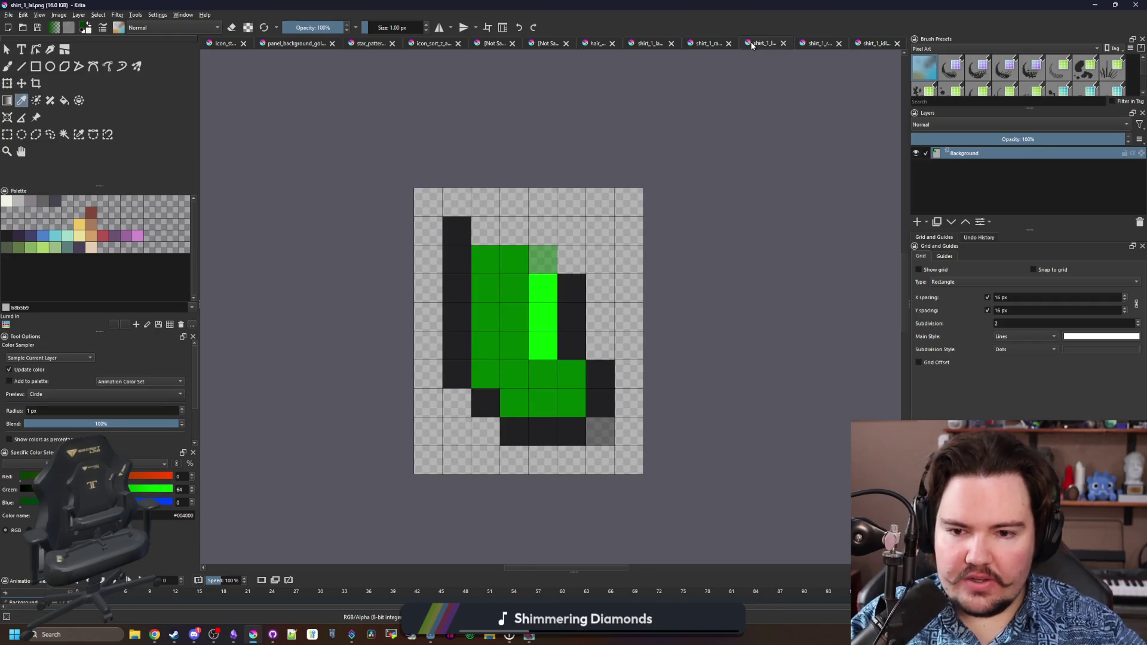
pyautogui.click(708, 43)
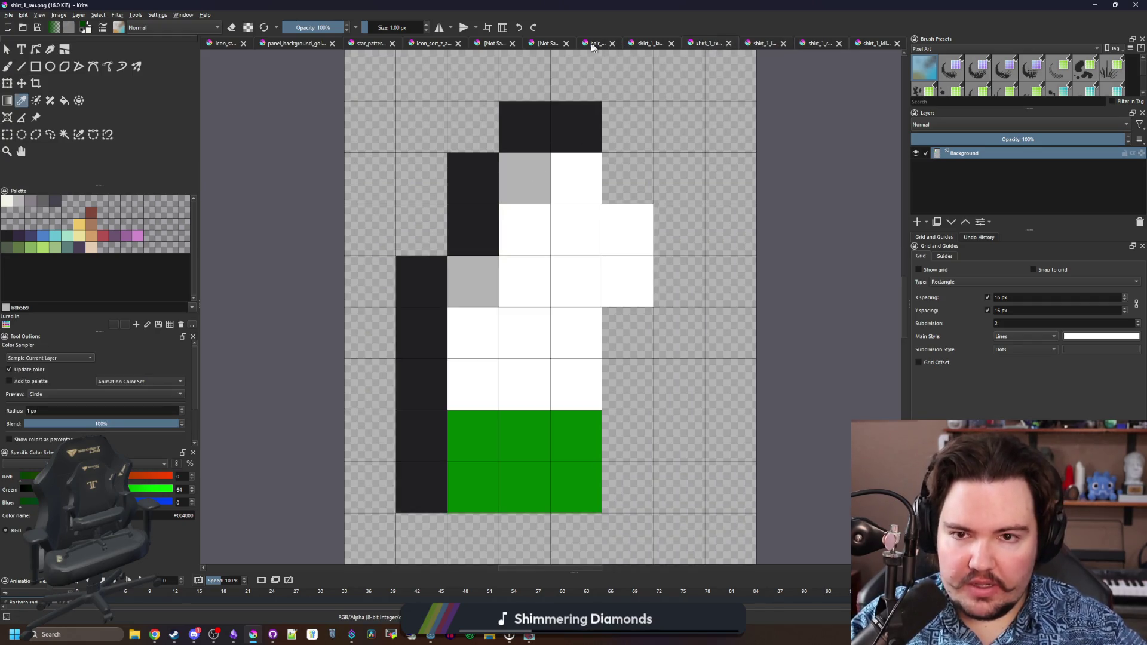
pyautogui.click(596, 43)
pyautogui.click(540, 44)
pyautogui.click(708, 43)
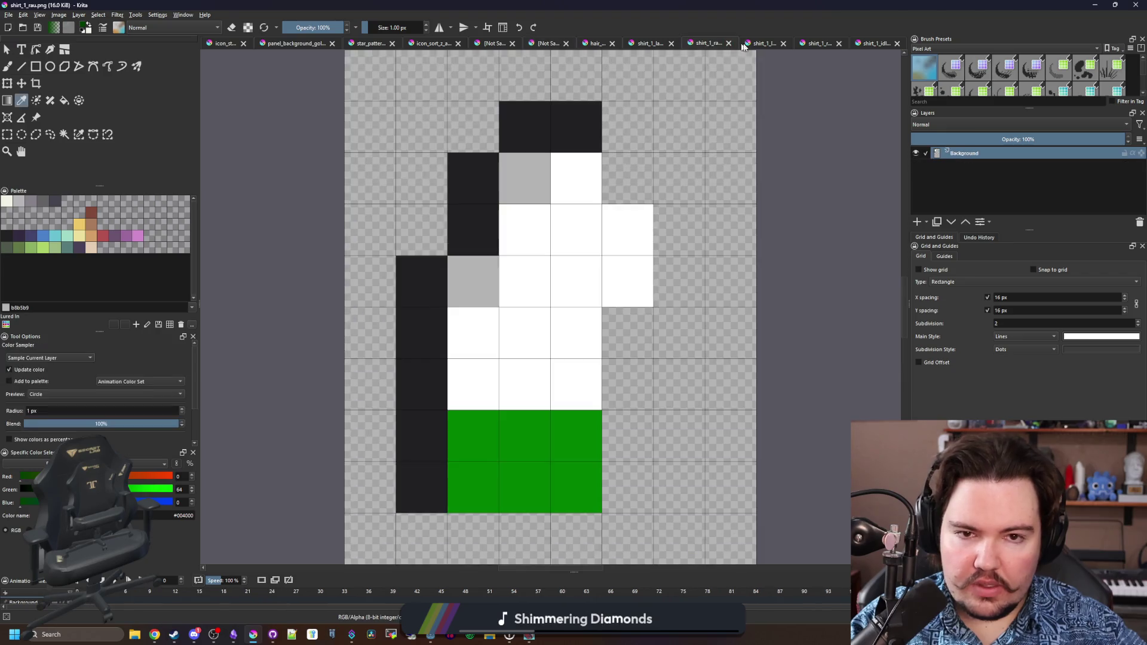
pyautogui.click(762, 43)
pyautogui.click(822, 45)
pyautogui.click(869, 45)
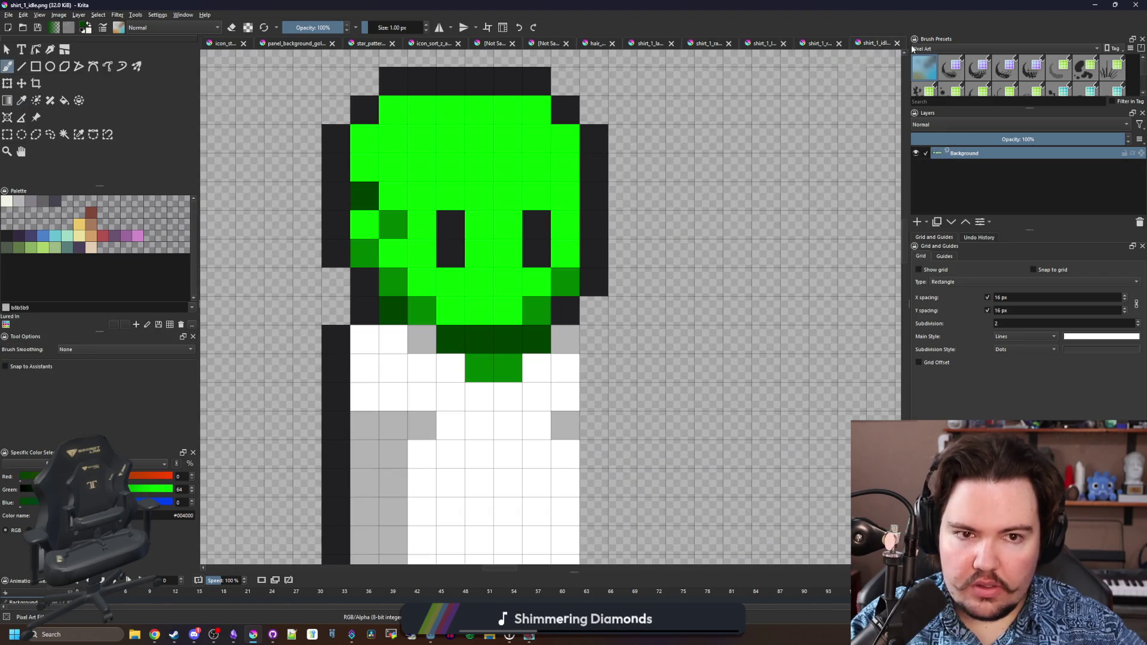
pyautogui.click(423, 45)
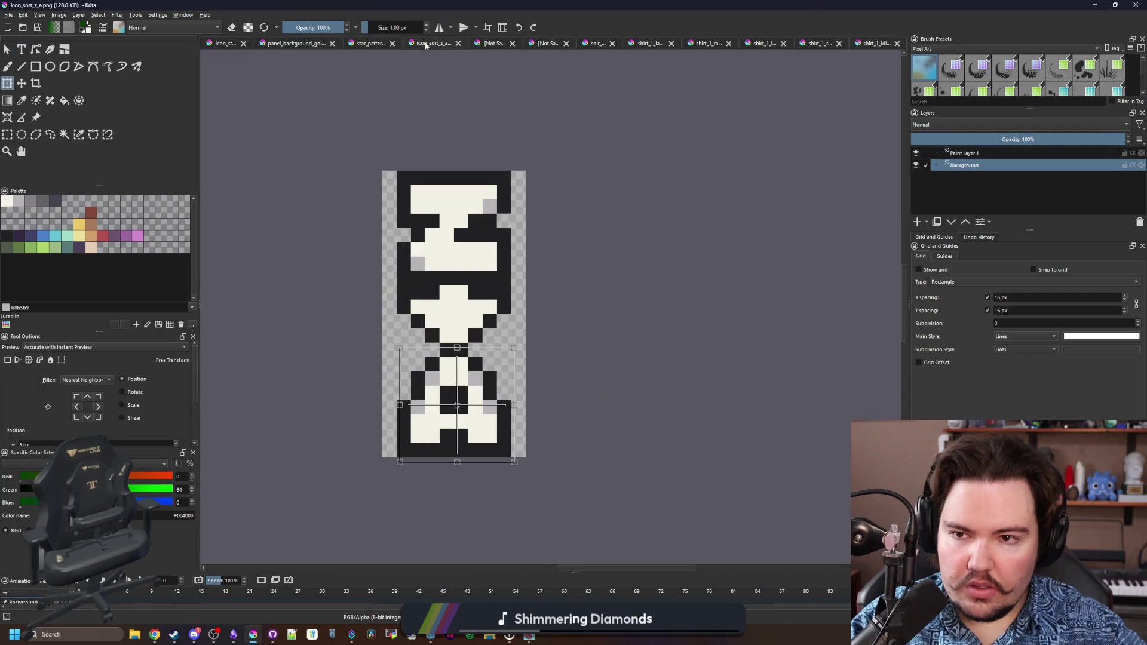
# Close both unsaved Untitled documents without saving.
pyautogui.click(499, 43)
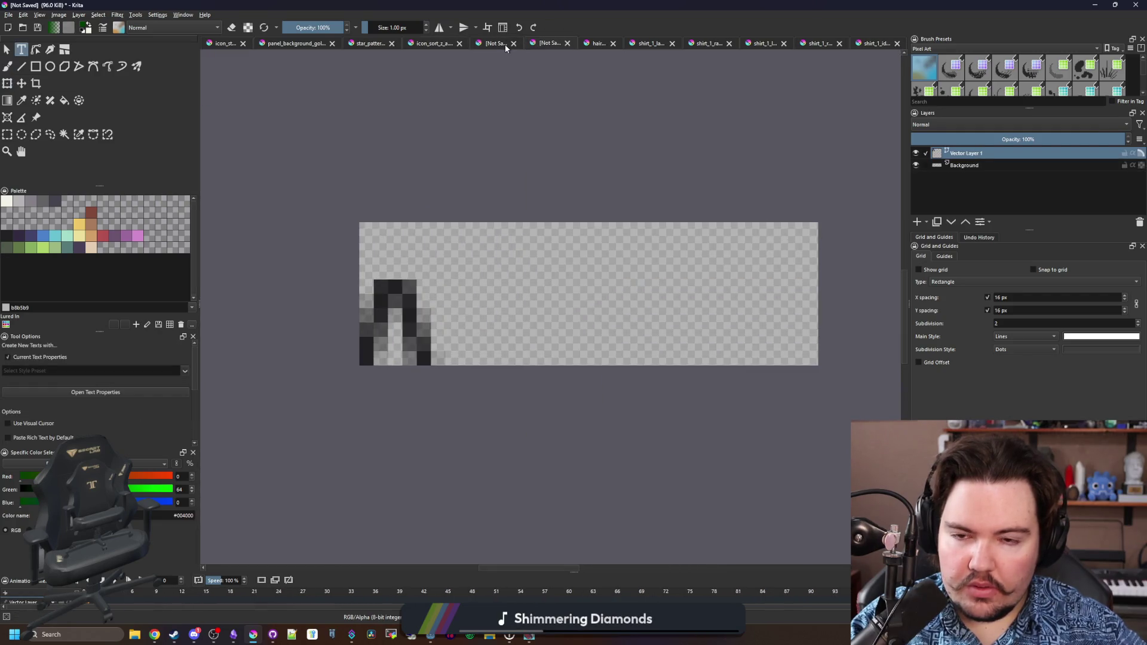
pyautogui.click(514, 43)
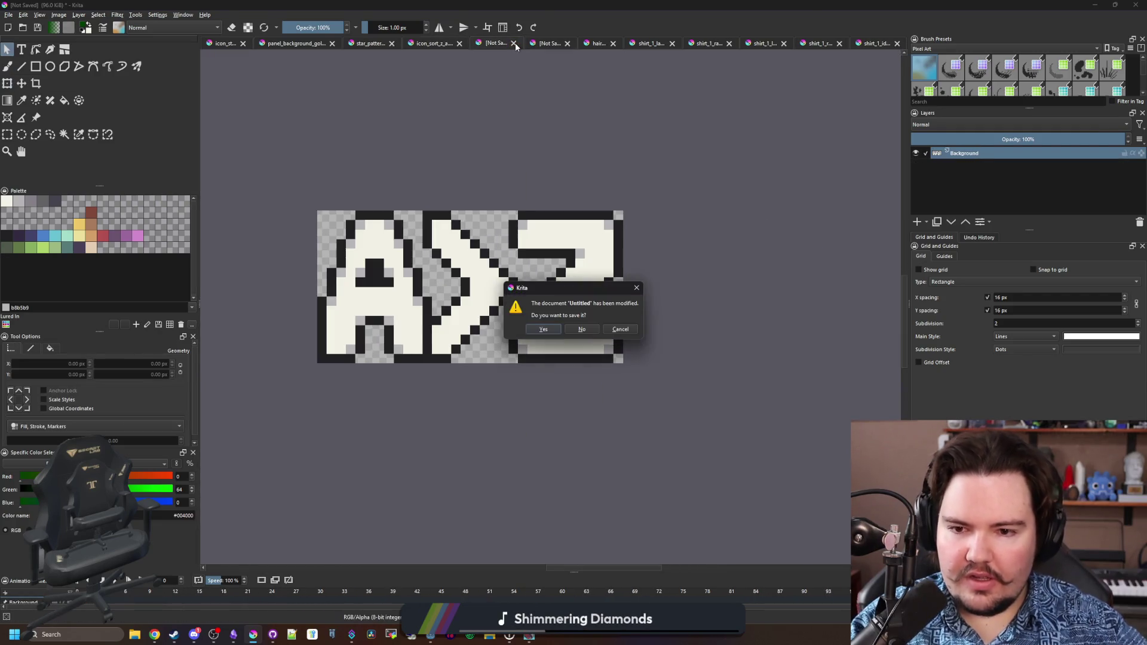
pyautogui.click(590, 329)
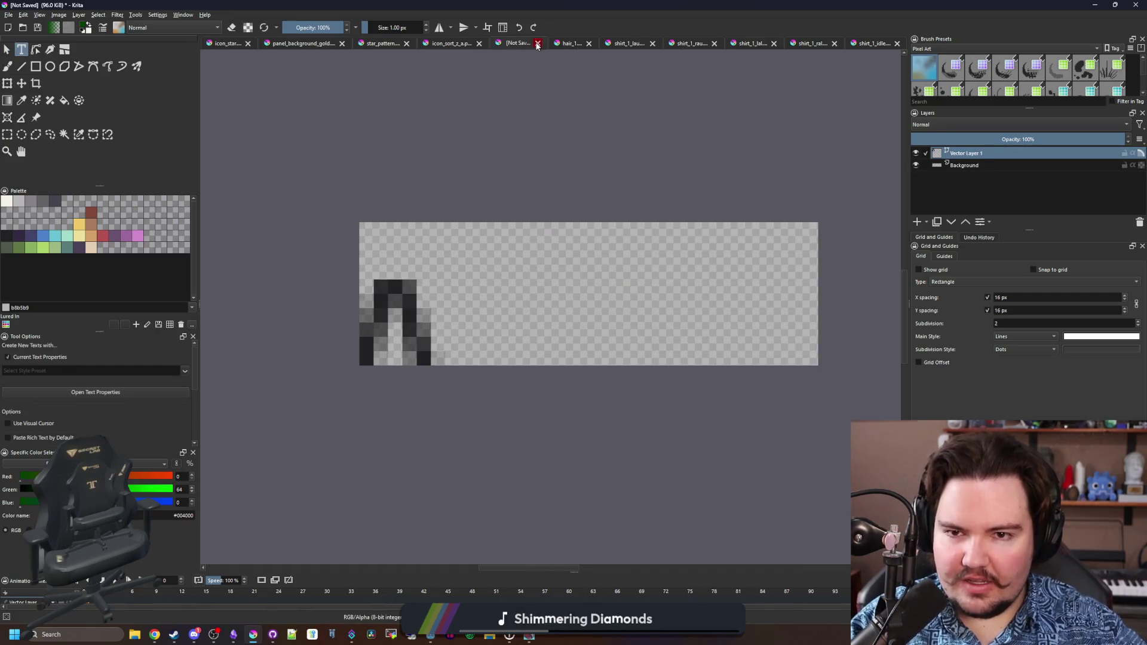
pyautogui.click(537, 46)
pyautogui.click(588, 329)
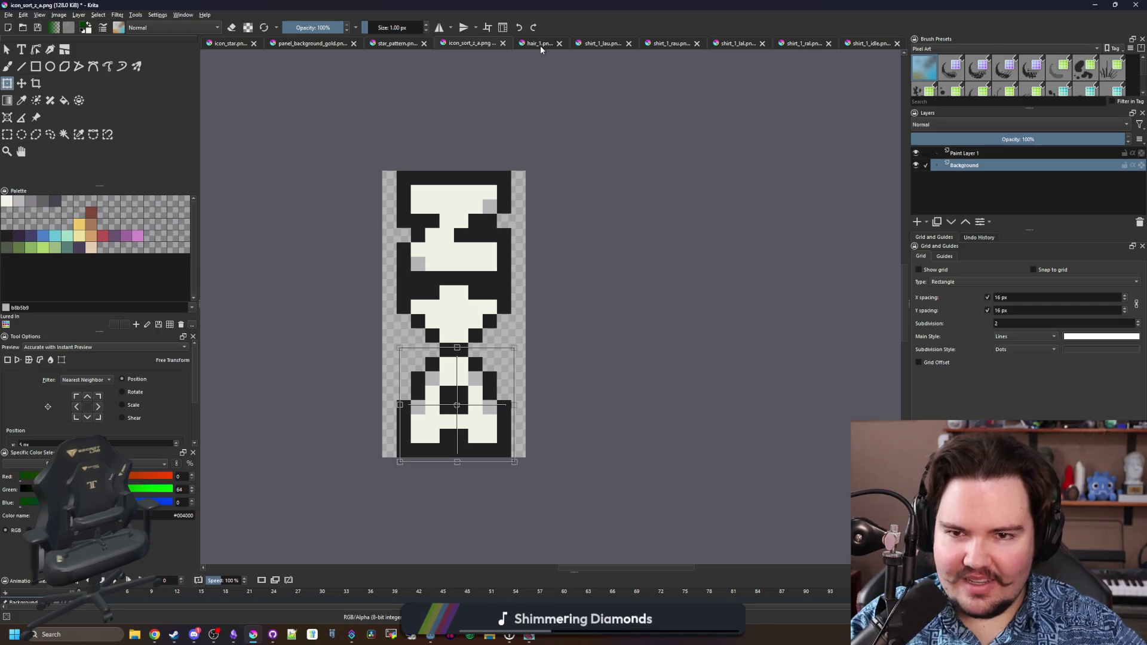
# Paint the grey top pixel of shirt_1_lau.png dark green.
pyautogui.click(540, 45)
pyautogui.click(622, 45)
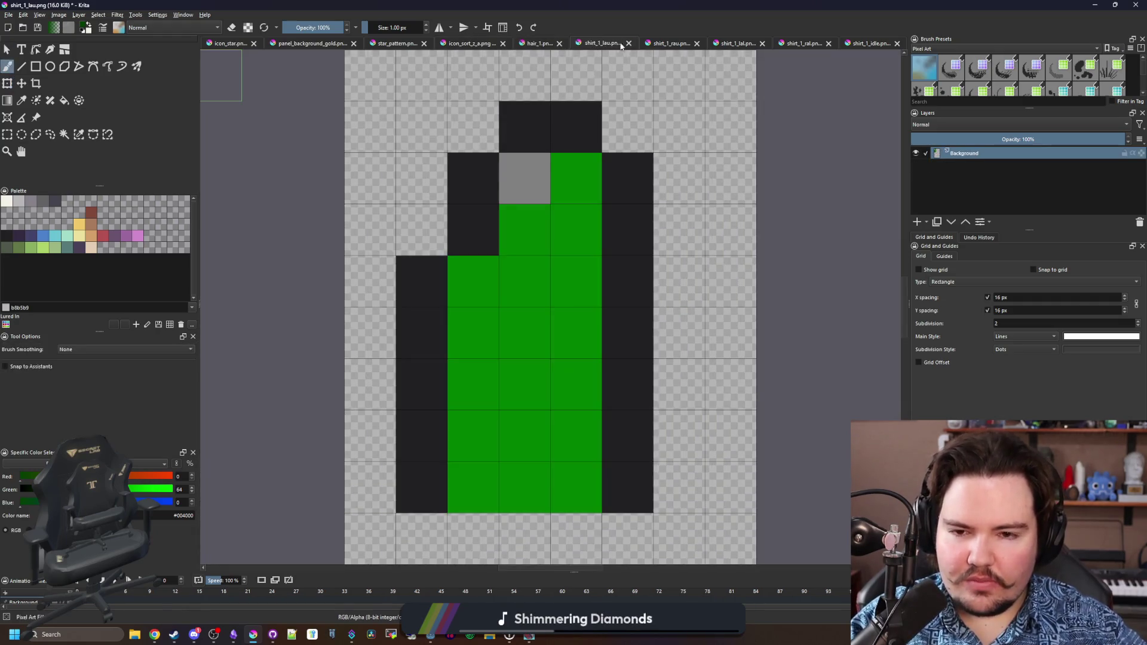
pyautogui.click(526, 179)
pyautogui.scroll(-3, 523, 327)
pyautogui.scroll(2, 523, 327)
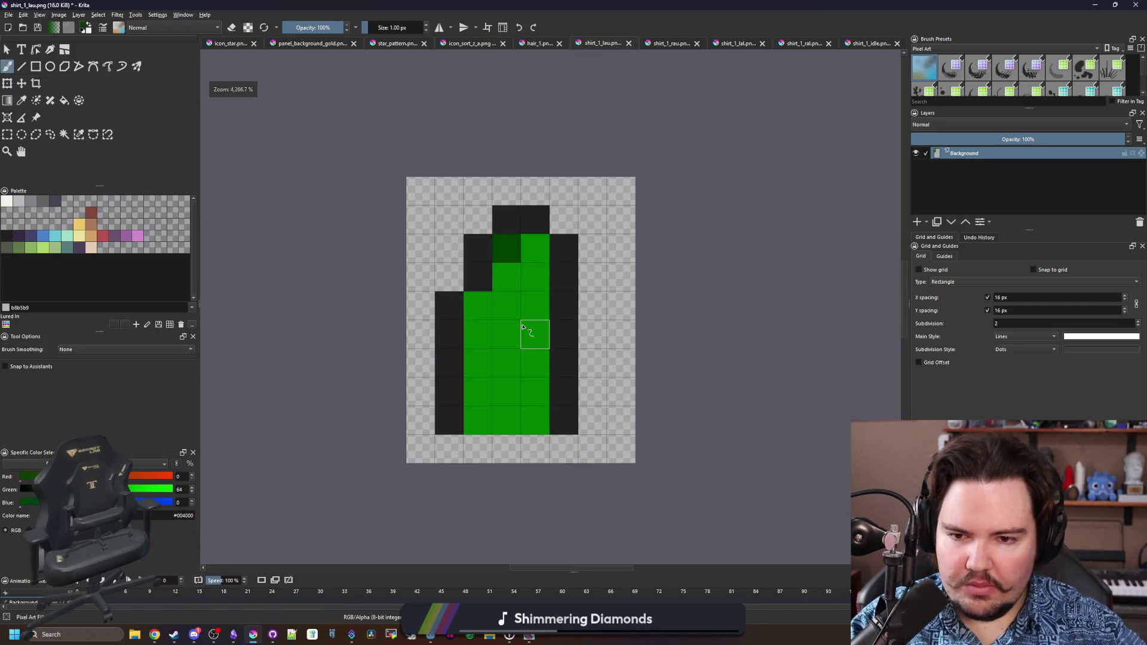
pyautogui.click(10, 14)
pyautogui.click(26, 66)
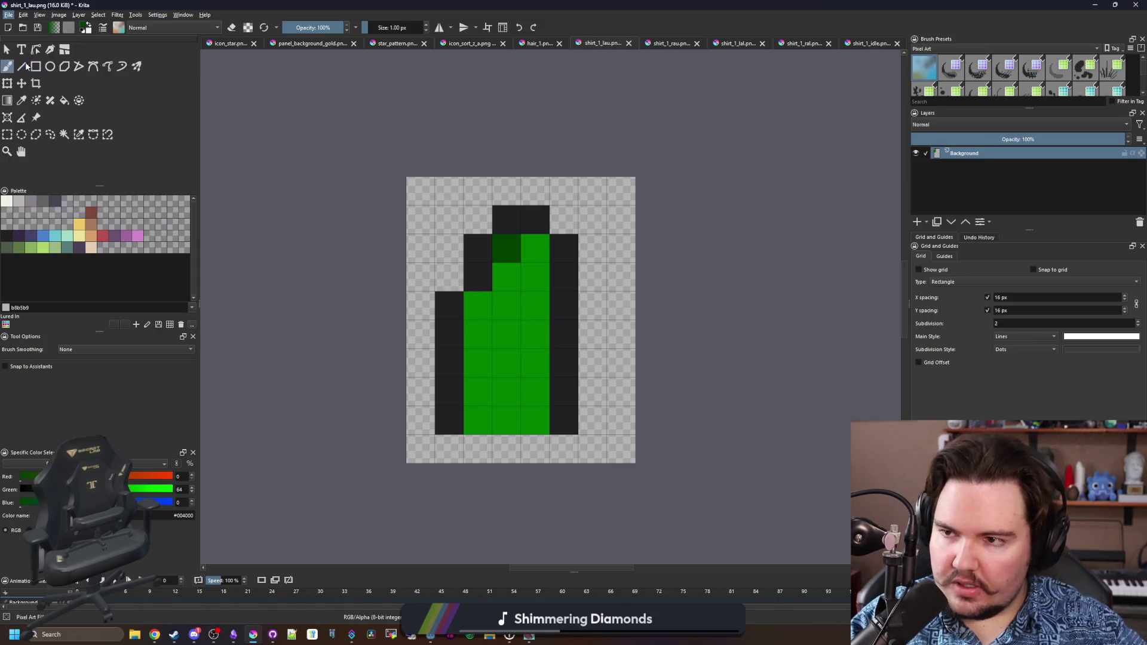
# Save the sprite as sleeveless_lau.png with default PNG settings, close it, and show shirt_1_rau.png.
pyautogui.write('sleeveless_lau')
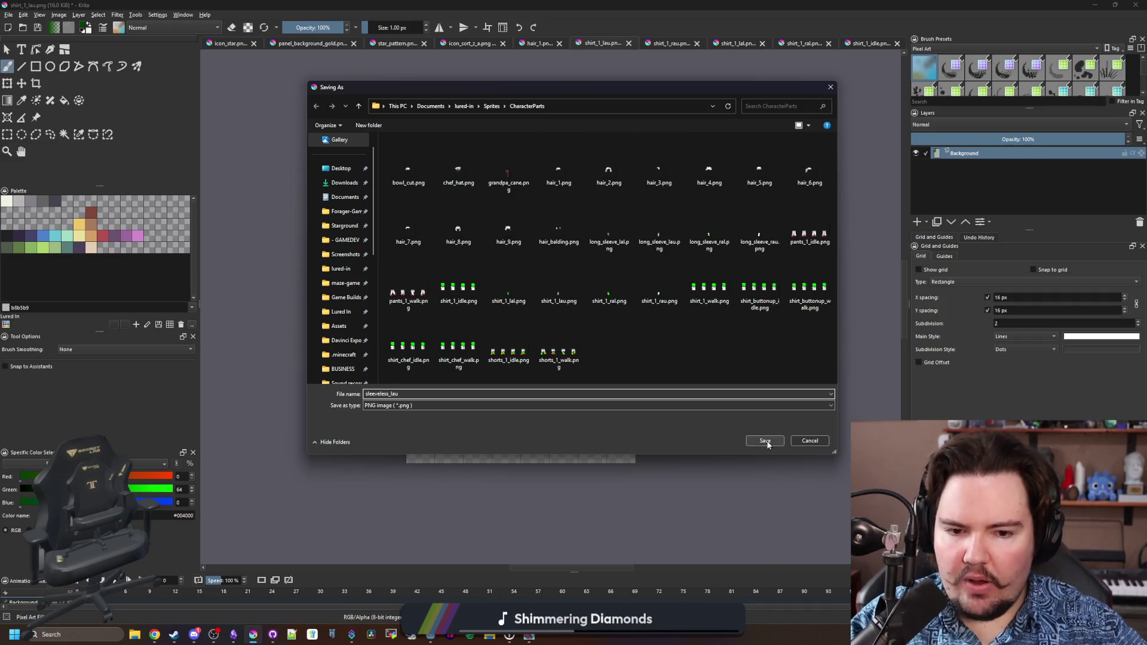
pyautogui.click(764, 442)
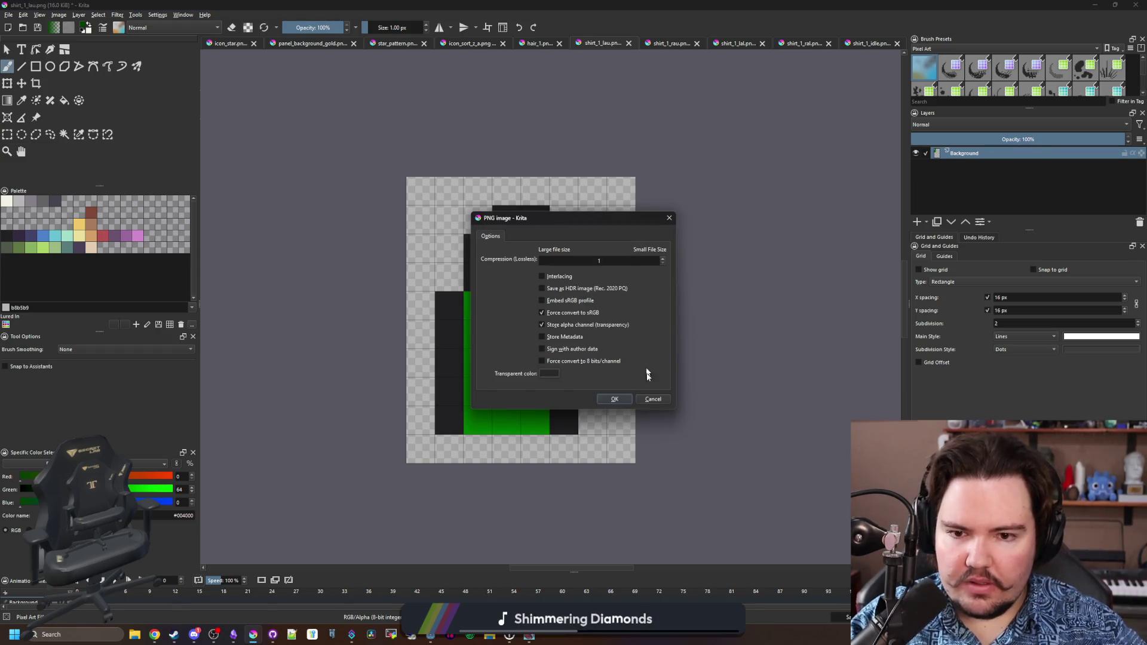
pyautogui.click(613, 400)
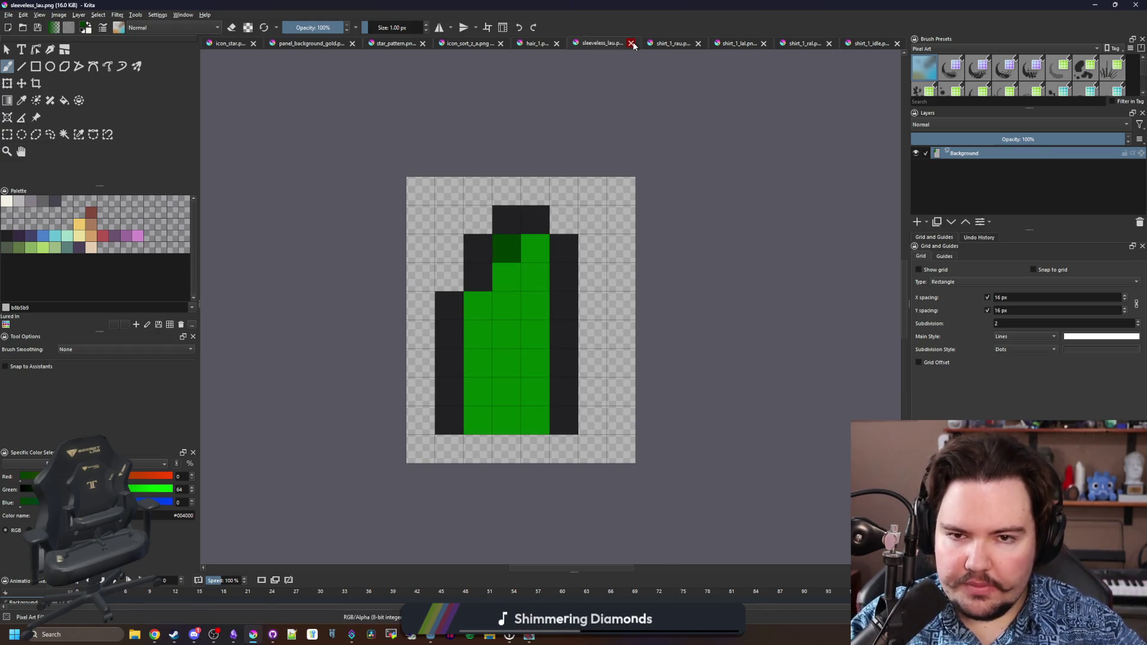
pyautogui.click(629, 43)
pyautogui.click(636, 46)
# Paint two grey cells dark green and trial-fill the white sleeve with the cuff green.
pyautogui.press('p')
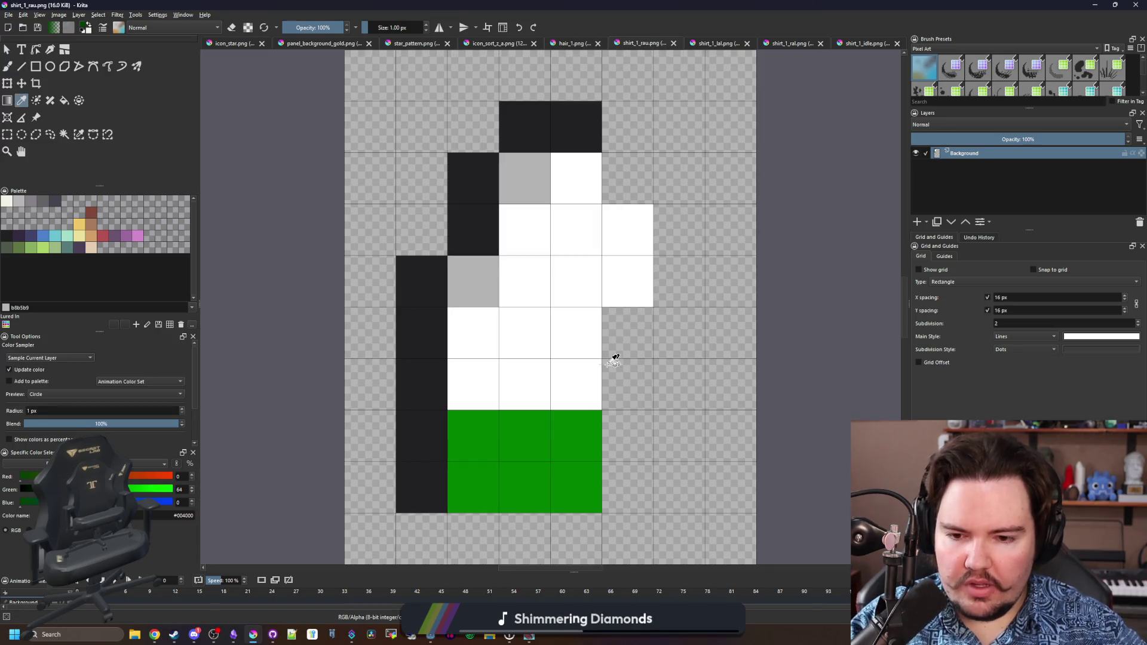
pyautogui.click(469, 221)
pyautogui.click(433, 301)
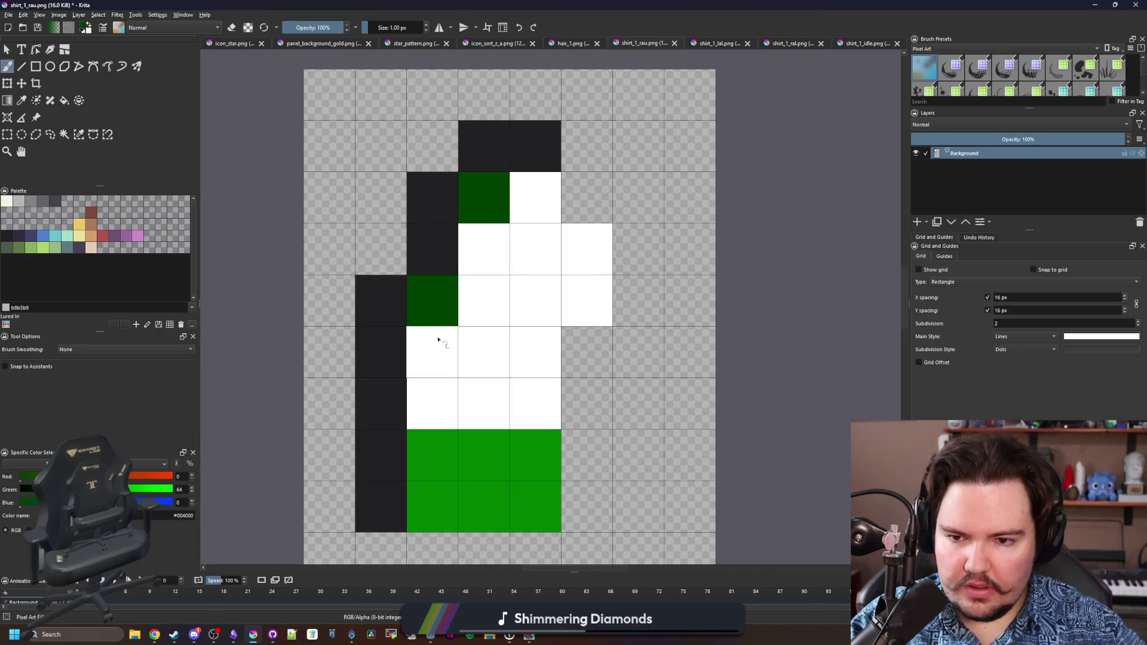
pyautogui.keyDown('ctrl'); pyautogui.click(525, 460); pyautogui.keyUp('ctrl')
pyautogui.click(500, 362)
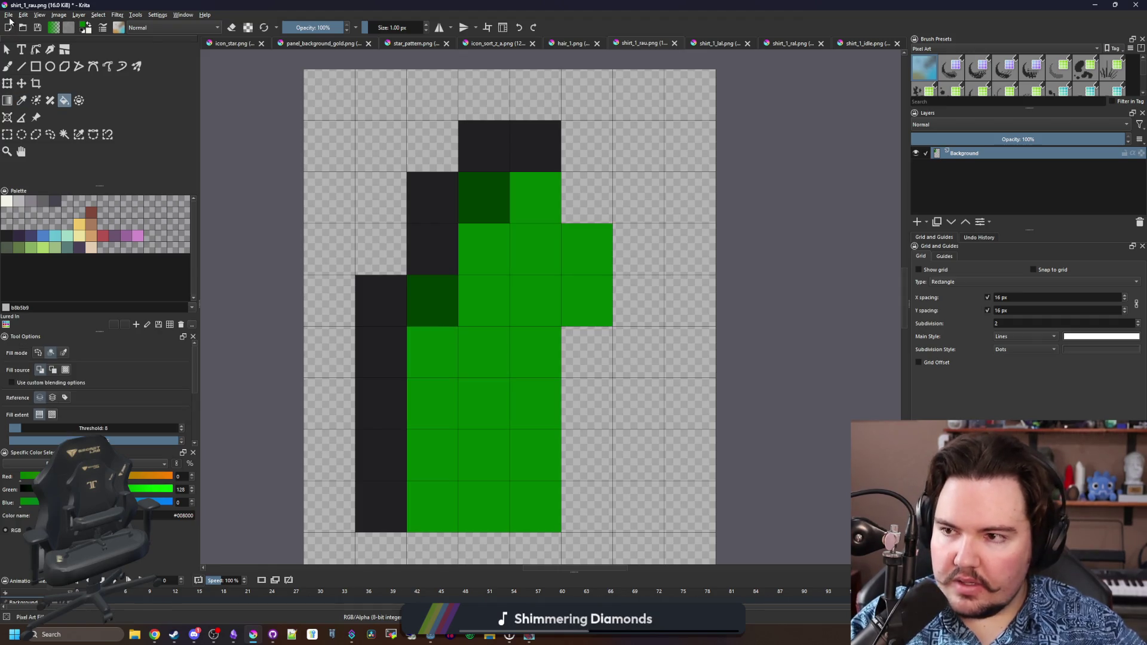
pyautogui.click(9, 15)
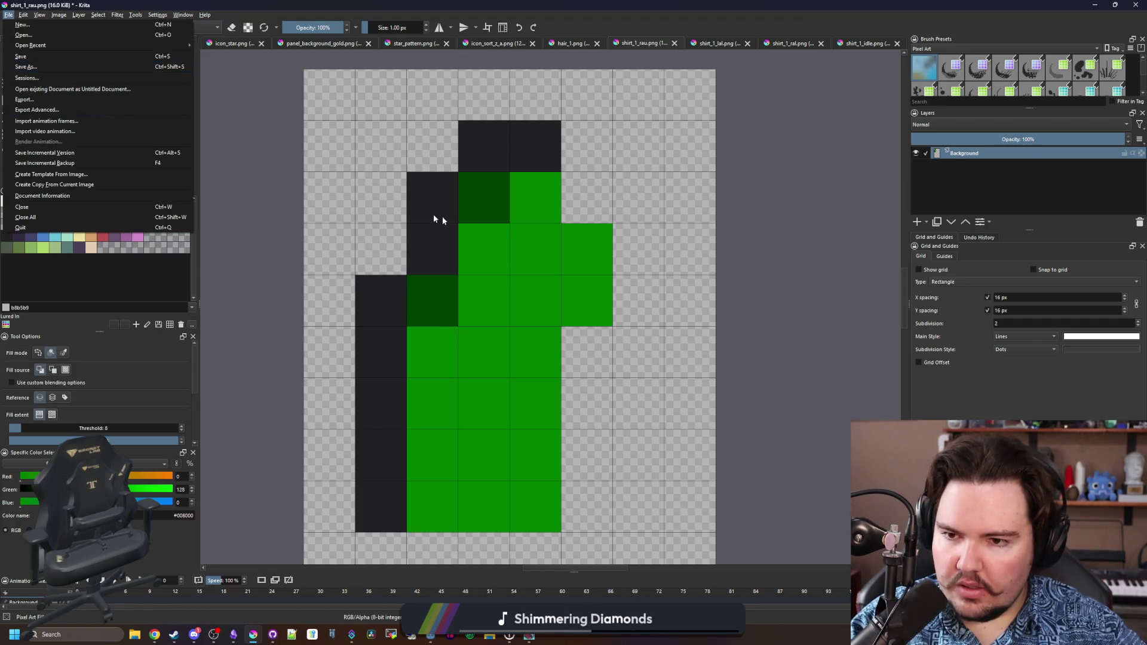
pyautogui.click(472, 224)
pyautogui.scroll(-2, 474, 225)
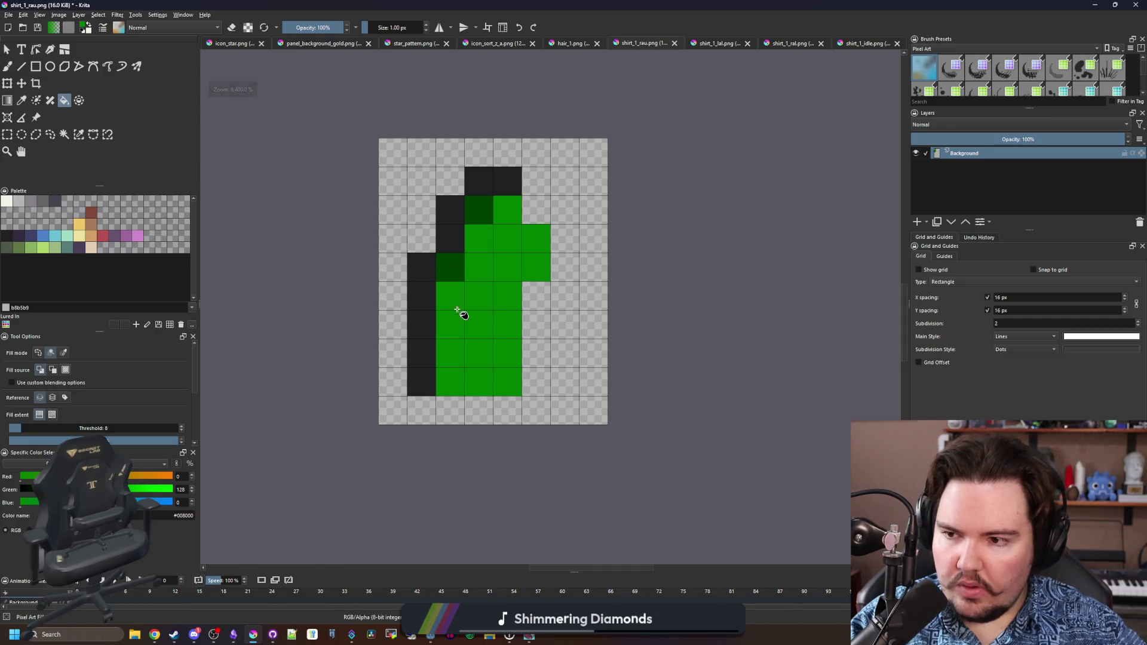
pyautogui.click(495, 260)
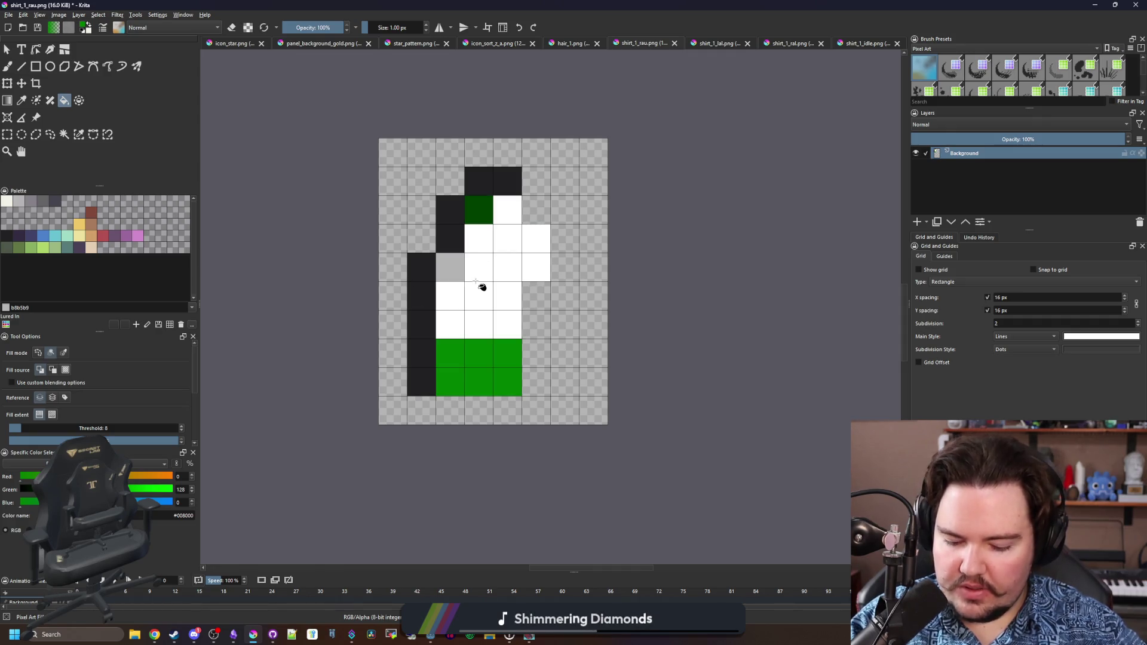
# Paint the light-grey cell and another edge cell with the cuff green.
pyautogui.keyDown('ctrl'); pyautogui.click(473, 384); pyautogui.keyUp('ctrl')
pyautogui.press('b')
pyautogui.click(450, 267)
pyautogui.click(482, 212)
pyautogui.press('p')
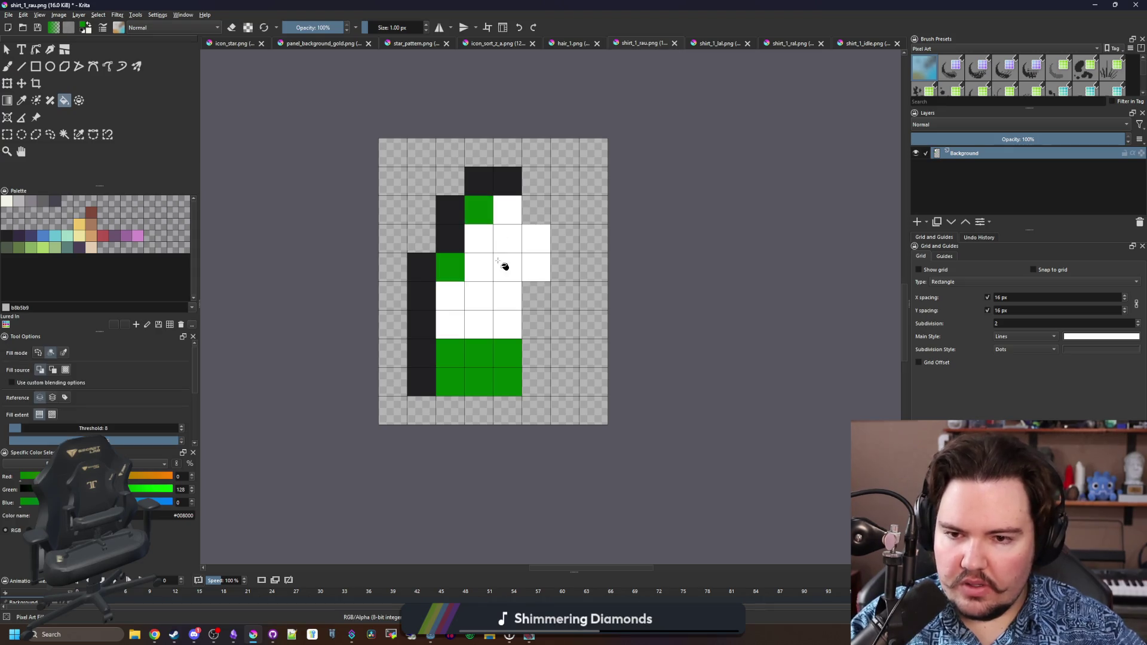
# Borrow bright green from shirt_1_lal and fill shirt_1_rau's white sleeve and lower cuff cells.
pyautogui.click(714, 43)
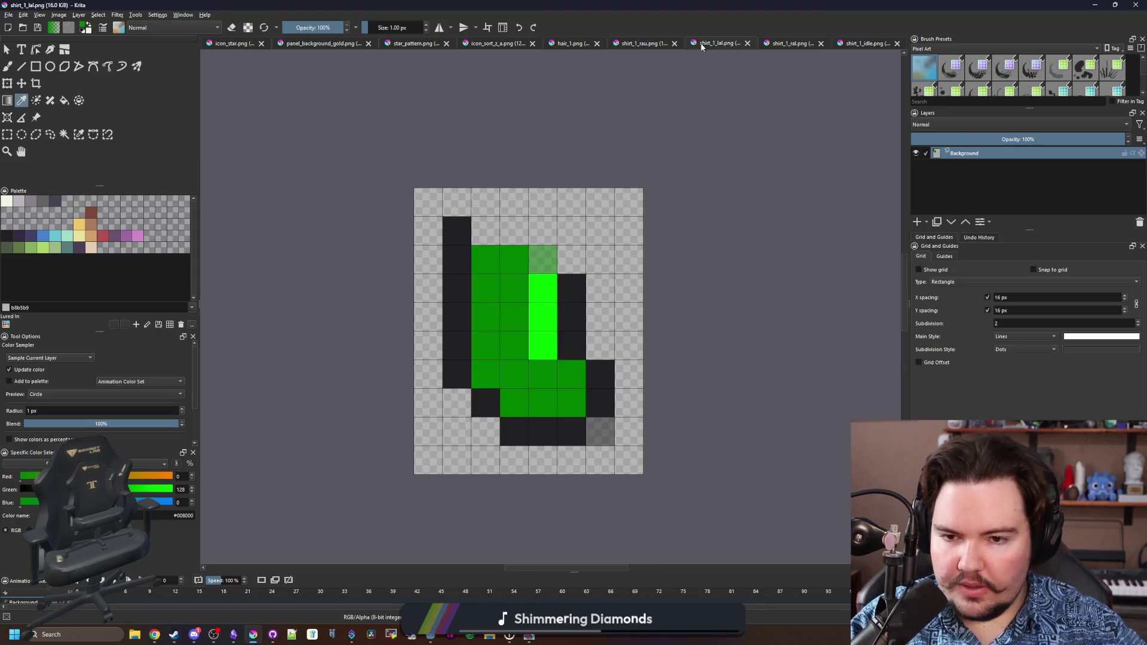
pyautogui.click(544, 326)
pyautogui.click(636, 44)
pyautogui.press('f')
pyautogui.click(494, 293)
pyautogui.click(483, 357)
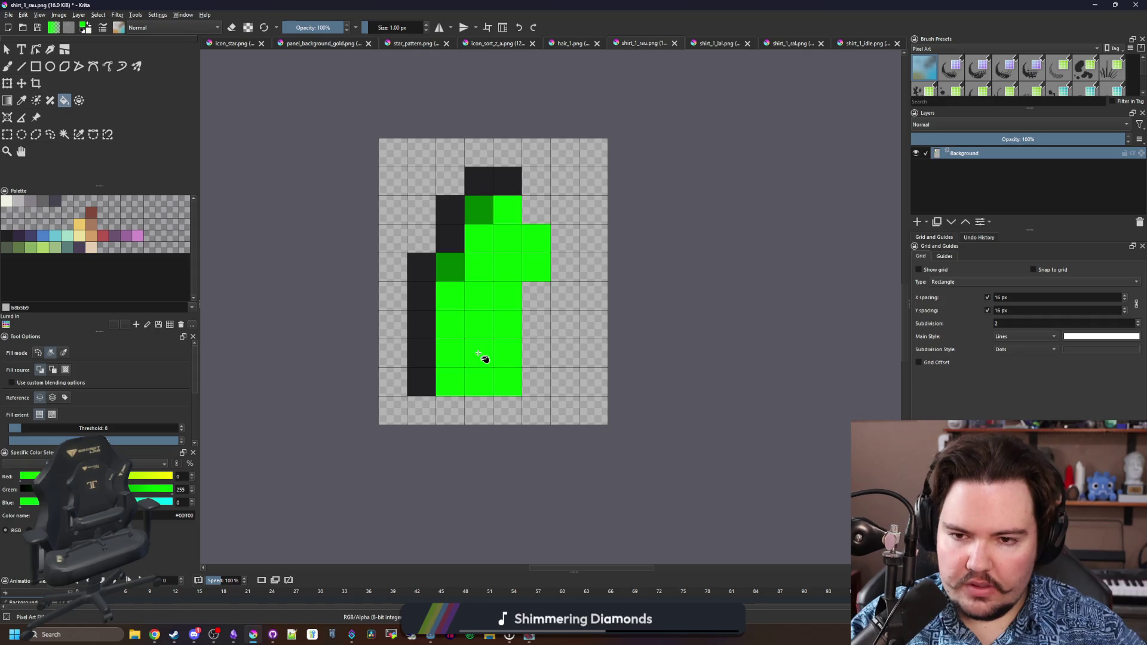
# Sample the dark green from an edge cell of shirt_1_rau.
pyautogui.click(8, 14)
pyautogui.press('Escape')
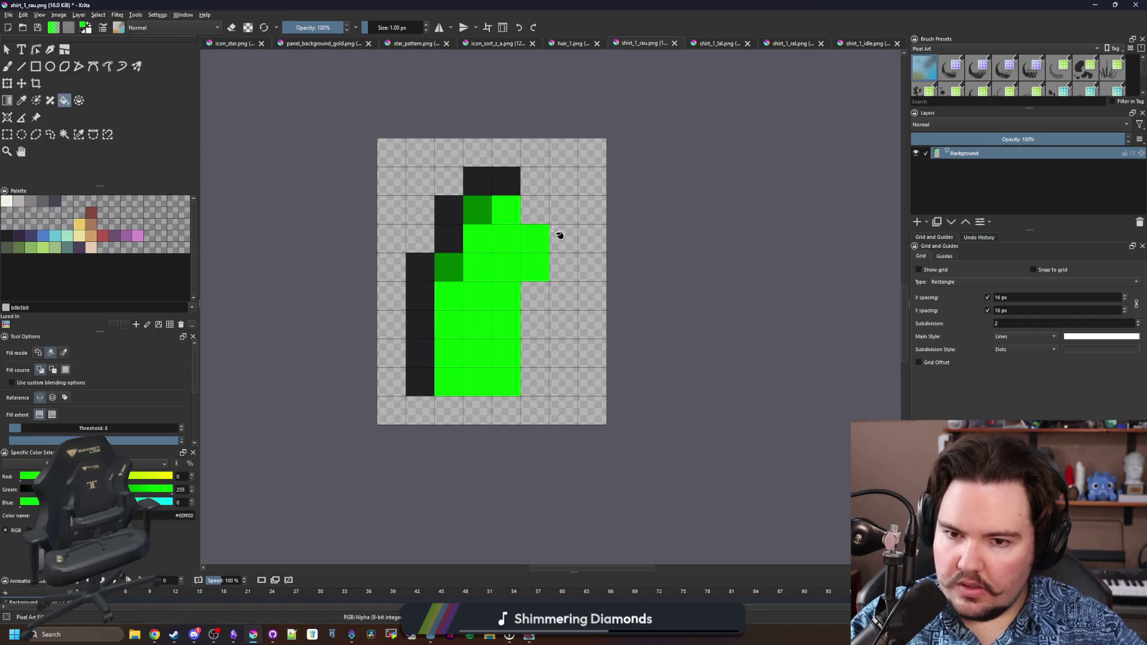
pyautogui.press('p')
pyautogui.click(482, 206)
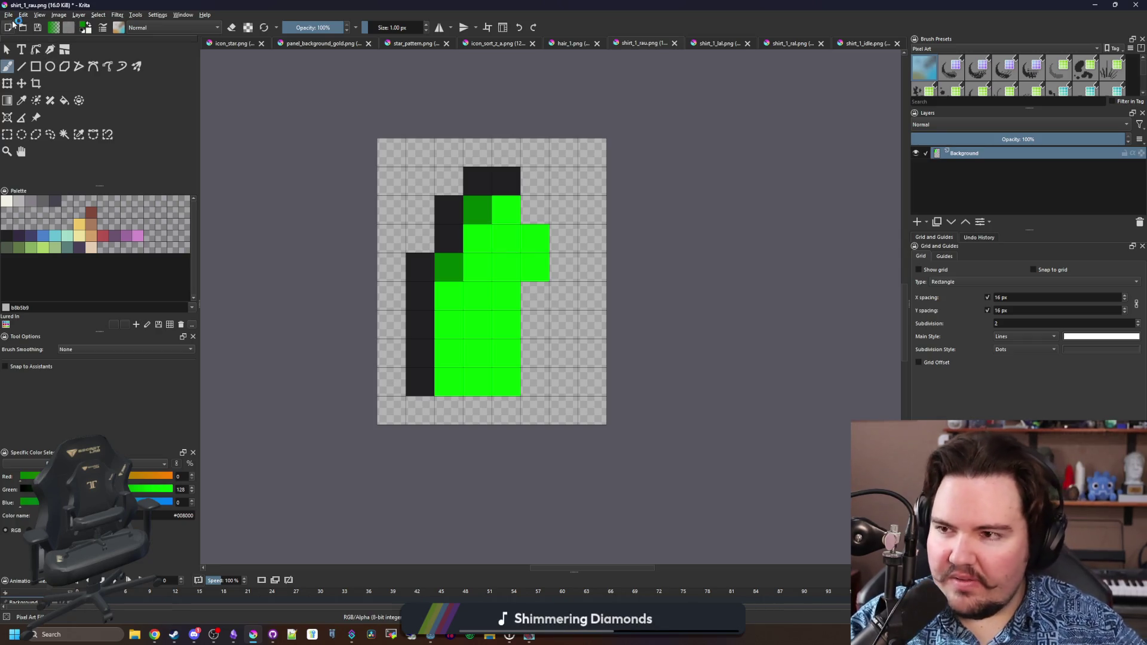
pyautogui.click(10, 15)
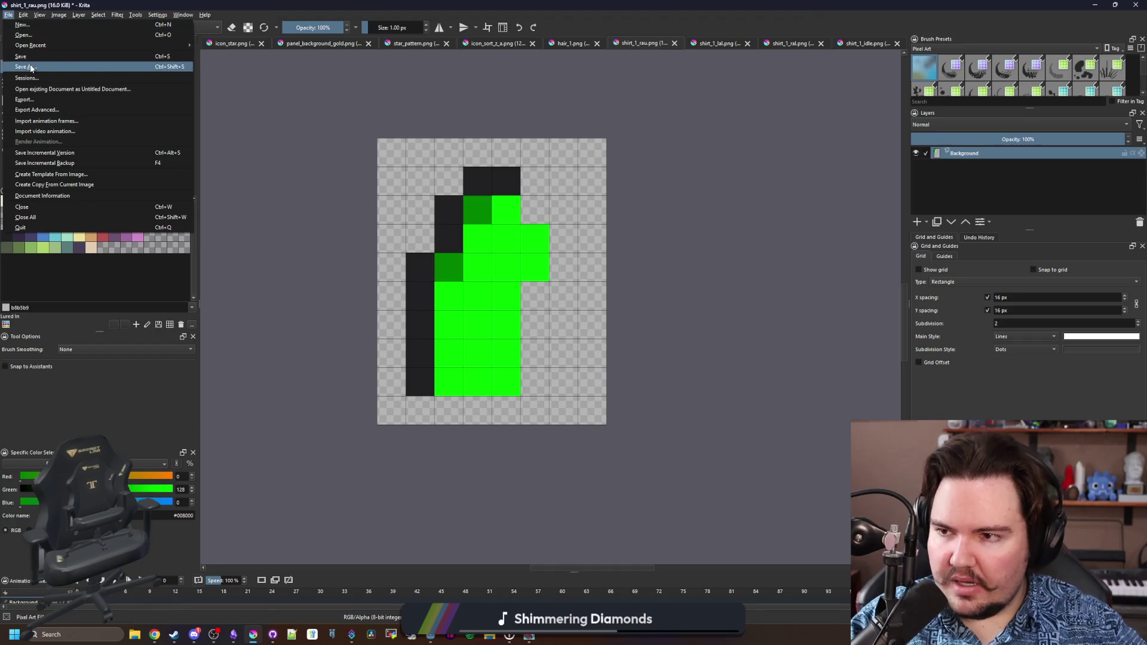
# Save the recoloured sprite as sleeveless_rau.png with default PNG options, then show shirt_1_lal.png.
pyautogui.press('Escape')
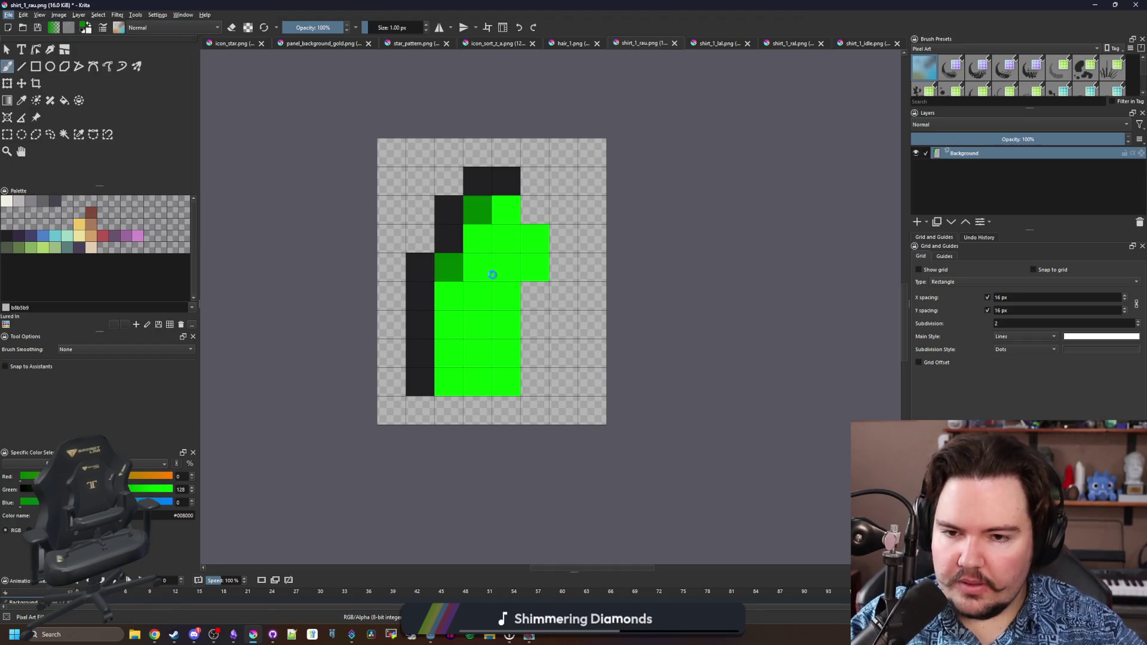
pyautogui.hotkey('ctrl', 'shift', 's')
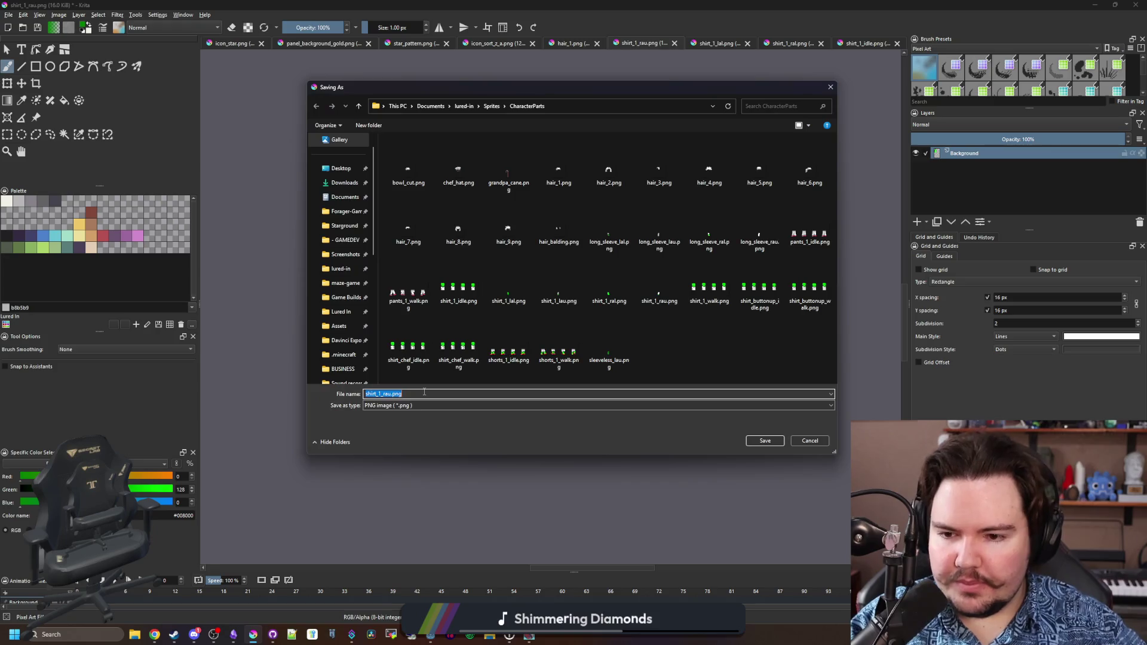
pyautogui.write('sleeveles')
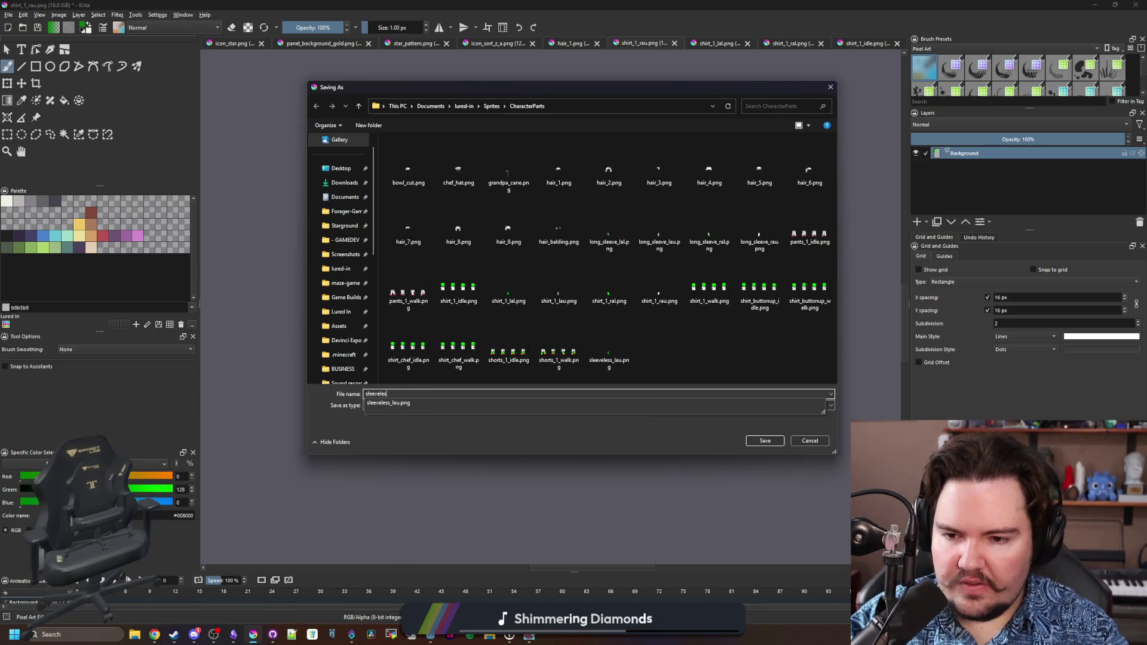
pyautogui.write('s_rau')
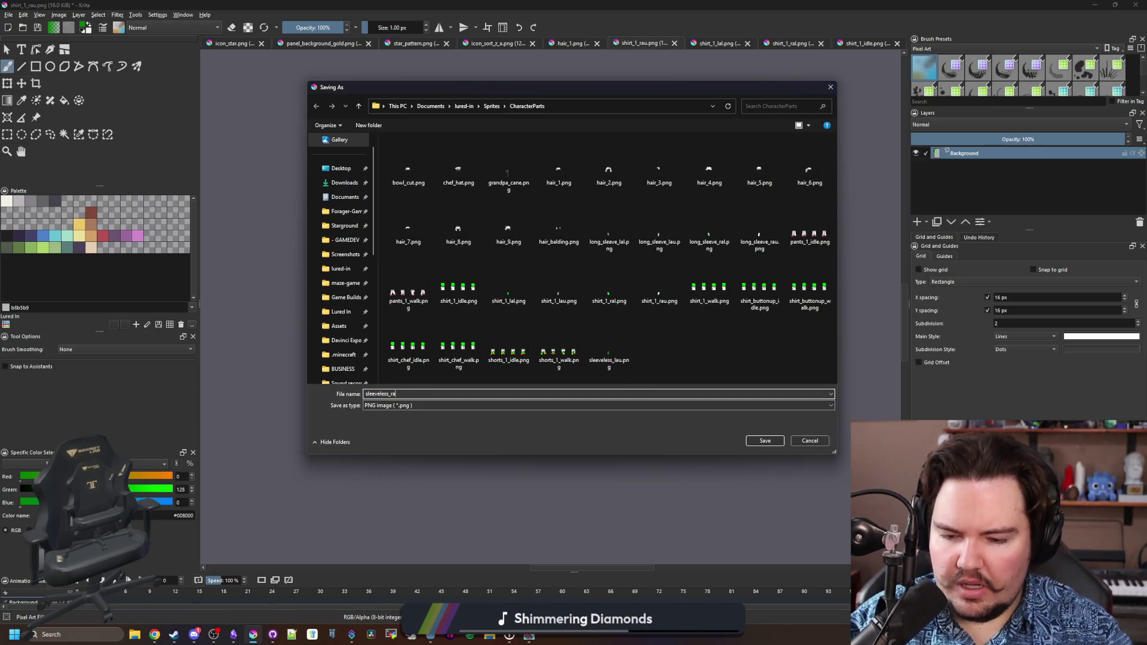
pyautogui.click(770, 441)
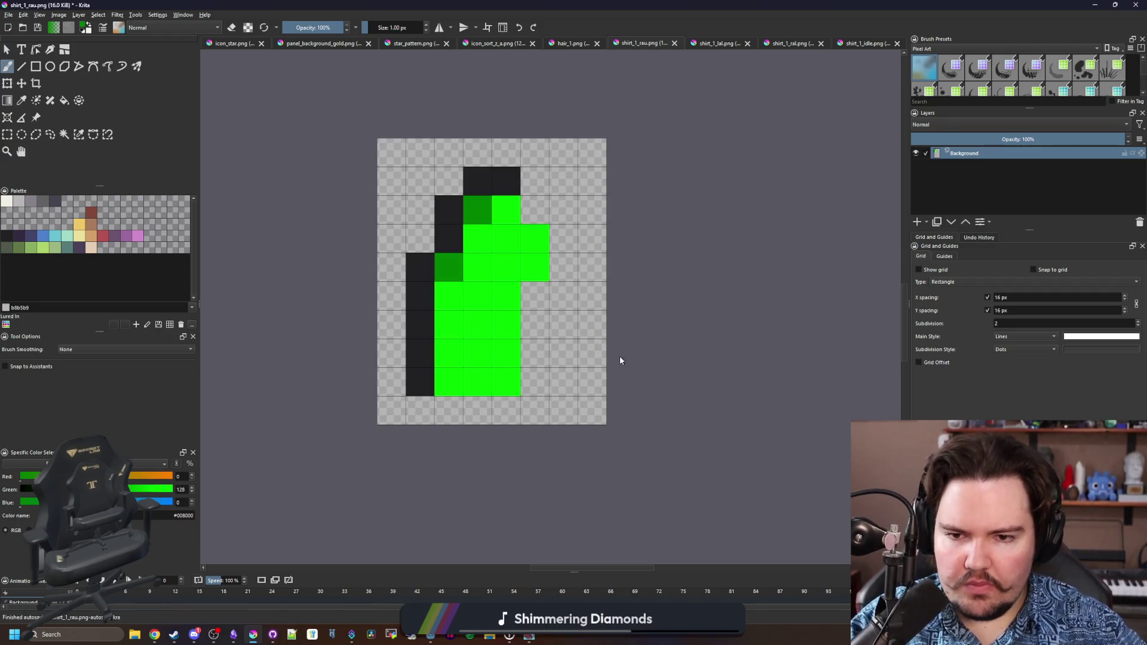
pyautogui.click(621, 399)
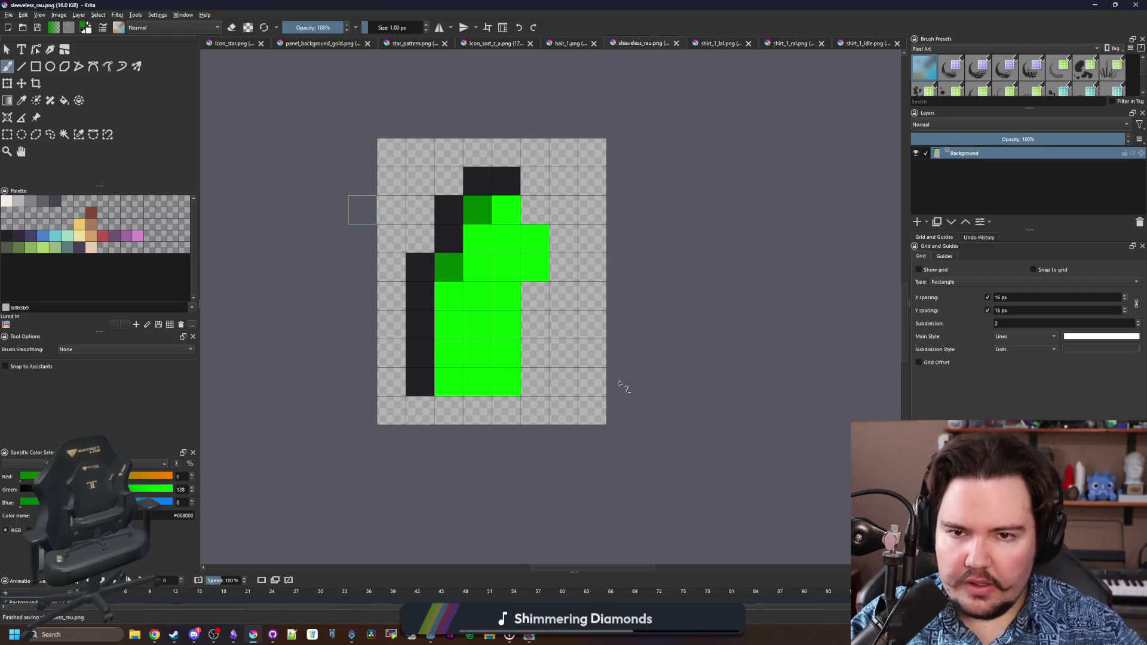
pyautogui.click(668, 45)
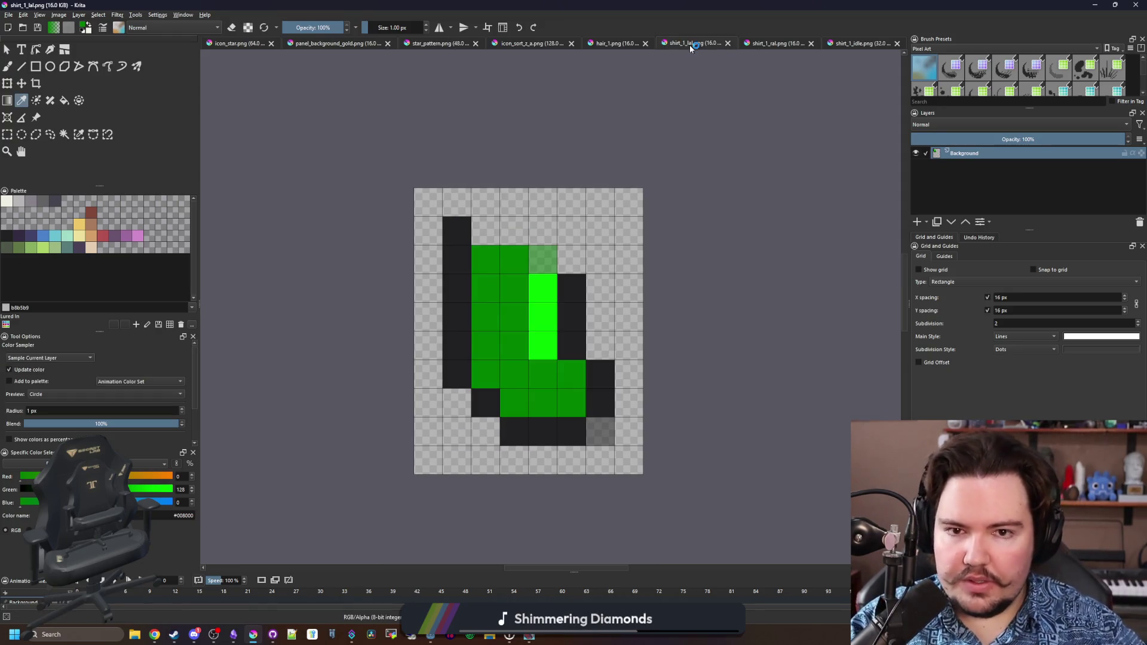
# Save shirt_1_lal as sleeveless_lal.png with default PNG options and close its tab.
pyautogui.click(9, 15)
pyautogui.press('Escape')
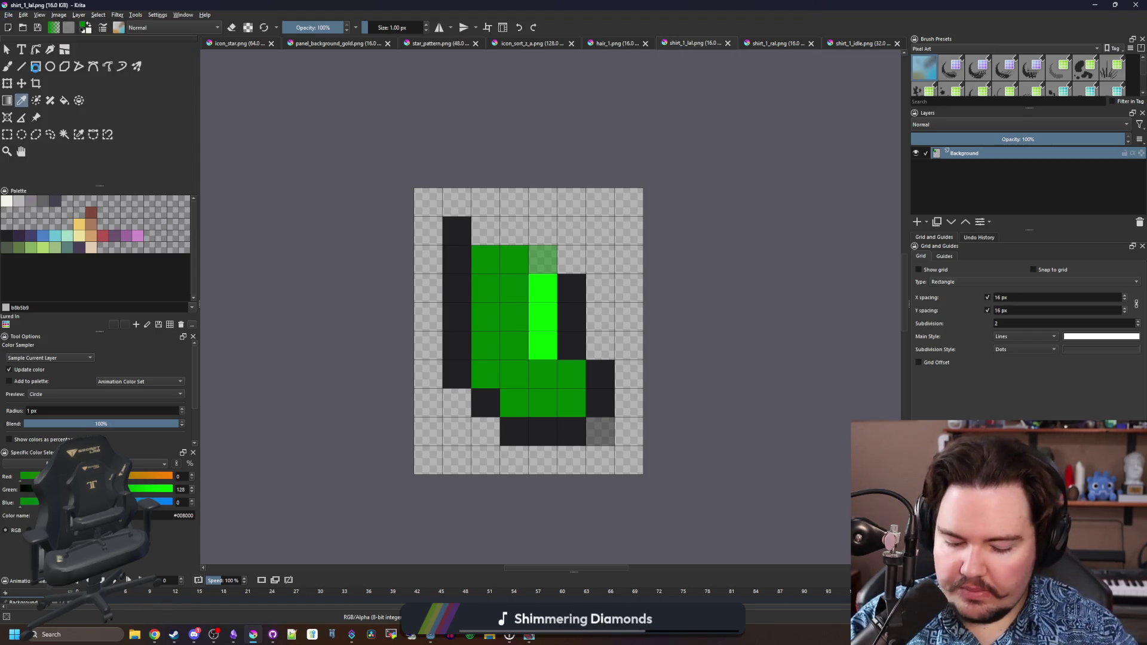
pyautogui.hotkey('ctrl', 'shift', 's')
pyautogui.write('sleeveless_')
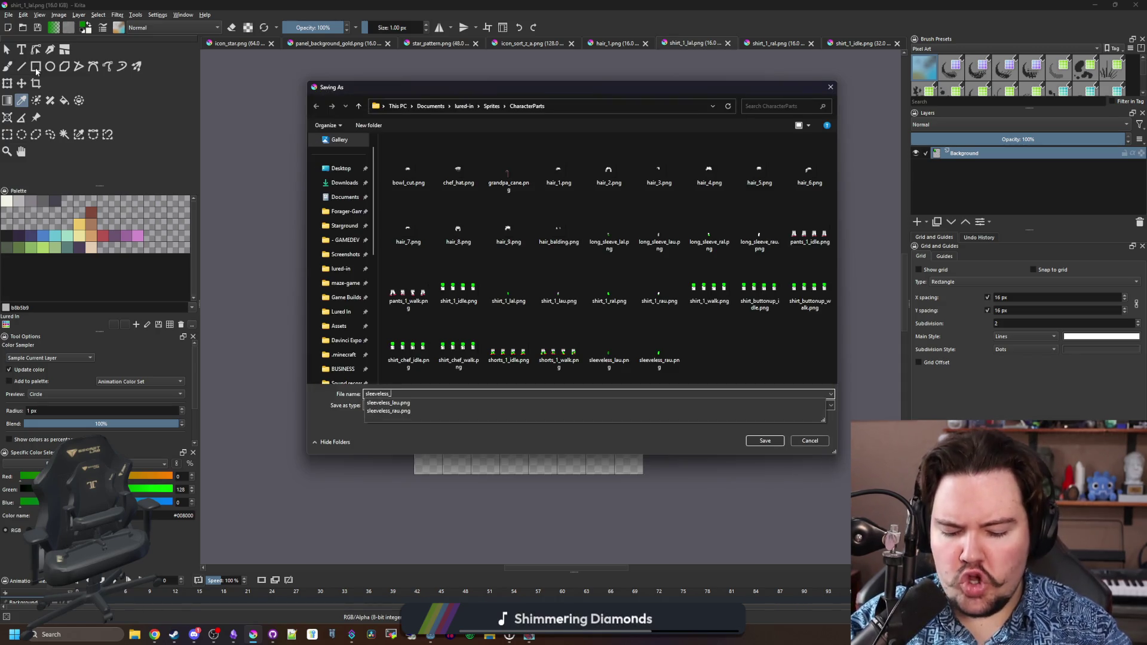
pyautogui.write('l')
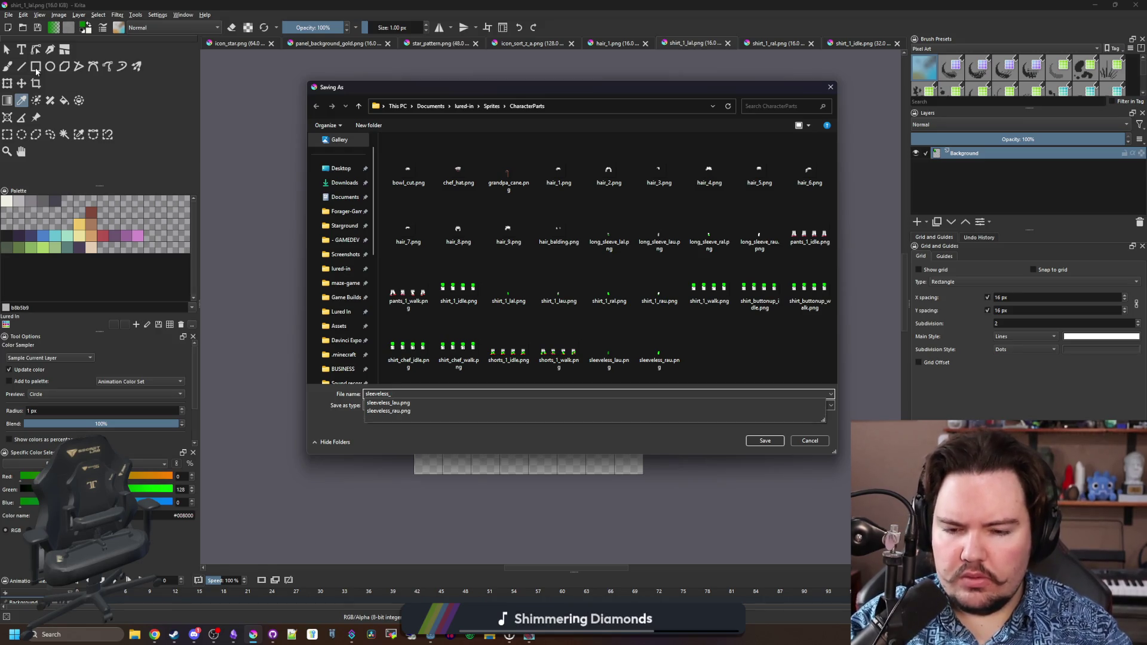
pyautogui.write('al')
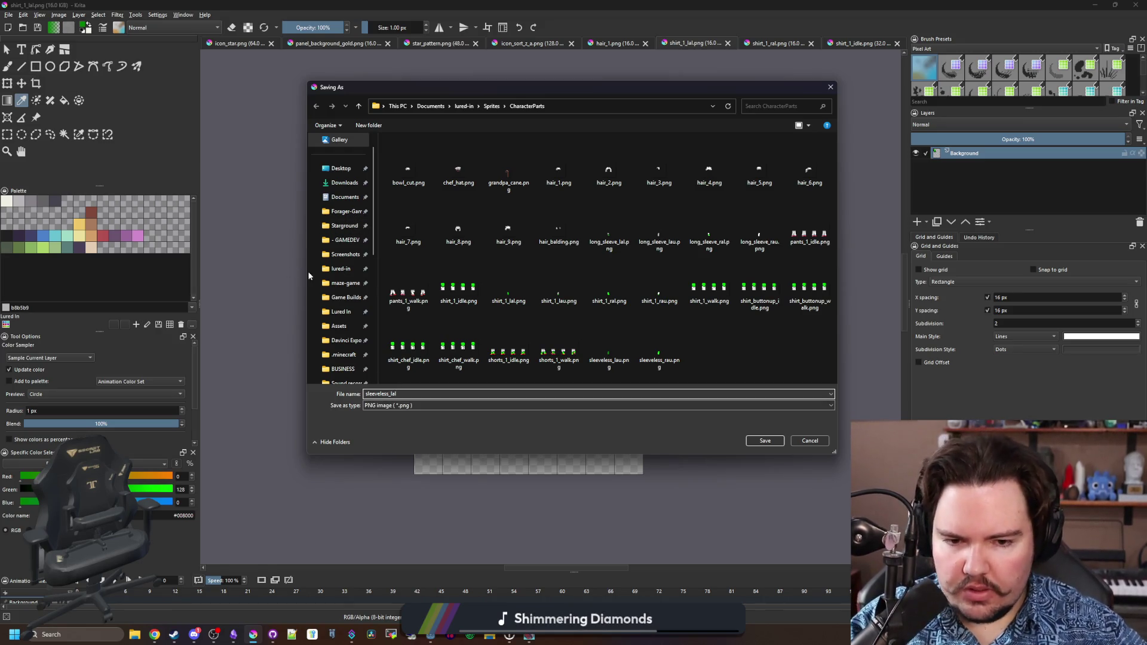
pyautogui.click(764, 440)
pyautogui.press('Return')
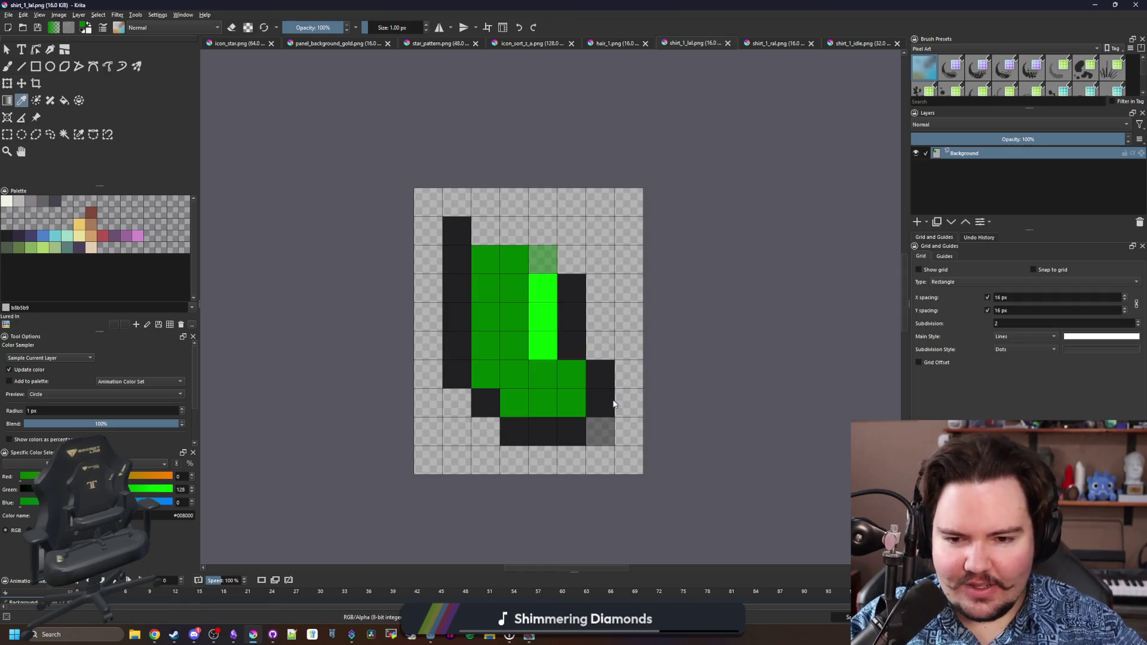
pyautogui.click(730, 44)
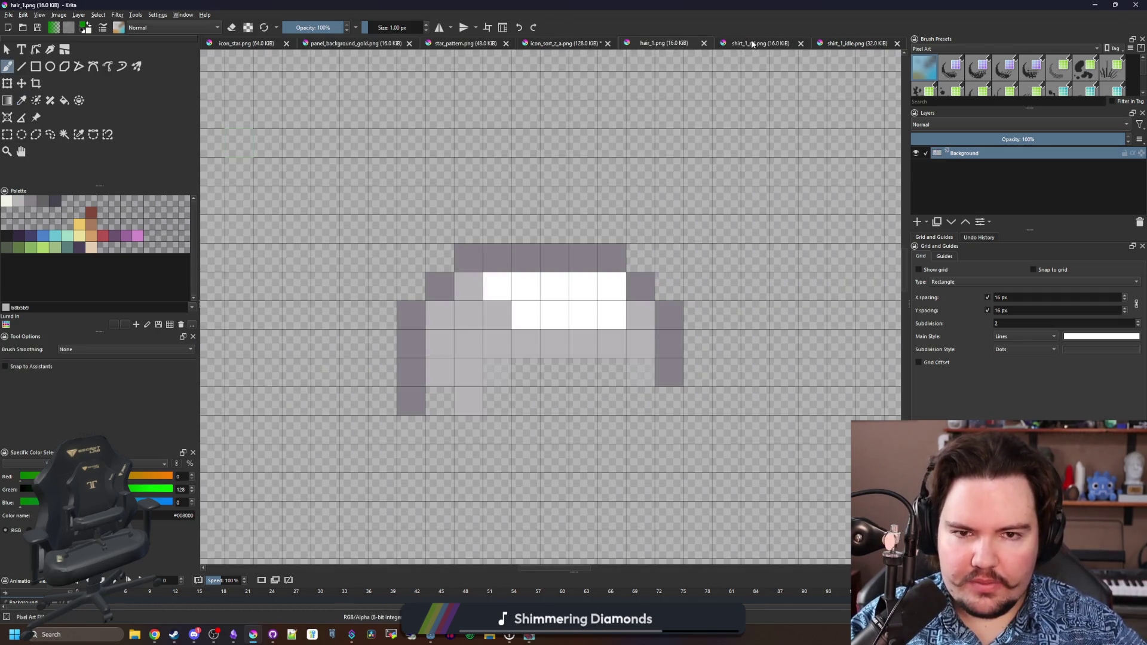
# On shirt_1_ral, paint the top pixels bright green and add a 50% opacity corner pixel.
pyautogui.click(752, 44)
pyautogui.press('p')
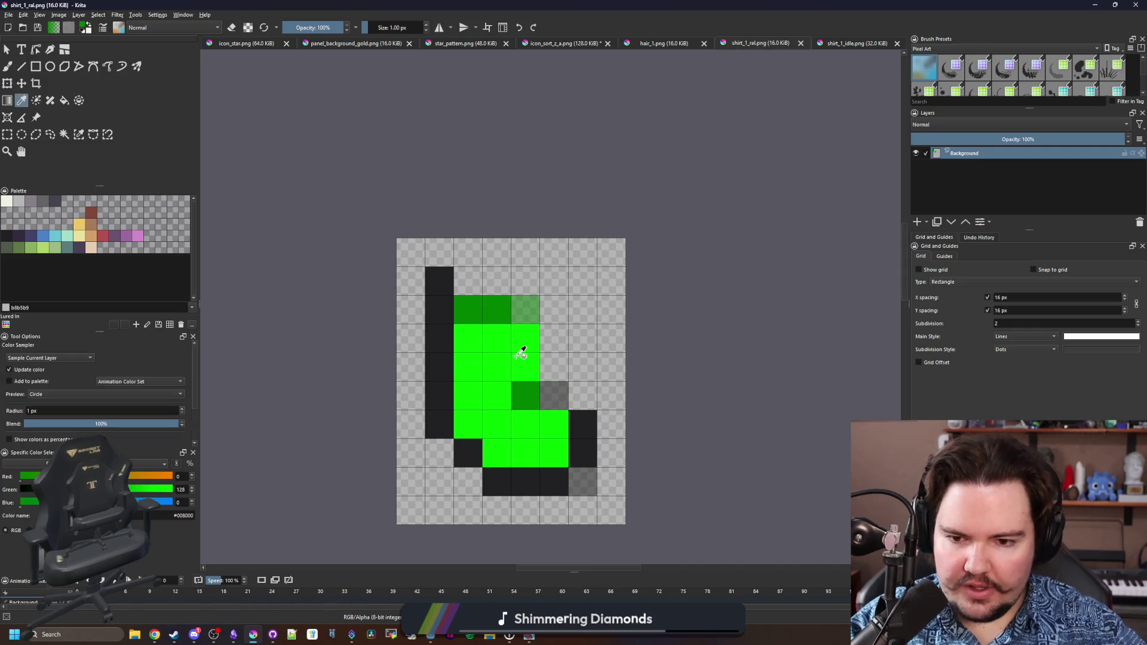
pyautogui.click(520, 353)
pyautogui.press('b')
pyautogui.moveTo(467, 309); pyautogui.dragTo(498, 309)
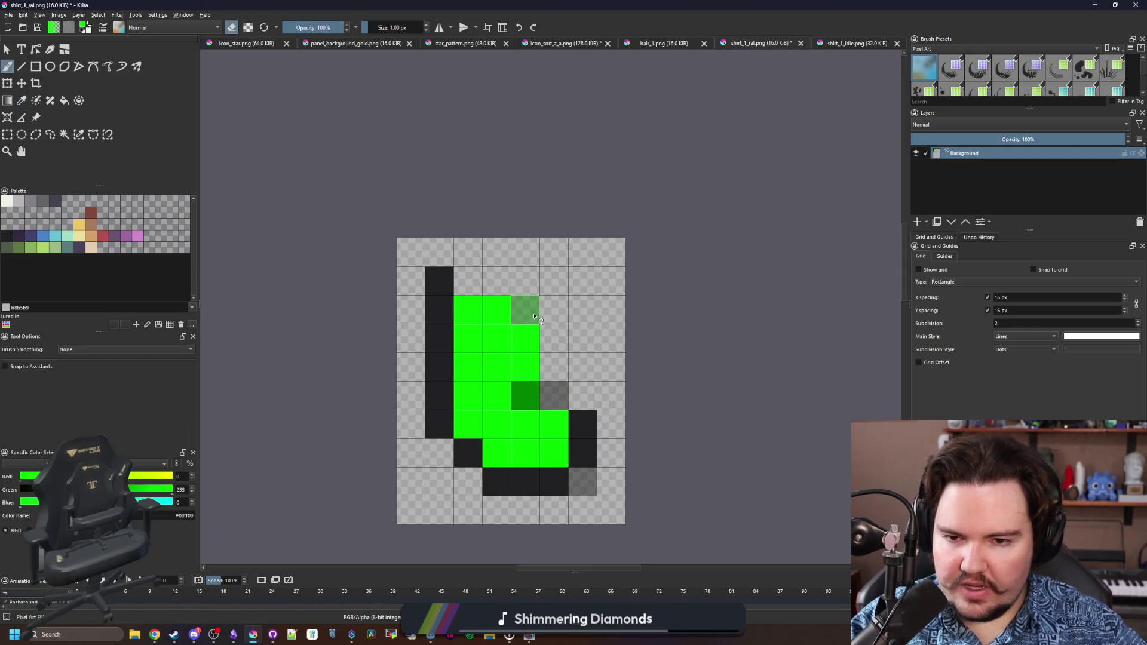
pyautogui.click(536, 317)
pyautogui.press('e')
pyautogui.click(321, 27)
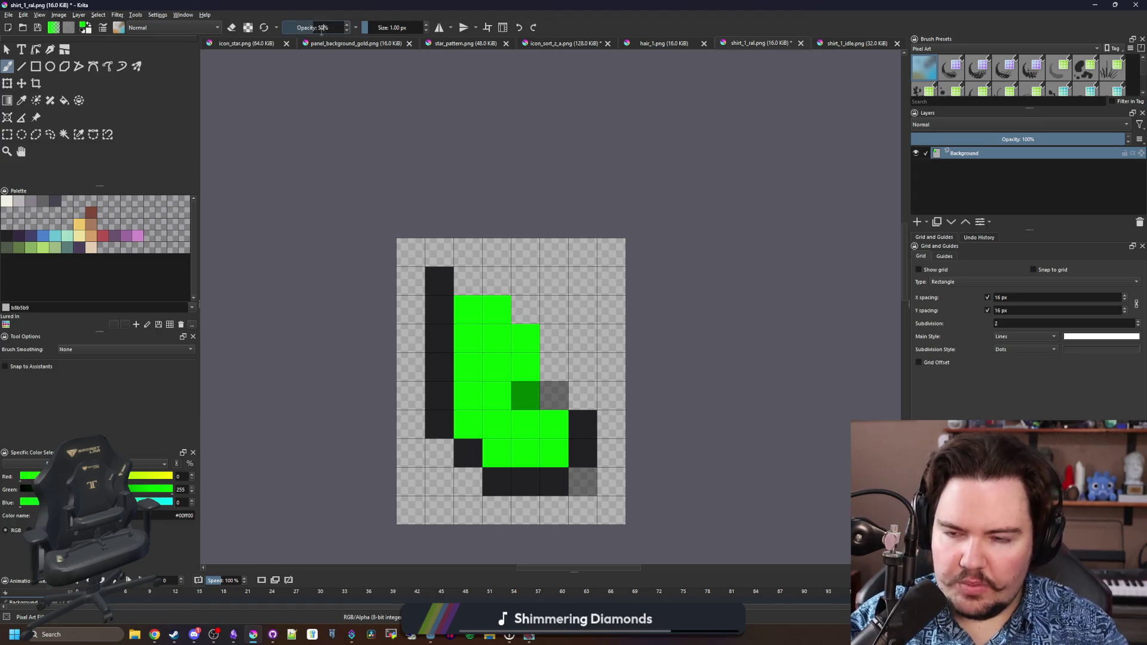
pyautogui.click(525, 310)
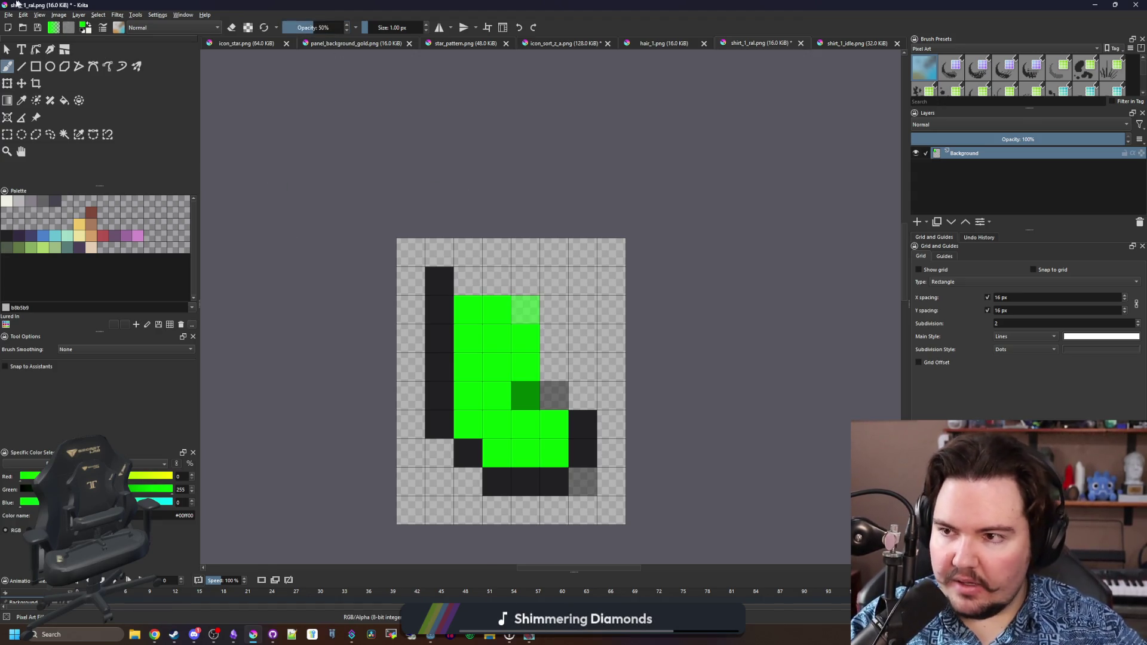
# Save it as sleeveless_ral.png with default PNG options, then minimise Krita.
pyautogui.click(8, 14)
pyautogui.click(45, 67)
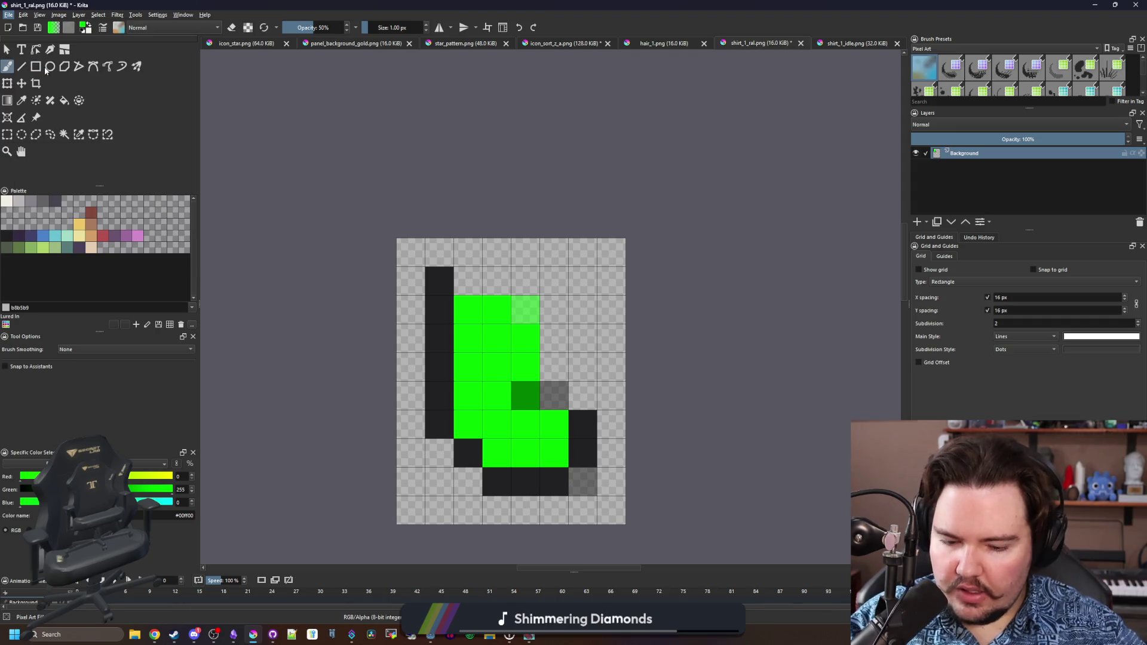
pyautogui.write('sleevele')
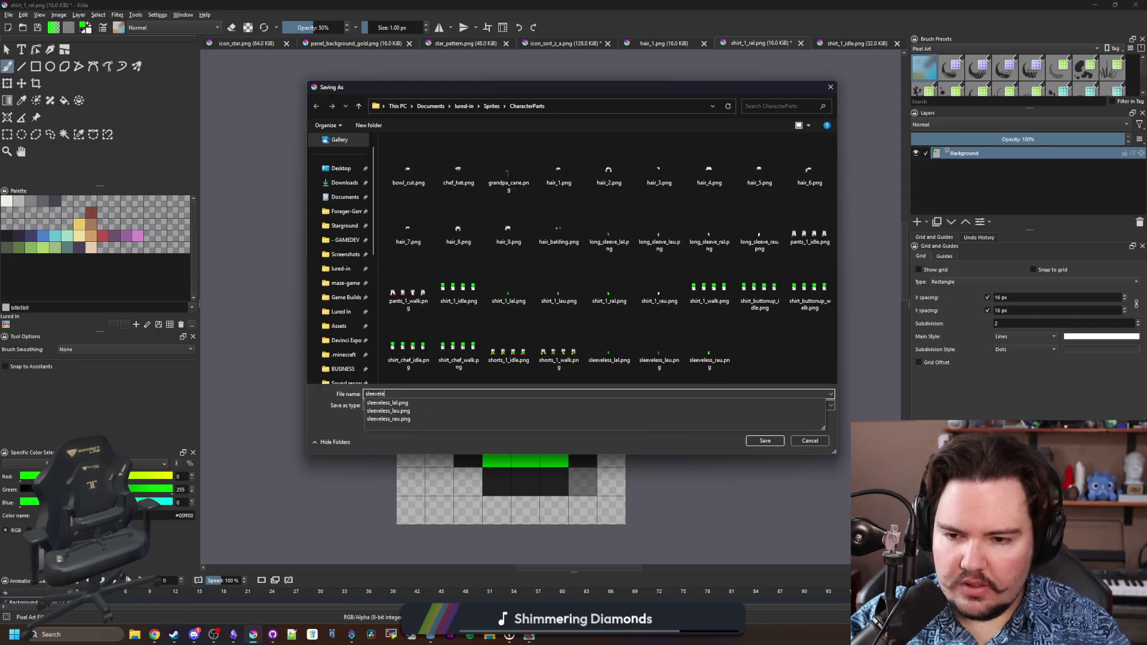
pyautogui.write('ss_ral')
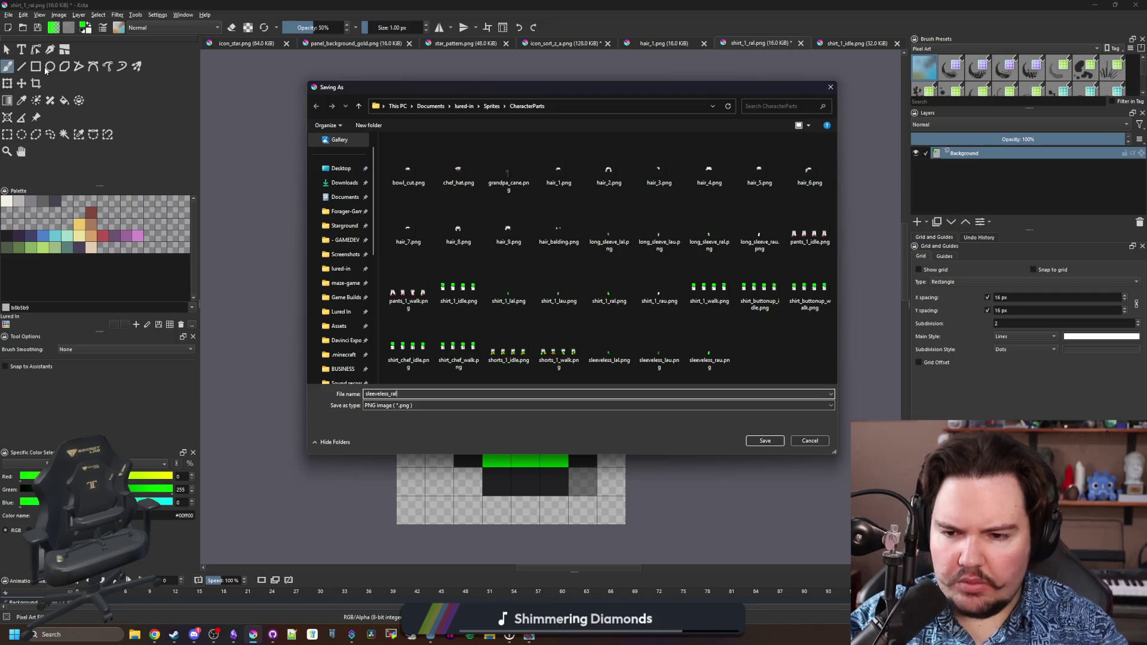
pyautogui.click(762, 439)
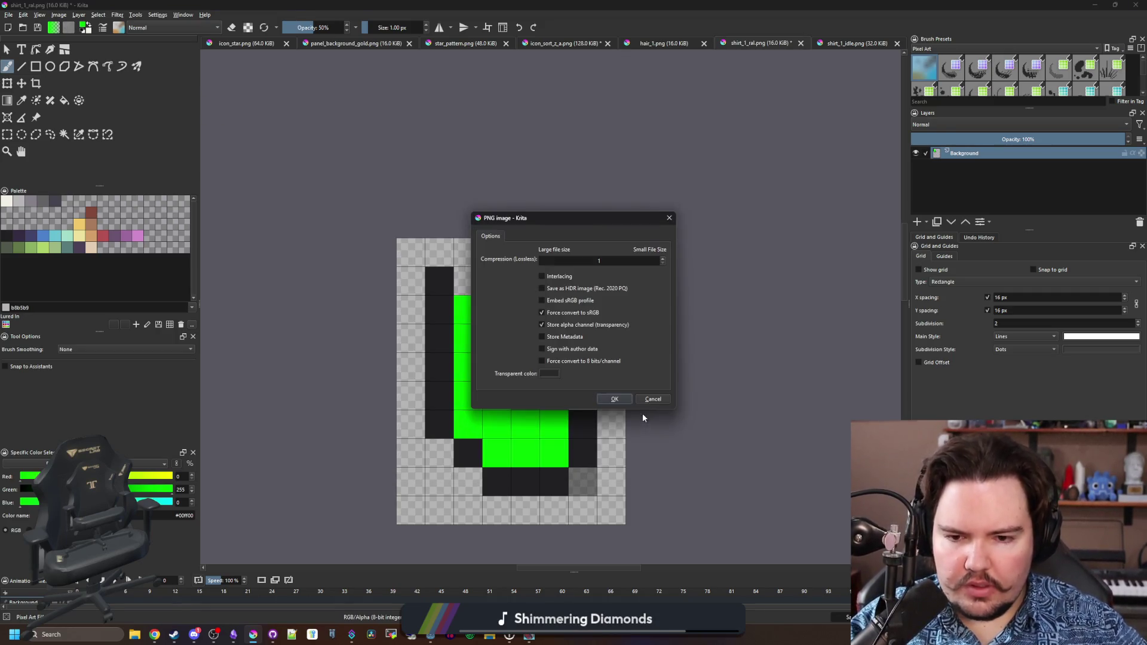
pyautogui.click(645, 400)
pyautogui.click(1094, 5)
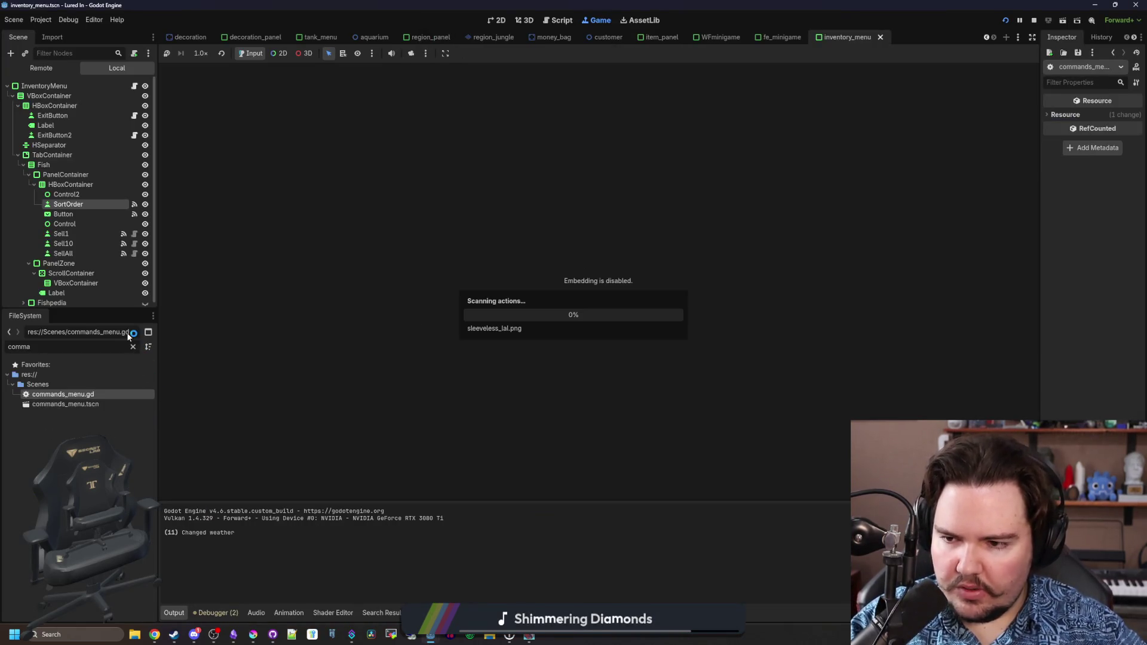
# Return to hair_1.png in Krita, sample its light grey and restore brush opacity to 100%.
pyautogui.click(253, 634)
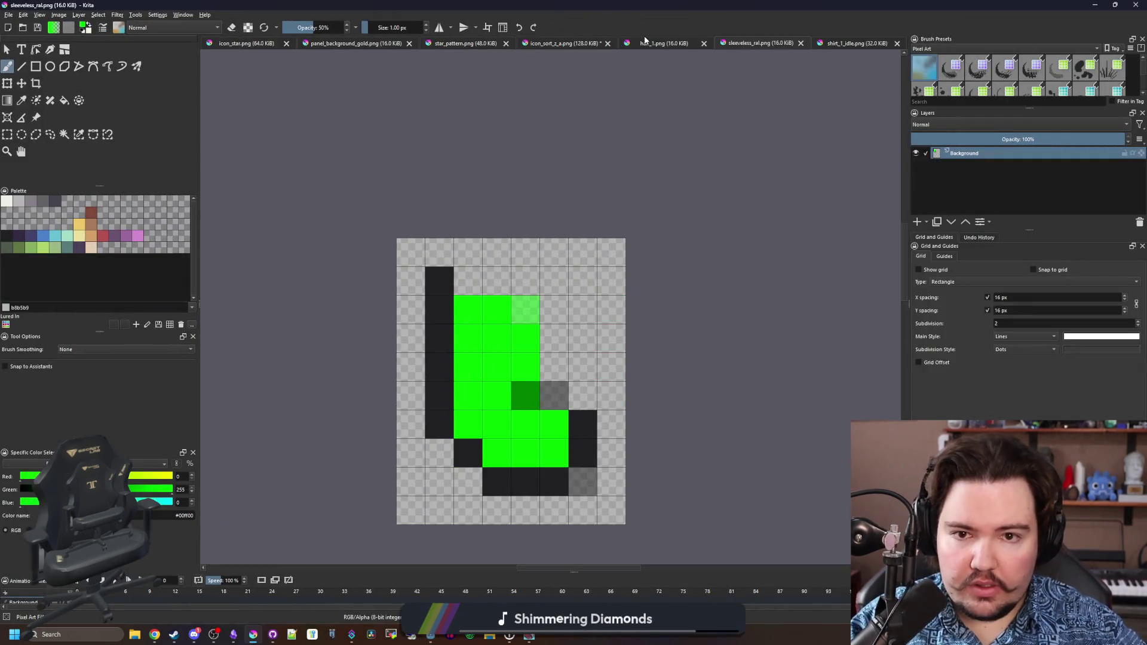
pyautogui.click(663, 43)
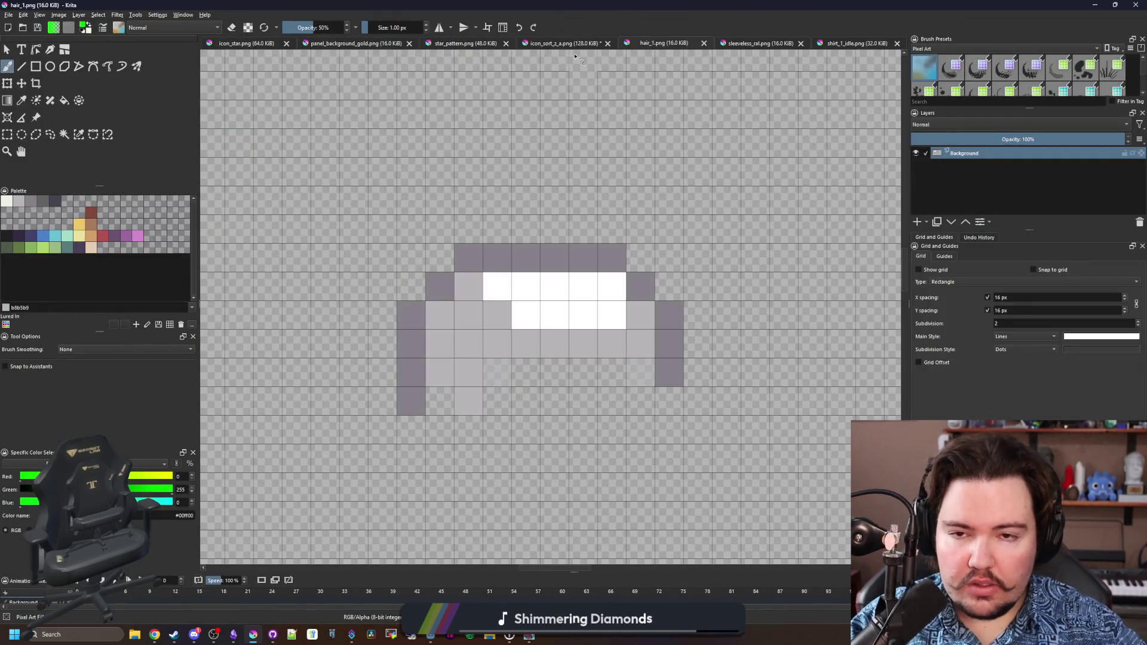
pyautogui.scroll(-3, 552, 299)
pyautogui.scroll(2, 526, 315)
pyautogui.scroll(1, 525, 315)
pyautogui.keyDown('ctrl'); pyautogui.click(450, 348); pyautogui.keyUp('ctrl')
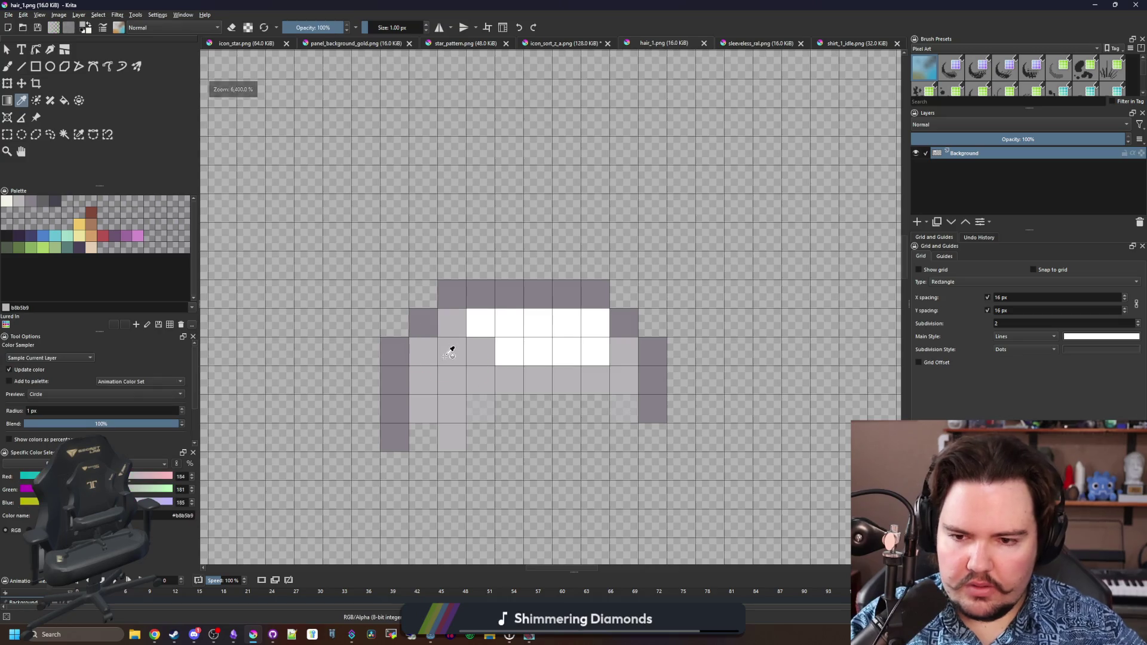
pyautogui.scroll(-2, 460, 369)
pyautogui.scroll(2, 460, 369)
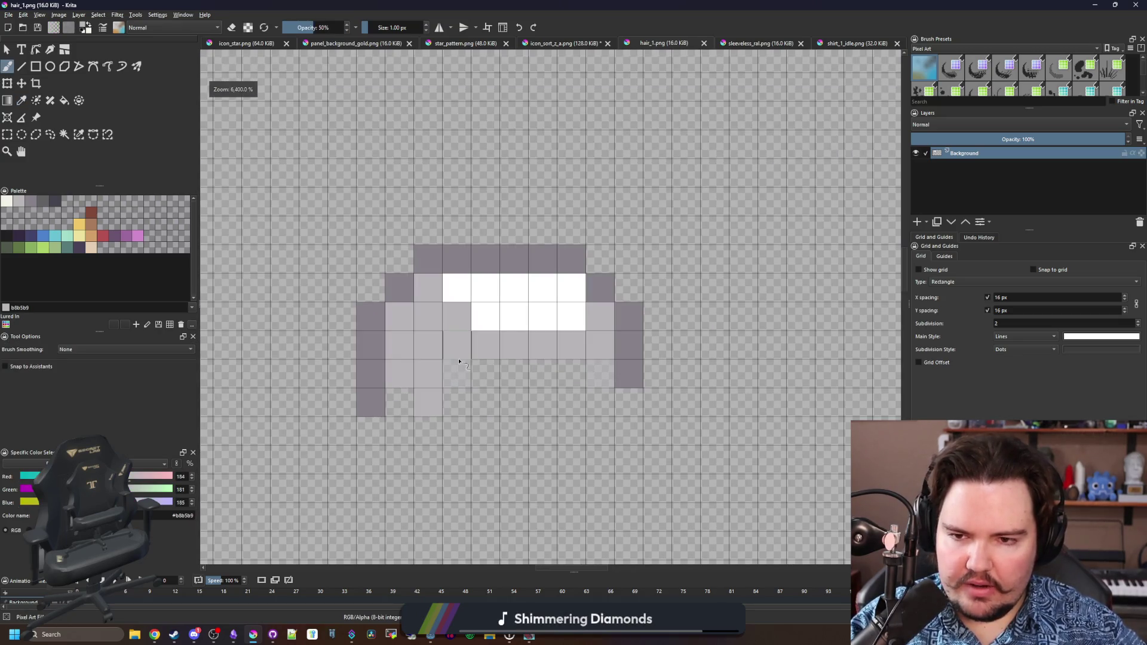
pyautogui.moveTo(428, 201); pyautogui.dragTo(570, 202)
pyautogui.hotkey('ctrl', 'z')
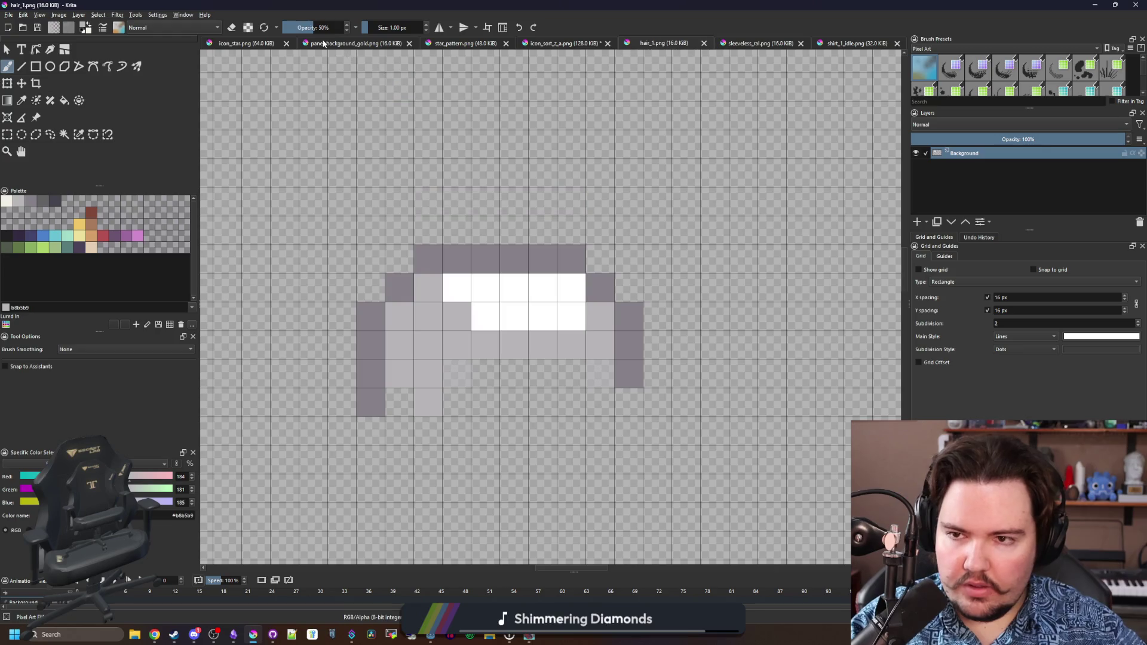
pyautogui.click(341, 27)
# Paint light grey over the hair's dark top rows, extending it right and upward.
pyautogui.moveTo(429, 207)
pyautogui.mouseDown()
pyautogui.moveTo(555, 199)
pyautogui.moveTo(573, 239)
pyautogui.moveTo(435, 263)
pyautogui.moveTo(554, 235)
pyautogui.moveTo(399, 282)
pyautogui.moveTo(397, 233)
pyautogui.moveTo(560, 232)
pyautogui.moveTo(608, 269)
pyautogui.moveTo(627, 299)
pyautogui.moveTo(603, 316)
pyautogui.moveTo(627, 325)
pyautogui.moveTo(421, 371)
pyautogui.moveTo(372, 320)
pyautogui.moveTo(376, 263)
pyautogui.moveTo(620, 335)
pyautogui.mouseUp()
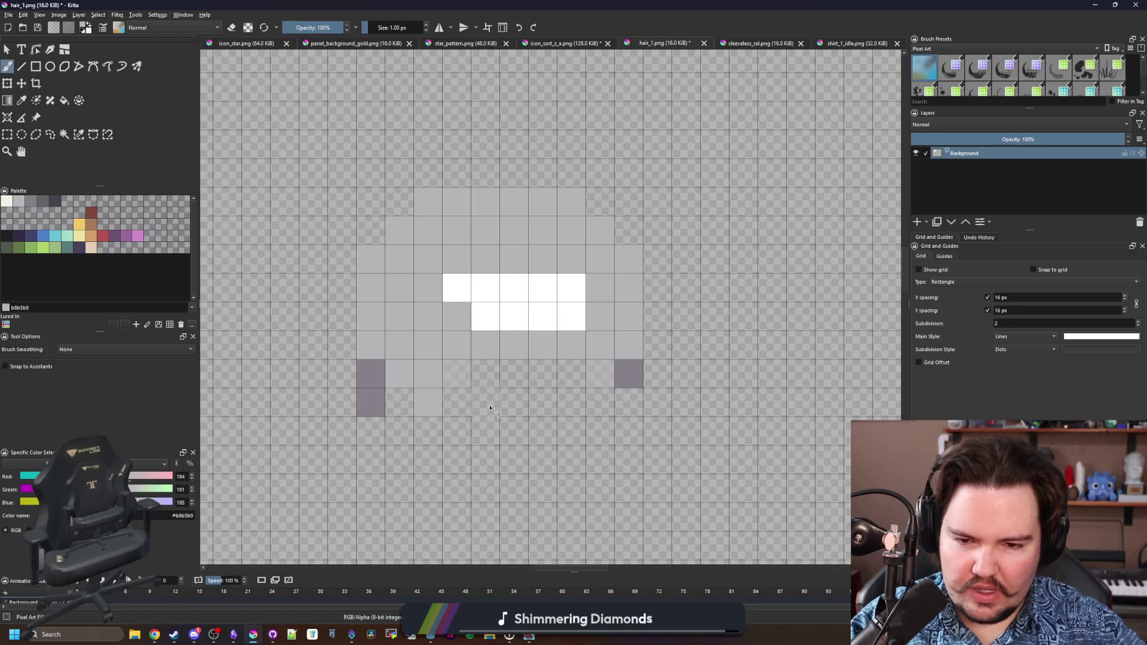
pyautogui.moveTo(650, 324)
pyautogui.mouseDown()
pyautogui.moveTo(657, 263)
pyautogui.moveTo(606, 203)
pyautogui.moveTo(548, 200)
pyautogui.moveTo(600, 258)
pyautogui.moveTo(524, 261)
pyautogui.mouseUp()
pyautogui.keyDown('ctrl'); pyautogui.click(519, 304); pyautogui.keyUp('ctrl')
pyautogui.keyDown('ctrl'); pyautogui.click(608, 287); pyautogui.keyUp('ctrl')
pyautogui.moveTo(584, 320)
pyautogui.mouseDown()
pyautogui.moveTo(554, 281)
pyautogui.moveTo(569, 285)
pyautogui.mouseUp()
# Add white highlight pixels down the hair's left side and scattered across it.
pyautogui.keyDown('ctrl'); pyautogui.click(558, 245); pyautogui.keyUp('ctrl')
pyautogui.click(457, 259)
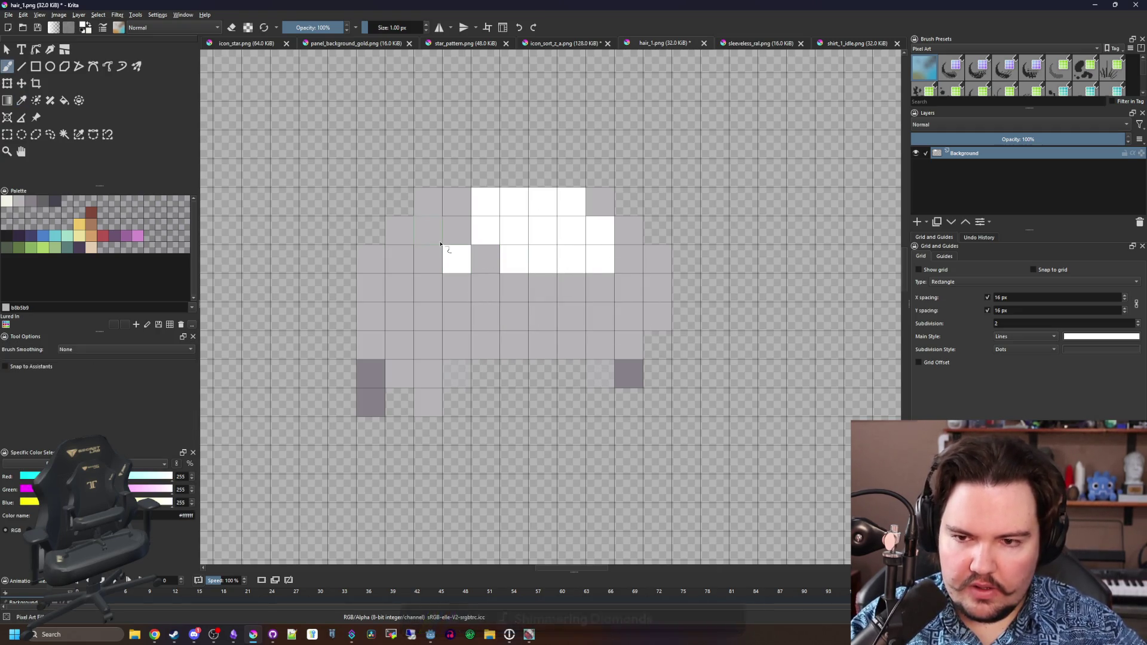
pyautogui.click(427, 230)
pyautogui.click(399, 258)
pyautogui.click(428, 287)
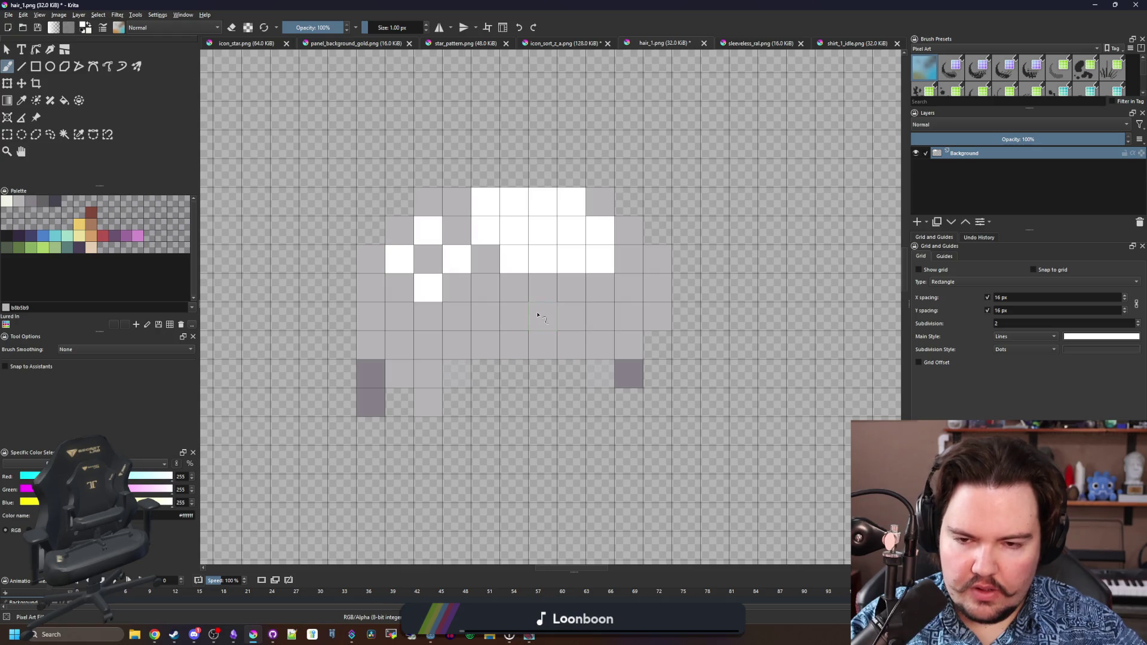
pyautogui.click(542, 316)
pyautogui.click(513, 288)
pyautogui.click(485, 316)
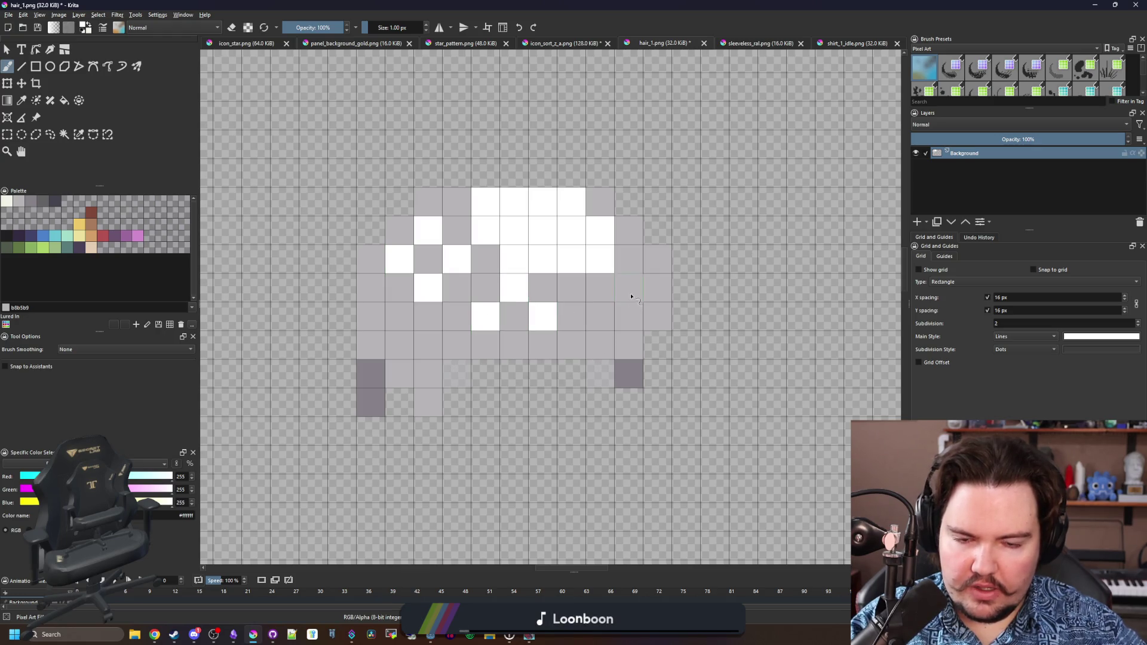
# Add a couple more white highlight pixels near the hair's lower edge.
pyautogui.scroll(-5, 404, 322)
pyautogui.scroll(2, 413, 345)
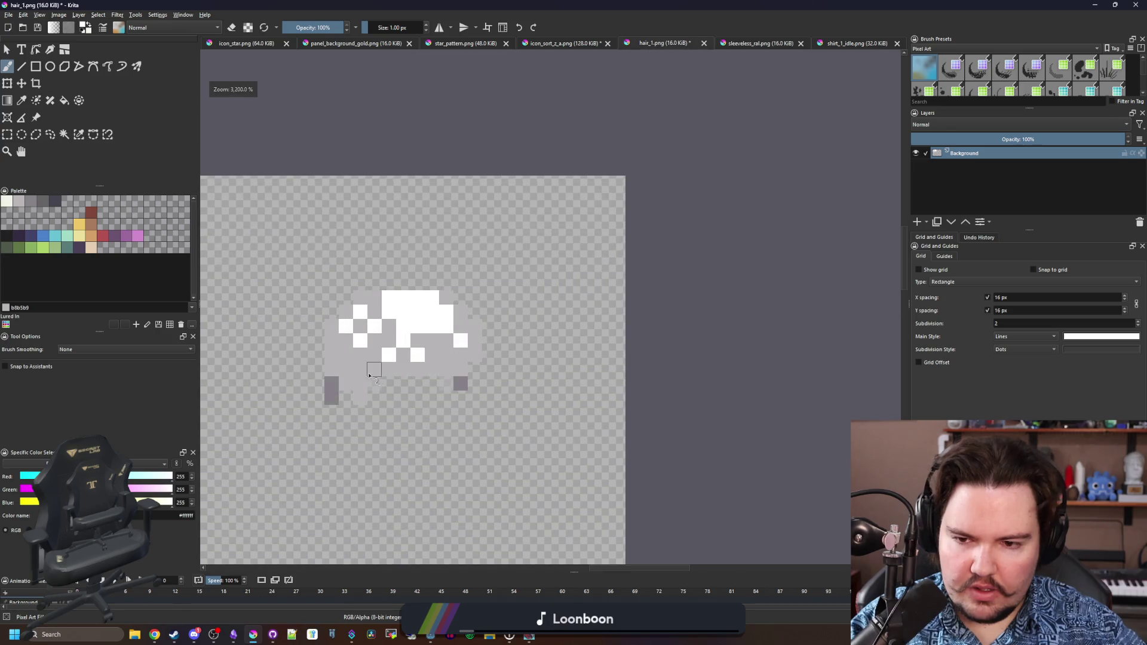
pyautogui.scroll(1, 413, 344)
pyautogui.click(496, 307)
pyautogui.click(495, 337)
pyautogui.scroll(-1, 494, 333)
pyautogui.scroll(3, 481, 380)
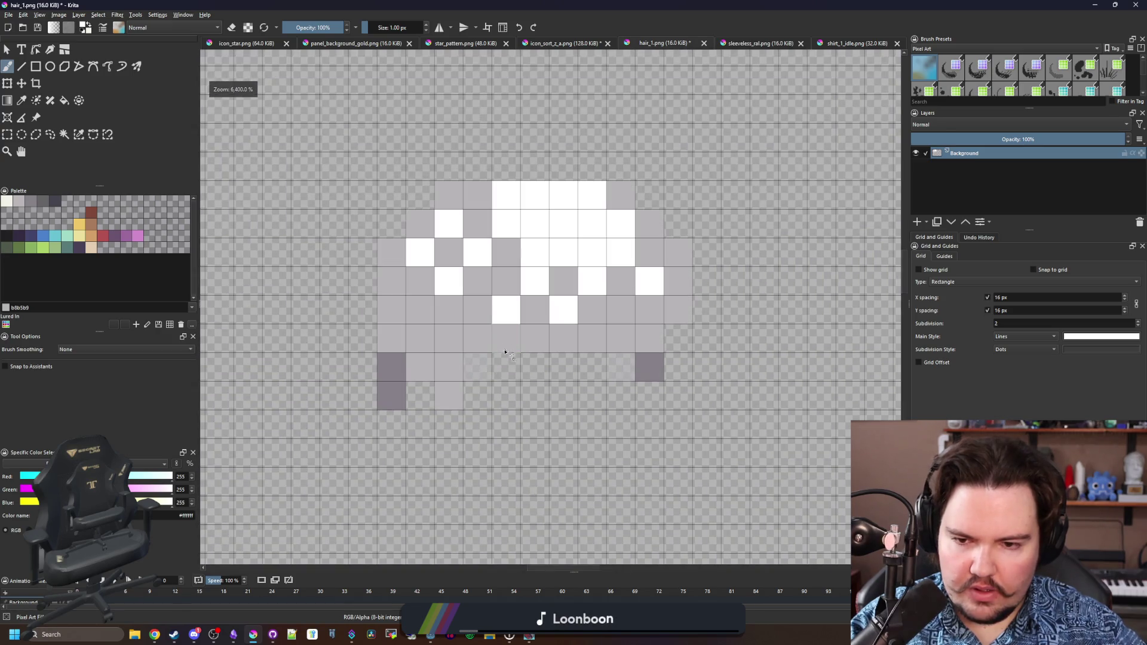
# Sample the dark grey #868188 and trace a staircase outline around the hair's edges.
pyautogui.keyDown('ctrl'); pyautogui.click(359, 366); pyautogui.keyUp('ctrl')
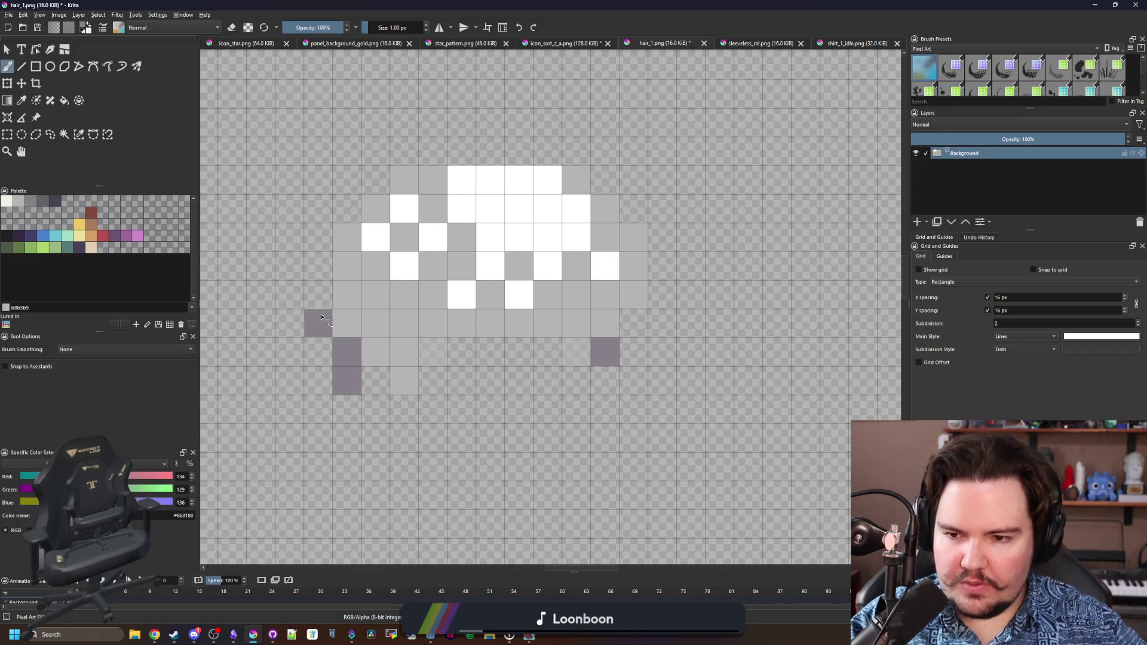
pyautogui.moveTo(318, 326)
pyautogui.mouseDown()
pyautogui.moveTo(318, 236)
pyautogui.moveTo(346, 206)
pyautogui.moveTo(468, 149)
pyautogui.moveTo(575, 151)
pyautogui.moveTo(633, 209)
pyautogui.moveTo(662, 275)
pyautogui.moveTo(645, 330)
pyautogui.mouseUp()
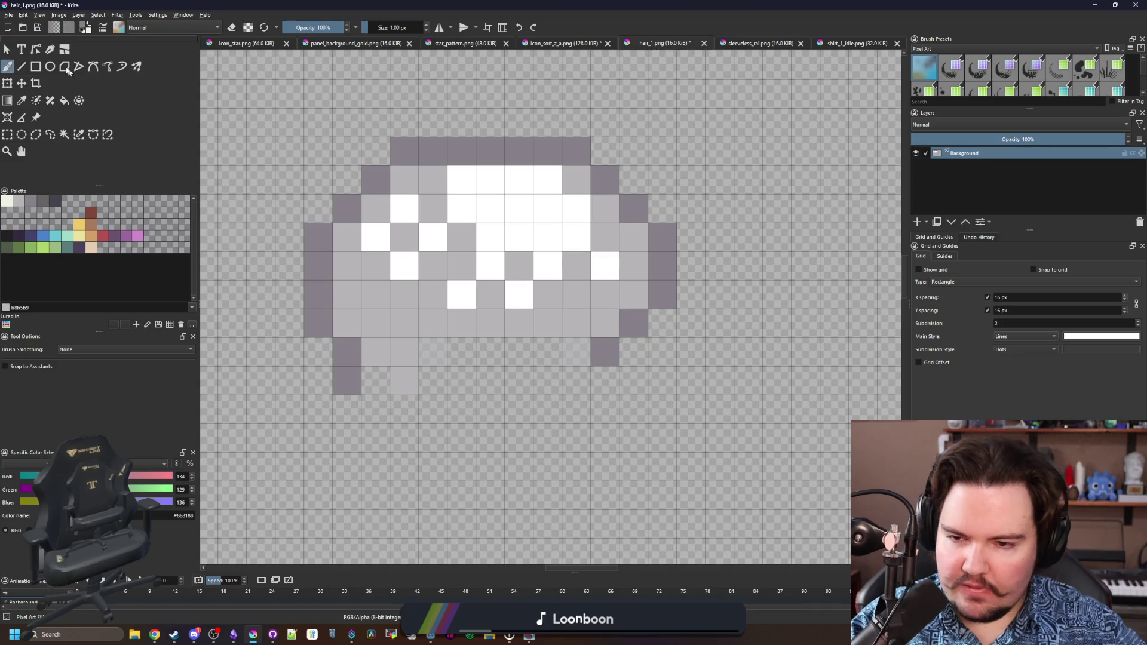
pyautogui.click(9, 15)
# Save the sprite as hair_afro.png in CharacterParts with default PNG settings, then return to Godot.
pyautogui.press('Escape')
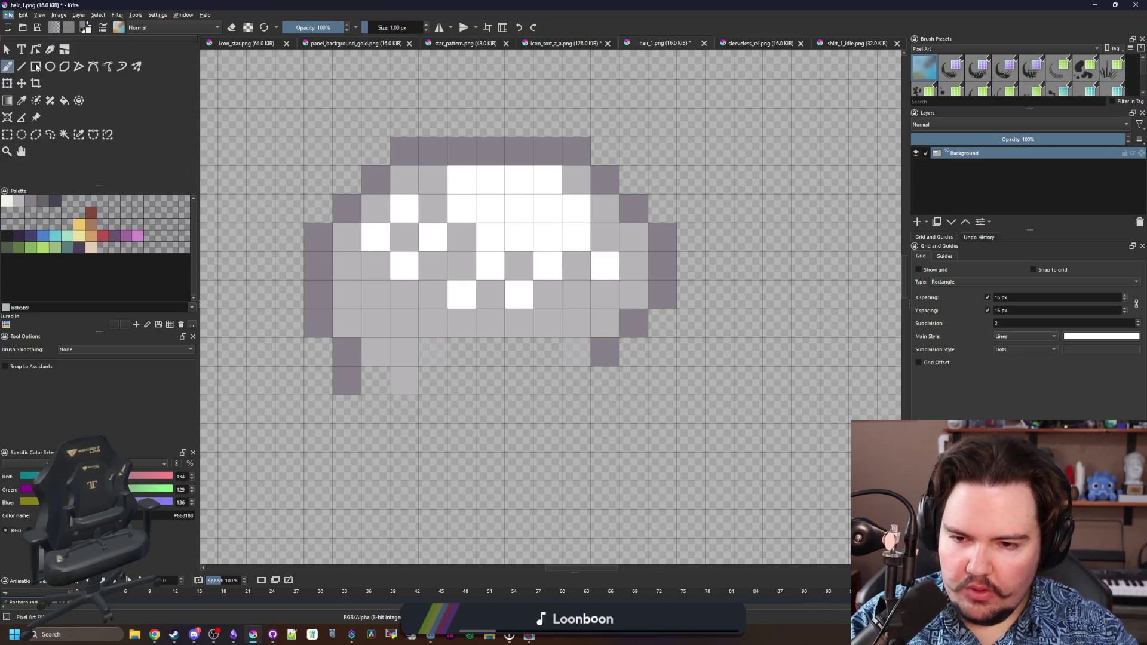
pyautogui.click(35, 67)
pyautogui.hotkey('ctrl', 'shift', 's')
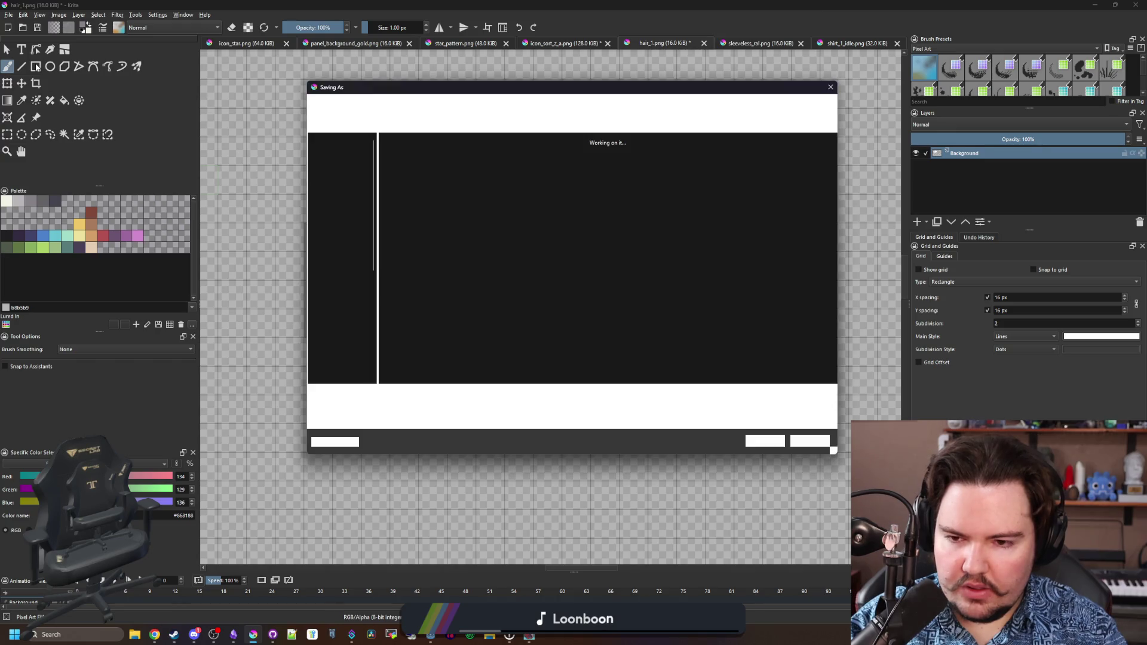
pyautogui.write('hair_ef')
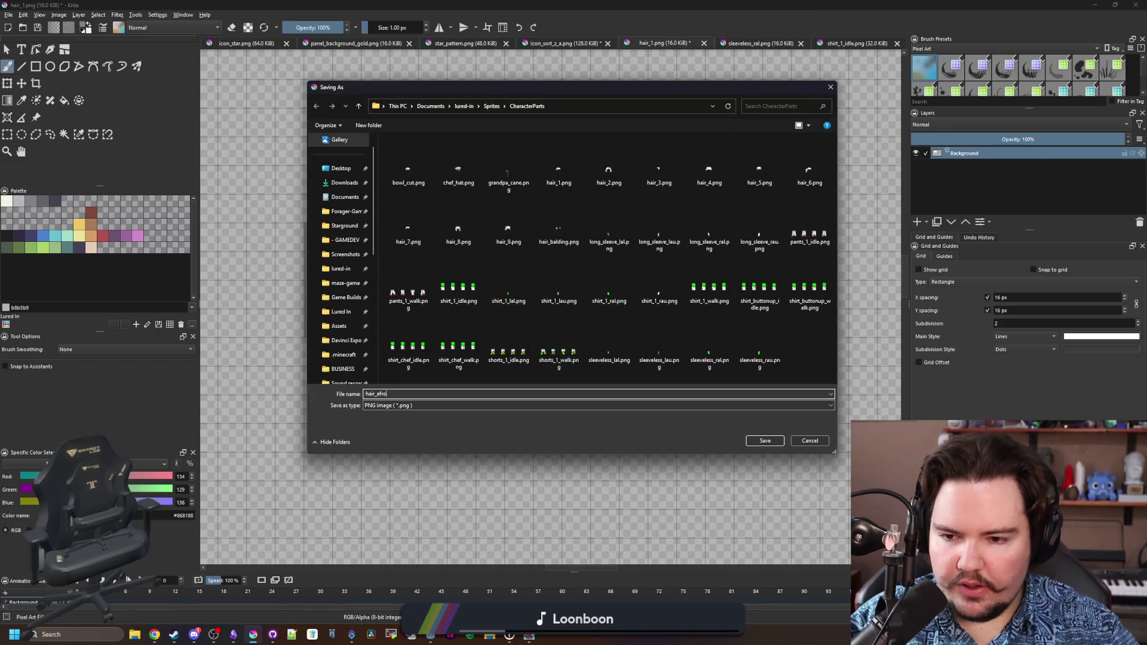
pyautogui.click(765, 440)
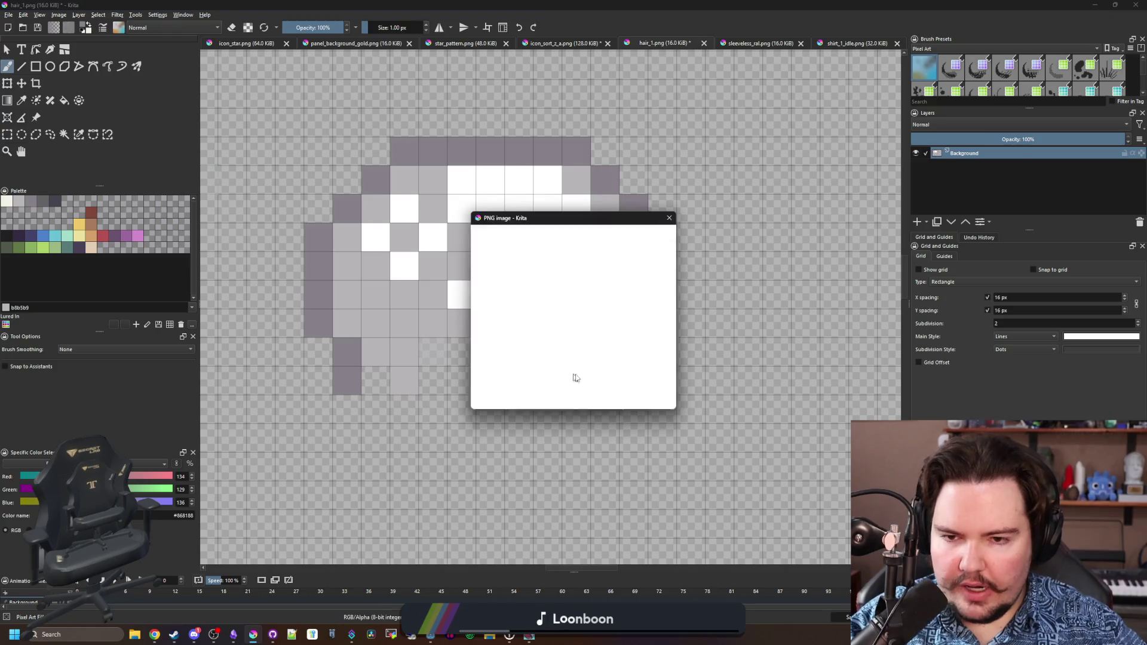
pyautogui.click(617, 400)
pyautogui.hotkey('alt', 'Tab')
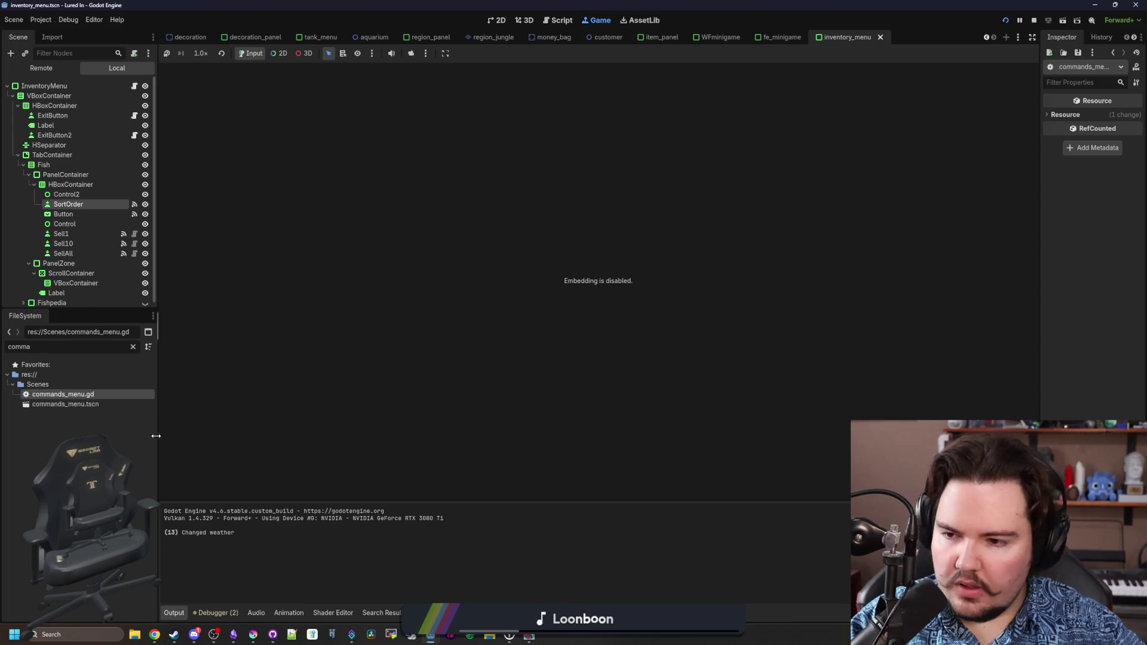
# Filter the FileSystem dock for 'glob' and open global.gd in the script editor.
pyautogui.click(132, 346)
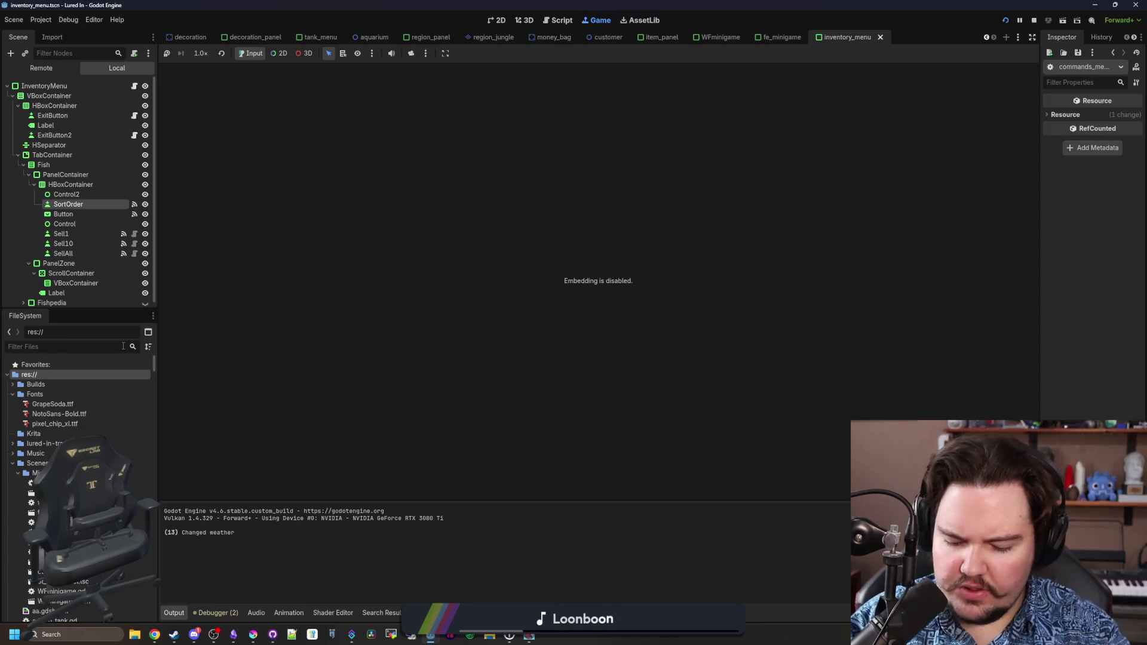
pyautogui.write('glob')
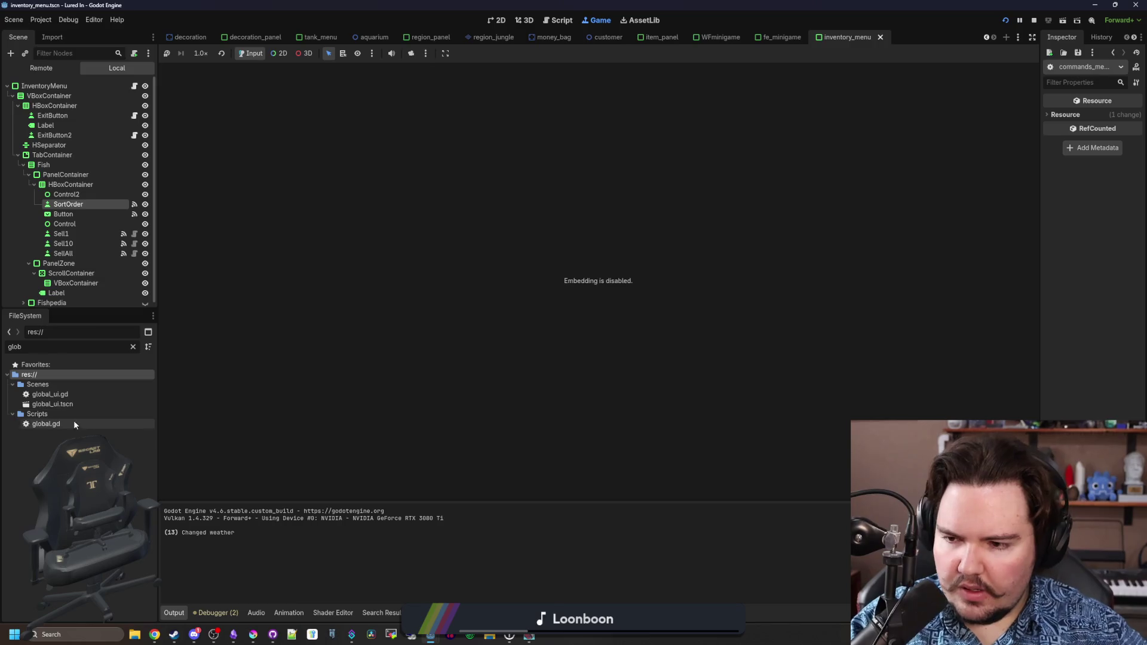
pyautogui.click(69, 423)
pyautogui.doubleClick(69, 424)
pyautogui.hotkey('ctrl', 'f')
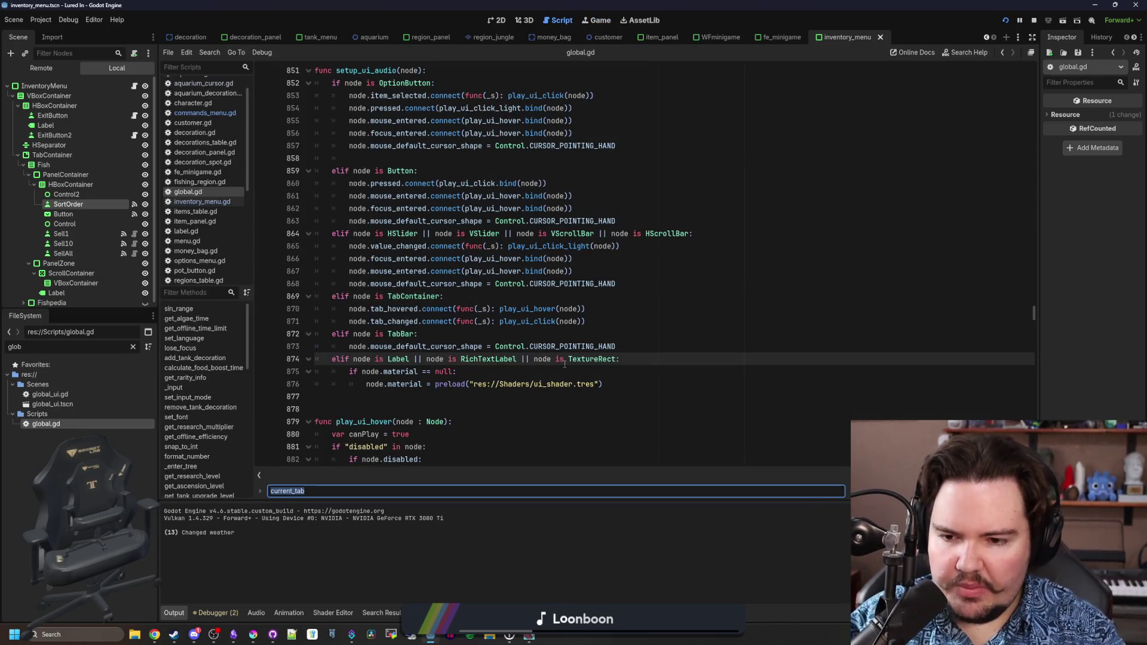
pyautogui.write('h')
# Try the filter terms 'cos' and 'table', go back to 'glob', and reopen the script search.
pyautogui.click(133, 347)
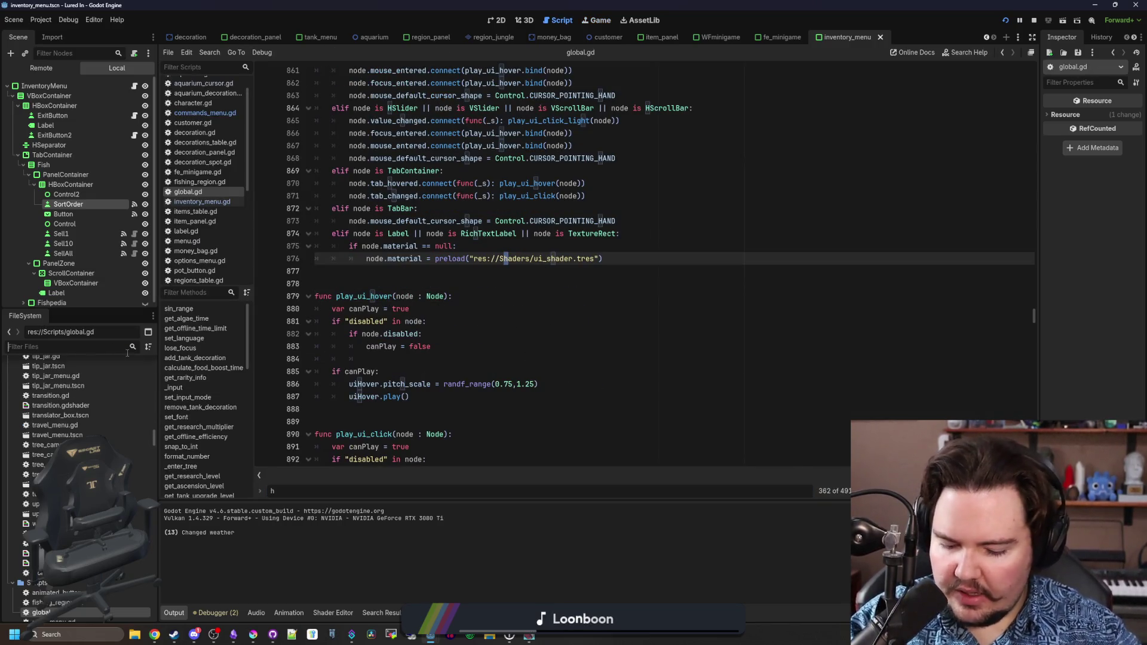
pyautogui.write('cos')
pyautogui.press('BackSpace')
pyautogui.press('BackSpace')
pyautogui.press('BackSpace')
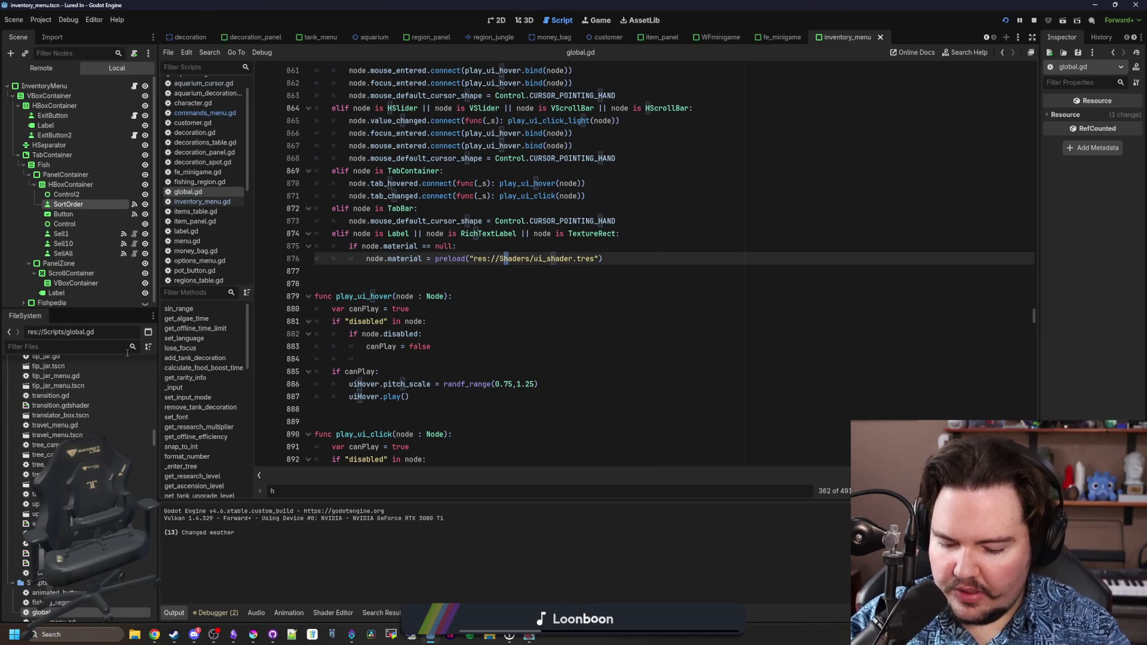
pyautogui.write('table')
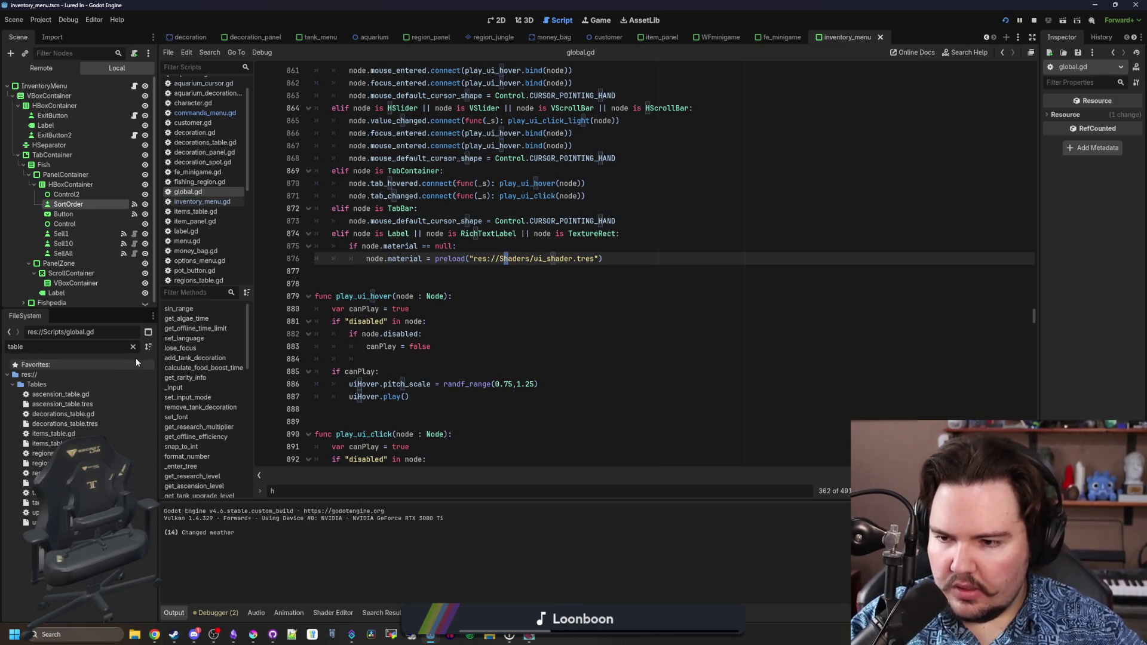
pyautogui.click(133, 347)
pyautogui.write('glob')
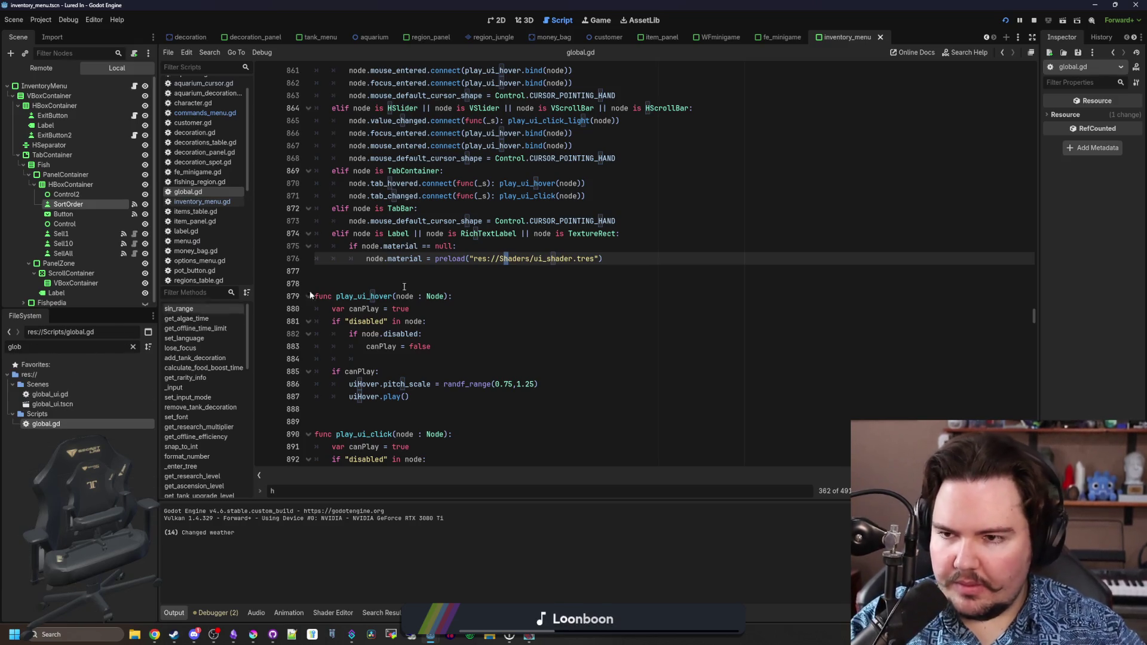
pyautogui.click(576, 272)
pyautogui.scroll(1, 576, 274)
pyautogui.scroll(5, 577, 274)
pyautogui.click(758, 243)
pyautogui.hotkey('ctrl', 'f')
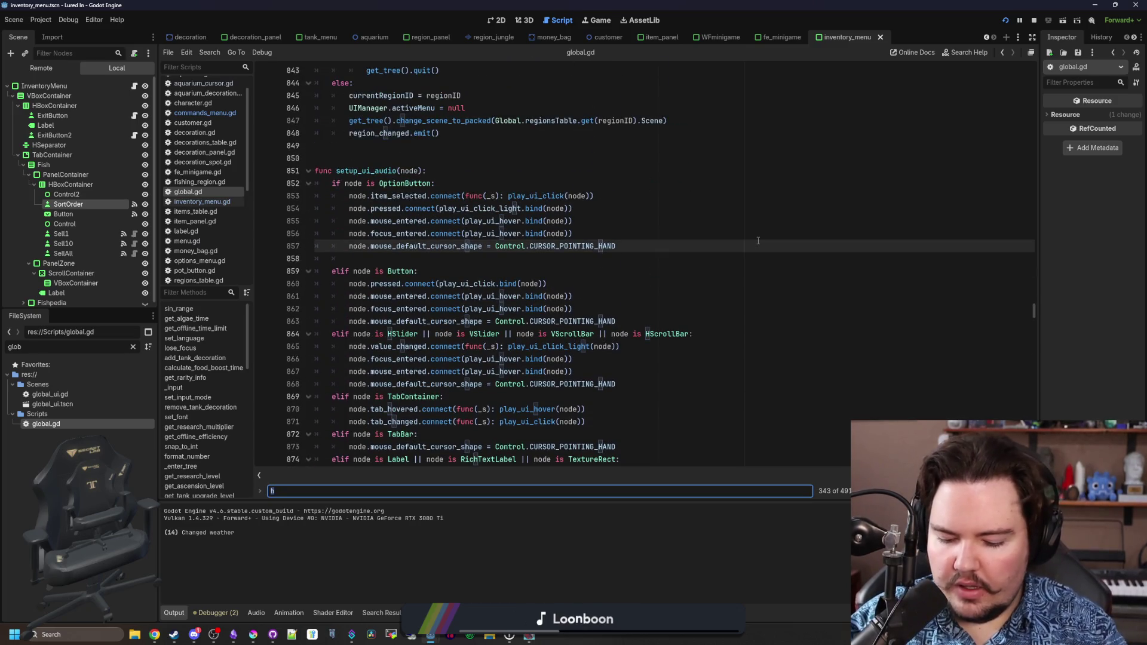
# Search 'sleeve' to reach sleevesTypes and duplicate the li.sleeves.long entry below it.
pyautogui.write('sleeves')
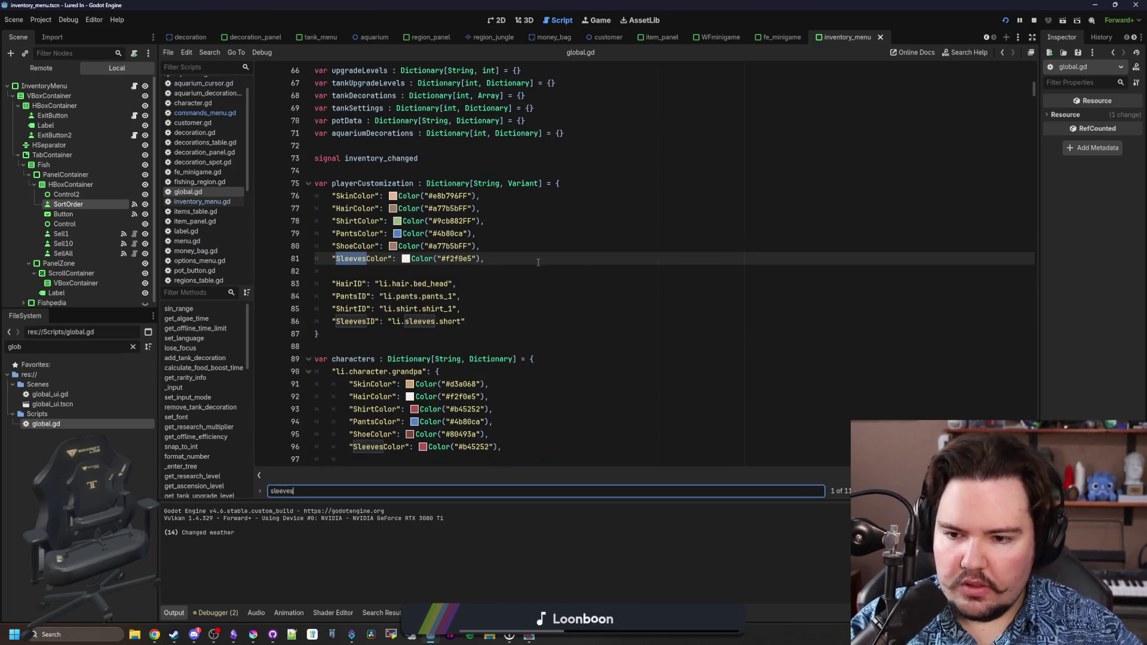
pyautogui.press('Return')
pyautogui.press('Return')
pyautogui.press('Return')
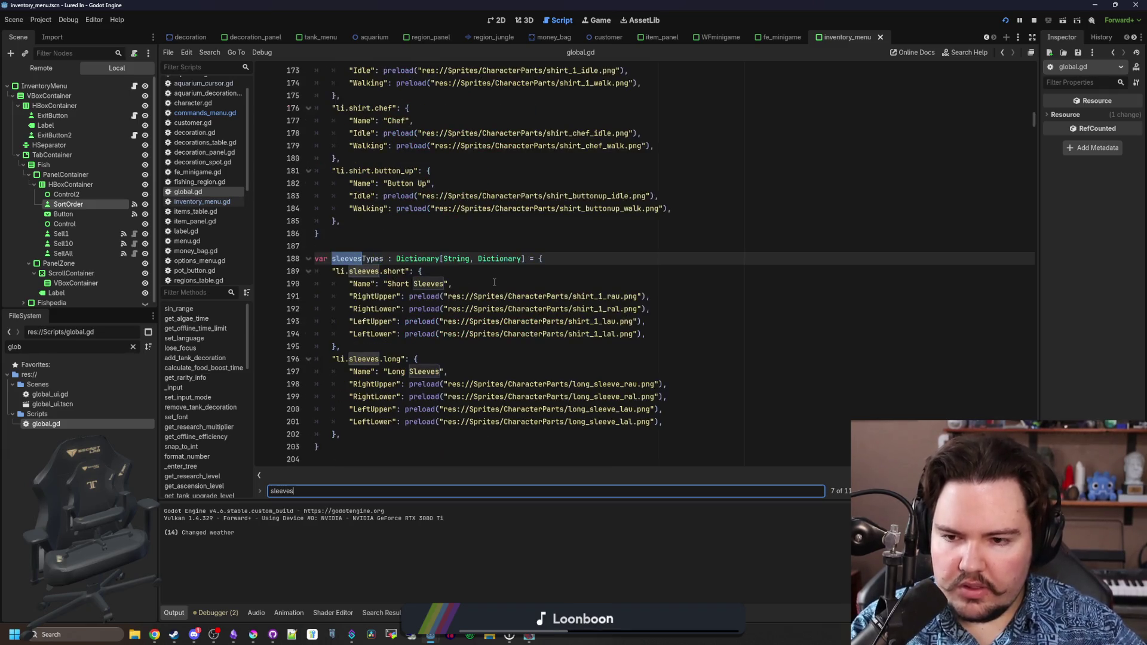
pyautogui.scroll(-1, 402, 254)
pyautogui.moveTo(334, 409); pyautogui.dragTo(310, 322)
pyautogui.hotkey('ctrl', 'c')
pyautogui.press('Right')
pyautogui.press('Return')
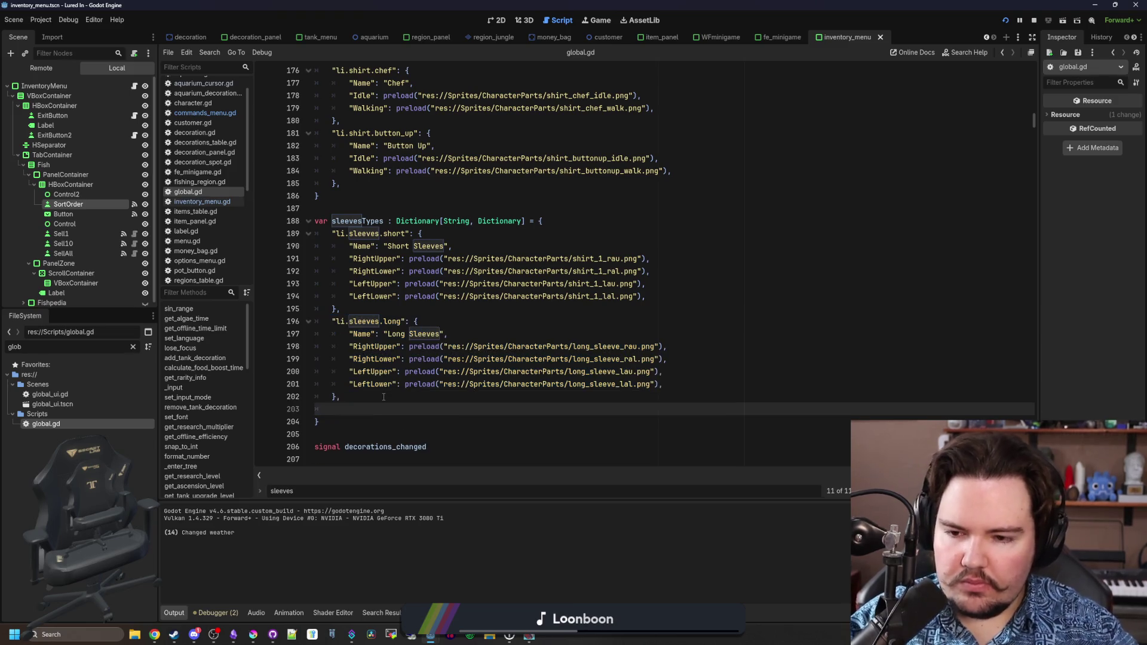
pyautogui.hotkey('ctrl', 'v')
pyautogui.press('Up')
pyautogui.press('Up')
pyautogui.press('Up')
pyautogui.press('BackSpace')
# Rename the copy's key to li.sleeves.sleeveless and its name to Sleeveless.
pyautogui.doubleClick(394, 383)
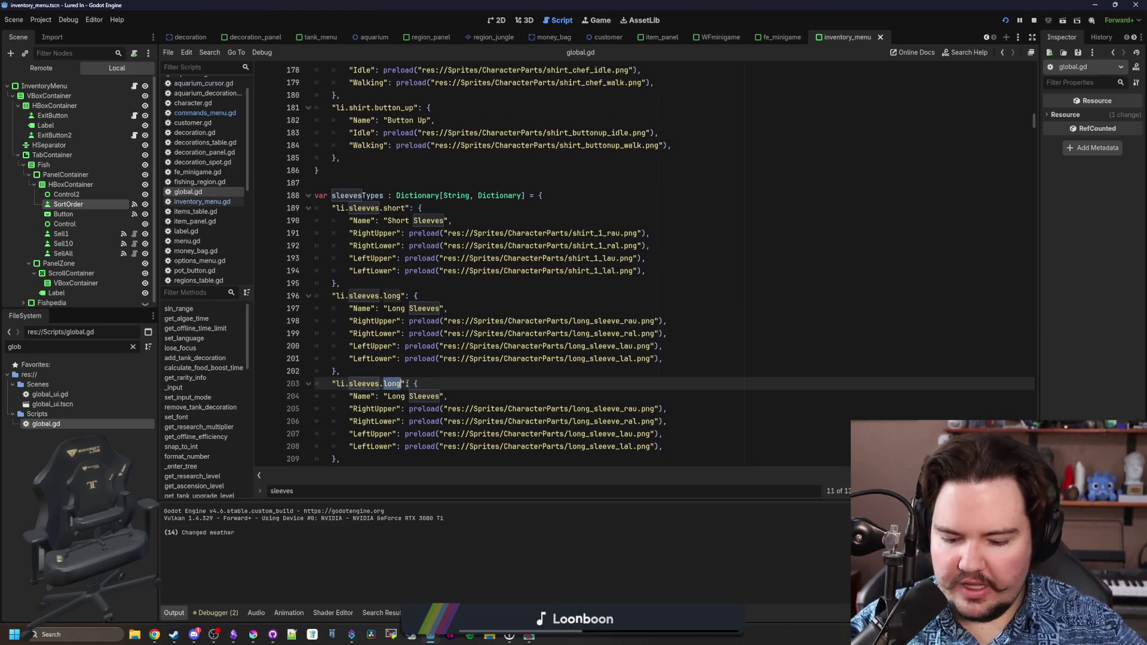
pyautogui.write('sleeveless')
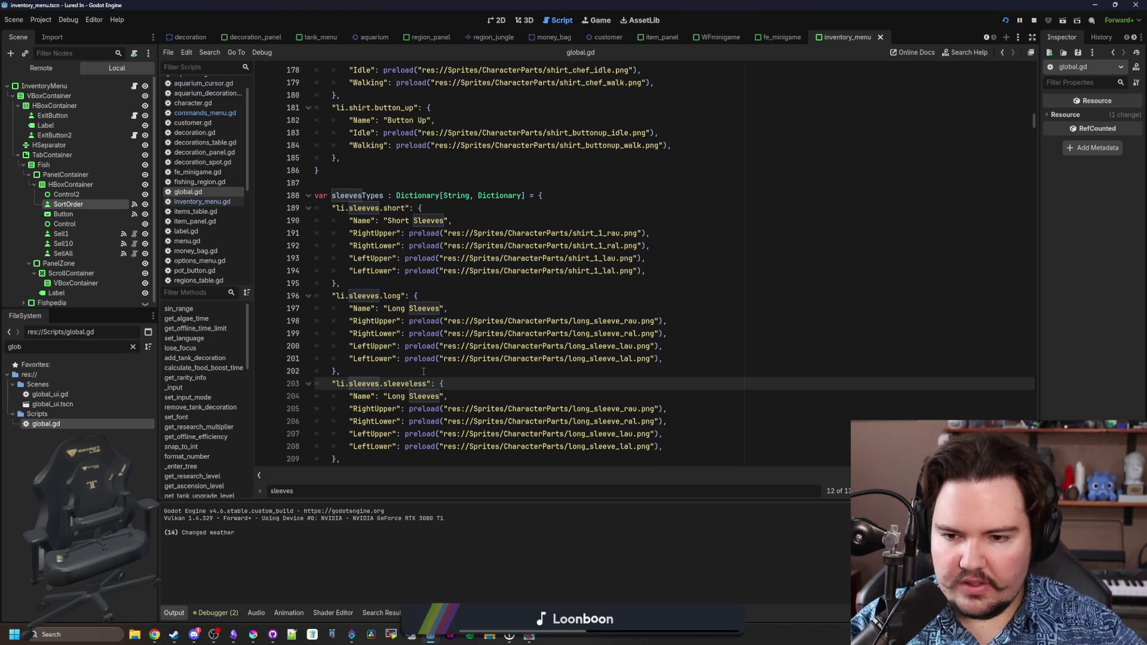
pyautogui.scroll(-1, 423, 371)
pyautogui.doubleClick(424, 359)
pyautogui.press('BackSpace')
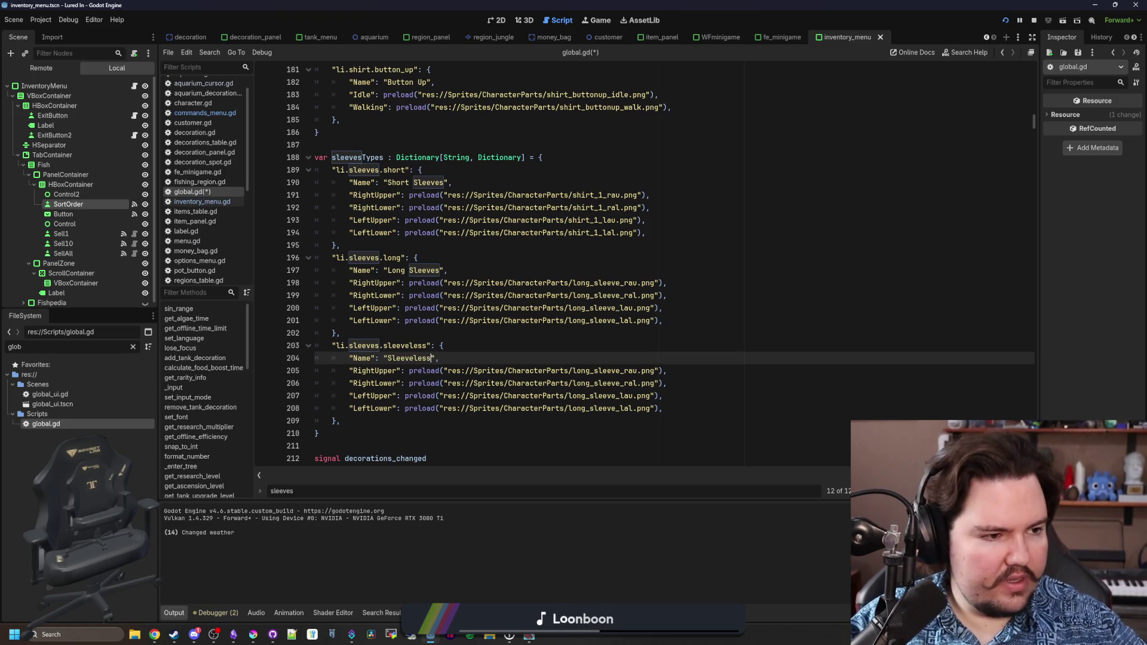
pyautogui.hotkey('alt', 'Tab')
pyautogui.hotkey('ctrl', 'n')
# Google 'sleeveless', expand the answer on its meaning, and close the browser window.
pyautogui.write('slev')
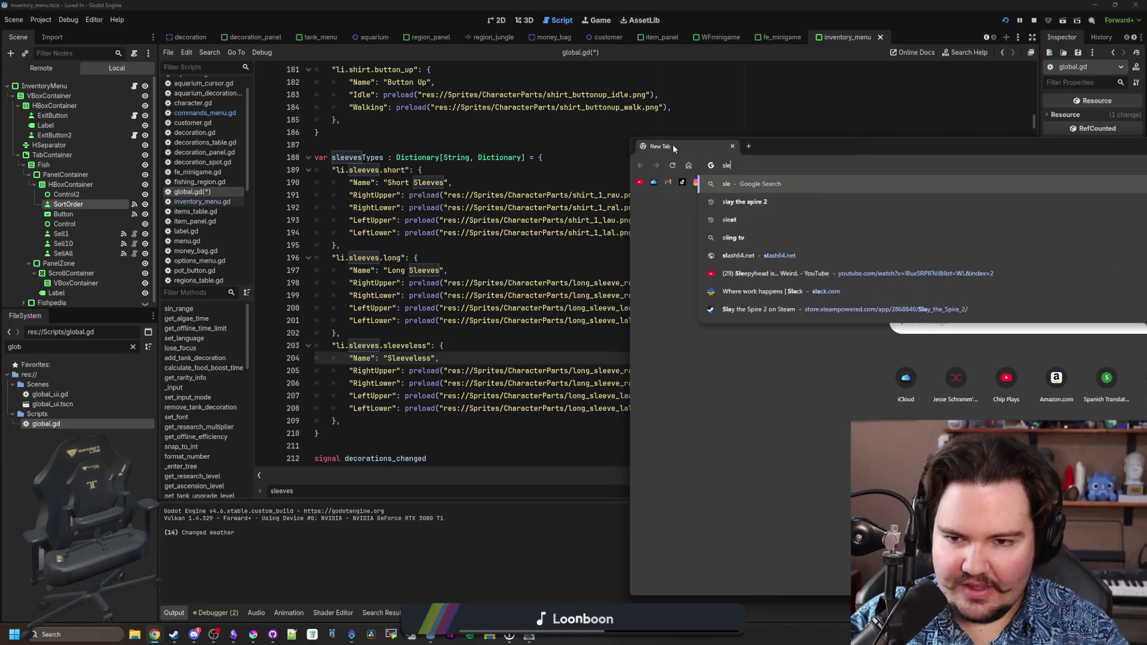
pyautogui.press('BackSpace')
pyautogui.write('eeveless')
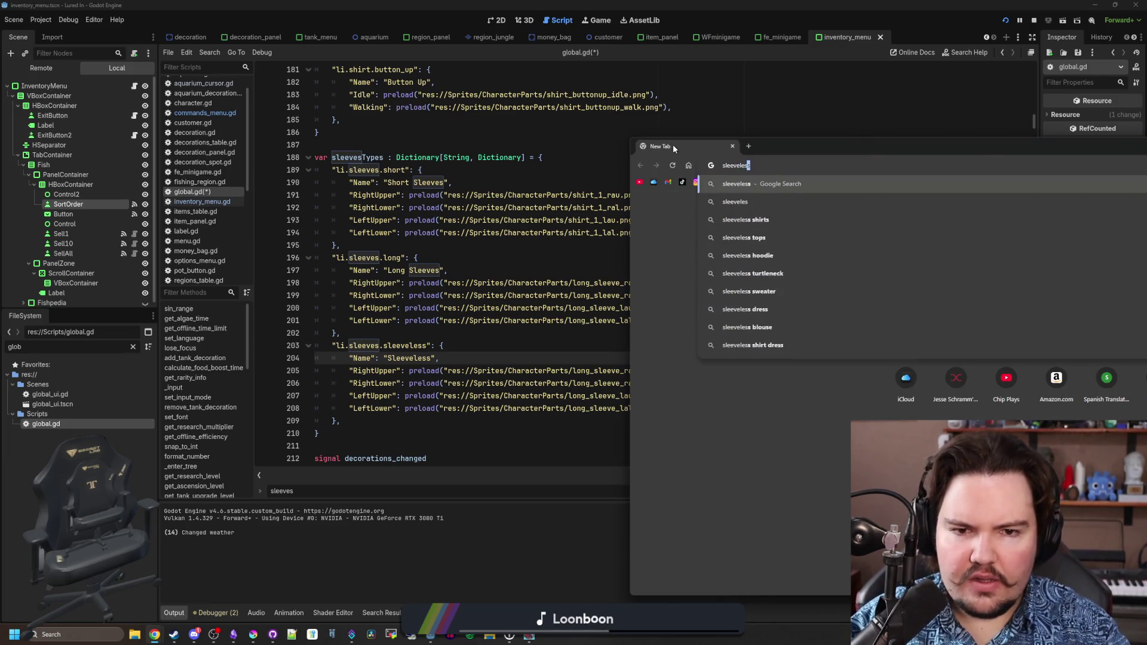
pyautogui.press('Return')
pyautogui.moveTo(789, 153); pyautogui.dragTo(502, 98)
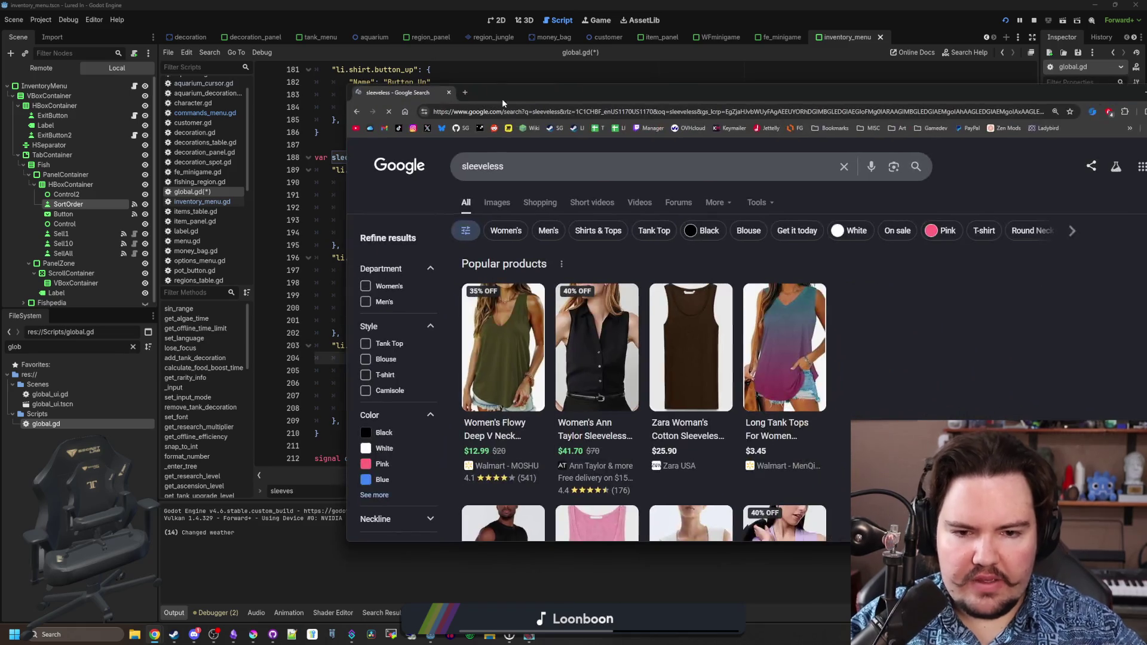
pyautogui.scroll(-5, 471, 206)
pyautogui.scroll(5, 470, 206)
pyautogui.scroll(-15, 471, 206)
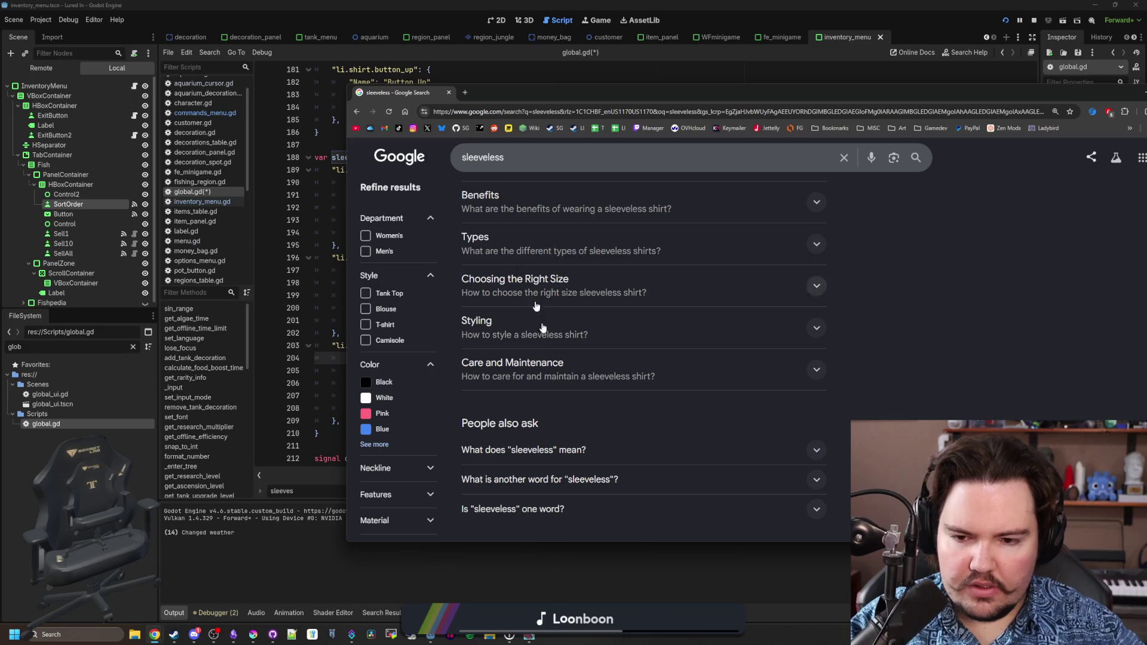
pyautogui.click(557, 455)
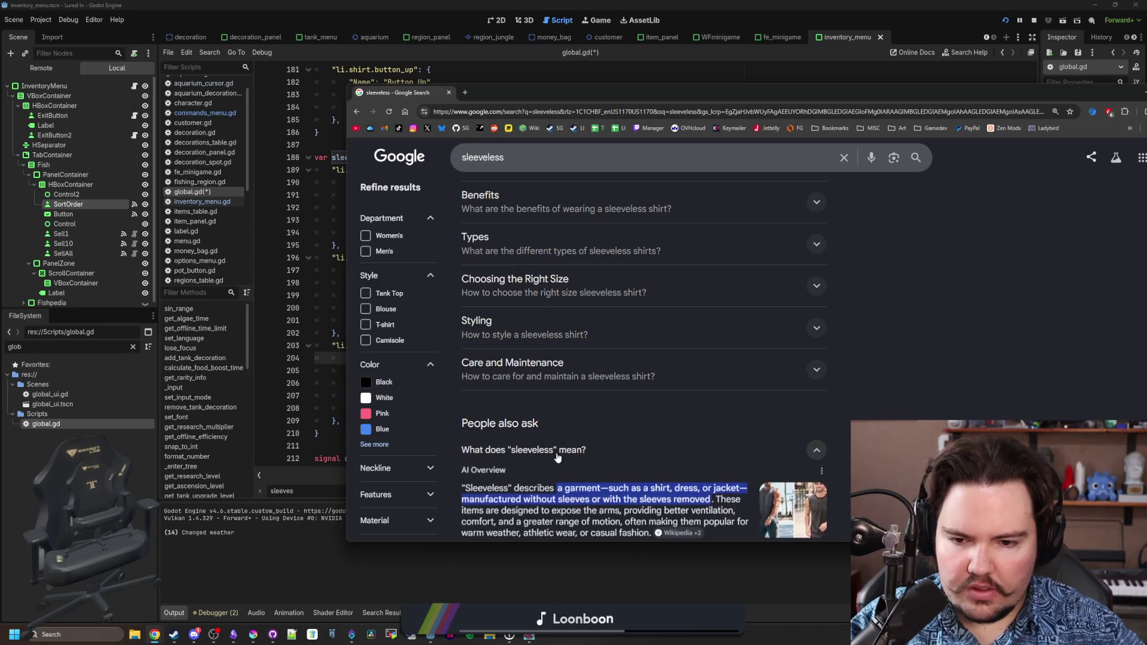
pyautogui.click(449, 93)
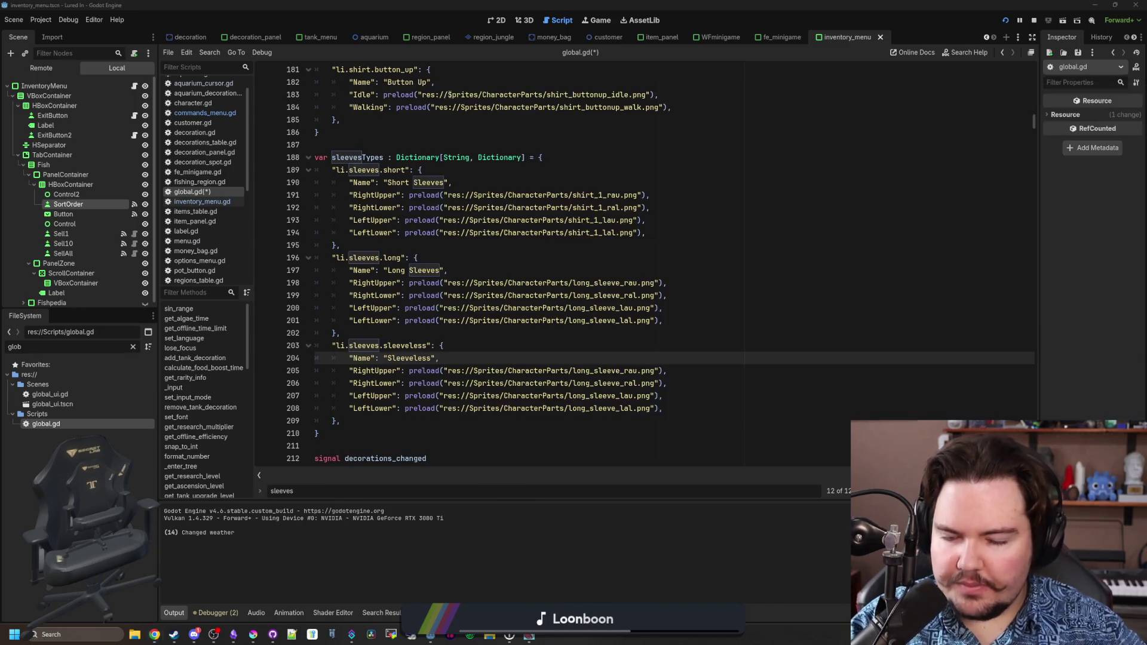
# Change the RightUpper preload path from long_sleeve to the sleeveless_rau sprite.
pyautogui.click(488, 329)
pyautogui.scroll(-1, 472, 346)
pyautogui.click(607, 333)
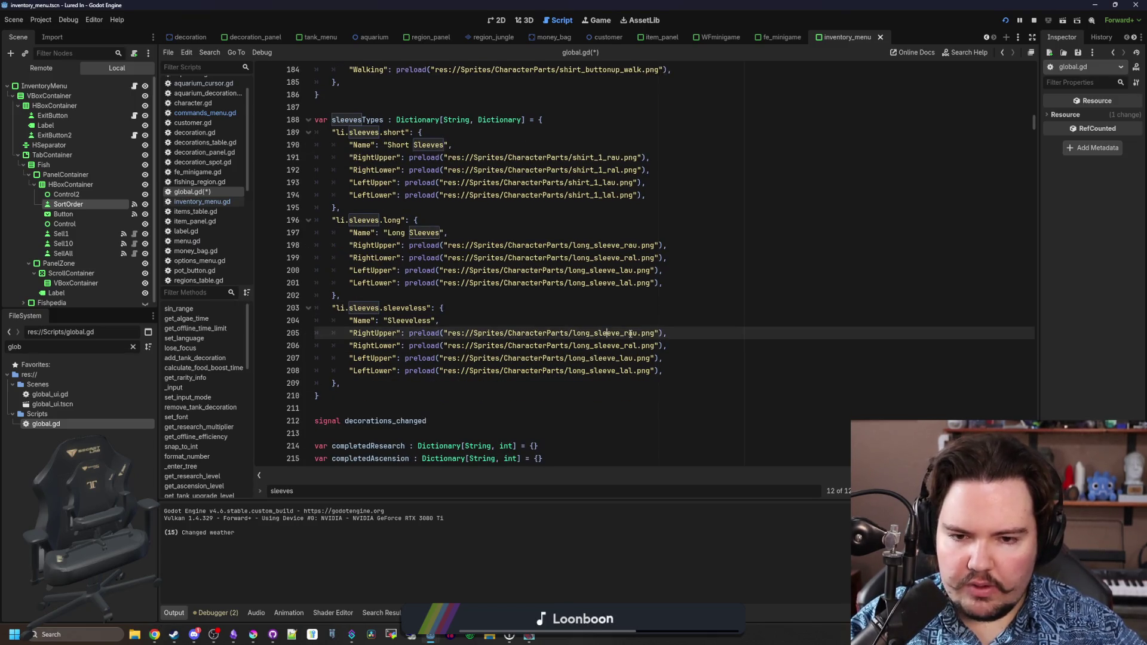
pyautogui.doubleClick(604, 333)
pyautogui.press('Right')
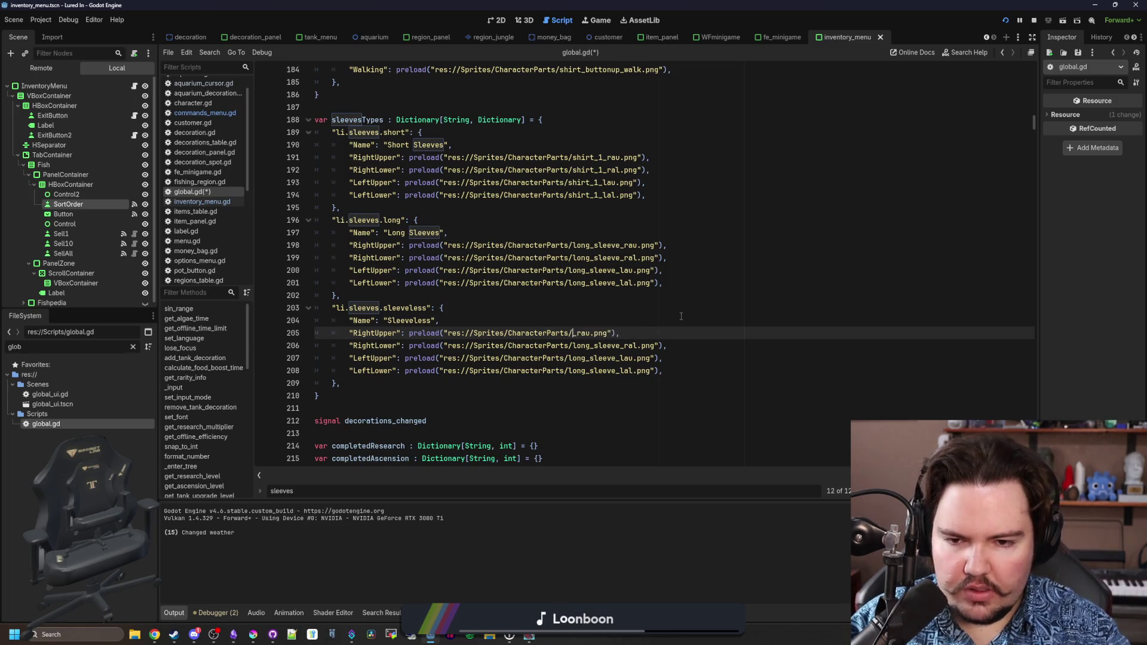
pyautogui.write('sleeve')
pyautogui.press('Return')
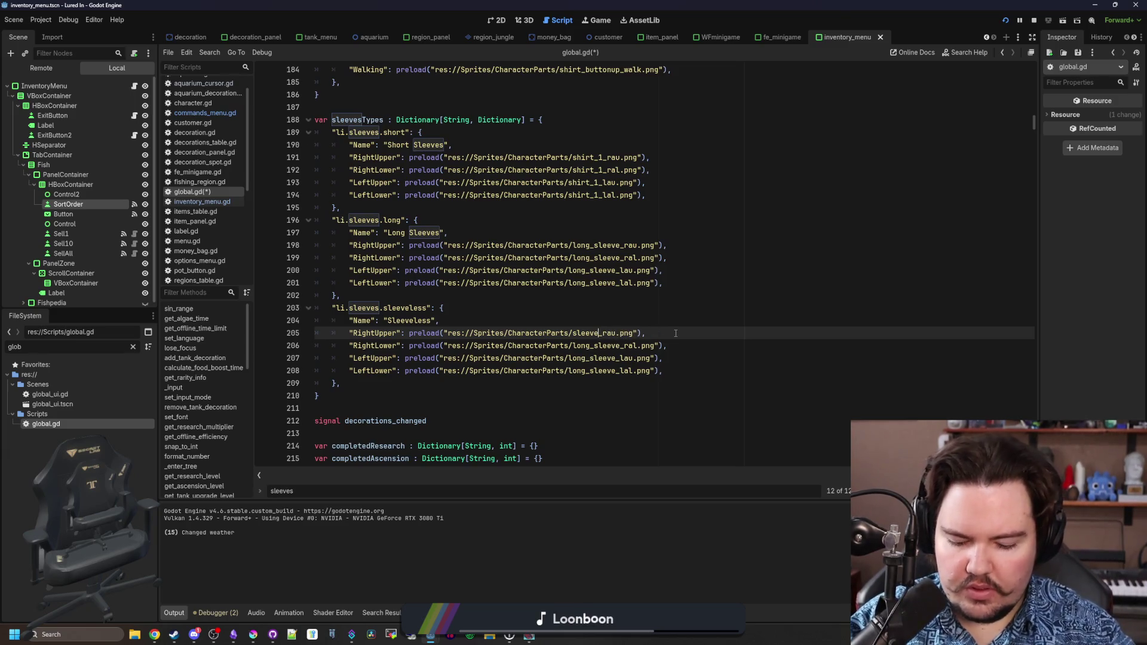
pyautogui.write('less')
pyautogui.scroll(2, 676, 333)
pyautogui.scroll(-3, 657, 317)
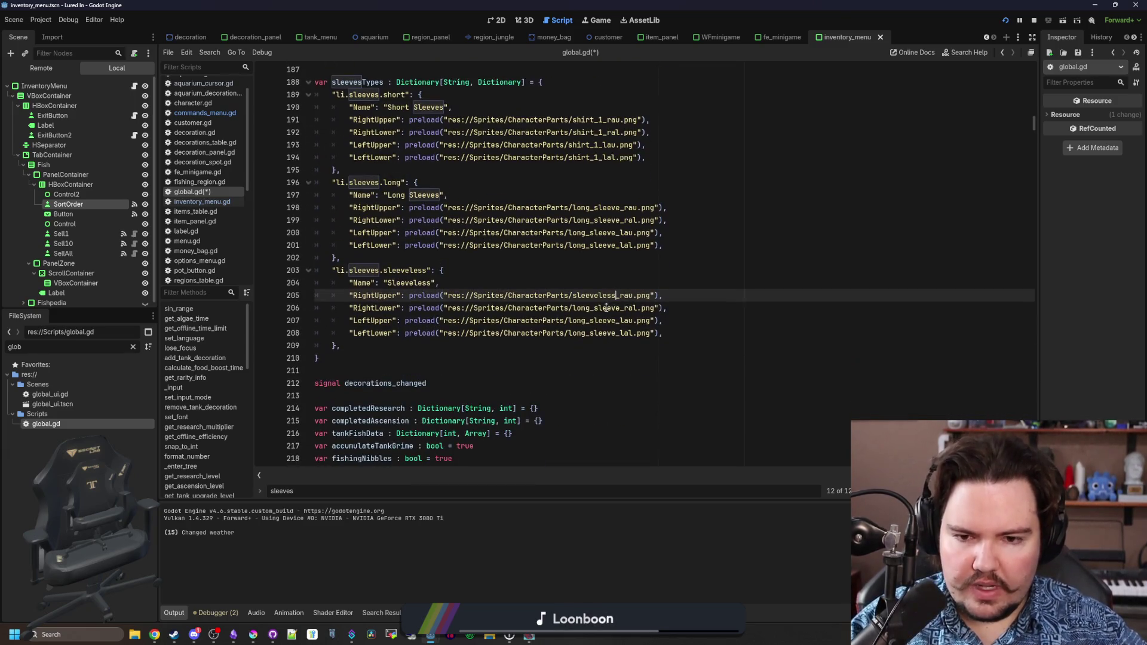
# Paste 'sleeveless' over long_sleeve in the remaining sleeve paths and save global.gd.
pyautogui.doubleClick(606, 295)
pyautogui.click(609, 322)
pyautogui.moveTo(616, 295)
pyautogui.mouseDown()
pyautogui.moveTo(572, 295)
pyautogui.moveTo(620, 308)
pyautogui.moveTo(572, 308)
pyautogui.moveTo(600, 321)
pyautogui.moveTo(567, 321)
pyautogui.mouseUp()
pyautogui.hotkey('ctrl', 'v')
pyautogui.hotkey('ctrl', 'v')
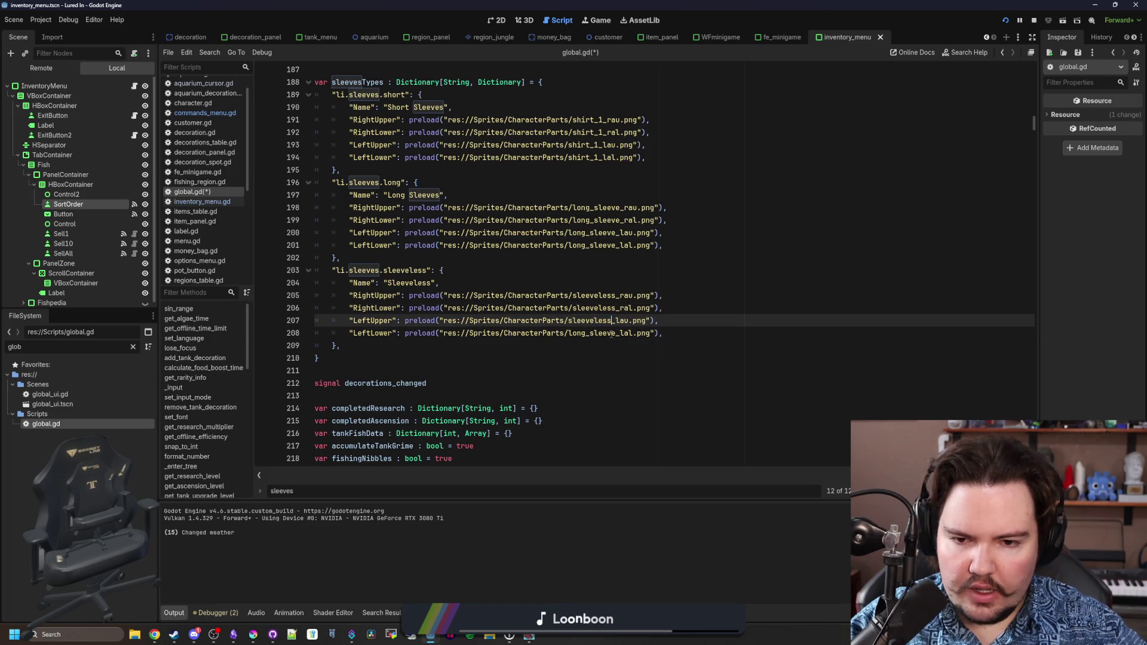
pyautogui.click(611, 333)
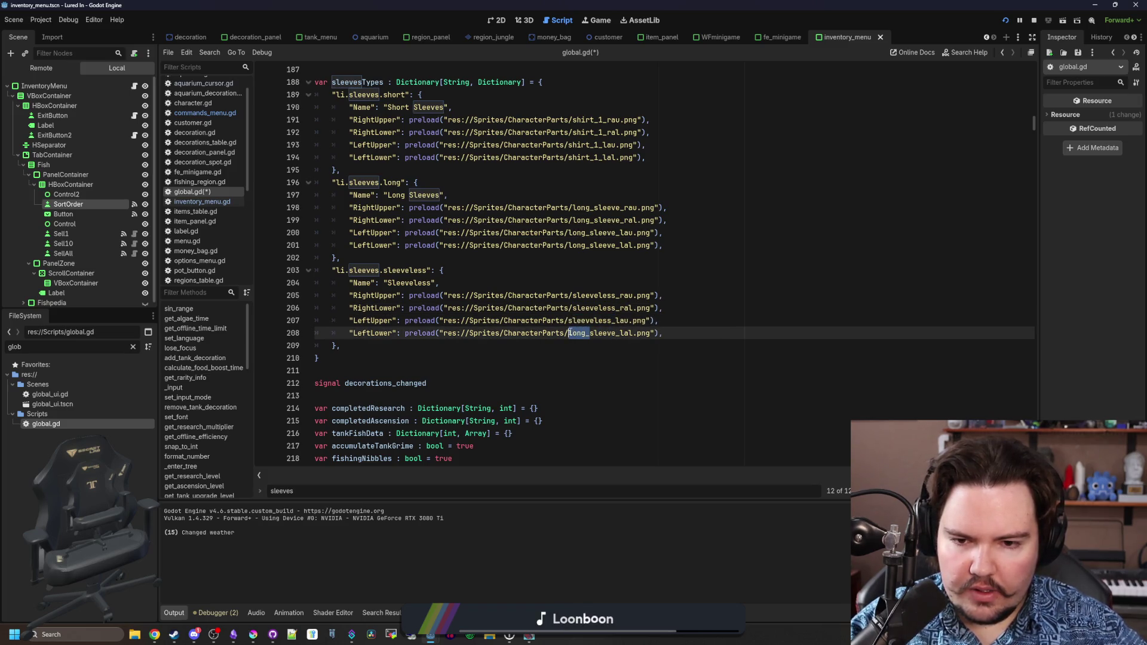
pyautogui.press('Down')
pyautogui.moveTo(617, 333); pyautogui.dragTo(574, 334)
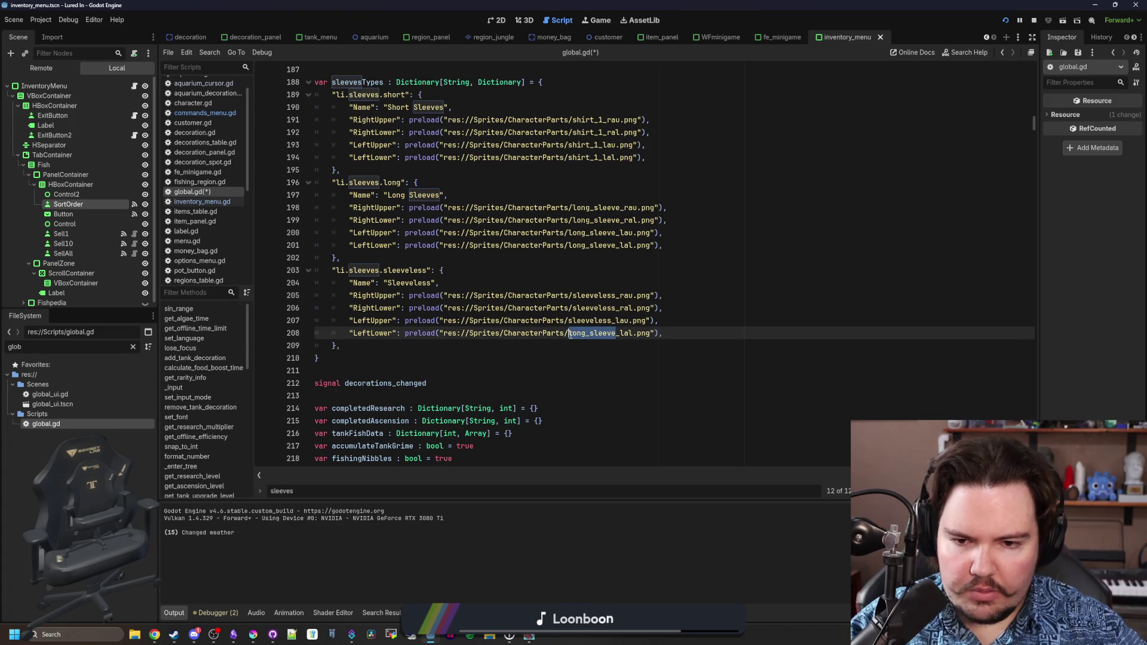
pyautogui.write('sleeveless')
pyautogui.click(583, 256)
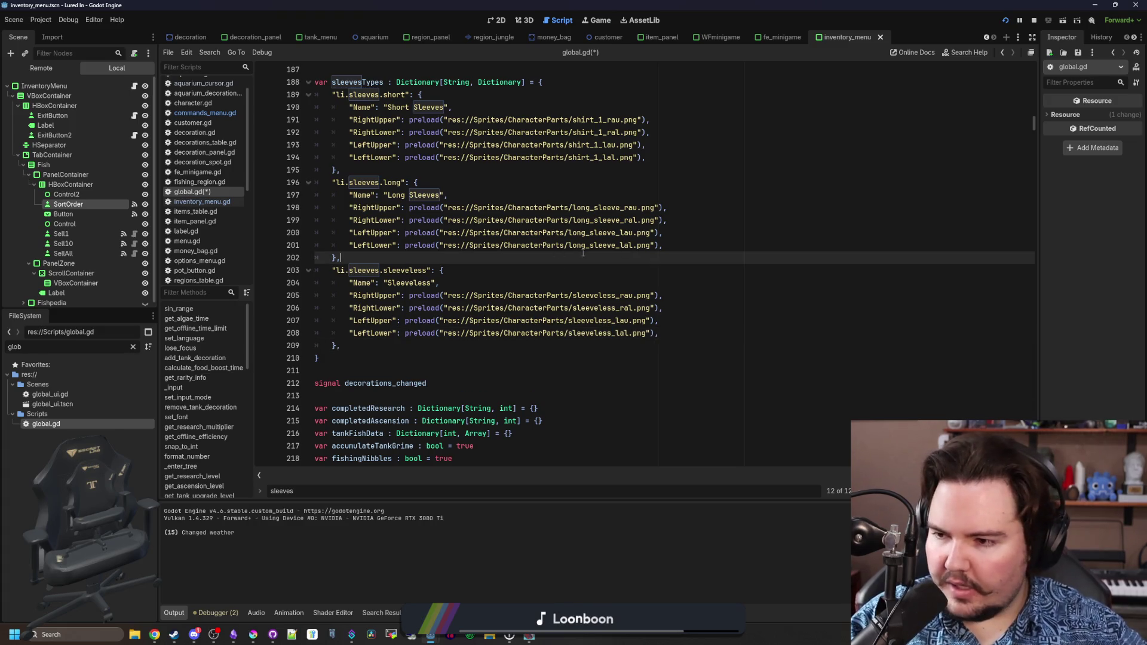
pyautogui.click(494, 270)
pyautogui.click(398, 245)
pyautogui.hotkey('ctrl', 's')
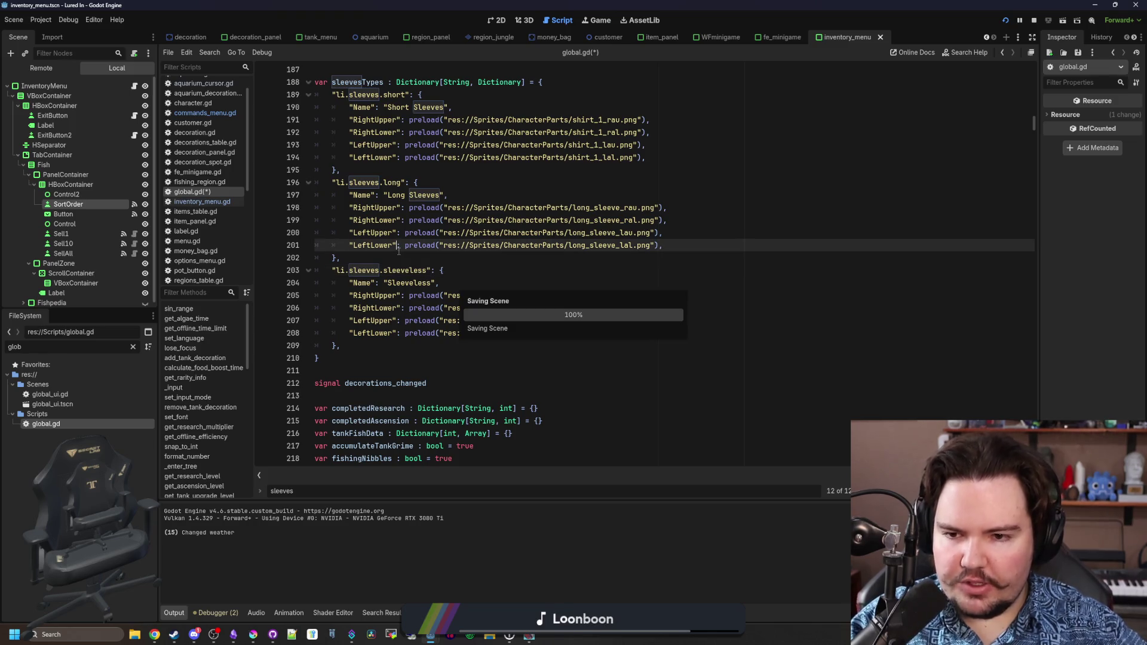
pyautogui.scroll(3, 408, 255)
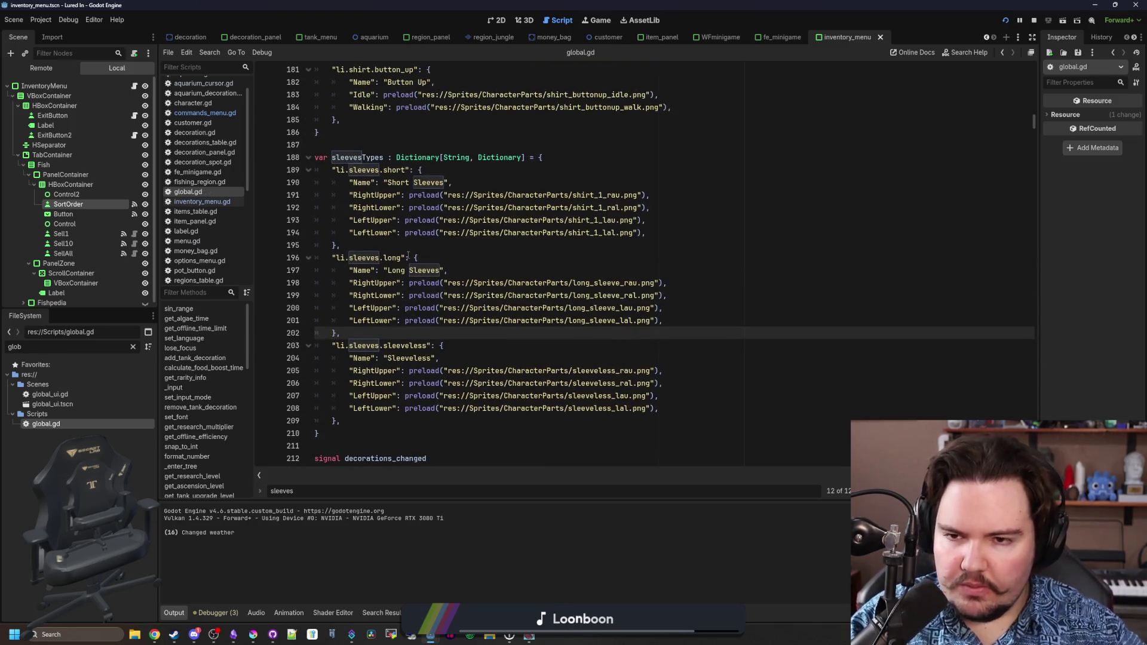
# Duplicate the li.hair.bowl_cut entry onto a new line directly below it.
pyautogui.click(404, 171)
pyautogui.scroll(-3, 459, 281)
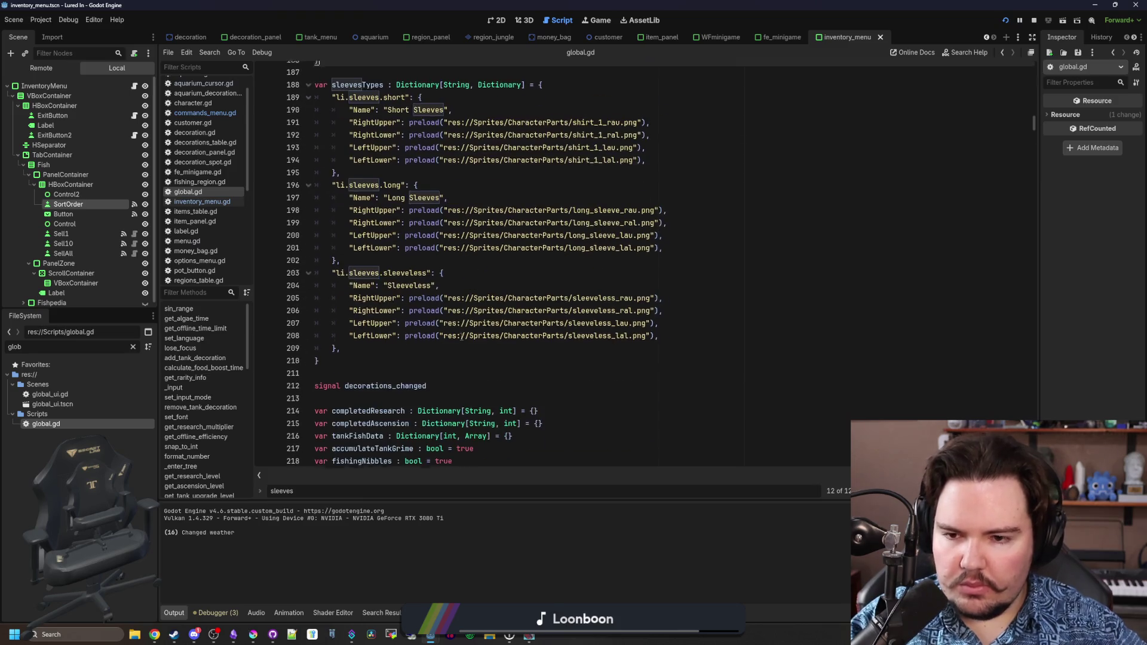
pyautogui.scroll(7, 398, 321)
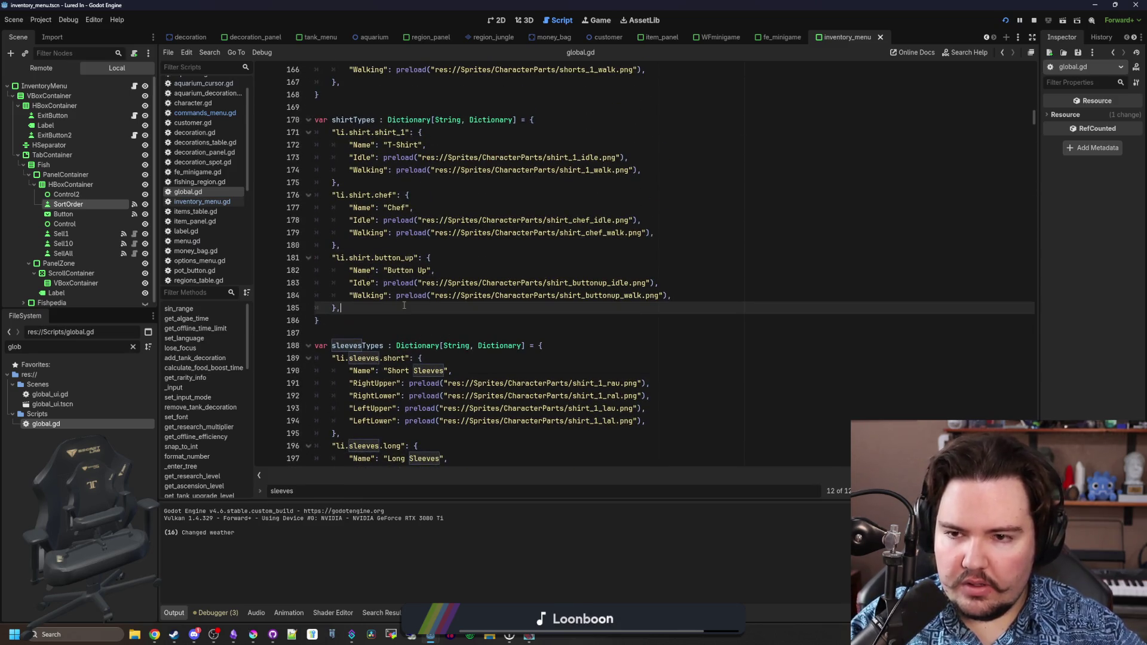
pyautogui.scroll(6, 418, 298)
pyautogui.click(431, 288)
pyautogui.scroll(1, 404, 311)
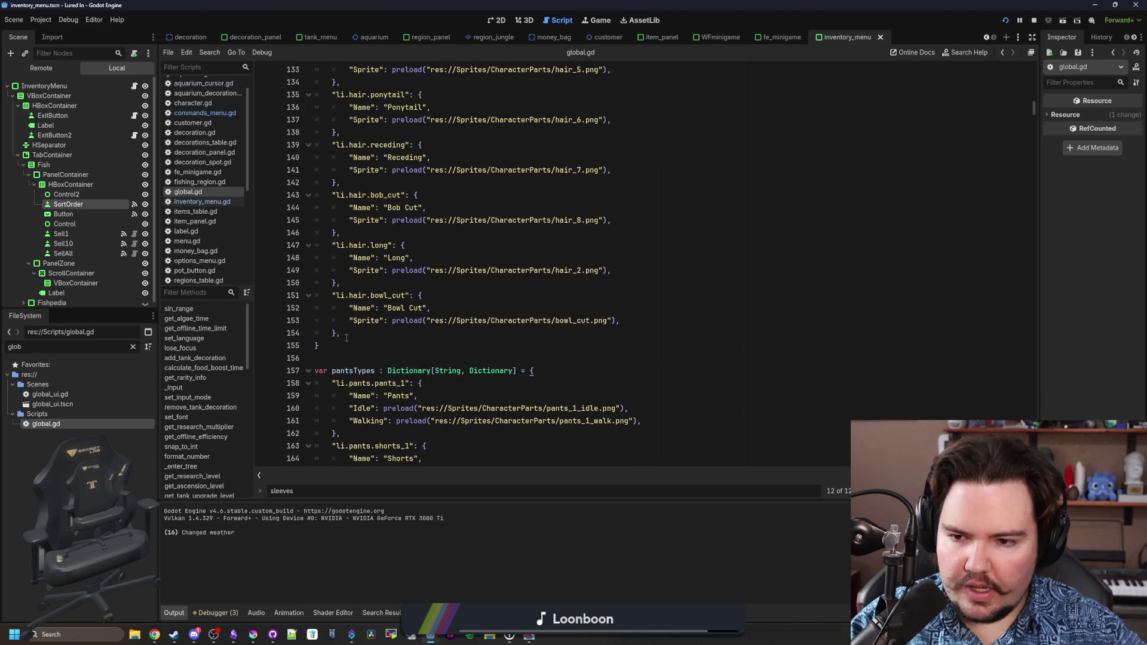
pyautogui.moveTo(370, 332); pyautogui.dragTo(252, 300)
pyautogui.hotkey('ctrl', 'c')
pyautogui.press('Right')
pyautogui.press('Return')
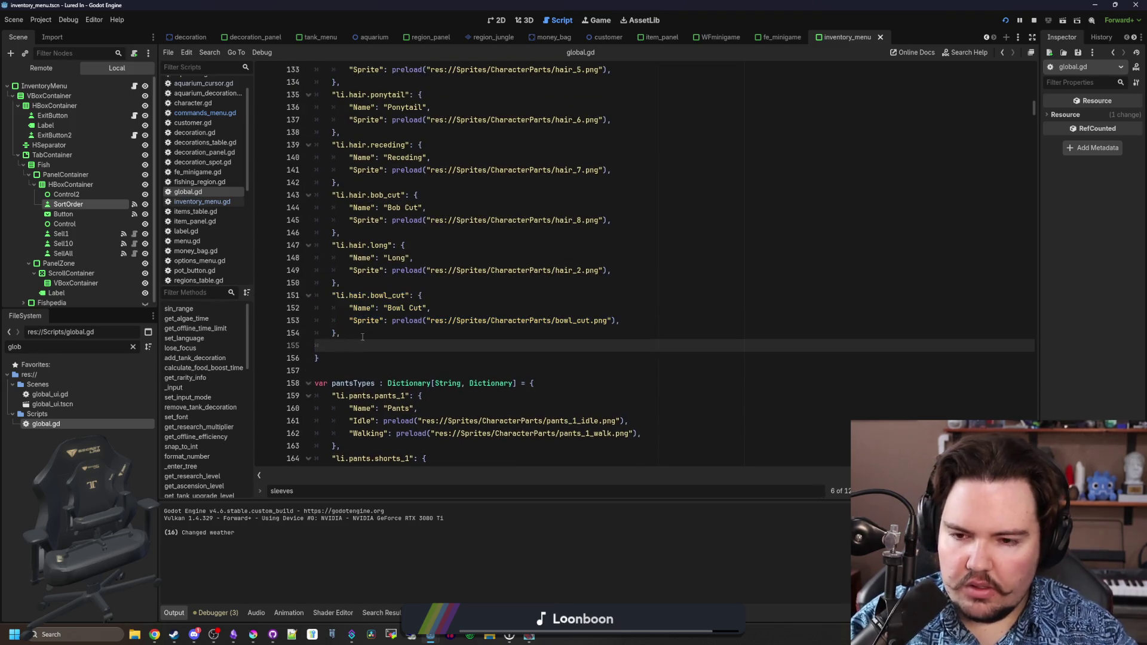
pyautogui.hotkey('ctrl', 'v')
pyautogui.click(341, 345)
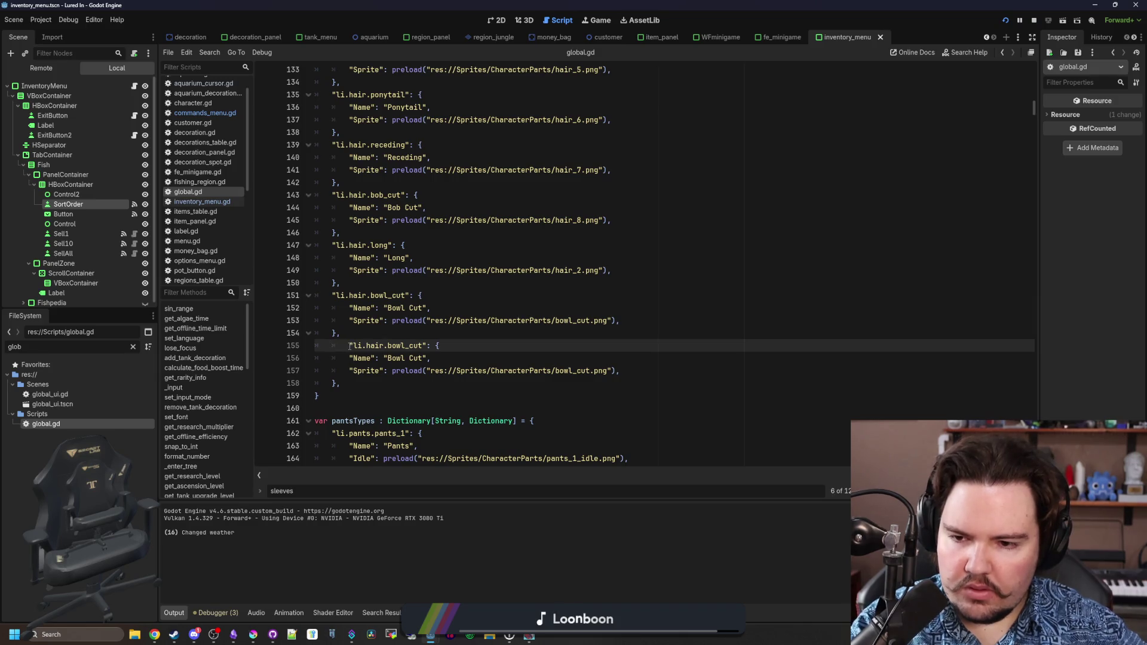
pyautogui.press('BackSpace')
# Rename the copy's key to afro, point its sprite at hair_afro.png, and save.
pyautogui.doubleClick(391, 345)
pyautogui.write('Af')
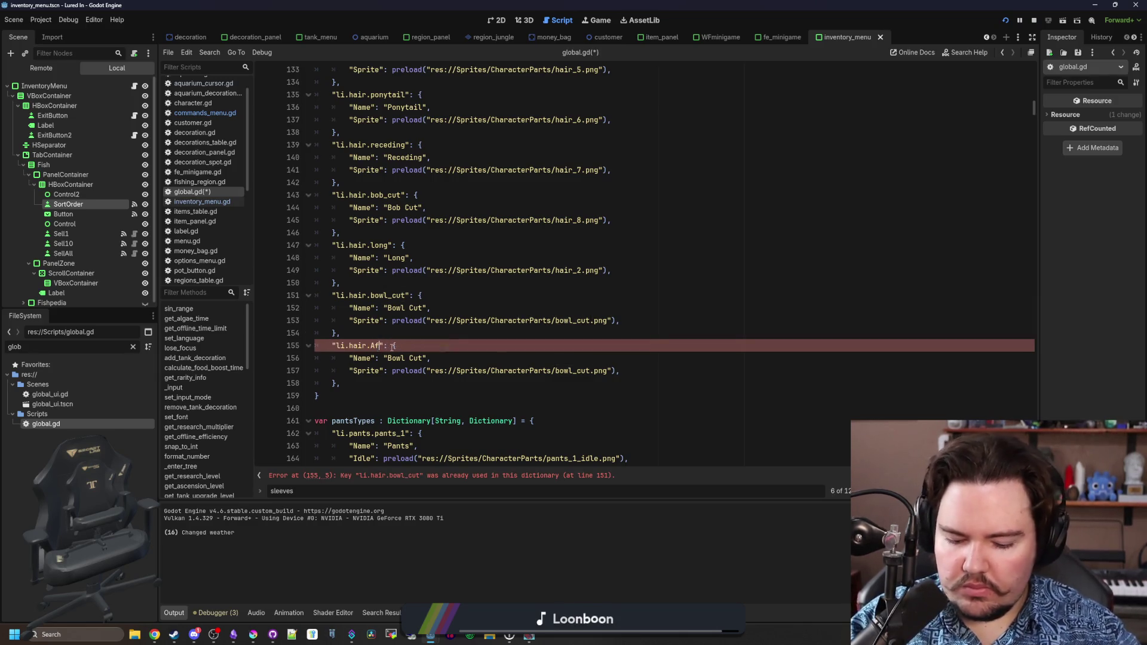
pyautogui.press('BackSpace')
pyautogui.press('BackSpace')
pyautogui.press('BackSpace')
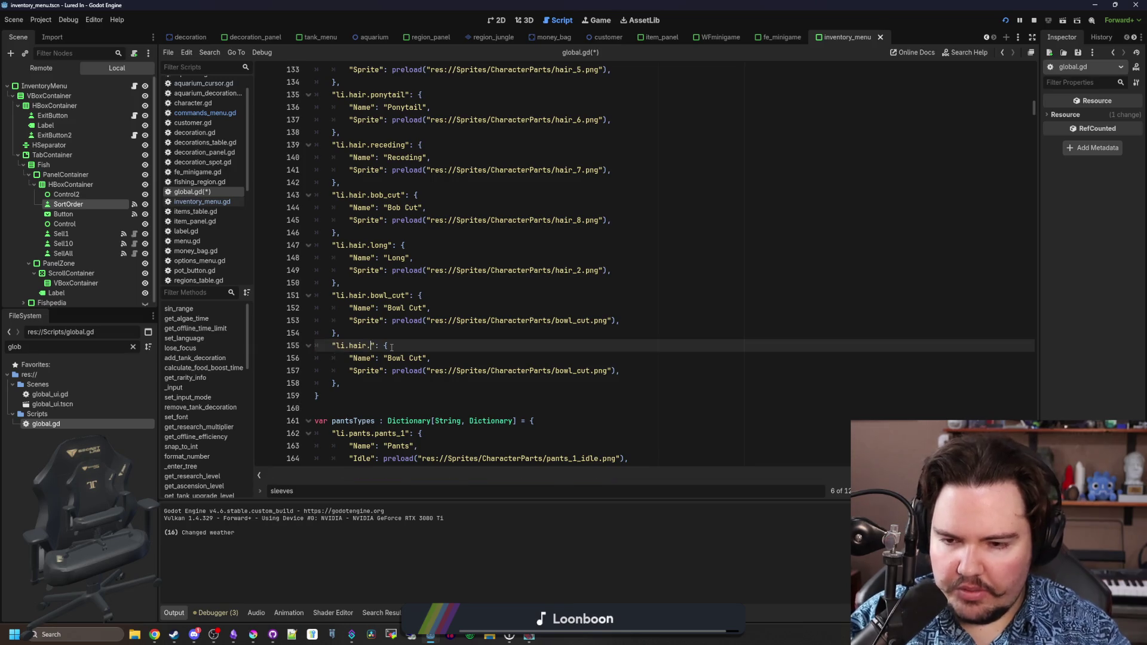
pyautogui.doubleClick(574, 371)
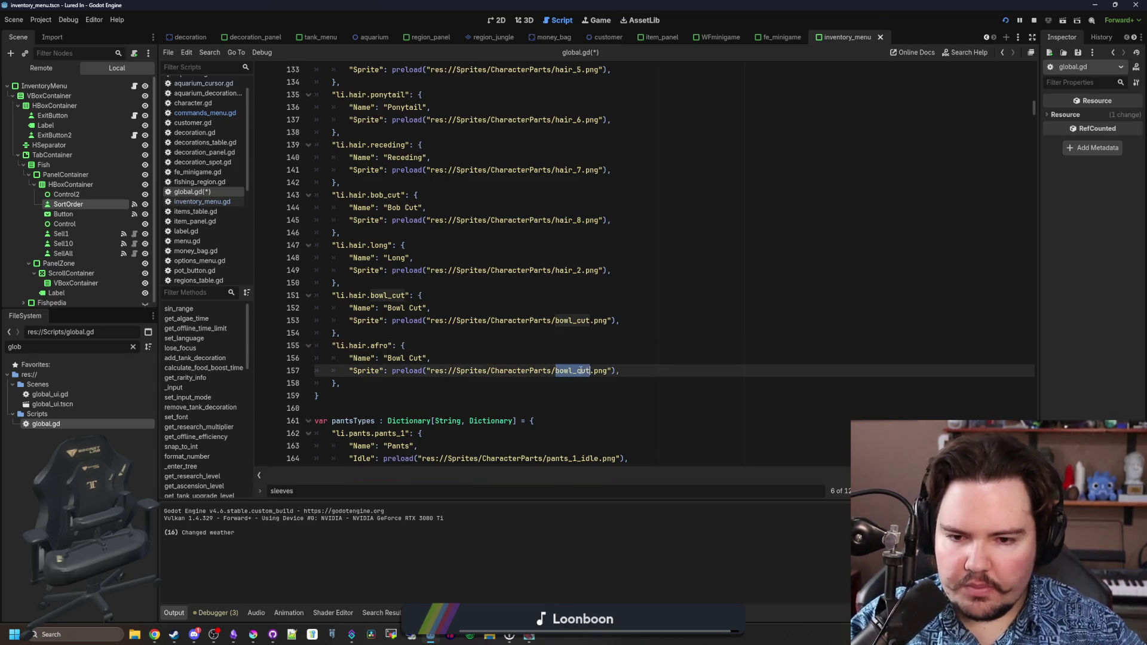
pyautogui.write('afr')
pyautogui.press('Return')
pyautogui.press('Up')
pyautogui.press('Up')
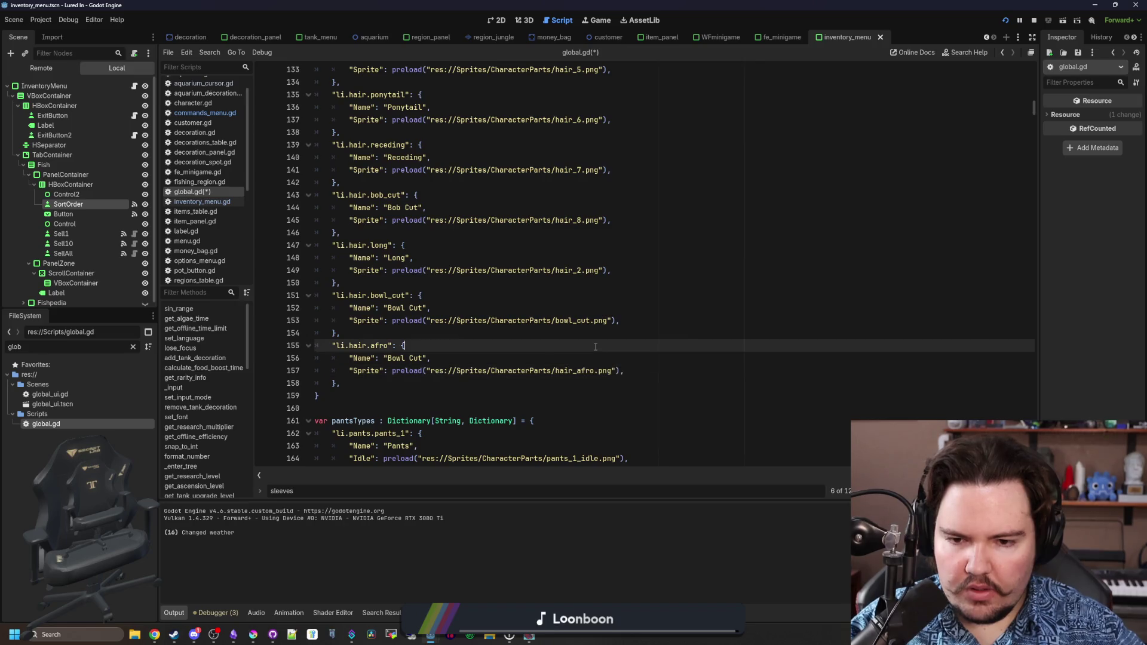
pyautogui.hotkey('ctrl', 's')
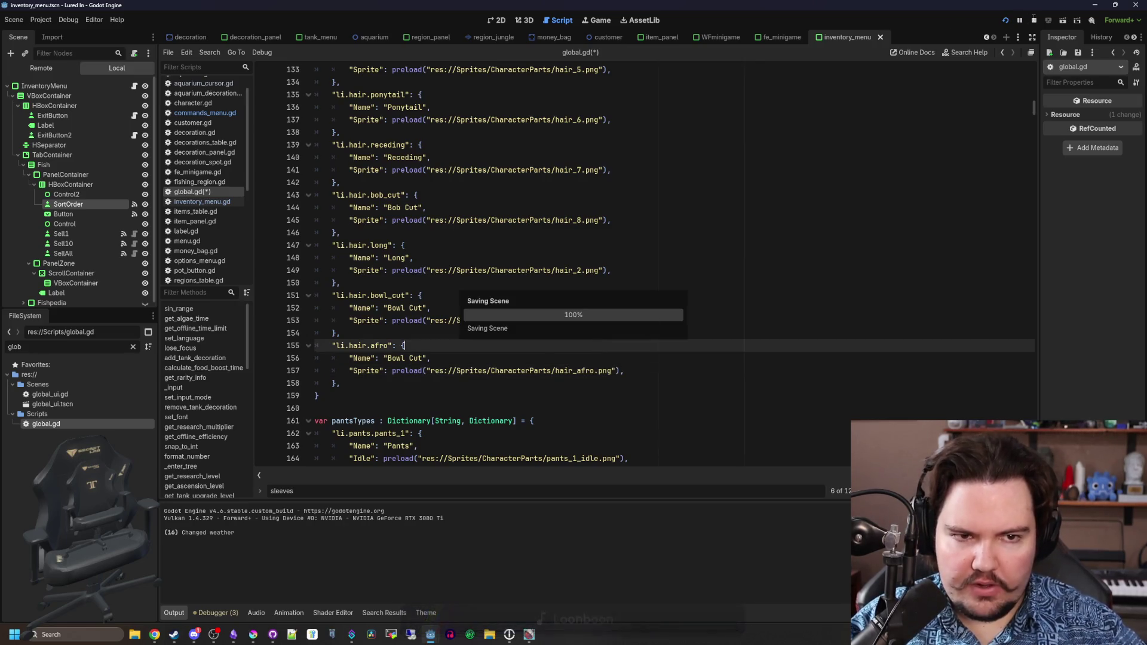
pyautogui.click(1034, 19)
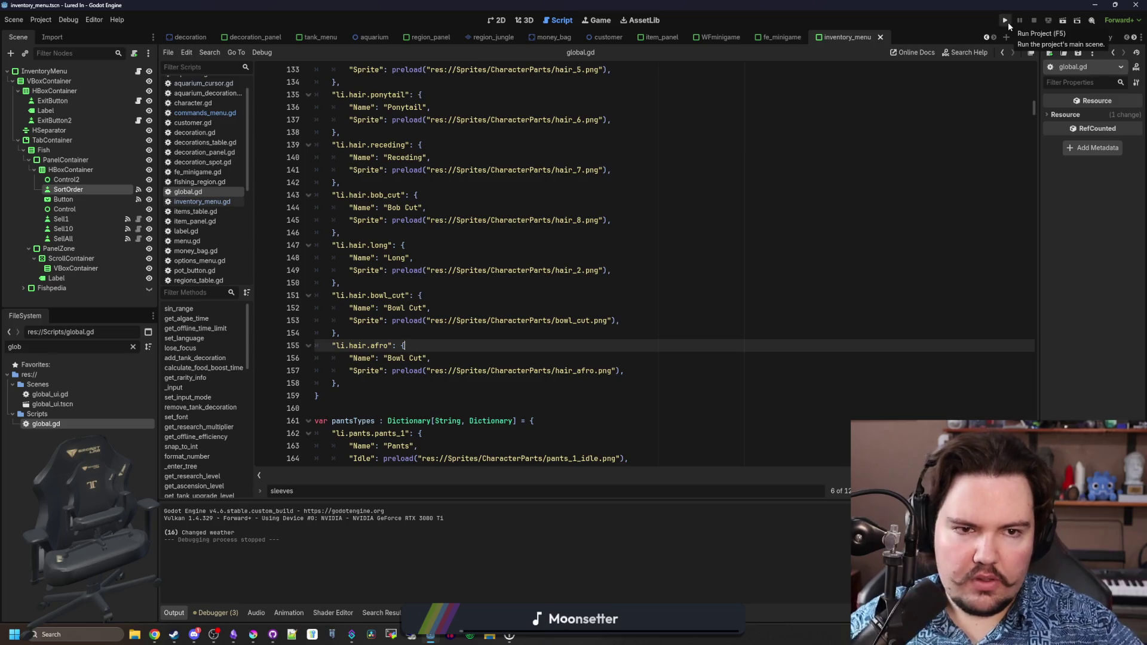
# Test-run the game, close it, and save the entry's name changed to Afro.
pyautogui.click(1009, 23)
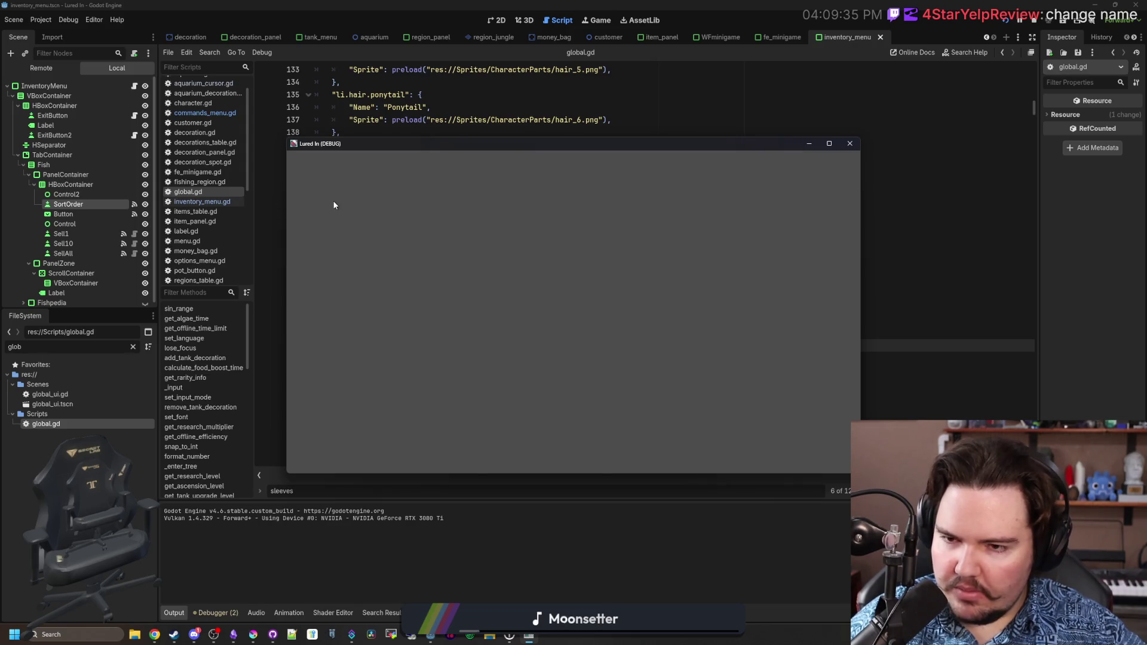
pyautogui.moveTo(380, 147); pyautogui.dragTo(582, 168)
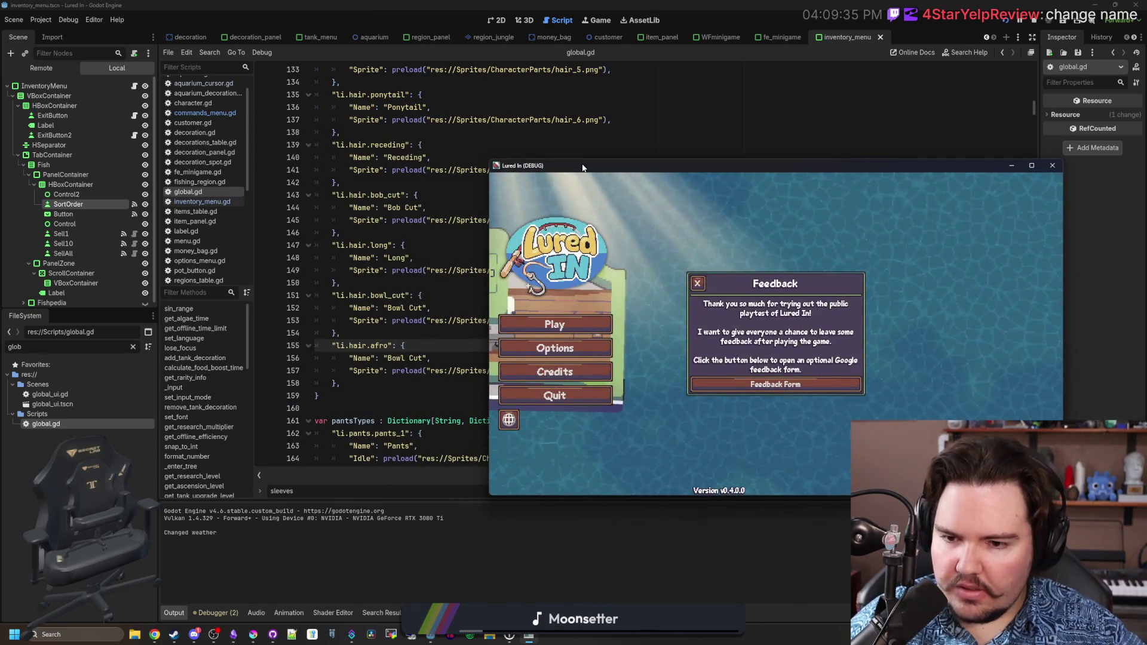
pyautogui.hotkey('alt', 'F4')
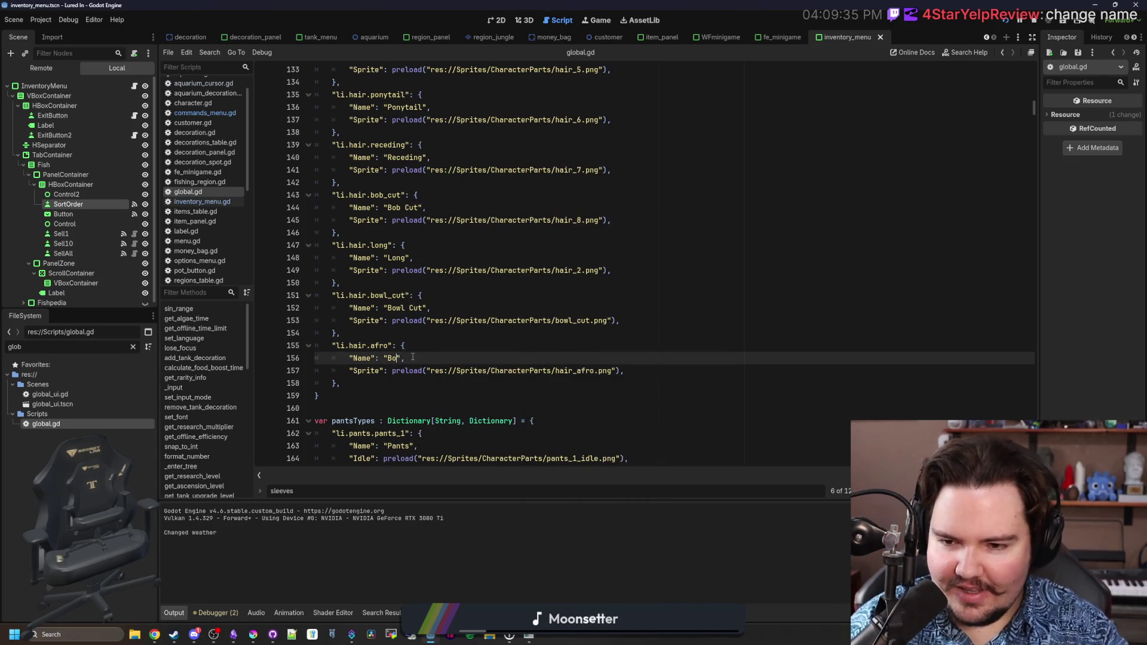
pyautogui.click(476, 346)
pyautogui.hotkey('ctrl', 's')
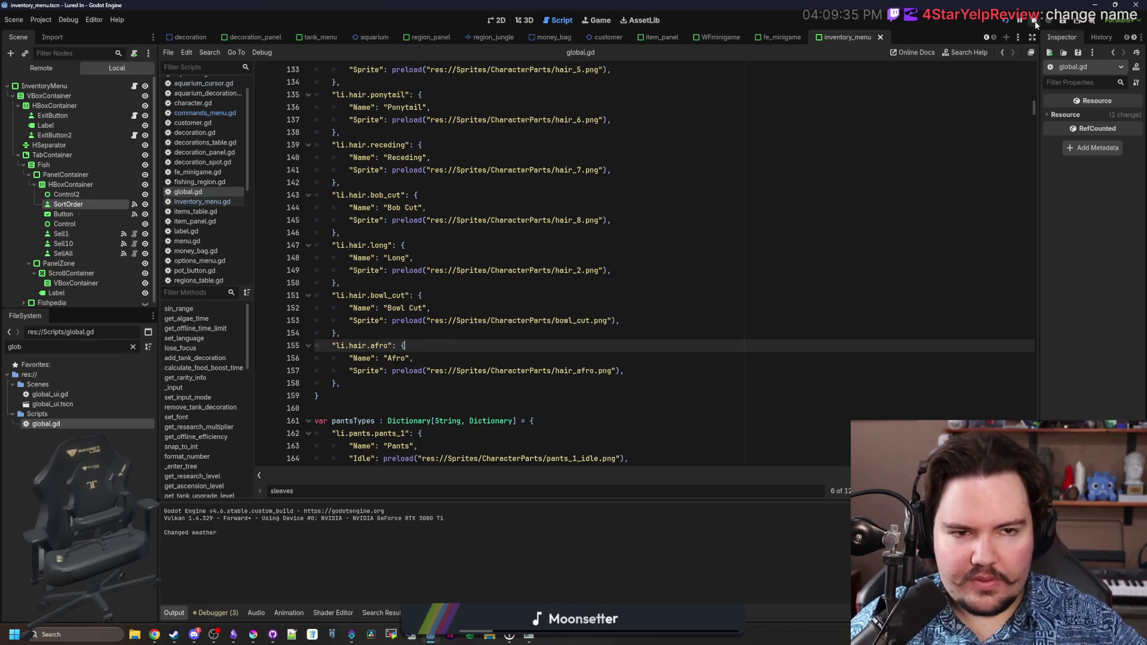
# Relaunch Lured In and dismiss the Feedback popup to reach the Welcome Back screen.
pyautogui.click(1011, 22)
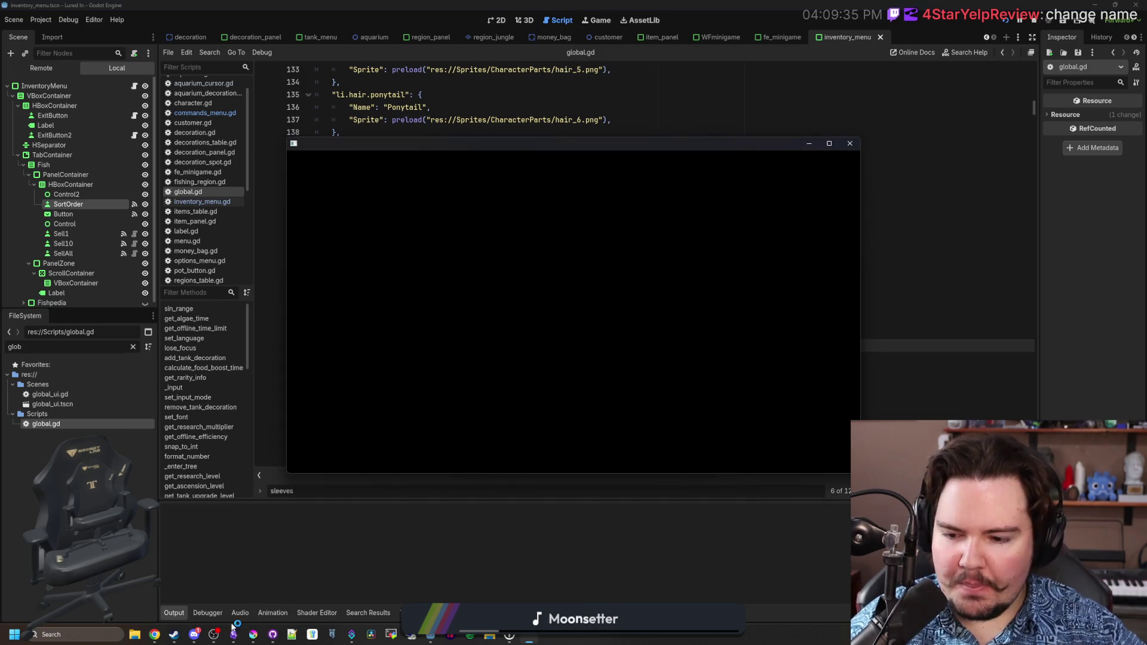
pyautogui.moveTo(250, 634)
pyautogui.moveTo(266, 599)
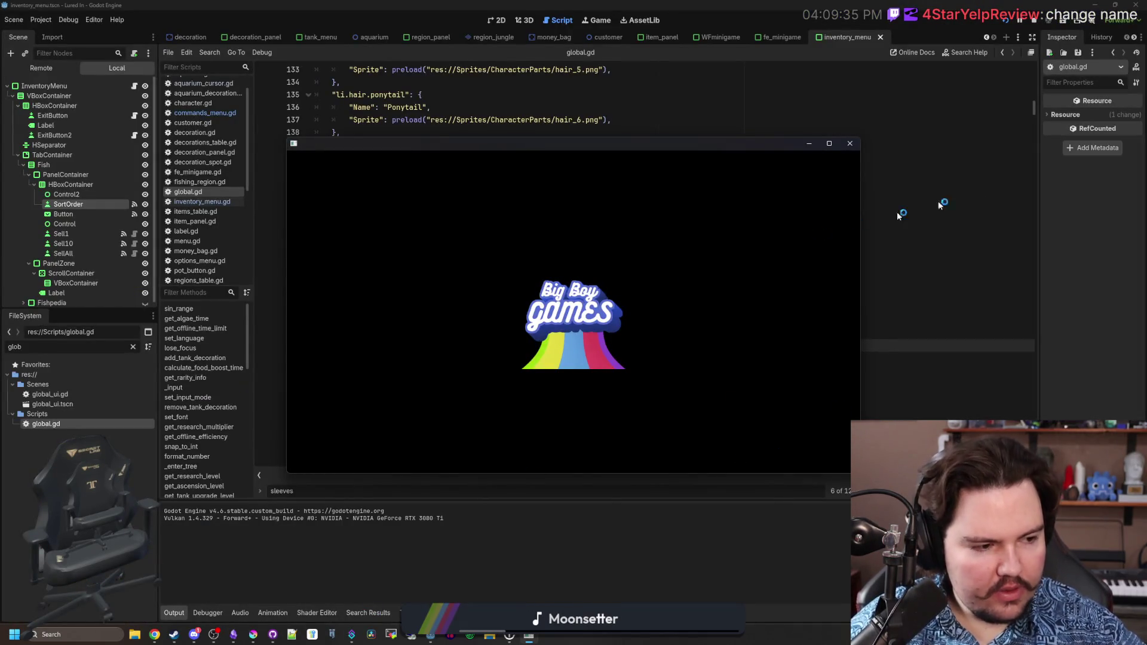
pyautogui.hotkey('alt', 'Tab')
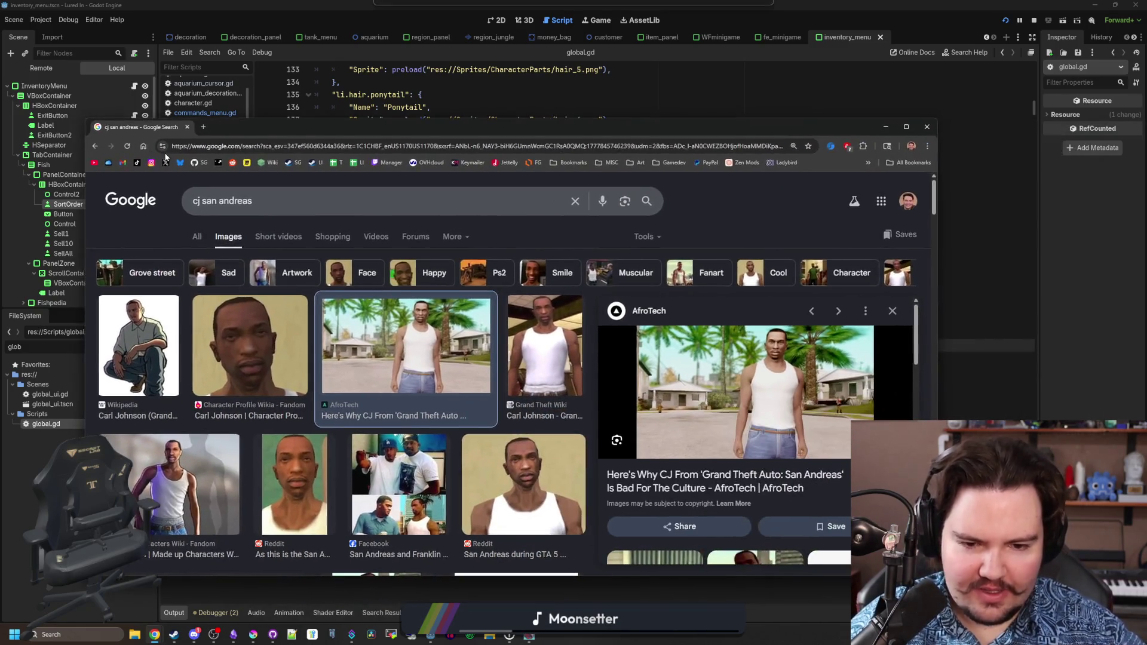
pyautogui.hotkey('alt', 'Tab')
pyautogui.click(494, 260)
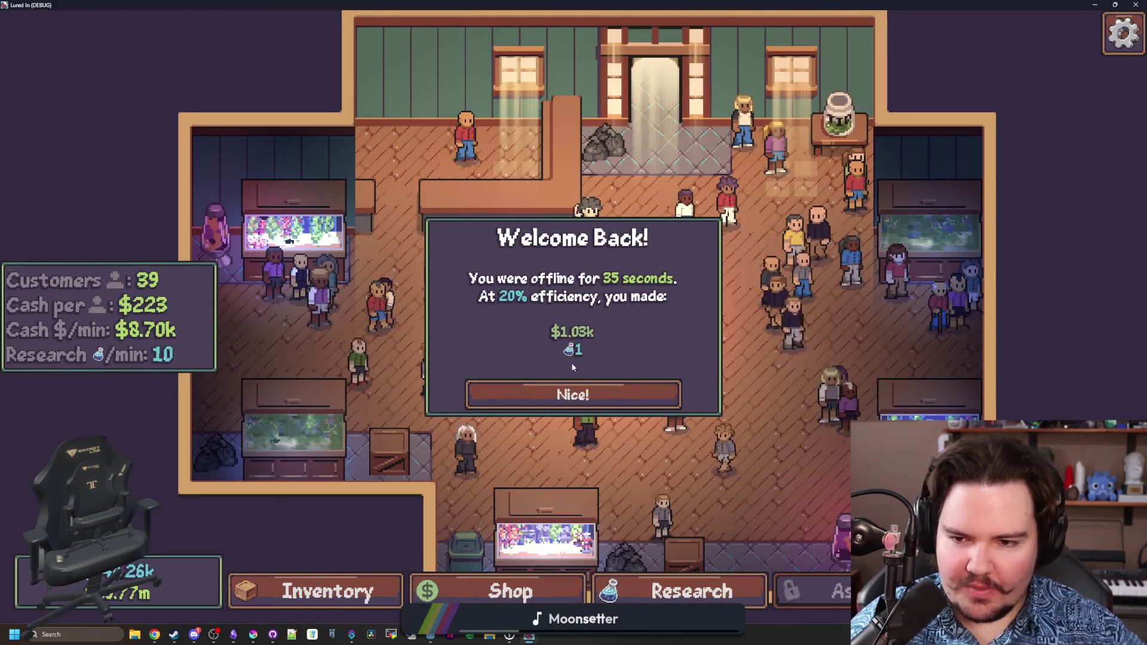
# Dismiss the Welcome Back popup, open a customer's Customize panel and set Hair to Afro.
pyautogui.click(572, 394)
pyautogui.scroll(5, 472, 290)
pyautogui.click(421, 255)
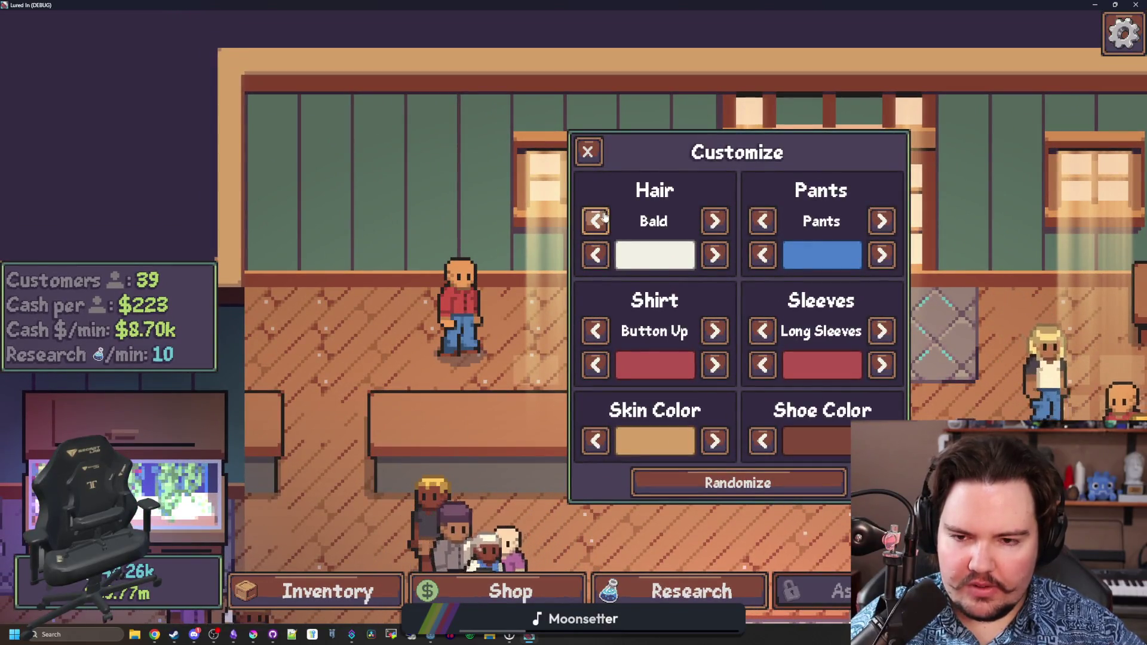
pyautogui.click(714, 221)
pyautogui.click(596, 221)
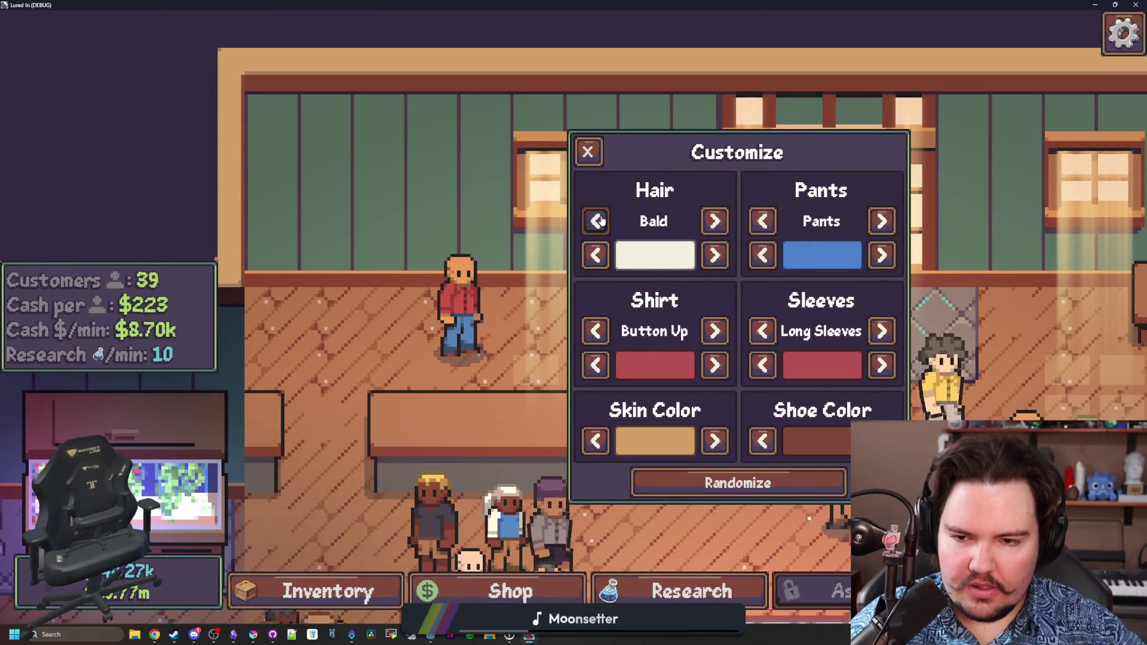
pyautogui.click(595, 221)
pyautogui.click(596, 221)
pyautogui.click(714, 221)
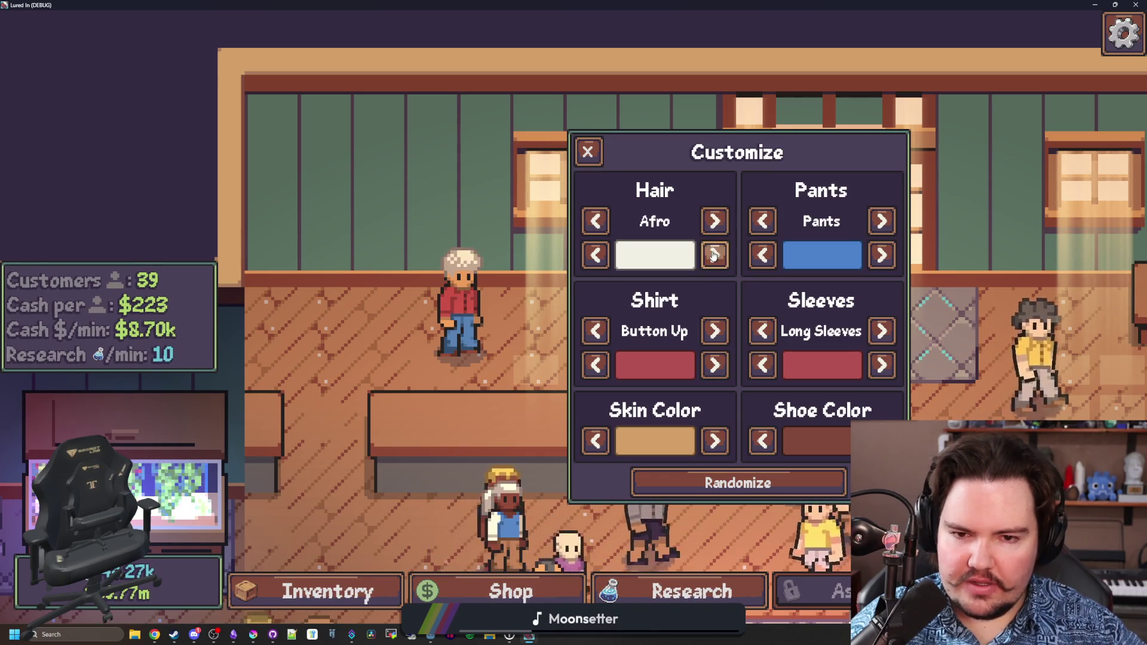
# Cycle through the Afro's hair colours and settle on dark brown.
pyautogui.click(714, 255)
pyautogui.click(714, 255)
pyautogui.click(714, 255)
pyautogui.click(714, 255)
pyautogui.click(715, 255)
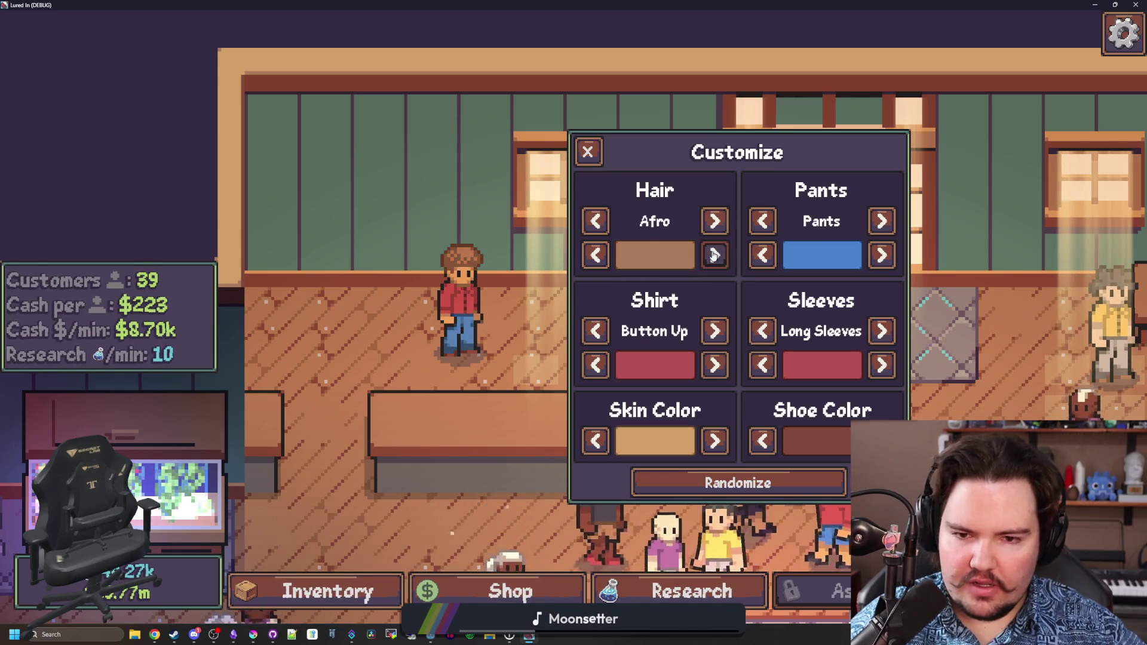
pyautogui.click(715, 255)
pyautogui.click(715, 255)
pyautogui.click(596, 255)
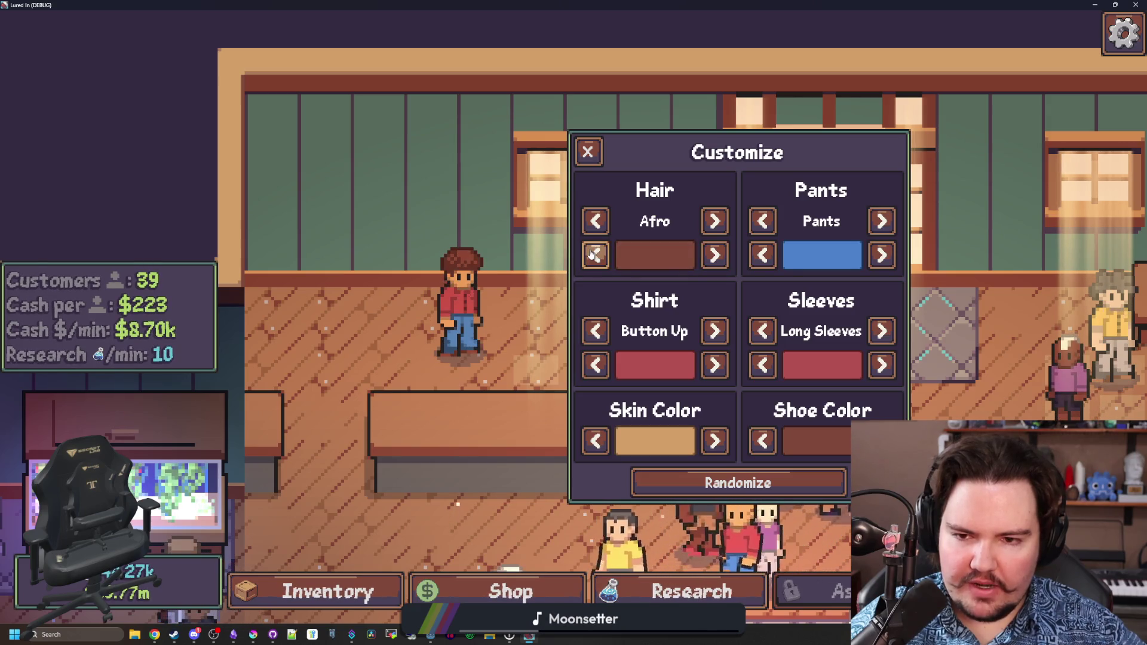
pyautogui.click(596, 255)
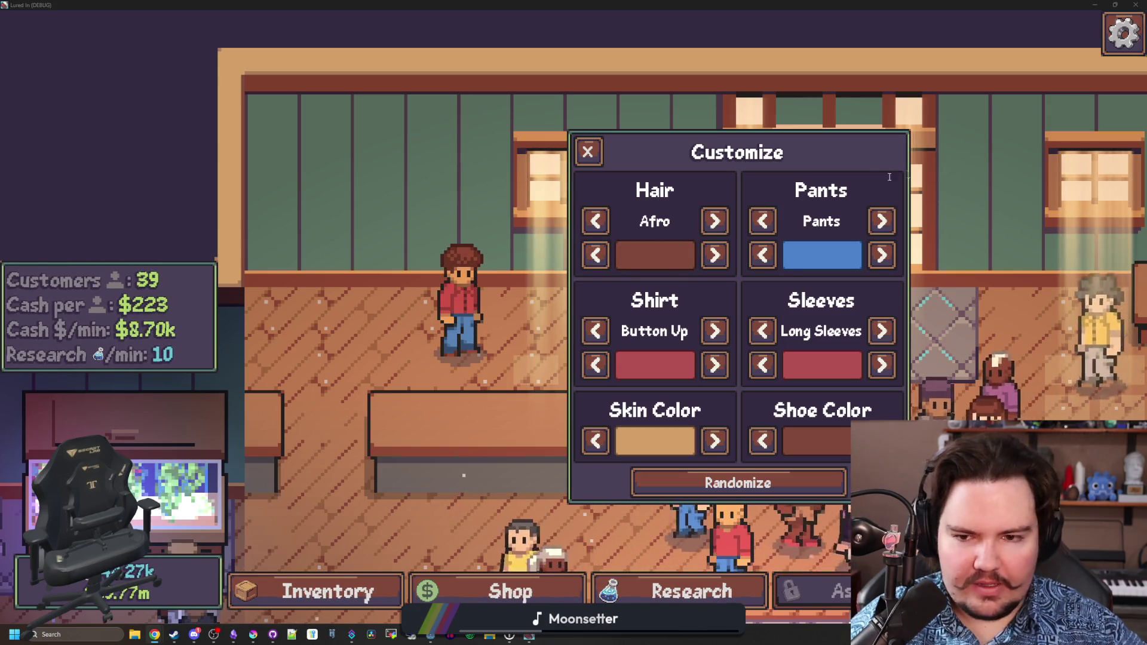
pyautogui.press('super+2')
# Search Google for 'afro' and show the image results.
pyautogui.write('afro')
pyautogui.press('Return')
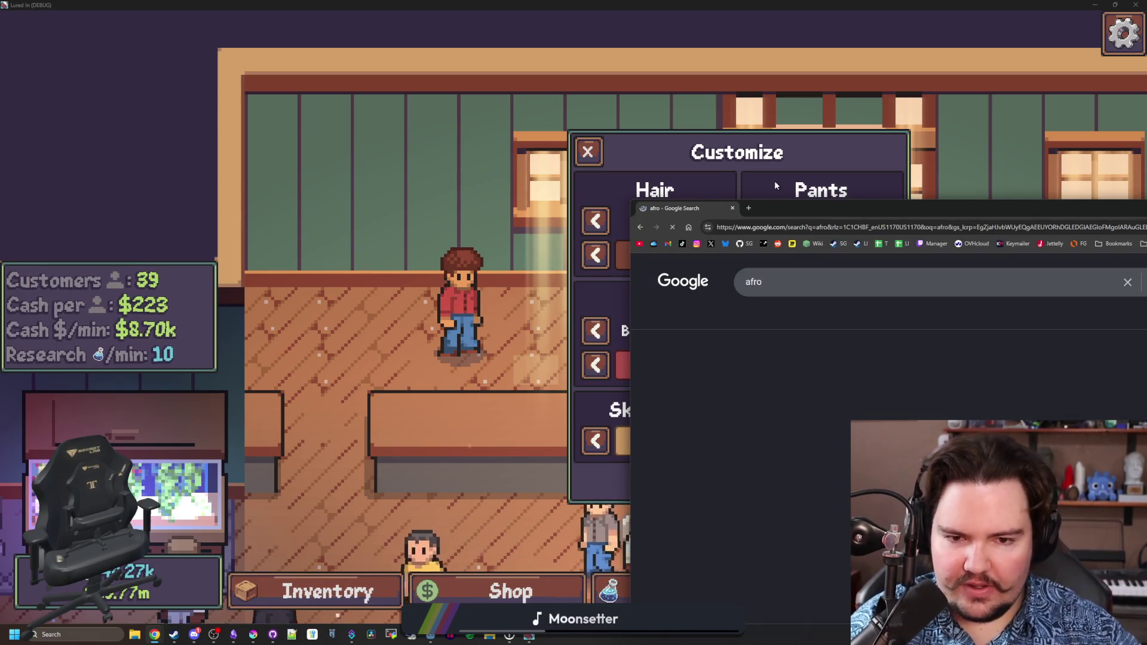
pyautogui.click(781, 319)
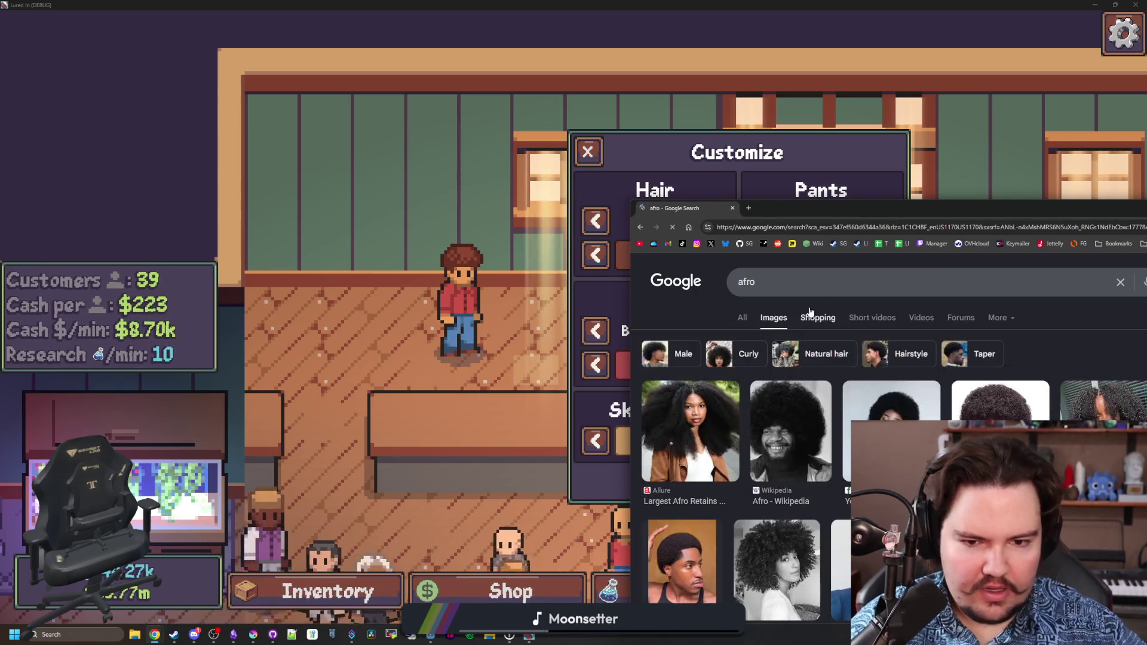
pyautogui.moveTo(870, 208)
pyautogui.mouseDown()
pyautogui.moveTo(705, 117)
pyautogui.moveTo(745, 120)
pyautogui.mouseUp()
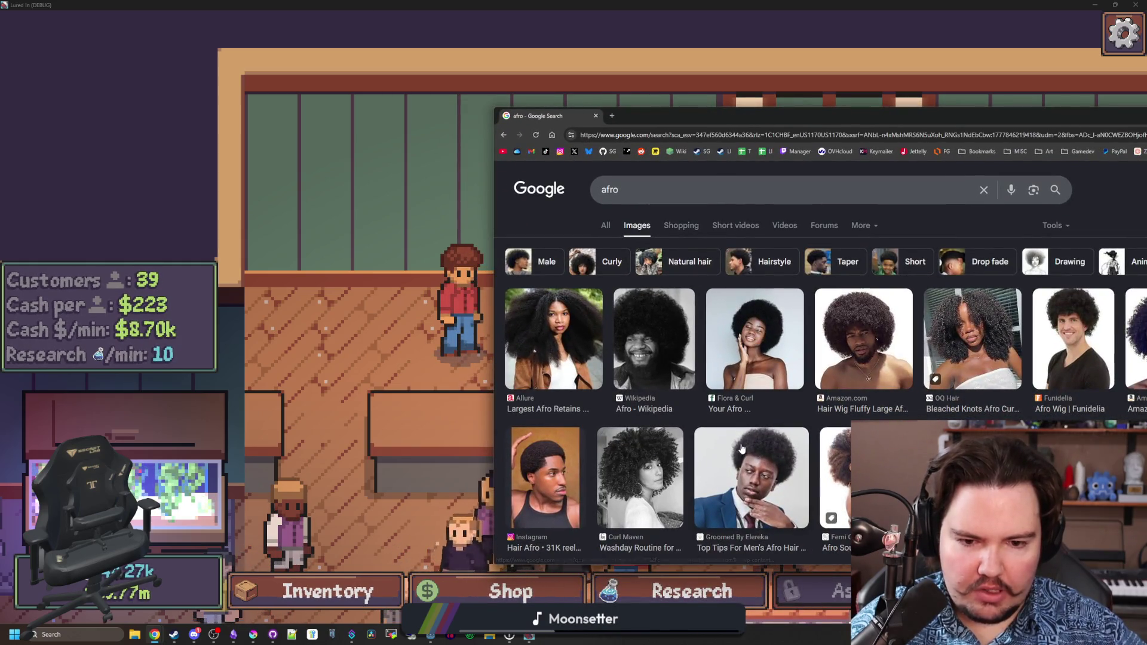
pyautogui.moveTo(982, 124); pyautogui.dragTo(873, 105)
# Preview afro reference photos from Groomed By Elereka, Flora & Curl UK and The Fashionisto, then return to the game.
pyautogui.click(684, 414)
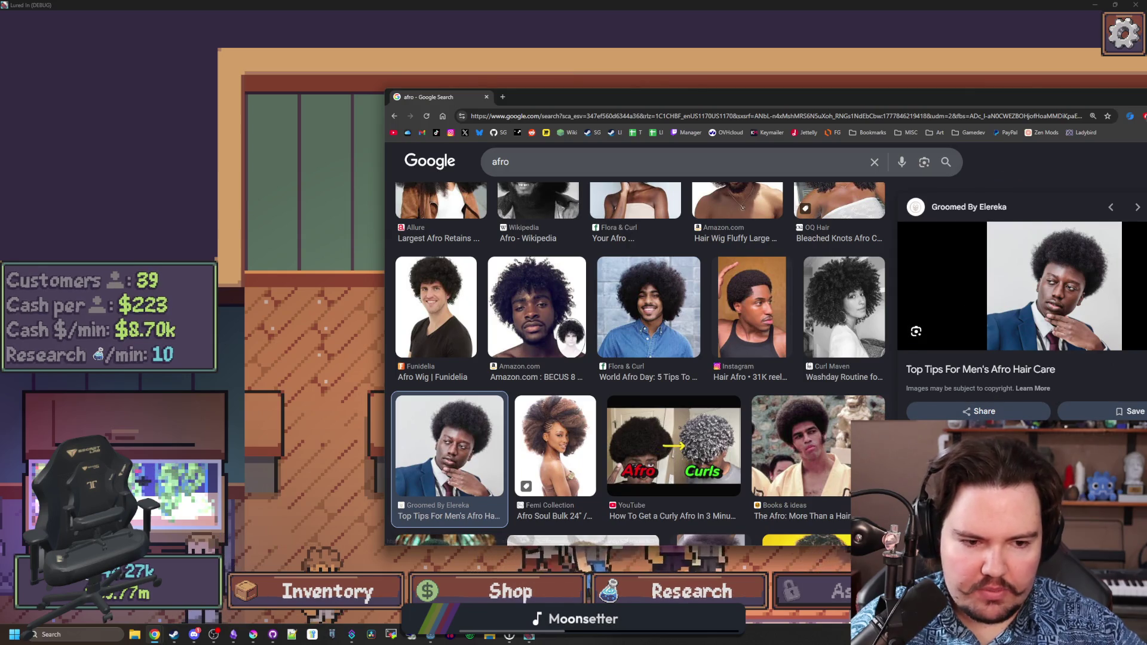
pyautogui.click(635, 203)
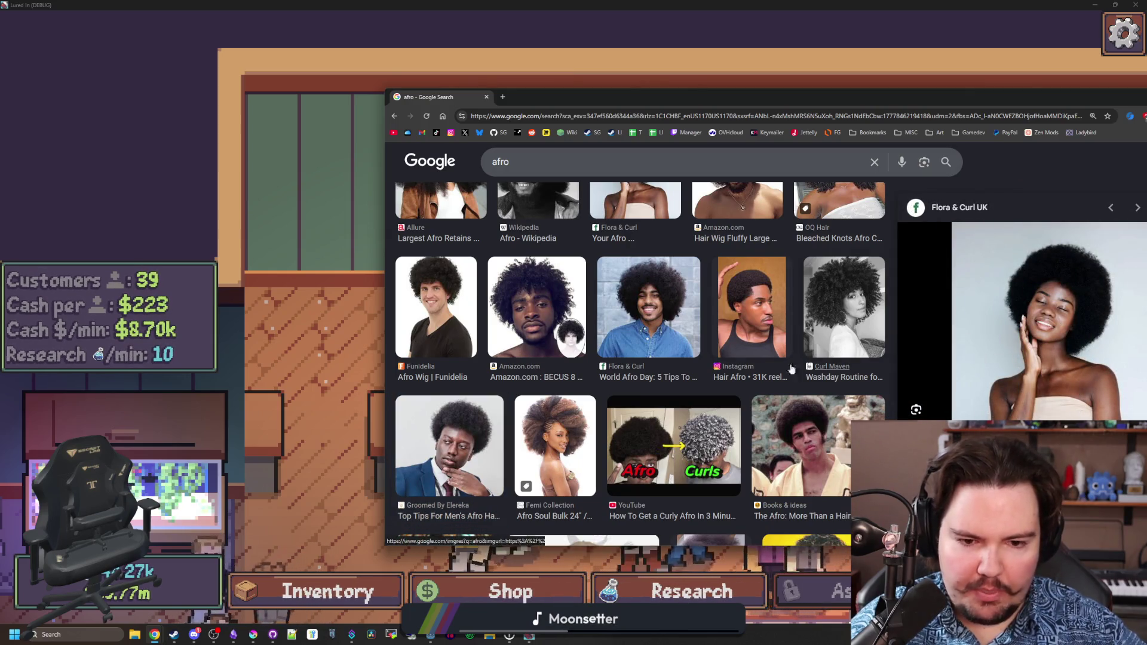
pyautogui.scroll(-3, 791, 369)
pyautogui.scroll(-2, 621, 357)
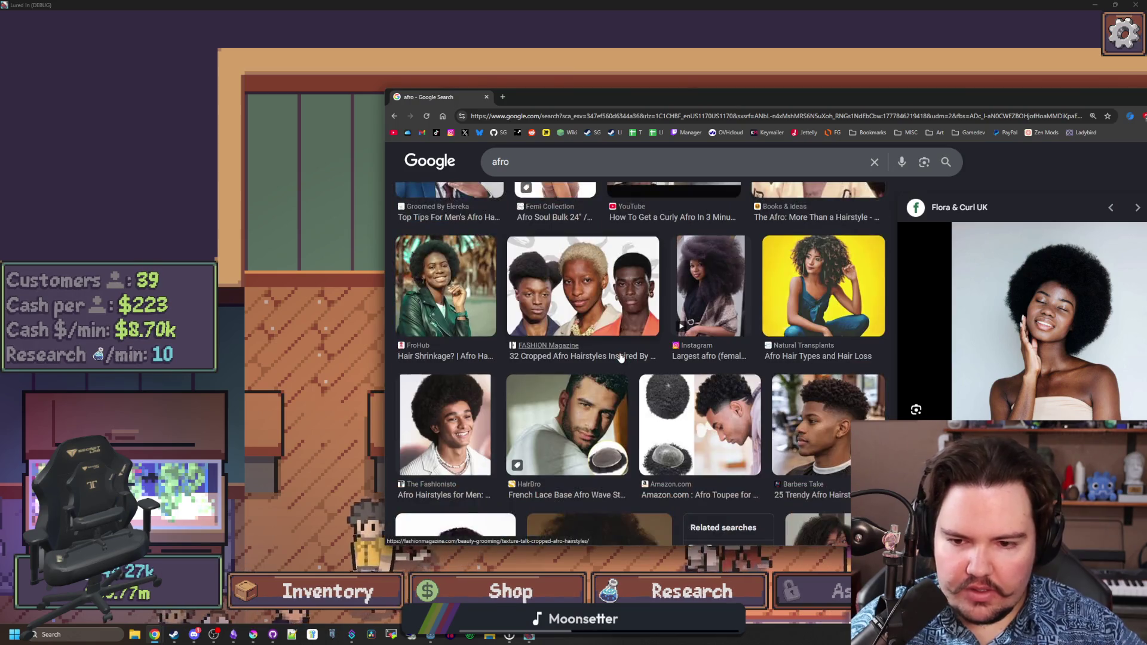
pyautogui.click(445, 424)
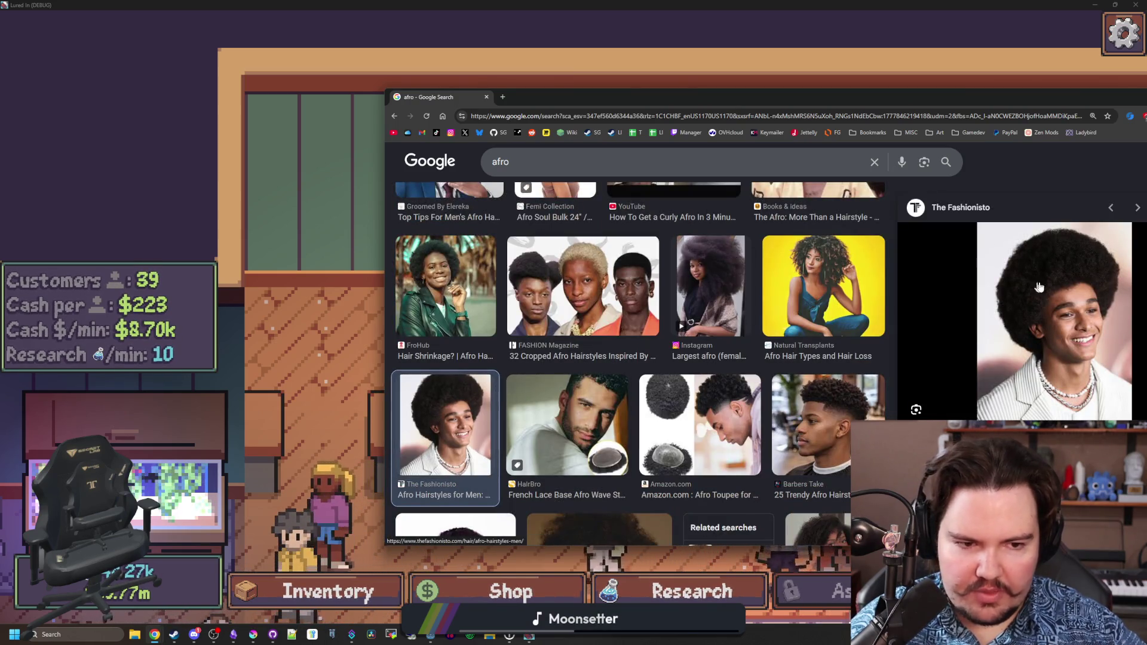
pyautogui.scroll(-2, 1039, 287)
pyautogui.scroll(-3, 703, 296)
pyautogui.scroll(-3, 703, 297)
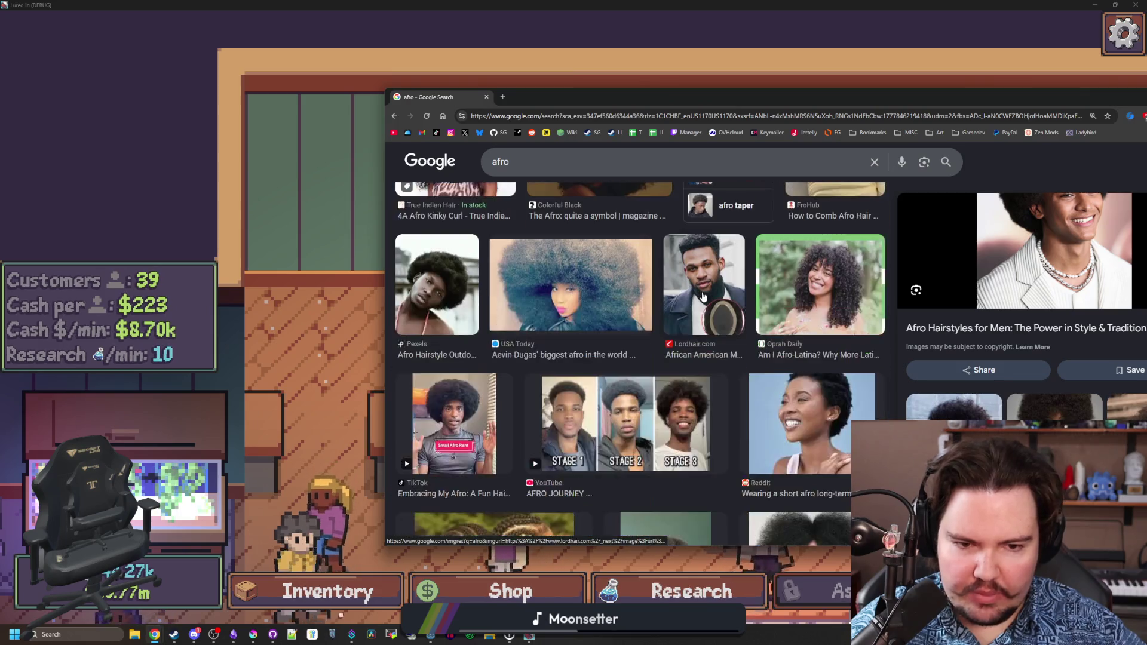
pyautogui.click(763, 79)
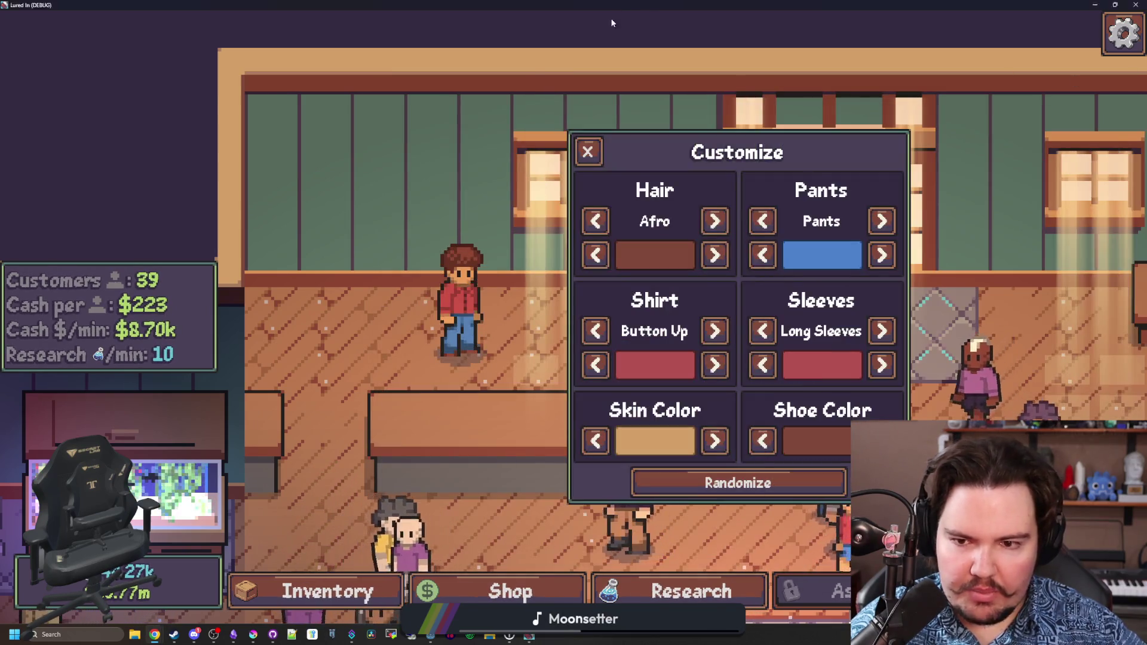
pyautogui.doubleClick(612, 22)
# Erase two stray pixels and paint a dark grey outline column on the sprite's left edge.
pyautogui.click(260, 635)
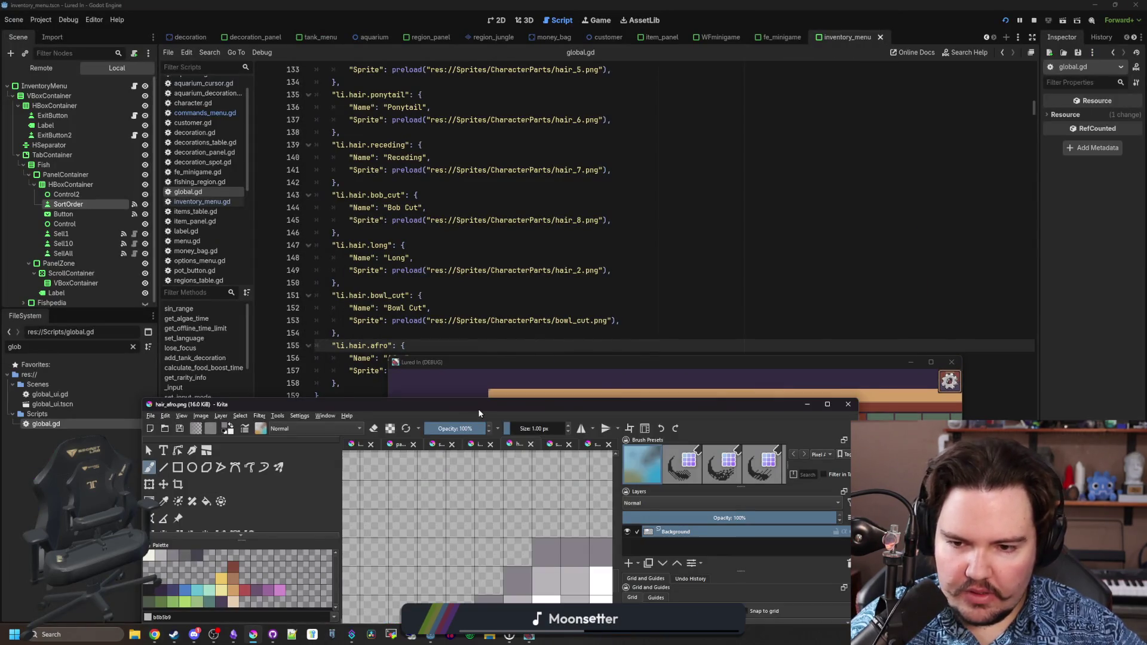
pyautogui.doubleClick(479, 413)
pyautogui.moveTo(383, 336); pyautogui.dragTo(461, 331)
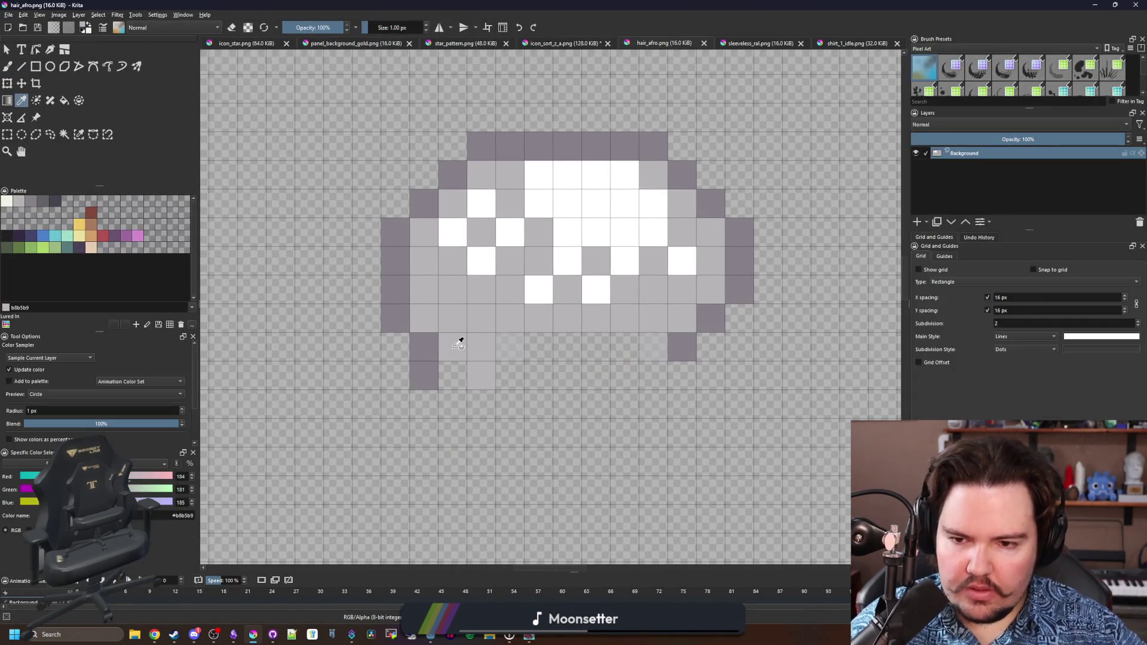
pyautogui.moveTo(424, 365); pyautogui.dragTo(407, 349)
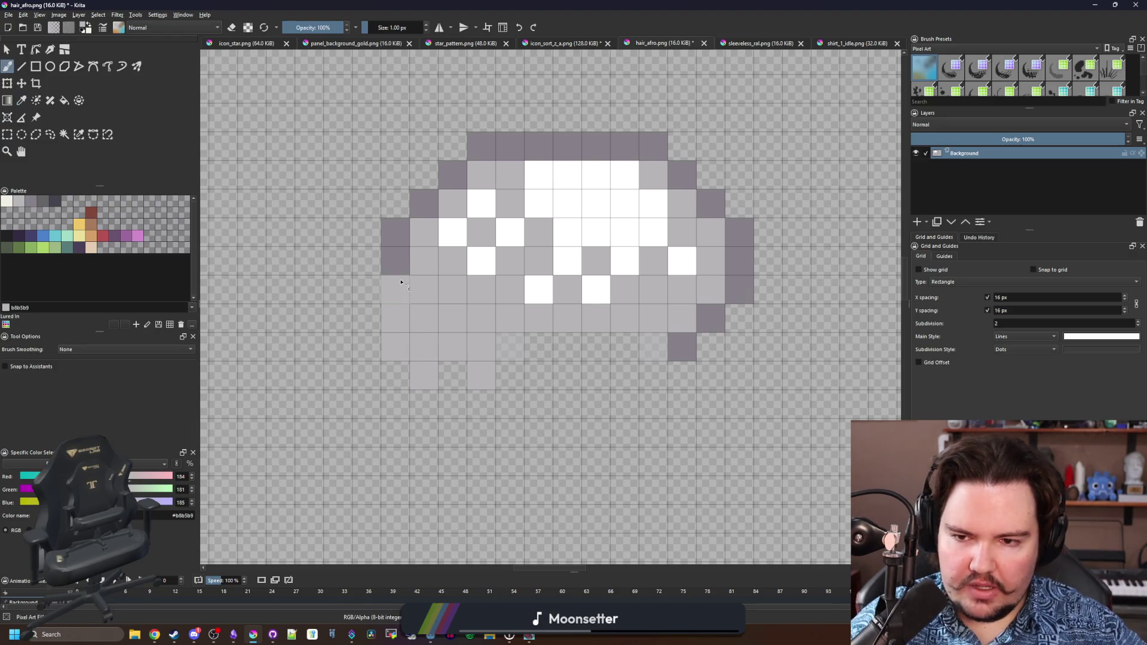
pyautogui.keyDown('ctrl'); pyautogui.click(396, 231); pyautogui.keyUp('ctrl')
pyautogui.moveTo(366, 257); pyautogui.dragTo(366, 351)
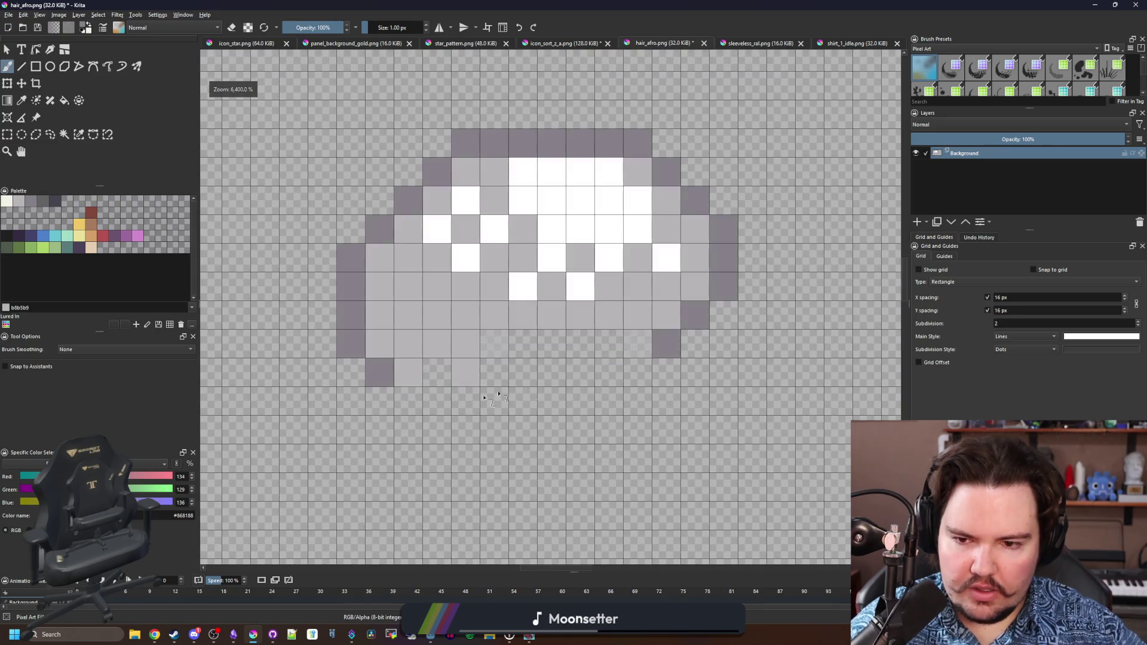
# Export hair_afro.png as PNG and check the hair in the enlarged game window.
pyautogui.hotkey('ctrl', 's')
pyautogui.press('Return')
pyautogui.hotkey('alt', 'Tab')
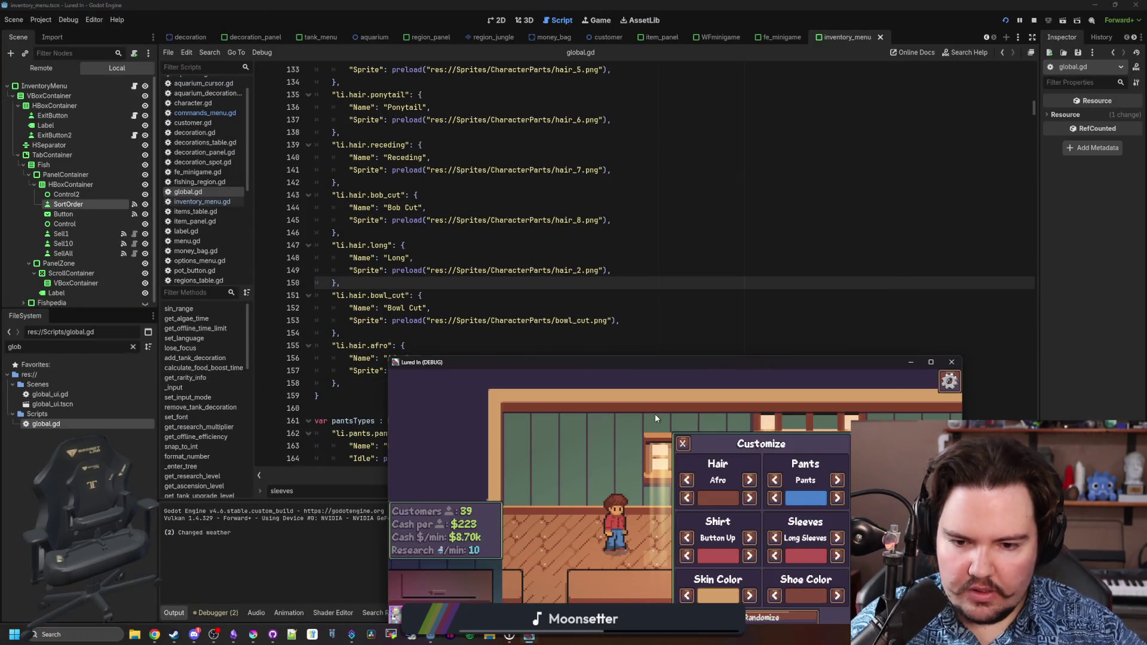
pyautogui.moveTo(687, 362); pyautogui.dragTo(657, 1)
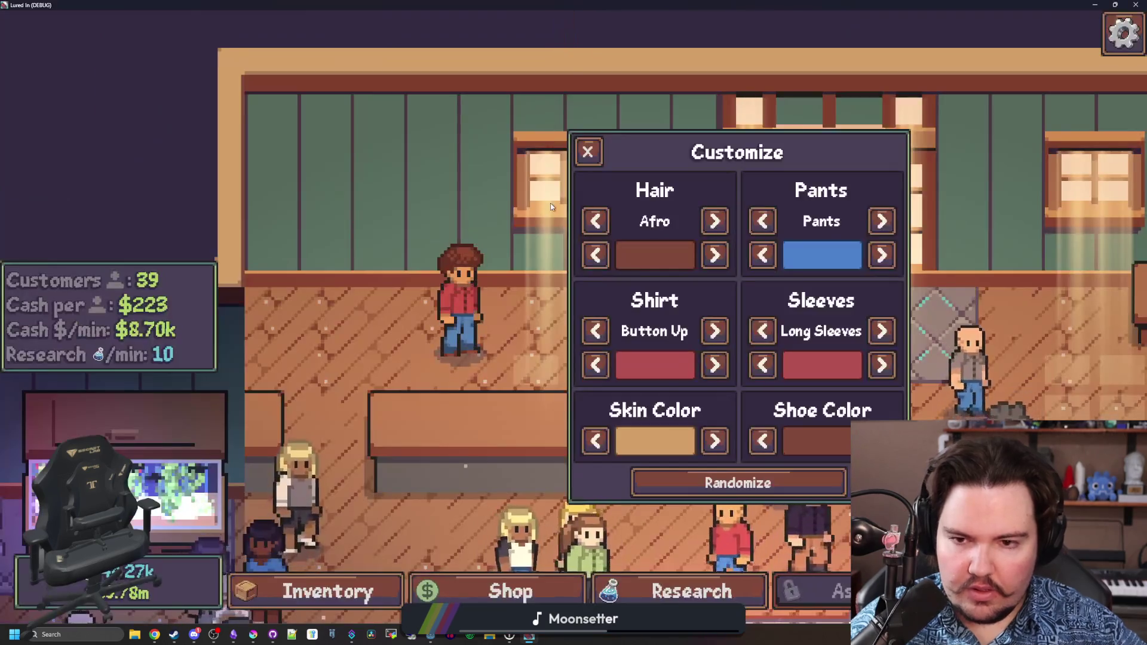
pyautogui.click(258, 636)
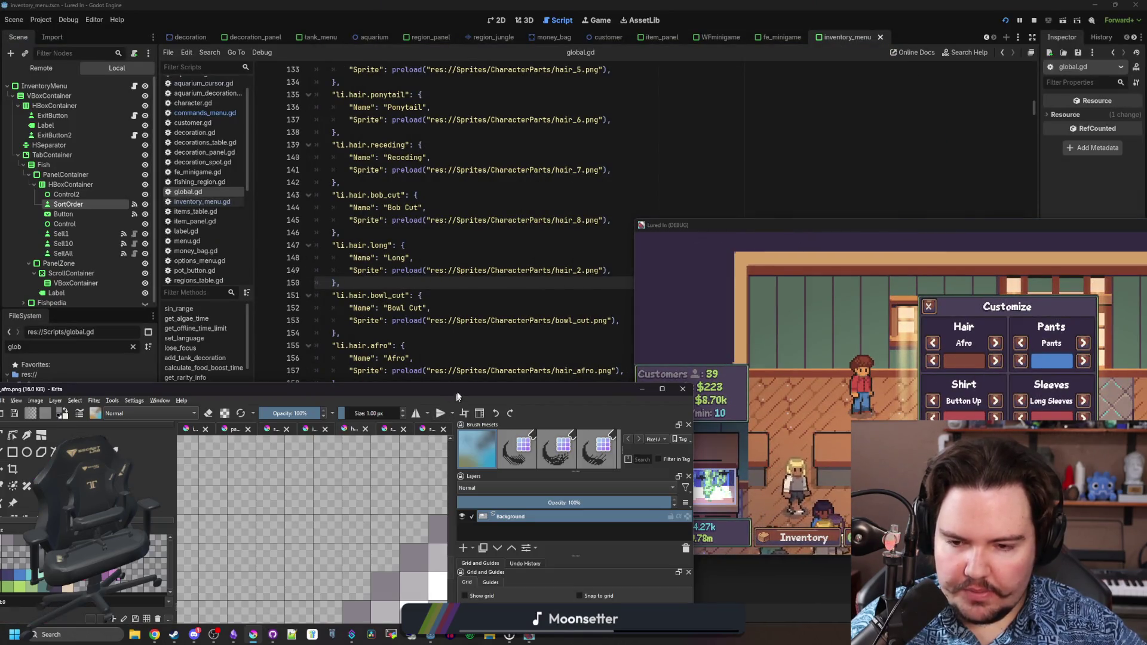
pyautogui.click(260, 637)
# Add dark outline pixels below the left edge and at the lower tip, recolouring one cell light grey.
pyautogui.click(379, 401)
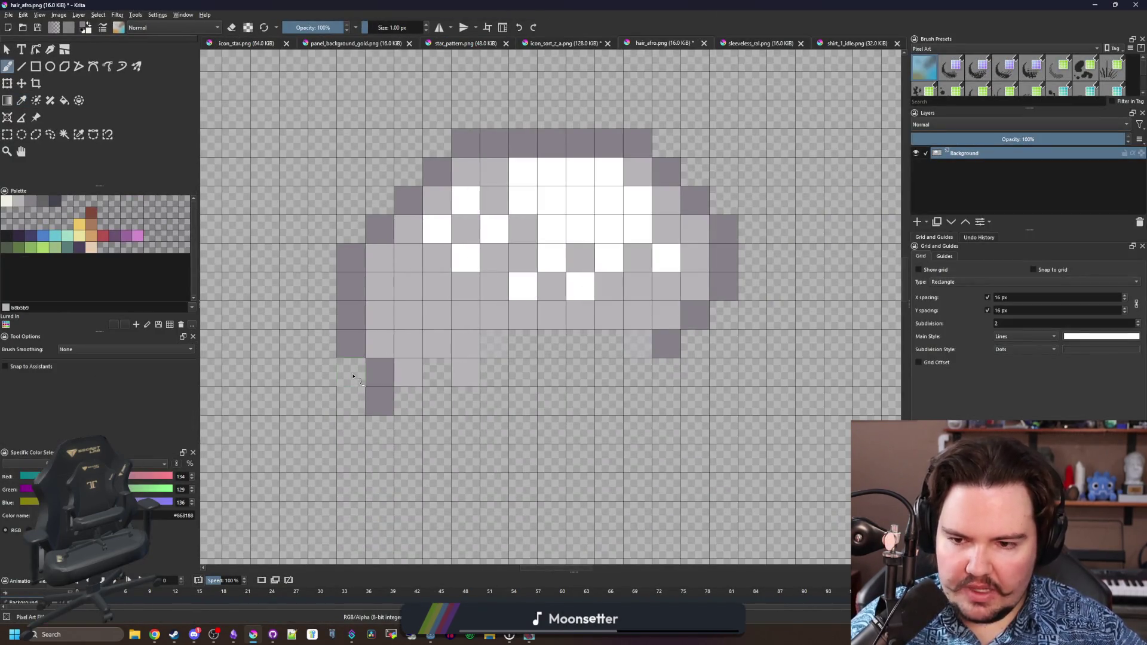
pyautogui.click(353, 376)
pyautogui.keyDown('ctrl'); pyautogui.click(388, 352); pyautogui.keyUp('ctrl')
pyautogui.click(380, 372)
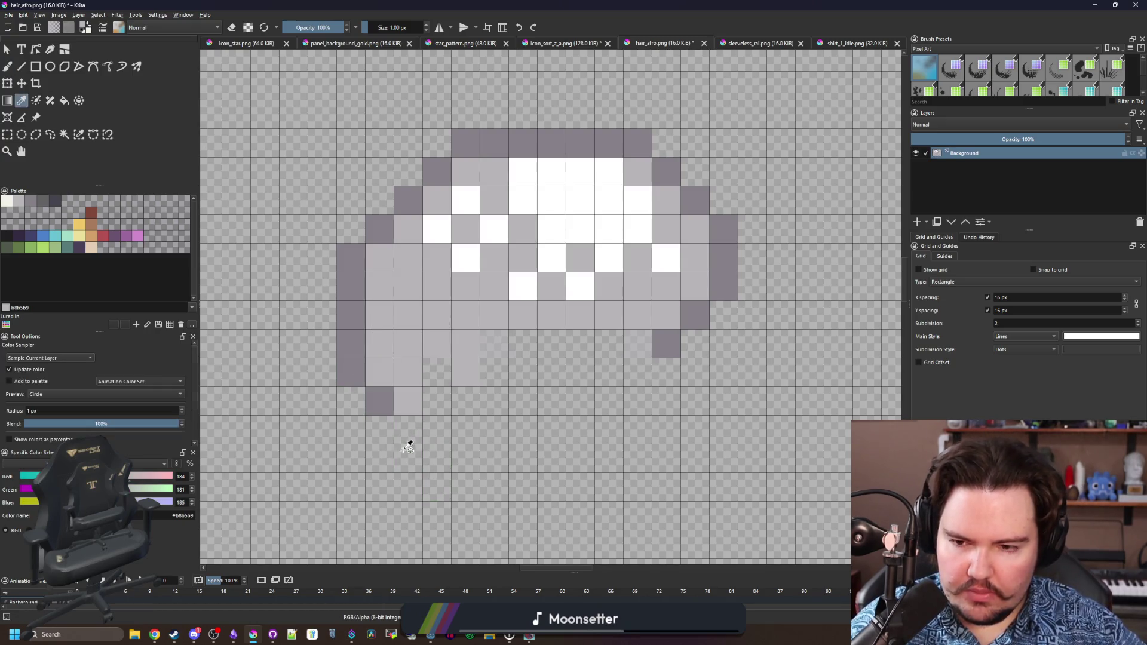
pyautogui.keyDown('ctrl'); pyautogui.click(382, 410); pyautogui.keyUp('ctrl')
pyautogui.click(409, 430)
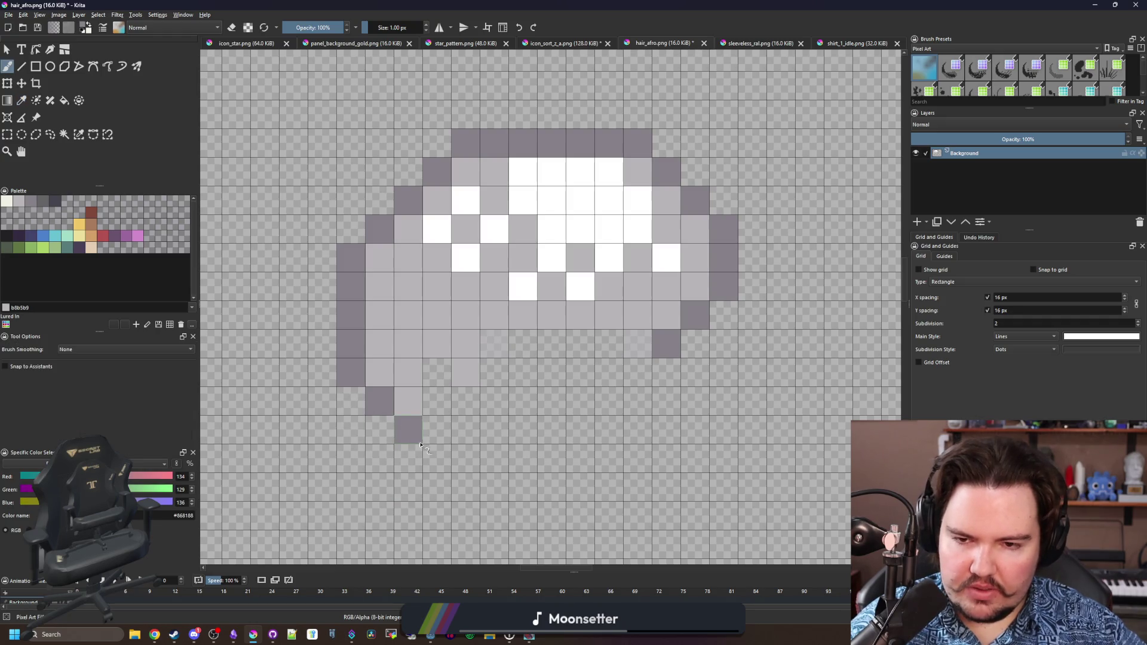
# Sample the light hair grey and dark outline grey from the zoomed sprite.
pyautogui.moveTo(466, 417); pyautogui.dragTo(438, 442)
pyautogui.scroll(3, 394, 221)
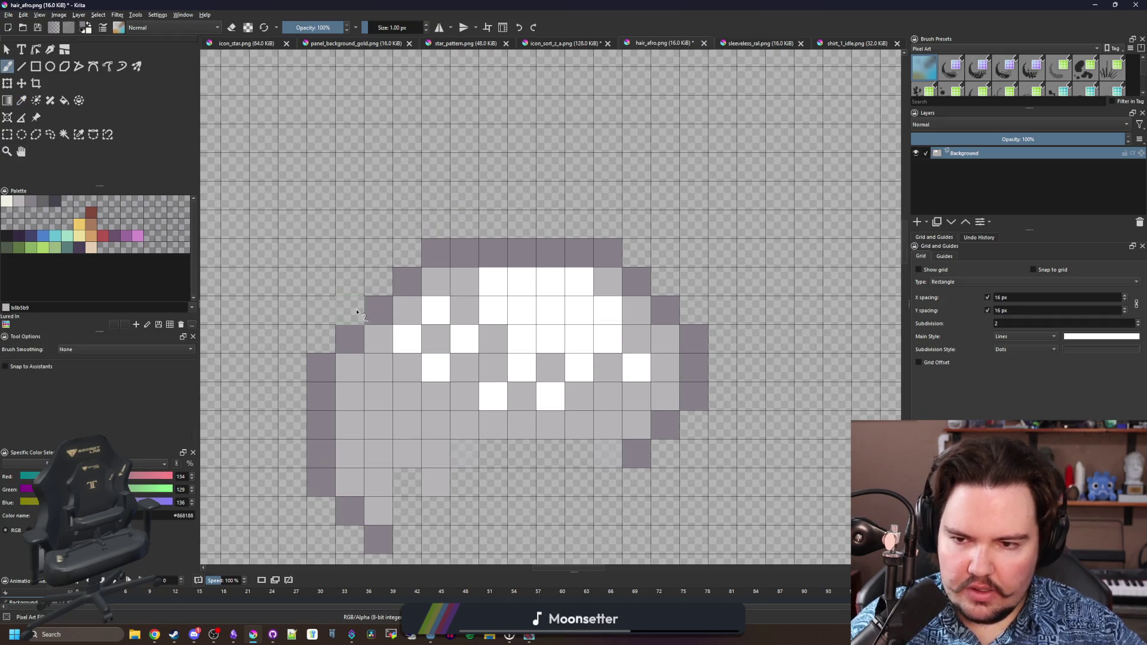
pyautogui.keyDown('ctrl'); pyautogui.click(409, 326); pyautogui.keyUp('ctrl')
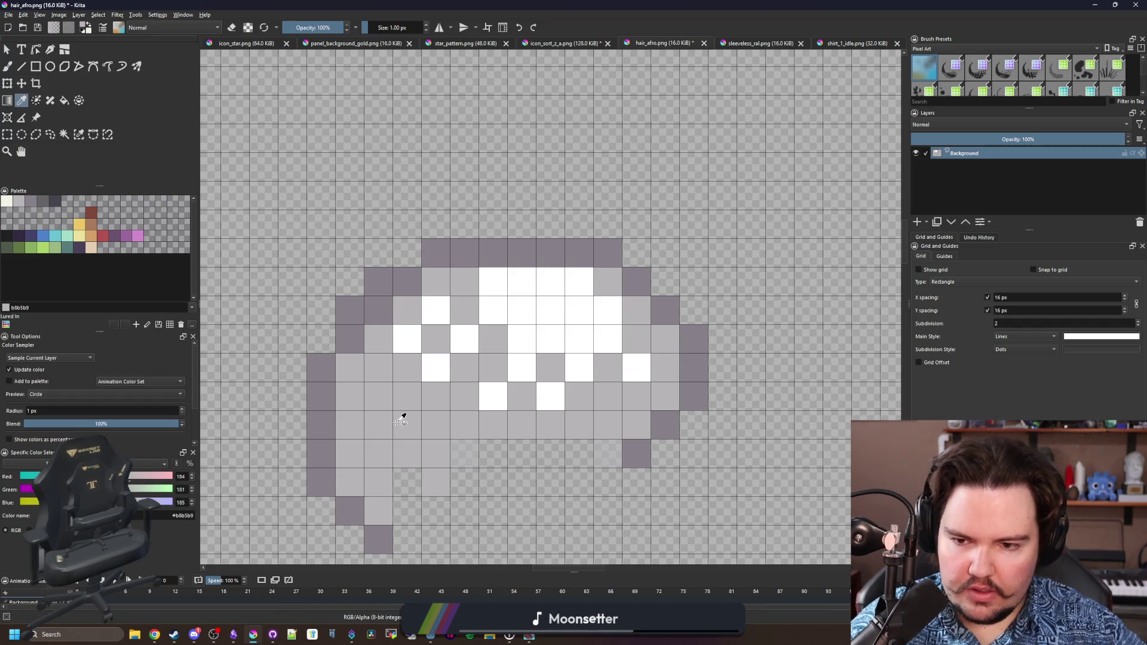
pyautogui.scroll(-4, 397, 358)
pyautogui.scroll(4, 397, 358)
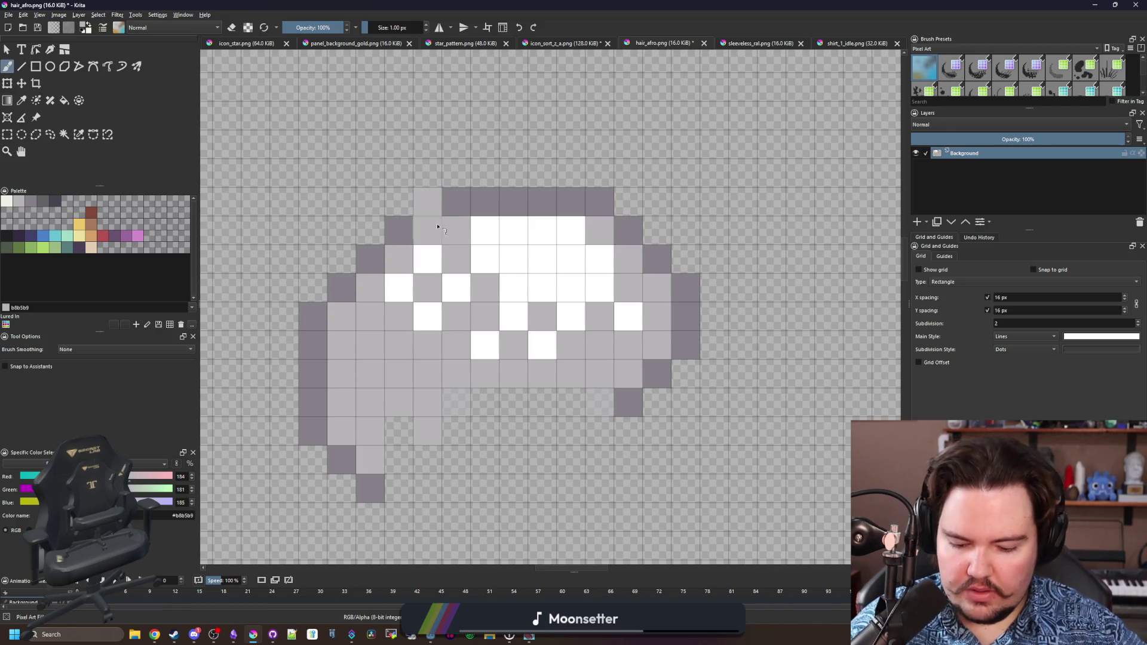
pyautogui.keyDown('ctrl'); pyautogui.click(413, 226); pyautogui.keyUp('ctrl')
pyautogui.scroll(-4, 445, 276)
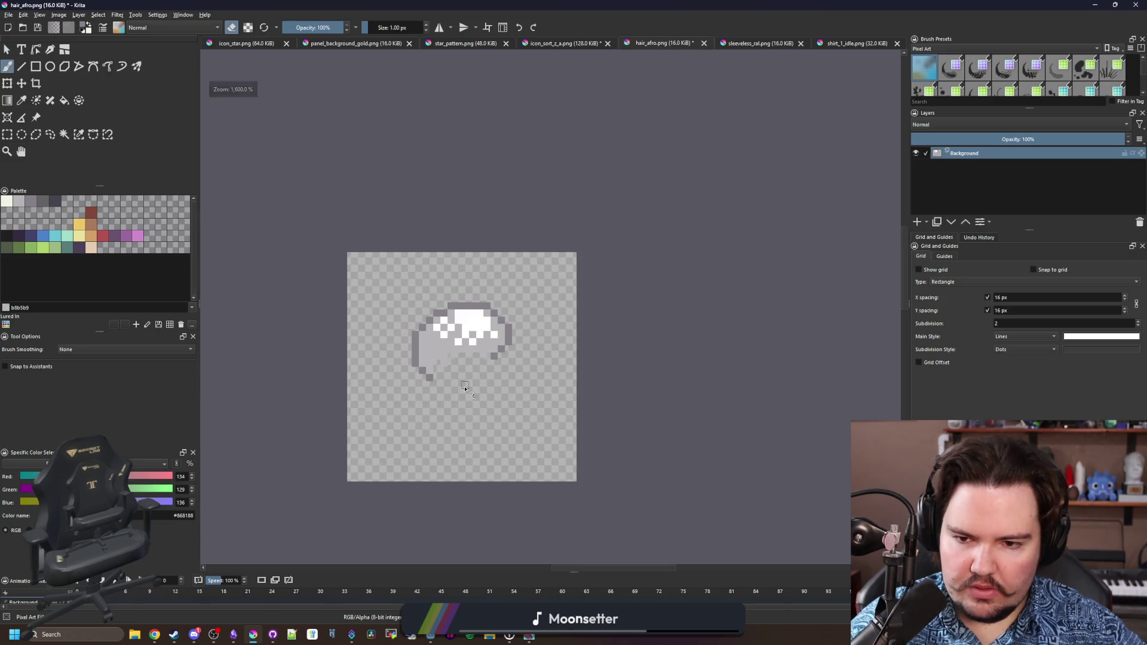
# Save hair_afro.png as PNG again, glance at Godot, and return to a maximized Krita.
pyautogui.hotkey('ctrl', 's')
pyautogui.click(619, 402)
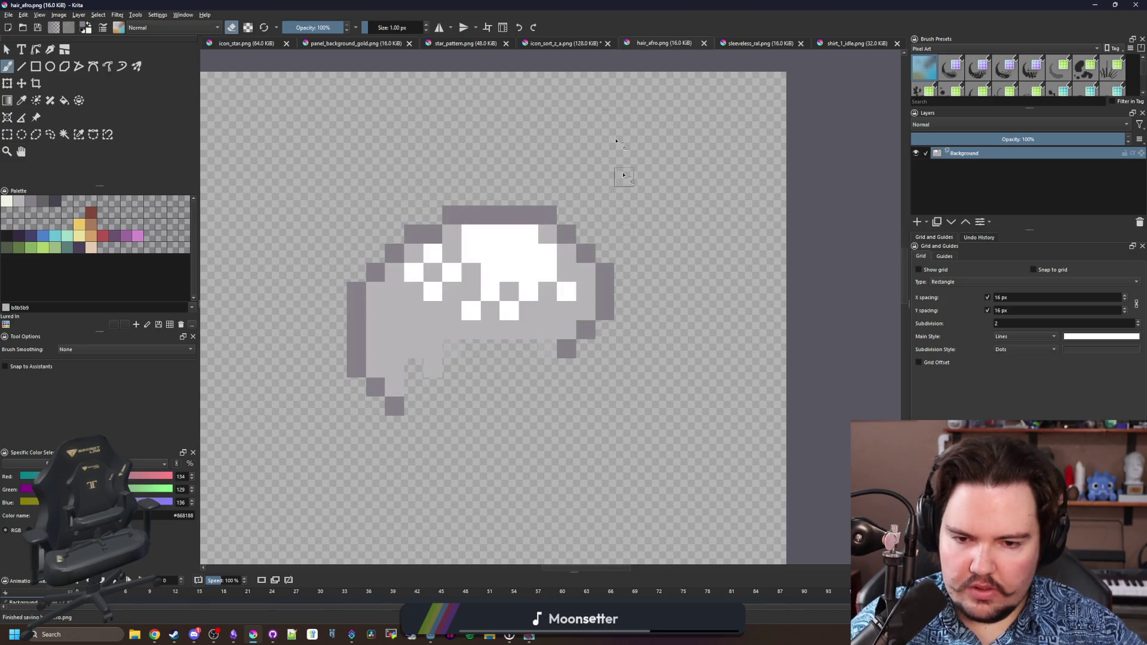
pyautogui.press('super+Down')
pyautogui.click(466, 219)
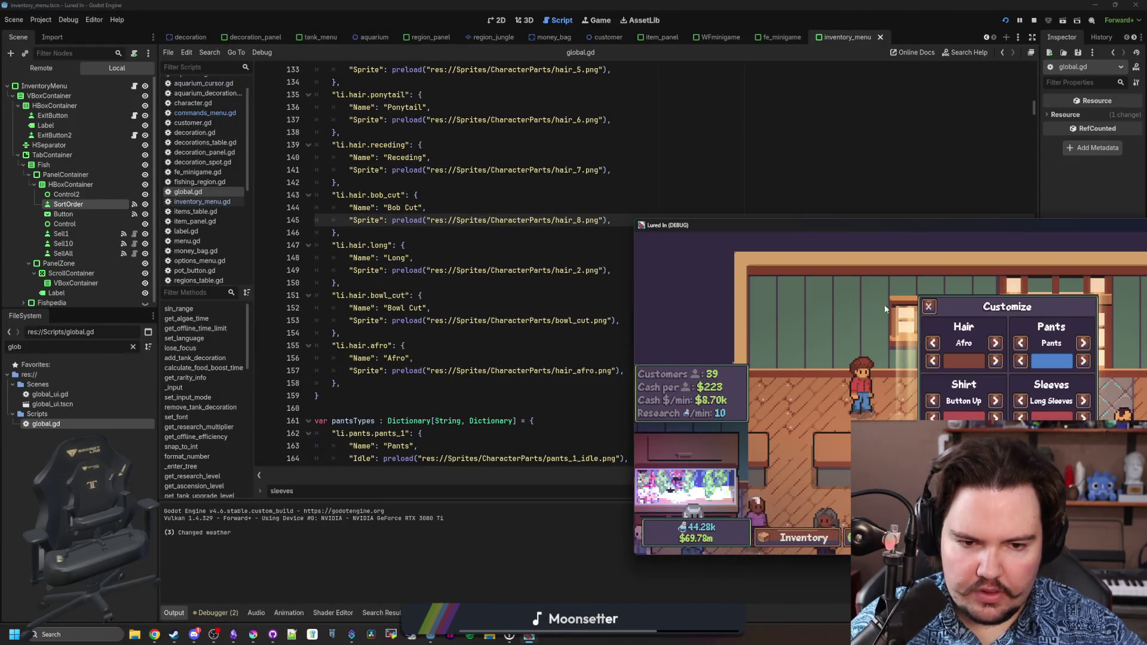
pyautogui.click(254, 635)
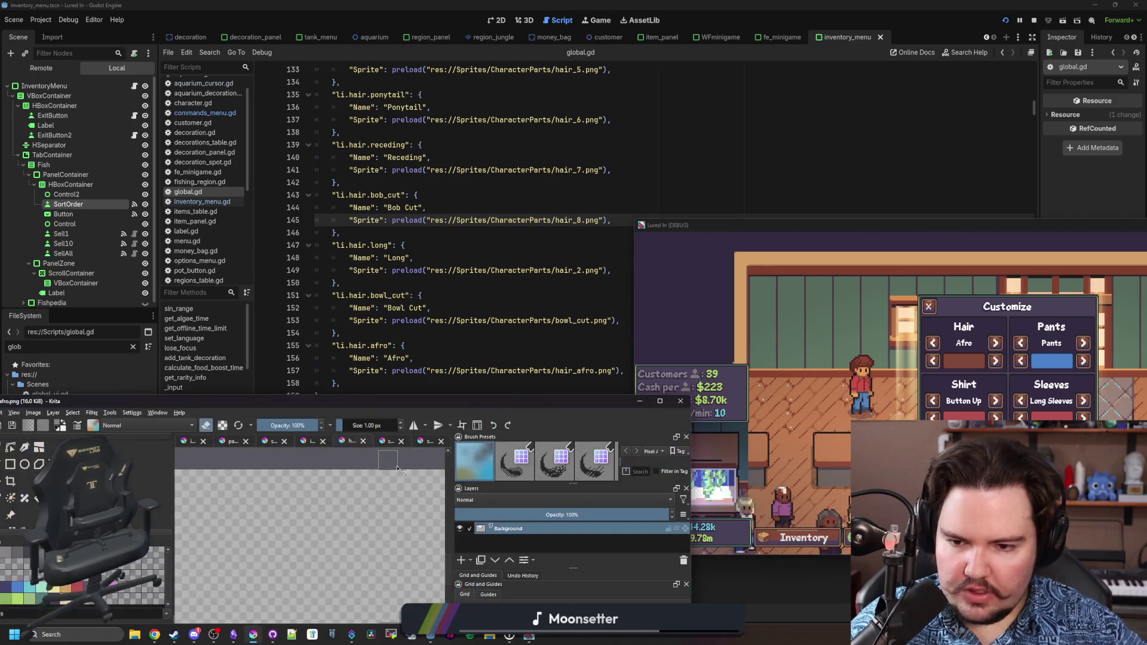
pyautogui.doubleClick(439, 404)
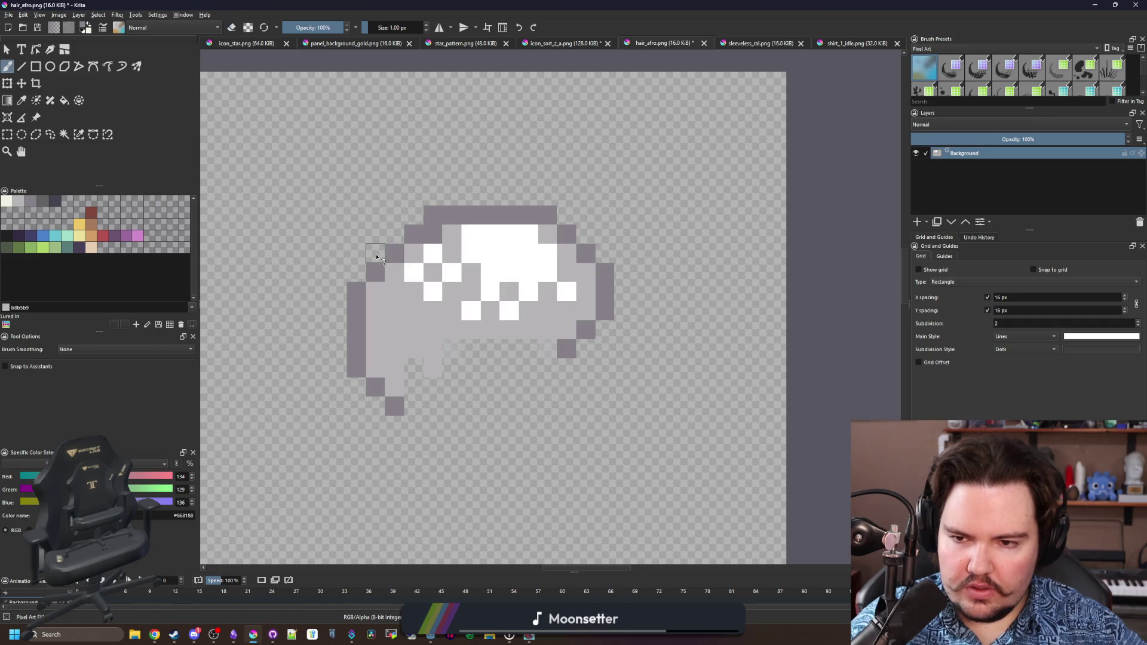
# Recolour an upper-left outline pixel light grey, then sample the dark outline grey and adjust brush opacity.
pyautogui.keyDown('ctrl'); pyautogui.click(388, 292); pyautogui.keyUp('ctrl')
pyautogui.click(430, 235)
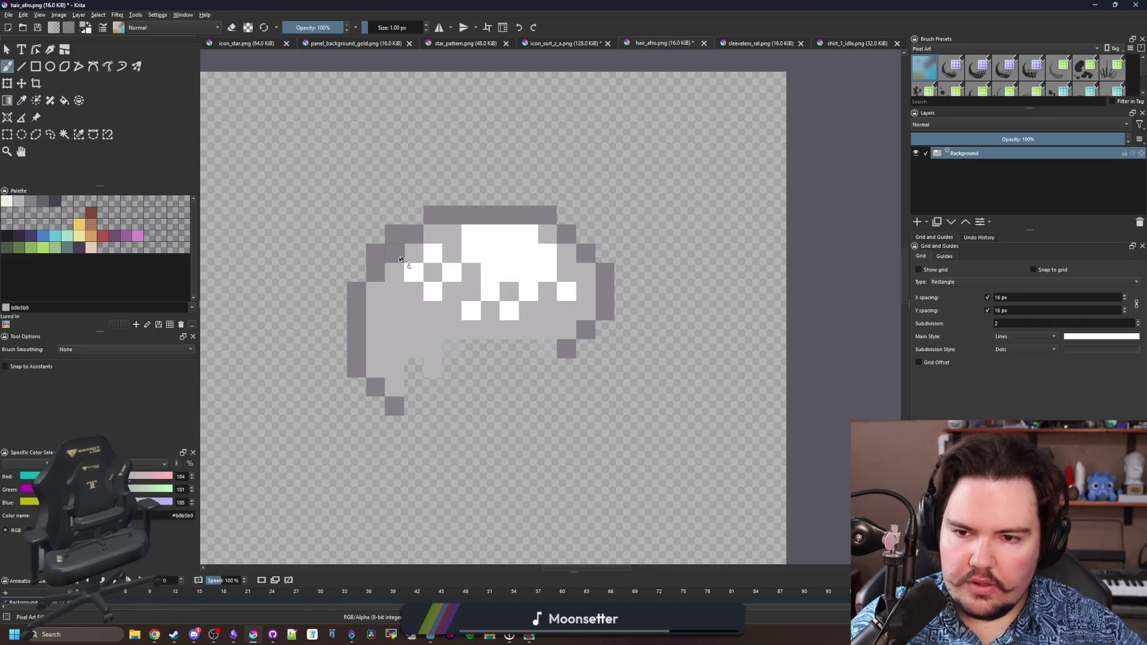
pyautogui.scroll(1, 424, 236)
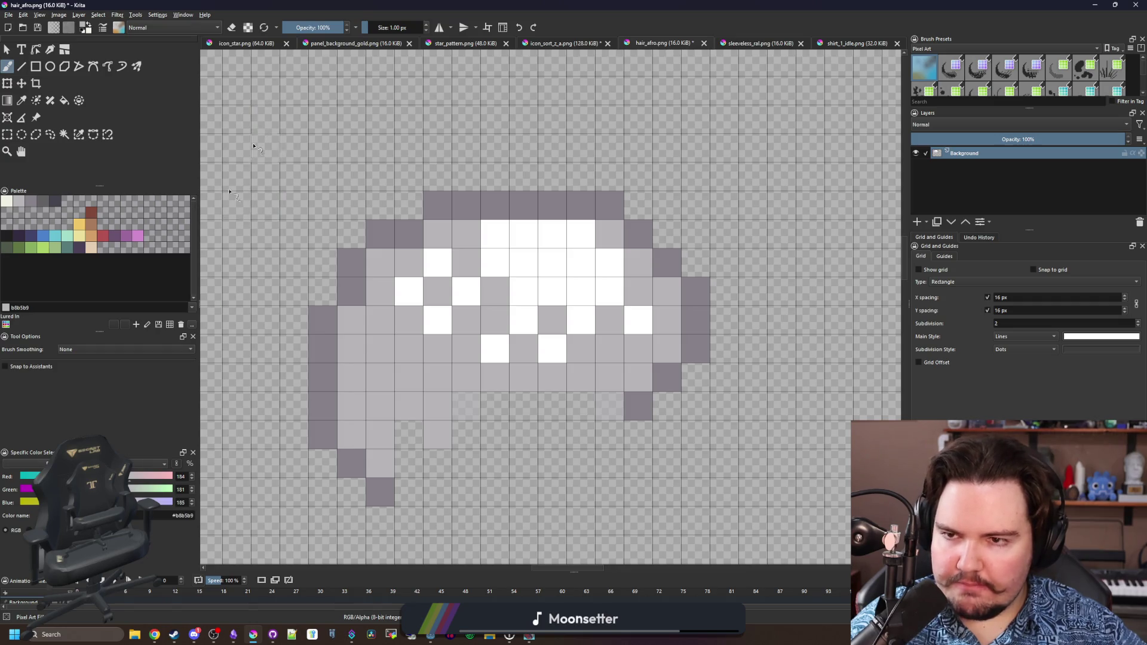
pyautogui.press('p')
pyautogui.click(332, 340)
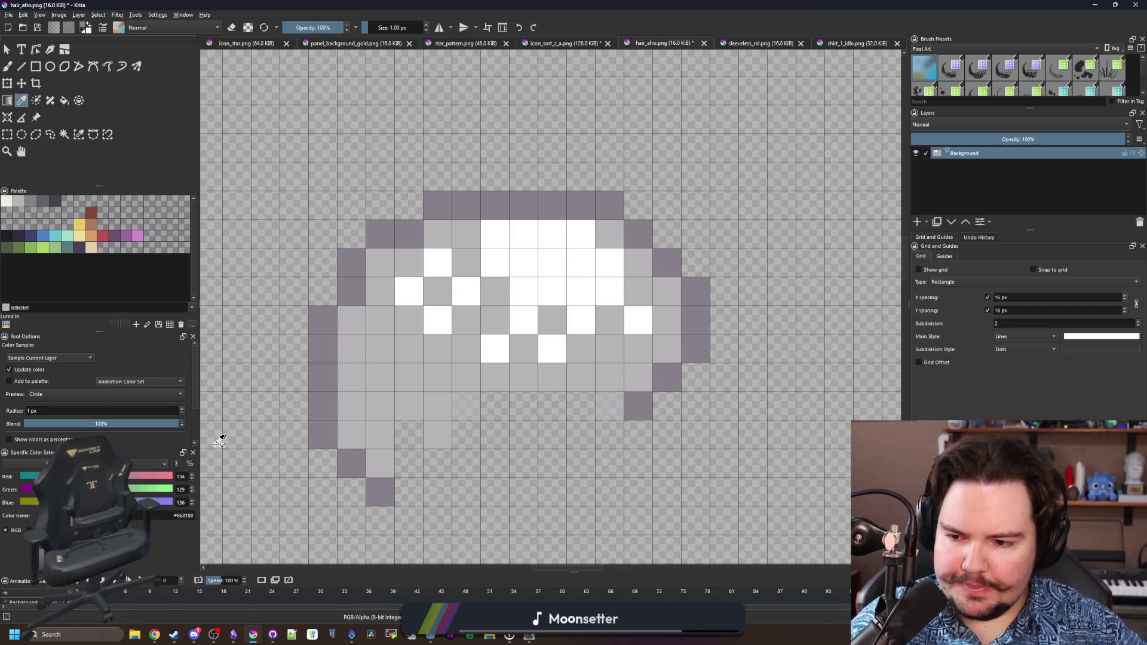
pyautogui.click(316, 29)
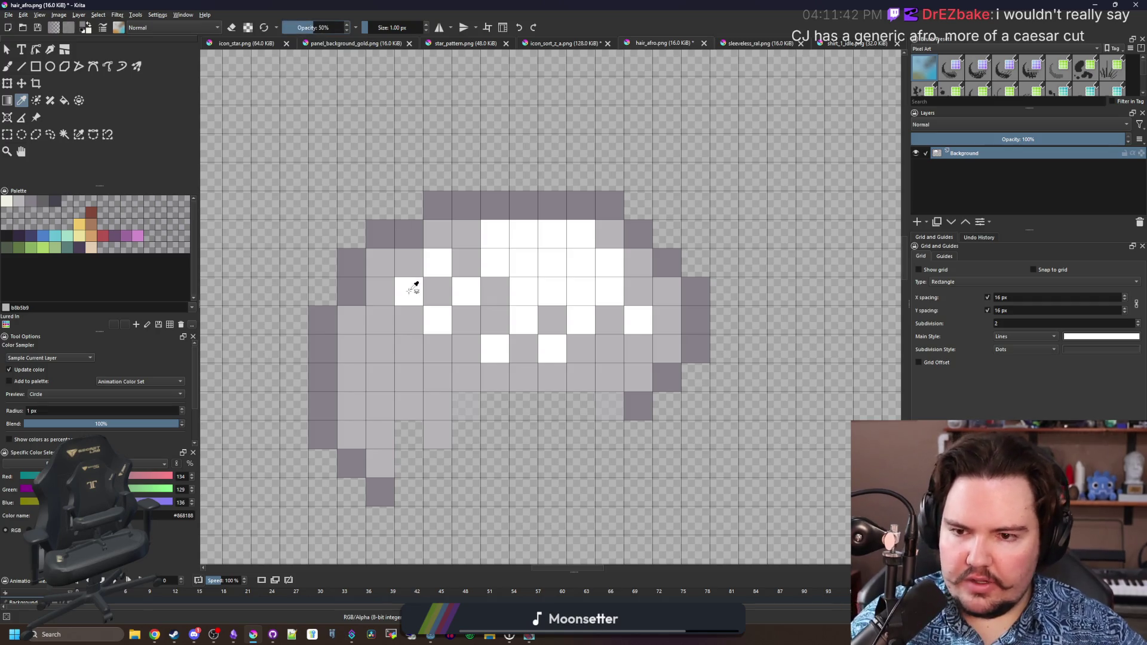
pyautogui.press('b')
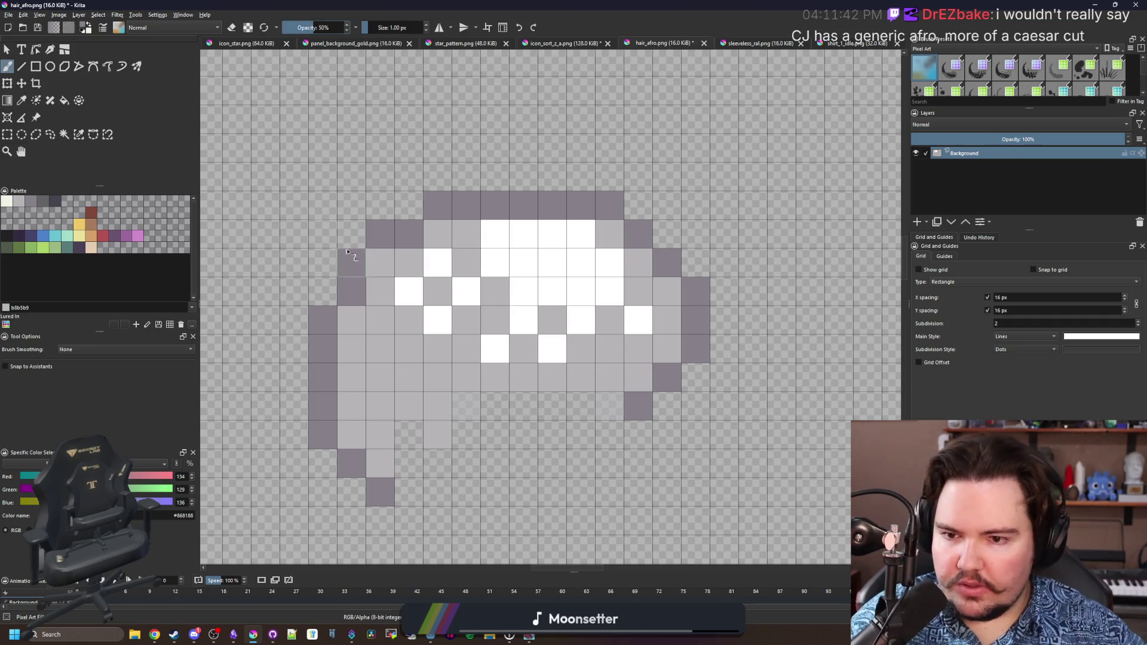
pyautogui.scroll(-6, 385, 263)
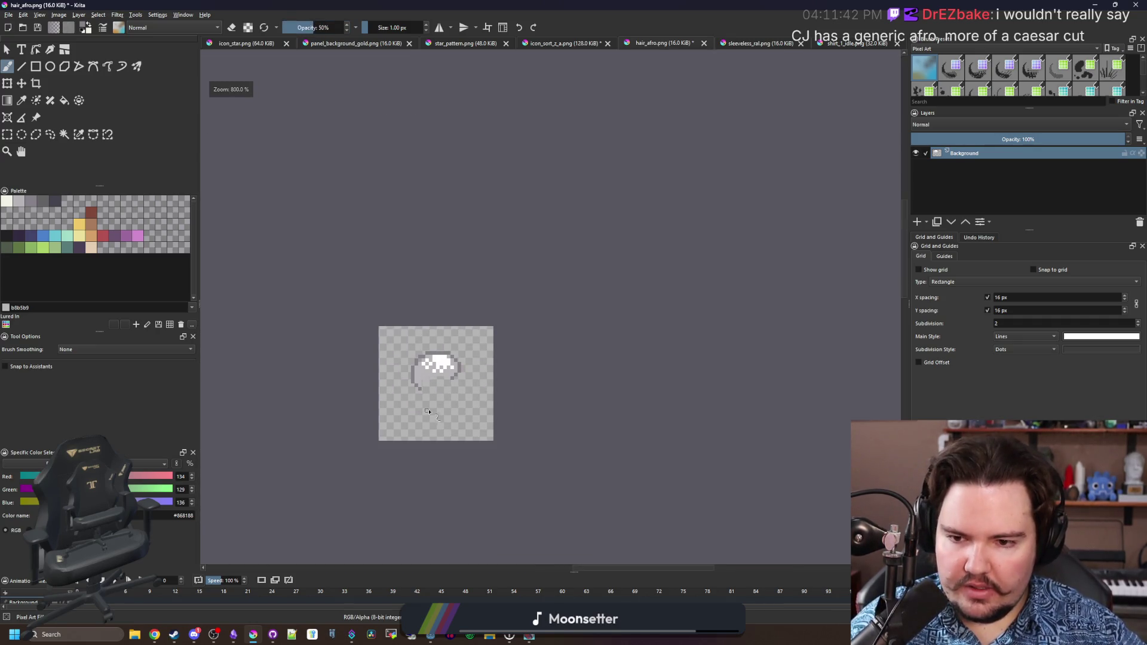
pyautogui.scroll(4, 433, 400)
pyautogui.scroll(5, 432, 400)
# Save hair_afro.png as PNG, check the running game, then return to a maximized Krita.
pyautogui.hotkey('ctrl', 's')
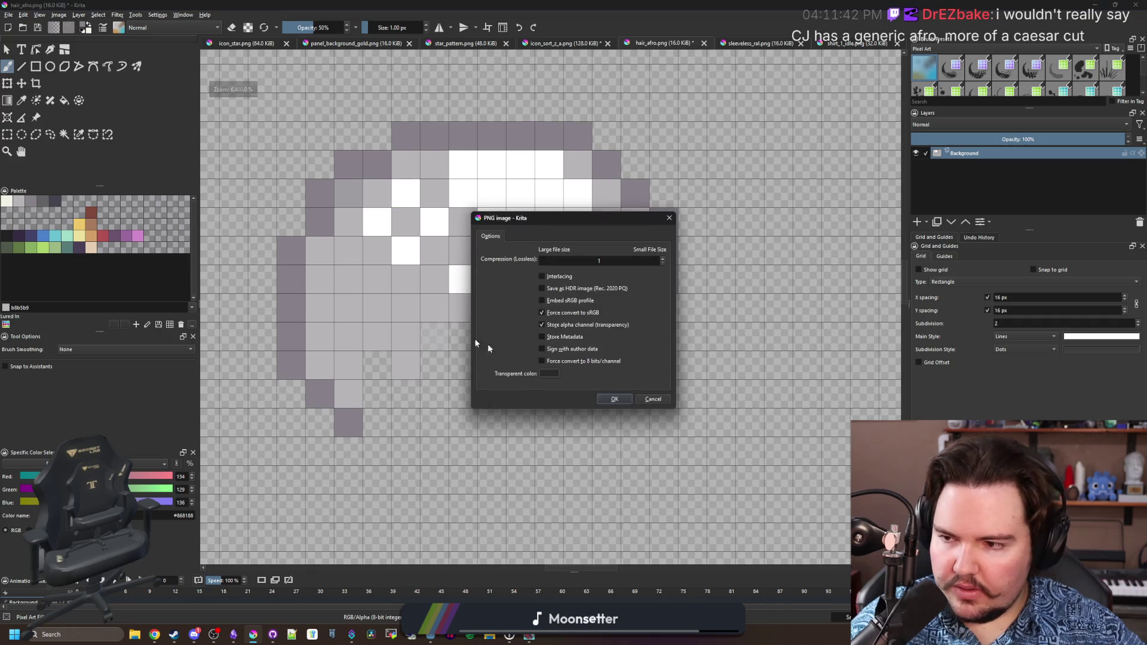
pyautogui.click(615, 400)
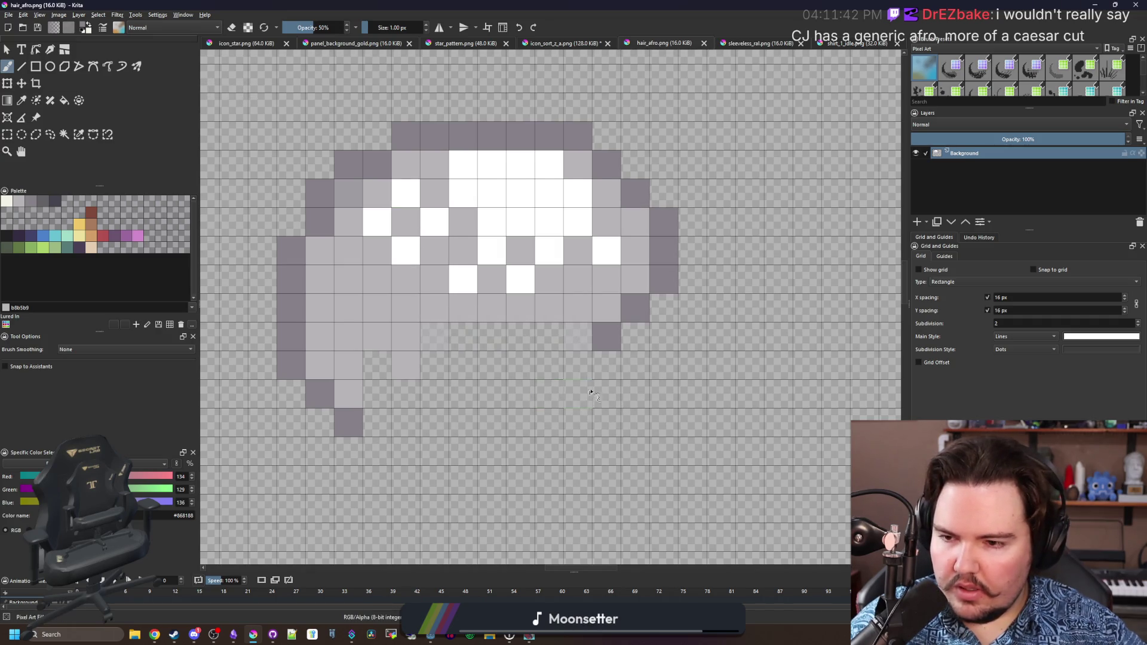
pyautogui.click(252, 634)
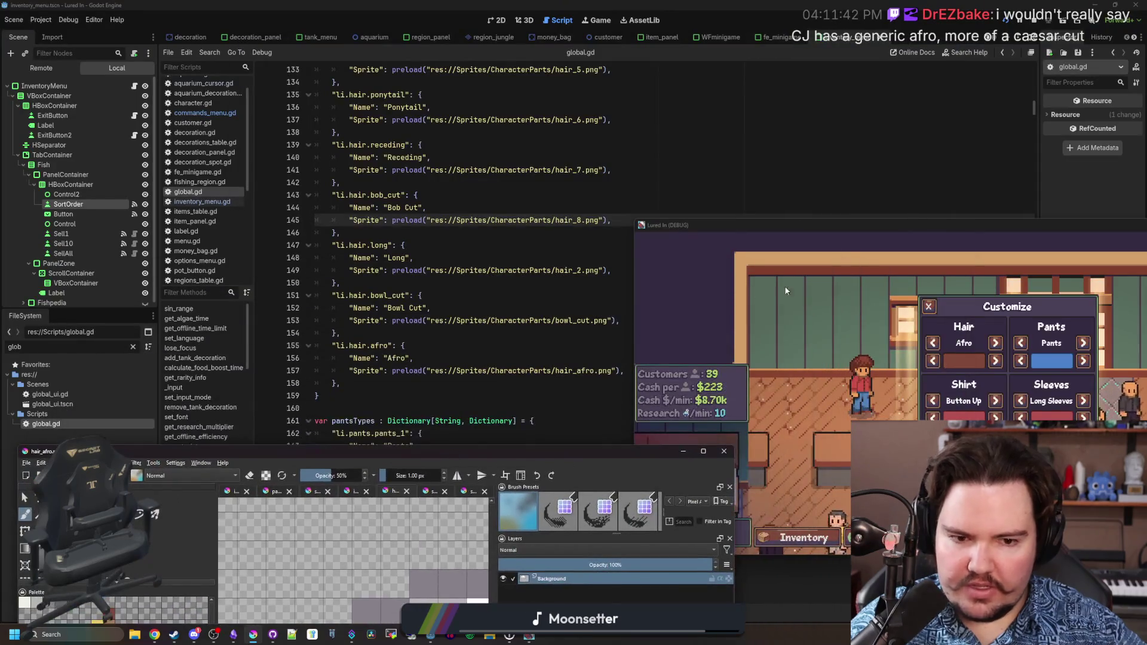
pyautogui.click(534, 636)
pyautogui.click(530, 636)
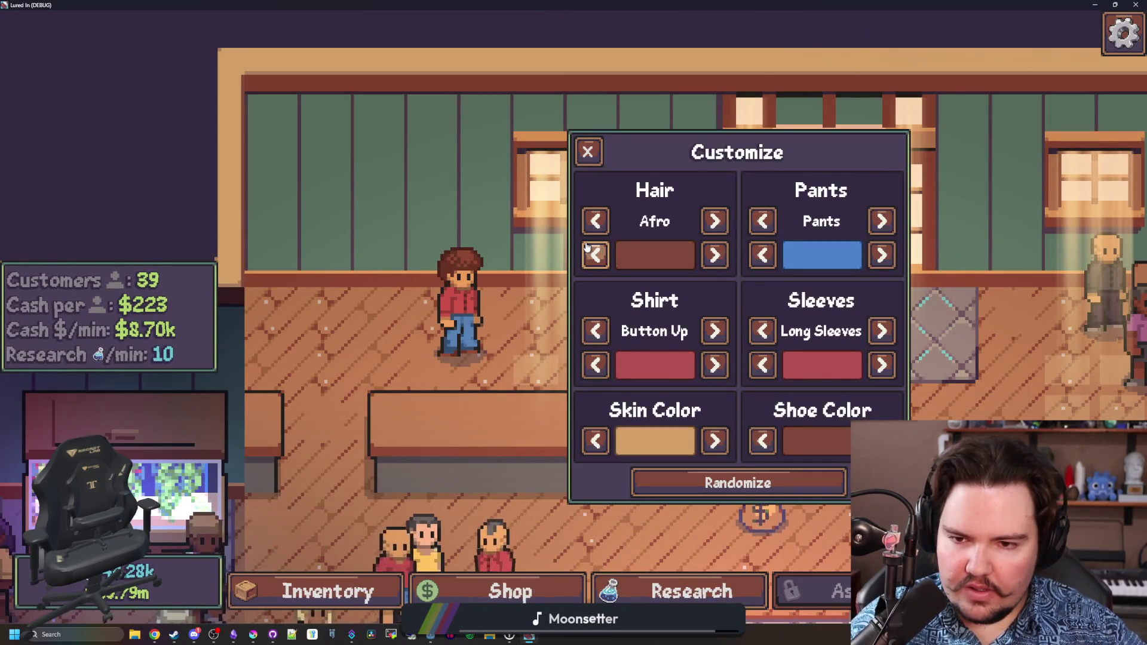
pyautogui.hotkey('alt', 'Tab')
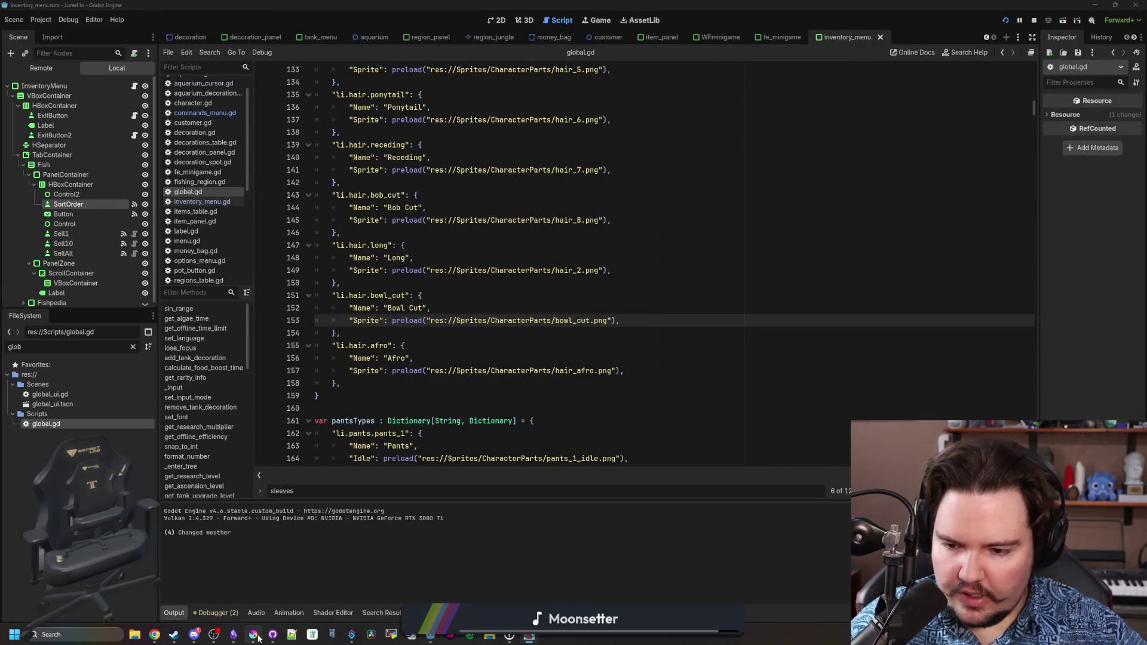
pyautogui.click(259, 638)
pyautogui.doubleClick(445, 451)
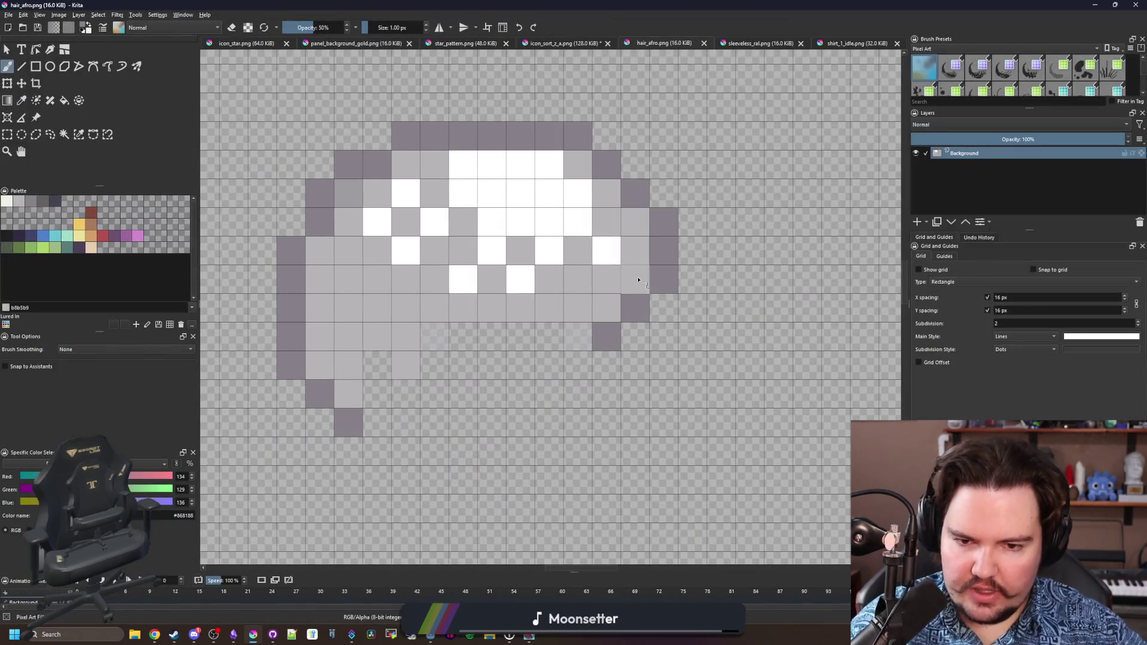
# Paint dark outline pixels down the lower-right edge and save hair_afro.png again.
pyautogui.press('p')
pyautogui.press('b')
pyautogui.moveTo(555, 329); pyautogui.dragTo(555, 353)
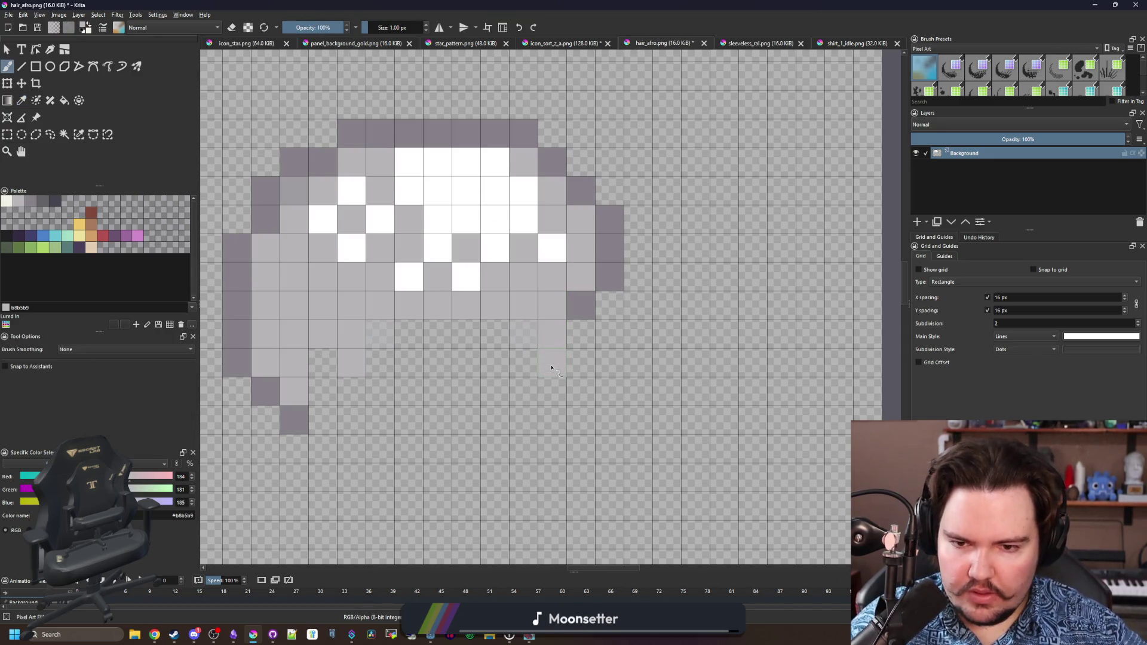
pyautogui.keyDown('ctrl'); pyautogui.click(609, 278); pyautogui.keyUp('ctrl')
pyautogui.moveTo(609, 305); pyautogui.dragTo(578, 359)
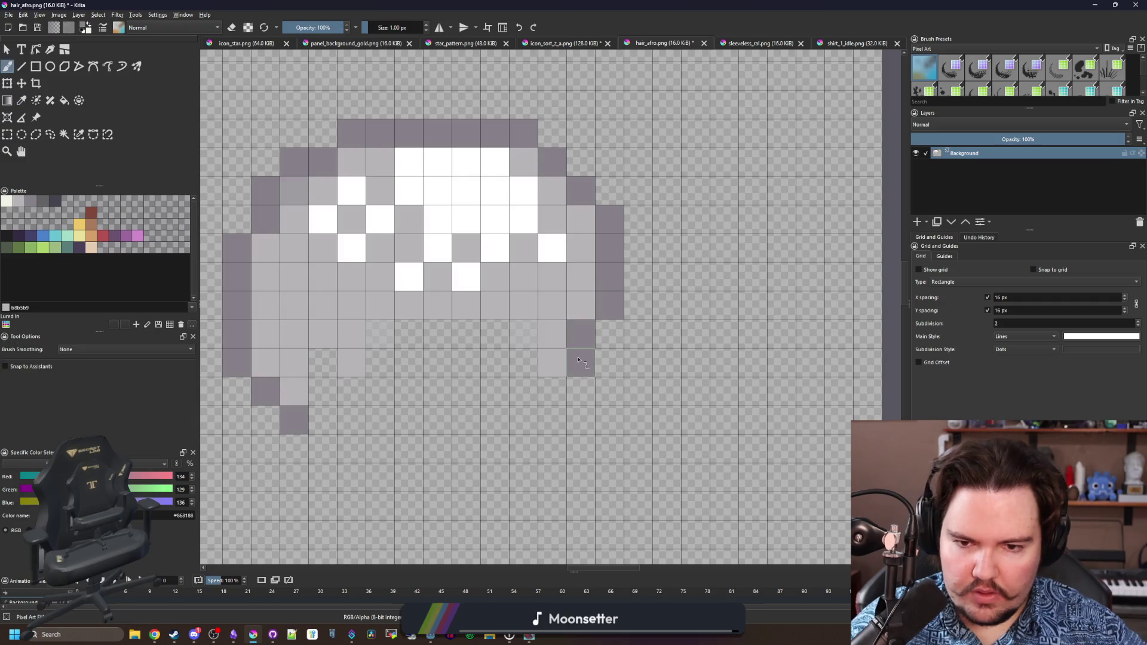
pyautogui.hotkey('ctrl', 's')
pyautogui.click(617, 400)
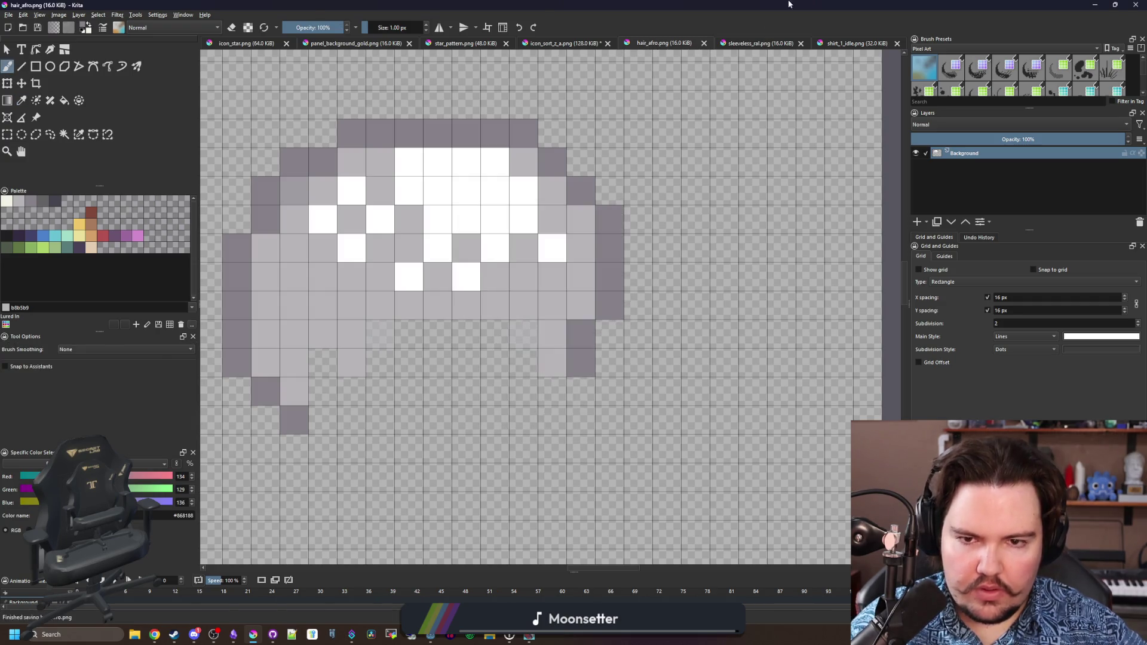
pyautogui.hotkey('alt', 'Tab')
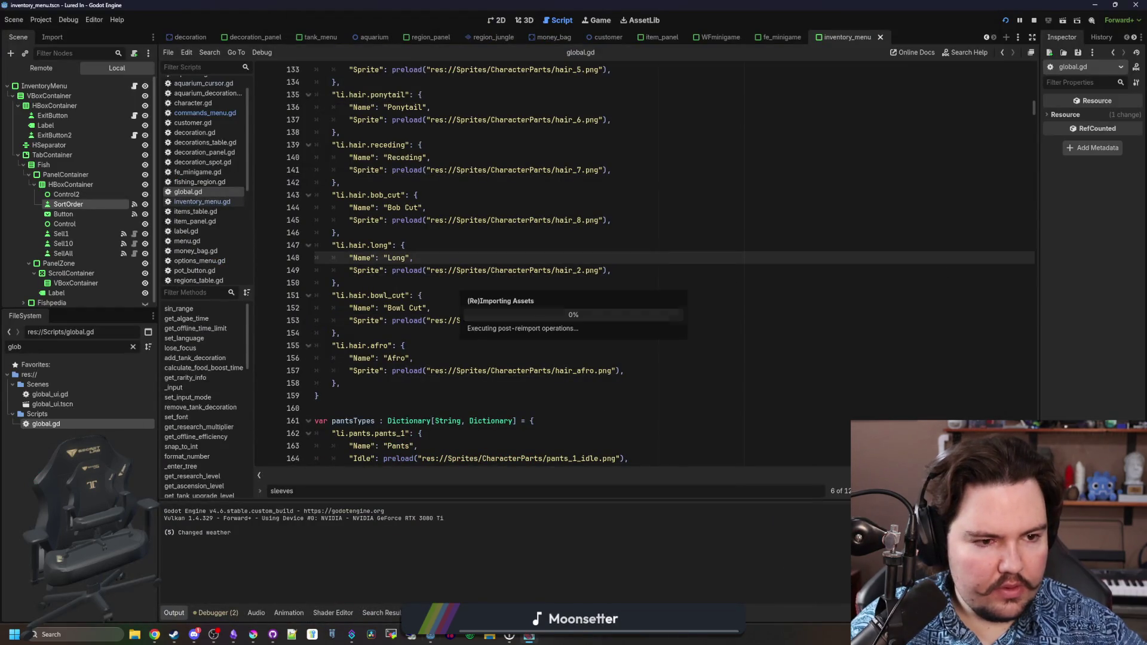
# Cycle the character's hair style away from Afro through the other styles.
pyautogui.hotkey('alt', 'Tab')
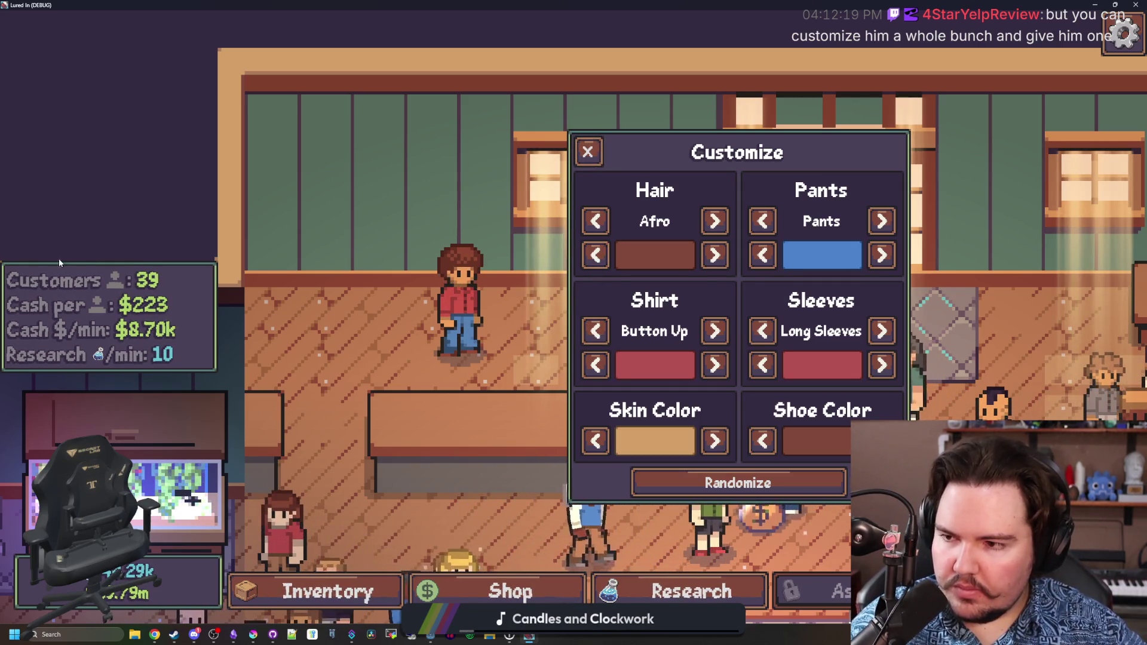
pyautogui.click(706, 224)
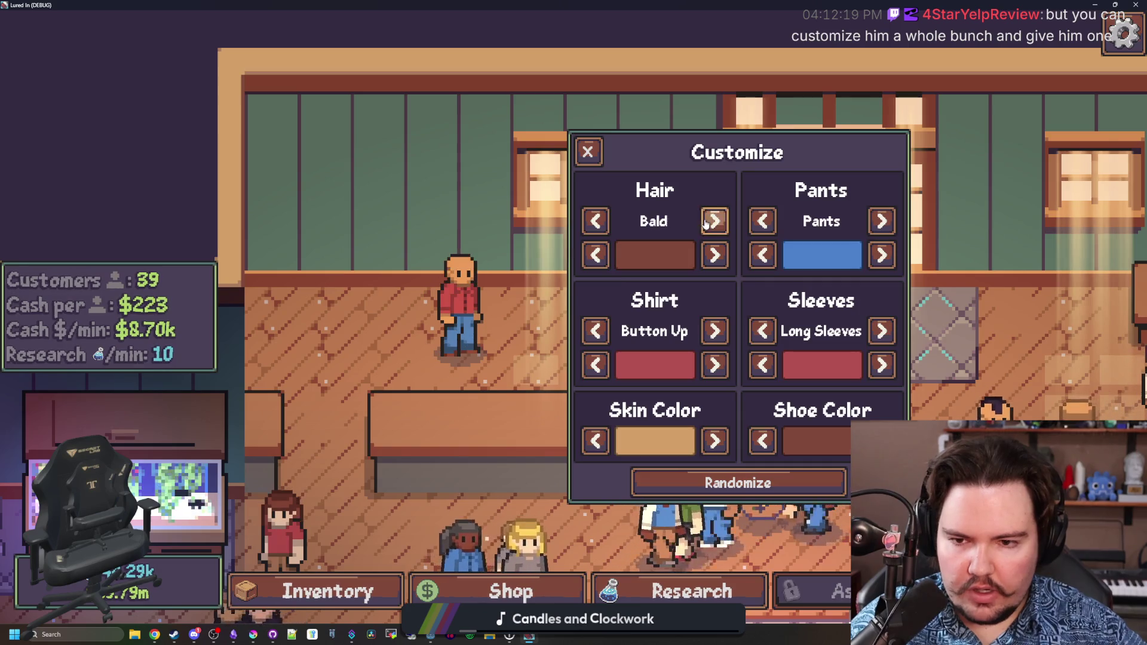
pyautogui.click(607, 223)
pyautogui.click(607, 224)
pyautogui.click(608, 224)
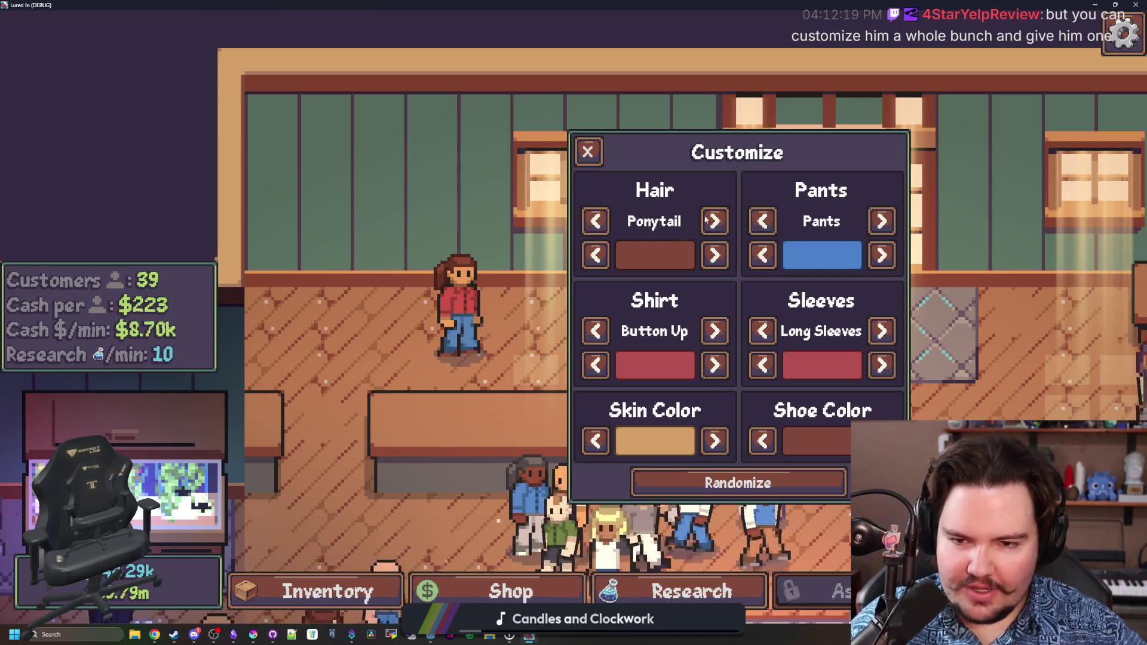
pyautogui.click(722, 216)
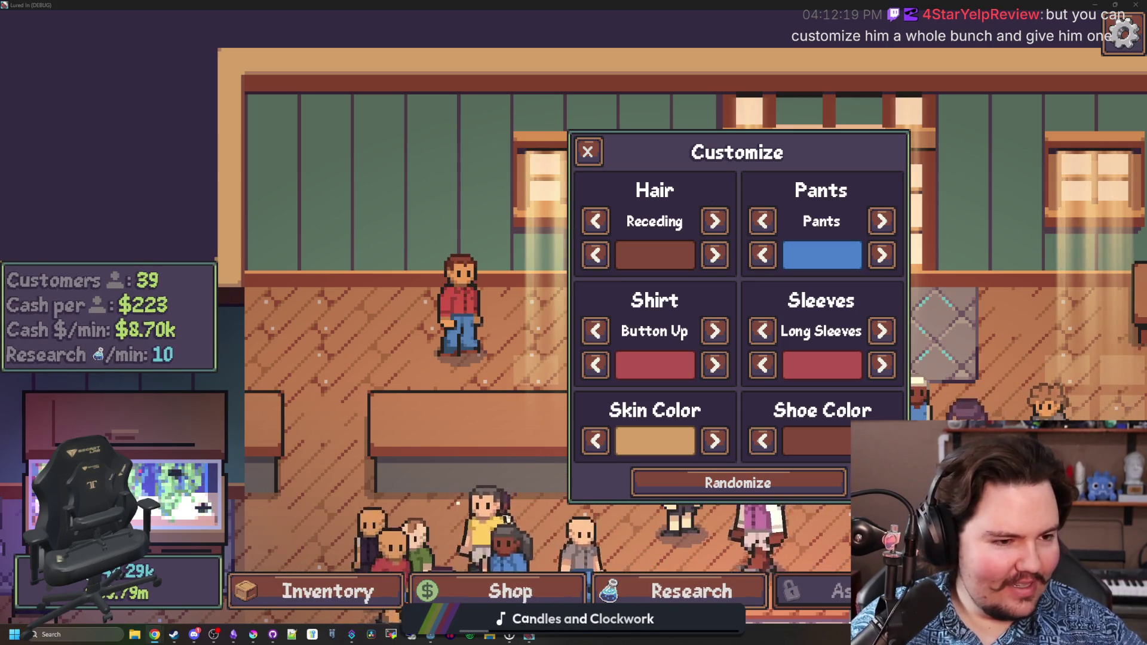
pyautogui.click(600, 226)
pyautogui.click(600, 226)
pyautogui.click(600, 226)
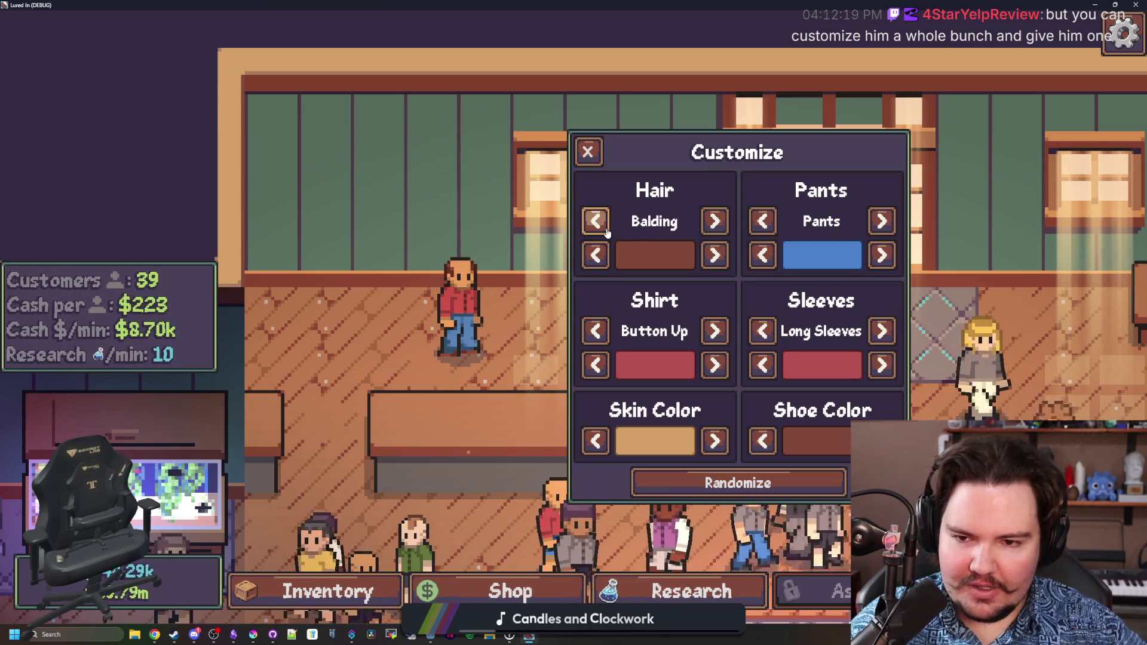
pyautogui.click(715, 222)
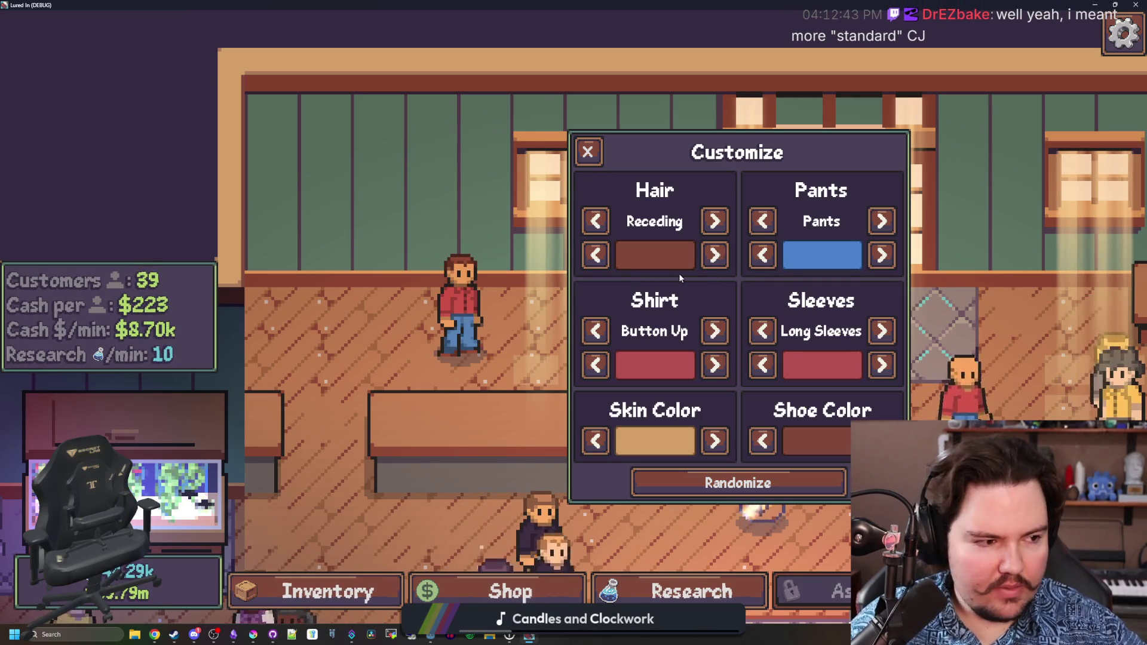
# Set the hair colour to dark and the shirt to a white T-Shirt.
pyautogui.click(714, 256)
pyautogui.click(715, 255)
pyautogui.click(715, 255)
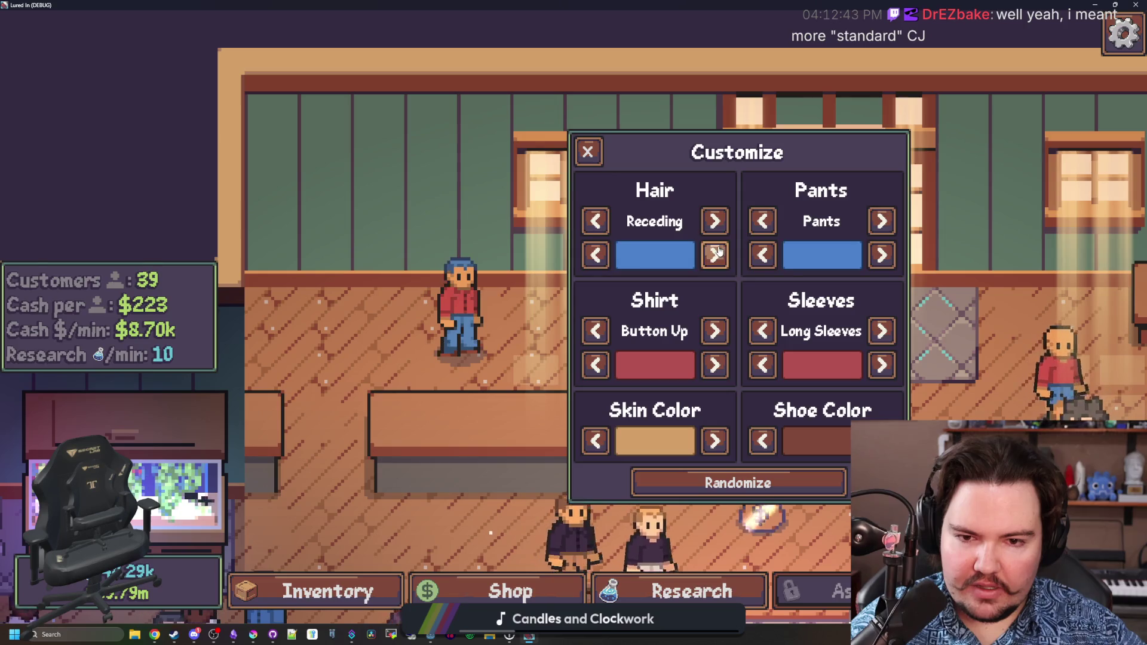
pyautogui.click(594, 256)
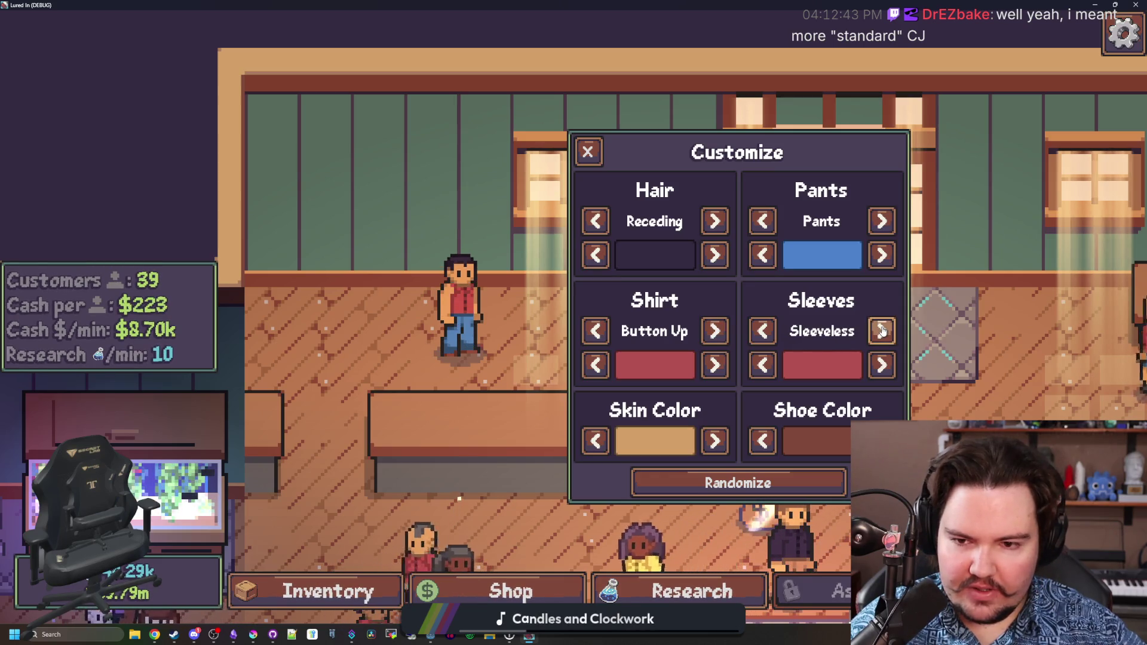
pyautogui.click(714, 332)
pyautogui.click(714, 361)
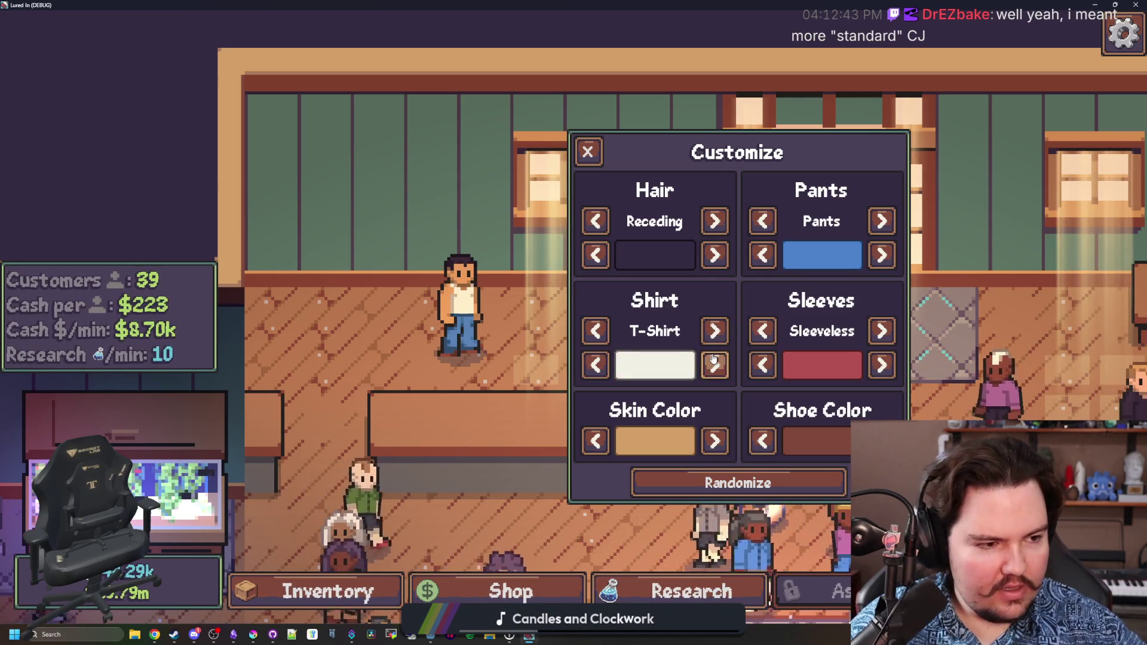
# Close Customize and travel free to the Pond.
pyautogui.click(599, 159)
pyautogui.click(825, 234)
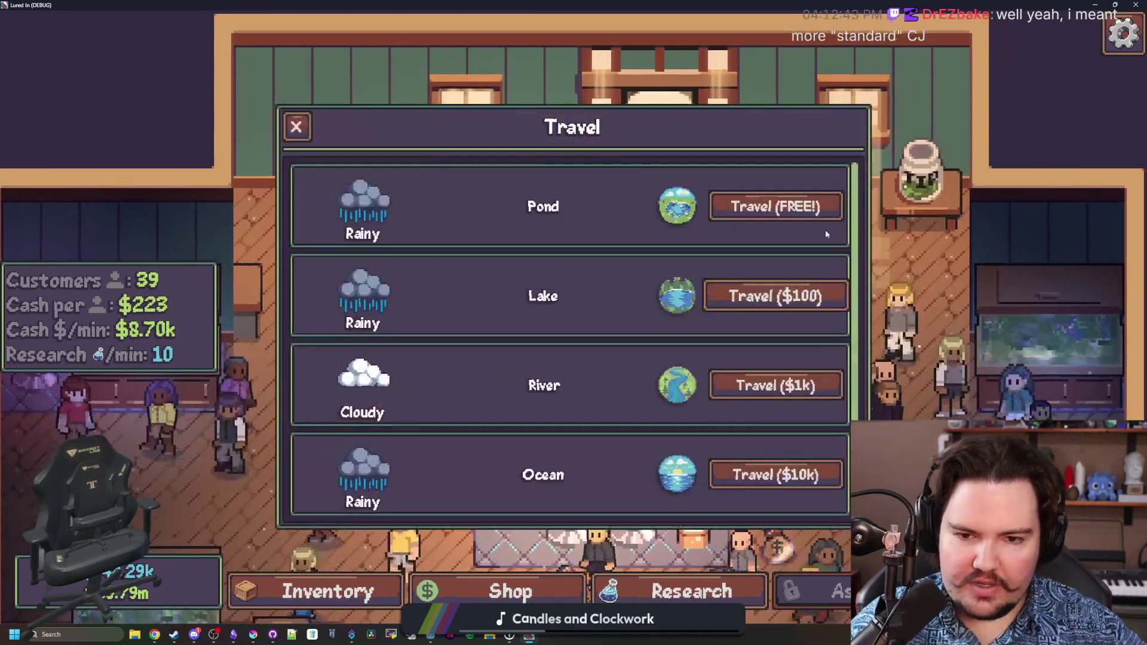
pyautogui.click(816, 206)
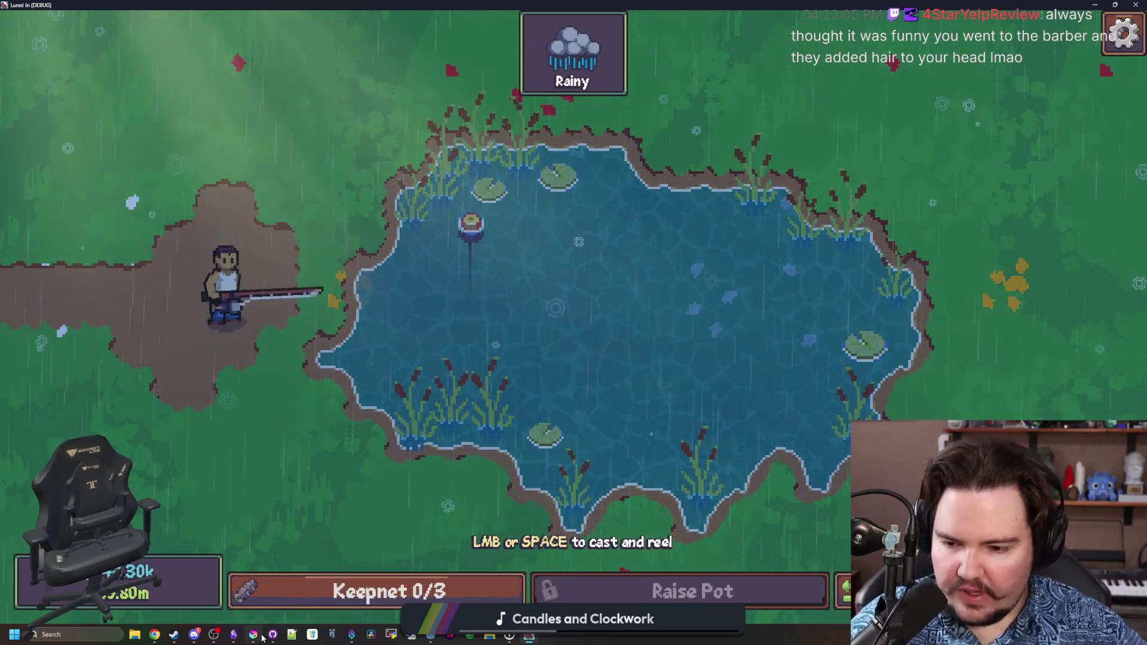
pyautogui.click(256, 636)
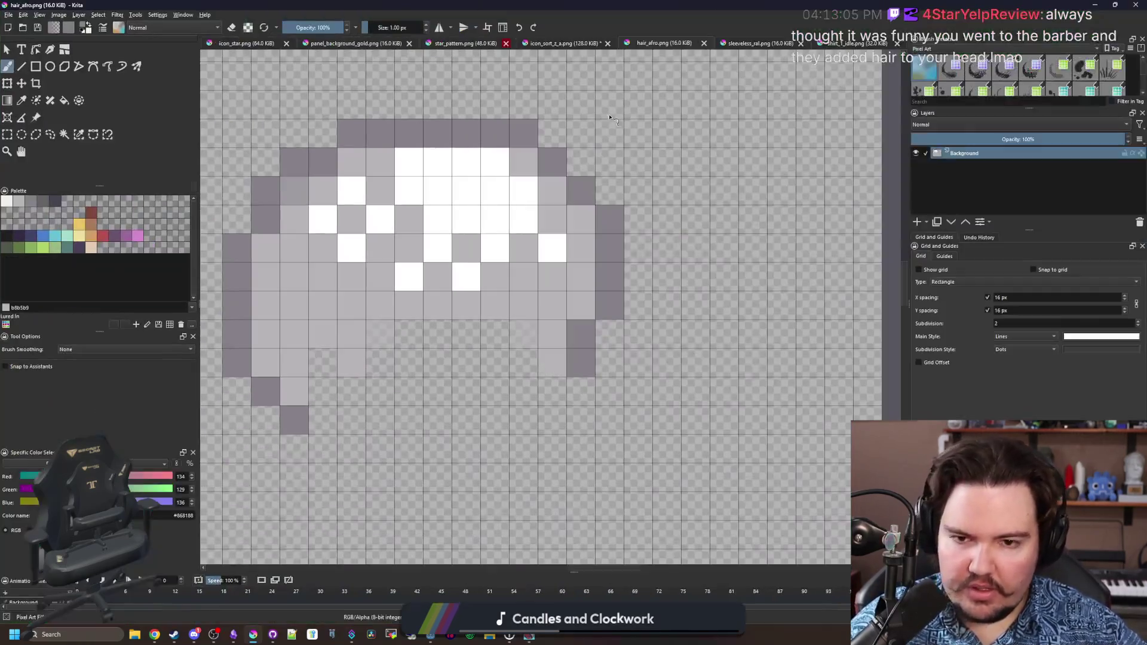
# Switch through the sleeveless_ral.png and shirt_1_idle.png tabs, then bring up the File menu.
pyautogui.click(773, 47)
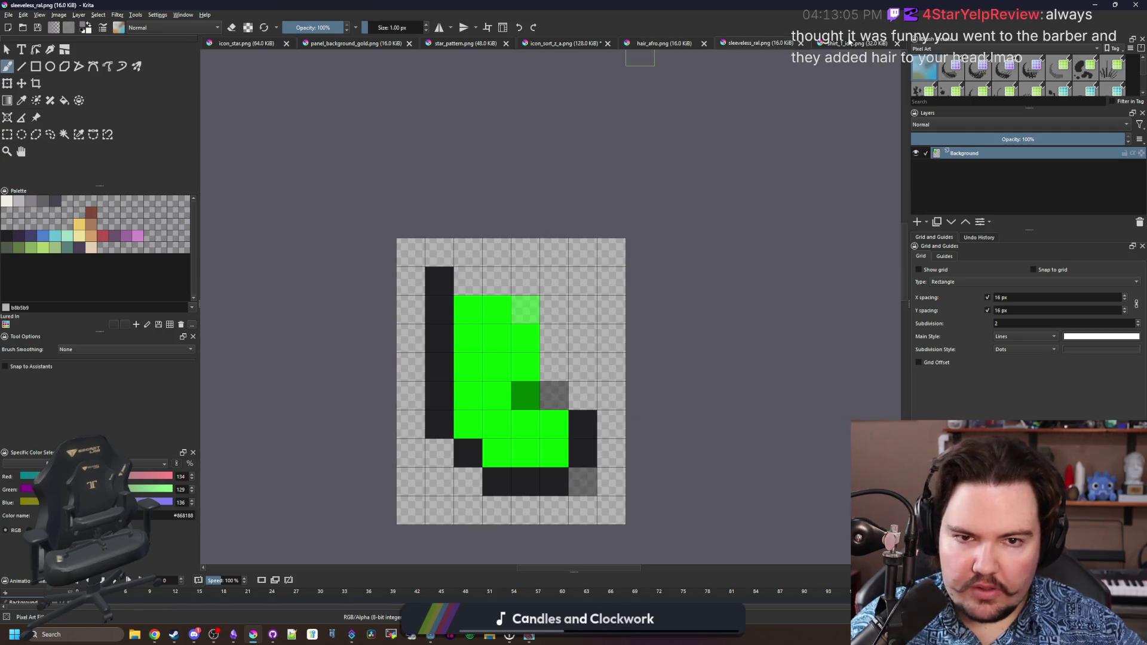
pyautogui.click(854, 46)
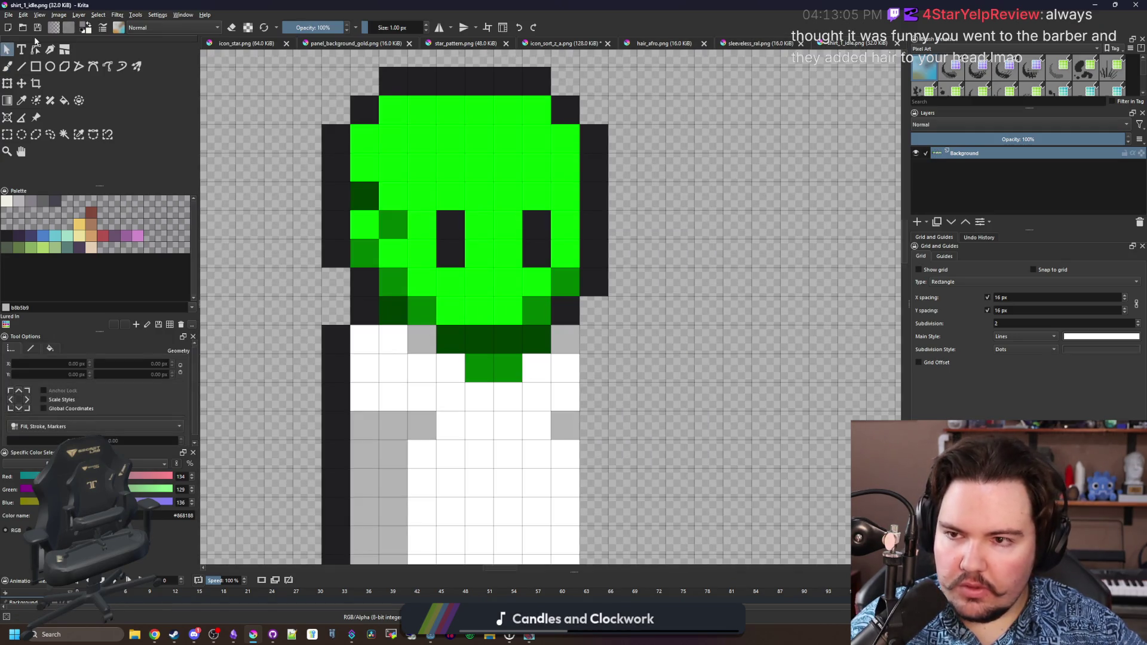
pyautogui.click(9, 15)
pyautogui.press('Escape')
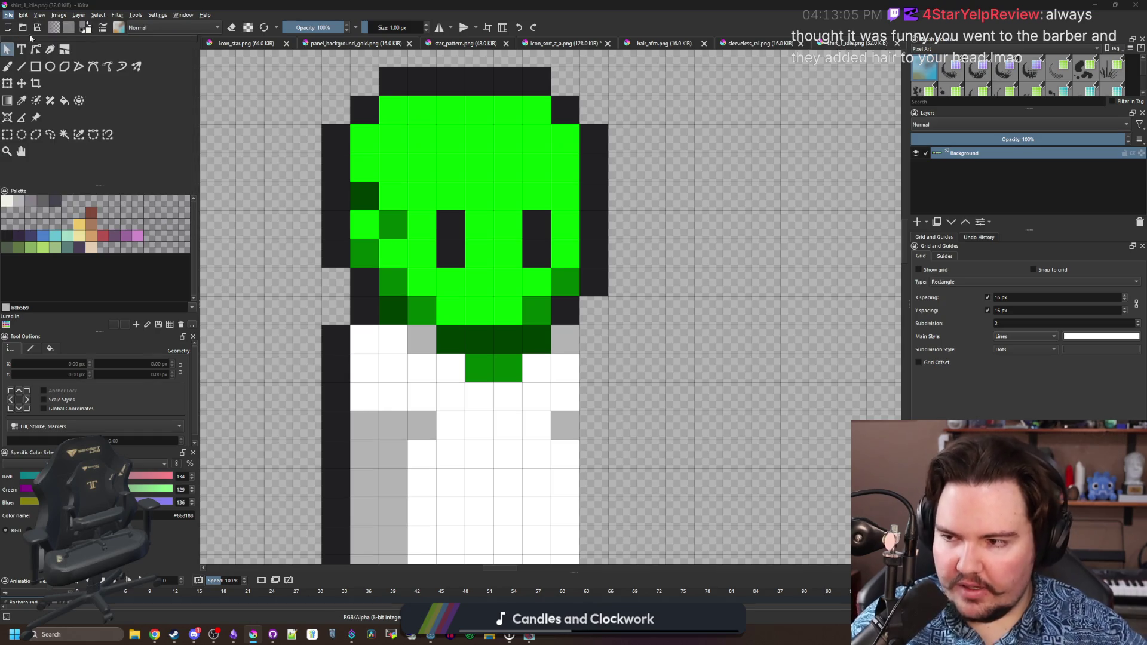
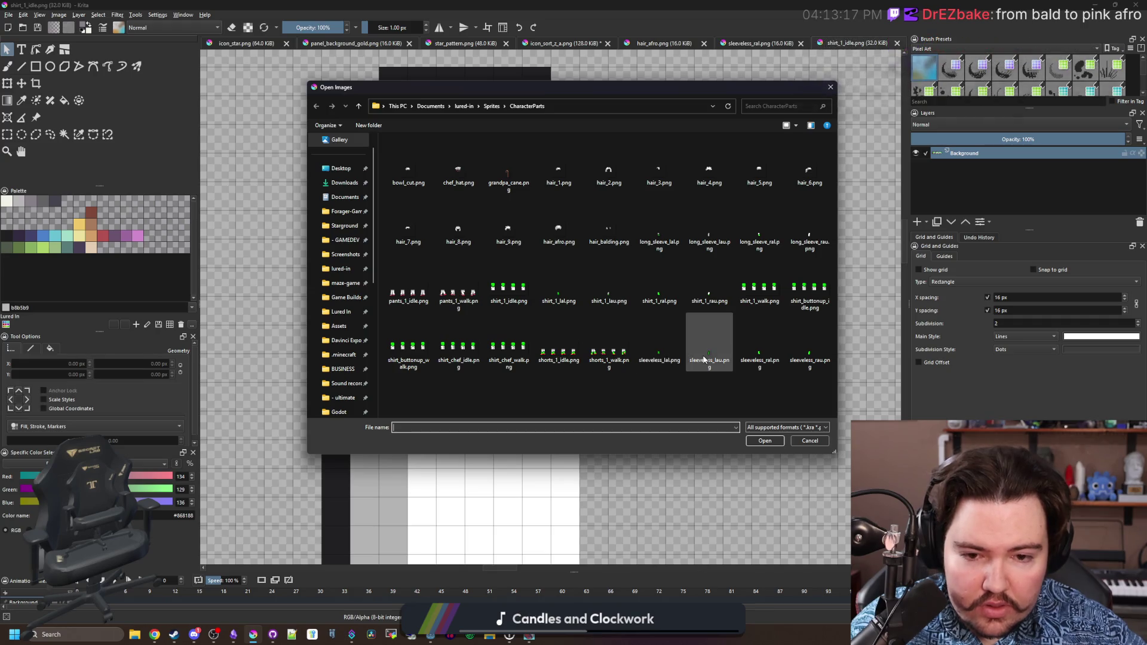
# Open sleeveless_rau.png and paint faint green pixels extending the sleeve's right edge.
pyautogui.doubleClick(818, 359)
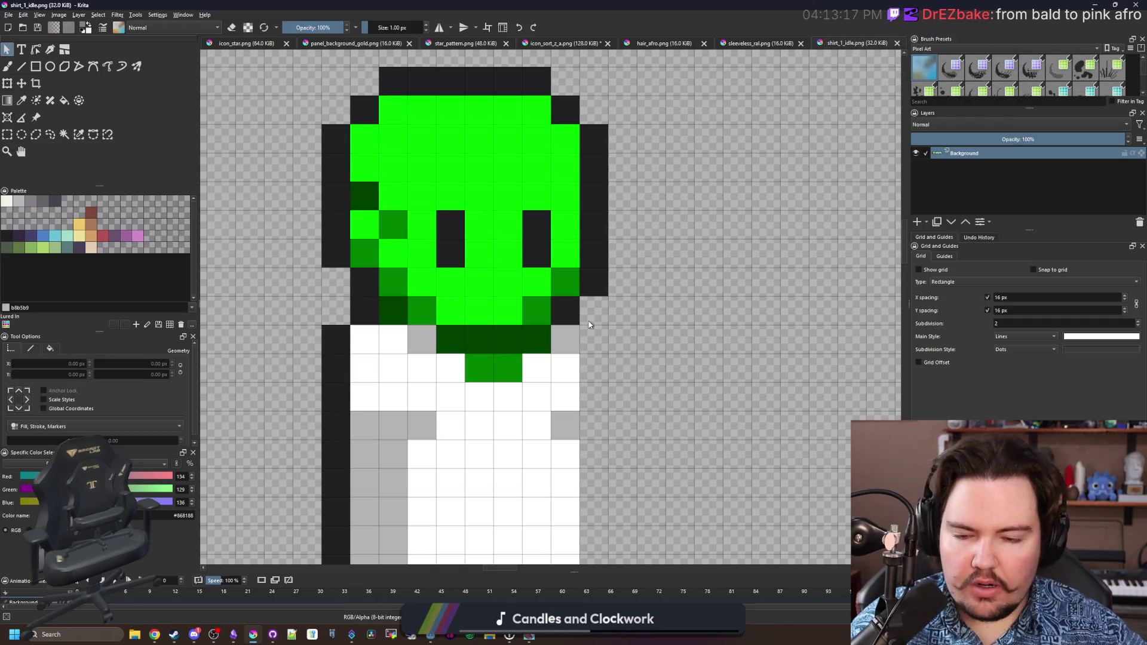
pyautogui.press('p')
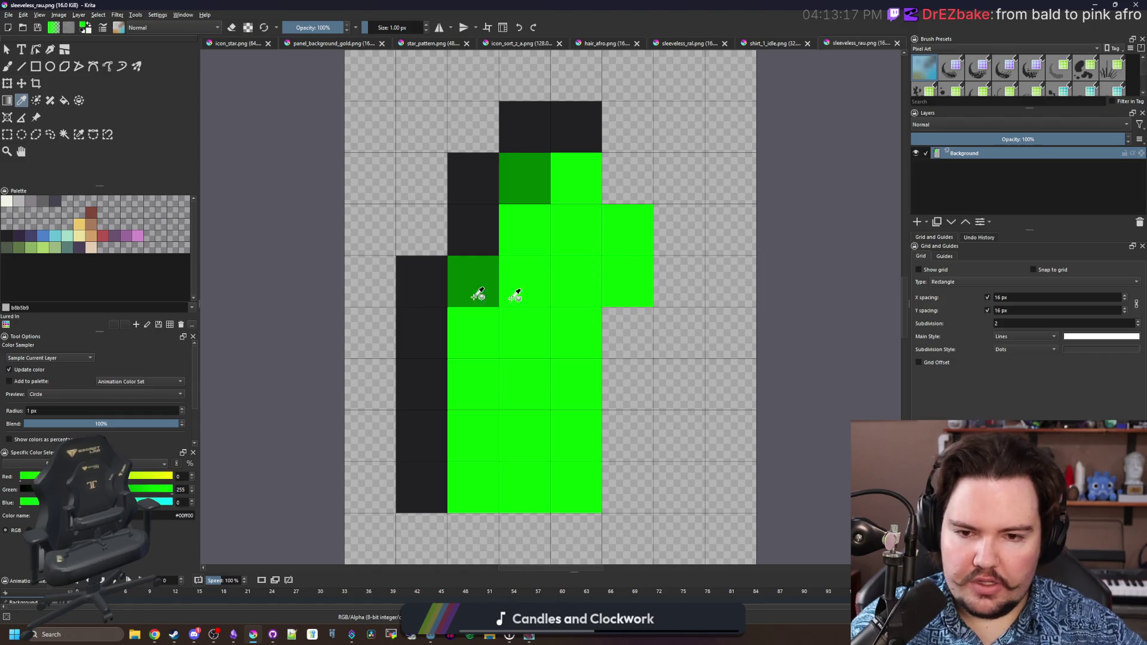
pyautogui.press('-')
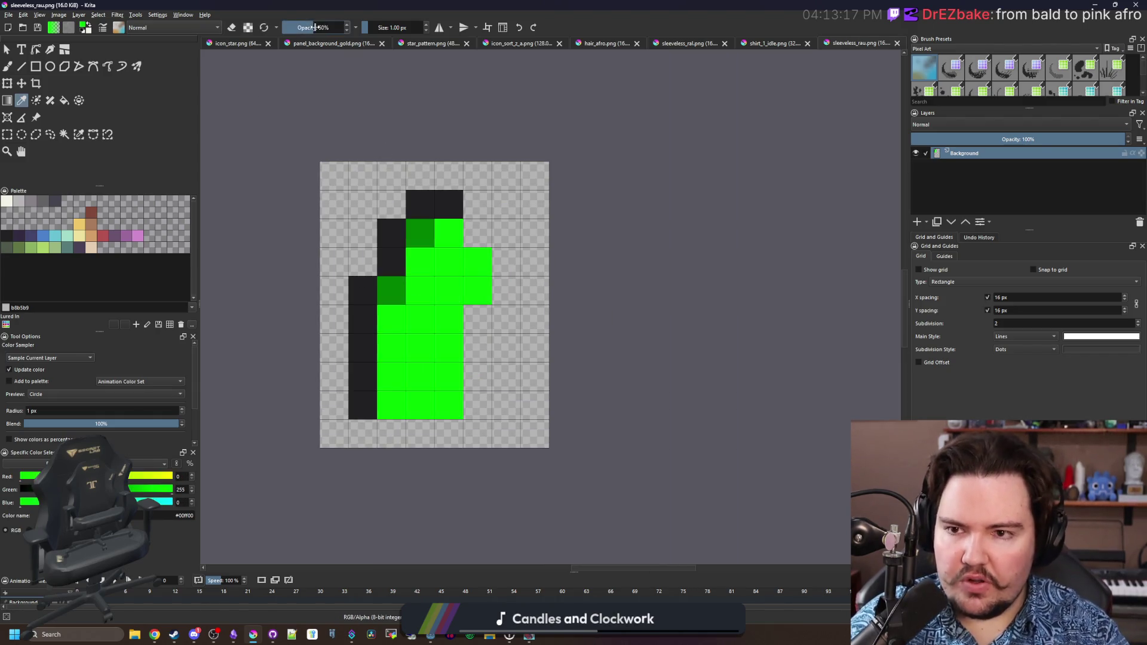
pyautogui.press('b')
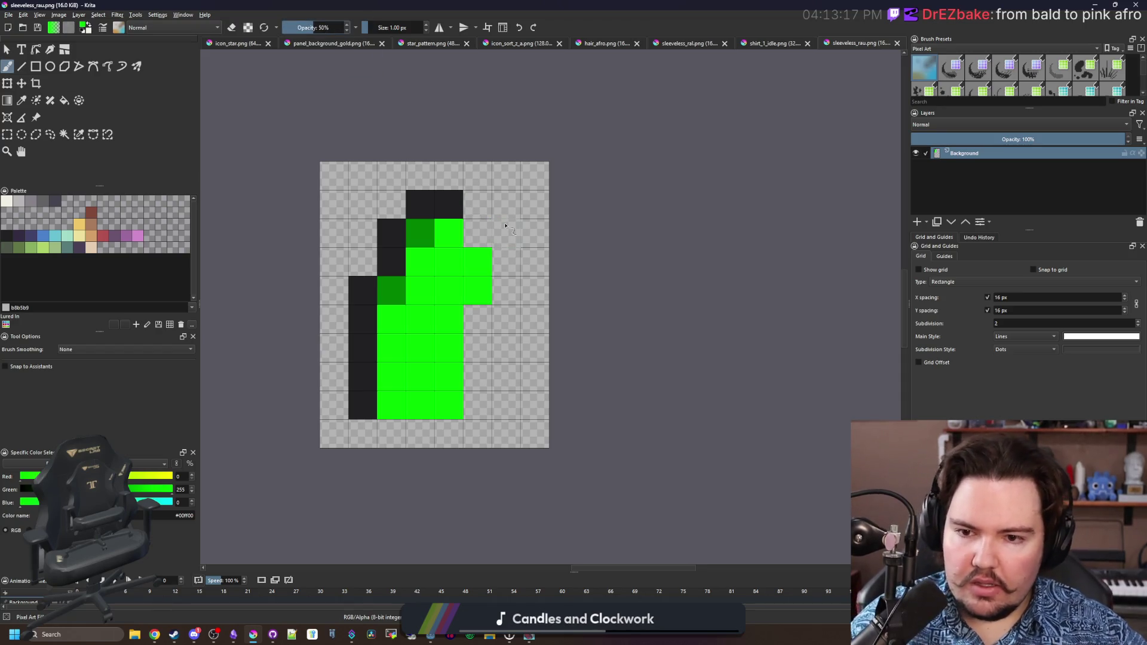
# Save the edited sprite as PNG and return to the Godot editor.
pyautogui.hotkey('ctrl', 's')
pyautogui.press('Return')
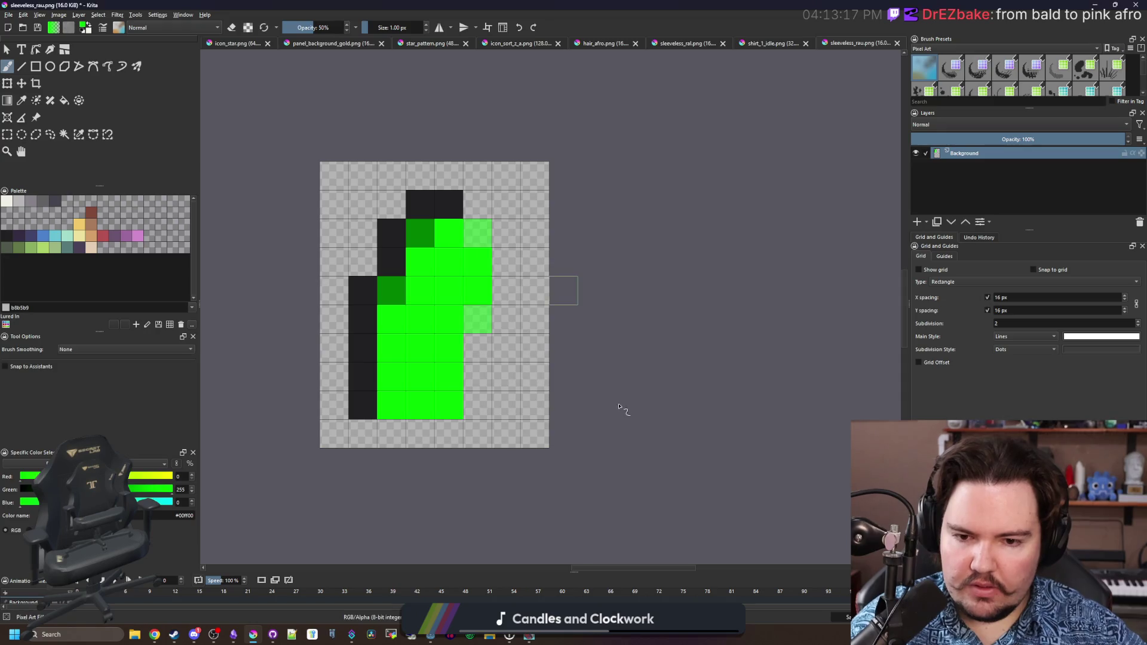
pyautogui.hotkey('alt', 'Tab')
pyautogui.hotkey('alt', 'F4')
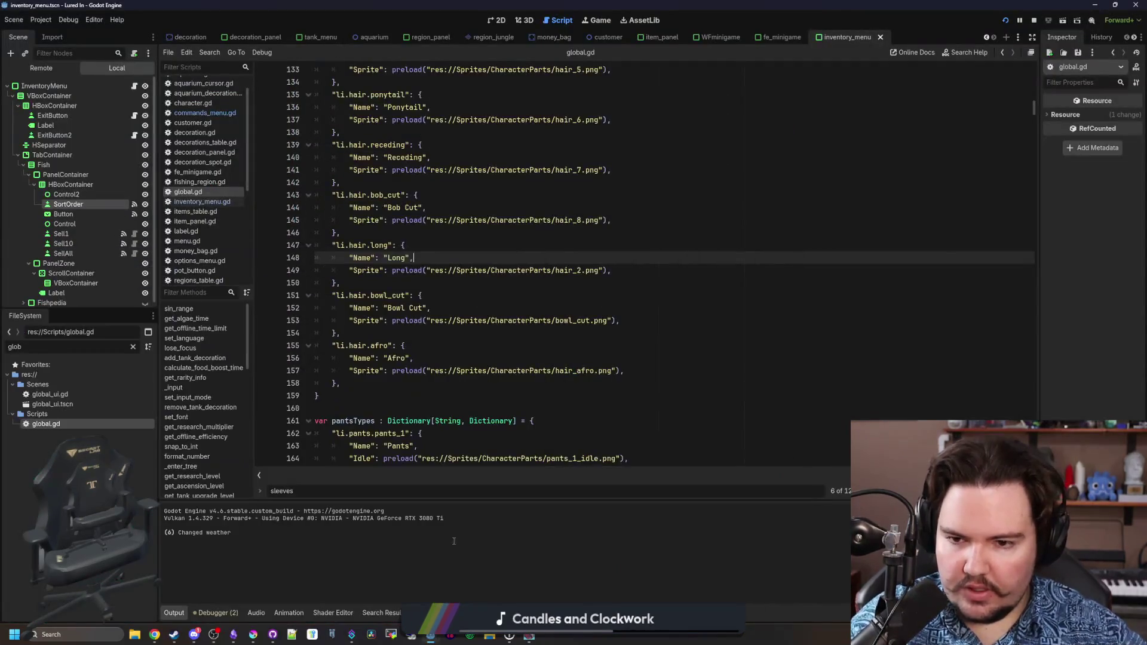
# Run the project, go to the shop, and open Customize on the T-Shirt, Sleeveless customer.
pyautogui.press('F5')
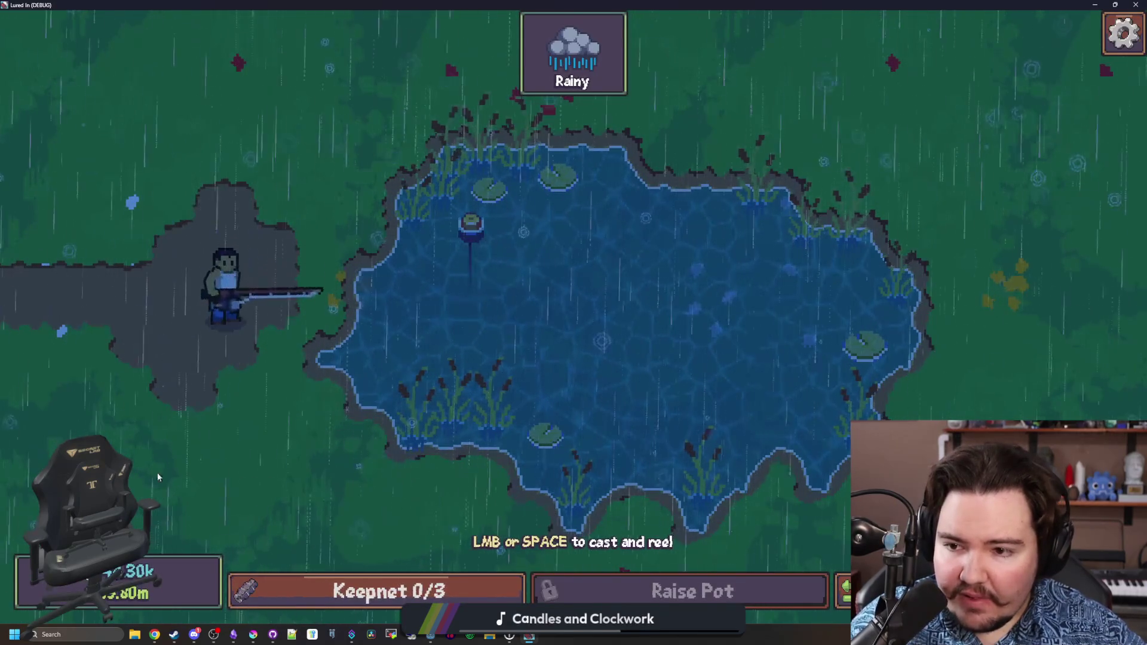
pyautogui.press('Tab')
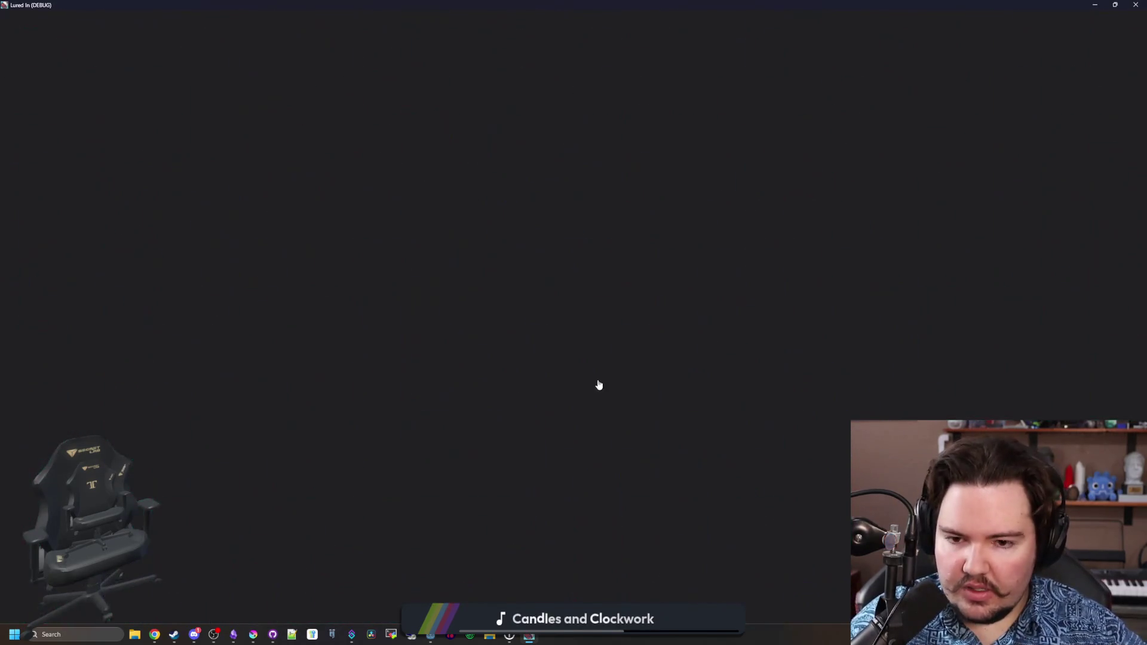
pyautogui.scroll(5, 553, 293)
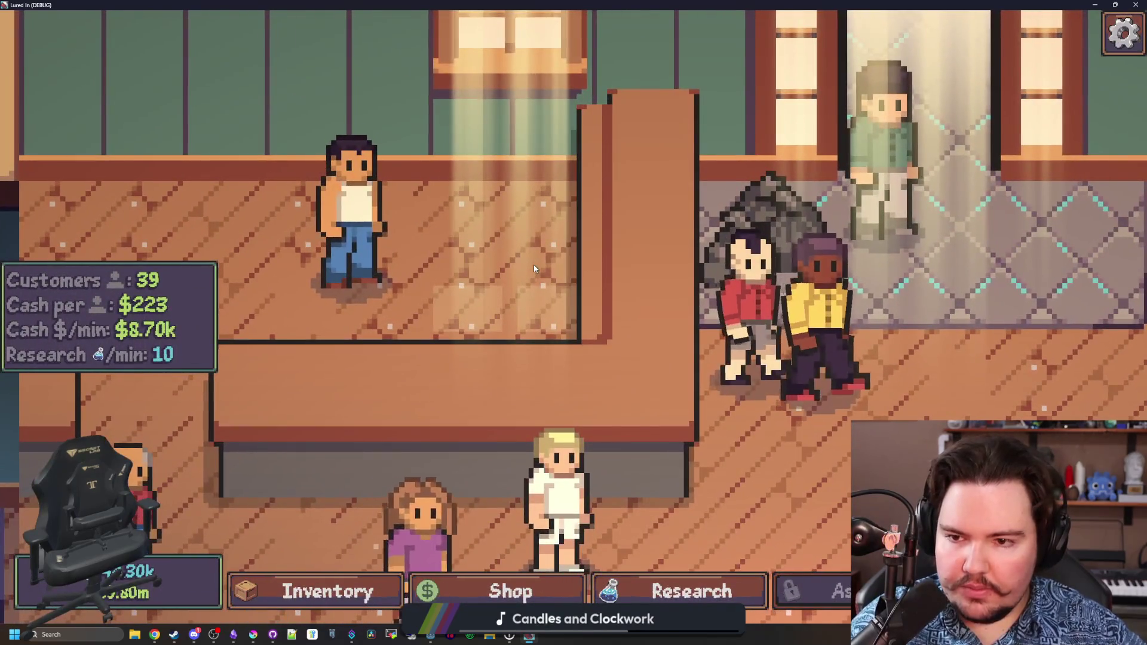
pyautogui.press('w')
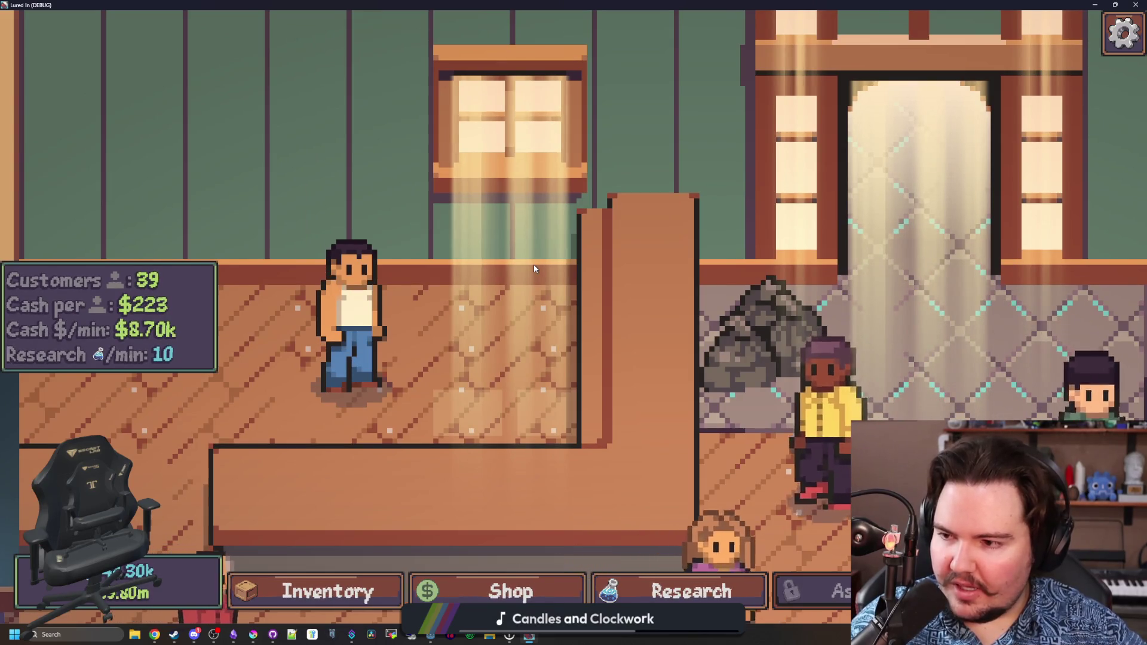
pyautogui.press('s')
pyautogui.press('a')
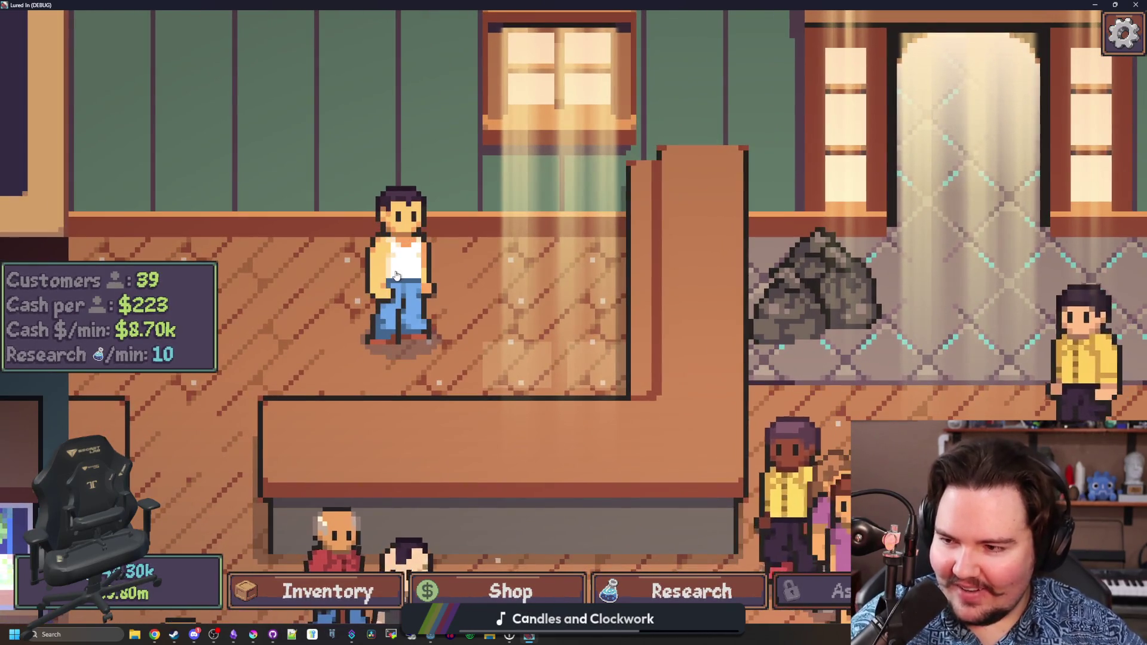
pyautogui.click(395, 276)
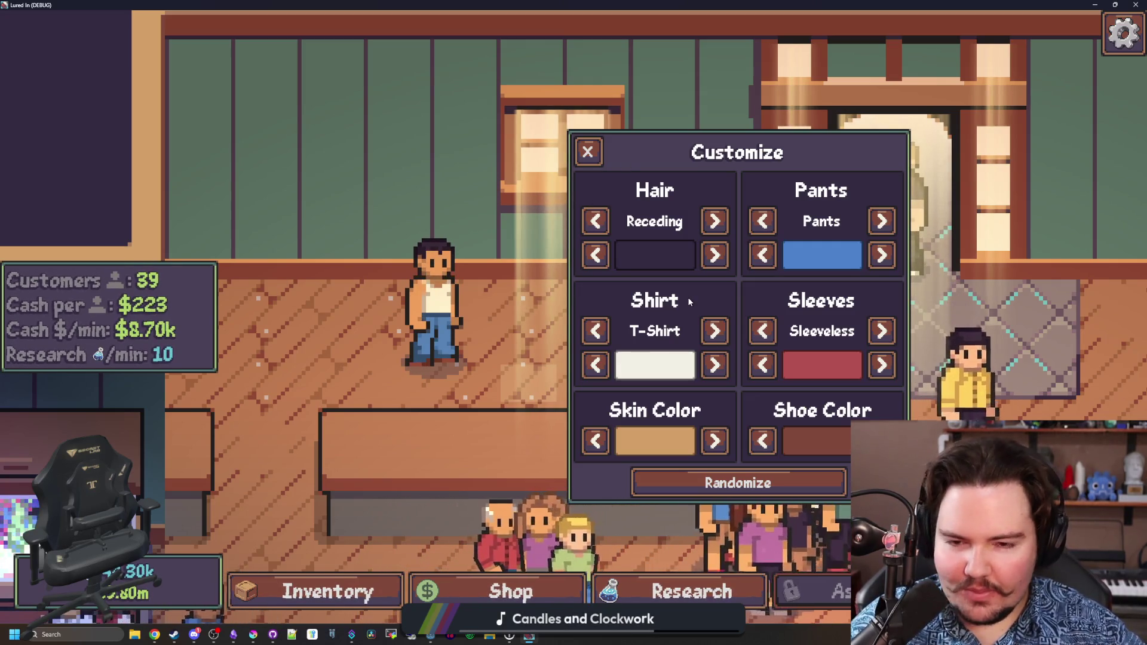
# Darken the character's skin to a deeper brown, then close the panel.
pyautogui.click(714, 441)
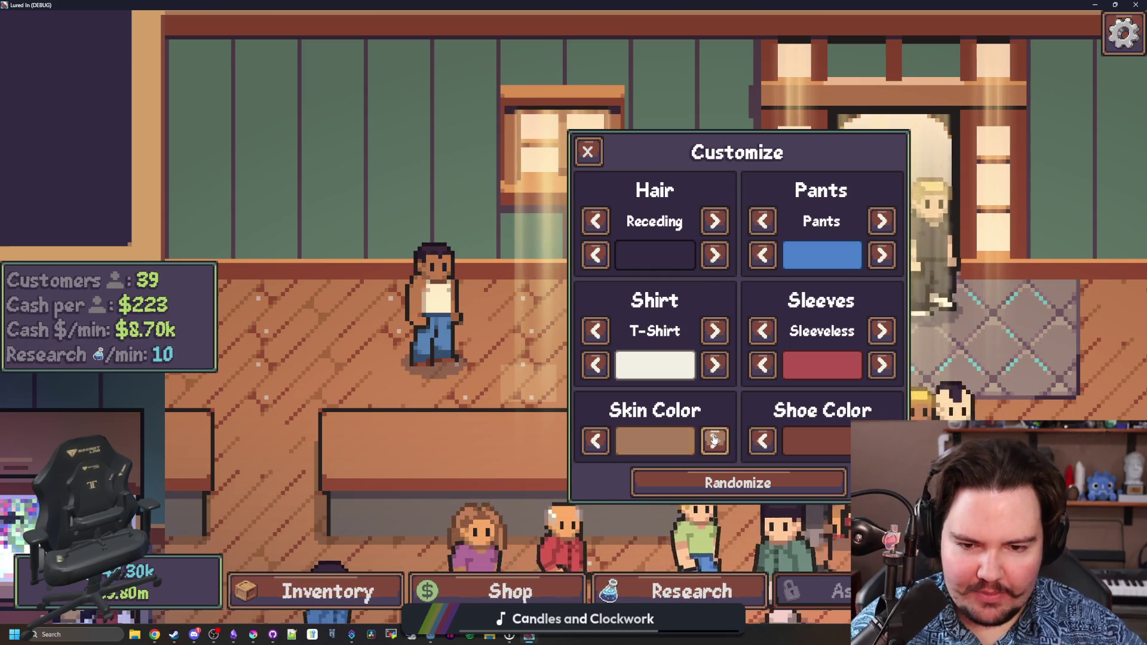
pyautogui.click(715, 440)
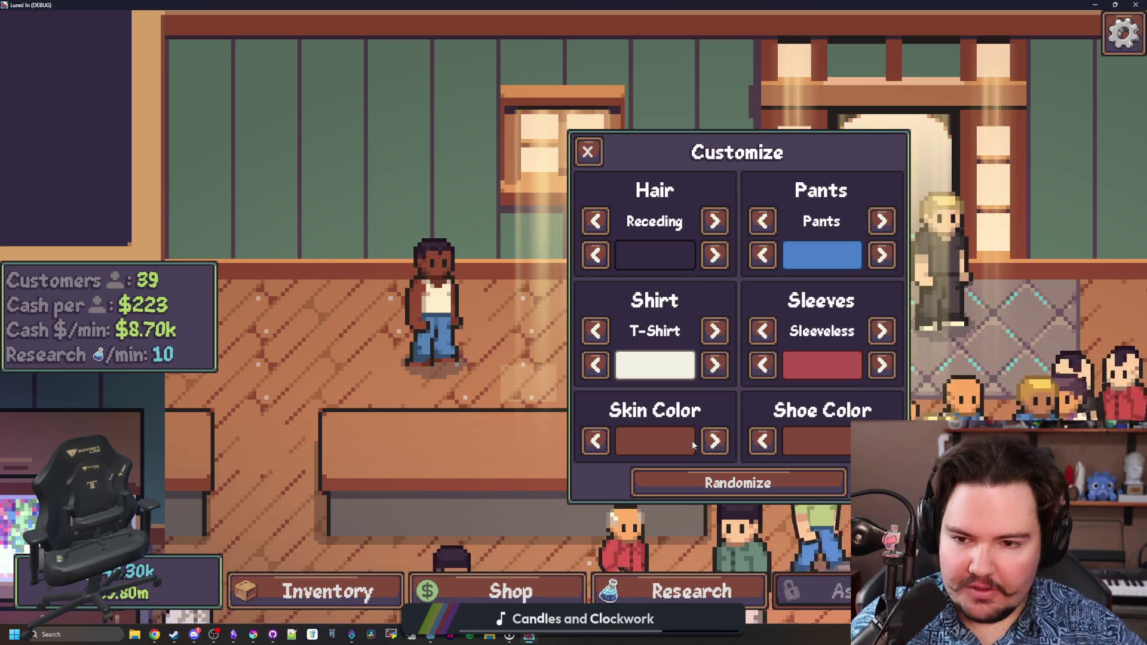
pyautogui.click(587, 154)
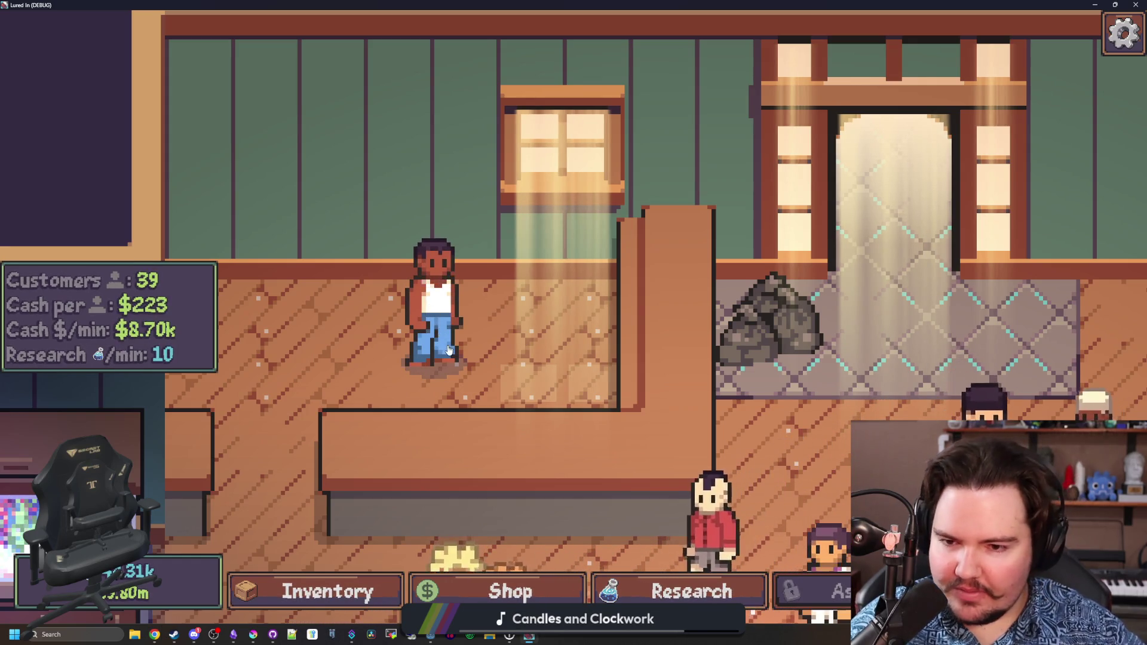
# Change the hair style and cycle the sleeves through long and back to sleeveless.
pyautogui.click(424, 335)
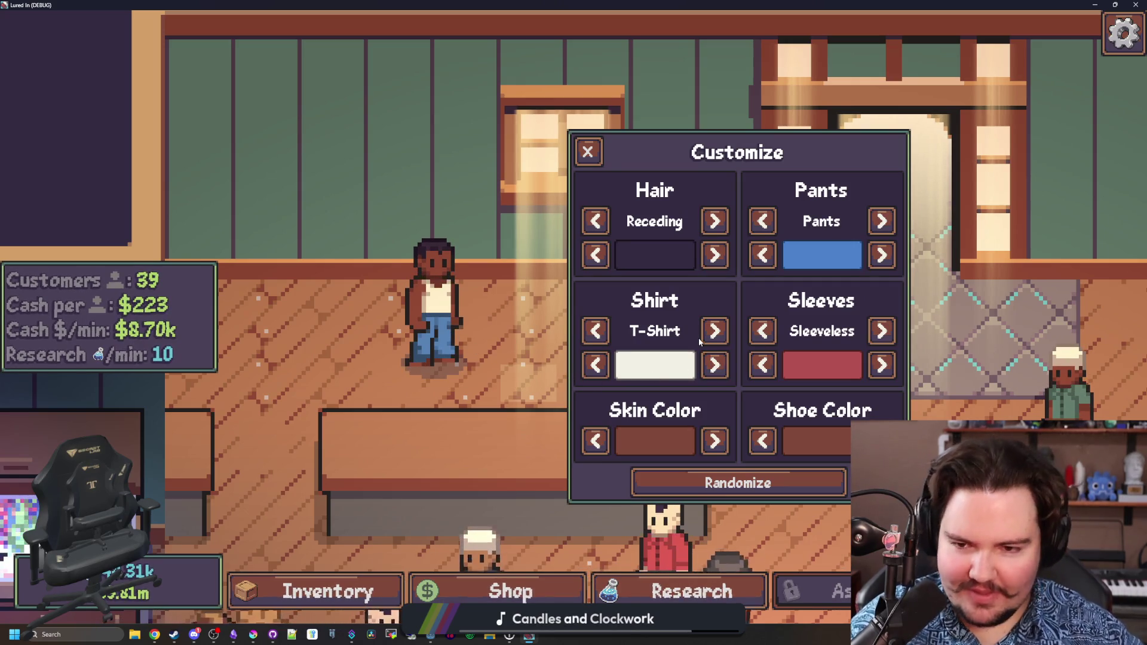
pyautogui.click(723, 216)
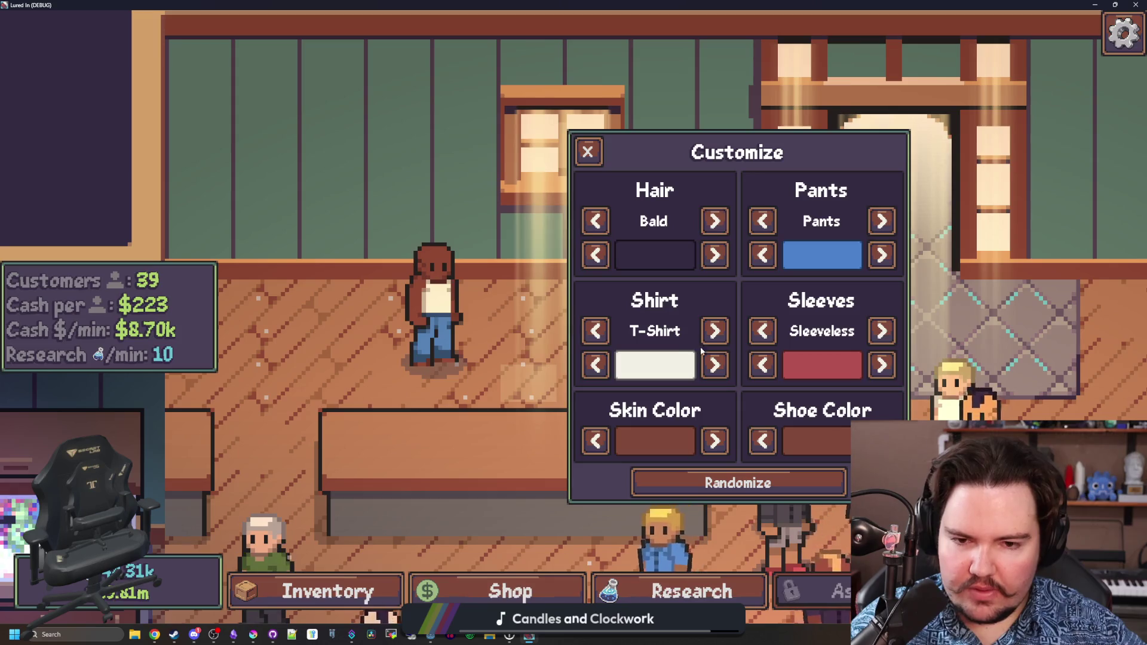
pyautogui.click(880, 332)
pyautogui.click(881, 333)
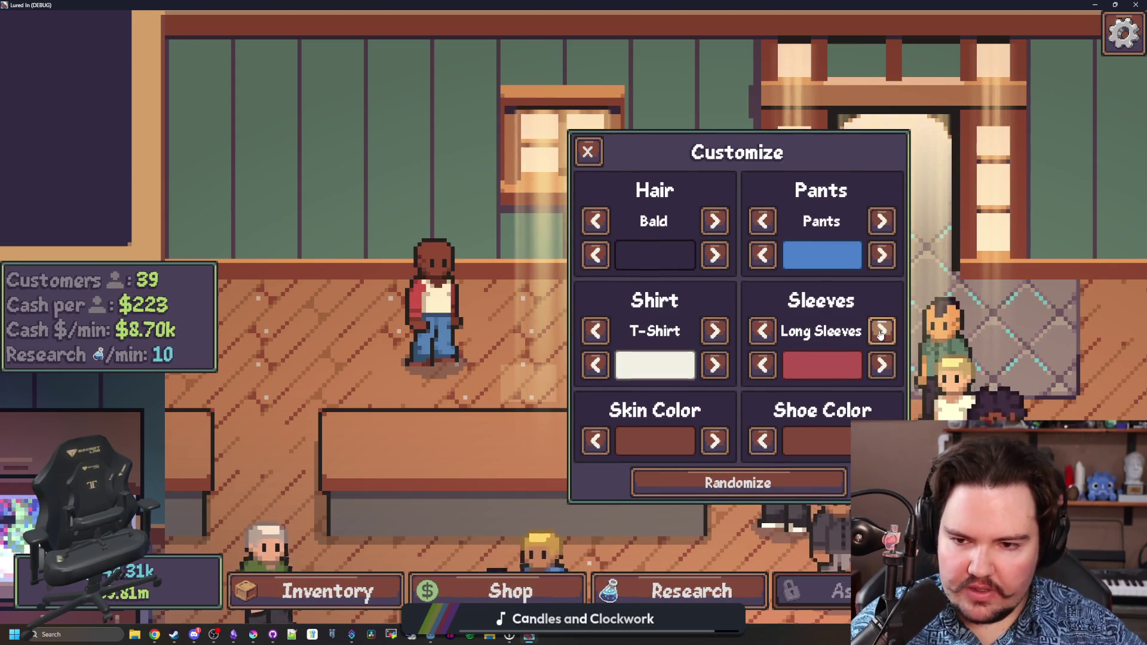
pyautogui.click(880, 332)
pyautogui.click(880, 332)
pyautogui.click(880, 332)
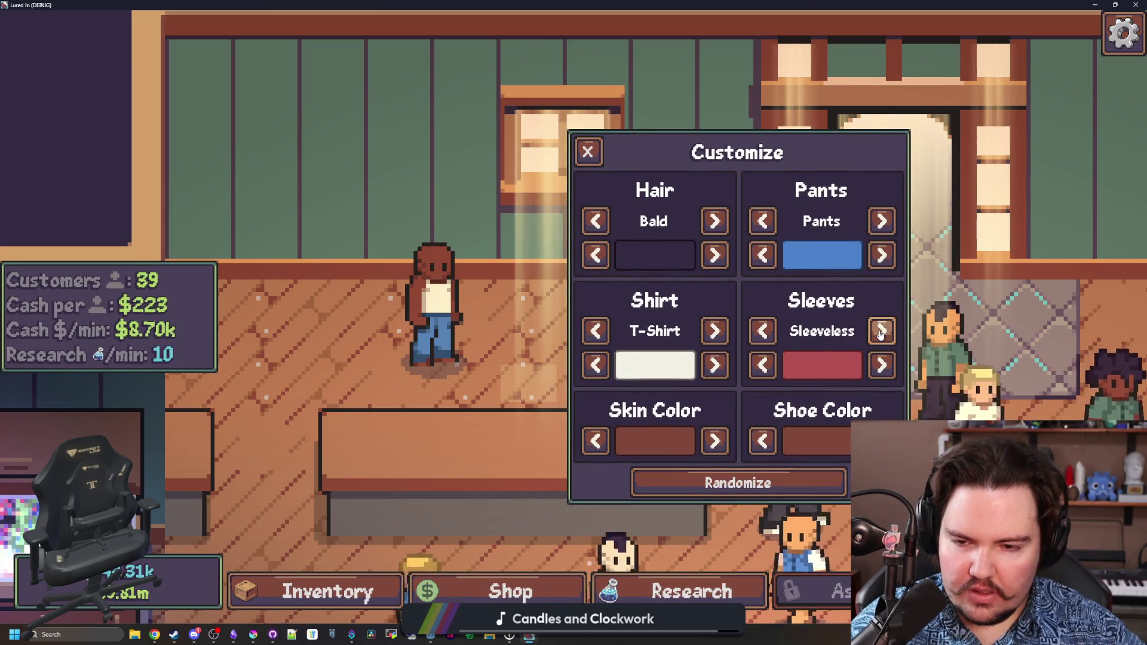
# Cycle the shirt colour through the options to dark navy.
pyautogui.click(715, 365)
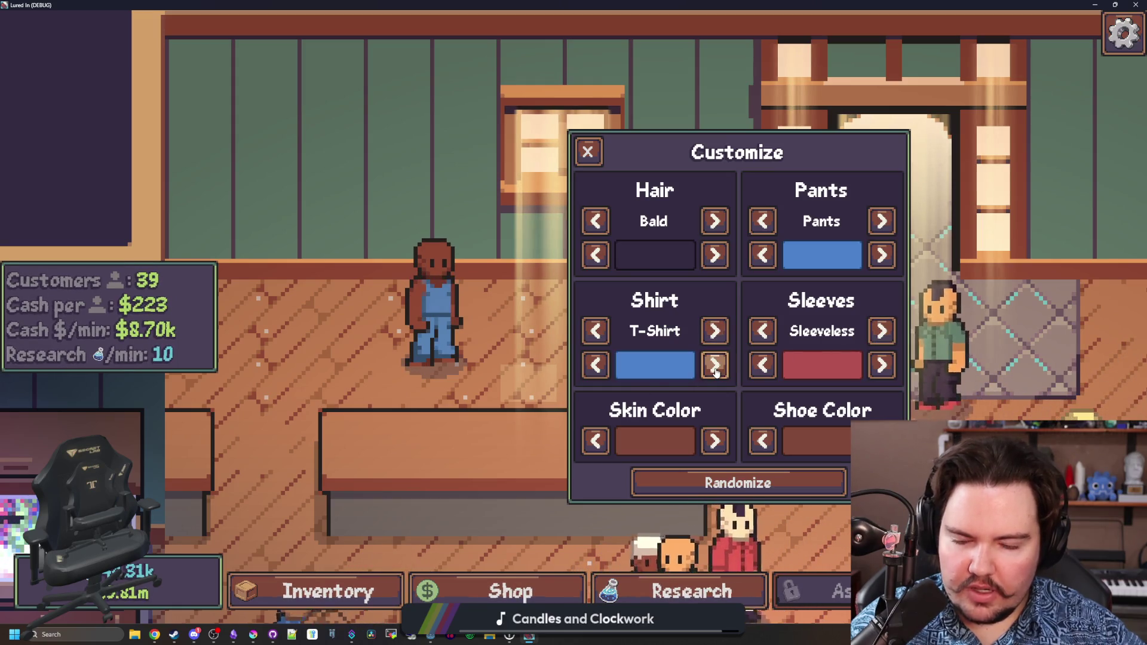
pyautogui.click(715, 365)
pyautogui.click(715, 365)
pyautogui.click(715, 366)
pyautogui.click(715, 365)
pyautogui.click(715, 365)
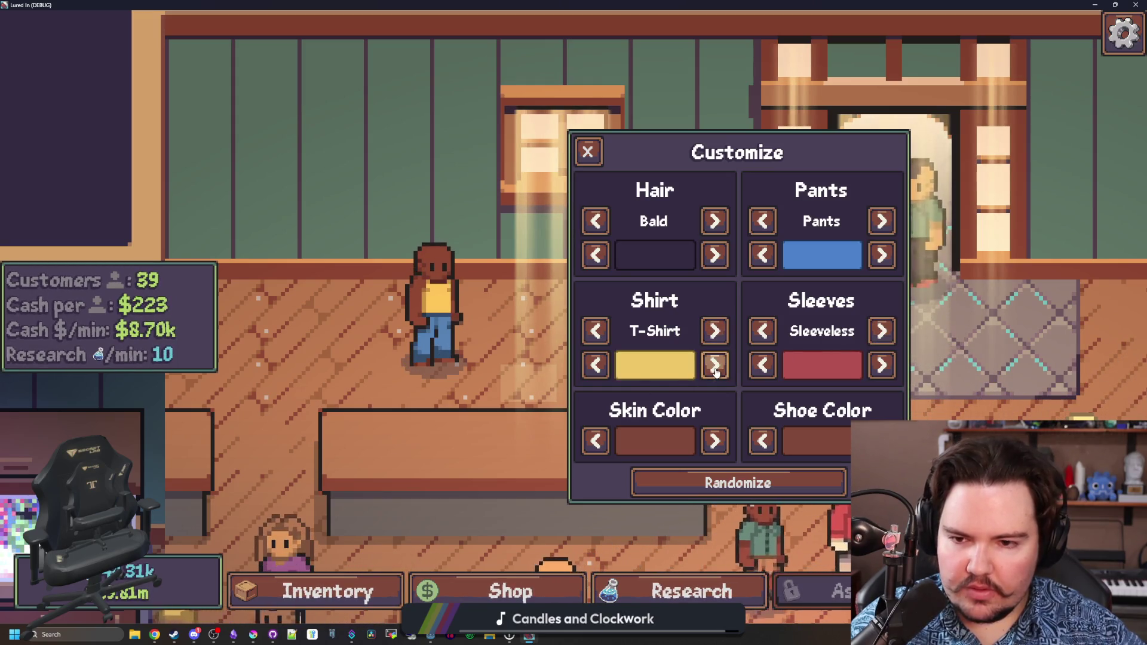
pyautogui.click(715, 366)
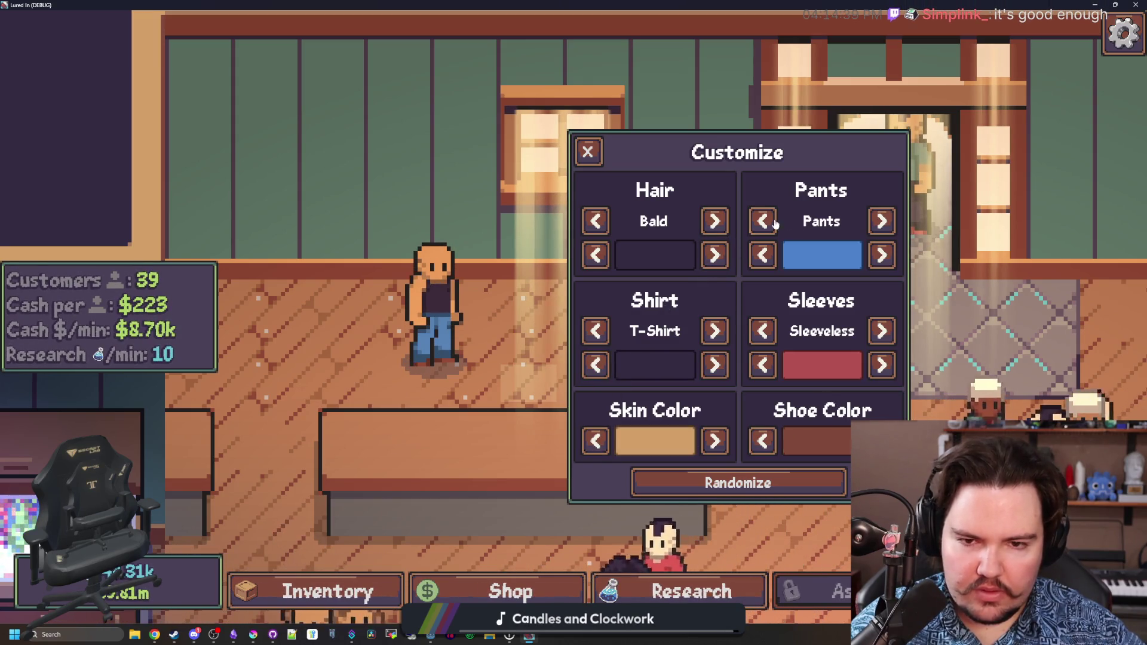
# Step through hair styles past Buzz Cut to Bob Cut.
pyautogui.click(717, 222)
pyautogui.click(717, 222)
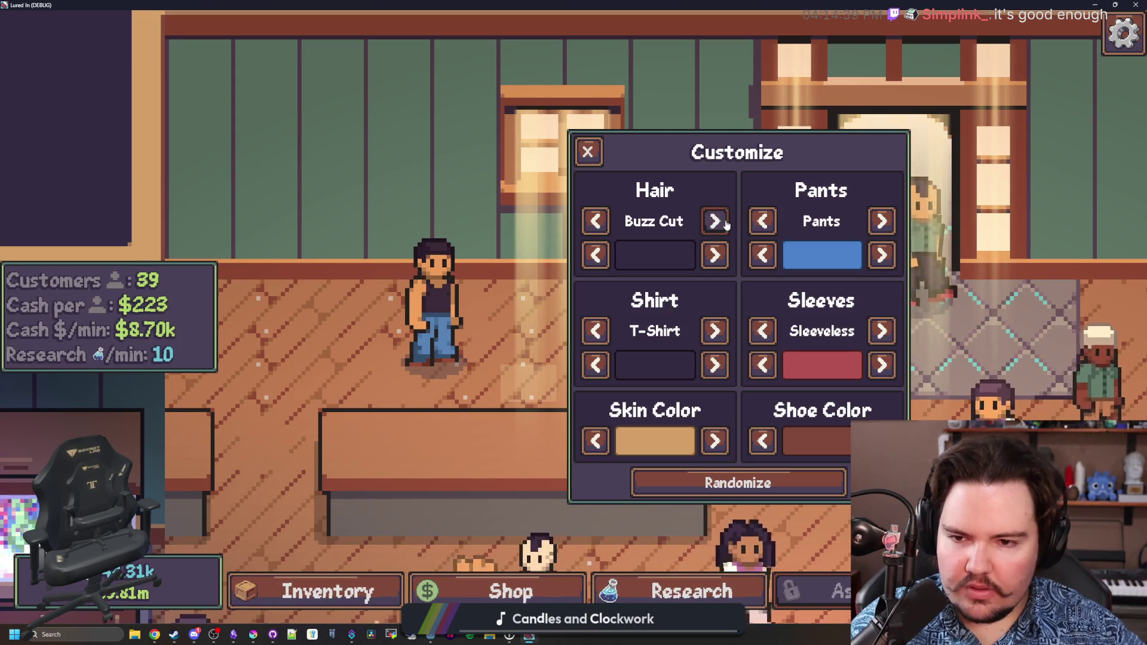
pyautogui.click(717, 222)
pyautogui.click(717, 222)
pyautogui.click(717, 221)
pyautogui.click(717, 222)
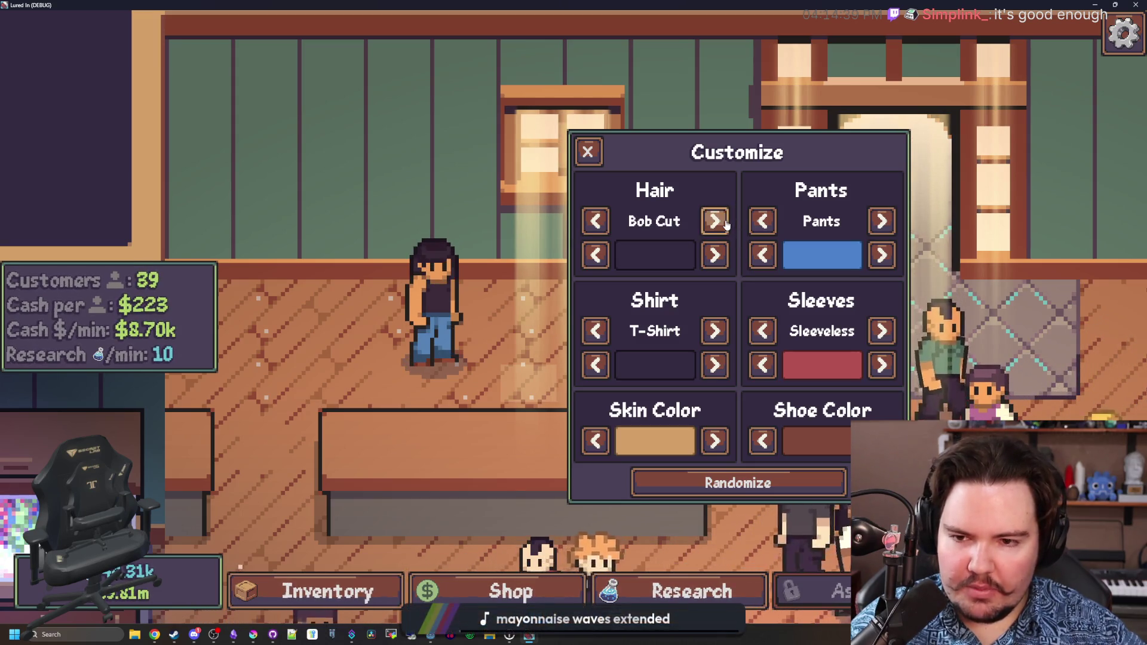
pyautogui.click(716, 221)
# Randomize the appearance until the character gets a bowl cut, then close Customize.
pyautogui.click(777, 485)
pyautogui.click(777, 485)
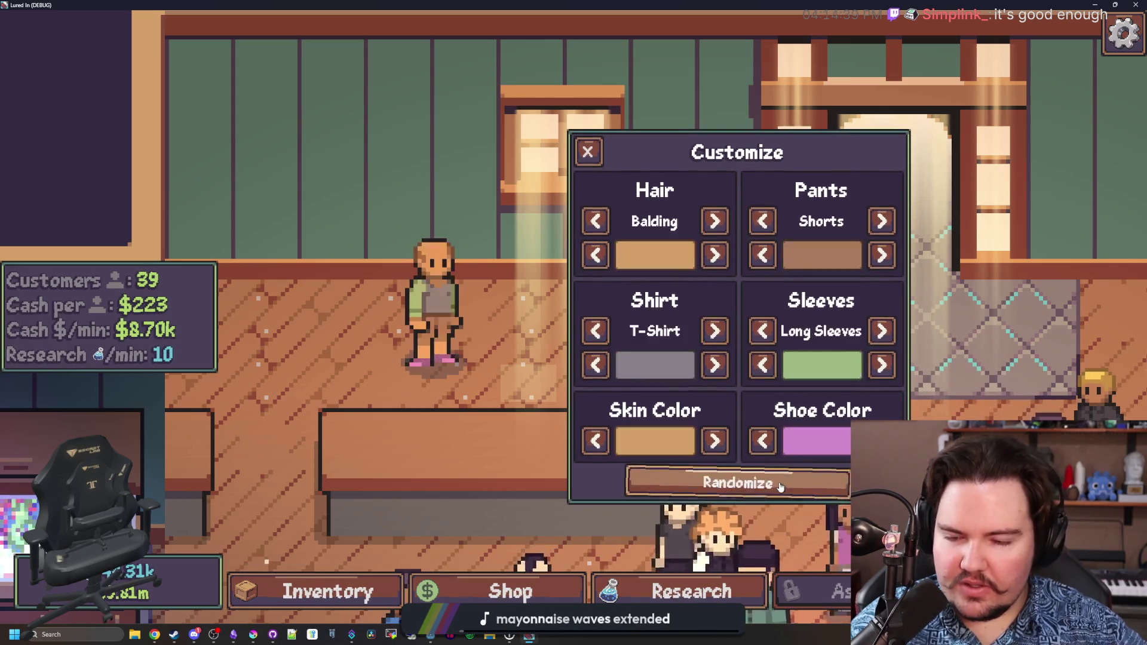
pyautogui.click(780, 487)
pyautogui.click(780, 486)
pyautogui.click(780, 487)
pyautogui.click(780, 487)
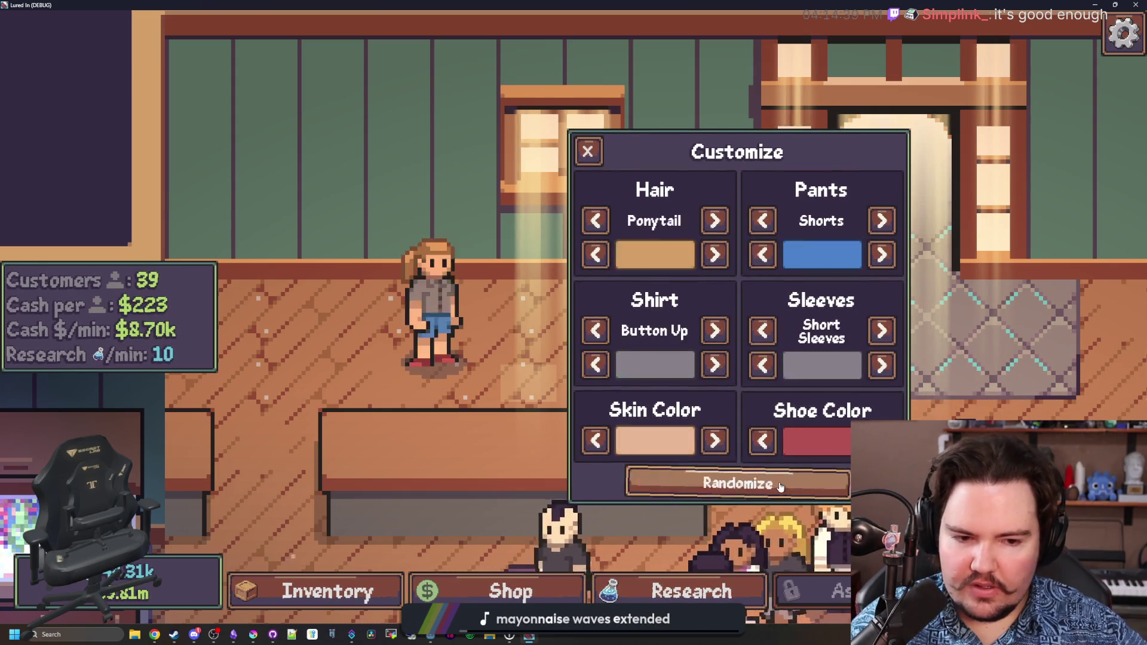
pyautogui.click(780, 486)
pyautogui.click(780, 486)
pyautogui.click(780, 487)
pyautogui.click(776, 485)
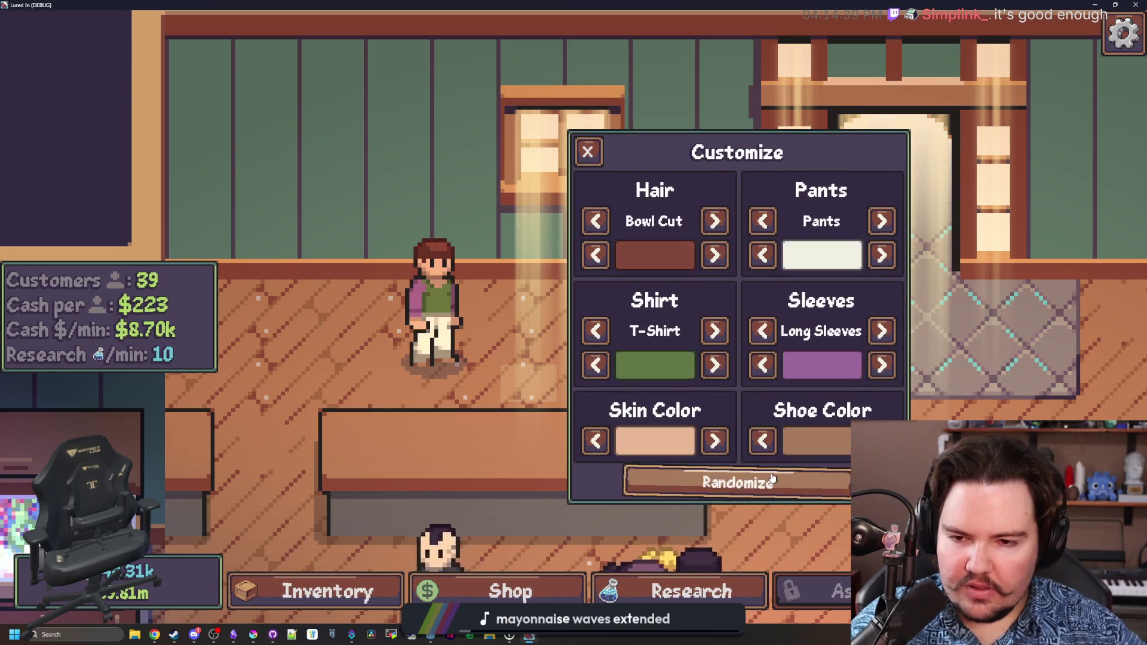
pyautogui.click(587, 151)
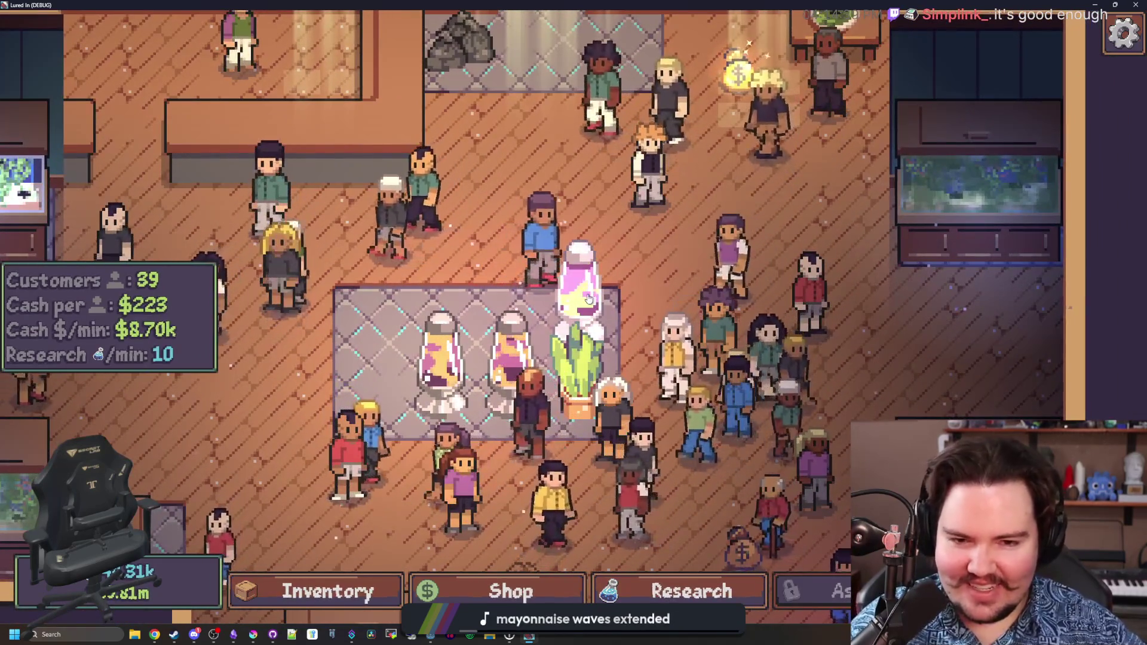
# Pan around the shop floor to check the customers.
pyautogui.press('s')
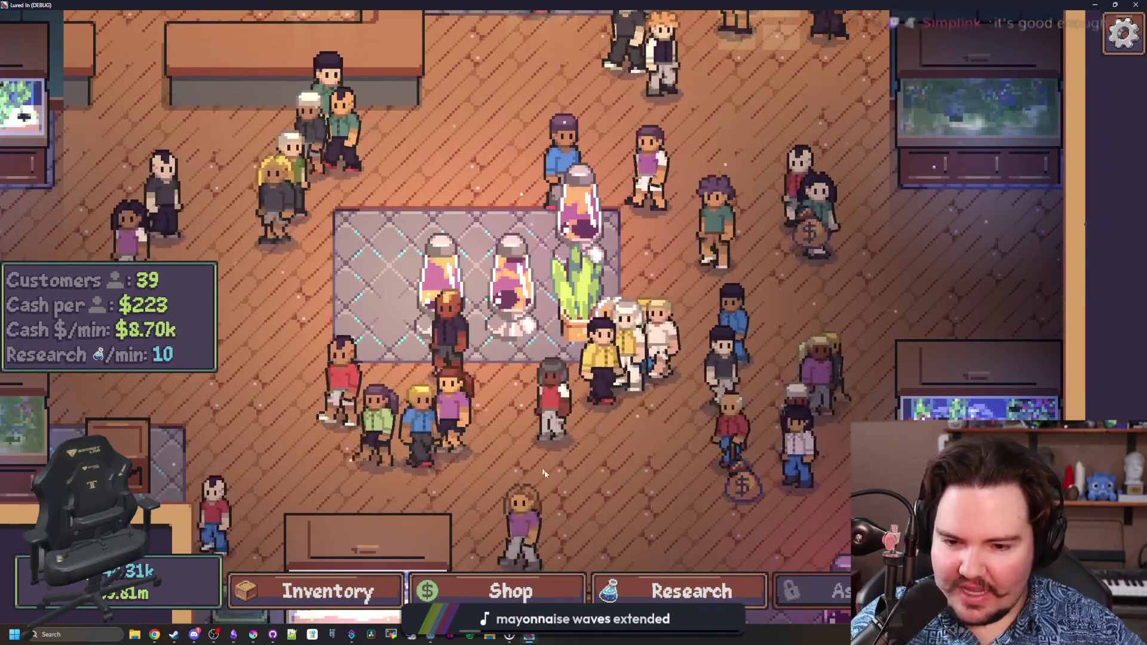
pyautogui.press('w')
pyautogui.scroll(-3, 800, 366)
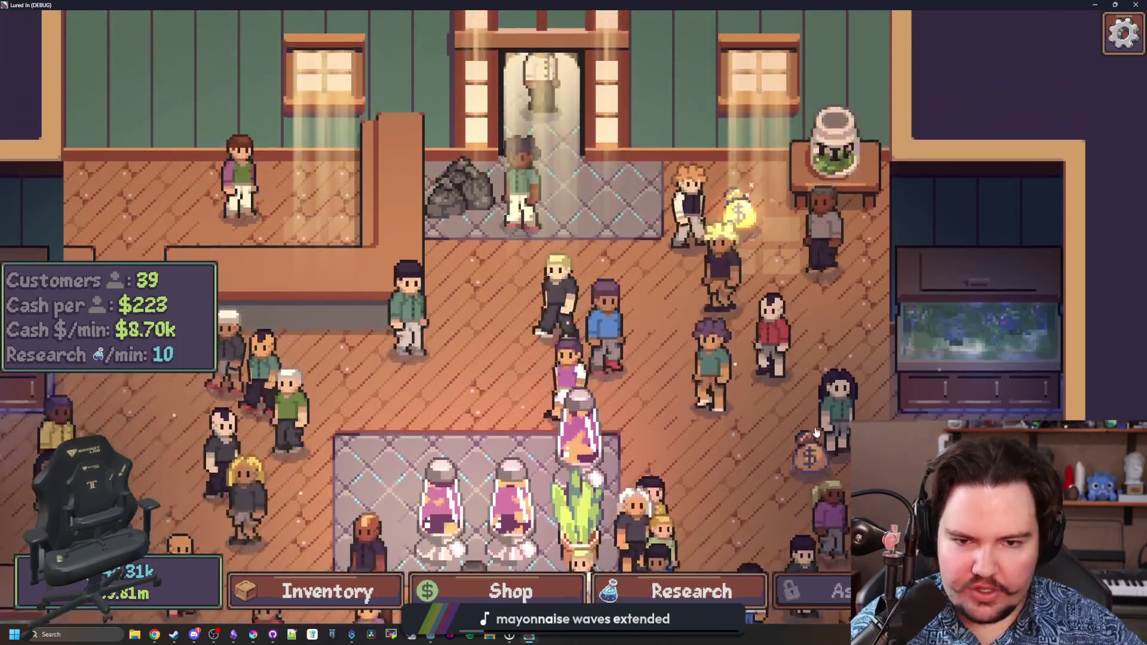
pyautogui.press('w')
# Go back to the main menu, start playing again, then quit the game.
pyautogui.press('Escape')
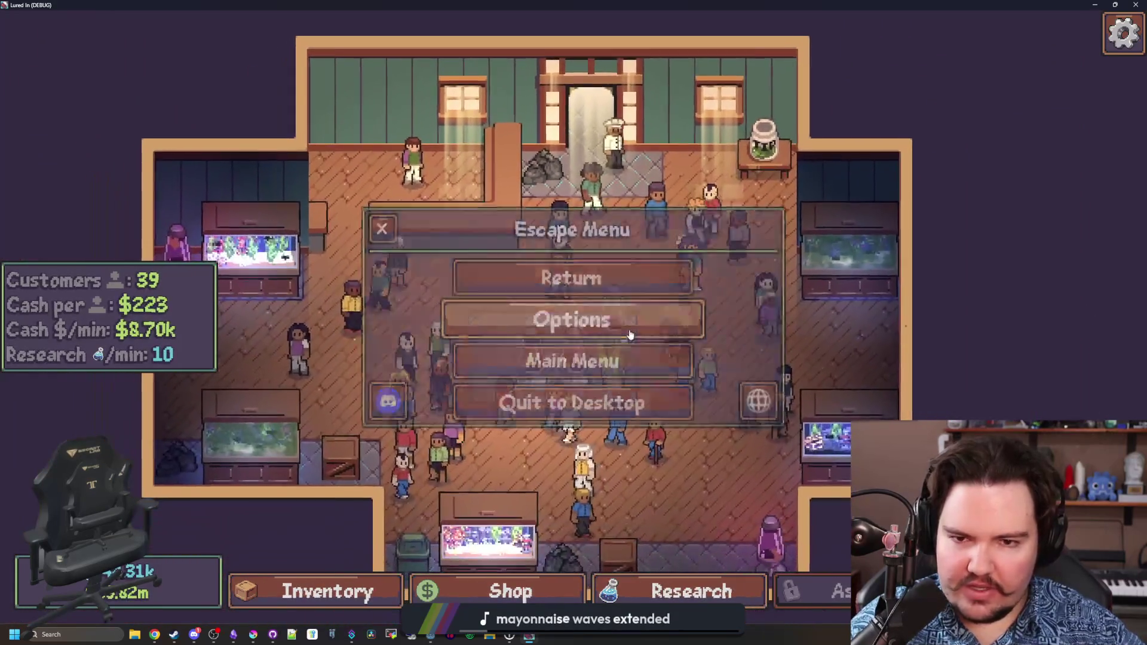
pyautogui.click(621, 360)
pyautogui.click(166, 293)
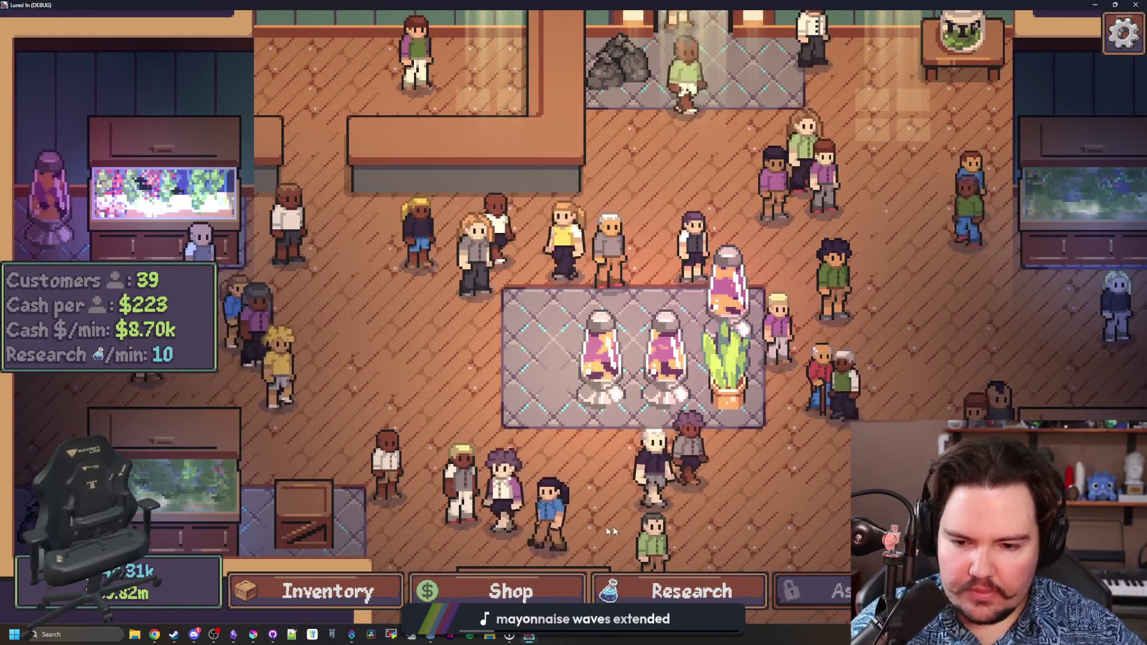
pyautogui.scroll(-2, 717, 401)
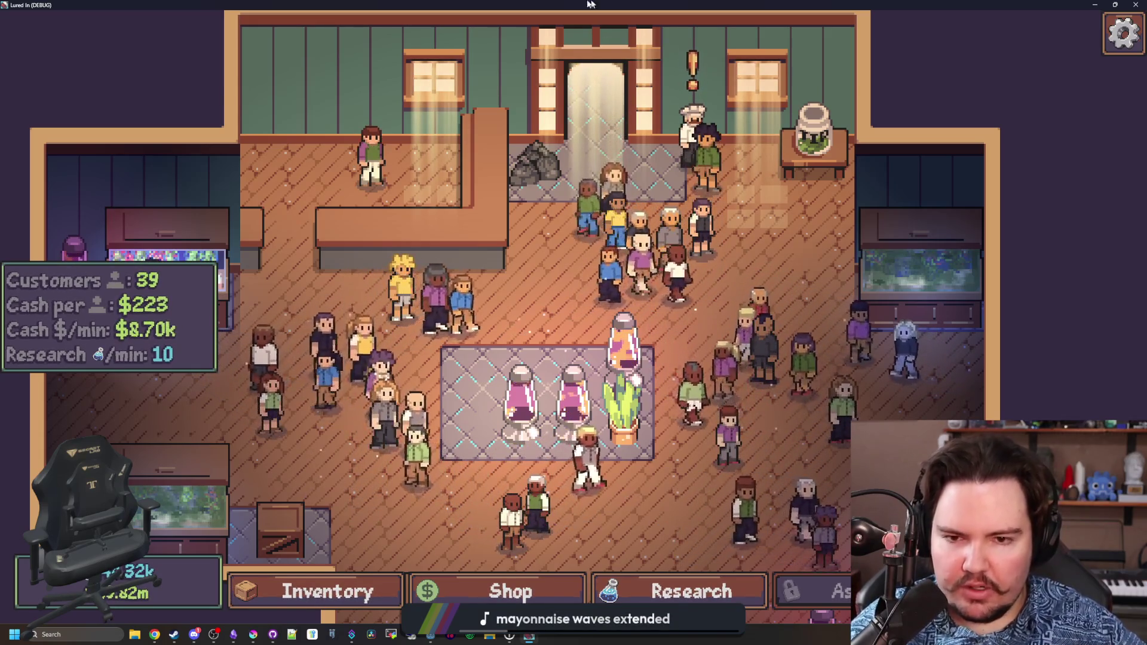
pyautogui.hotkey('alt', 'F4')
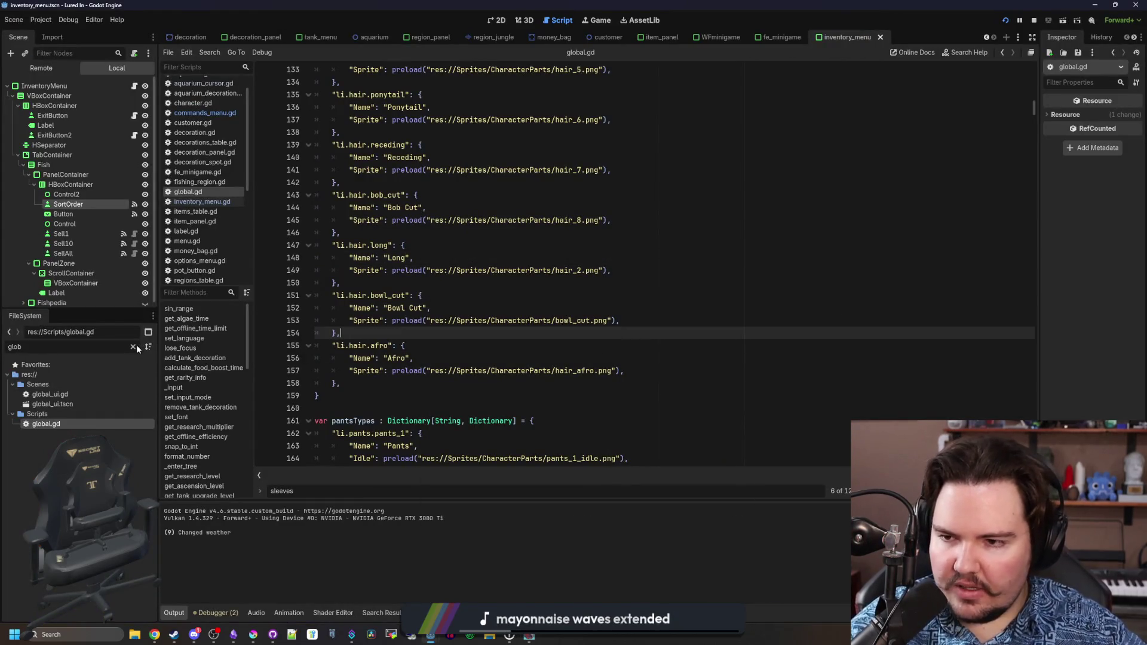
# Filter the FileSystem by 'cu' and open customer.gd.
pyautogui.click(132, 347)
pyautogui.write('customer')
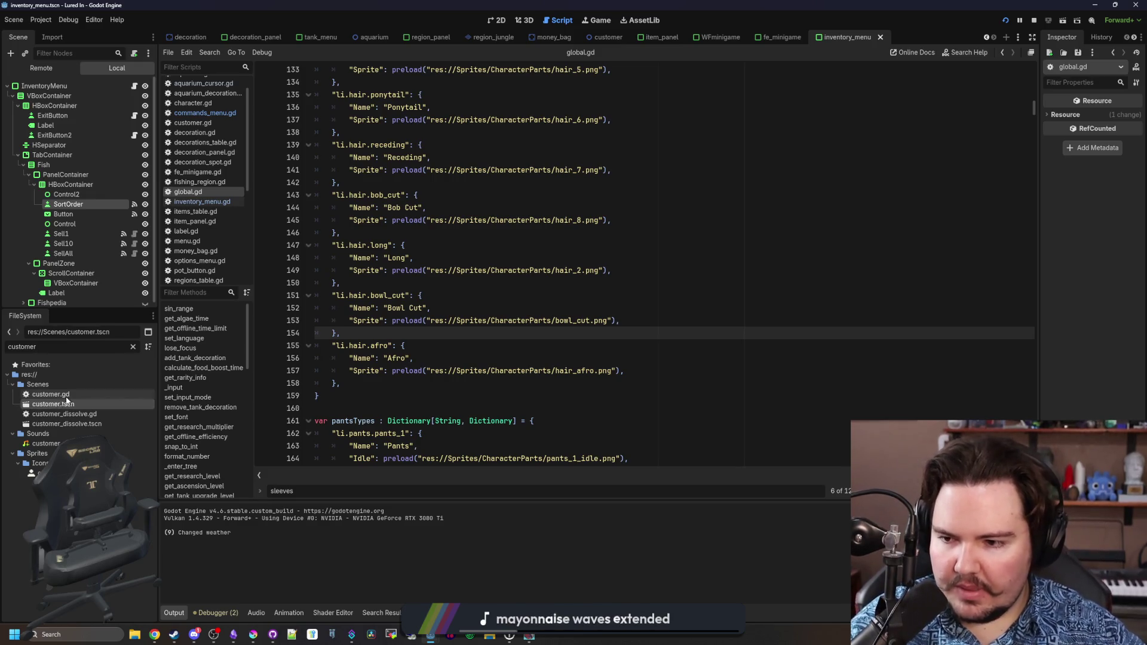
pyautogui.doubleClick(66, 395)
pyautogui.scroll(-10, 572, 305)
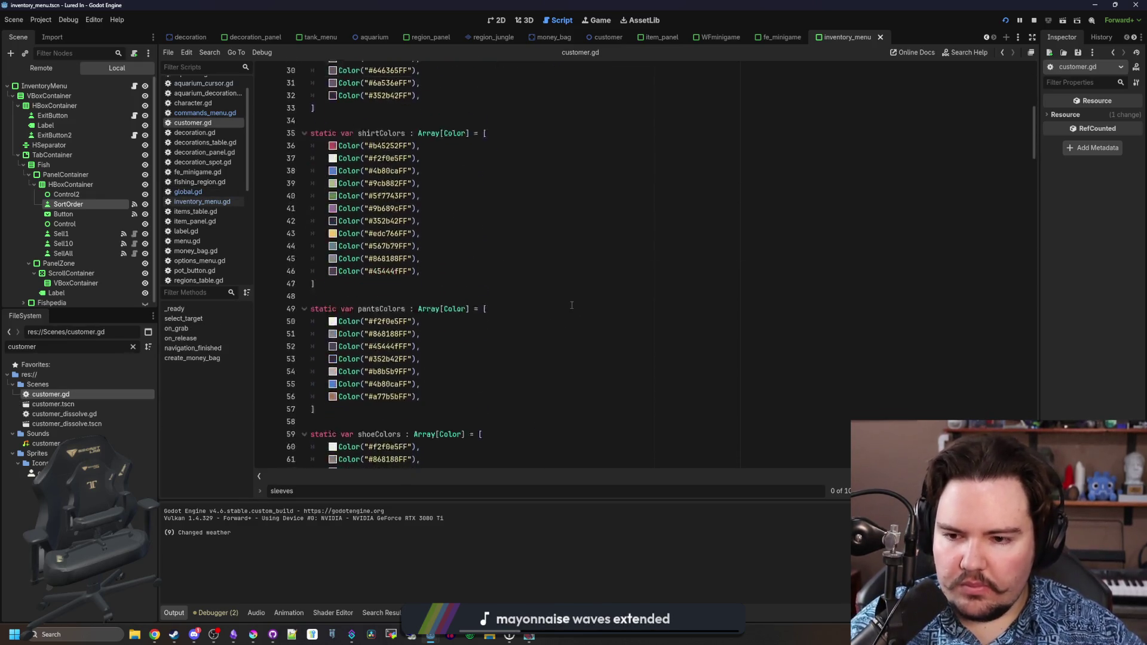
pyautogui.scroll(-10, 571, 305)
# Search customer.gd for 'sle' to locate the sleeve assignments.
pyautogui.click(571, 261)
pyautogui.scroll(-8, 408, 334)
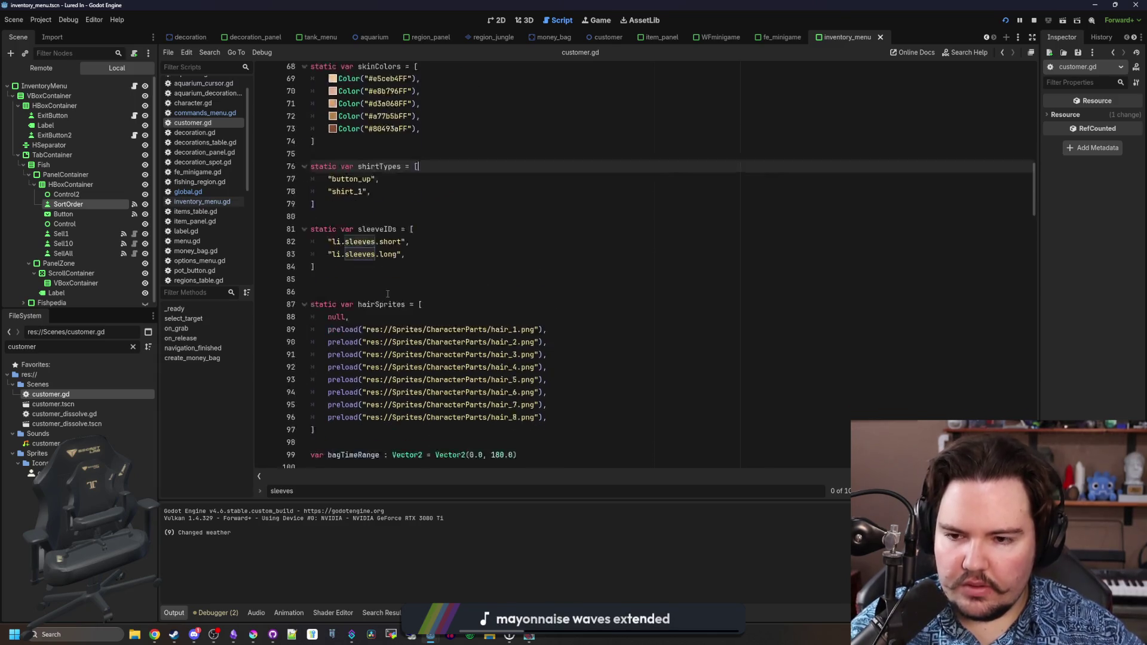
pyautogui.click(478, 233)
pyautogui.scroll(-3, 477, 239)
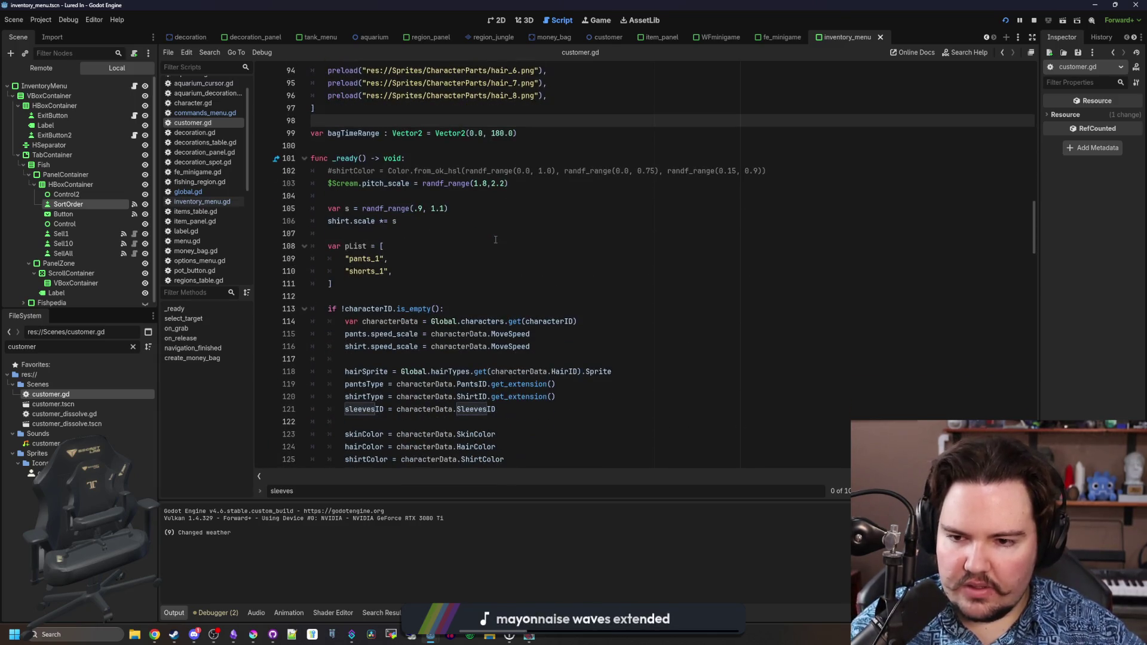
pyautogui.click(527, 247)
pyautogui.write('sle')
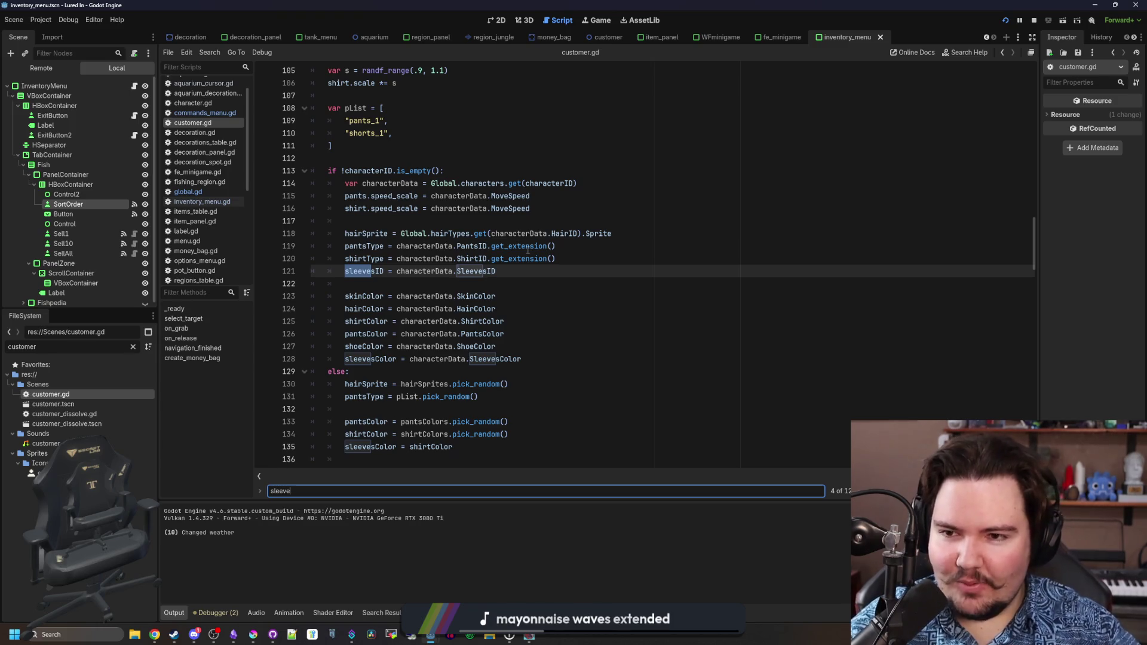
# Wrap the short sleeve entry in sleeveIDs as a [10, id] weighted pair.
pyautogui.press('Return')
pyautogui.press('Return')
pyautogui.press('Return')
pyautogui.press('Return')
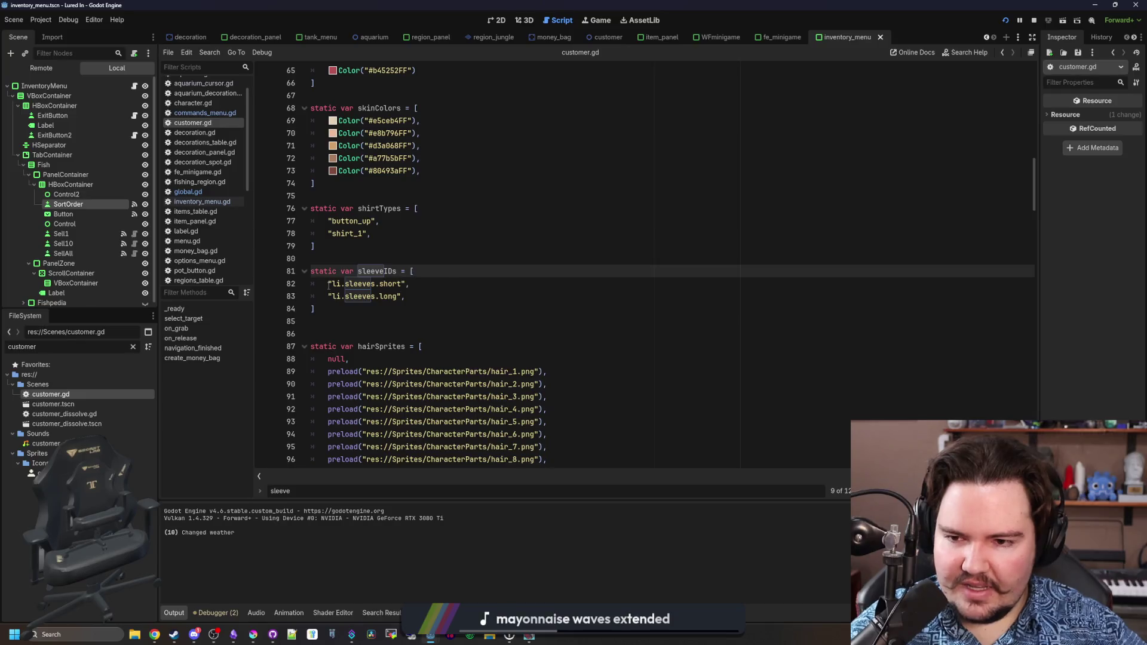
pyautogui.write('[]')
pyautogui.press('Down')
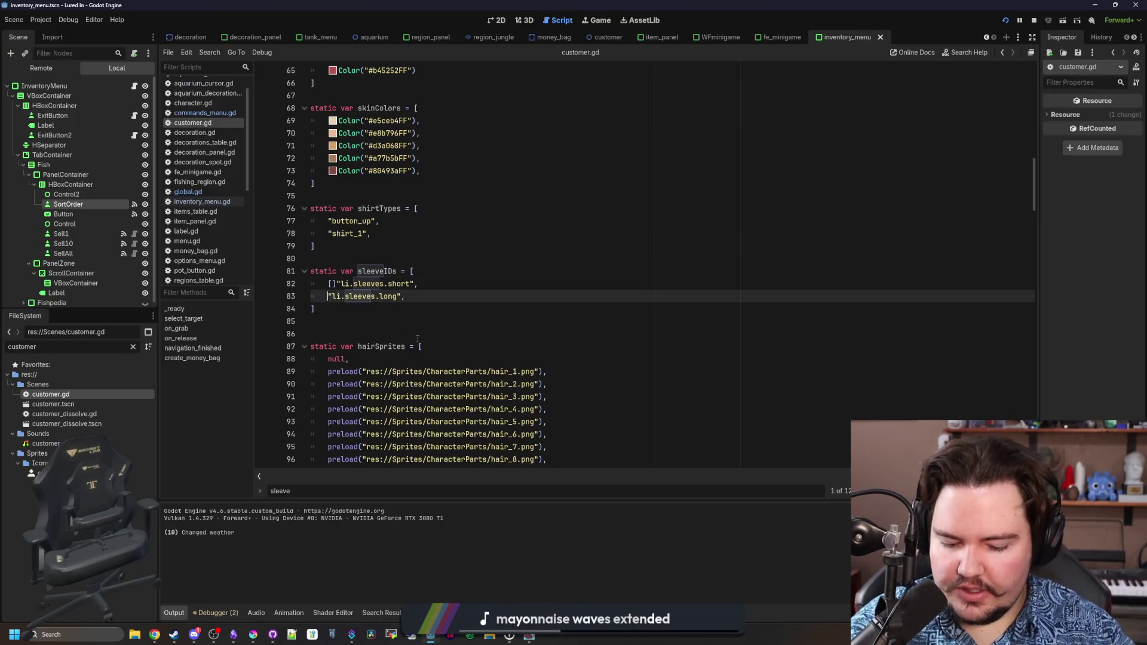
pyautogui.press('Up')
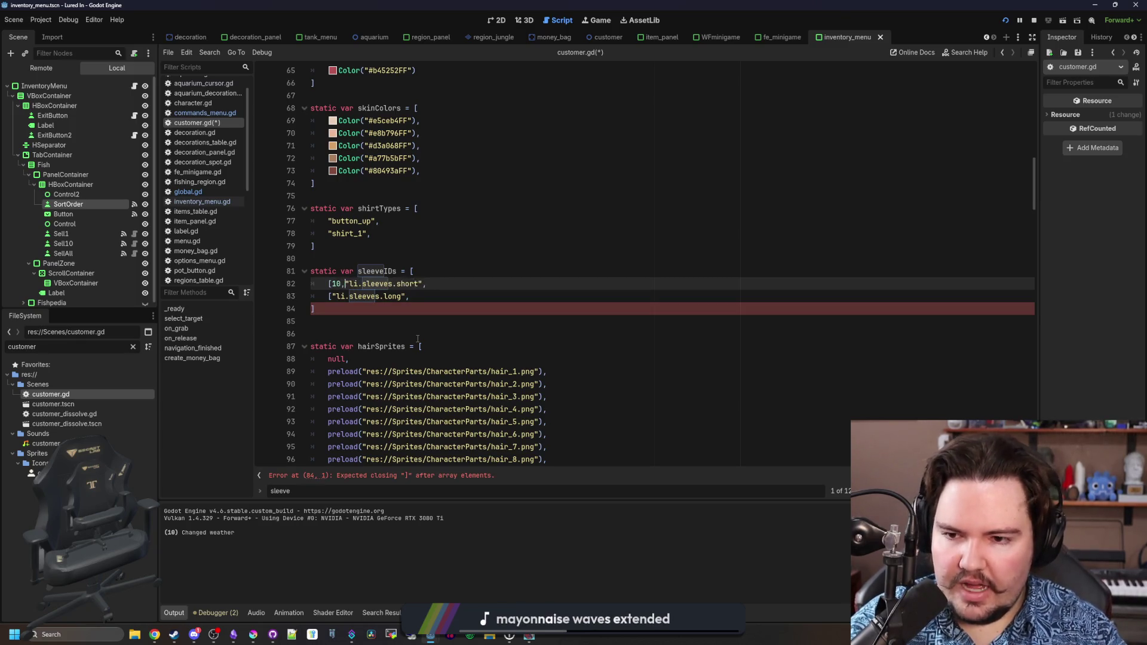
pyautogui.press('Escape')
pyautogui.press('Up')
pyautogui.press('Up')
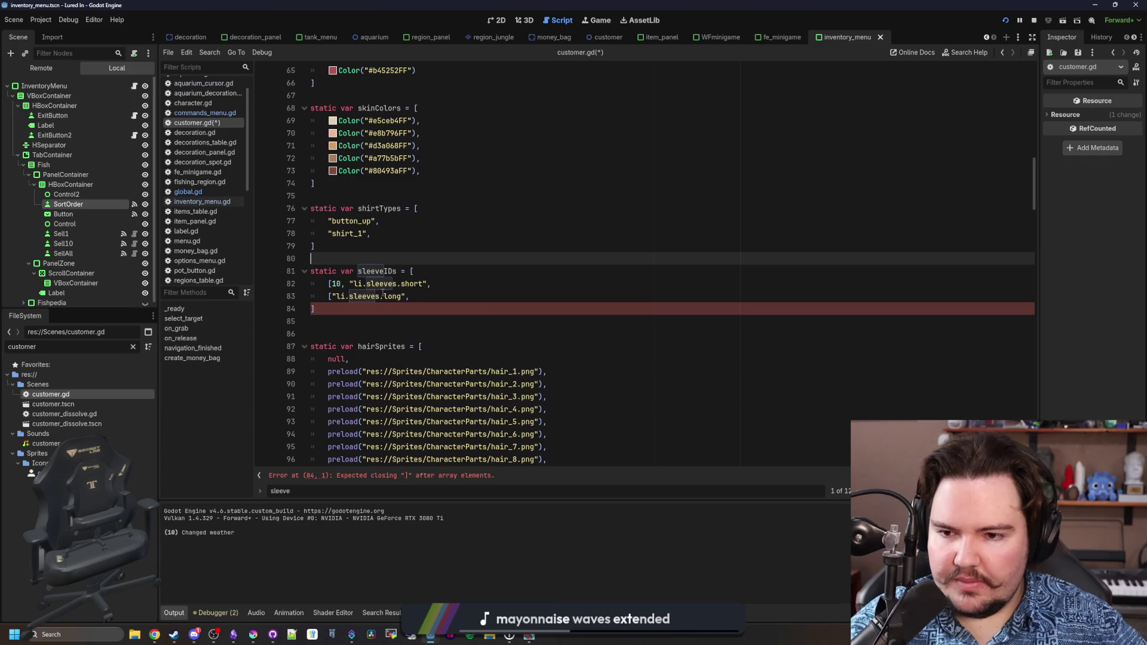
# Convert the long sleeve entry and fix the brackets and commas on lines 82-83.
pyautogui.click(331, 296)
pyautogui.write('10,')
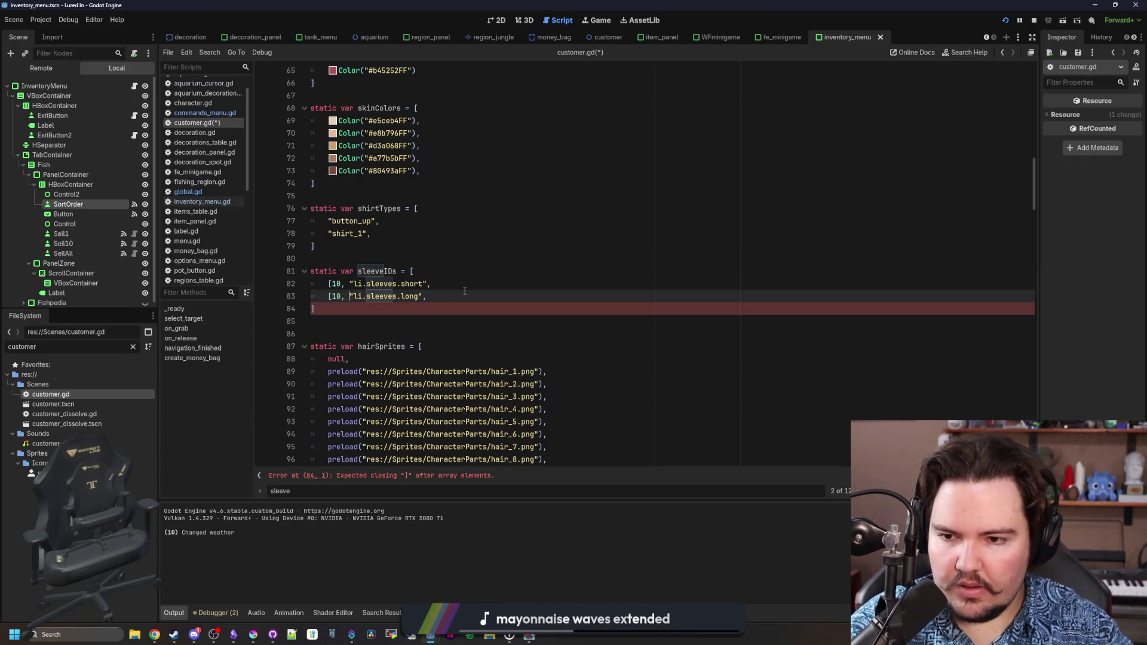
pyautogui.click(465, 292)
pyautogui.press('BackSpace')
pyautogui.write(')')
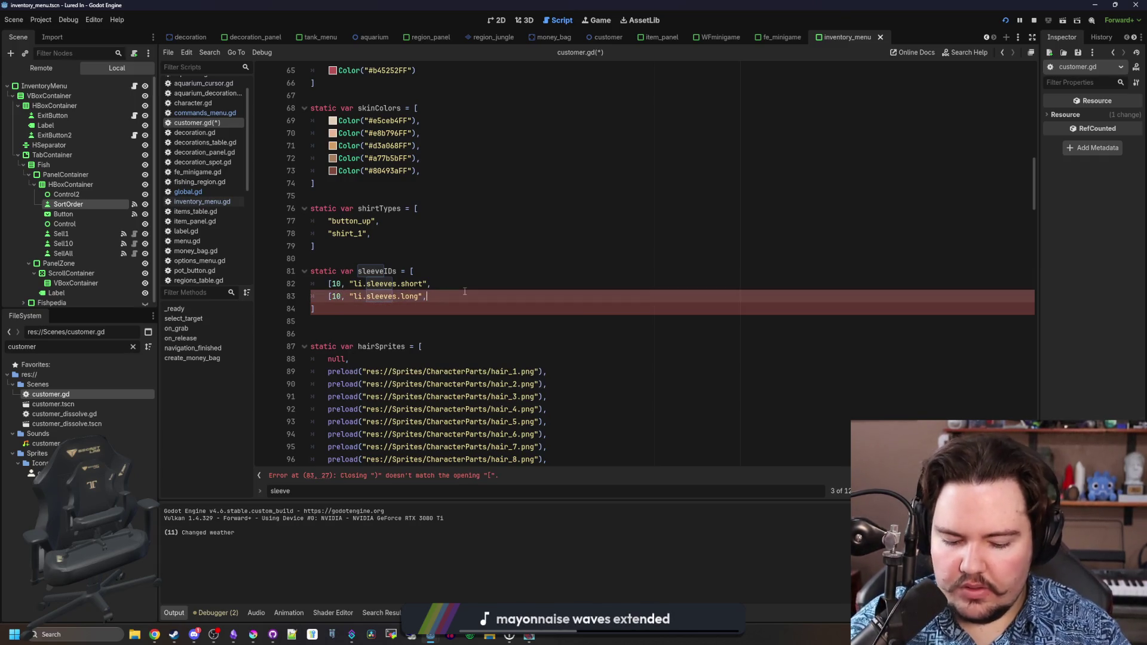
pyautogui.write(']')
pyautogui.press('Up')
pyautogui.press('BackSpace')
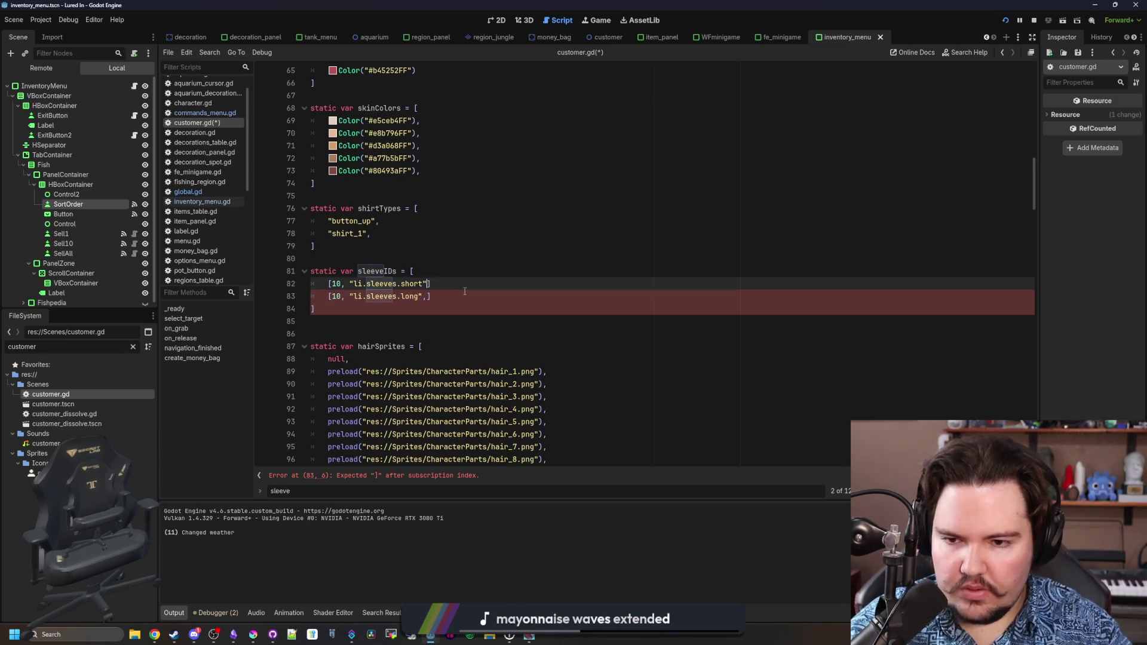
pyautogui.write(',')
pyautogui.press('Down')
pyautogui.press('Left')
pyautogui.press('BackSpace')
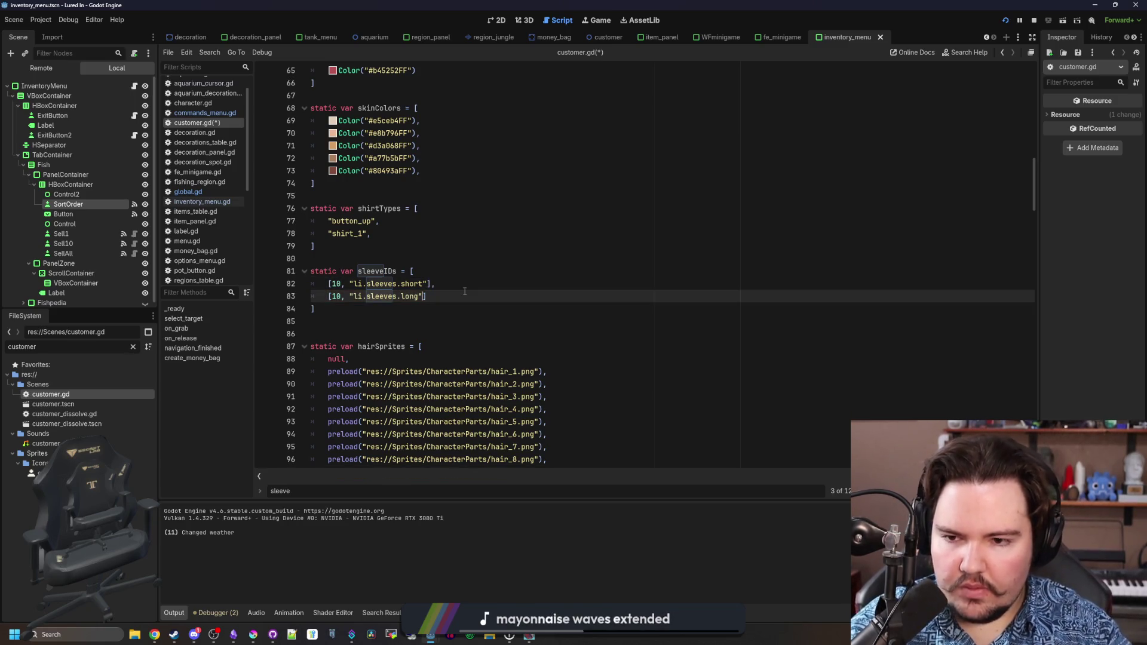
pyautogui.press('Up')
pyautogui.press('Up')
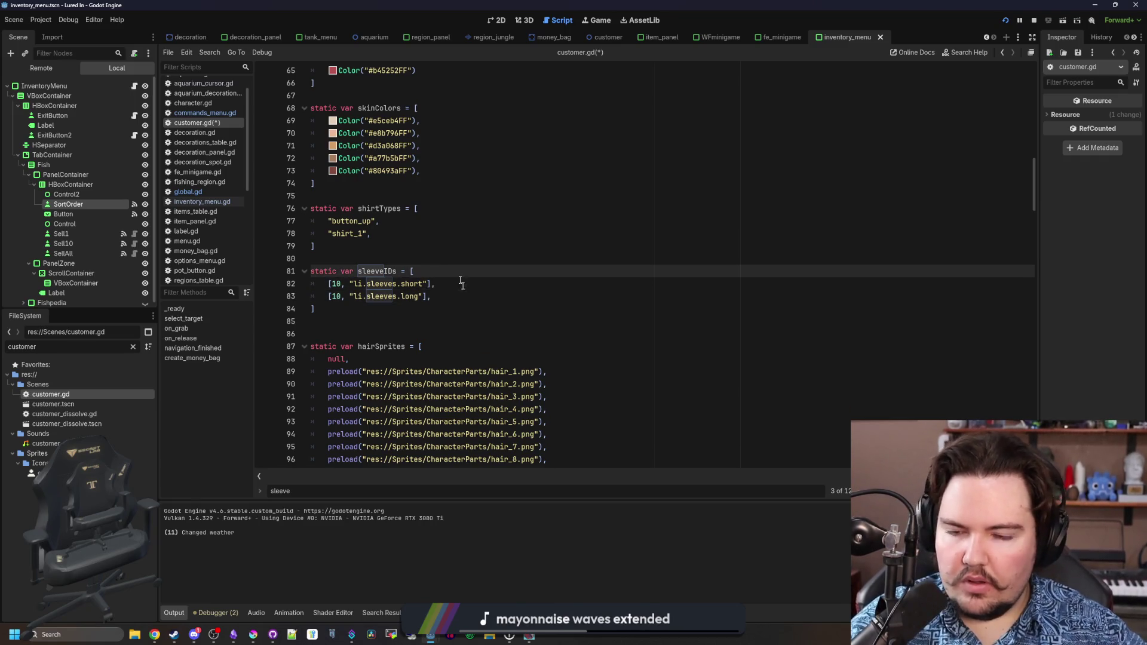
# Duplicate the long sleeve entry and change the copy to li.sleeves.sleeveless.
pyautogui.click(354, 234)
pyautogui.click(367, 258)
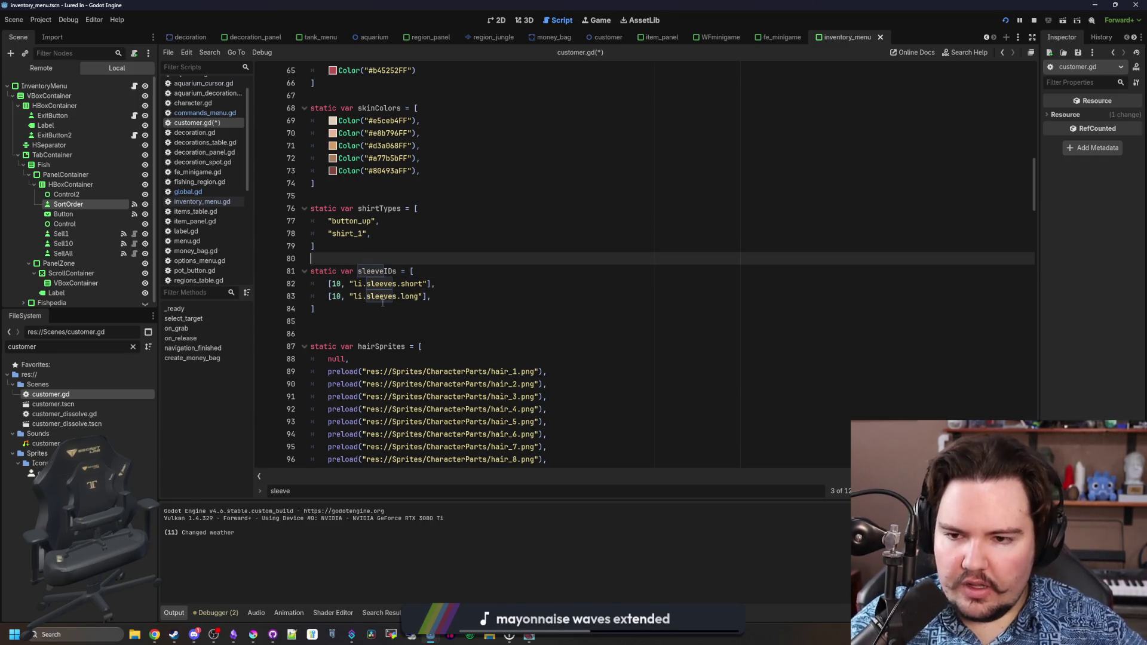
pyautogui.click(390, 284)
pyautogui.click(346, 302)
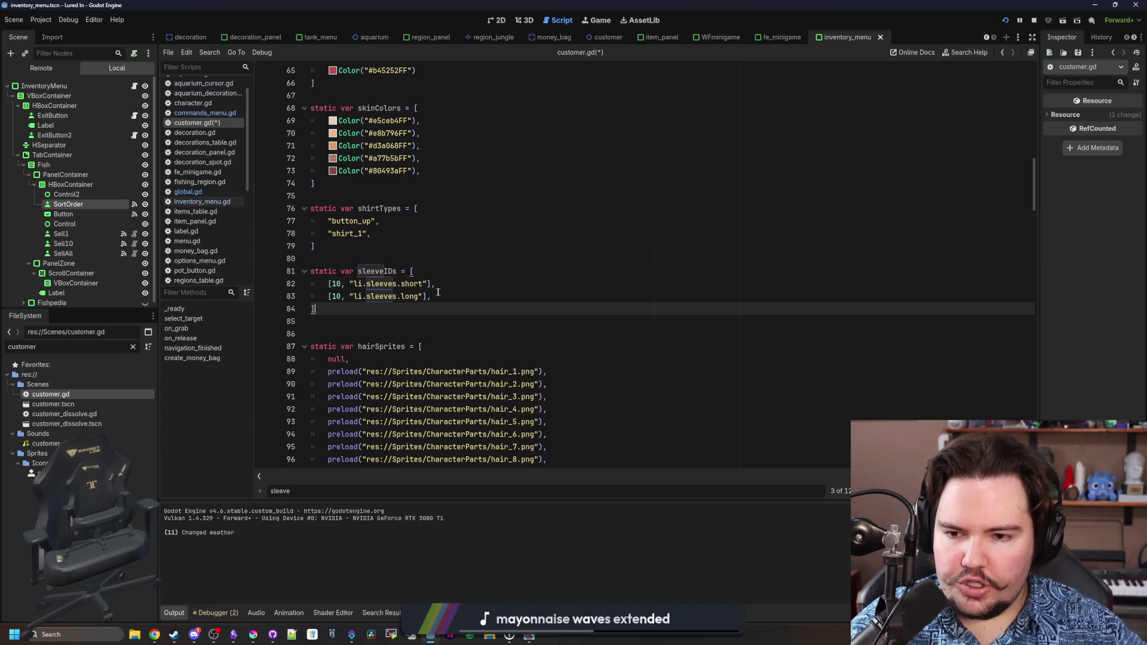
pyautogui.hotkey('shift', 'Up')
pyautogui.click(304, 309)
pyautogui.moveTo(304, 309); pyautogui.dragTo(300, 297)
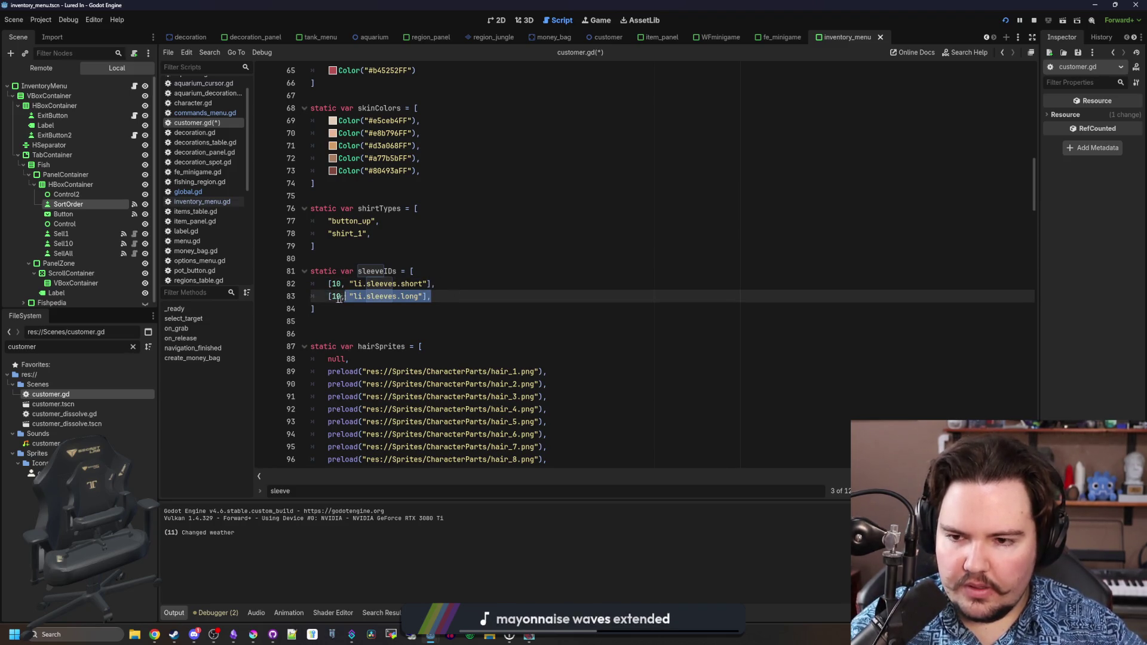
pyautogui.hotkey('ctrl', 'shift', 'd')
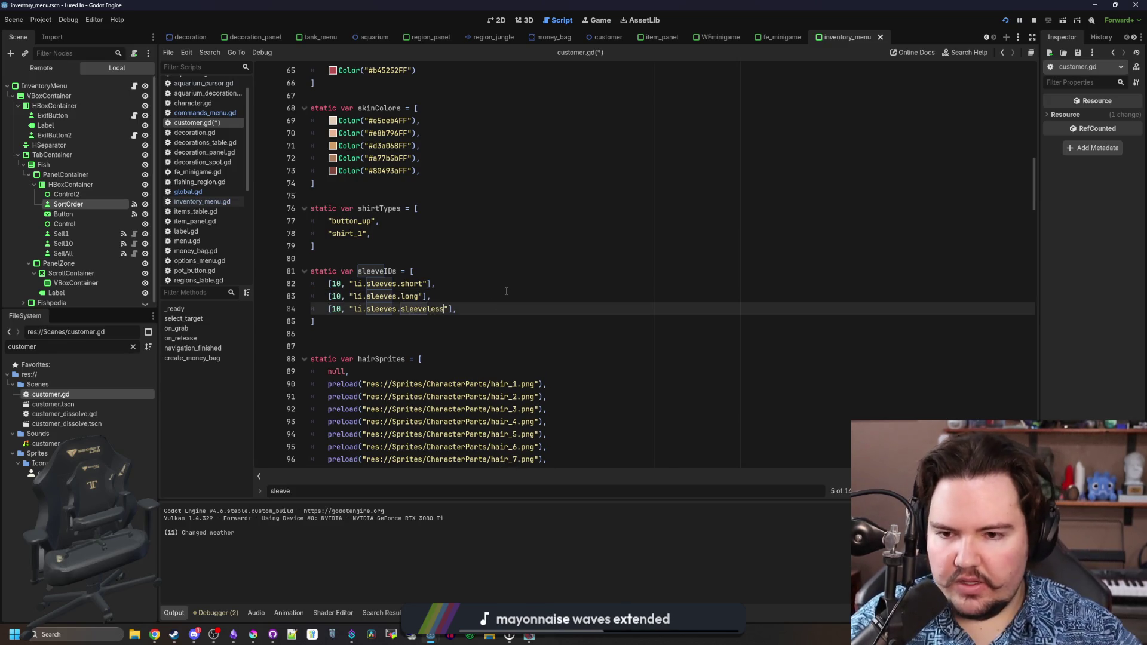
pyautogui.scroll(-10, 506, 291)
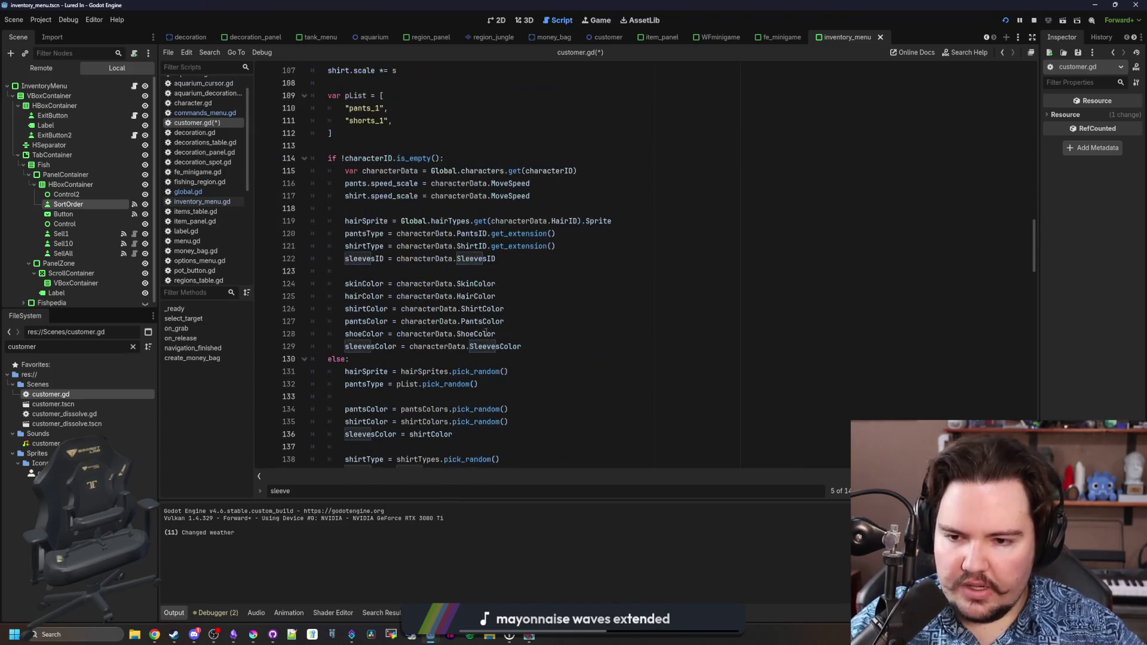
pyautogui.click(483, 358)
# Replace the random pick on line 139 with Global.choose_weighted(sleeveIDs)[1].
pyautogui.scroll(-3, 477, 346)
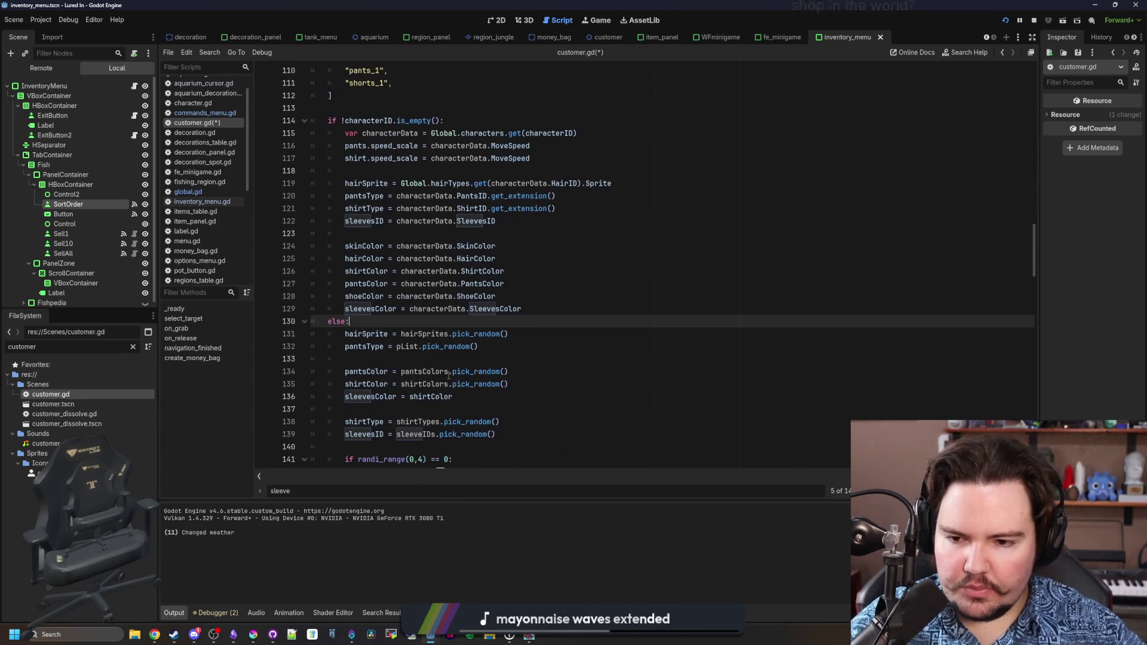
pyautogui.click(496, 321)
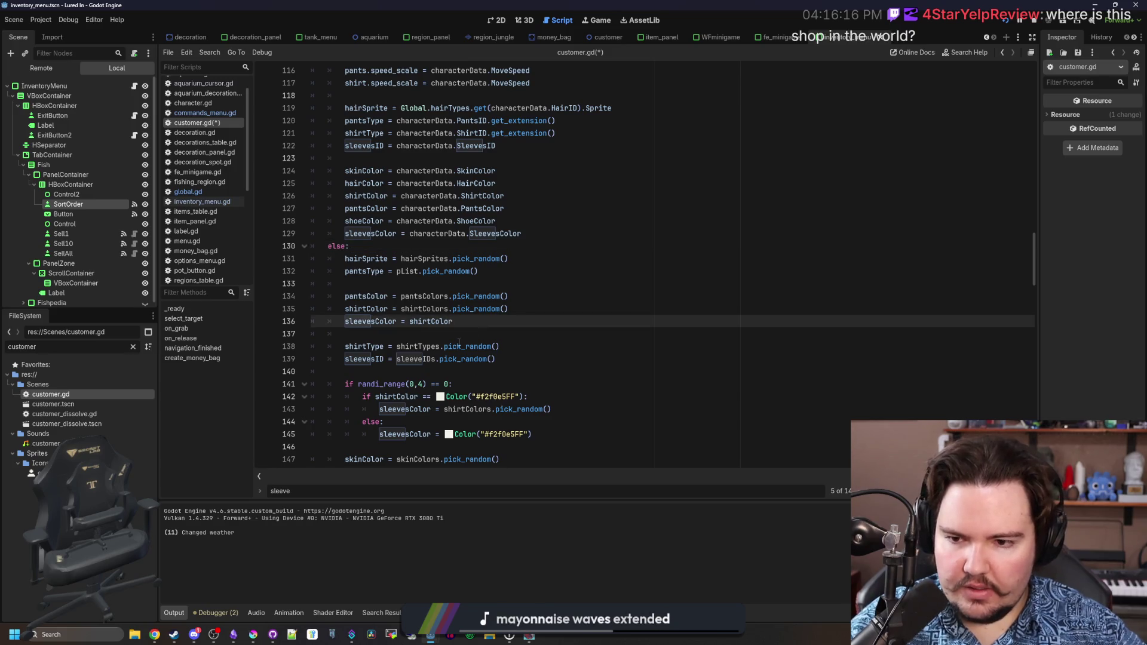
pyautogui.click(397, 359)
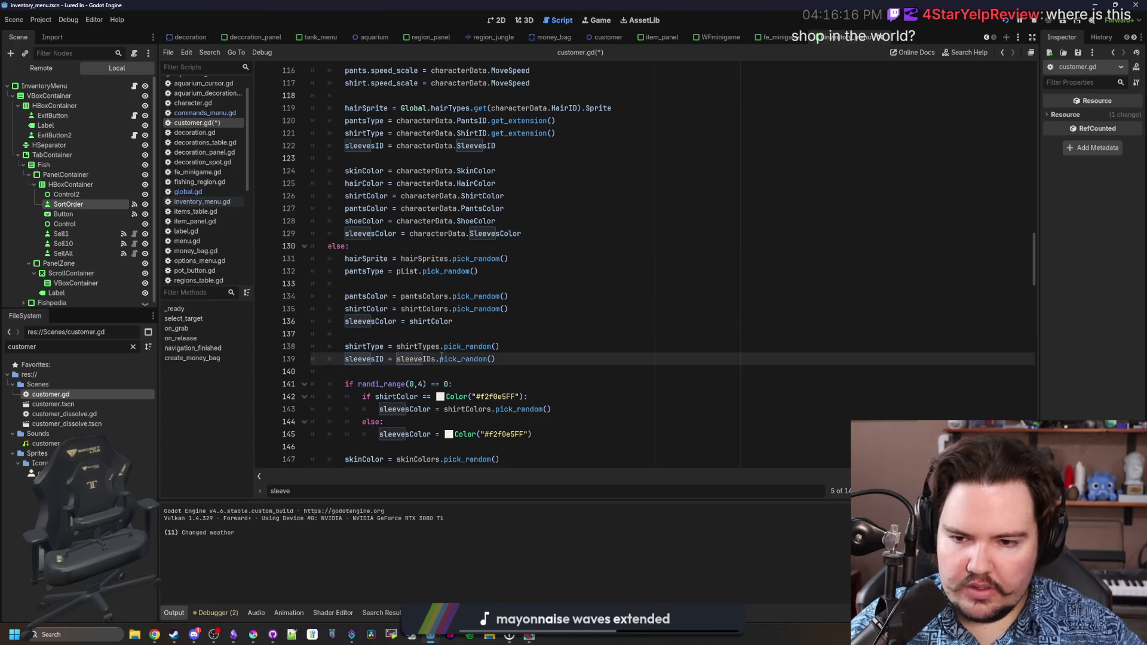
pyautogui.moveTo(442, 359); pyautogui.dragTo(396, 361)
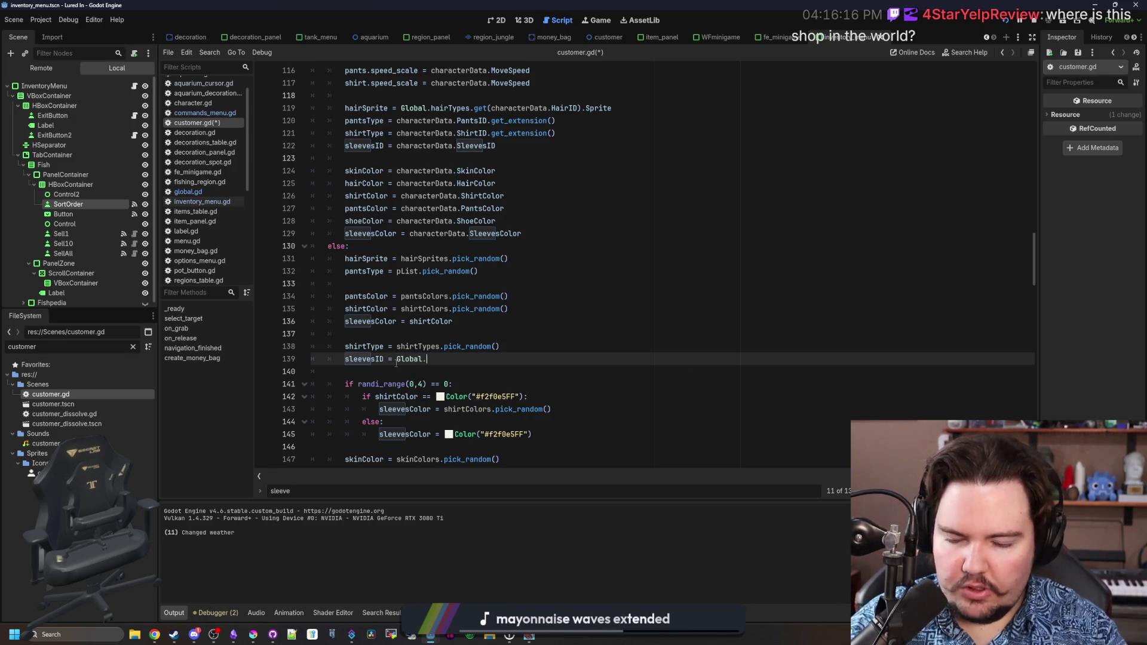
pyautogui.write('choose_weighted(s')
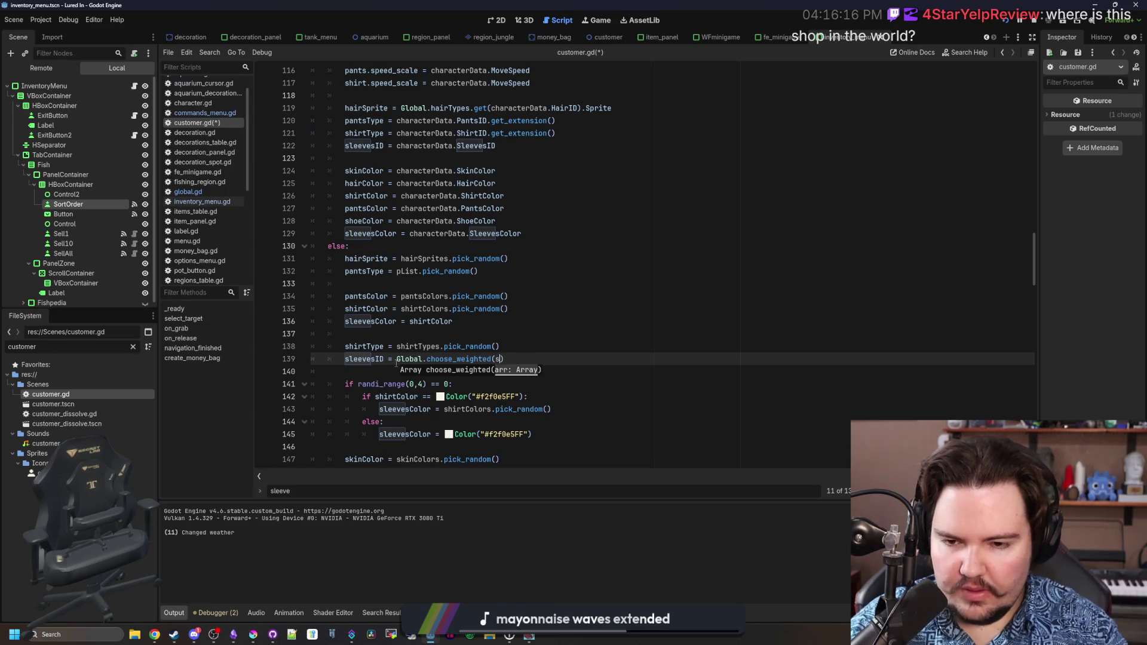
pyautogui.write('lee')
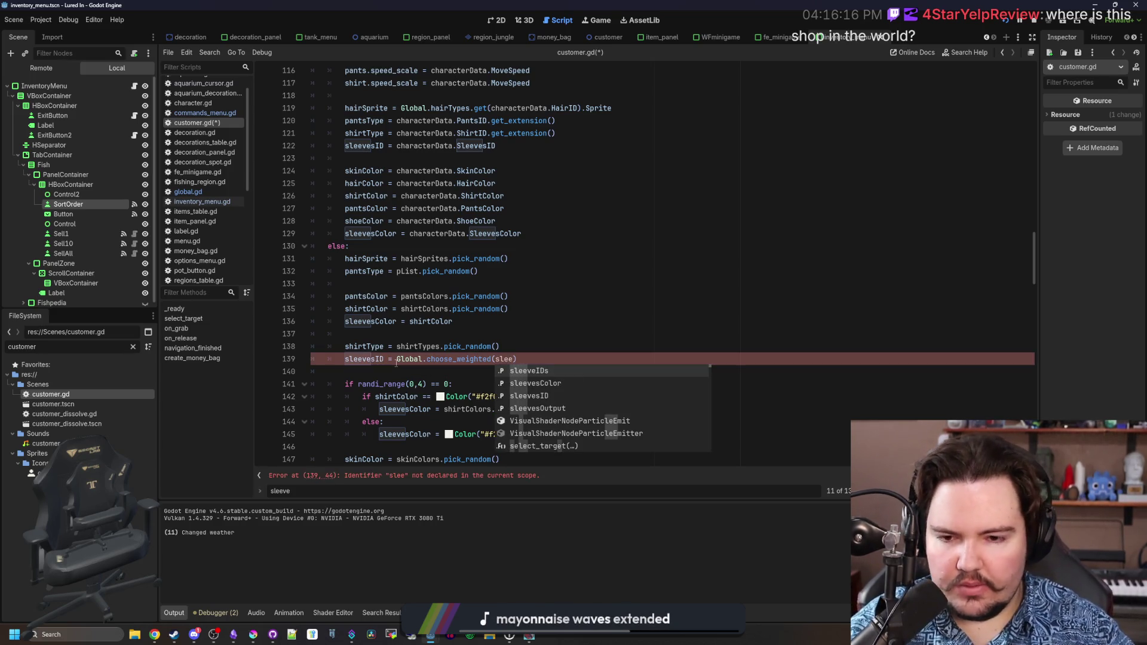
pyautogui.press('Return')
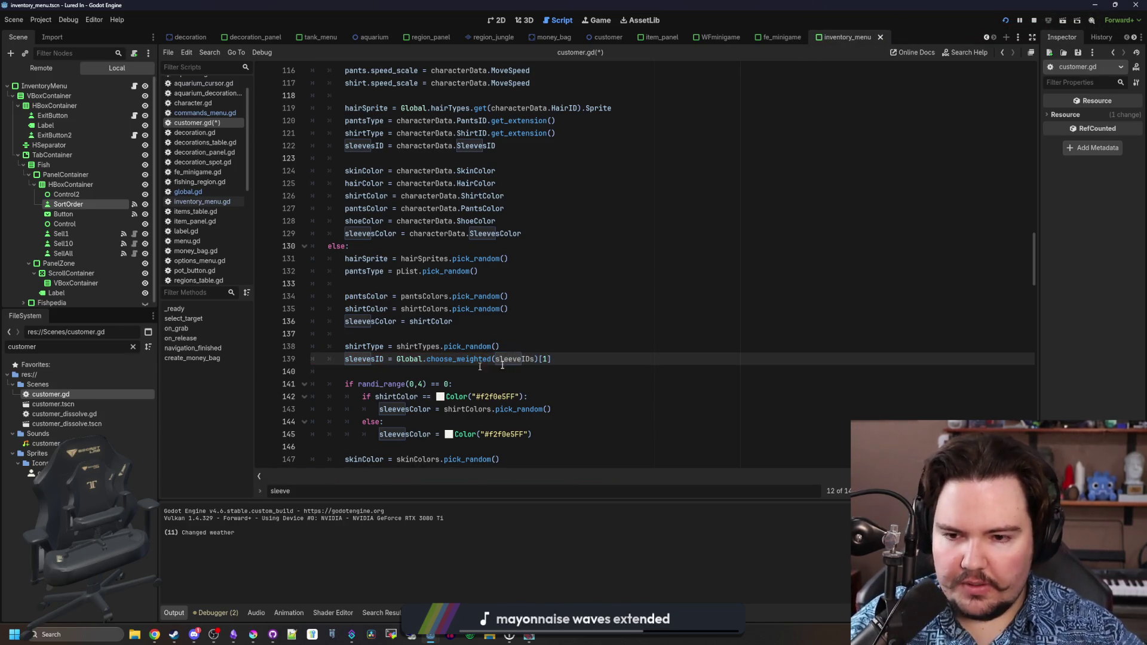
# Run the game to test and get past its escape menu.
pyautogui.click(565, 338)
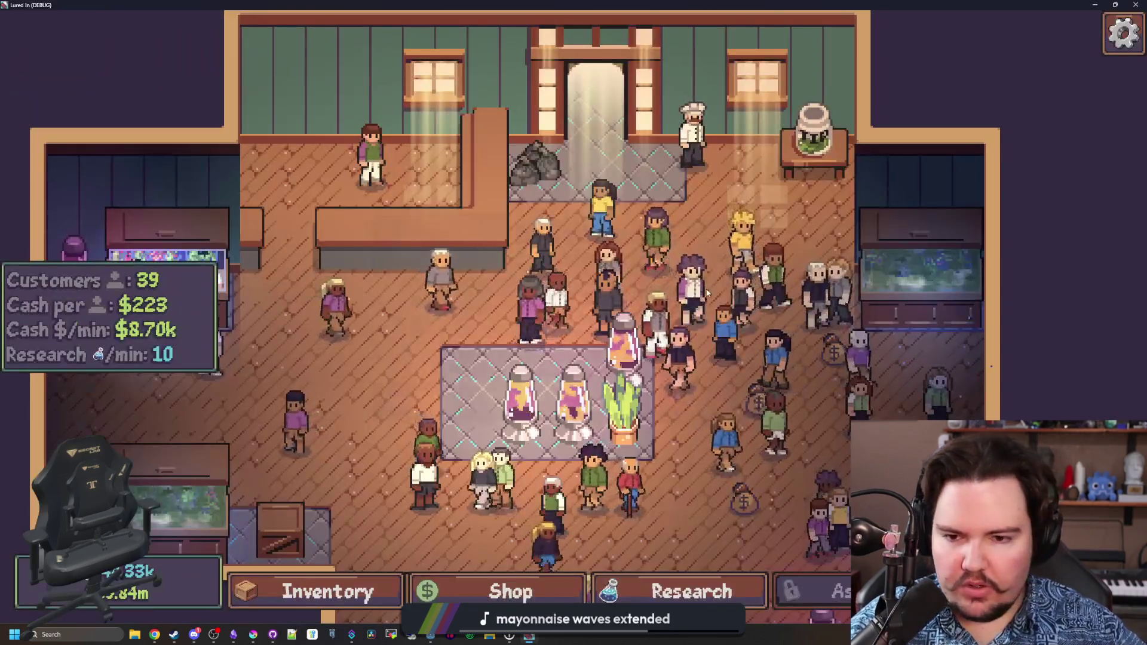
pyautogui.press('Escape')
pyautogui.click(573, 361)
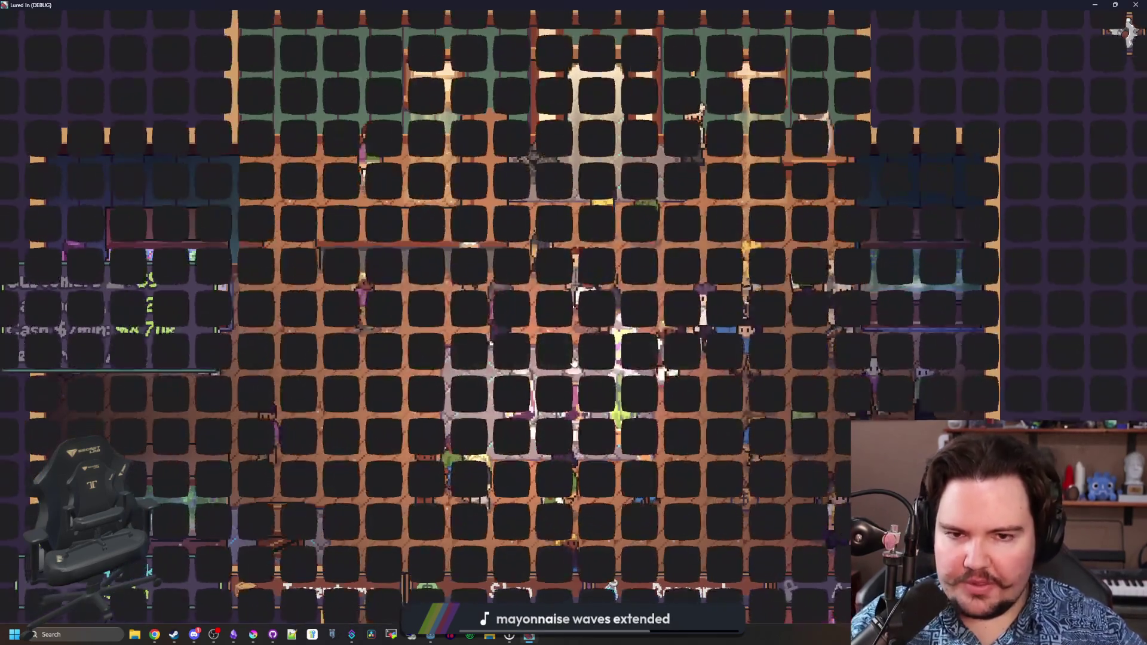
# Start playing to hit the String-to-Array error, then return to customer.gd.
pyautogui.click(198, 303)
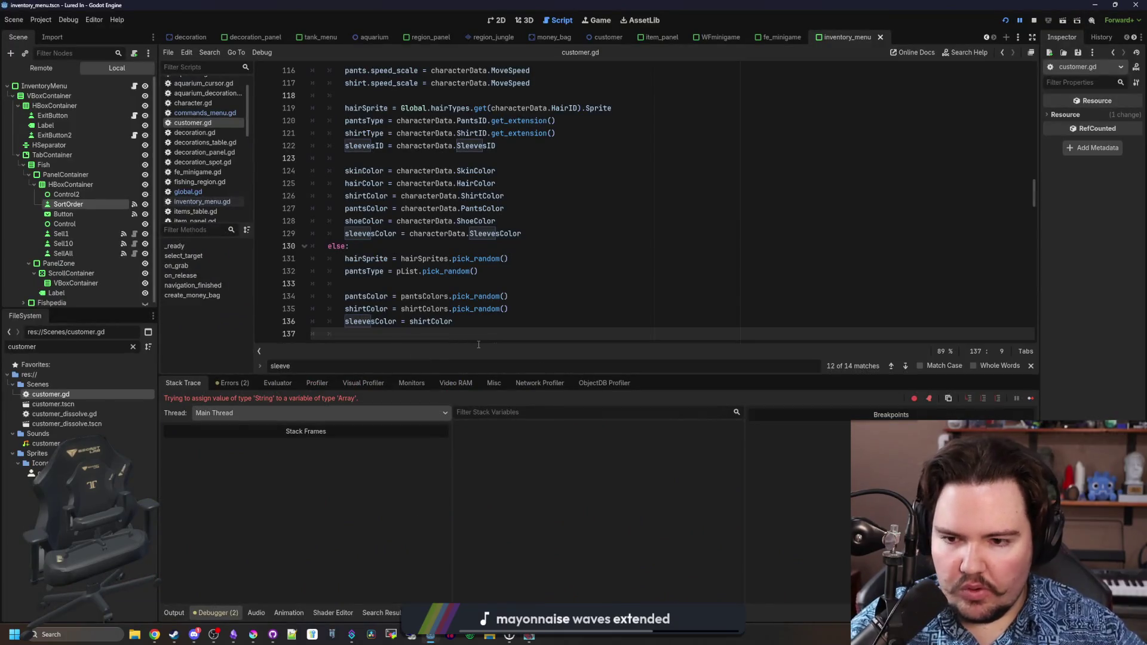
pyautogui.scroll(-1, 359, 317)
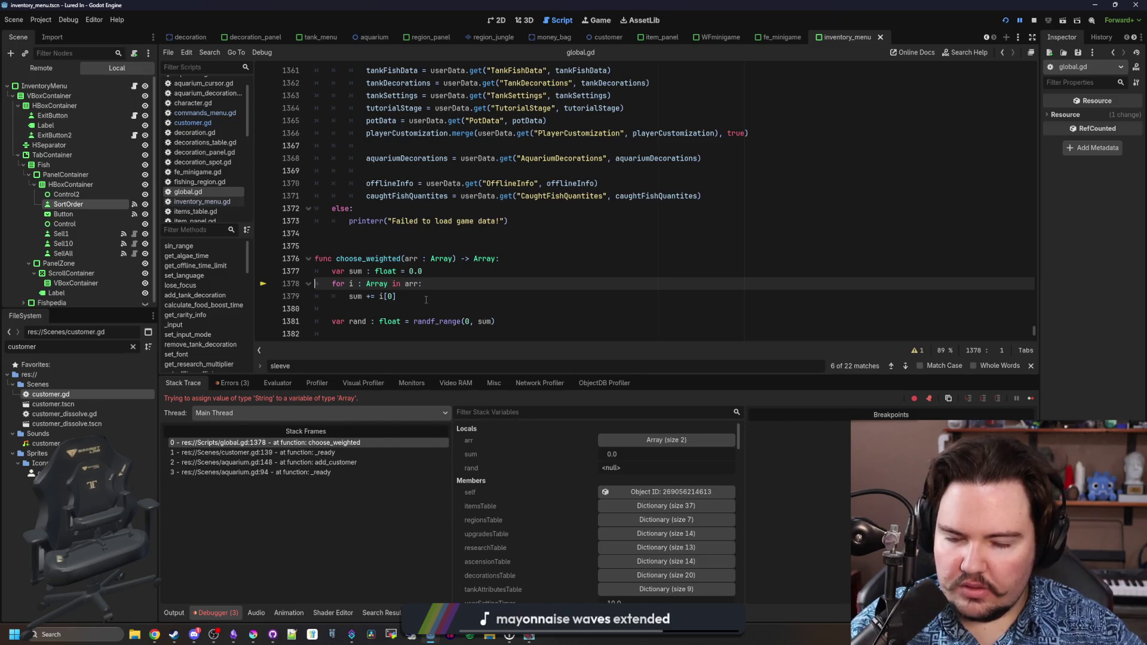
pyautogui.click(212, 121)
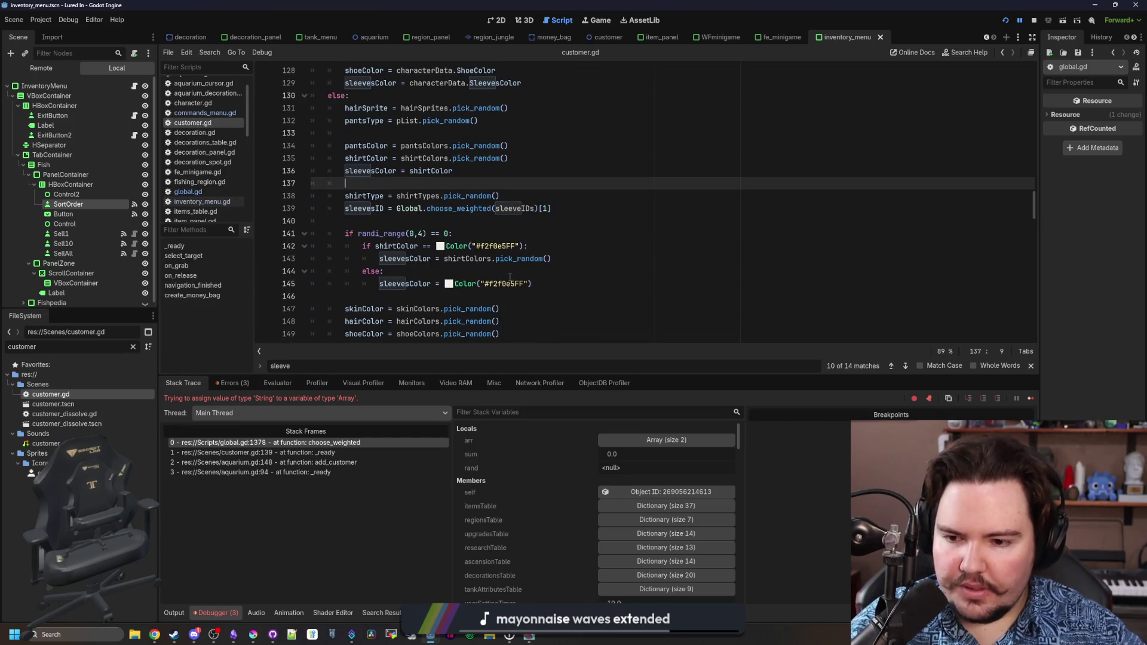
pyautogui.scroll(10, 510, 277)
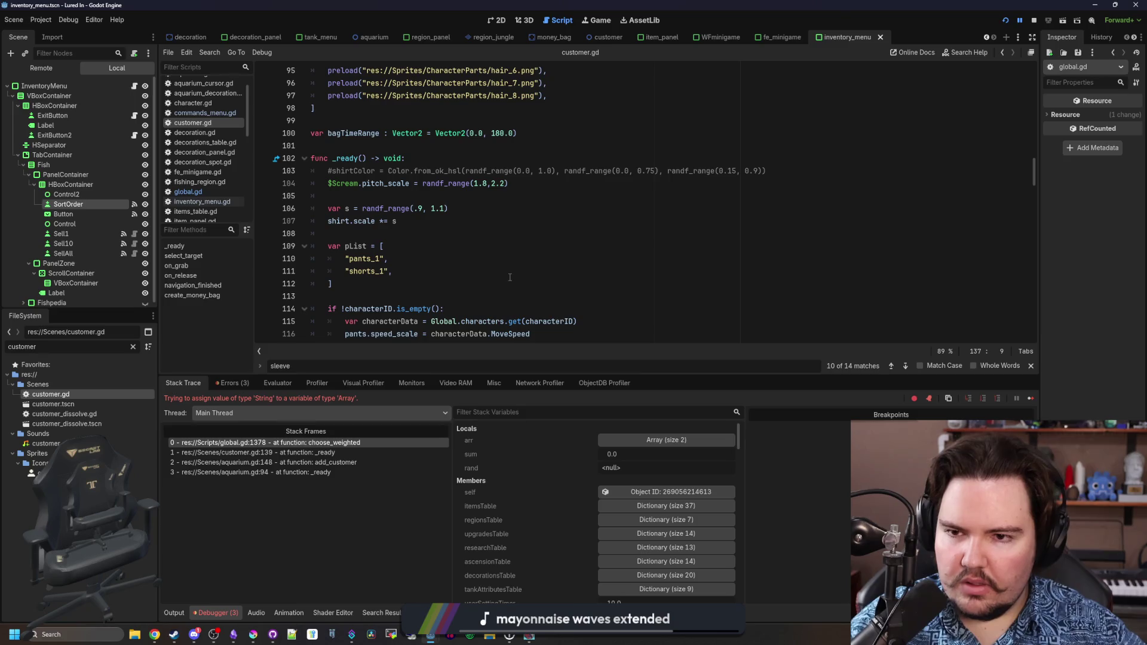
pyautogui.scroll(8, 509, 277)
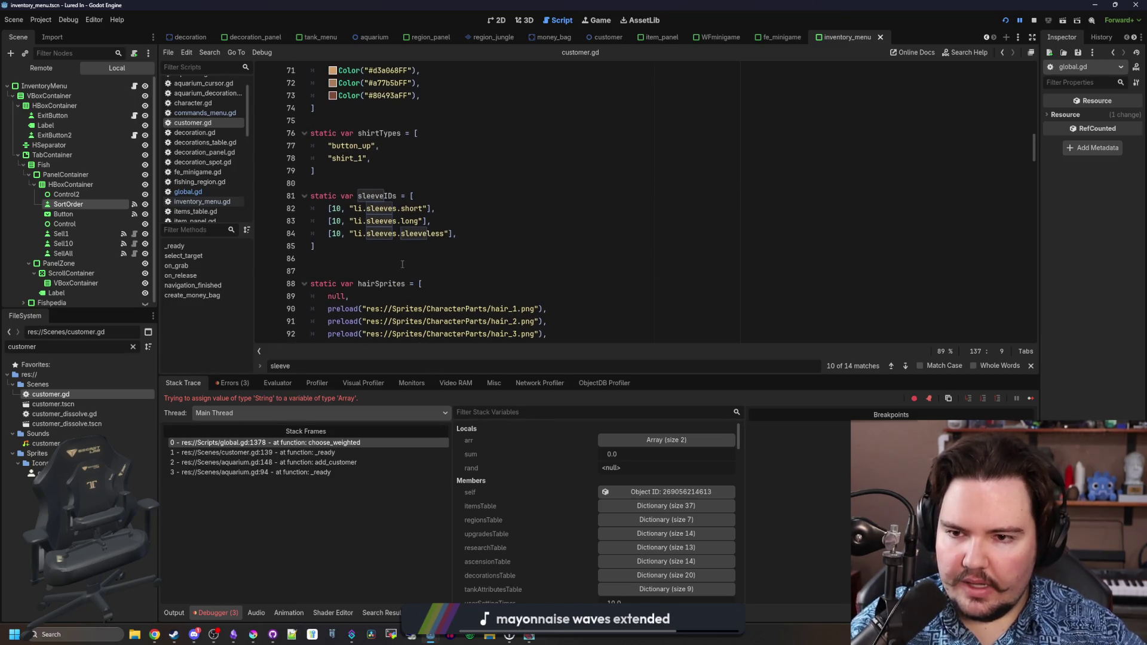
# Type sleeveIDs as Array[Array] on line 81, save, and resume the debugger.
pyautogui.click(360, 253)
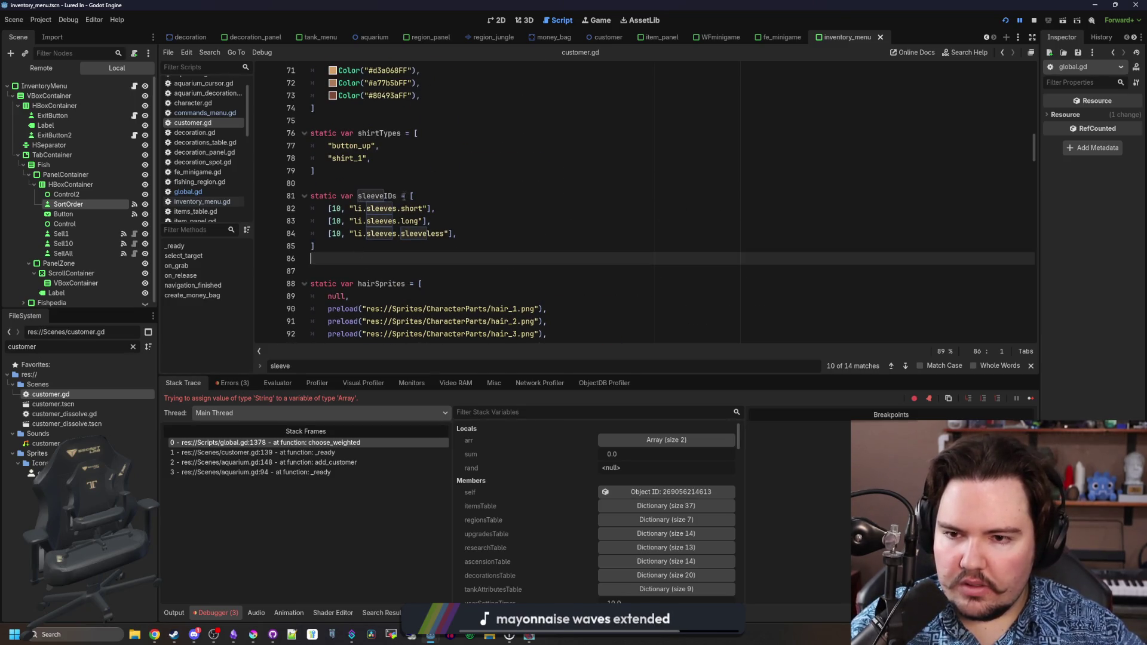
pyautogui.click(399, 196)
pyautogui.write(': Array[]')
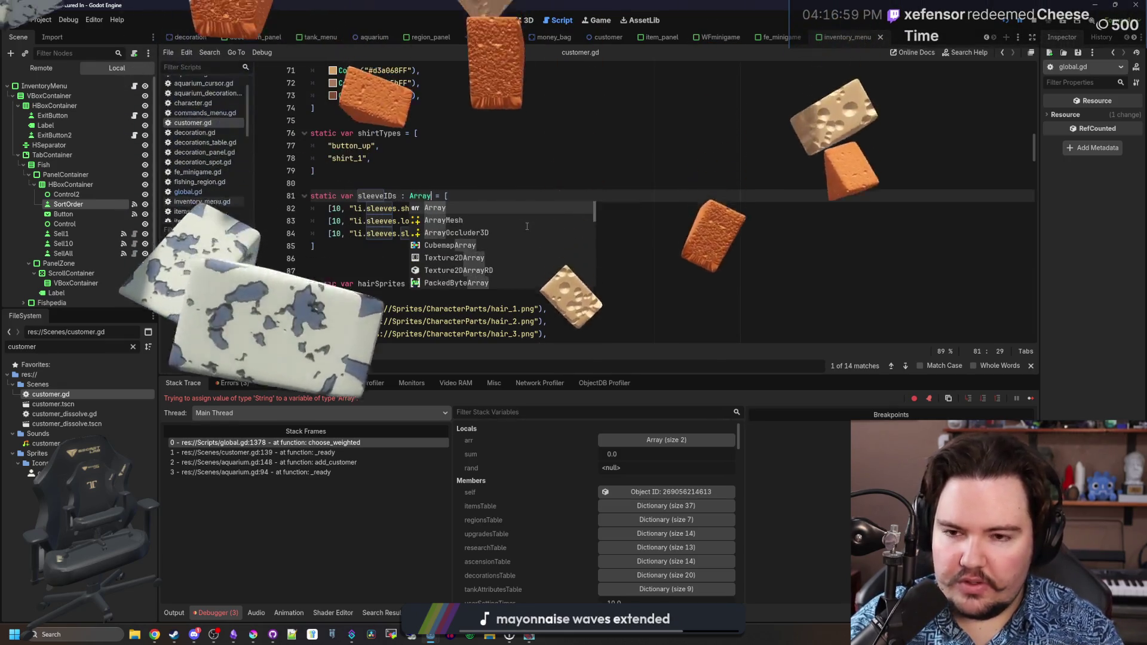
pyautogui.write('String')
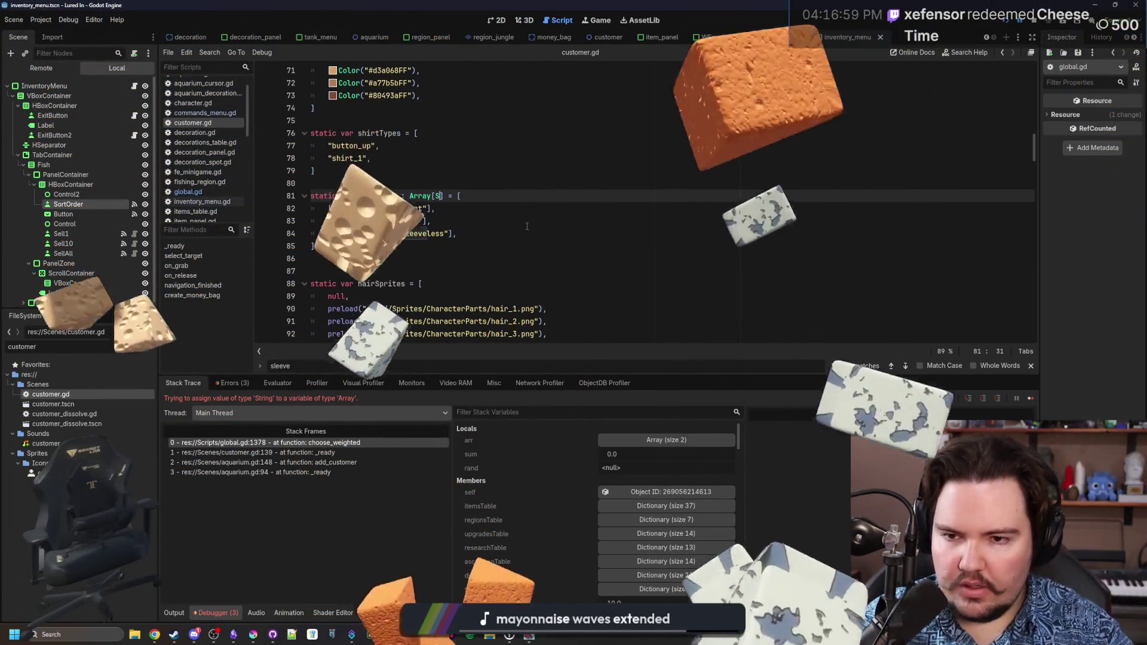
pyautogui.click(437, 268)
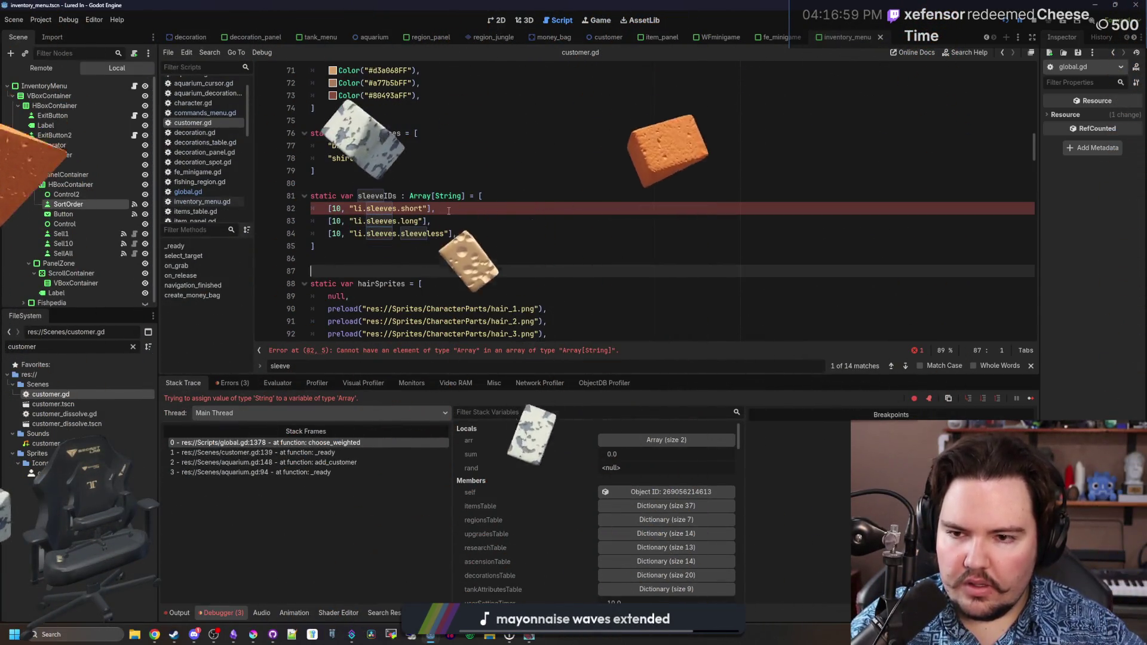
pyautogui.click(356, 210)
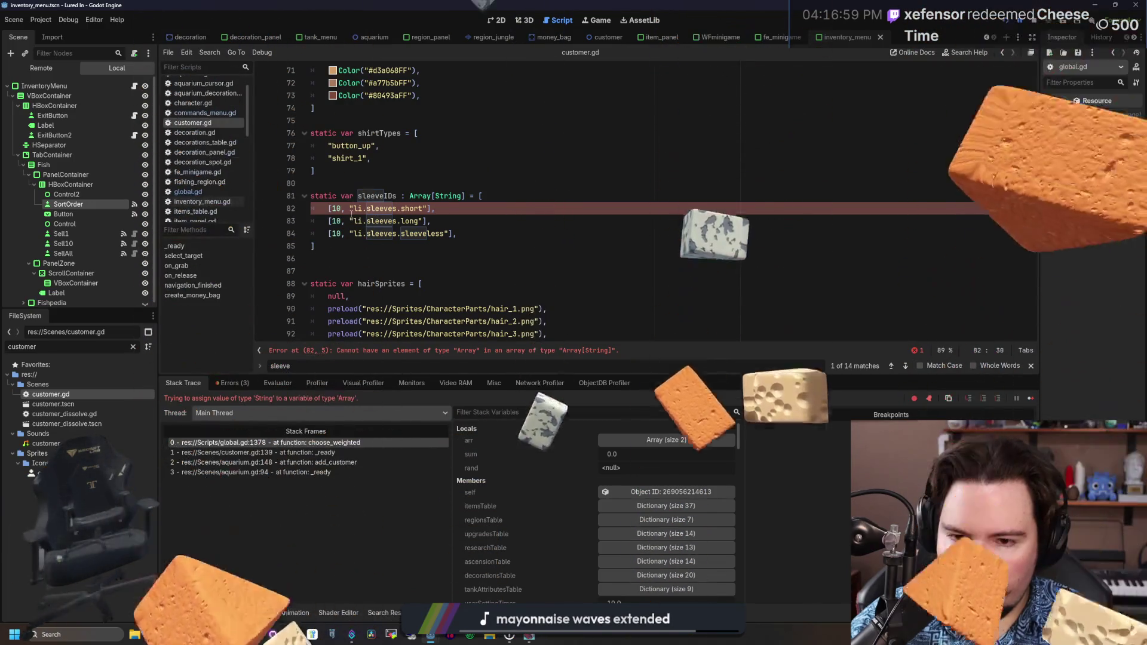
pyautogui.doubleClick(448, 196)
pyautogui.write('Array')
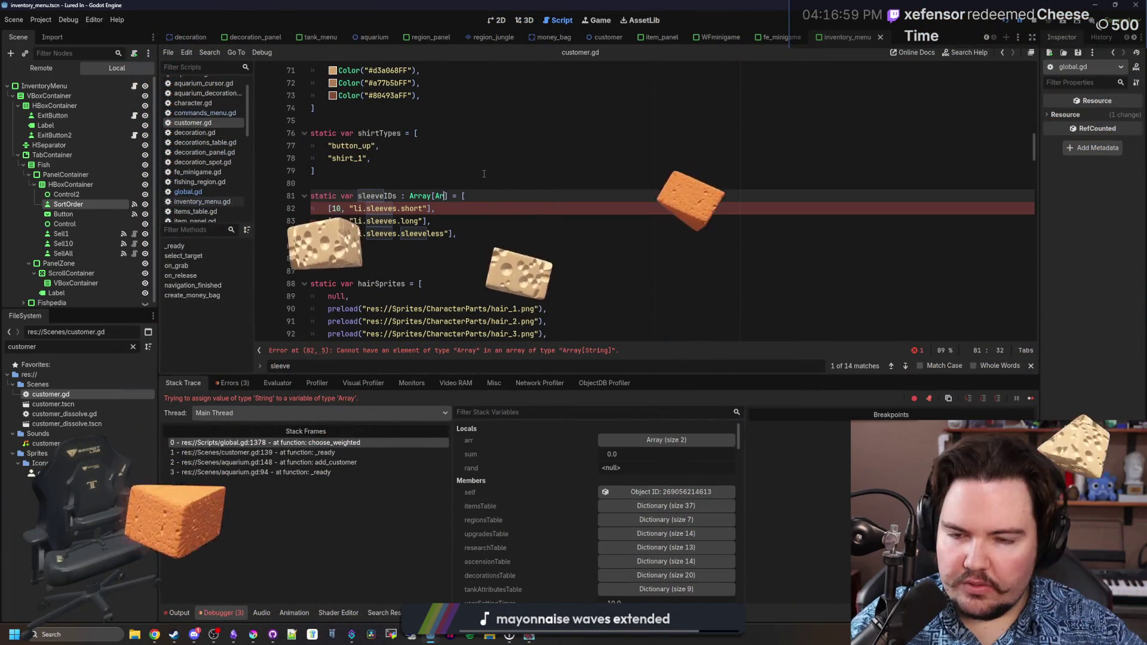
pyautogui.click(478, 172)
pyautogui.hotkey('ctrl', 's')
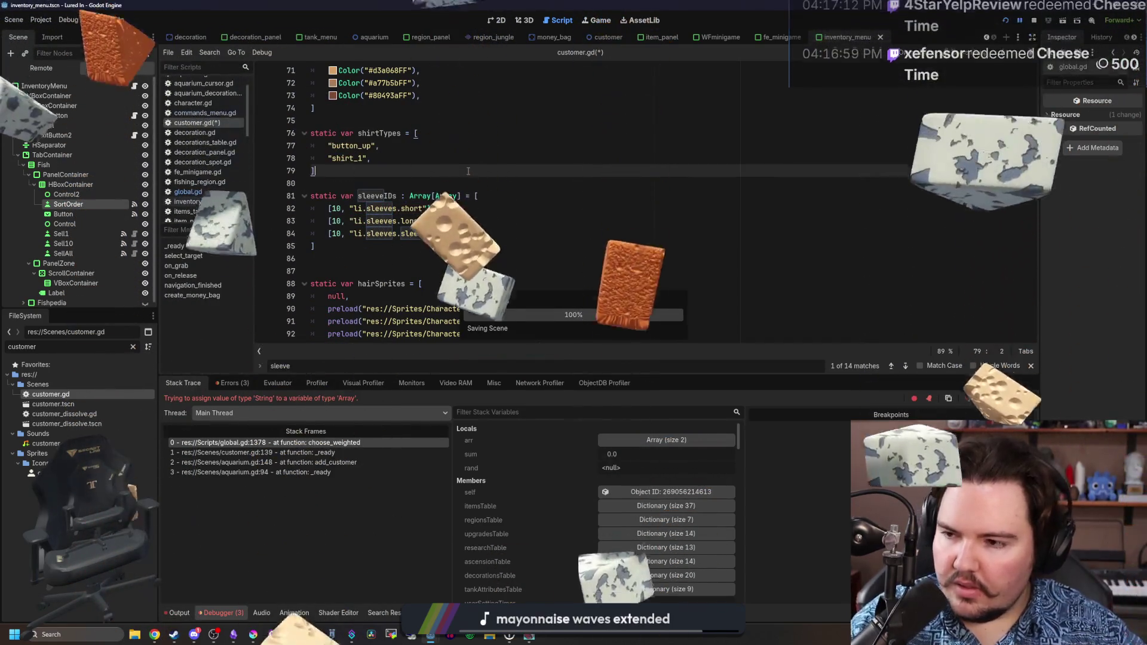
pyautogui.click(418, 182)
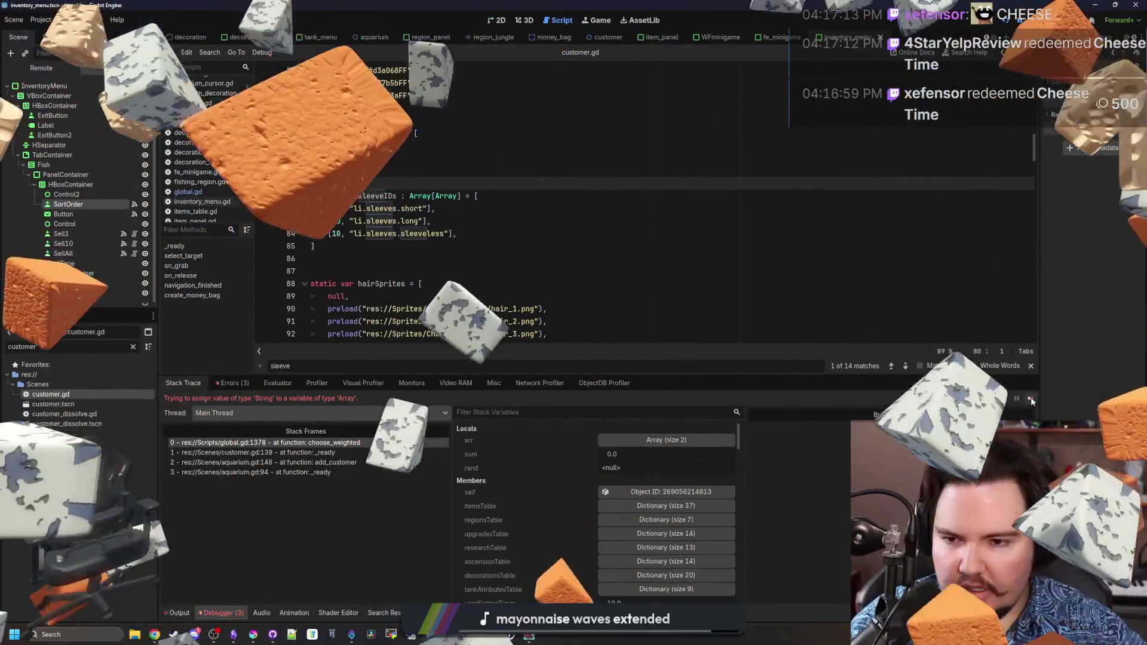
pyautogui.click(1031, 399)
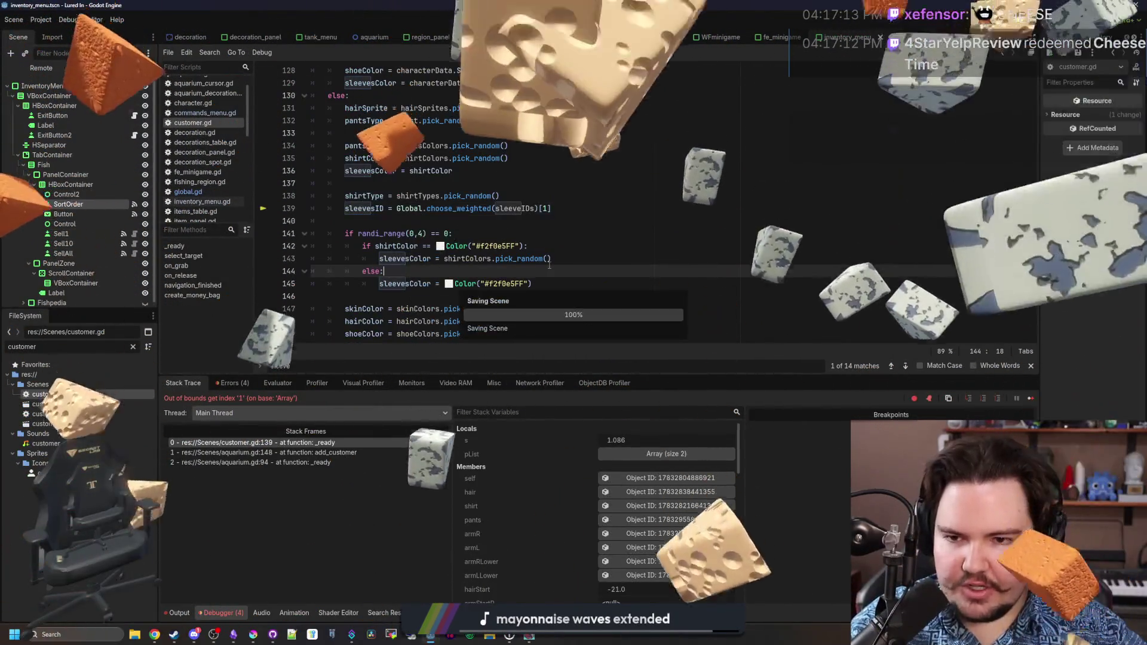
# Stop the erroring debug session and run the game again.
pyautogui.press('F8')
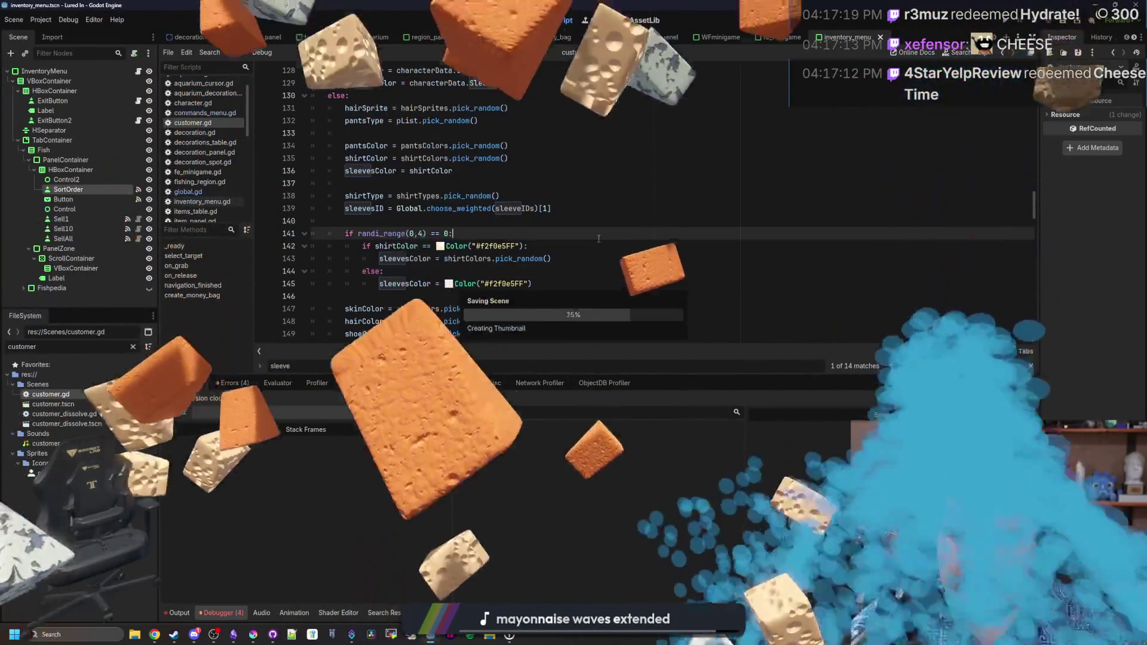
pyautogui.click(455, 234)
pyautogui.click(521, 221)
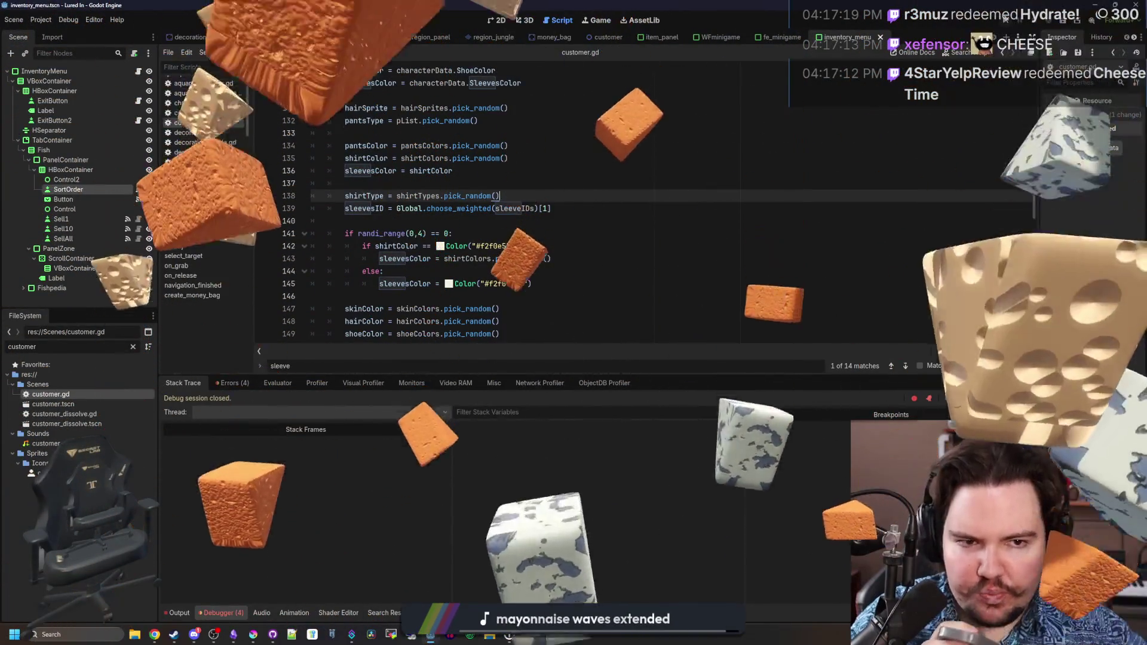
pyautogui.press('F5')
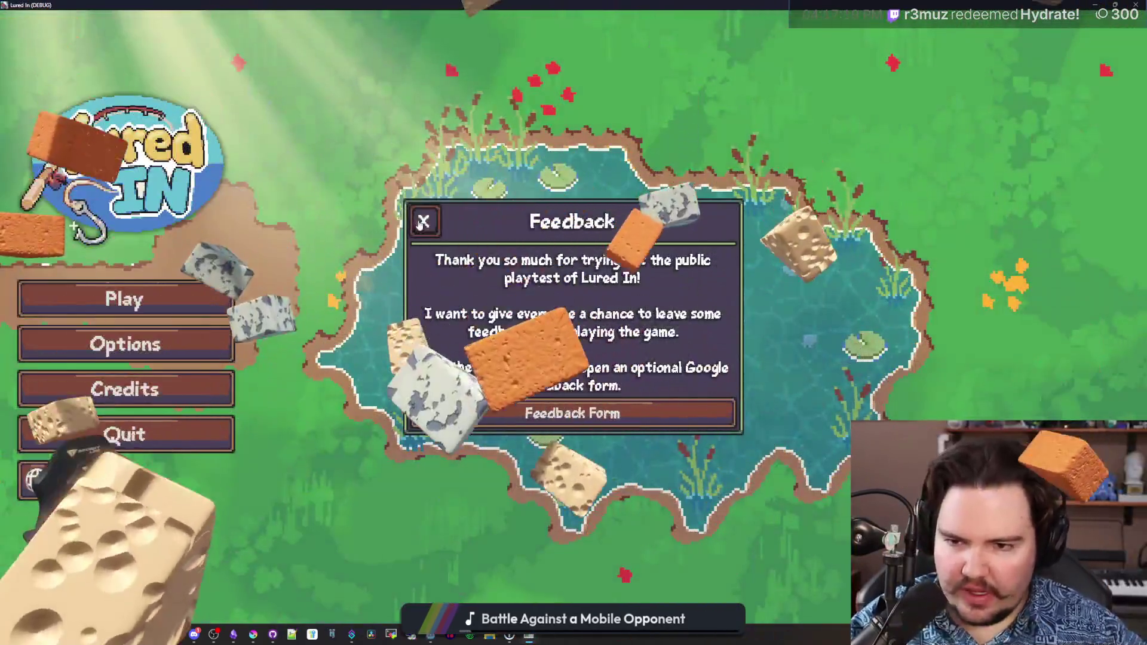
# Start playing, dismiss Welcome Back, inspect the shop floor outfits, then quit and save.
pyautogui.click(169, 306)
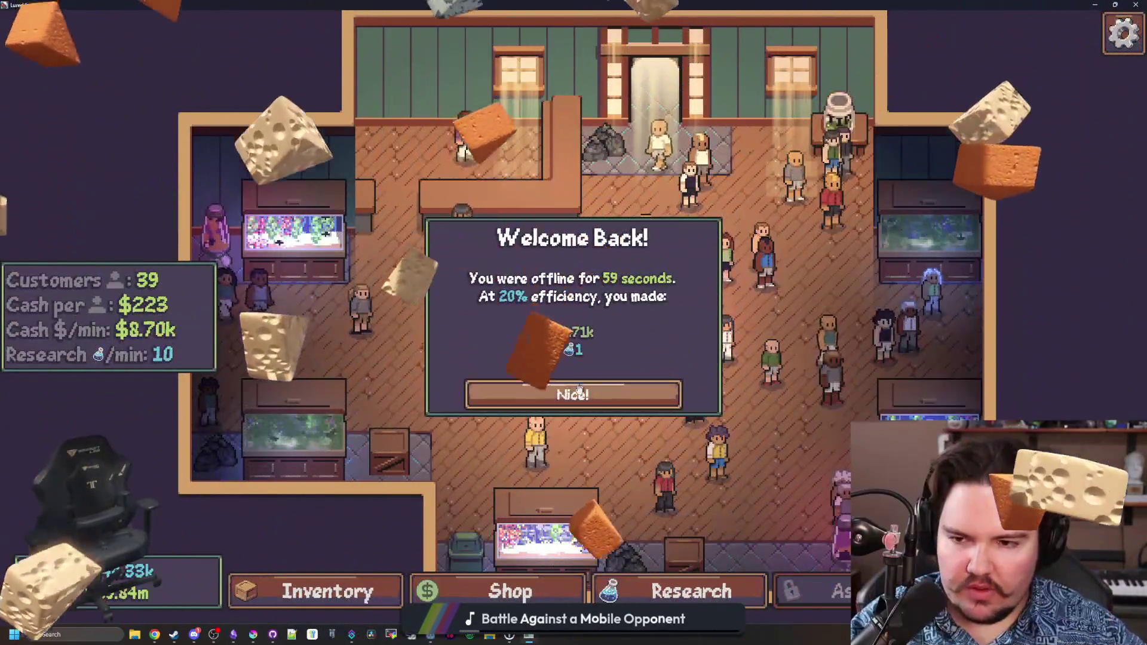
pyautogui.click(600, 388)
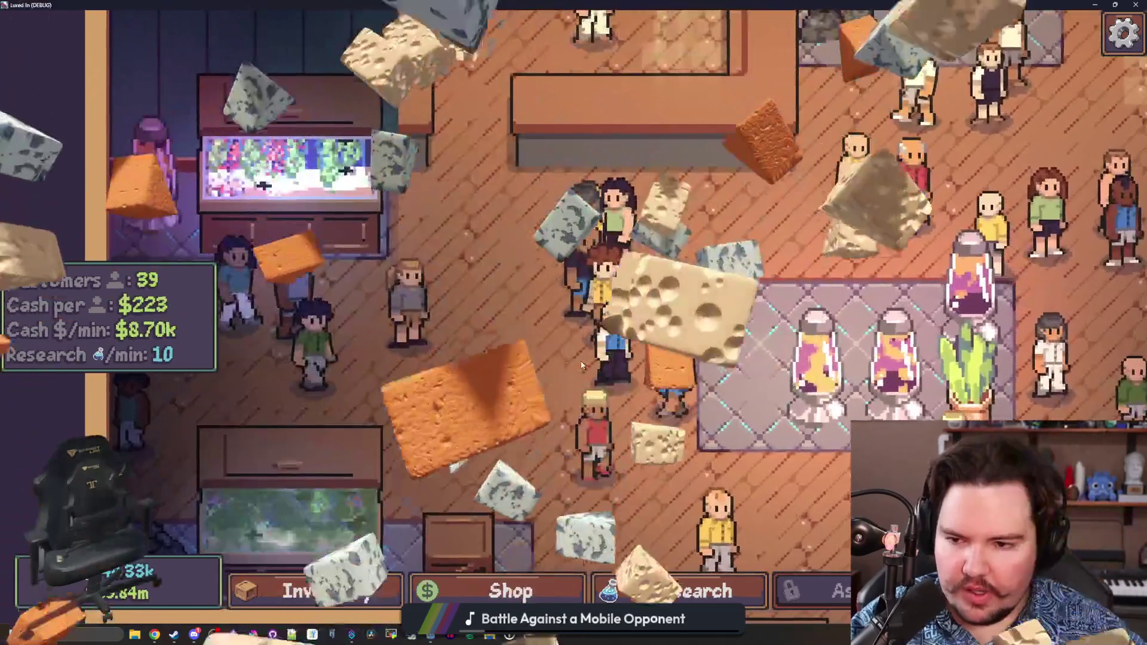
pyautogui.scroll(-3, 581, 364)
pyautogui.press('d')
pyautogui.scroll(3, 497, 452)
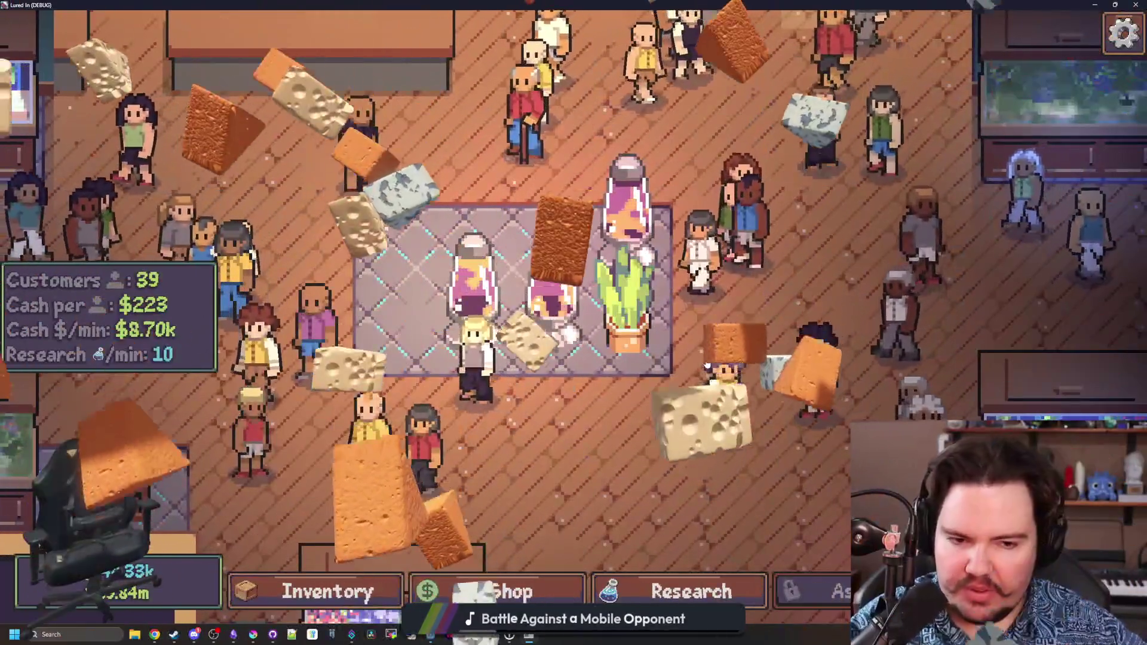
pyautogui.press('d')
pyautogui.press('w')
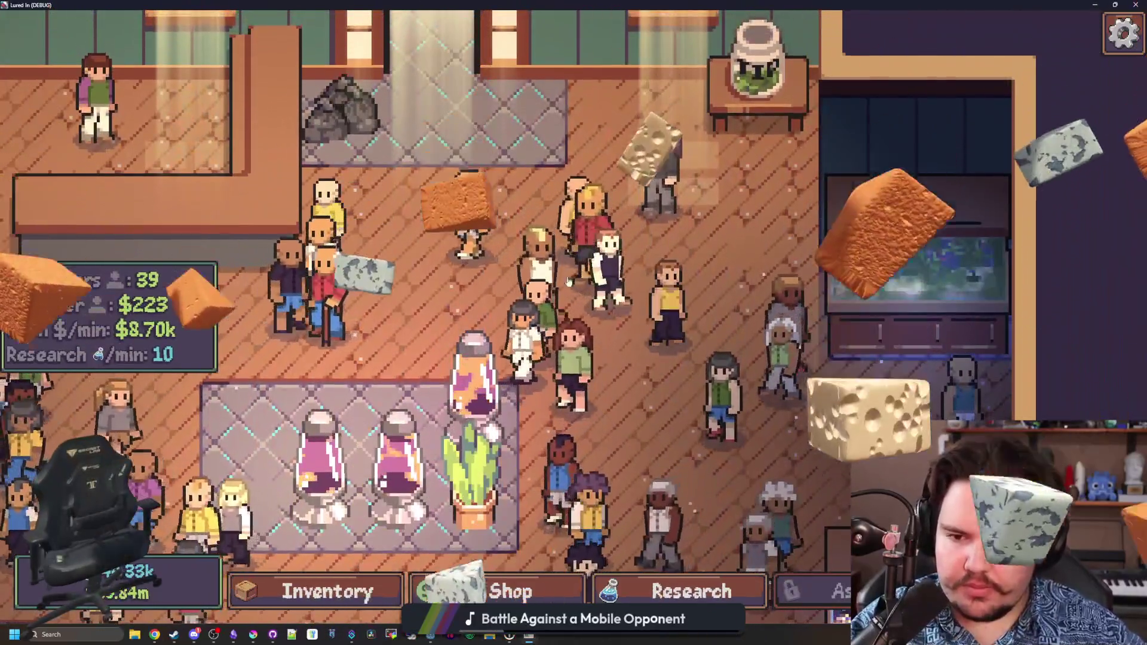
pyautogui.press('a')
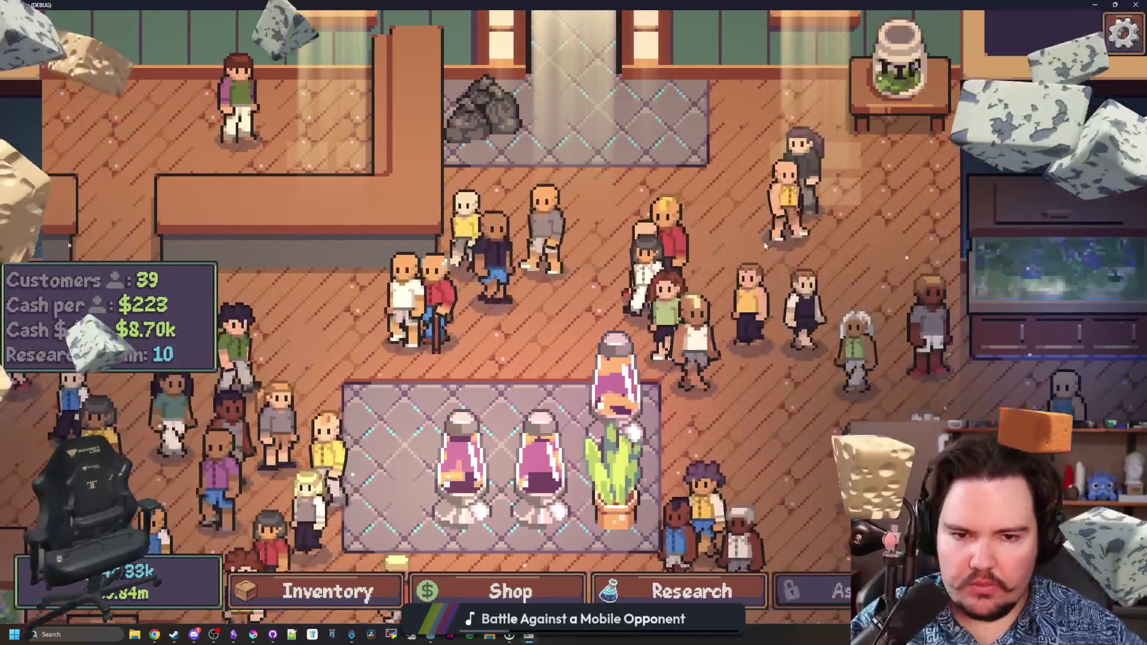
pyautogui.hotkey('alt', 'F4')
pyautogui.hotkey('ctrl', 's')
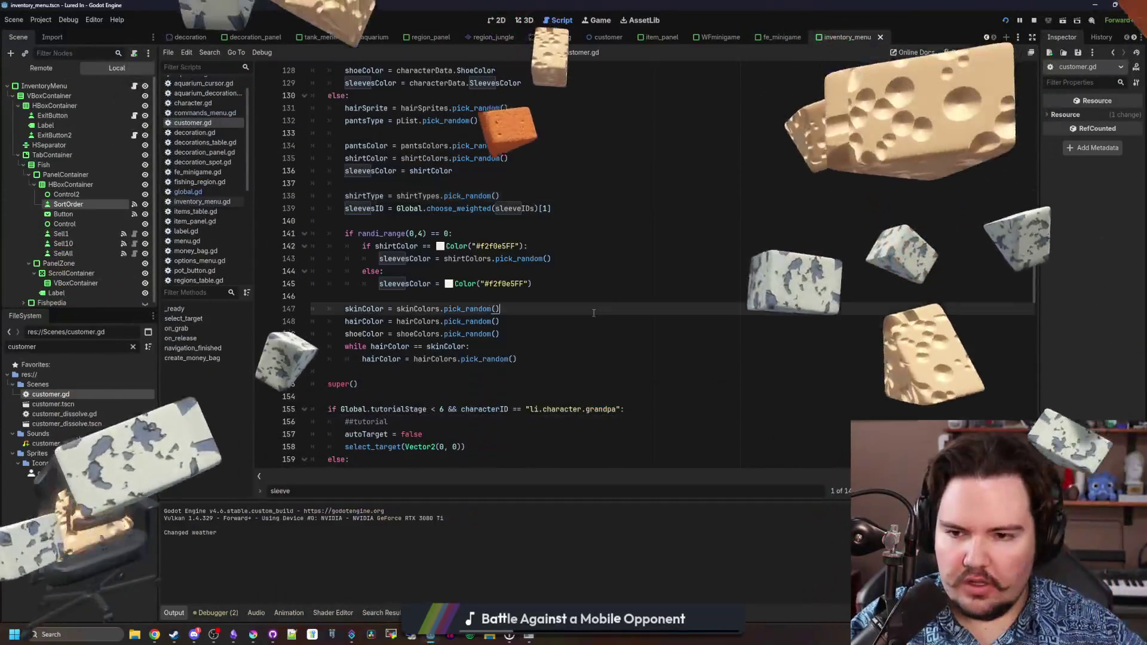
# Look over commands_menu.gd and character.gd, then return to customer.gd and save it.
pyautogui.scroll(10, 537, 269)
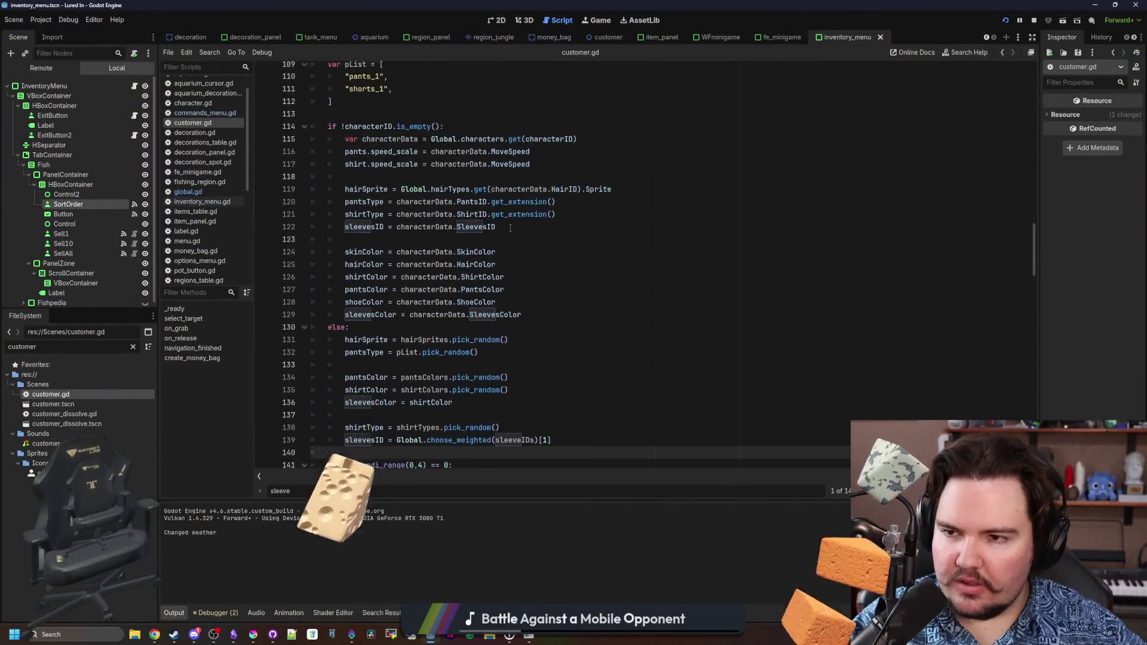
pyautogui.click(208, 112)
pyautogui.click(212, 104)
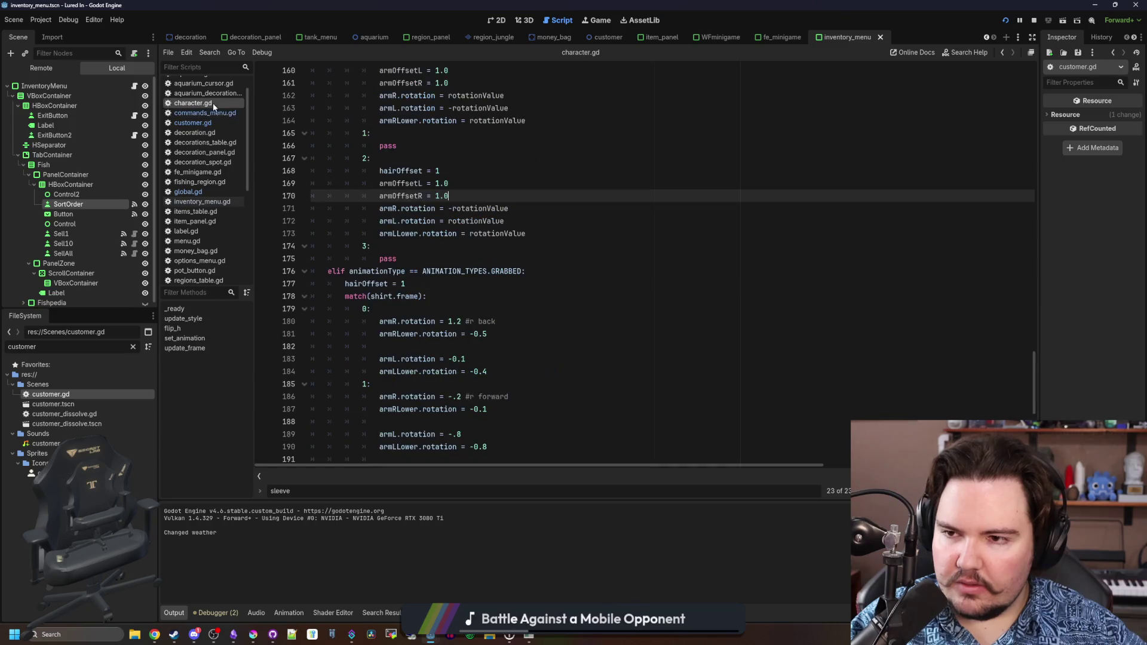
pyautogui.click(220, 123)
pyautogui.scroll(10, 414, 251)
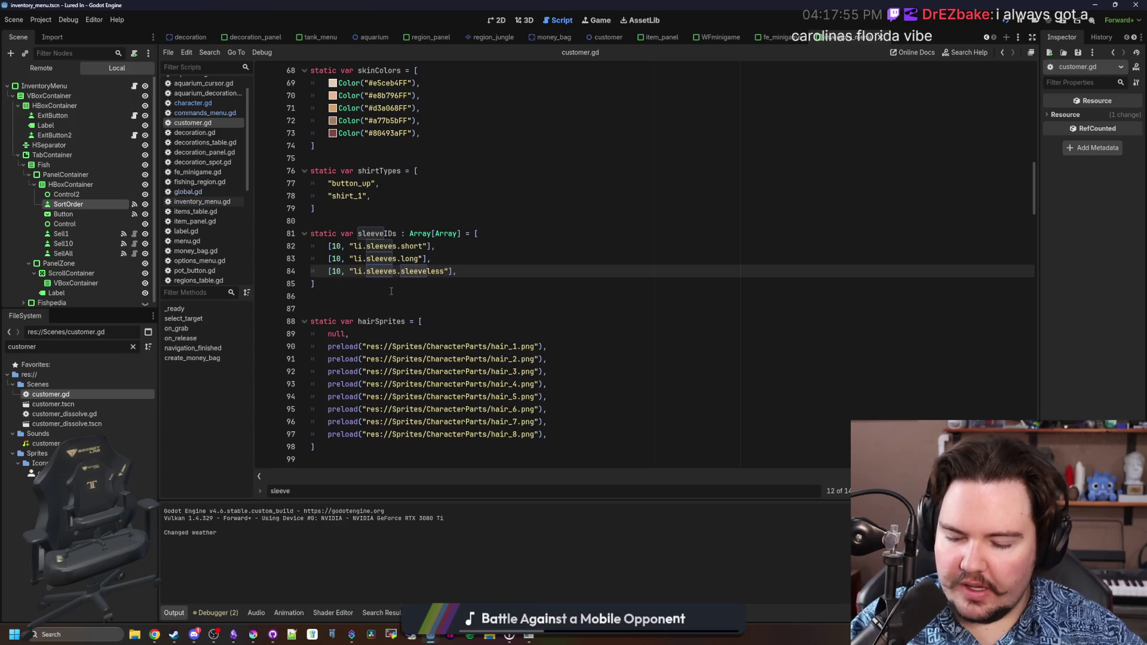
pyautogui.write('5')
pyautogui.click(391, 291)
pyautogui.hotkey('ctrl', 's')
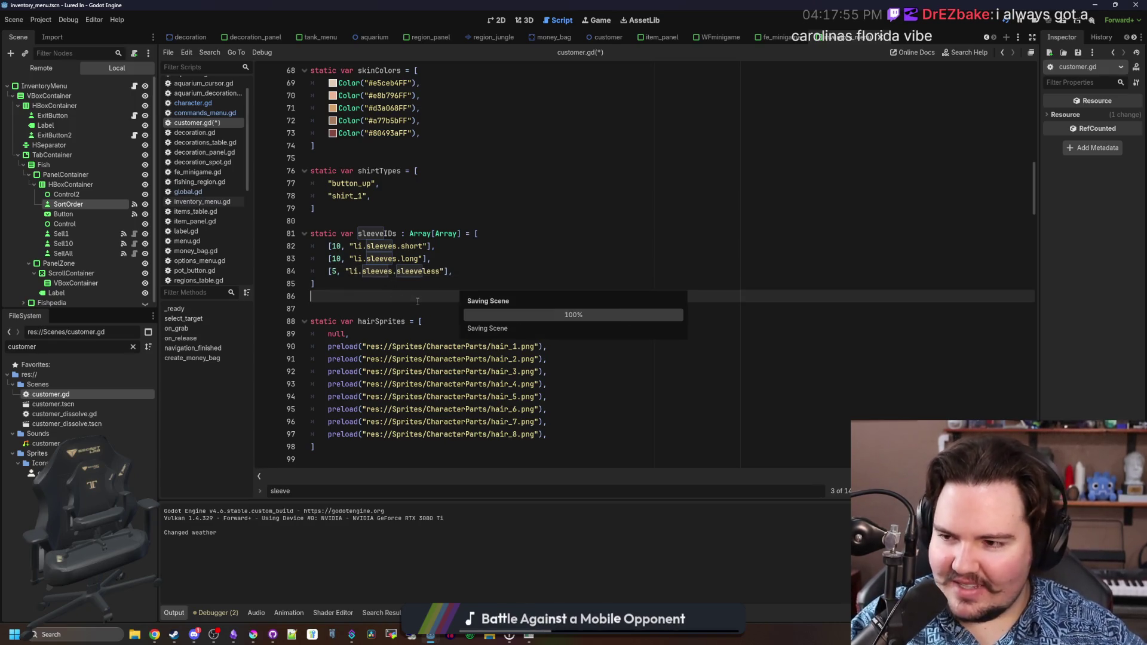
# Save the project again, stop the running game and relaunch it for playtesting.
pyautogui.scroll(-1, 418, 301)
pyautogui.hotkey('ctrl', 's')
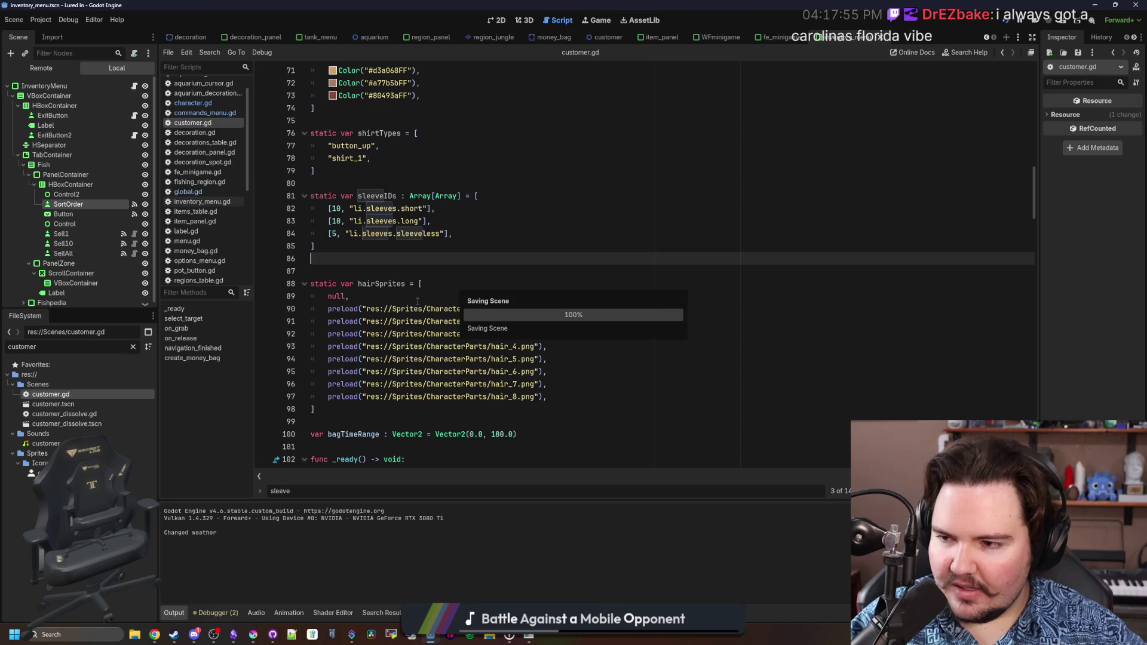
pyautogui.scroll(-1, 444, 292)
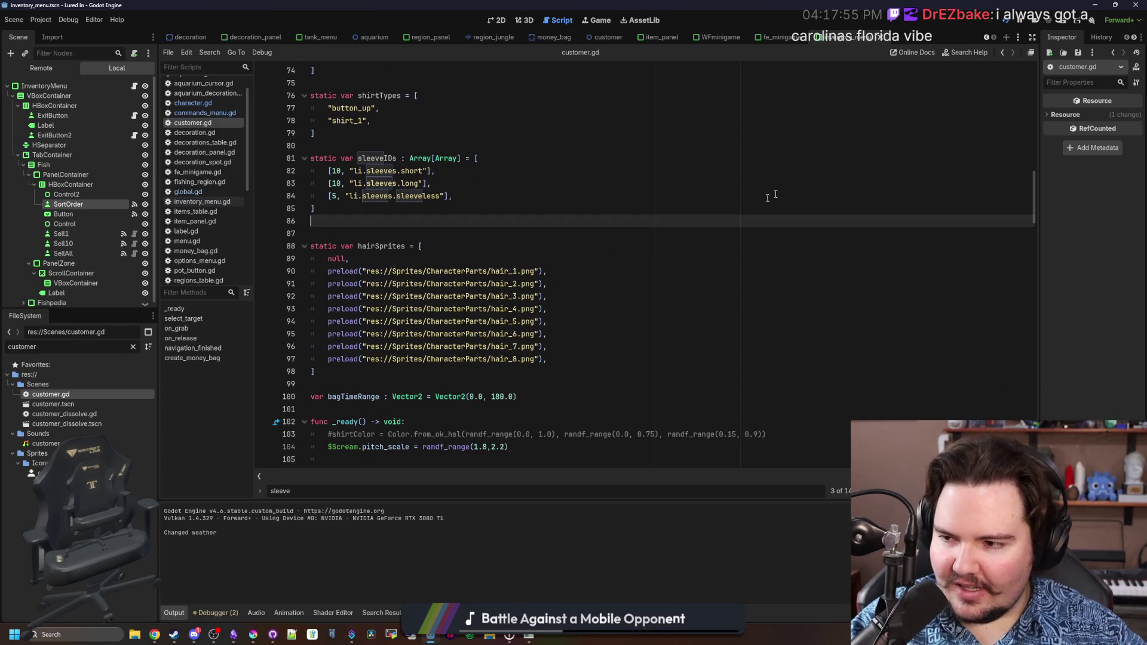
pyautogui.click(1047, 22)
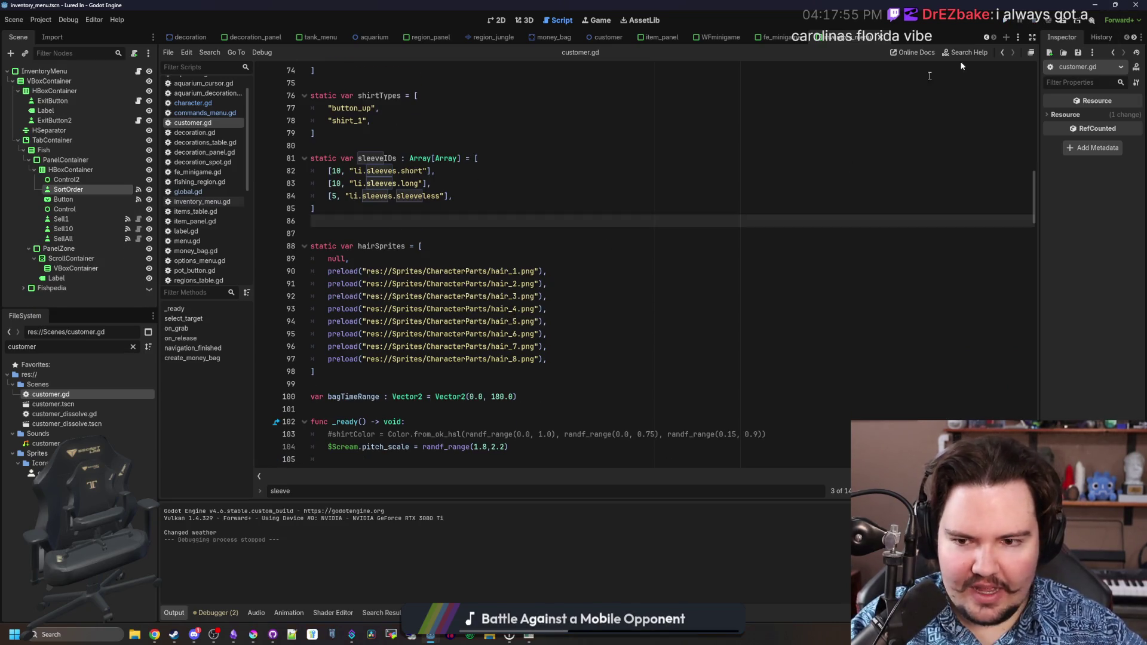
pyautogui.click(1009, 24)
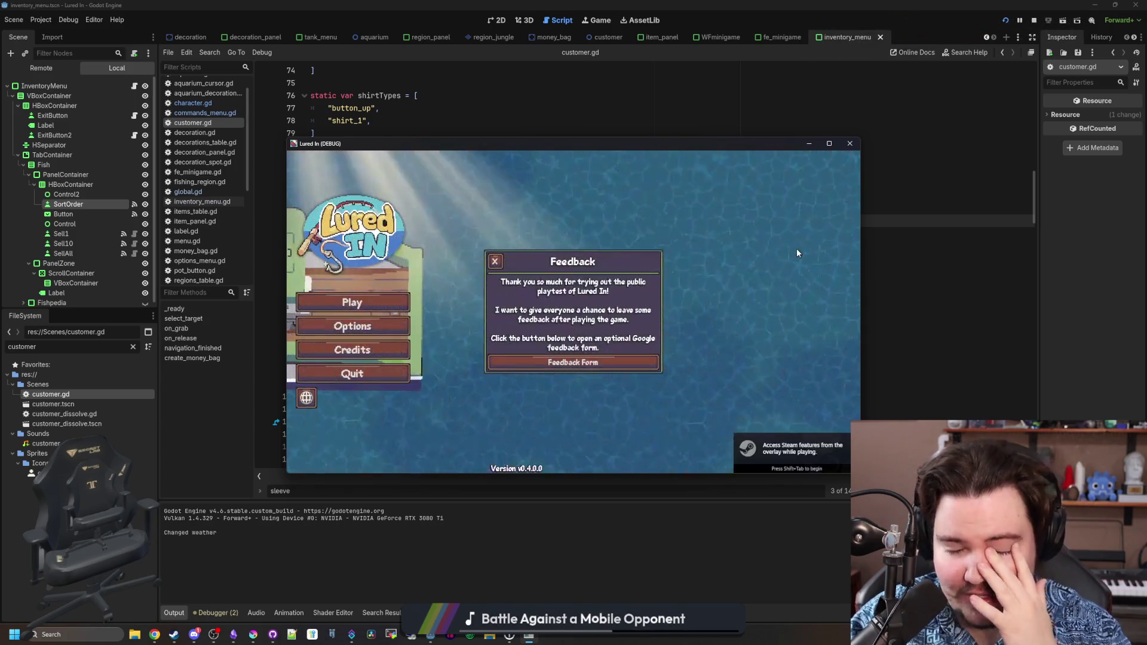
# Close the feedback popup, start playing, maximize the game window and dismiss Welcome Back.
pyautogui.click(494, 261)
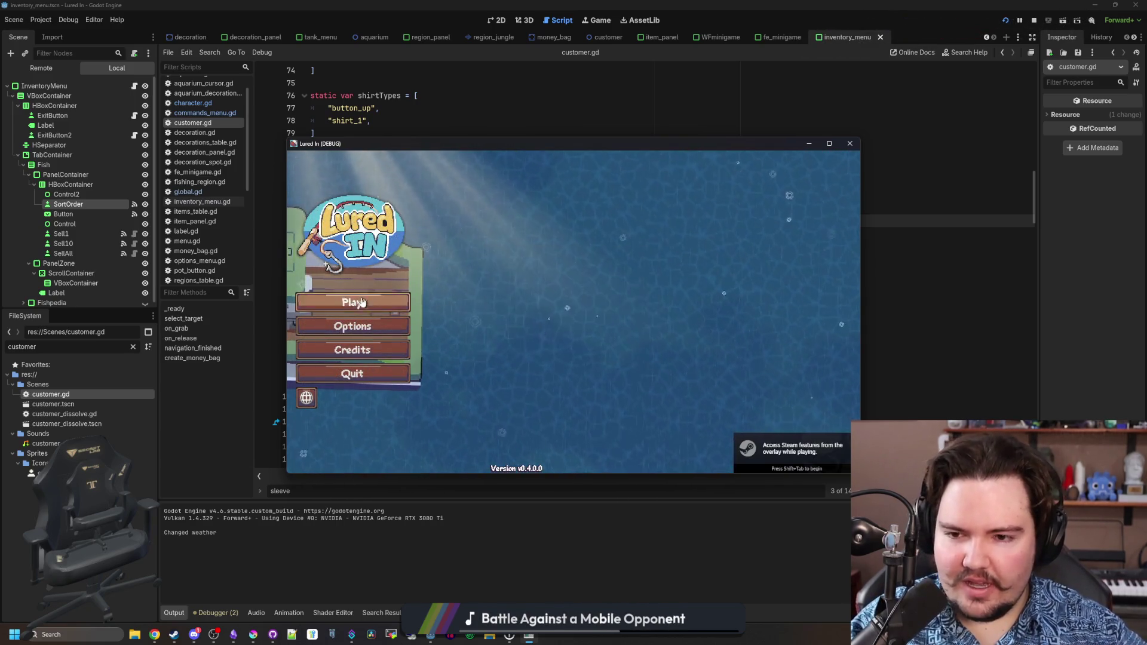
pyautogui.click(352, 303)
pyautogui.click(829, 145)
pyautogui.click(537, 391)
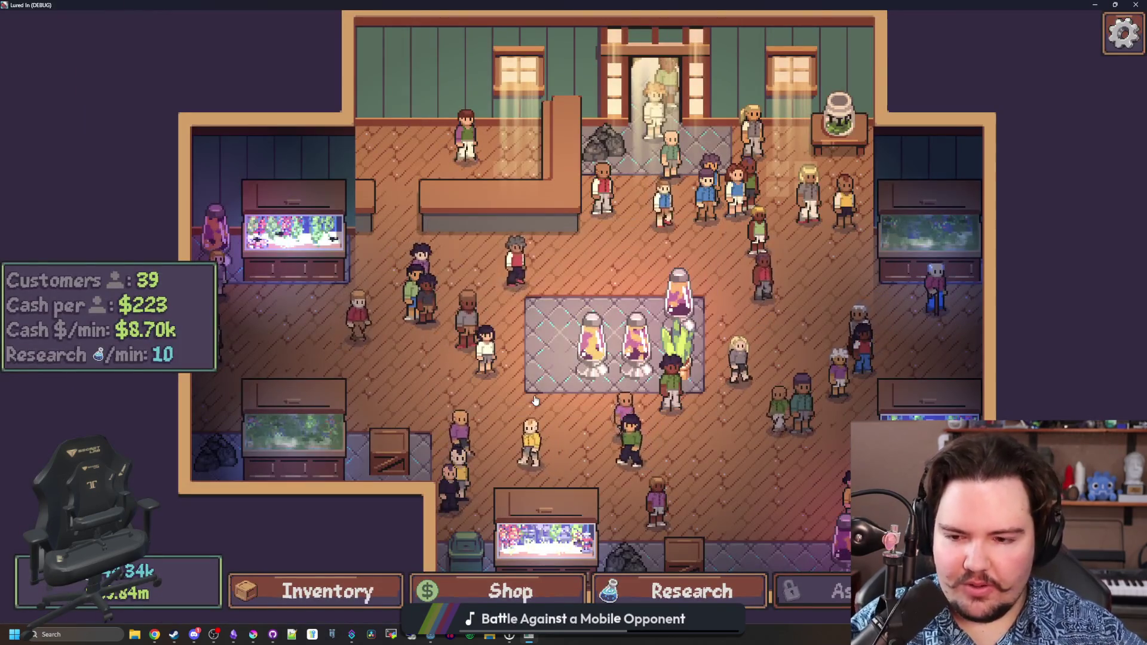
# Zoom and pan around the shop floor to inspect customers' outfits, then minimize the game.
pyautogui.scroll(3, 560, 363)
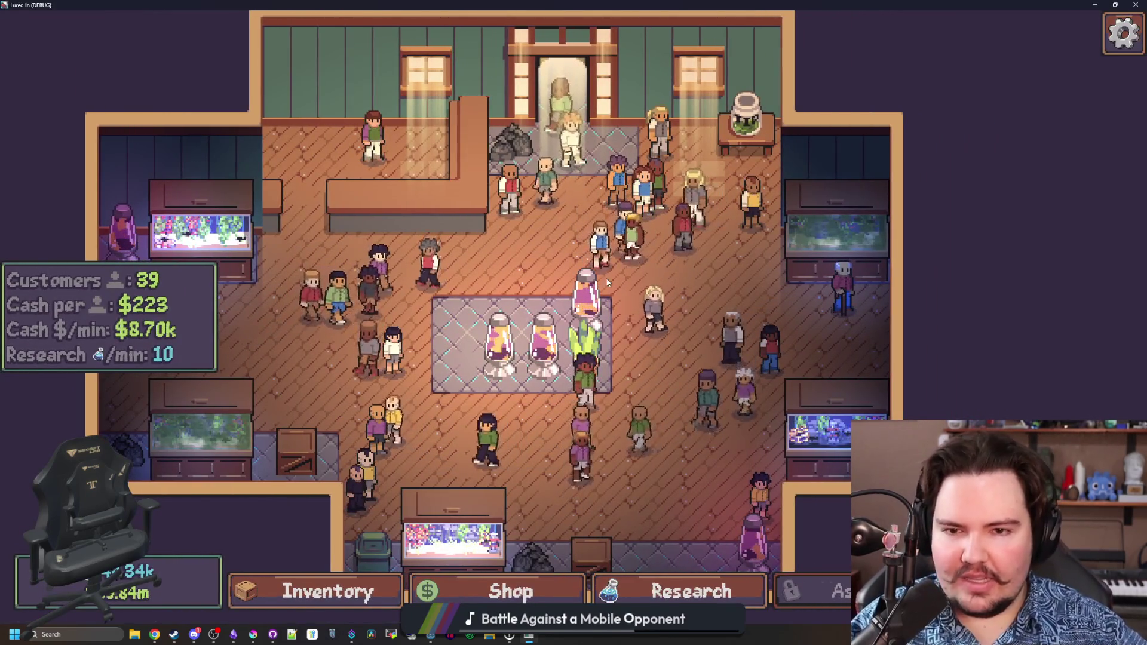
pyautogui.scroll(2, 533, 275)
pyautogui.press('s')
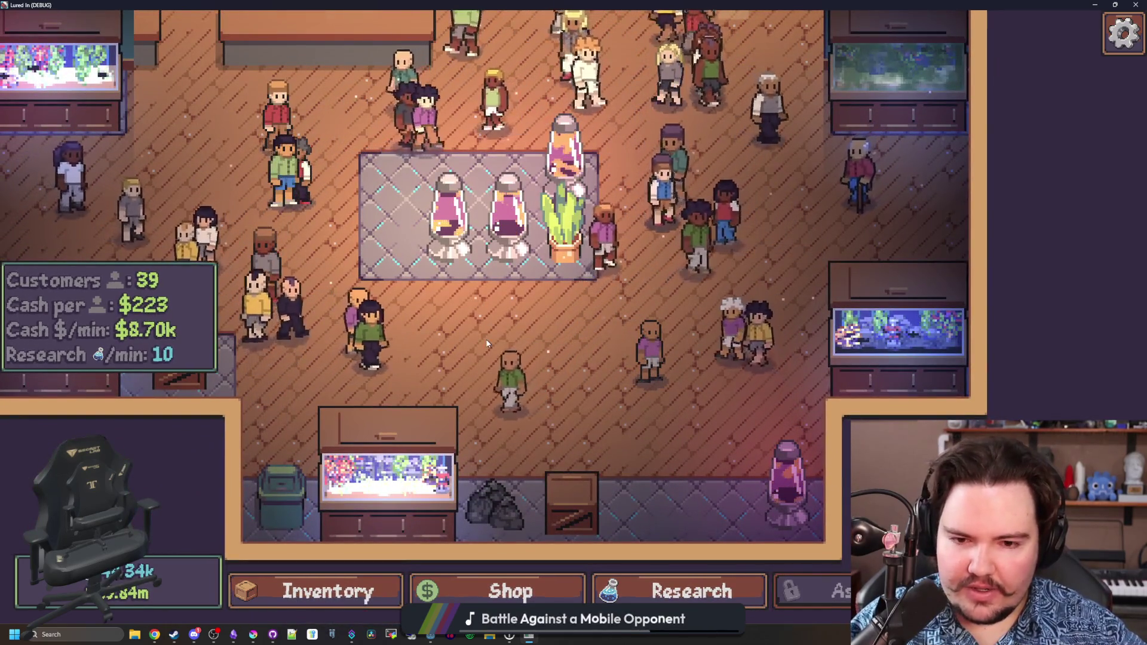
pyautogui.scroll(1, 569, 290)
pyautogui.press('w')
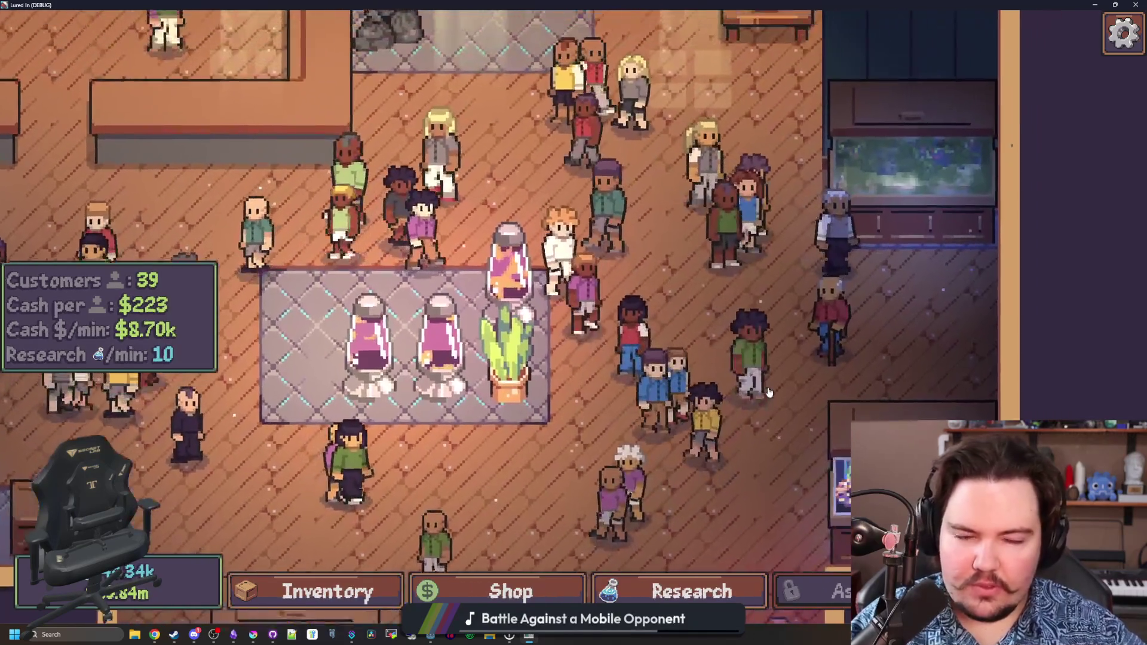
pyautogui.press('d')
pyautogui.scroll(-2, 632, 325)
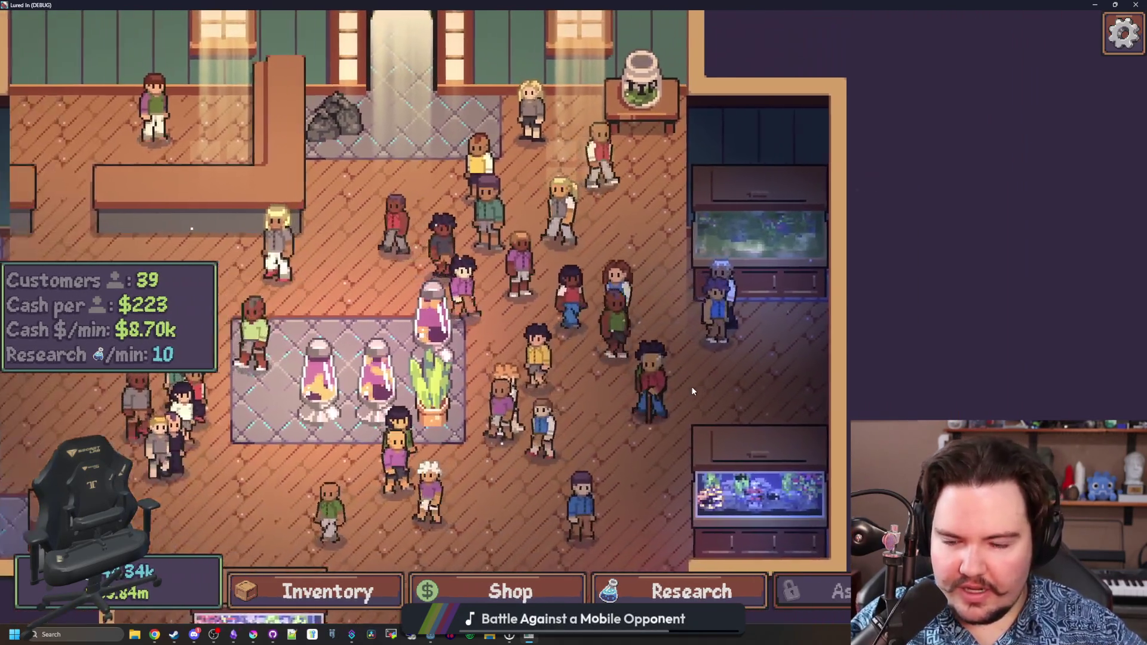
pyautogui.scroll(-1, 693, 391)
pyautogui.click(1094, 5)
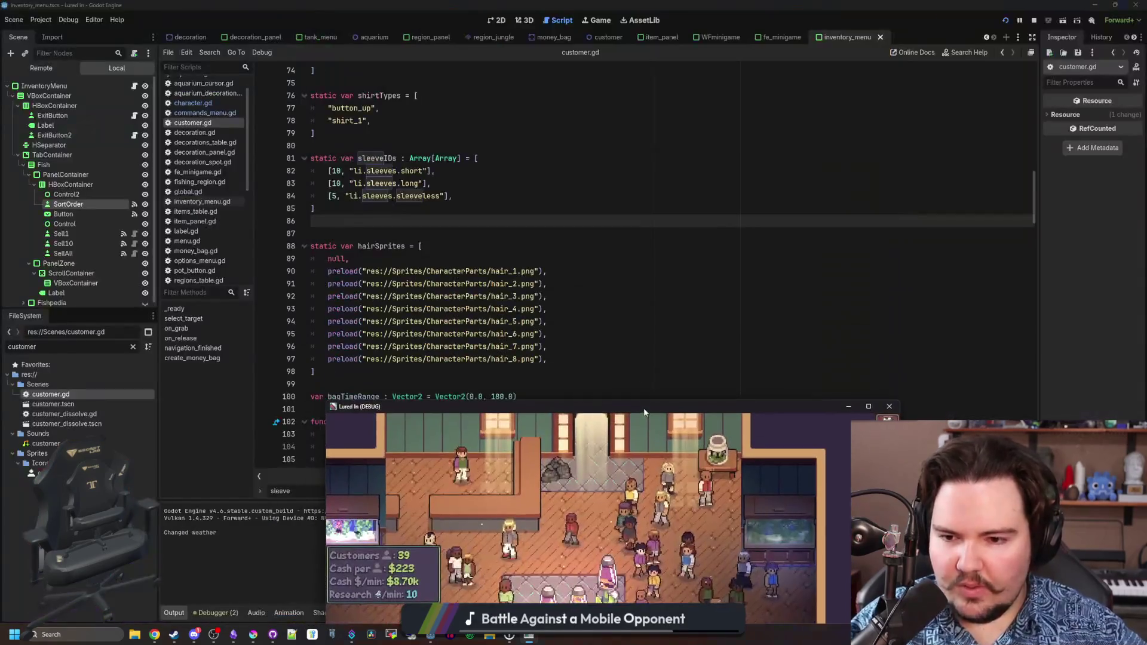
pyautogui.click(382, 246)
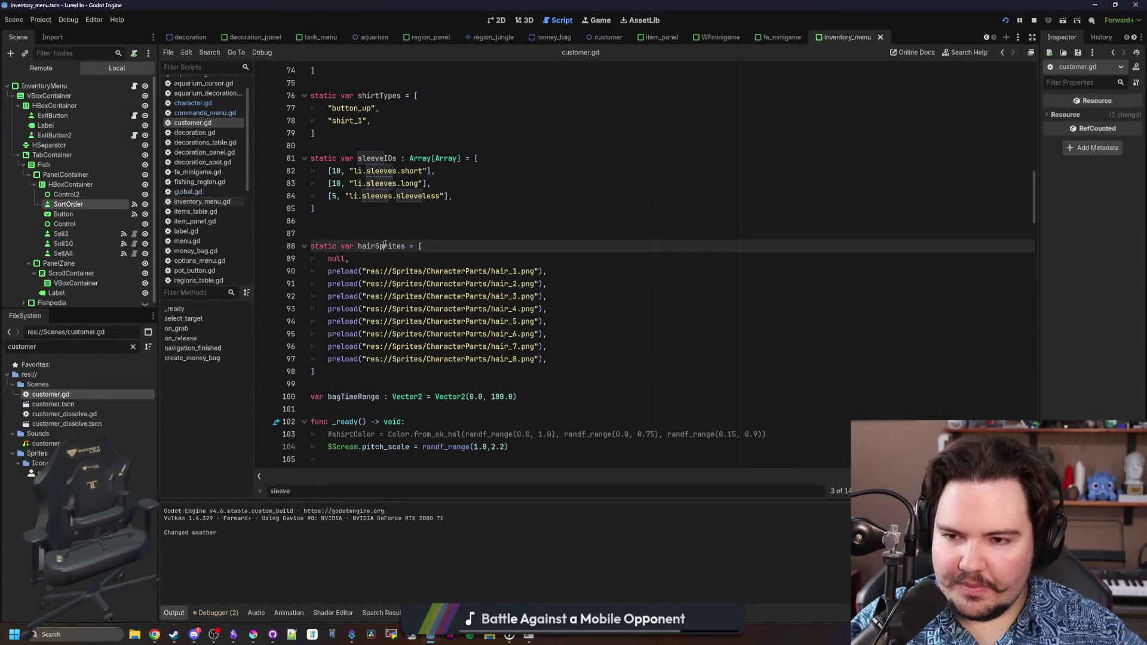
pyautogui.click(399, 234)
pyautogui.scroll(9, 399, 233)
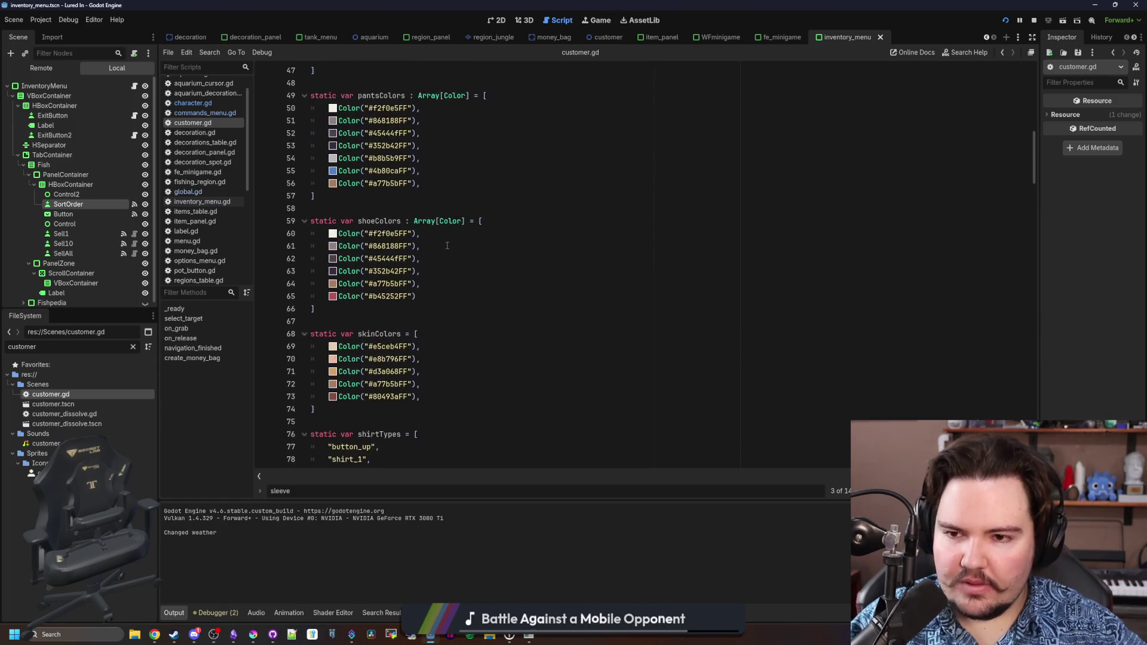
pyautogui.scroll(7, 436, 272)
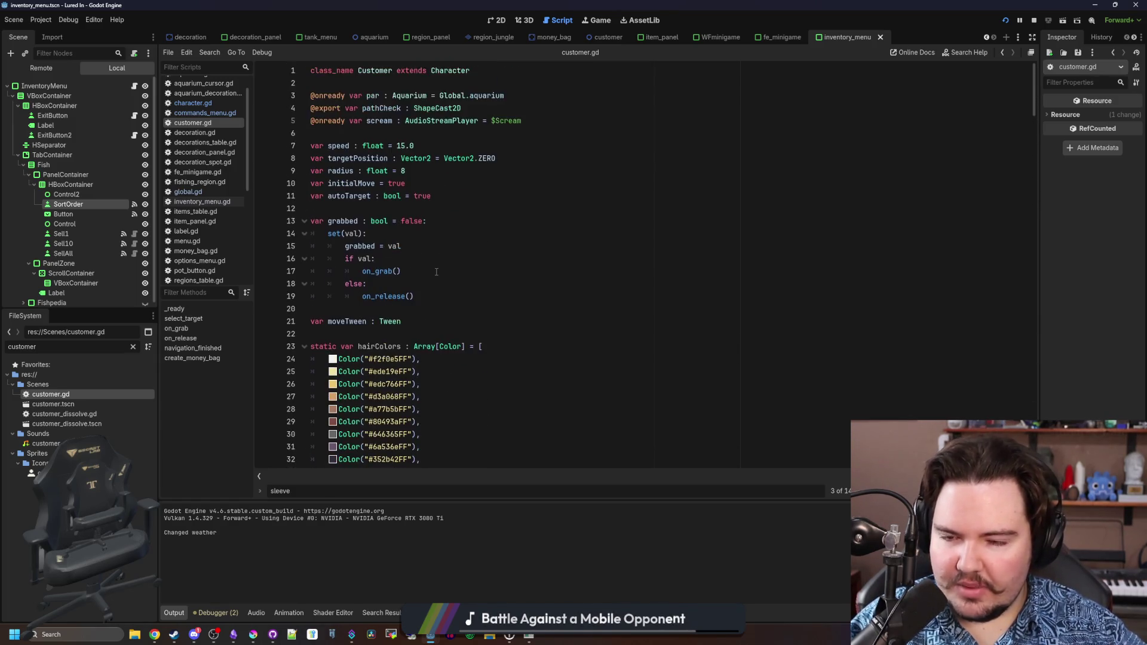
pyautogui.scroll(-15, 437, 272)
pyautogui.scroll(-17, 436, 271)
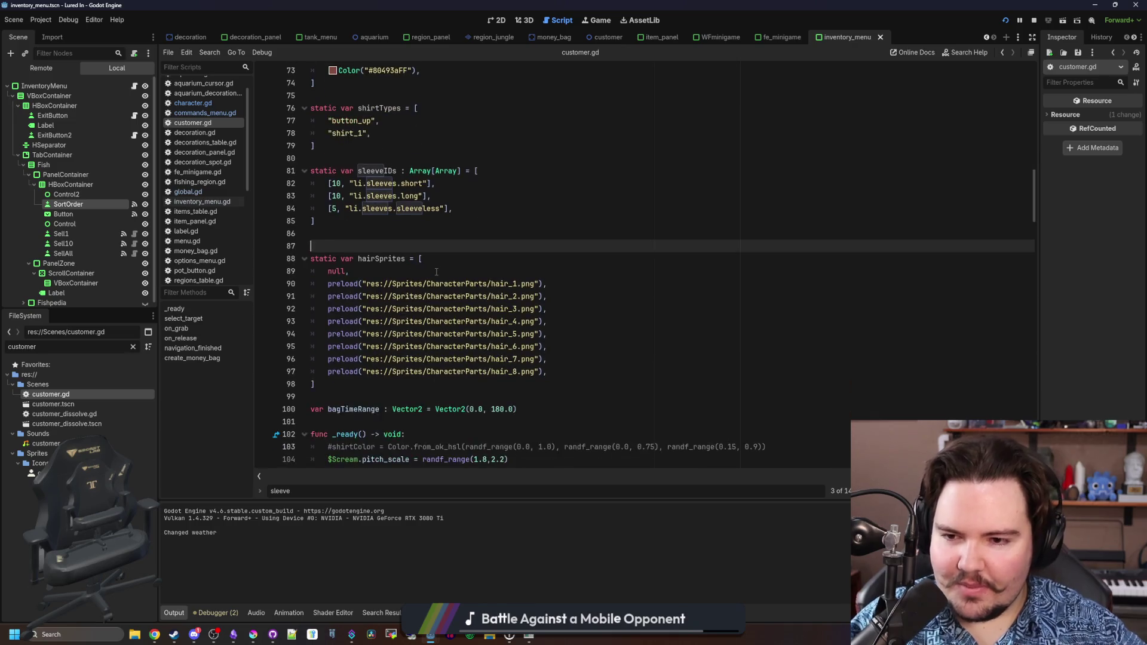
pyautogui.scroll(-5, 436, 271)
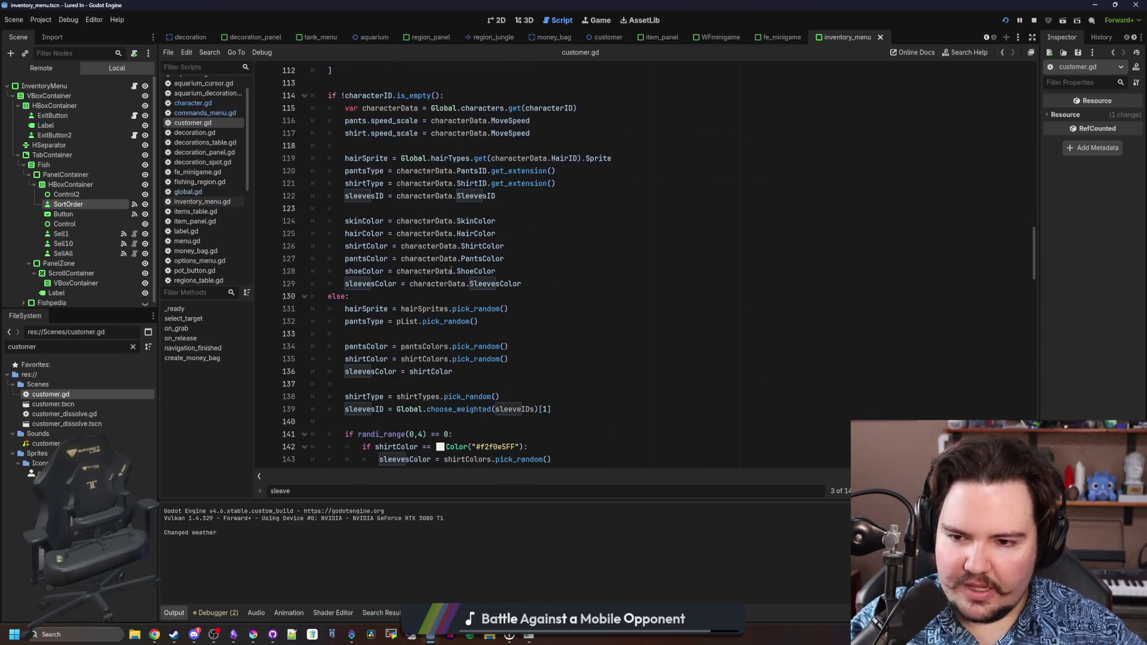
pyautogui.keyDown('ctrl'); pyautogui.click(425, 311); pyautogui.keyUp('ctrl')
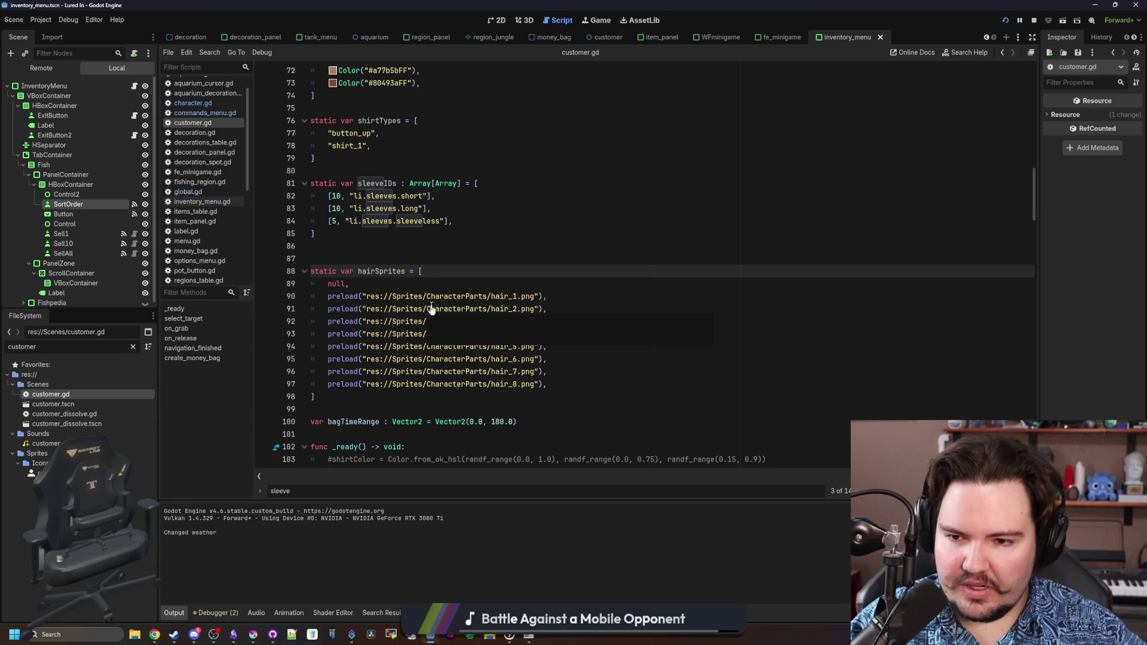
pyautogui.scroll(-2, 496, 307)
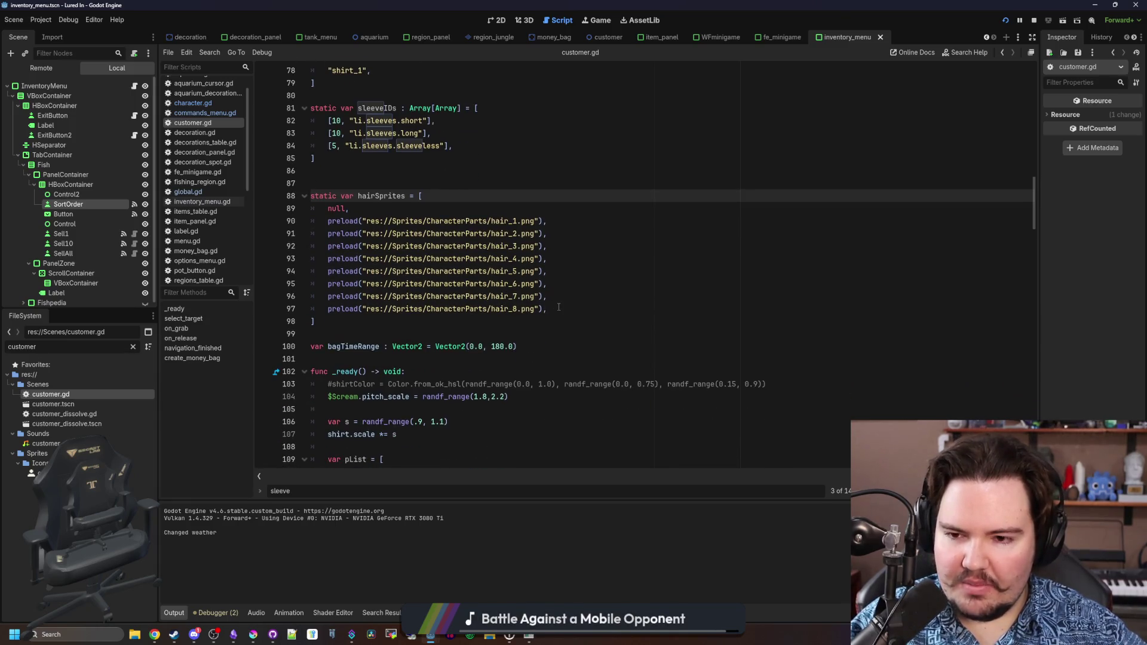
pyautogui.click(405, 209)
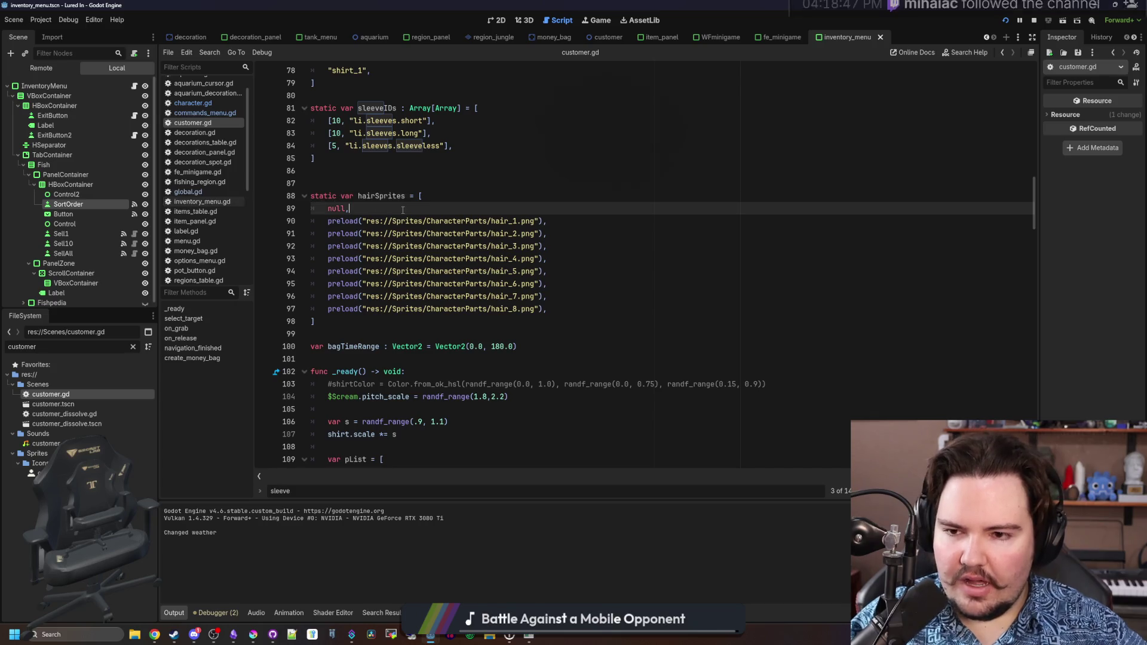
pyautogui.click(213, 193)
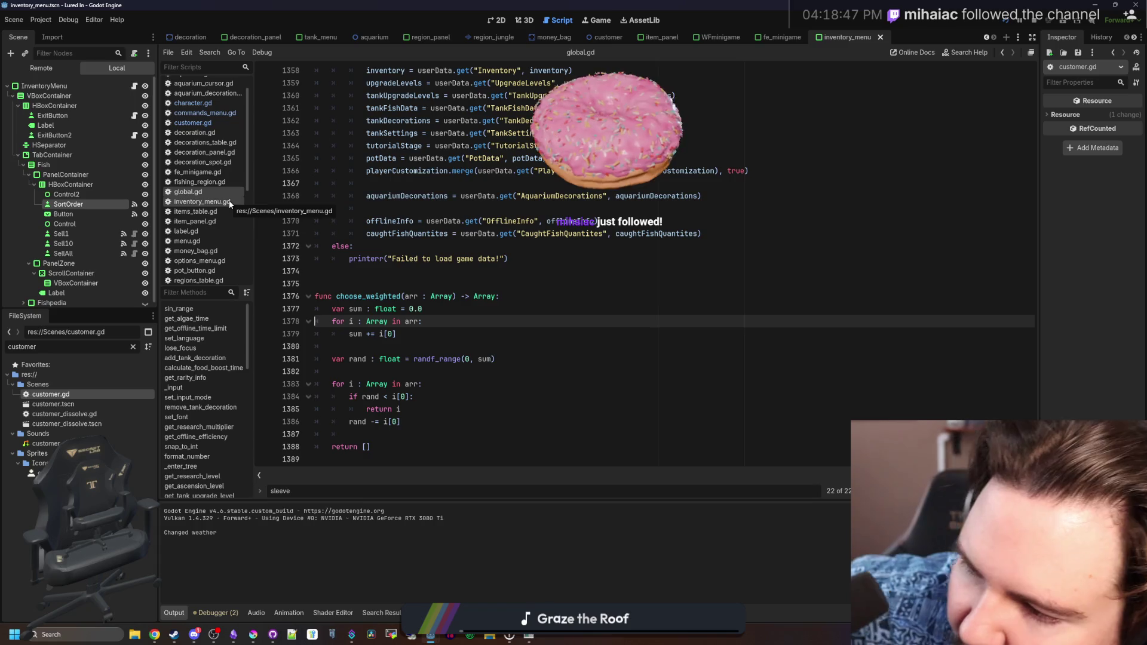
pyautogui.scroll(3, 664, 248)
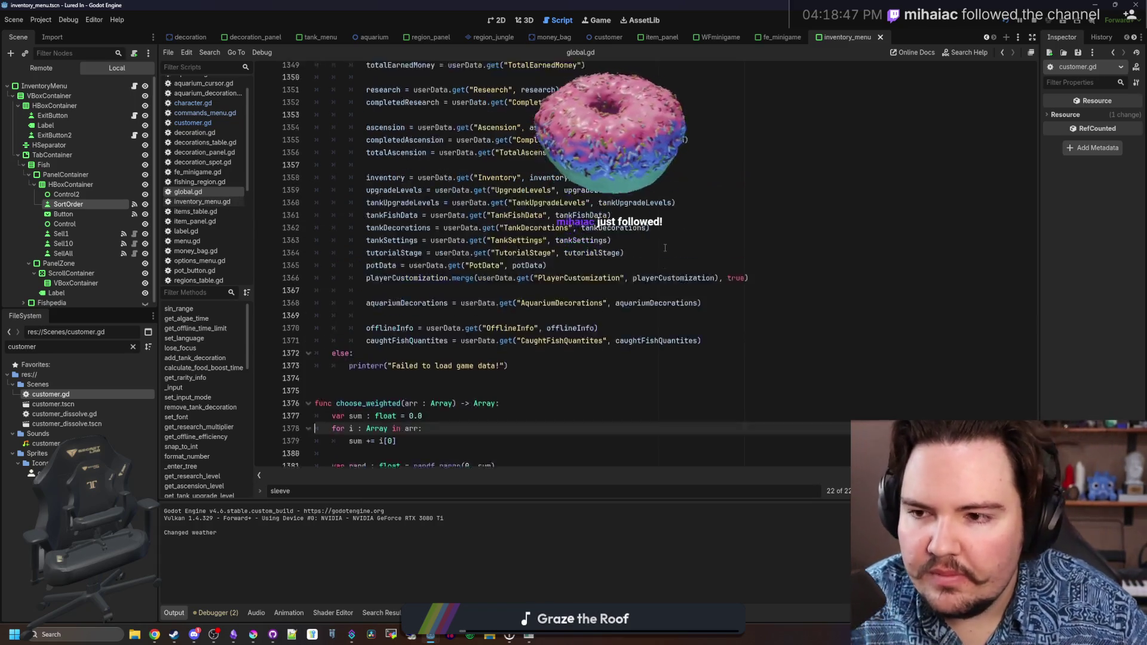
pyautogui.scroll(20, 665, 247)
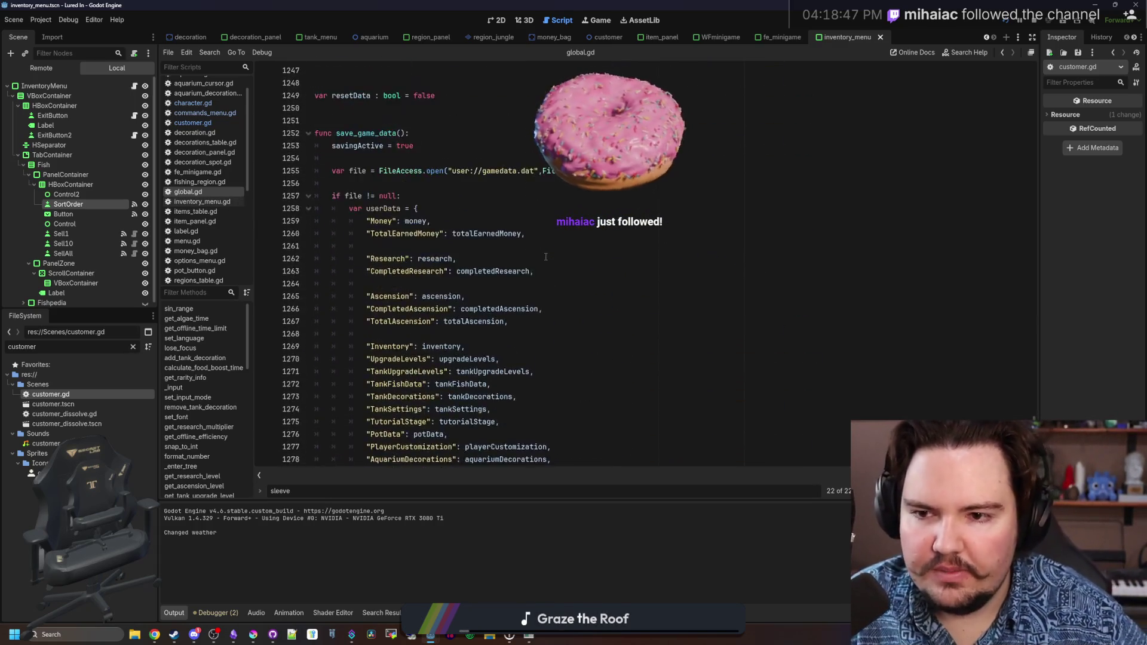
pyautogui.scroll(10, 546, 257)
pyautogui.hotkey('ctrl', 'f')
pyautogui.write('hair')
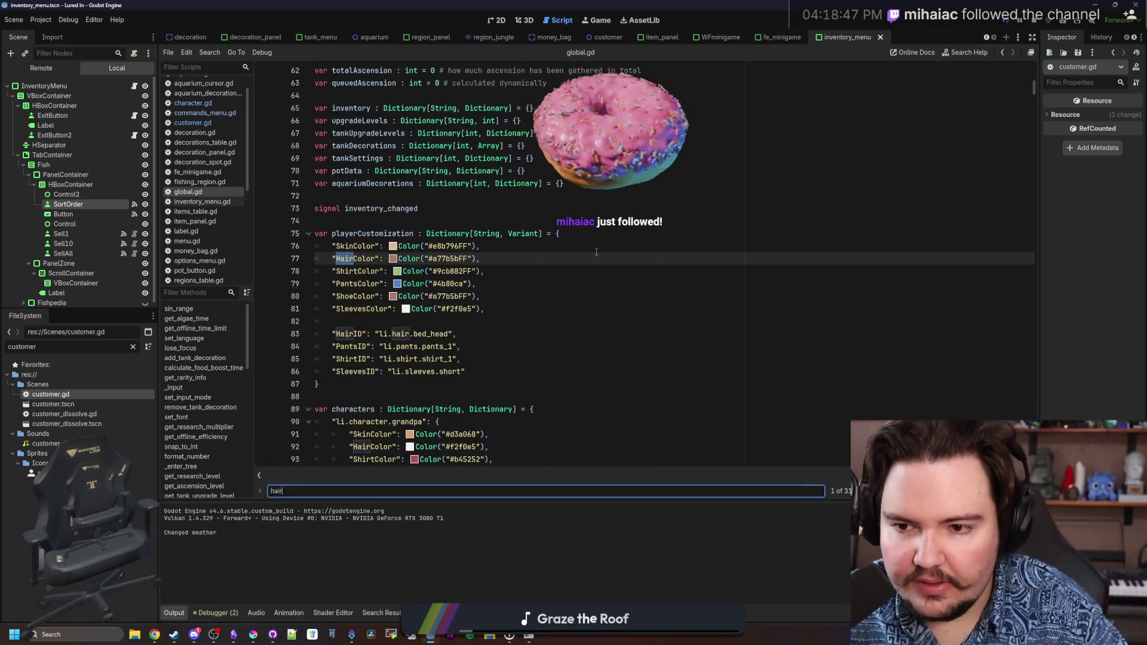
pyautogui.write('ID')
pyautogui.scroll(-4, 495, 209)
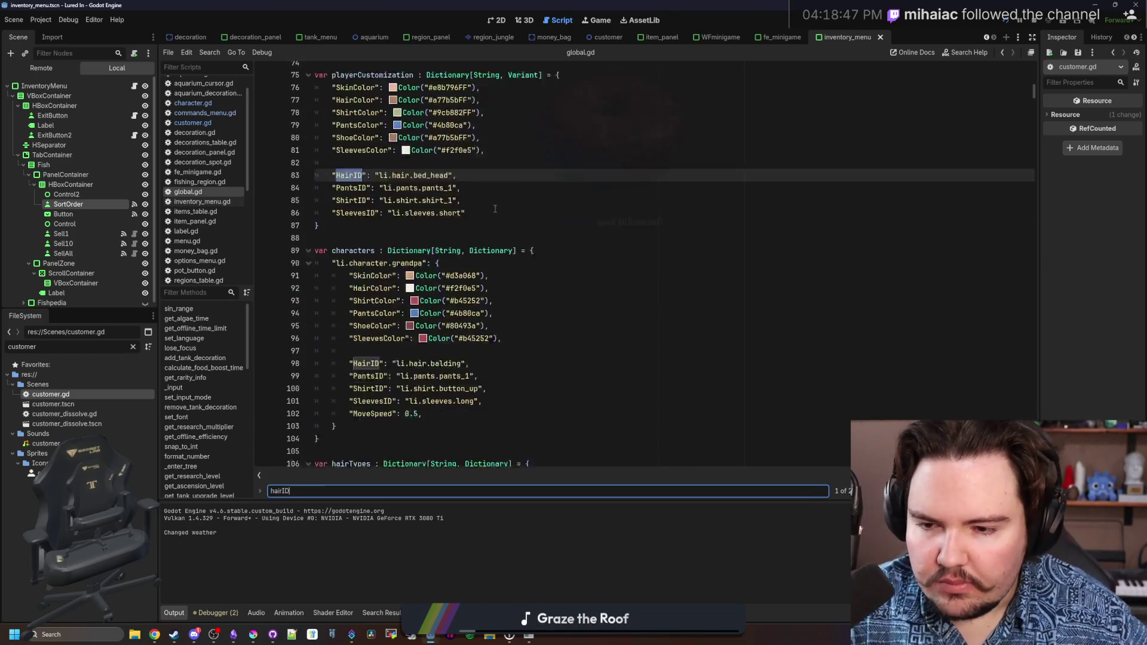
pyautogui.scroll(-6, 495, 208)
pyautogui.click(364, 246)
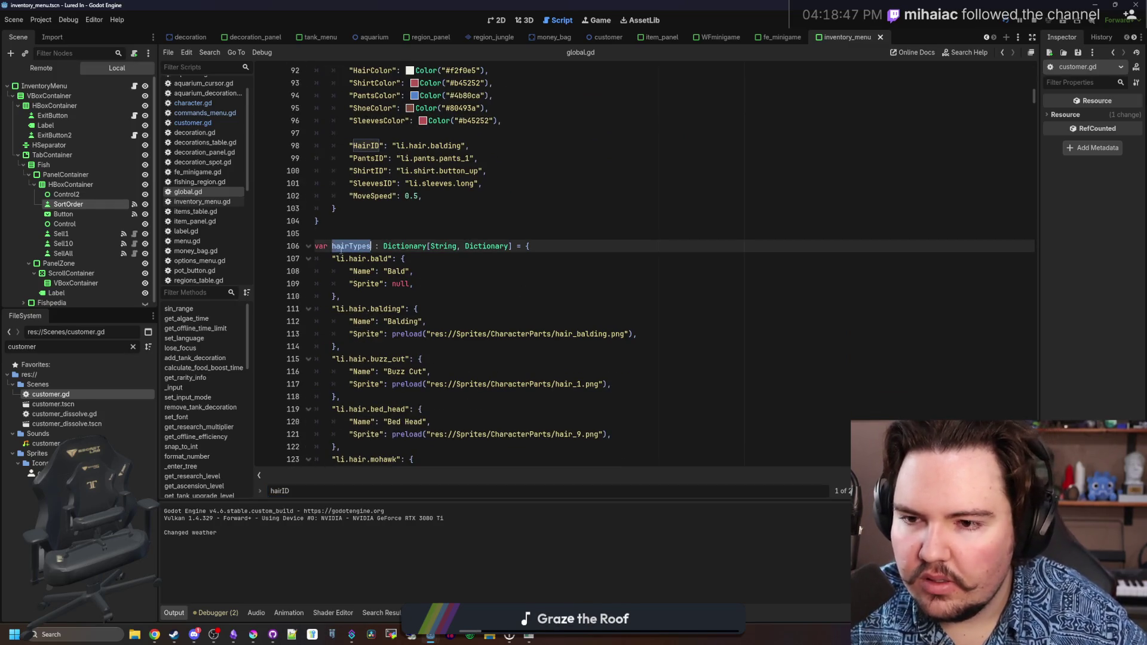
pyautogui.click(206, 122)
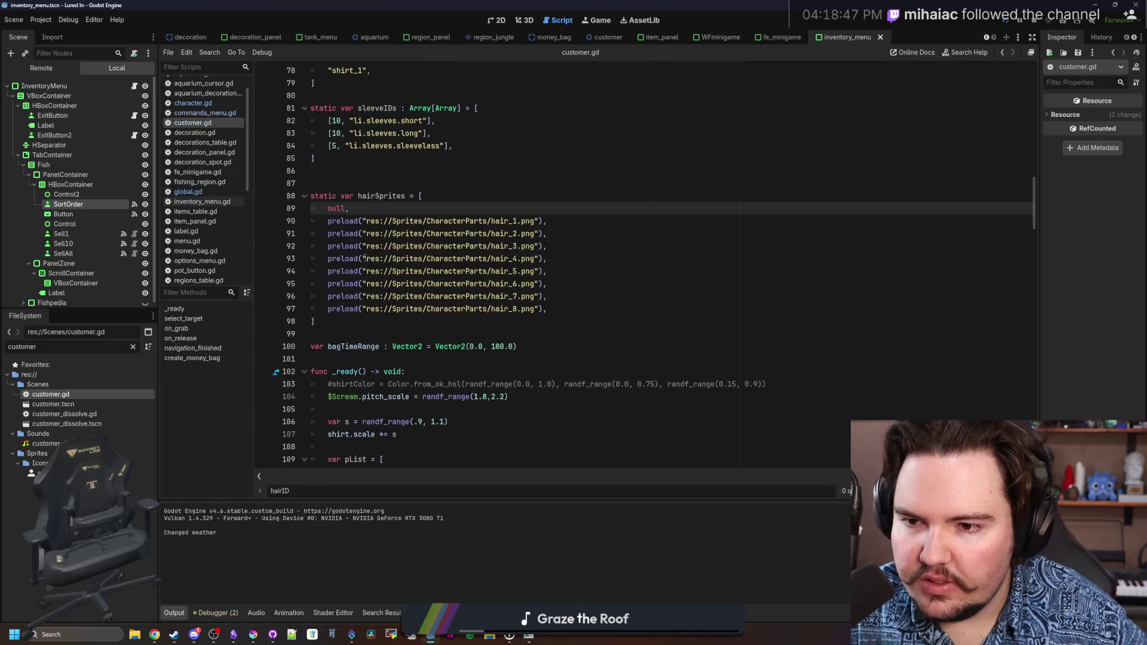
pyautogui.moveTo(562, 309)
pyautogui.mouseDown()
pyautogui.moveTo(308, 225)
pyautogui.moveTo(295, 206)
pyautogui.mouseUp()
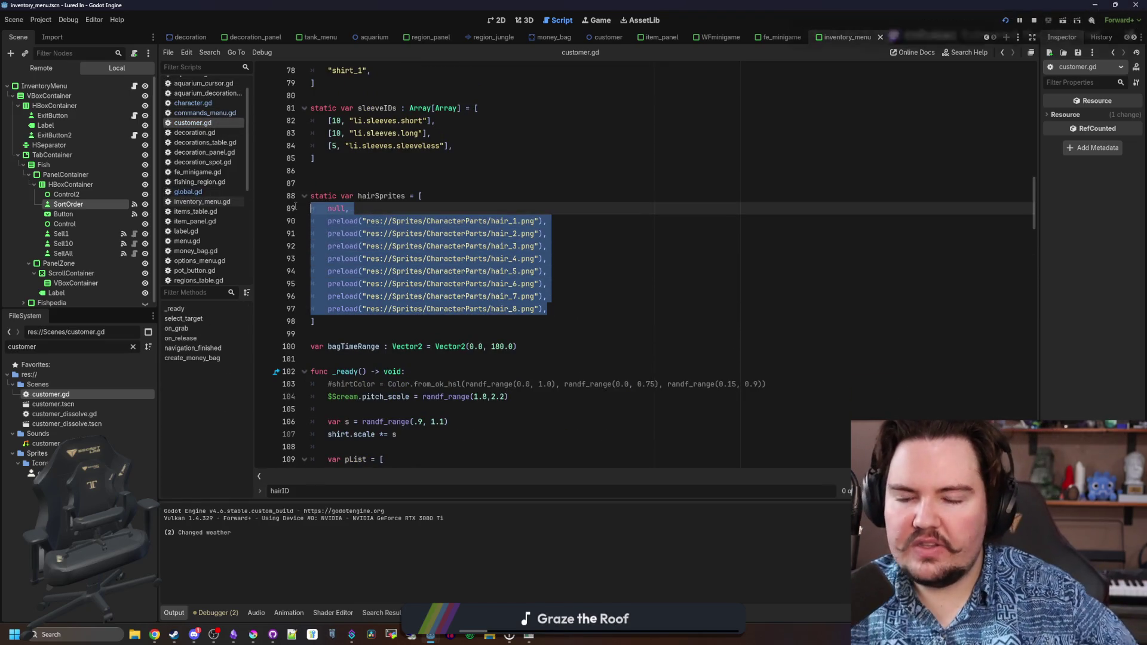
# Replace the hair sprite entries with a single weighted [20, "li.hair.bald"] pair.
pyautogui.press('BackSpace')
pyautogui.write('"li.hair.bald"')
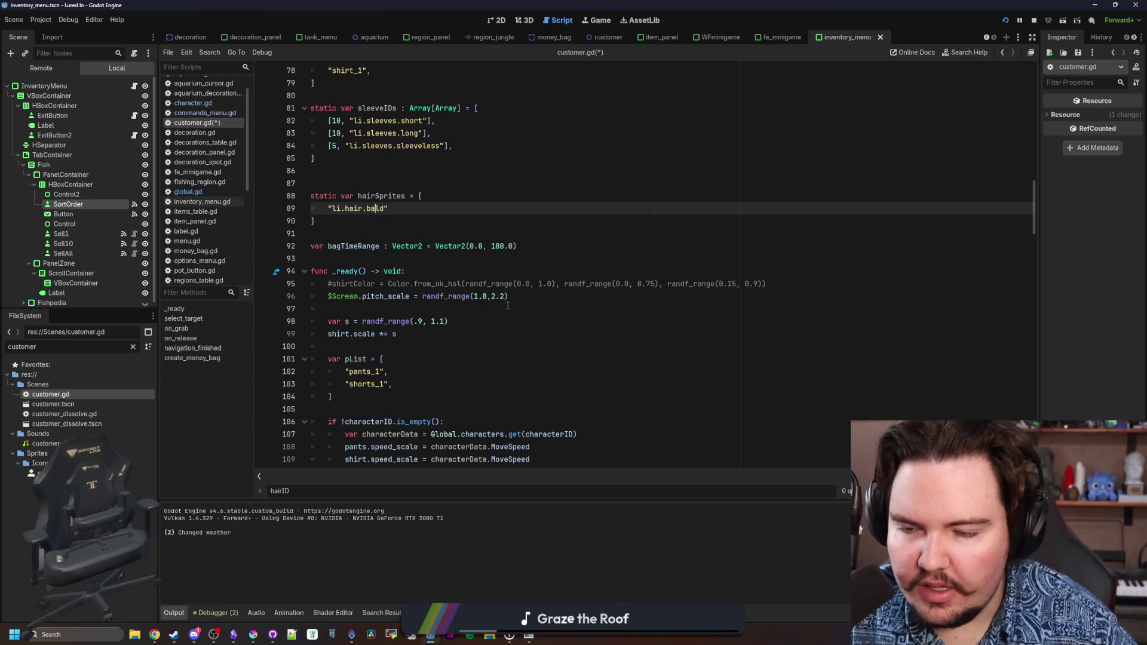
pyautogui.press('Up')
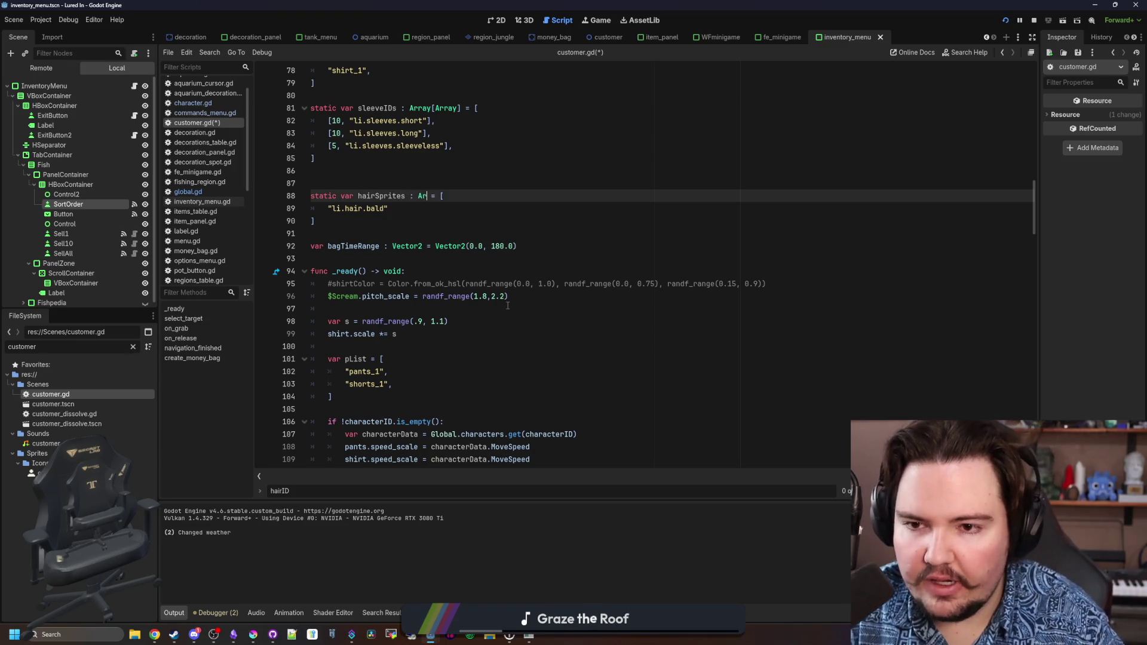
pyautogui.write('ray[Array')
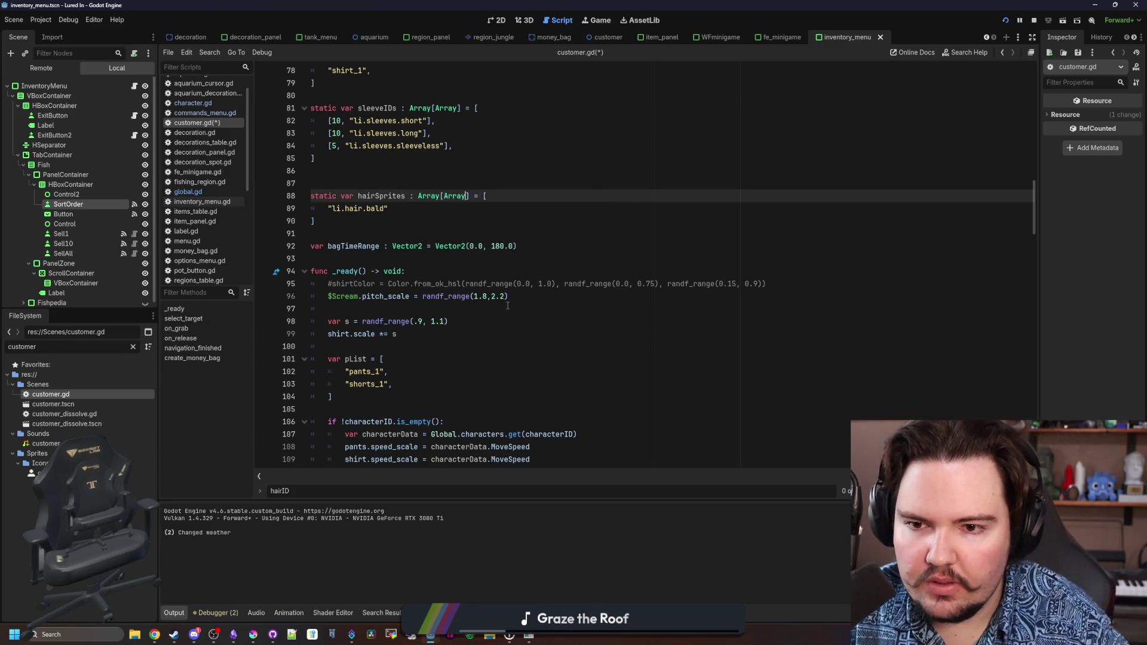
pyautogui.click(328, 206)
pyautogui.write('[')
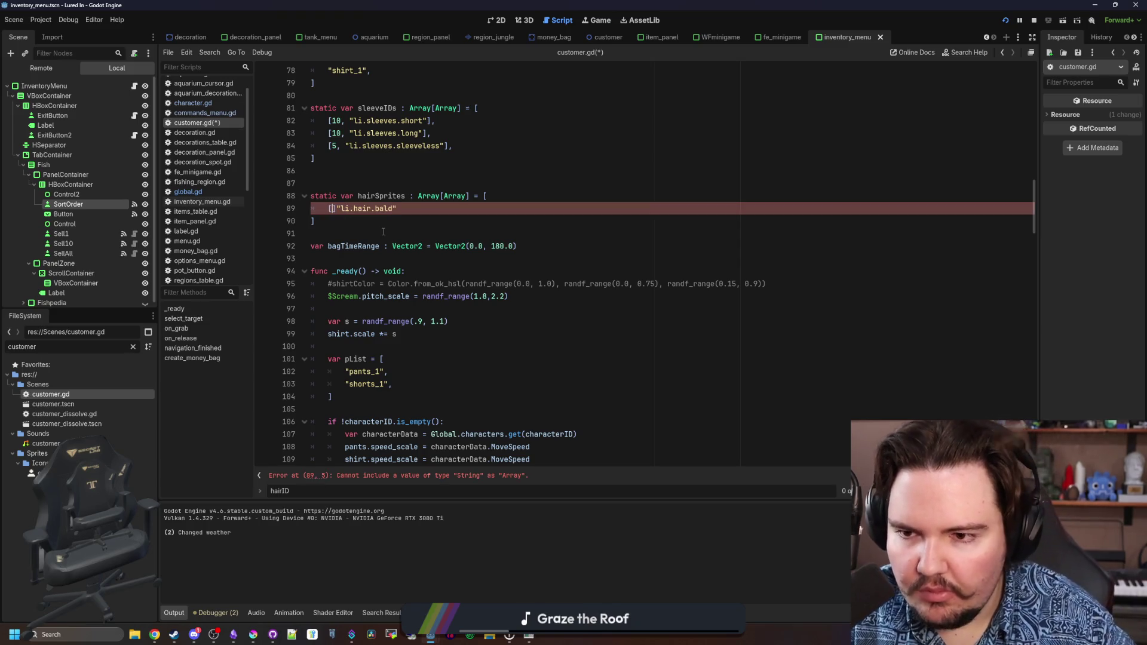
pyautogui.write('0,')
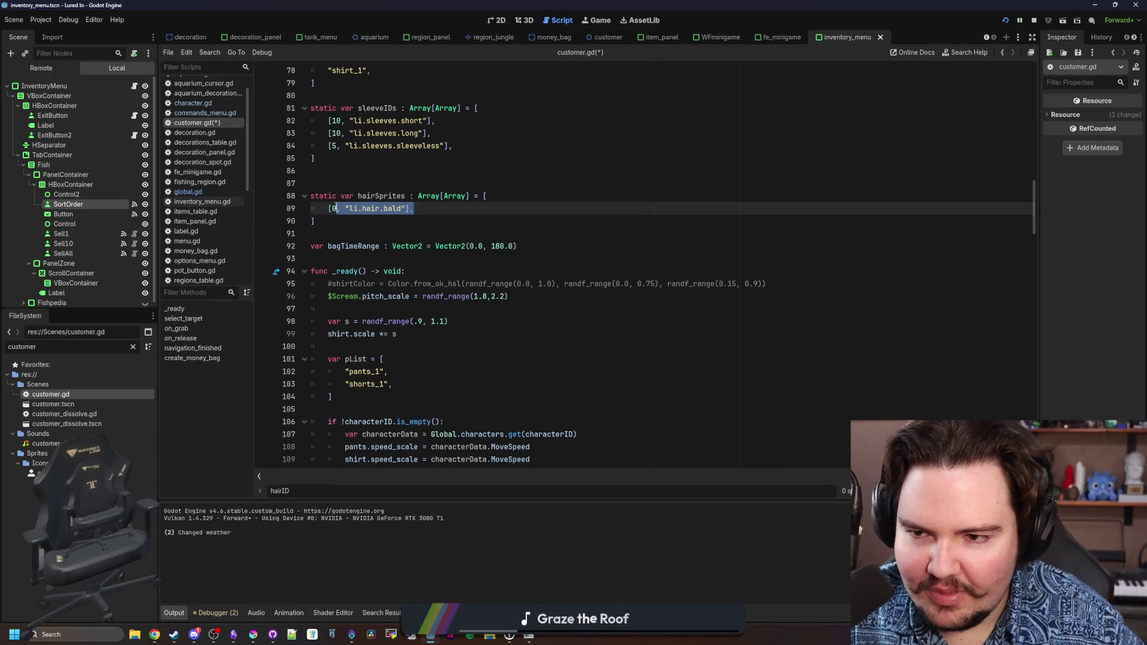
pyautogui.write('2')
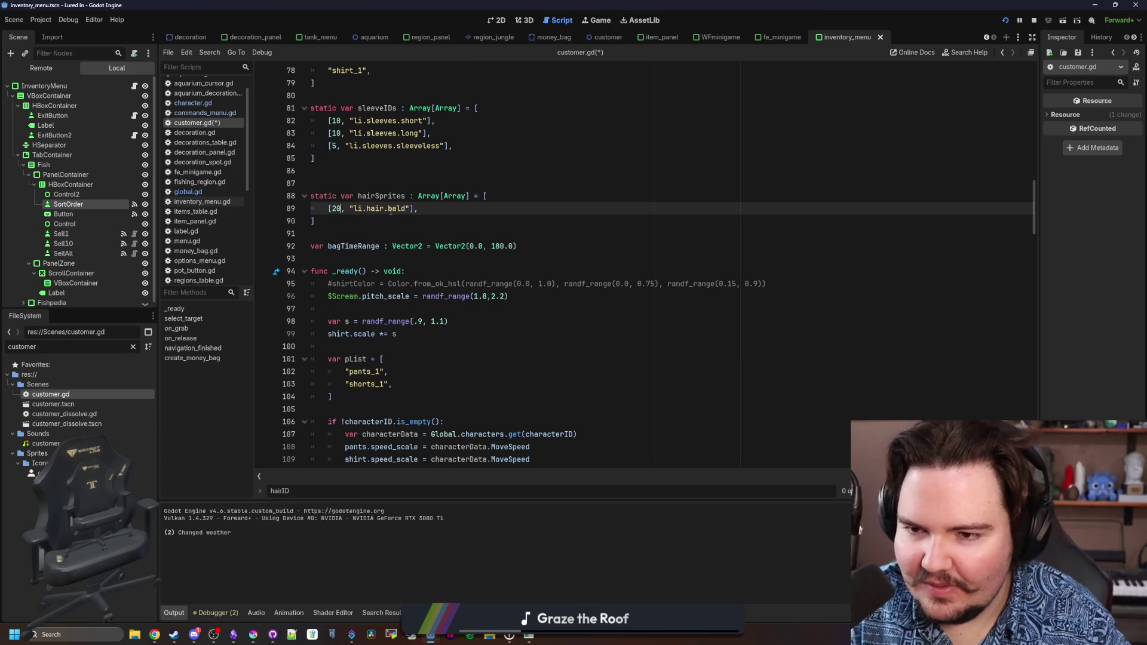
# Duplicate the [20, "li.hair.bald"] entry into ten copies, then bring up global.gd.
pyautogui.tripleClick(426, 214)
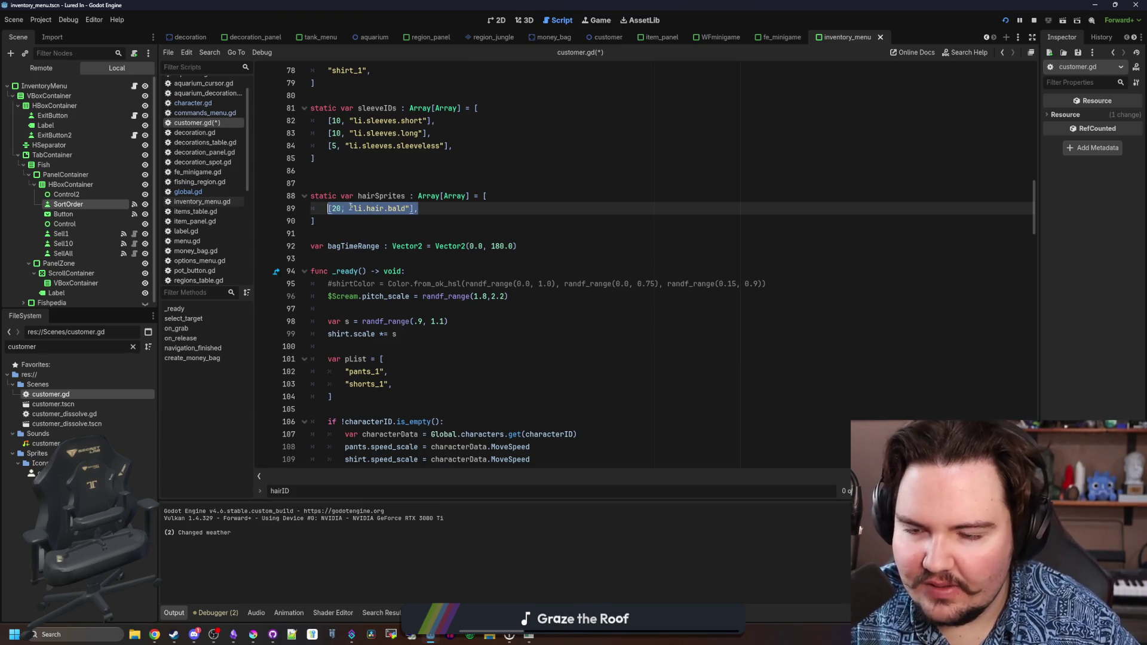
pyautogui.click(496, 216)
pyautogui.press('Return')
pyautogui.write('[20, "li.hair.bald"],')
pyautogui.press('Return')
pyautogui.hotkey('ctrl', 'v')
pyautogui.press('Return')
pyautogui.hotkey('ctrl', 'v')
pyautogui.press('Return')
pyautogui.hotkey('ctrl', 'v')
pyautogui.press('Return')
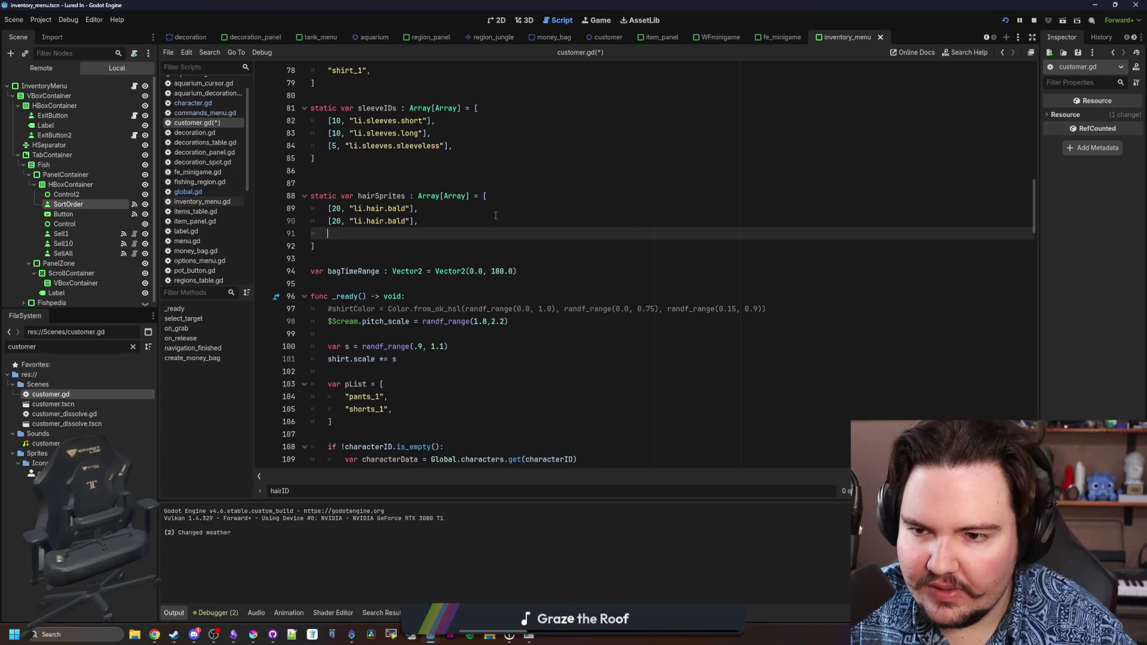
pyautogui.hotkey('ctrl', 'v')
pyautogui.press('Return')
pyautogui.hotkey('ctrl', 'v')
pyautogui.press('Return')
pyautogui.hotkey('ctrl', 'v')
pyautogui.press('Return')
pyautogui.hotkey('ctrl', 'v')
pyautogui.press('Return')
pyautogui.hotkey('ctrl', 'v')
pyautogui.press('Return')
pyautogui.hotkey('ctrl', 'v')
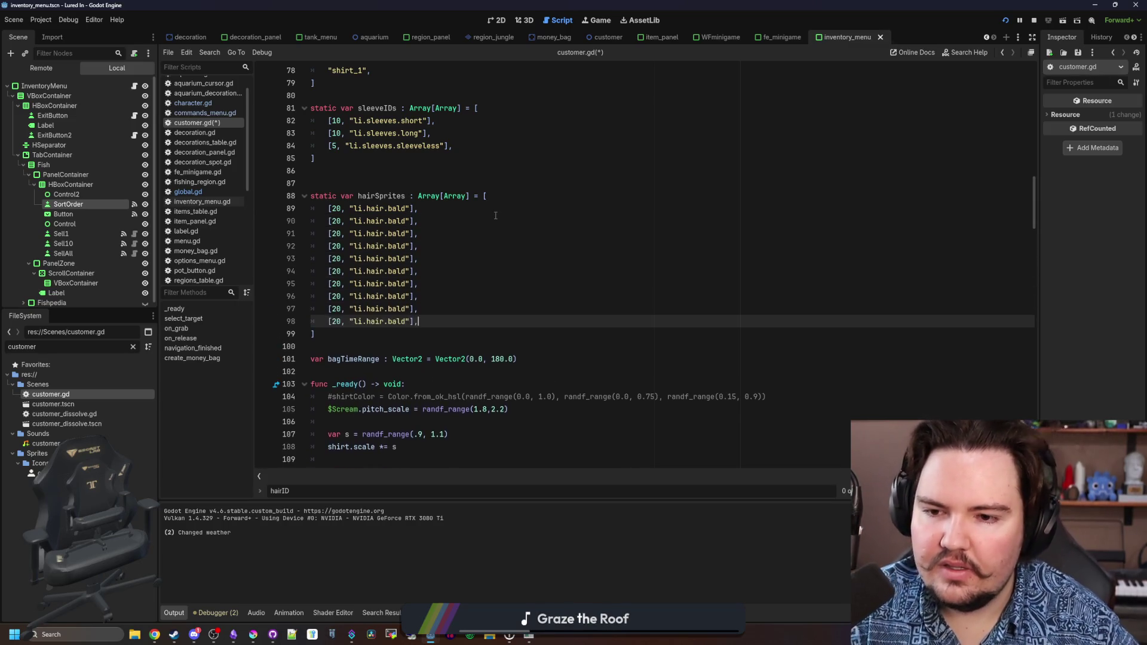
pyautogui.click(211, 190)
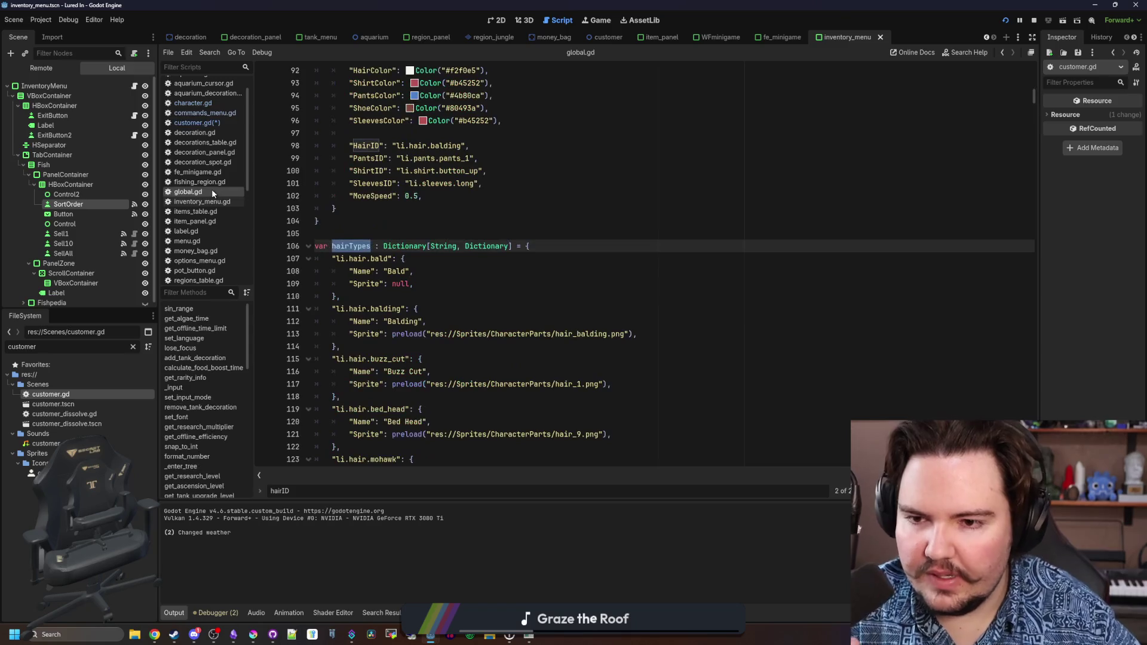
# Copy global.gd's hairTypes dictionary and paste it below hairSprites in customer.gd.
pyautogui.scroll(-5, 449, 333)
pyautogui.scroll(-5, 382, 380)
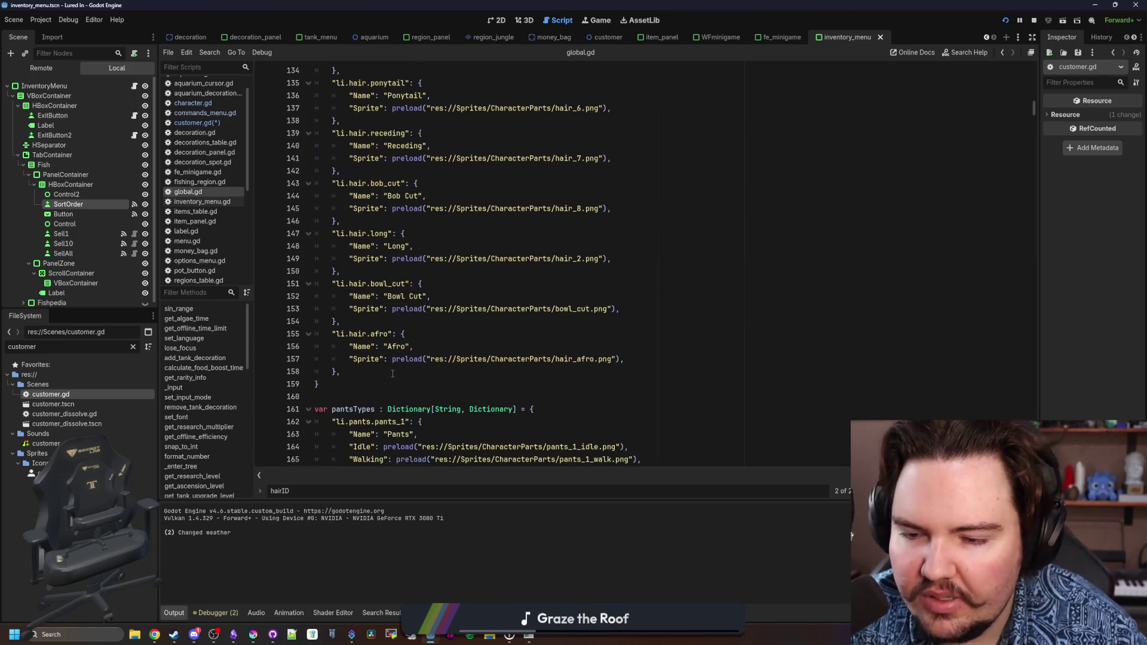
pyautogui.moveTo(359, 385); pyautogui.dragTo(311, 132)
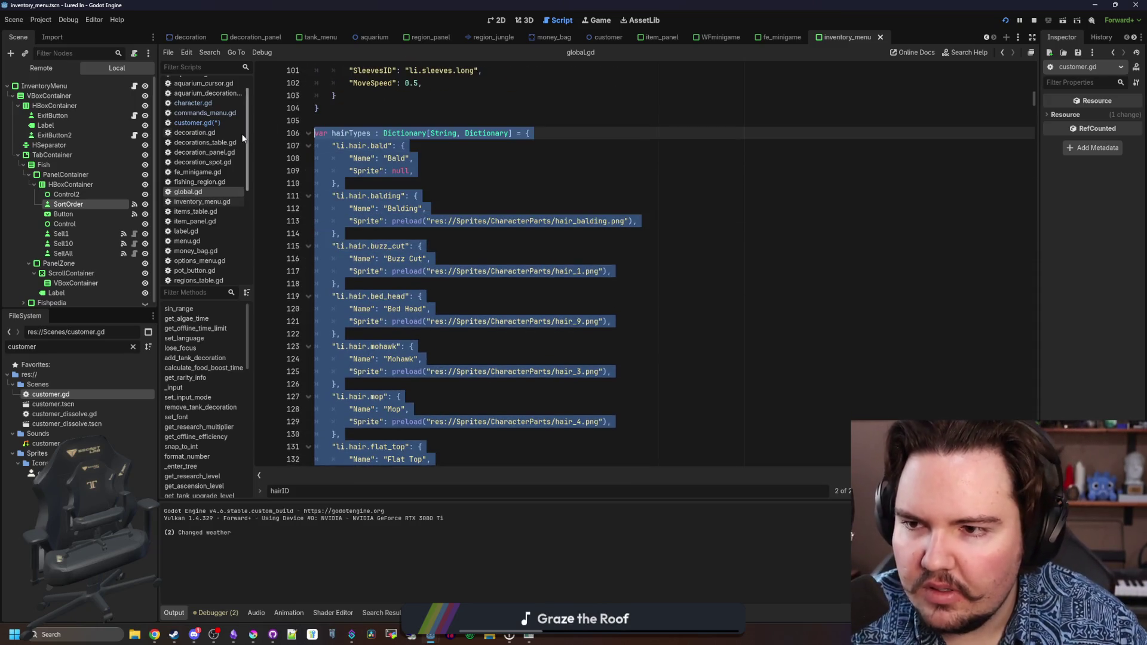
pyautogui.click(216, 123)
pyautogui.scroll(-1, 332, 263)
pyautogui.click(331, 317)
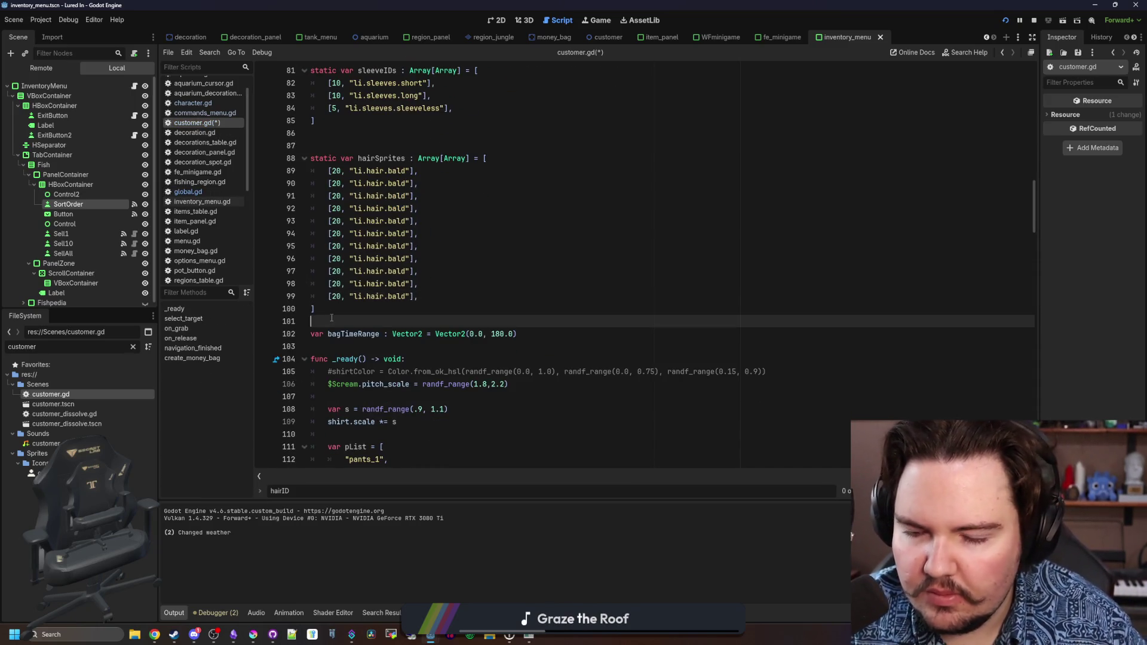
pyautogui.press('Return')
pyautogui.press('Return')
pyautogui.press('Return')
pyautogui.hotkey('ctrl', 'v')
# Change the second and third hairSprites entries to balding and buzz_cut.
pyautogui.scroll(13, 366, 296)
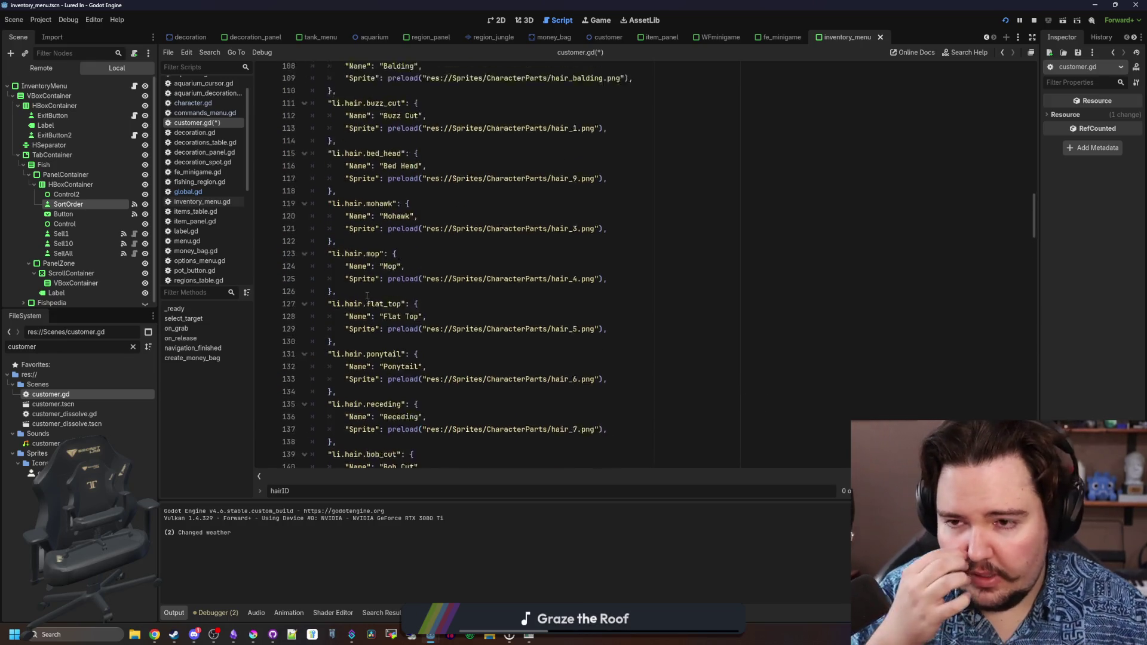
pyautogui.scroll(2, 378, 300)
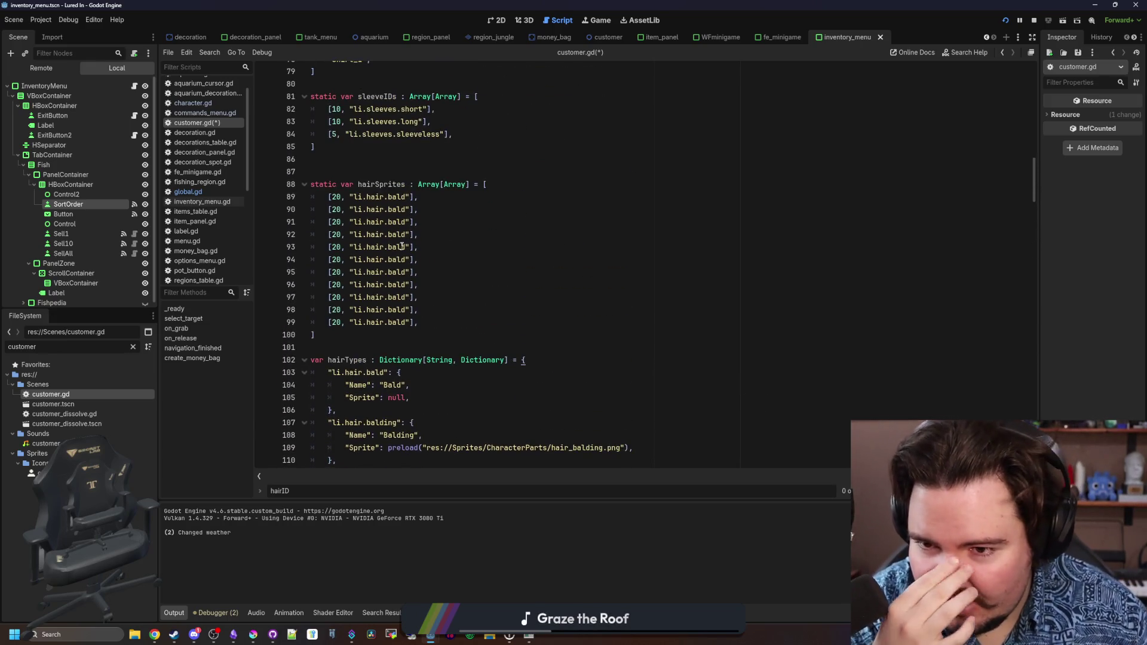
pyautogui.click(406, 209)
pyautogui.write('ing')
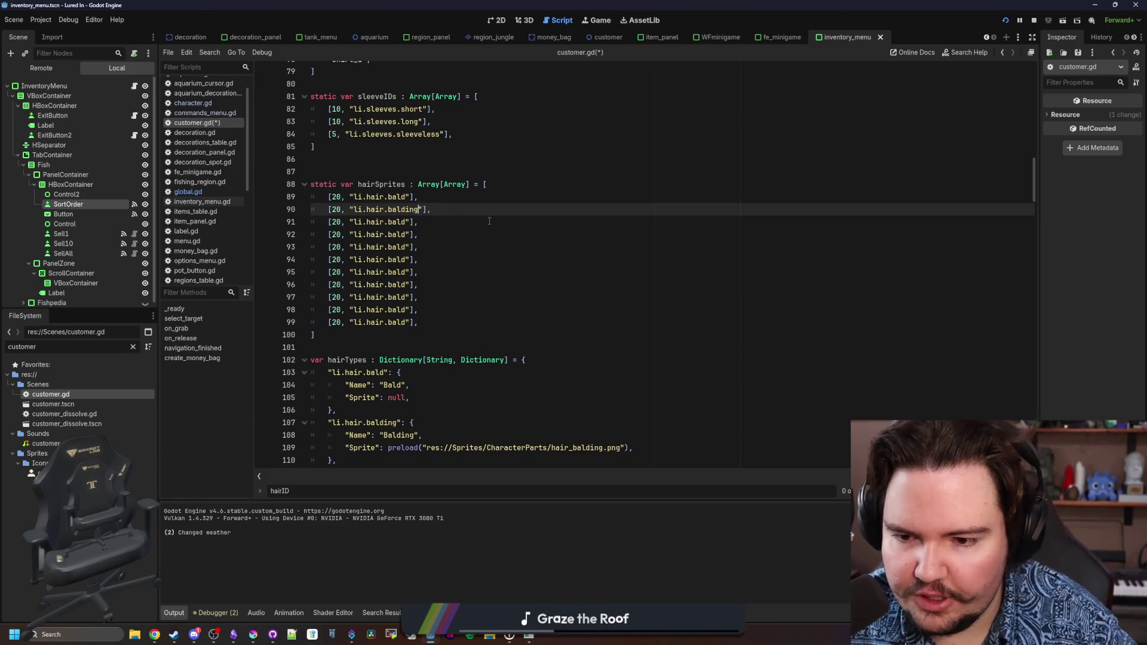
pyautogui.scroll(-2, 461, 179)
pyautogui.press('Down')
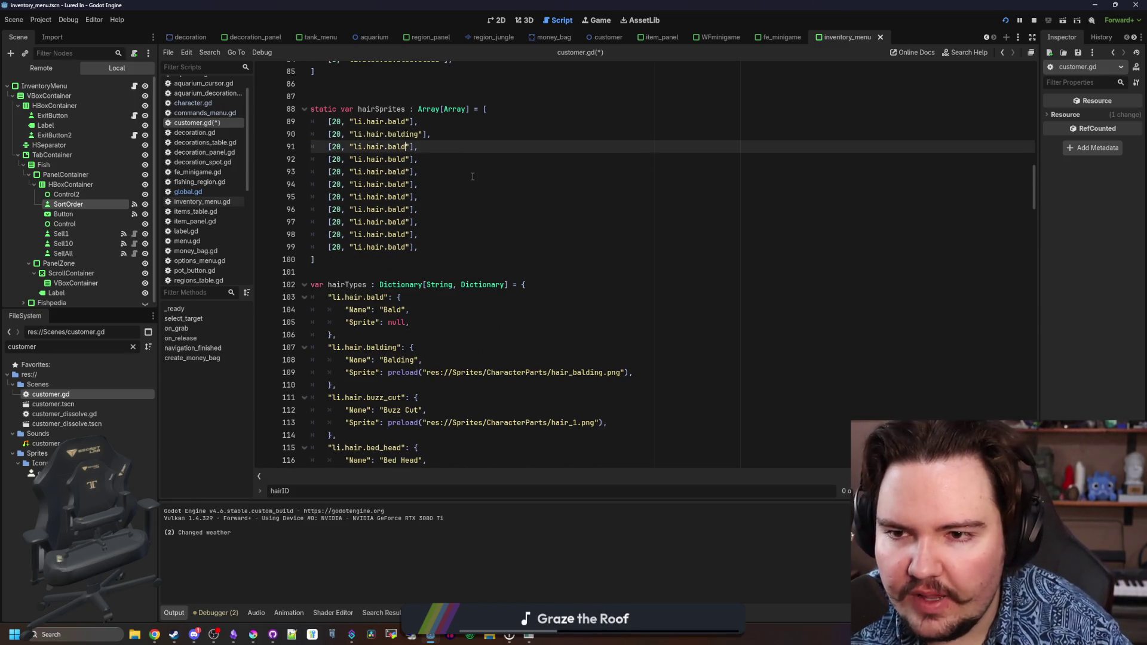
pyautogui.press('BackSpace')
pyautogui.press('BackSpace')
pyautogui.press('BackSpace')
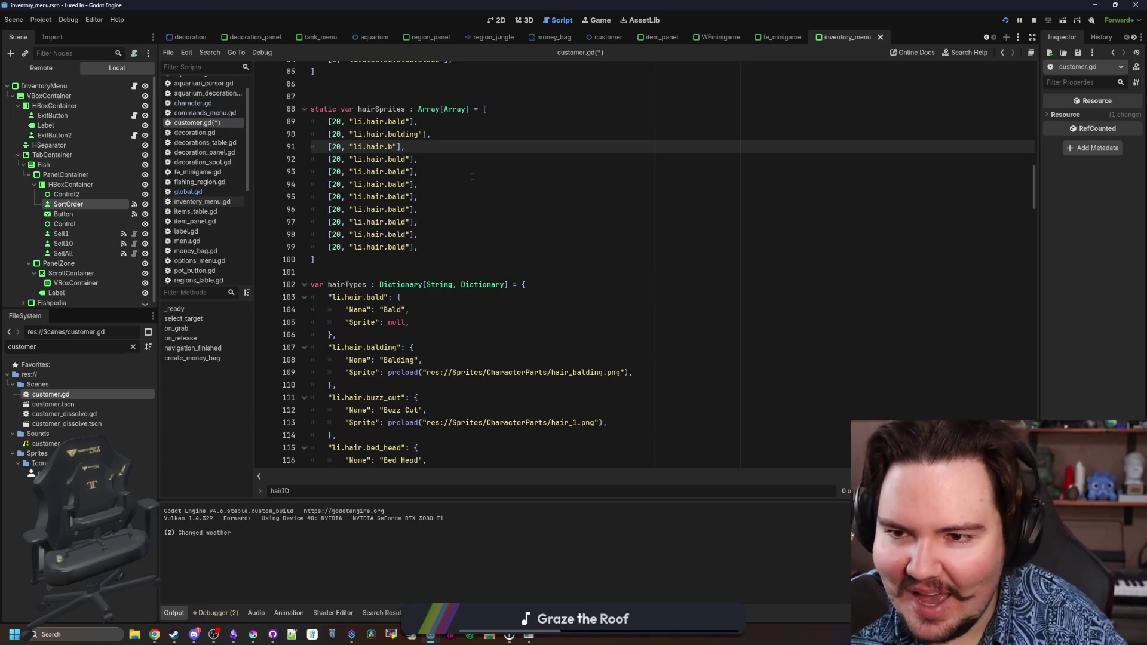
pyautogui.write('buzz')
pyautogui.write('_cut')
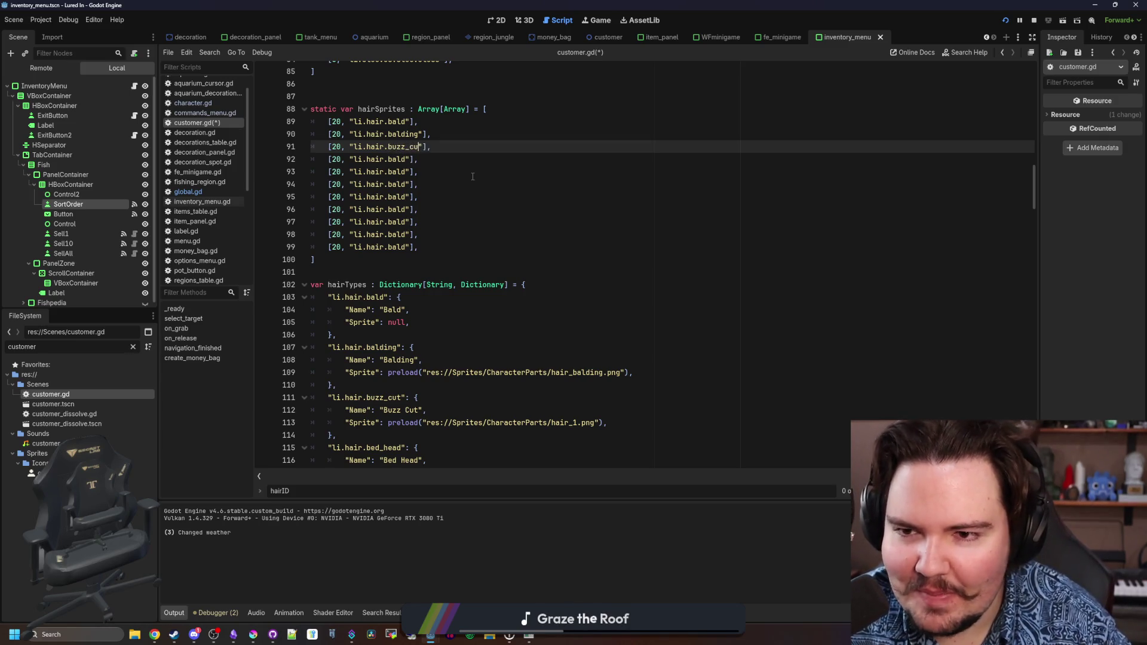
# Change the fourth and fifth entries to bed_head and mohawk, and clear the sixth entry's ID.
pyautogui.press('Down')
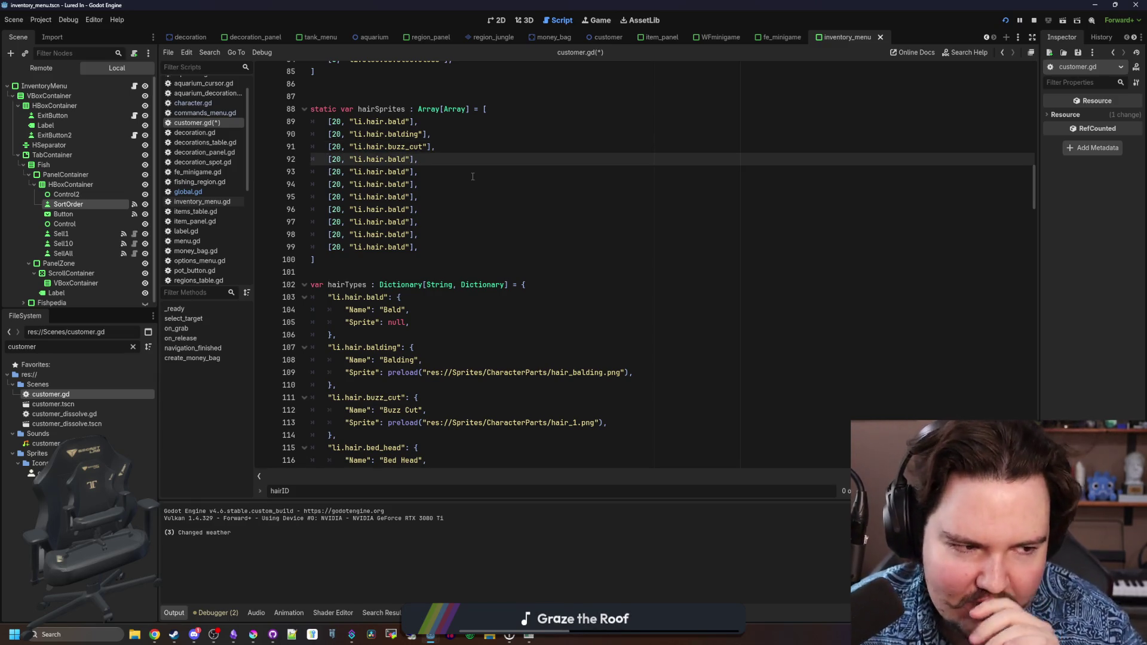
pyautogui.press('BackSpace')
pyautogui.press('BackSpace')
pyautogui.press('BackSpace')
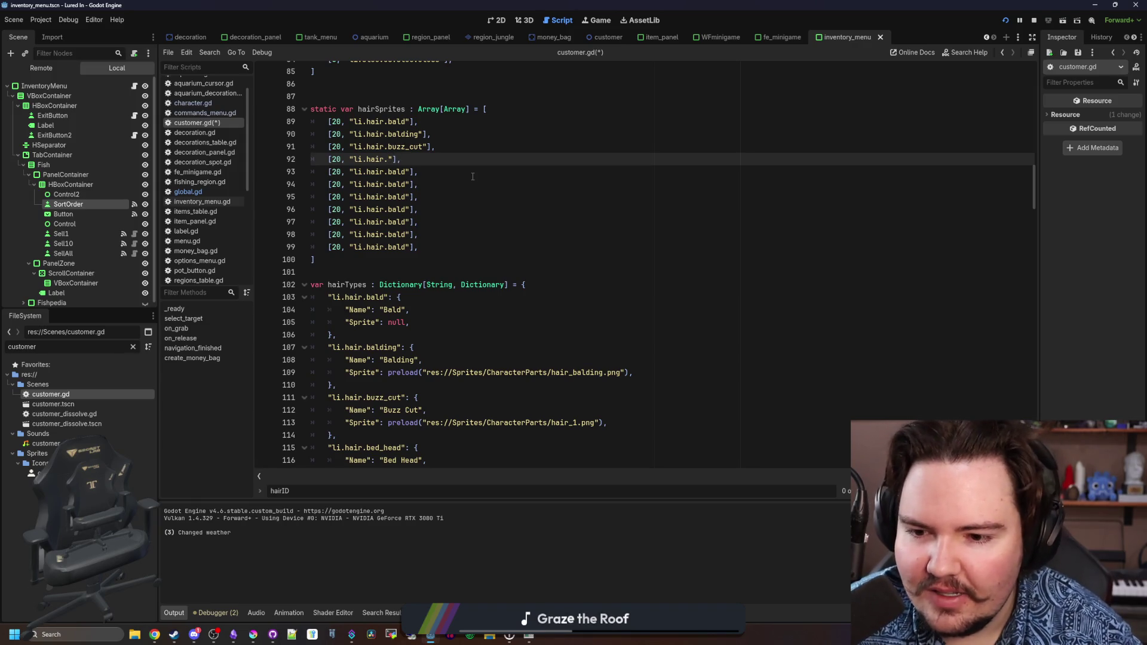
pyautogui.write('bedc_')
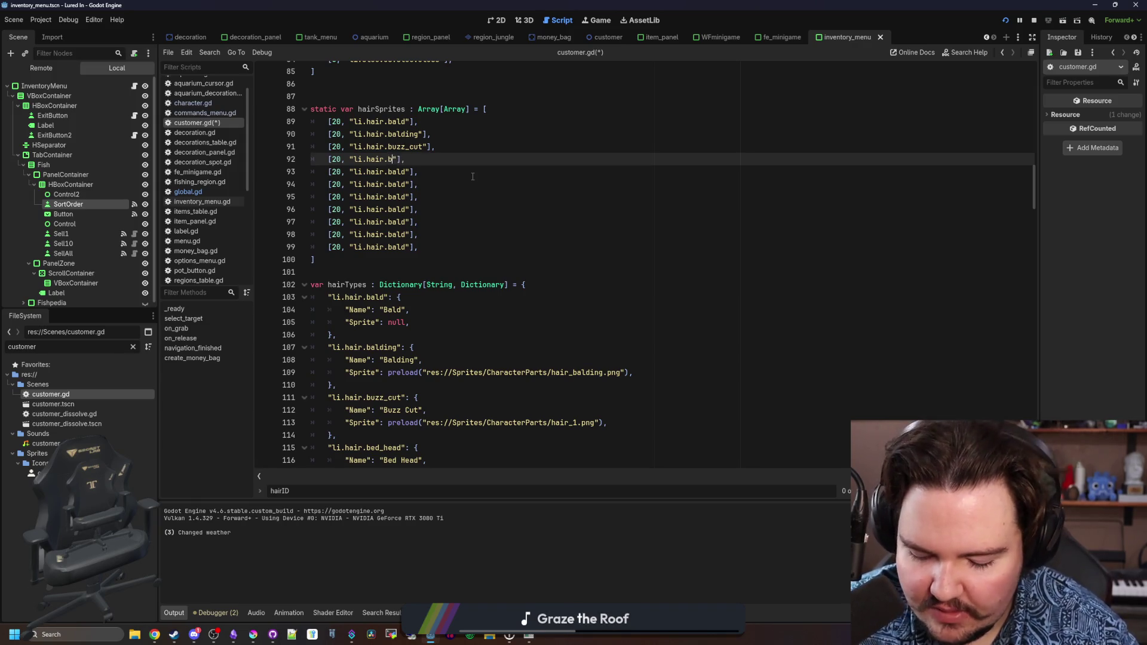
pyautogui.press('BackSpace')
pyautogui.press('BackSpace')
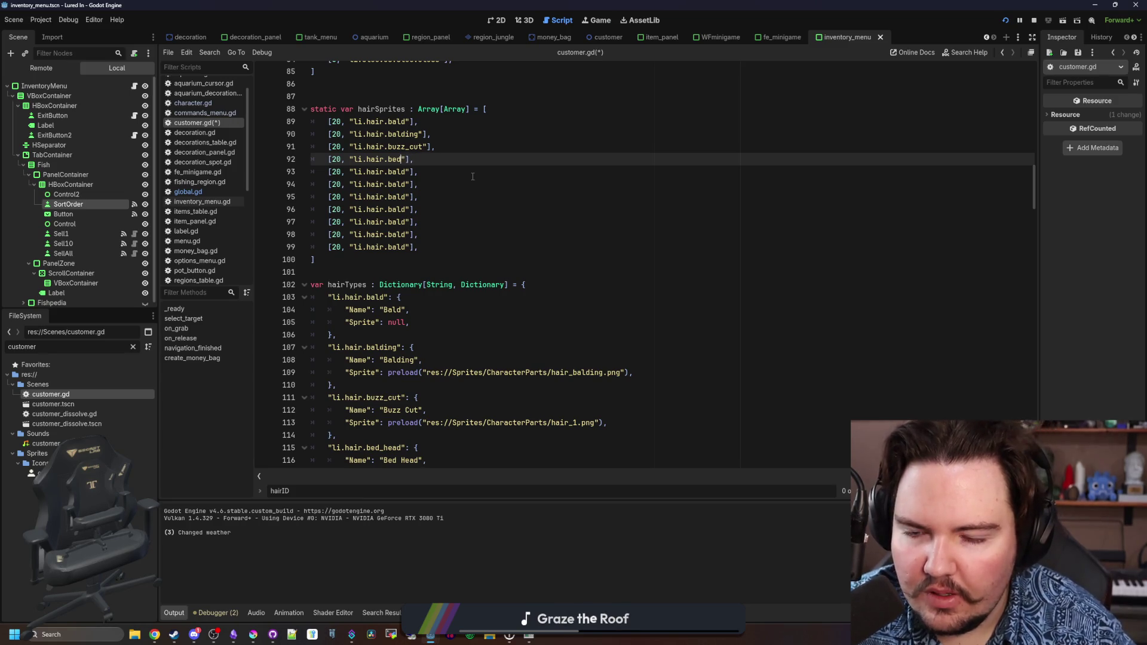
pyautogui.write('_head')
pyautogui.press('Down')
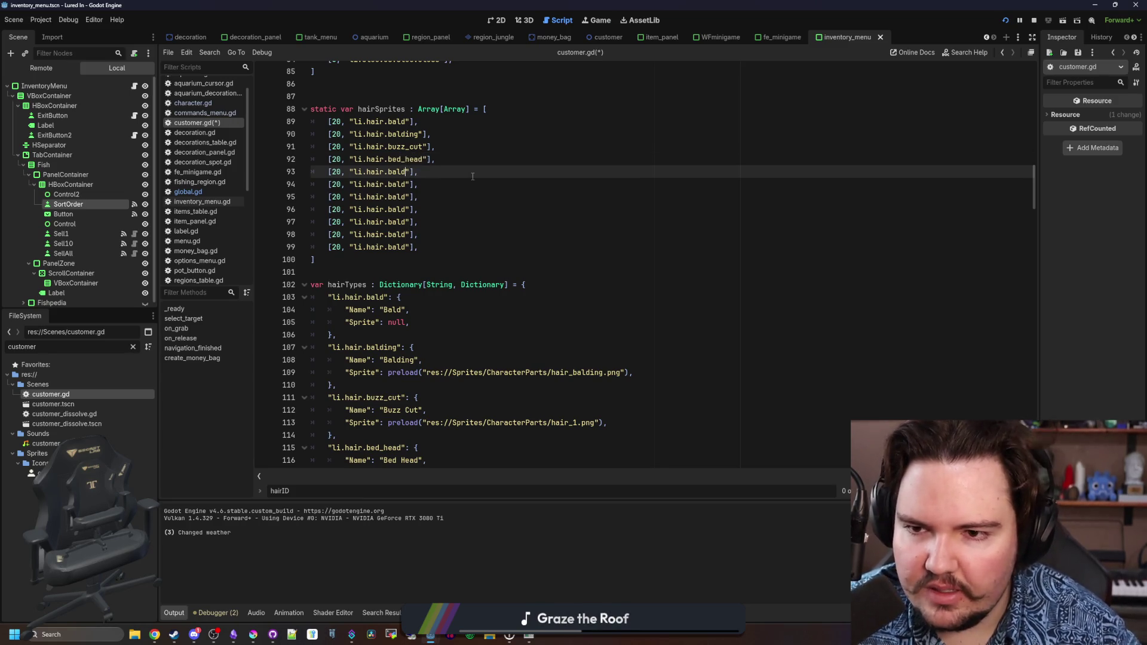
pyautogui.press('BackSpace')
pyautogui.press('BackSpace')
pyautogui.press('BackSpace')
pyautogui.scroll(-2, 472, 177)
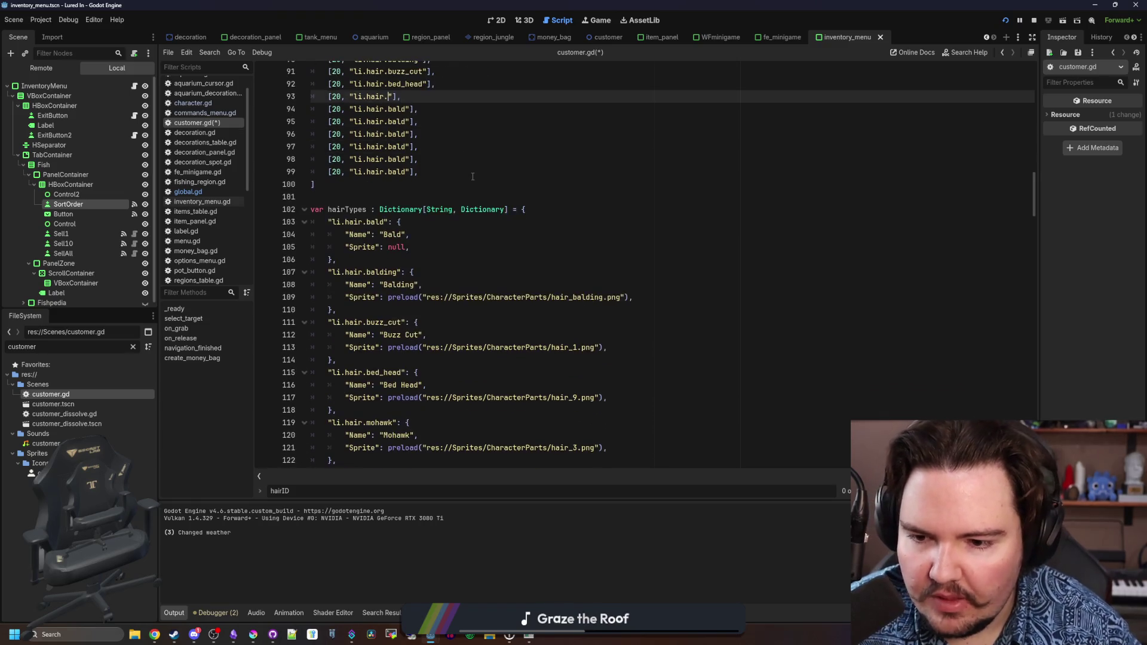
pyautogui.scroll(1, 472, 176)
pyautogui.write('mohawk')
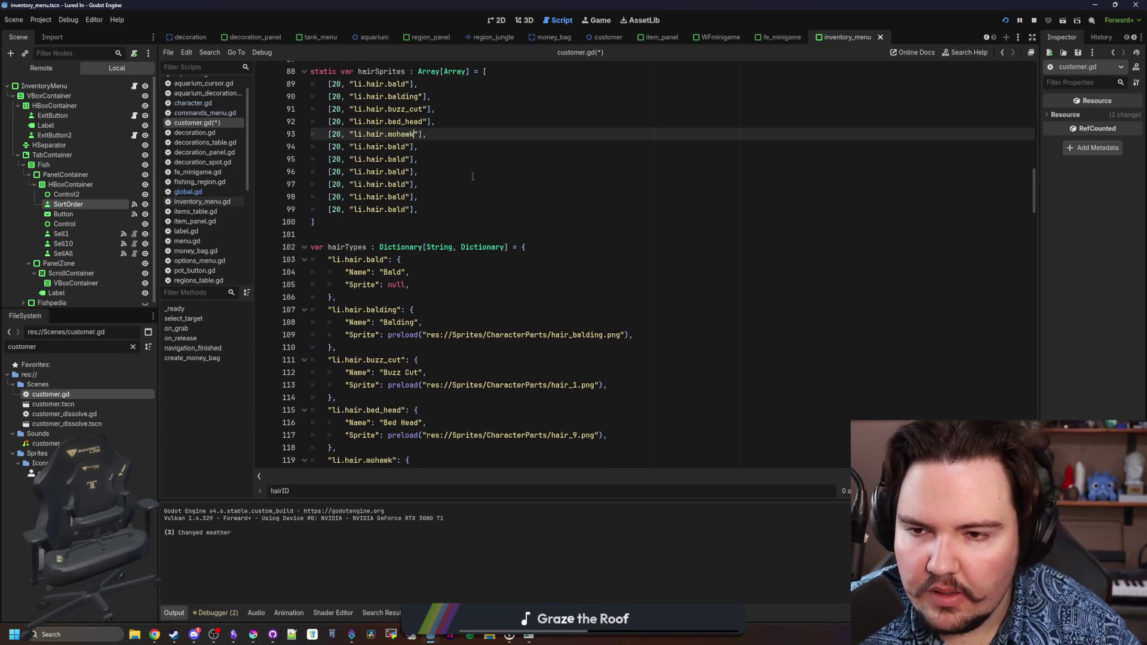
pyautogui.press('Down')
pyautogui.press('BackSpace')
pyautogui.press('BackSpace')
pyautogui.press('BackSpace')
pyautogui.scroll(-2, 439, 312)
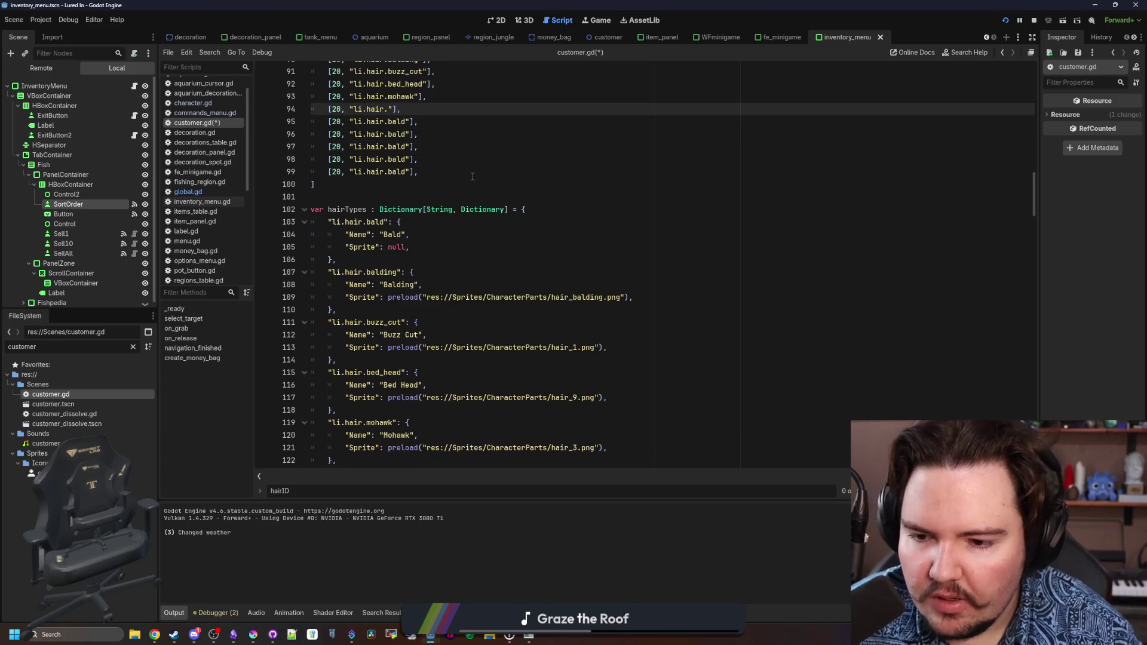
pyautogui.scroll(-1, 439, 312)
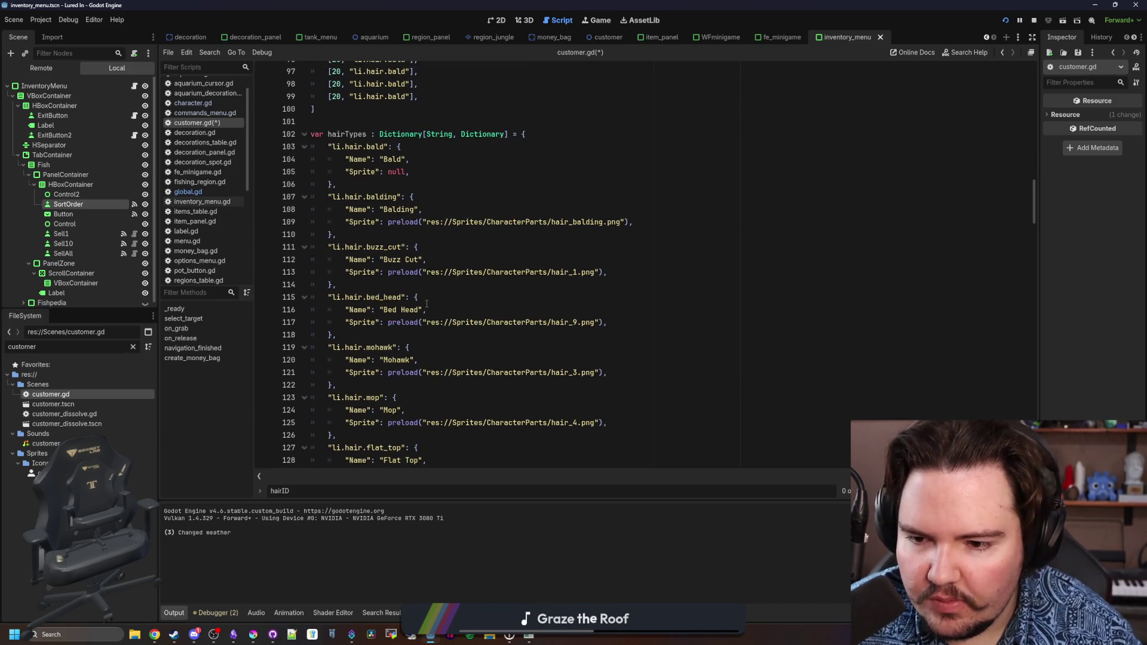
# Set the sixth and seventh hair entries to mop and flat_top, clearing the eighth.
pyautogui.scroll(3, 426, 304)
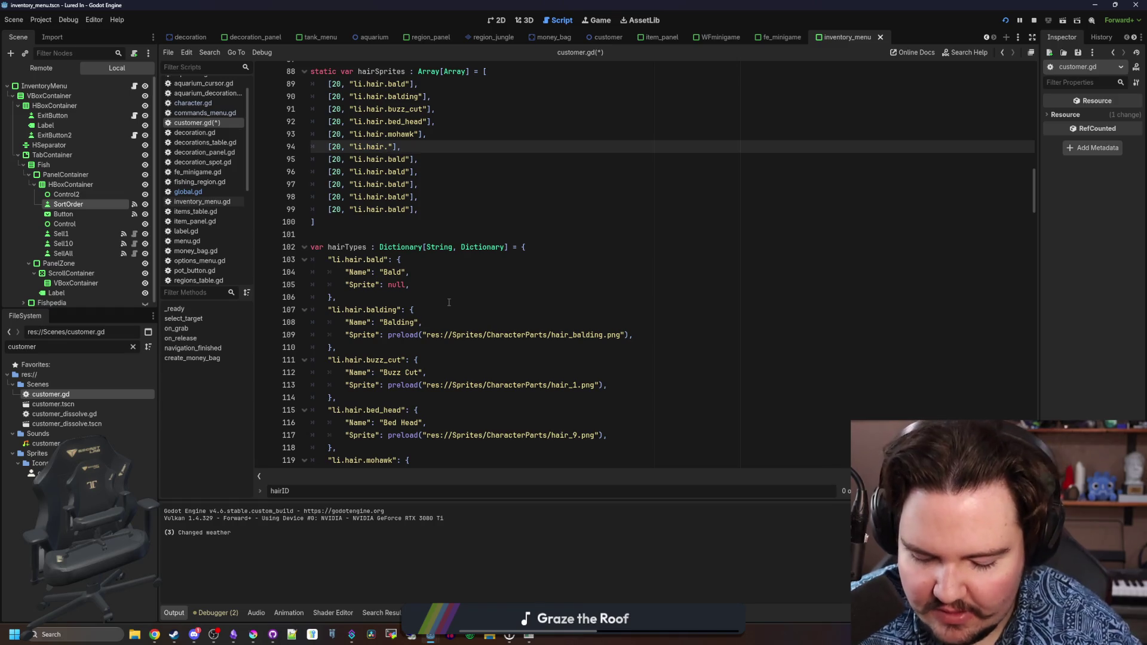
pyautogui.write('mop')
pyautogui.press('Down')
pyautogui.press('Delete')
pyautogui.press('BackSpace')
pyautogui.press('BackSpace')
pyautogui.press('BackSpace')
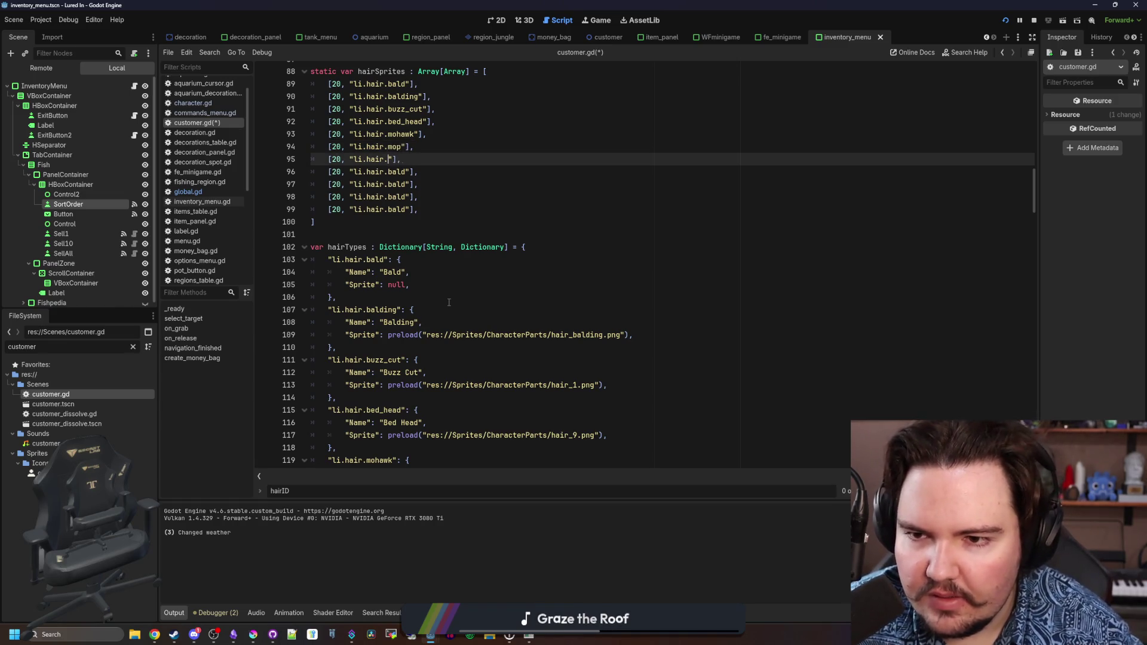
pyautogui.scroll(-3, 448, 302)
pyautogui.scroll(-1, 449, 302)
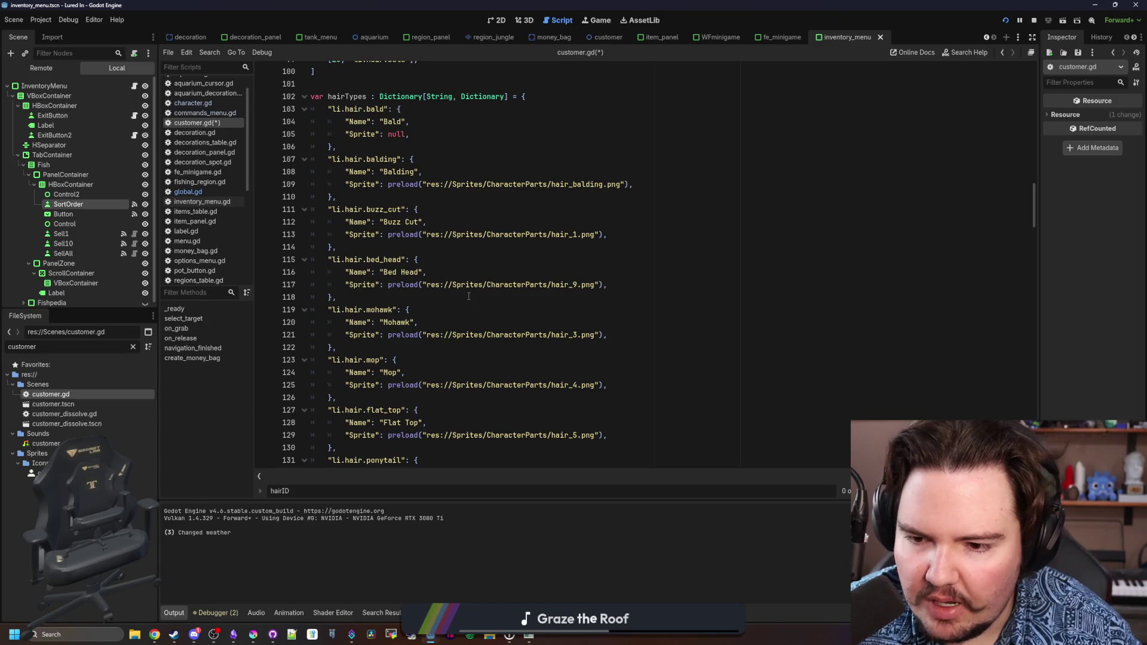
pyautogui.scroll(5, 468, 296)
pyautogui.write('flat_top"],')
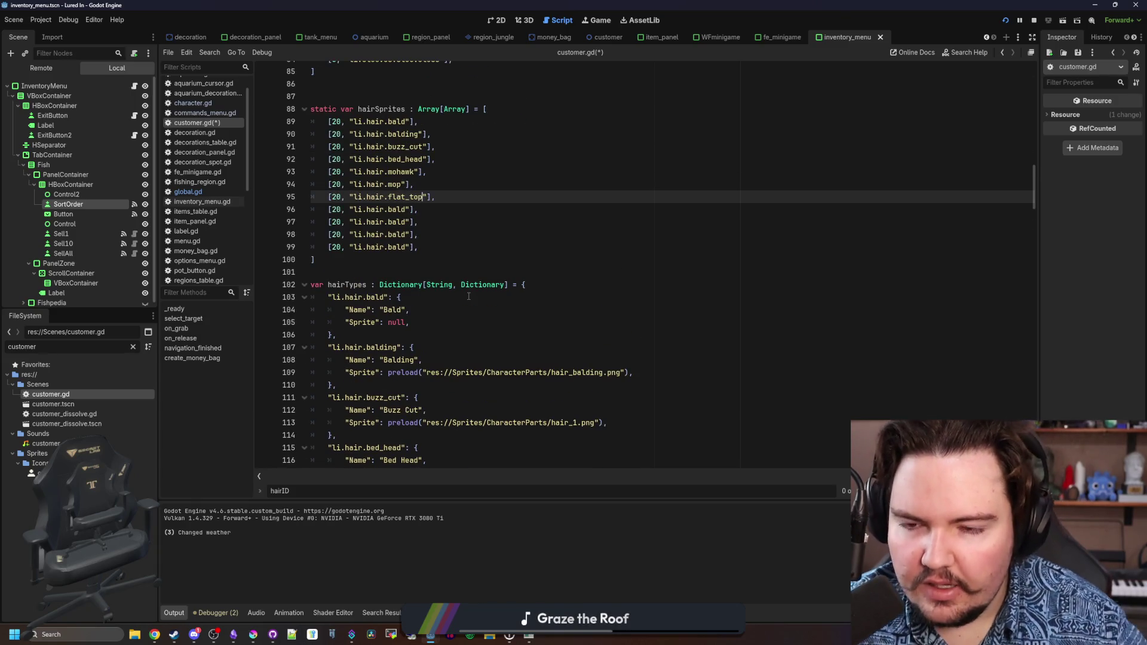
pyautogui.press('Down')
pyautogui.press('Left')
pyautogui.press('Left')
pyautogui.press('Left')
pyautogui.press('BackSpace')
pyautogui.press('BackSpace')
pyautogui.press('BackSpace')
# Fill in ponytail and receding for the next two hair entries.
pyautogui.scroll(-3, 444, 242)
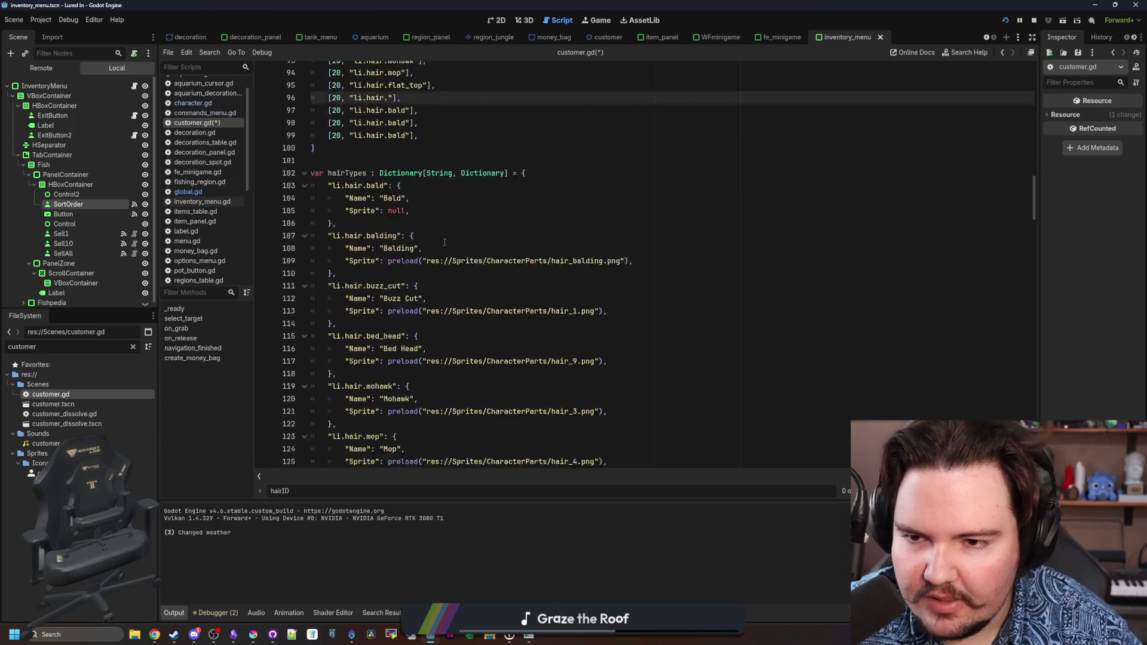
pyautogui.scroll(-4, 444, 243)
pyautogui.scroll(3, 445, 243)
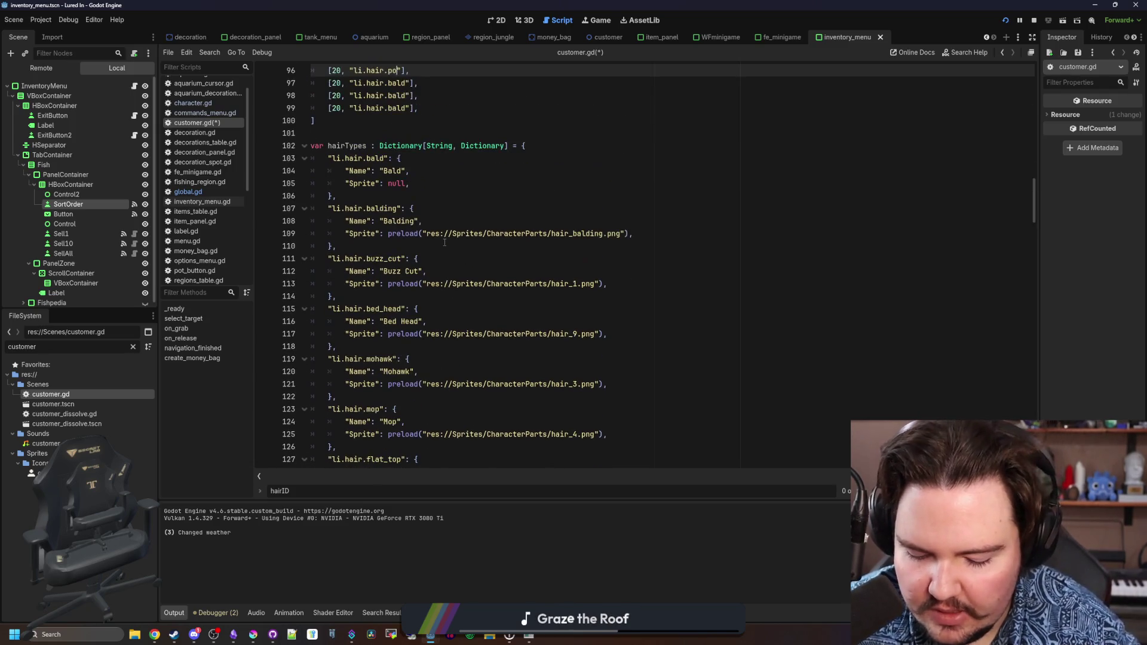
pyautogui.write('ponytail')
pyautogui.press('Down')
pyautogui.press('Left')
pyautogui.press('Left')
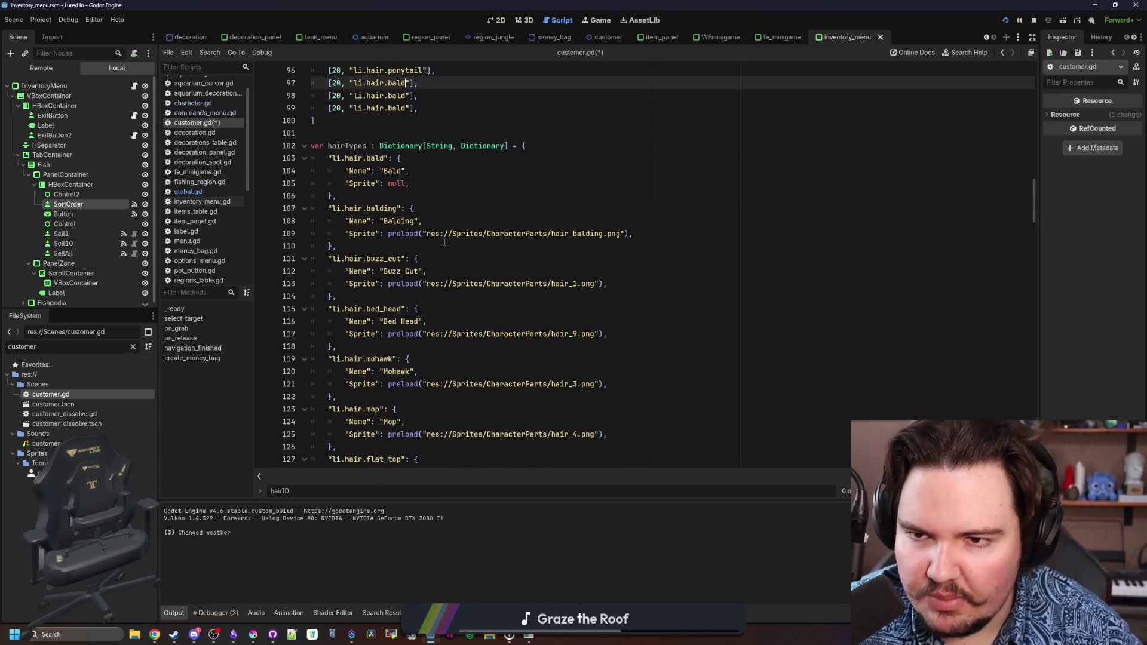
pyautogui.press('BackSpace')
pyautogui.press('BackSpace')
pyautogui.press('BackSpace')
pyautogui.scroll(-3, 444, 243)
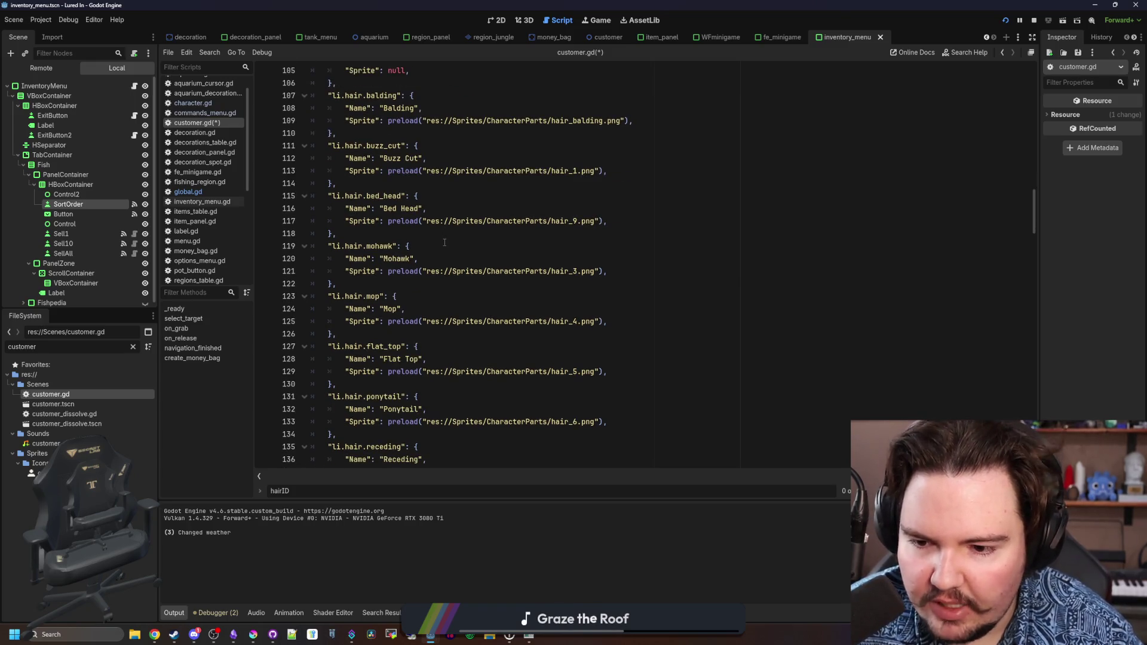
pyautogui.write('receding"],')
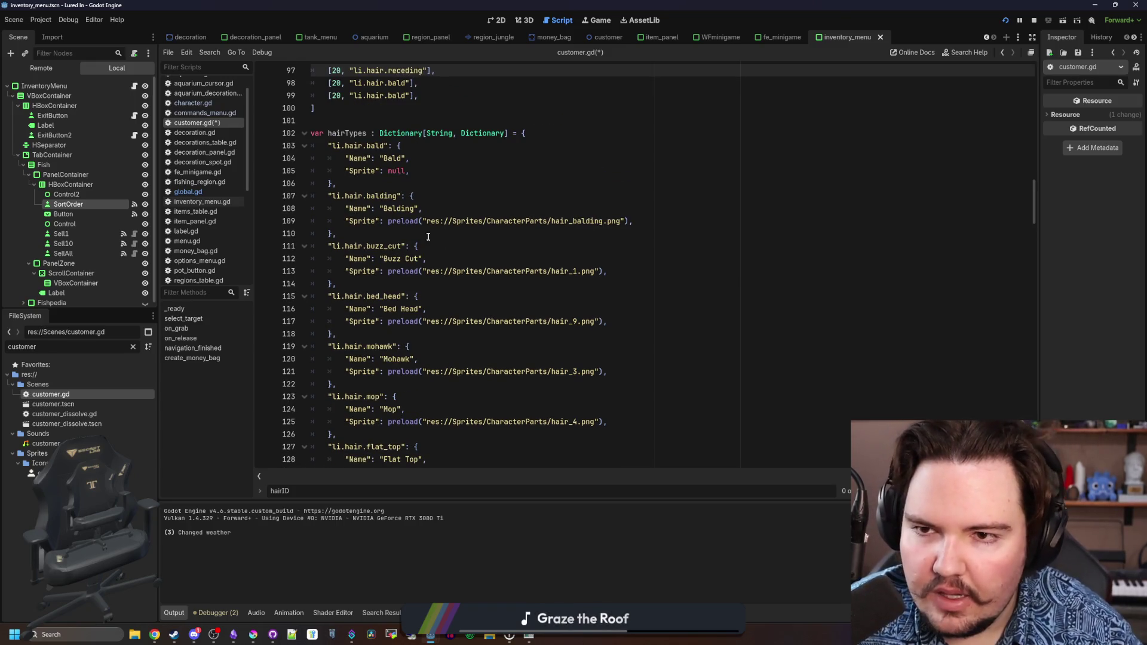
pyautogui.scroll(4, 428, 236)
pyautogui.press('Down')
pyautogui.press('BackSpace')
pyautogui.press('BackSpace')
pyautogui.press('BackSpace')
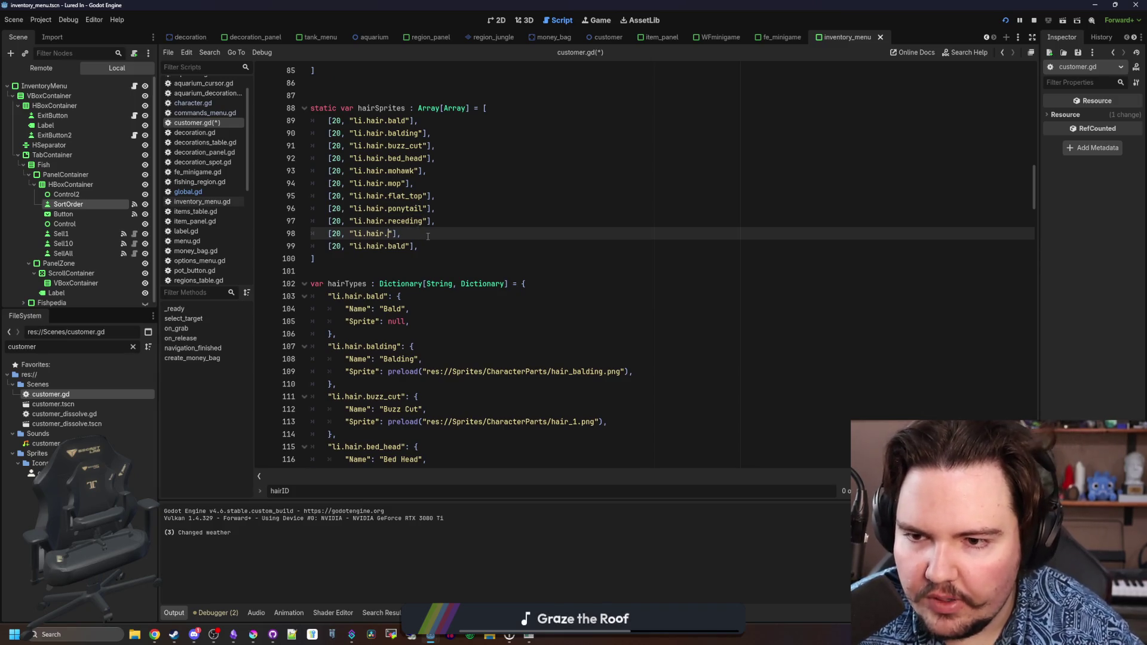
# Name the following two hair entries bob_cut and long.
pyautogui.scroll(-9, 428, 237)
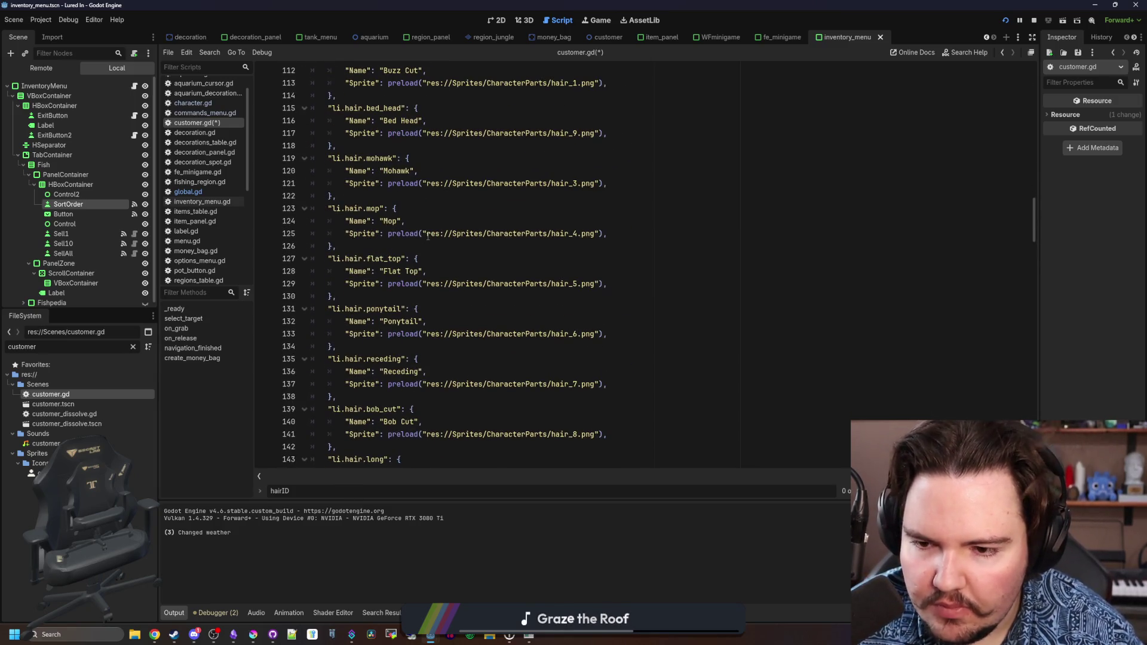
pyautogui.write('bob_cut"],')
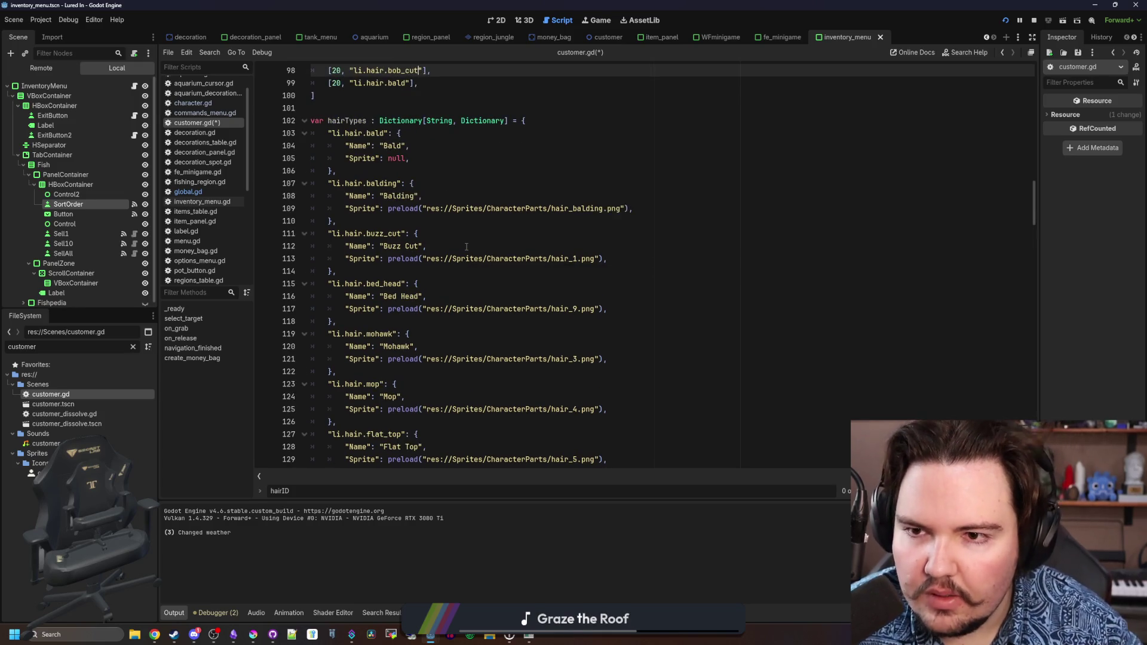
pyautogui.press('Down')
pyautogui.press('BackSpace')
pyautogui.press('BackSpace')
pyautogui.press('BackSpace')
pyautogui.write('long')
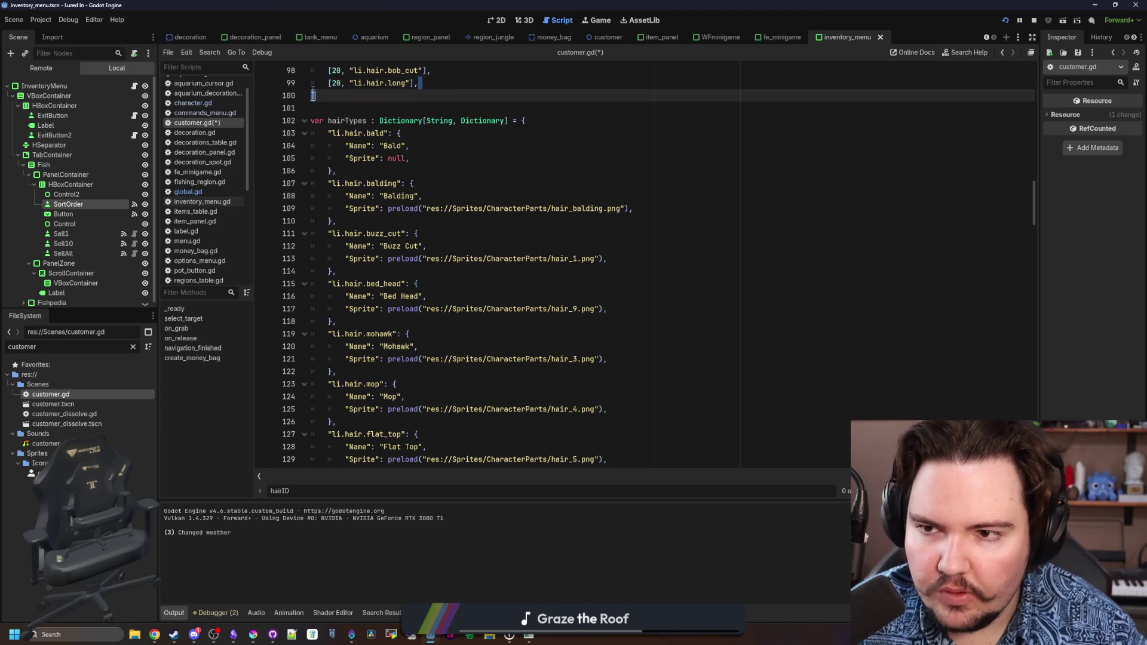
# Copy the long hair entry three more times below it.
pyautogui.moveTo(418, 83); pyautogui.dragTo(328, 83)
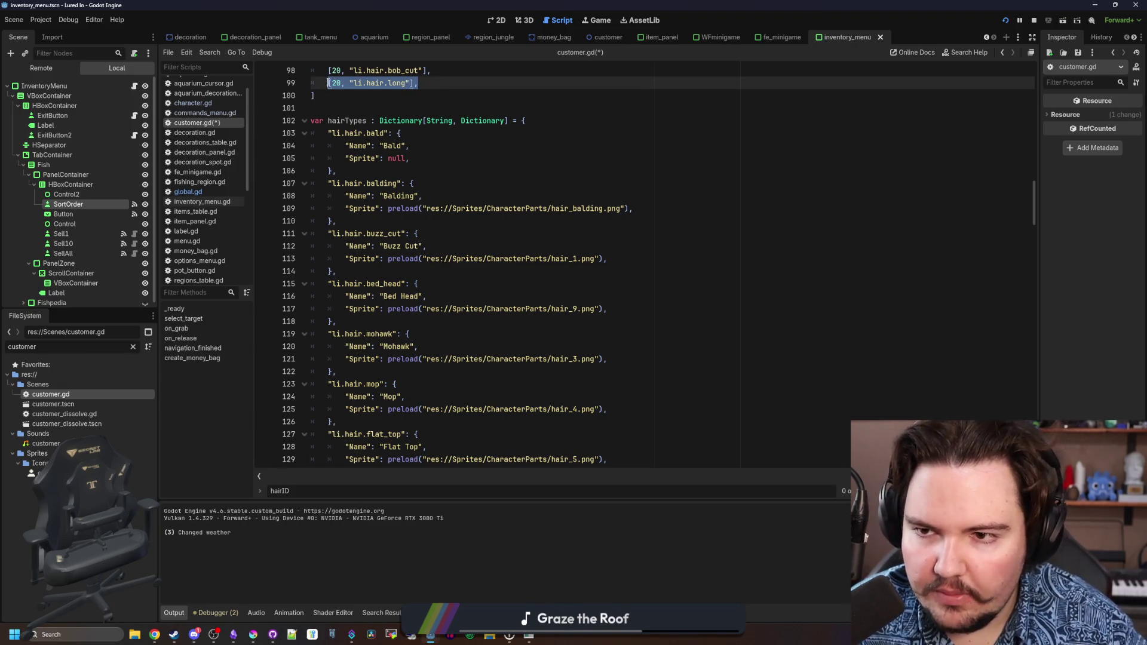
pyautogui.hotkey('ctrl', 'c')
pyautogui.press('Return')
pyautogui.hotkey('ctrl', 'v')
pyautogui.press('Return')
pyautogui.hotkey('ctrl', 'v')
pyautogui.press('Return')
pyautogui.hotkey('ctrl', 'v')
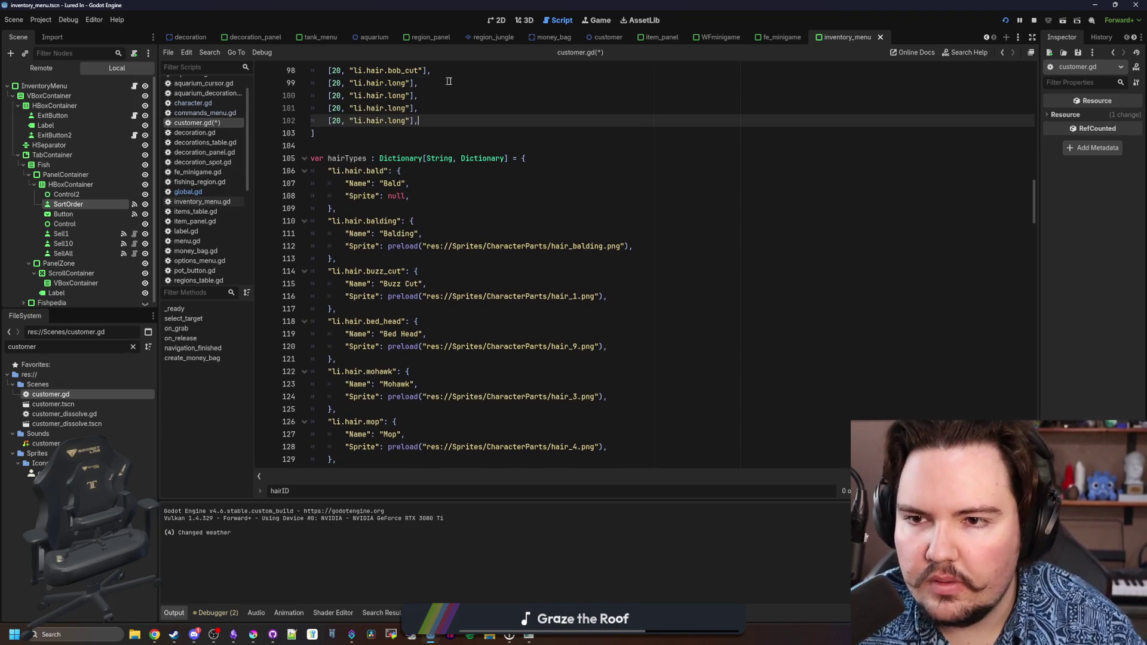
# Rename the copies to bowl_cut and afro and delete the leftover long duplicate.
pyautogui.scroll(-9, 459, 263)
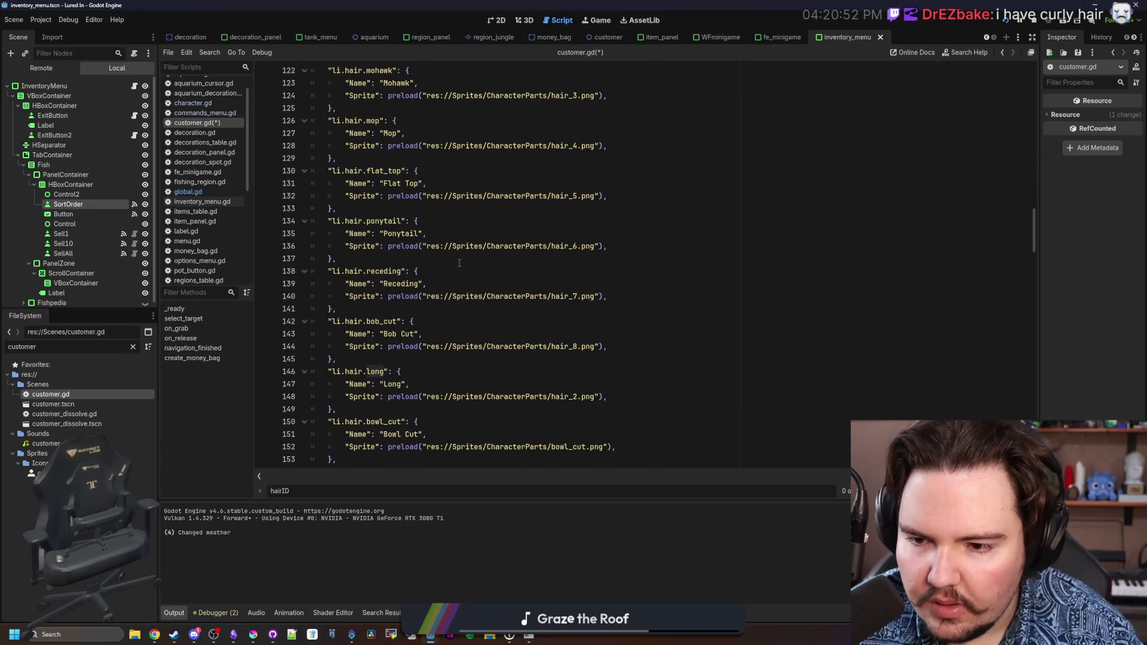
pyautogui.press('BackSpace')
pyautogui.press('BackSpace')
pyautogui.press('BackSpace')
pyautogui.write('bowl_cut')
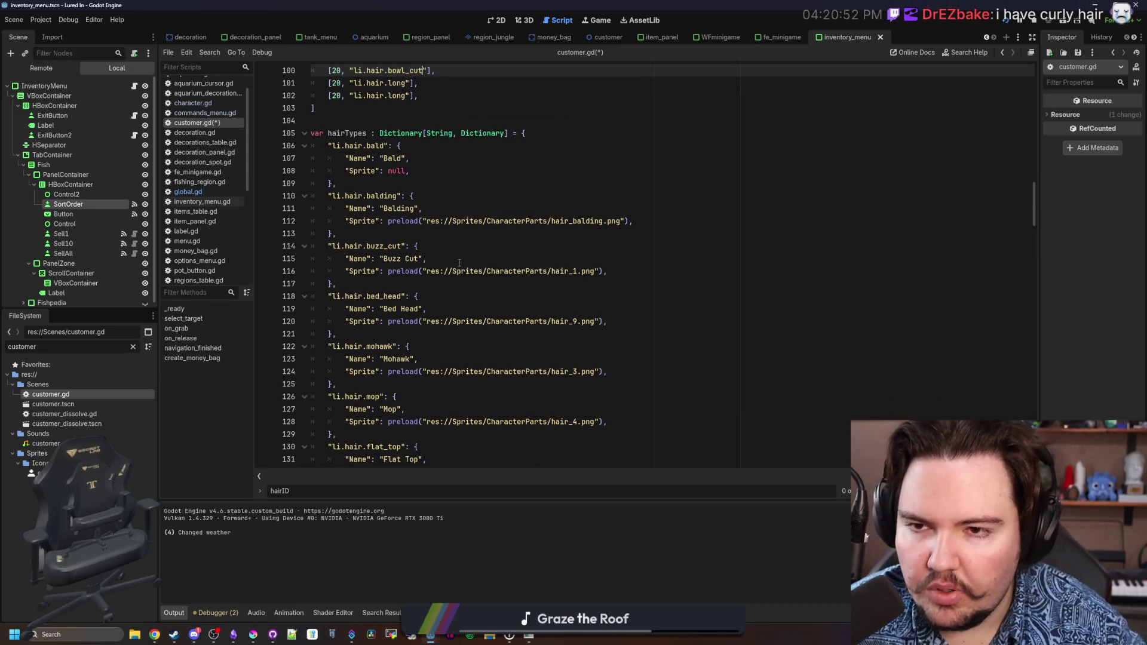
pyautogui.press('Down')
pyautogui.press('BackSpace')
pyautogui.press('BackSpace')
pyautogui.press('BackSpace')
pyautogui.write('afro')
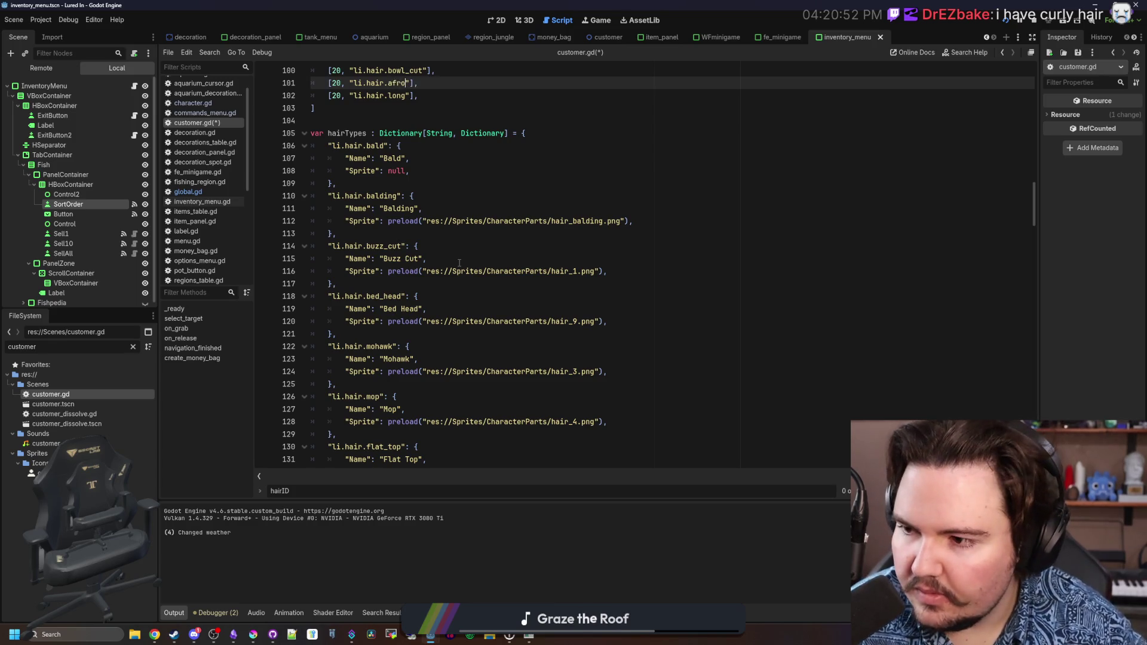
pyautogui.scroll(3, 402, 222)
pyautogui.press('End')
pyautogui.hotkey('shift', 'Down')
pyautogui.hotkey('shift', 'End')
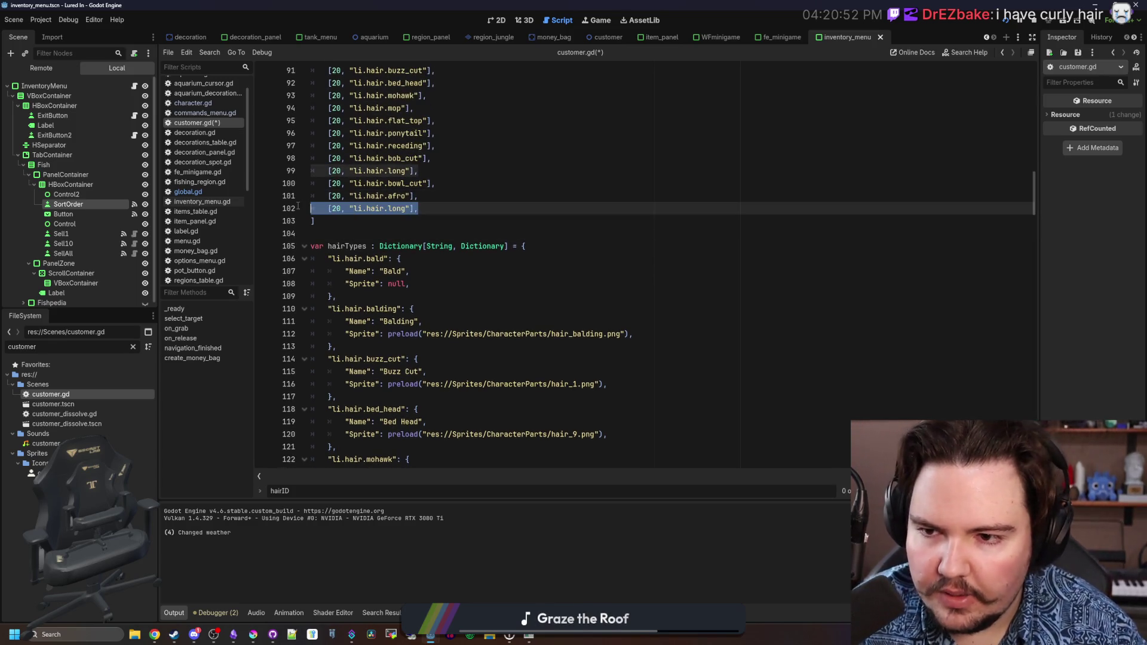
pyautogui.press('BackSpace')
pyautogui.scroll(-15, 463, 280)
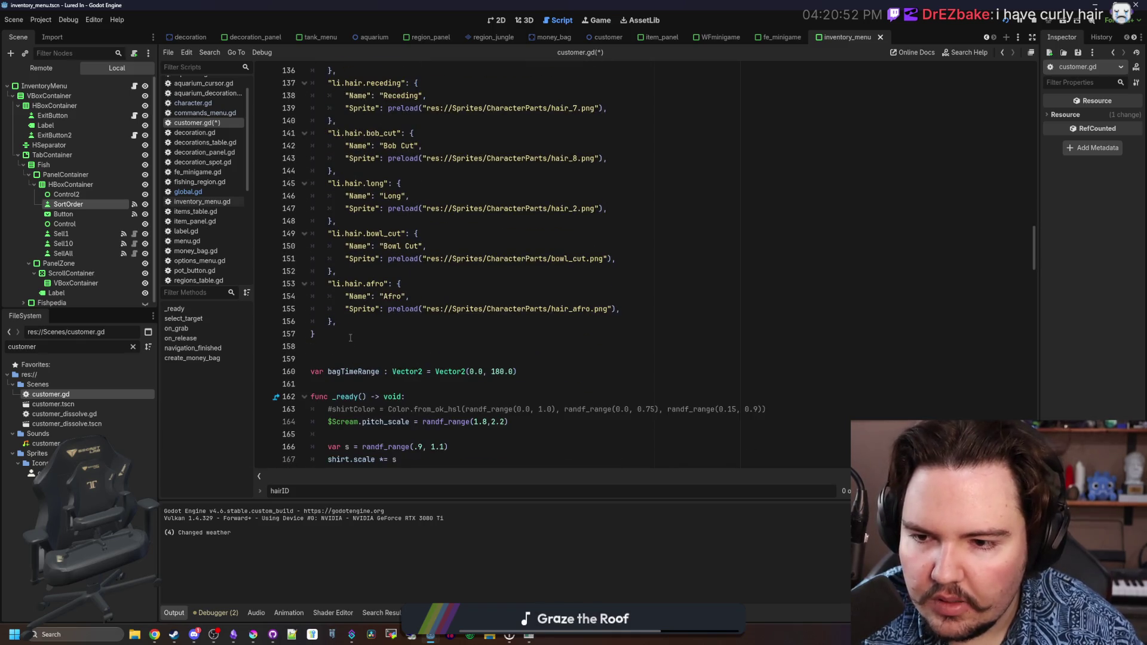
pyautogui.moveTo(316, 334)
pyautogui.mouseDown()
pyautogui.moveTo(334, 305)
pyautogui.moveTo(323, 269)
pyautogui.moveTo(317, 293)
pyautogui.moveTo(298, 266)
pyautogui.moveTo(285, 303)
pyautogui.mouseUp()
pyautogui.scroll(17, 322, 269)
# Delete the hairTypes dictionary block and the extra blank line after the hairSprites list.
pyautogui.press('BackSpace')
pyautogui.press('BackSpace')
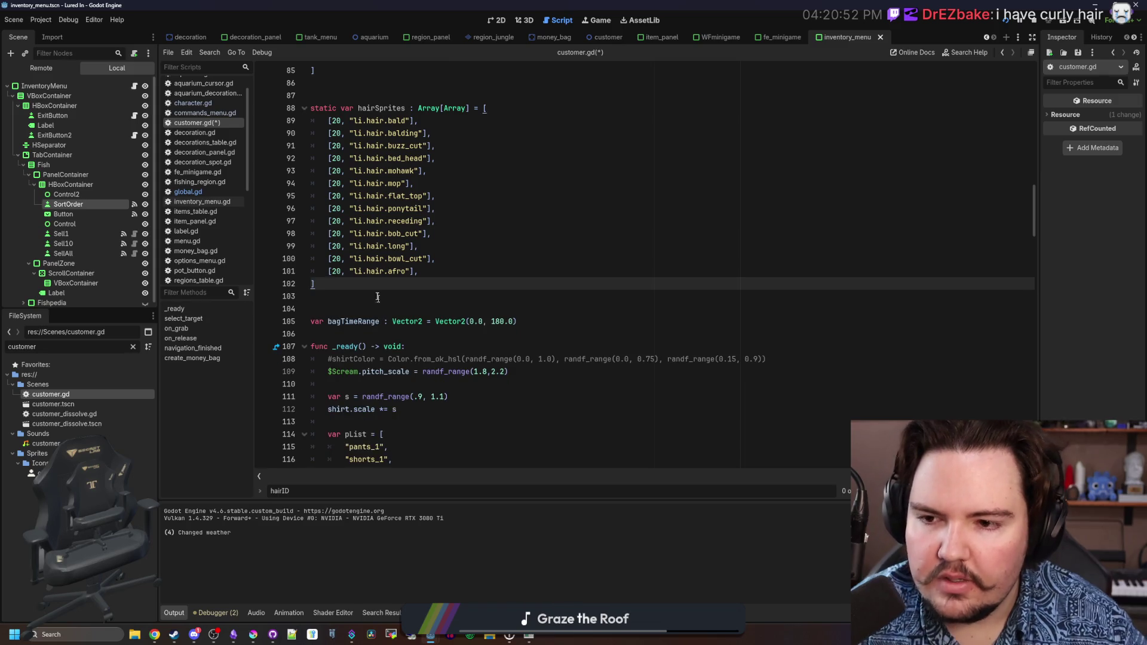
pyautogui.press('Down')
pyautogui.press('BackSpace')
pyautogui.press('Down')
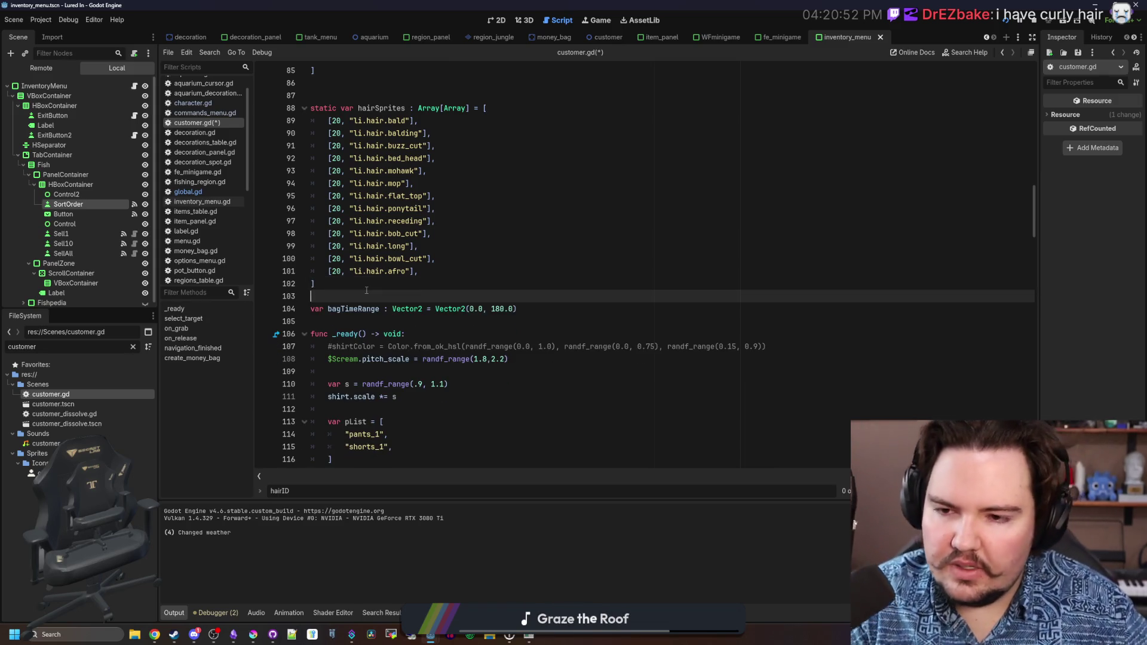
pyautogui.scroll(1, 368, 239)
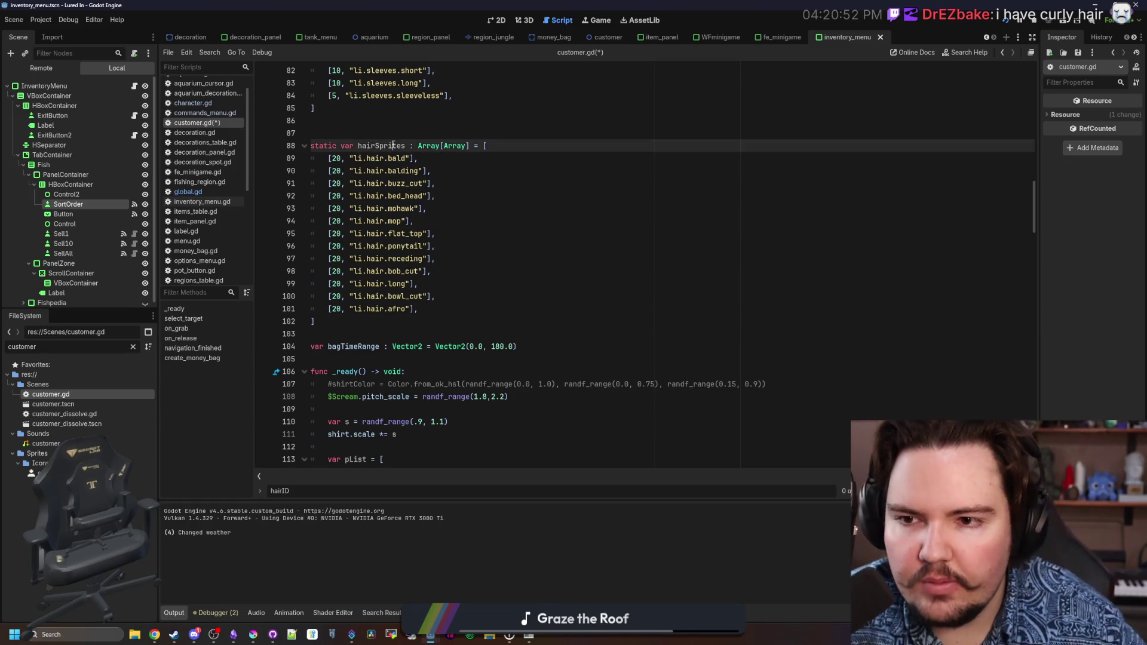
# Select the hairSprites variable name and save customer.gd.
pyautogui.doubleClick(386, 146)
pyautogui.click(410, 133)
pyautogui.hotkey('ctrl', 's')
pyautogui.doubleClick(382, 145)
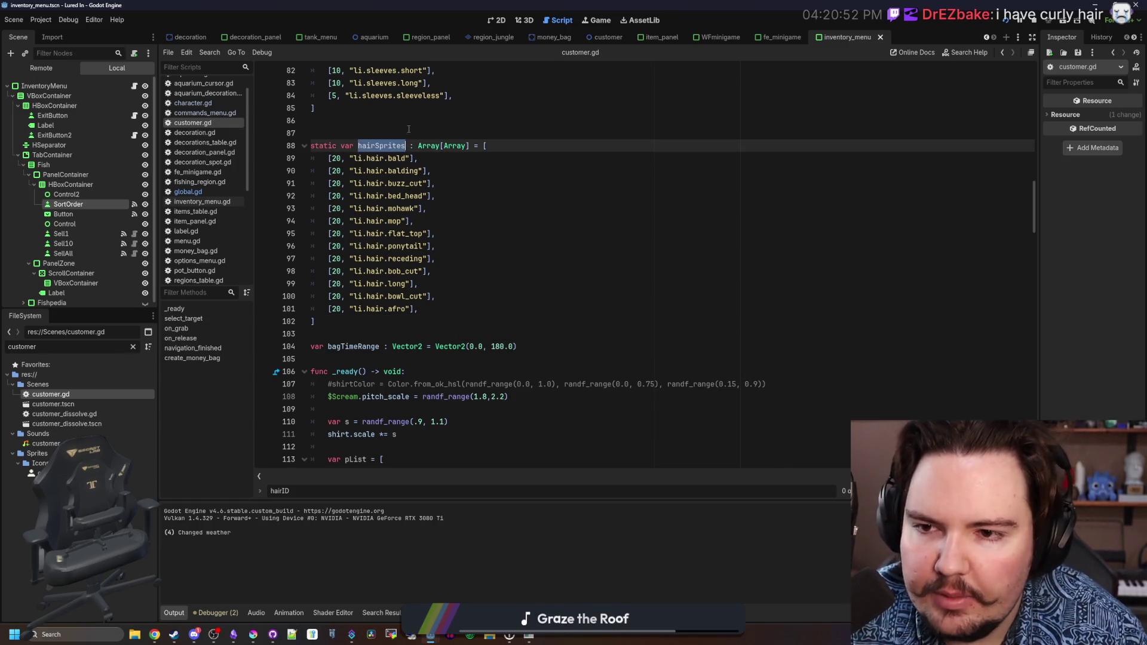
pyautogui.click(416, 129)
pyautogui.hotkey('ctrl', 's')
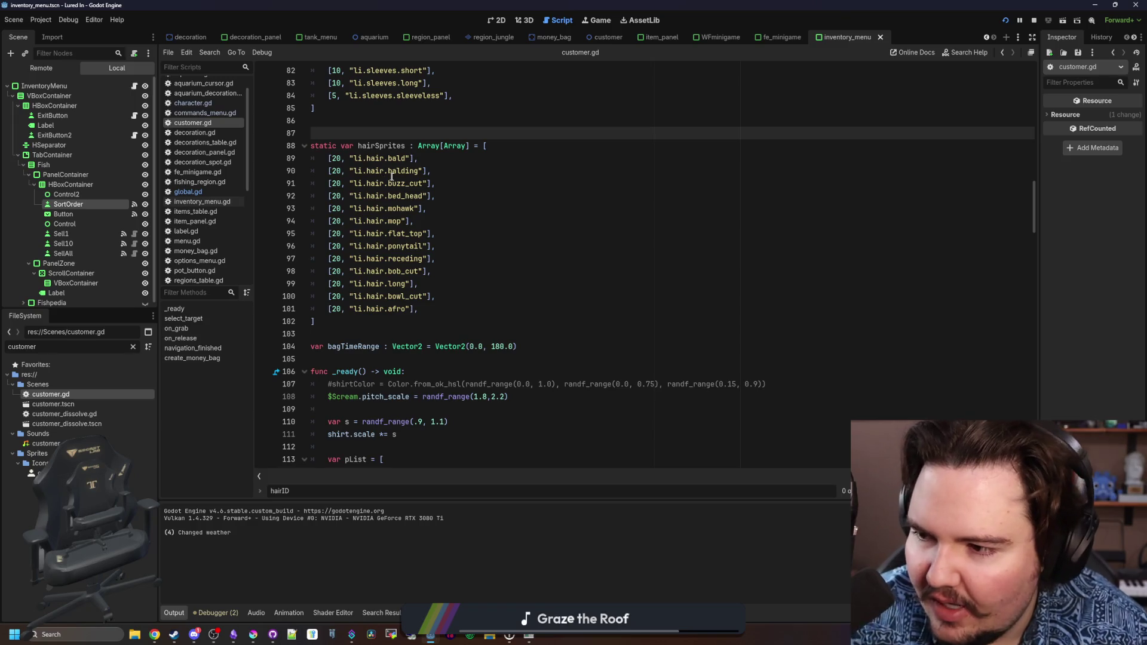
pyautogui.doubleClick(377, 145)
pyautogui.click(379, 133)
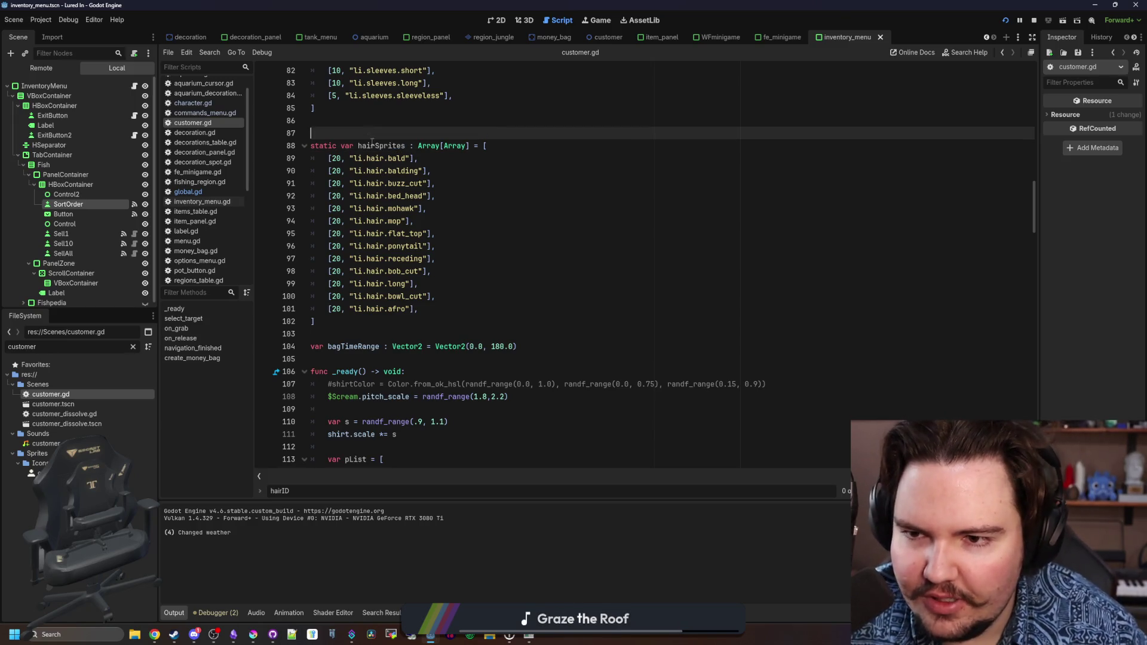
pyautogui.doubleClick(383, 146)
pyautogui.click(382, 133)
pyautogui.click(389, 158)
pyautogui.doubleClick(395, 147)
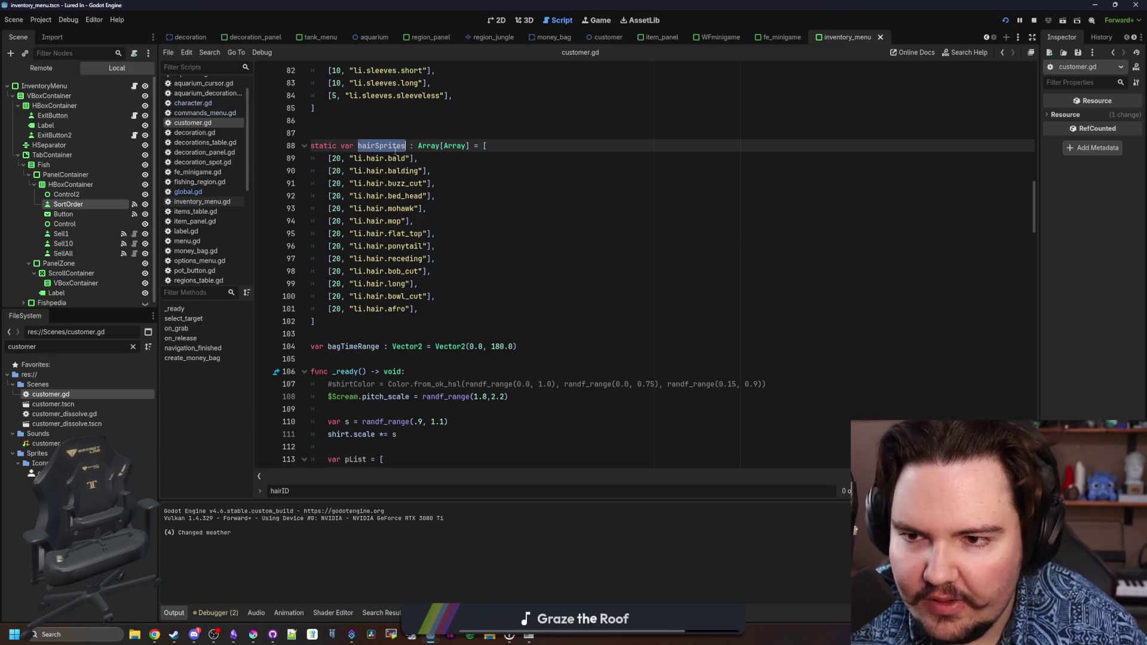
# Add a blank line between the hairSprites list's closing bracket and bagTimeRange, then save.
pyautogui.click(411, 134)
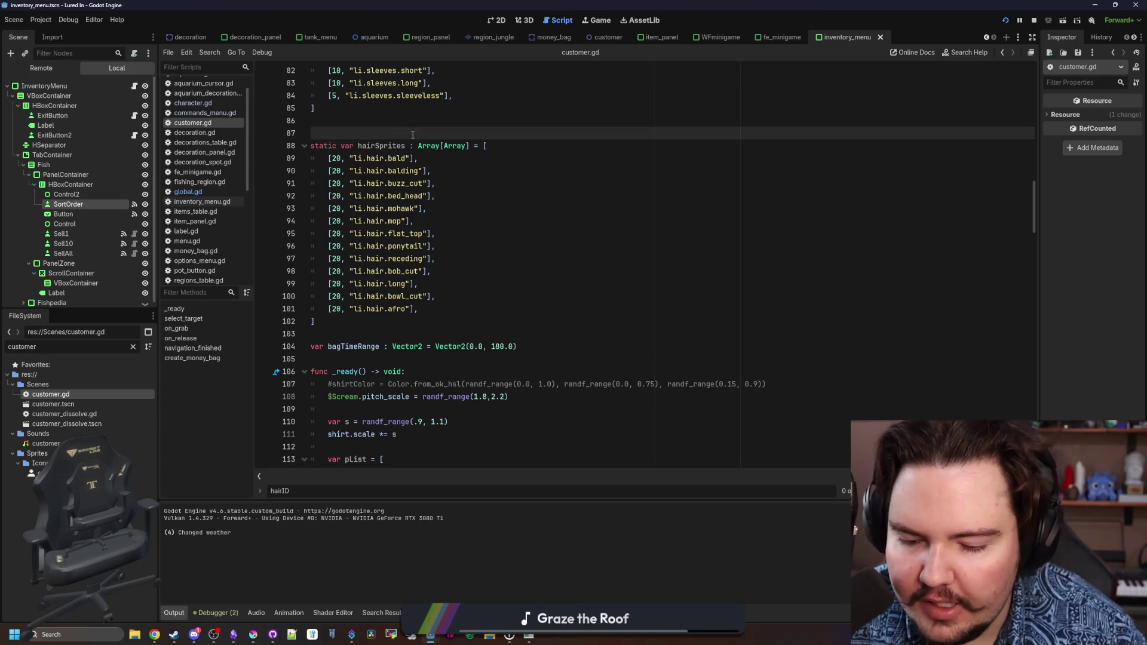
pyautogui.click(352, 334)
pyautogui.press('Return')
pyautogui.click(351, 321)
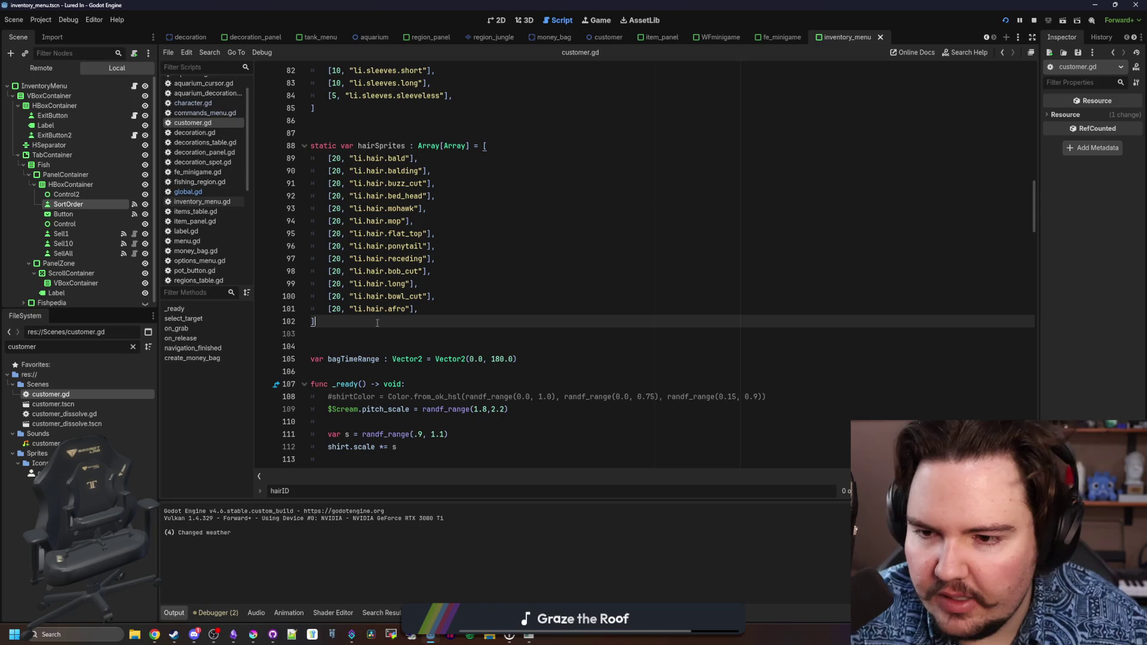
pyautogui.hotkey('ctrl', 's')
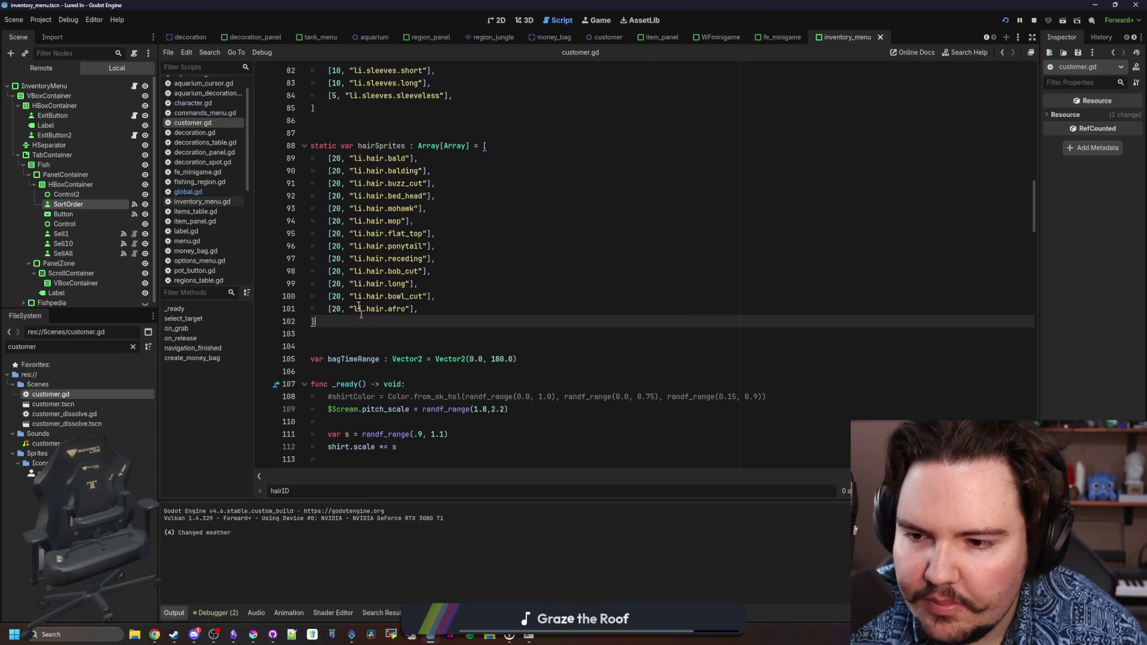
pyautogui.moveTo(351, 322); pyautogui.dragTo(312, 146)
pyautogui.click(369, 129)
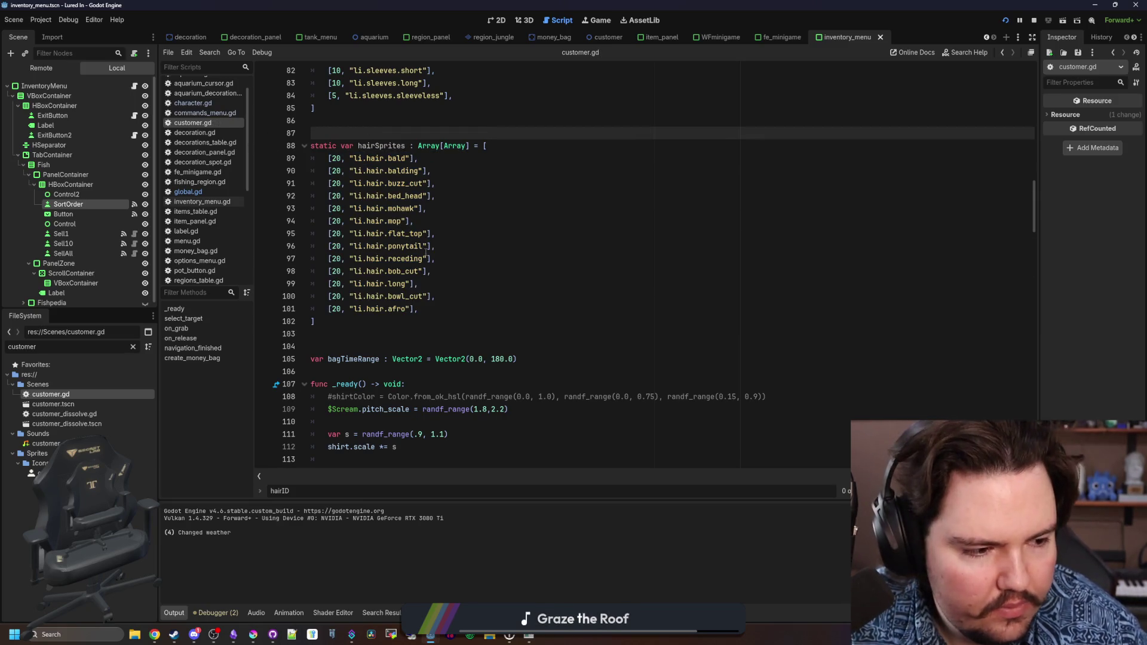
pyautogui.scroll(-5, 425, 254)
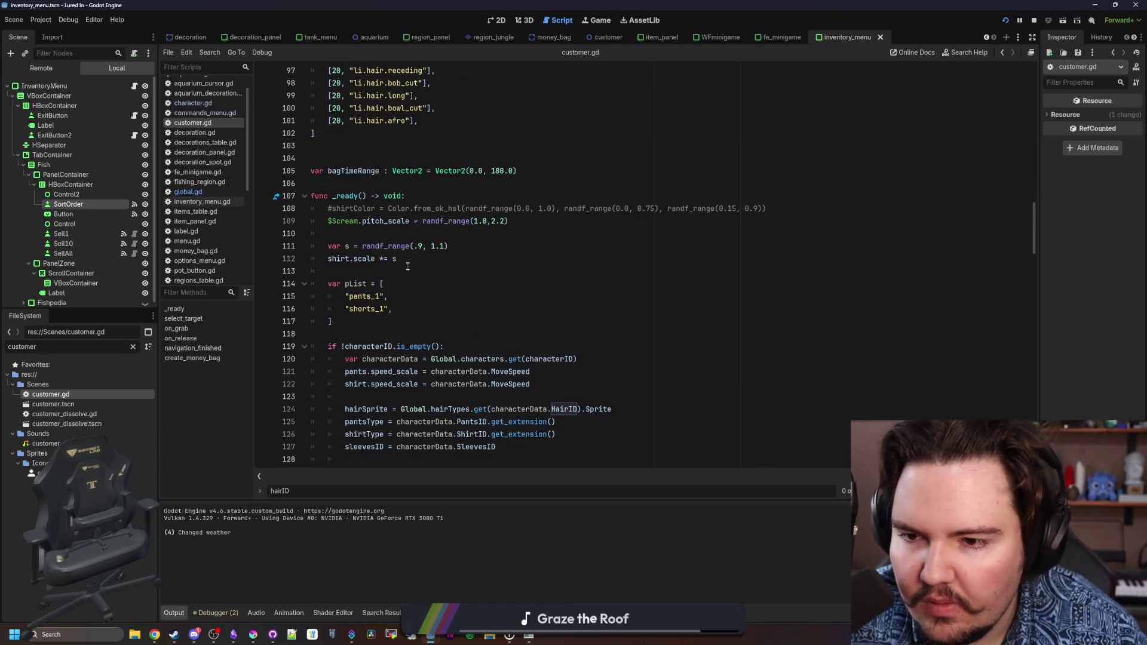
pyautogui.scroll(-3, 361, 276)
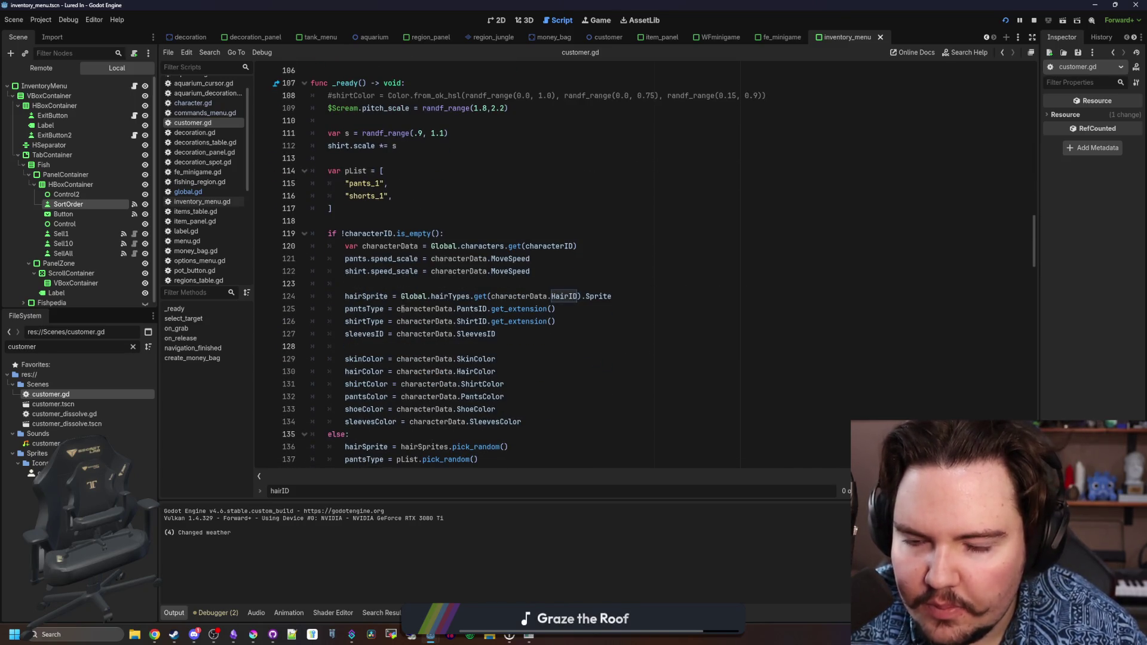
pyautogui.scroll(-1, 404, 321)
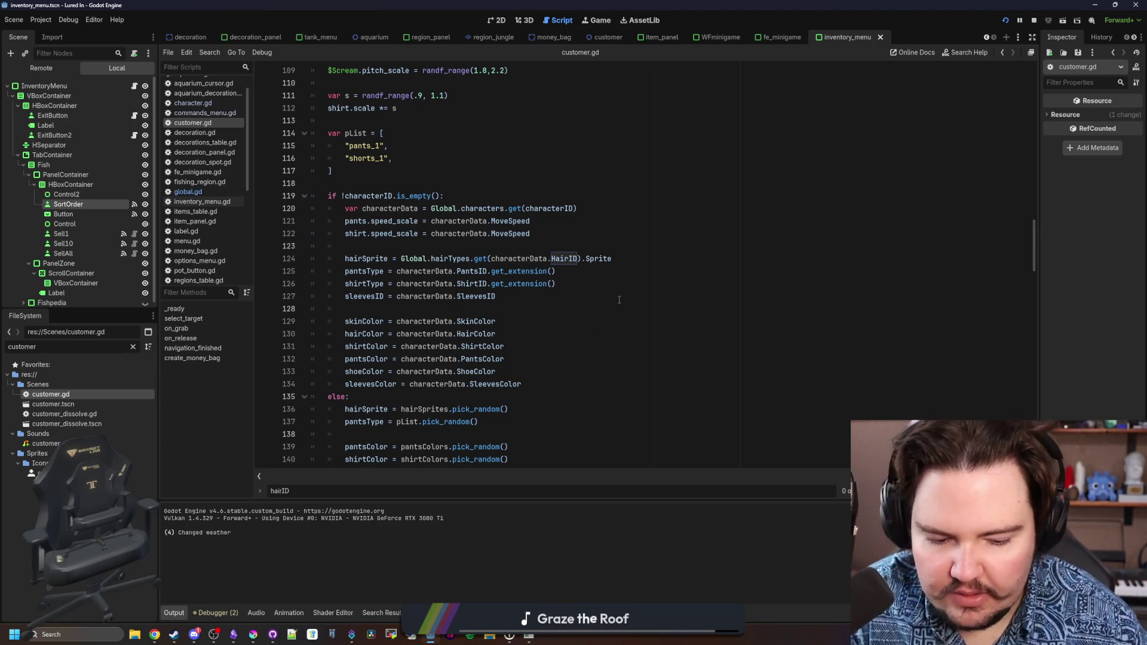
pyautogui.click(483, 303)
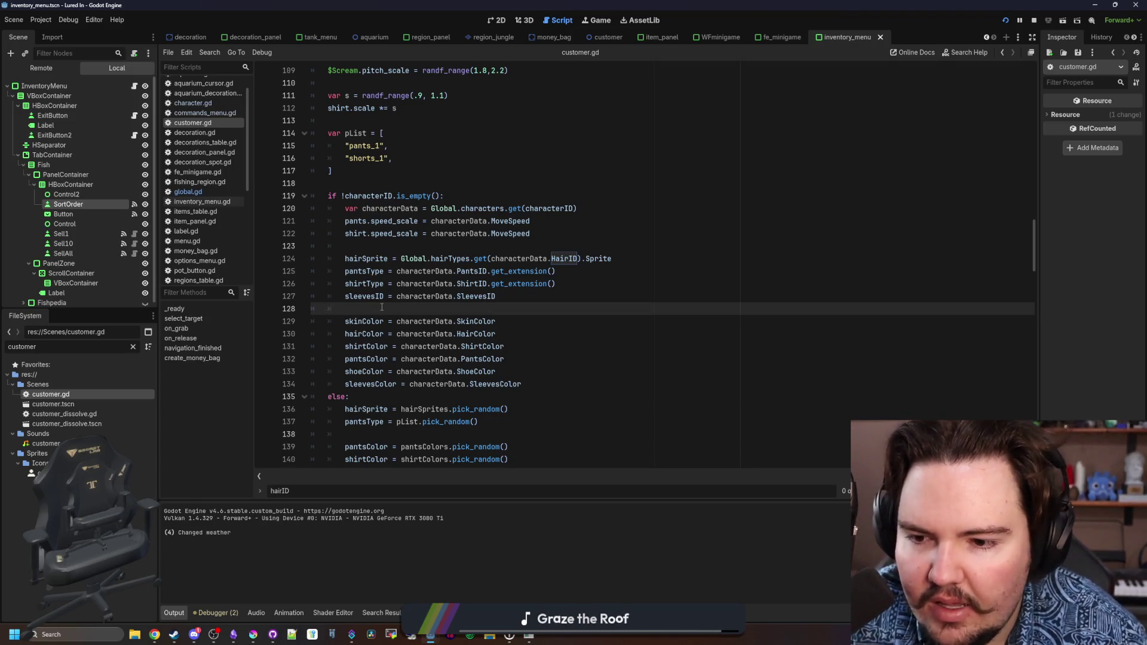
pyautogui.click(428, 247)
pyautogui.scroll(-1, 428, 250)
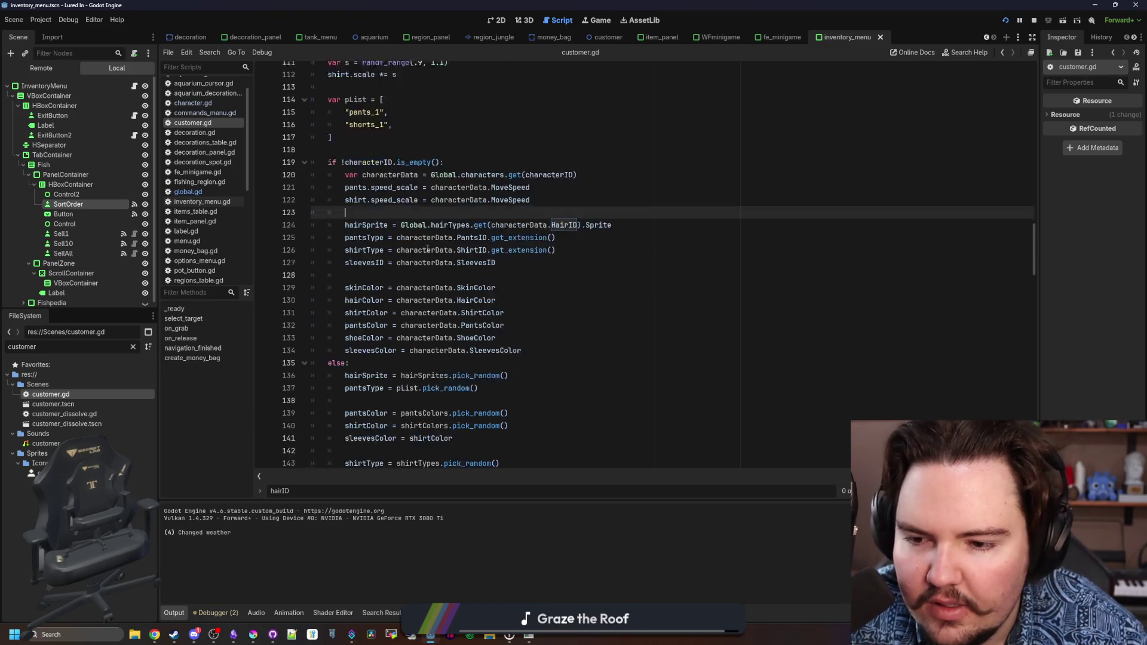
pyautogui.scroll(-5, 427, 250)
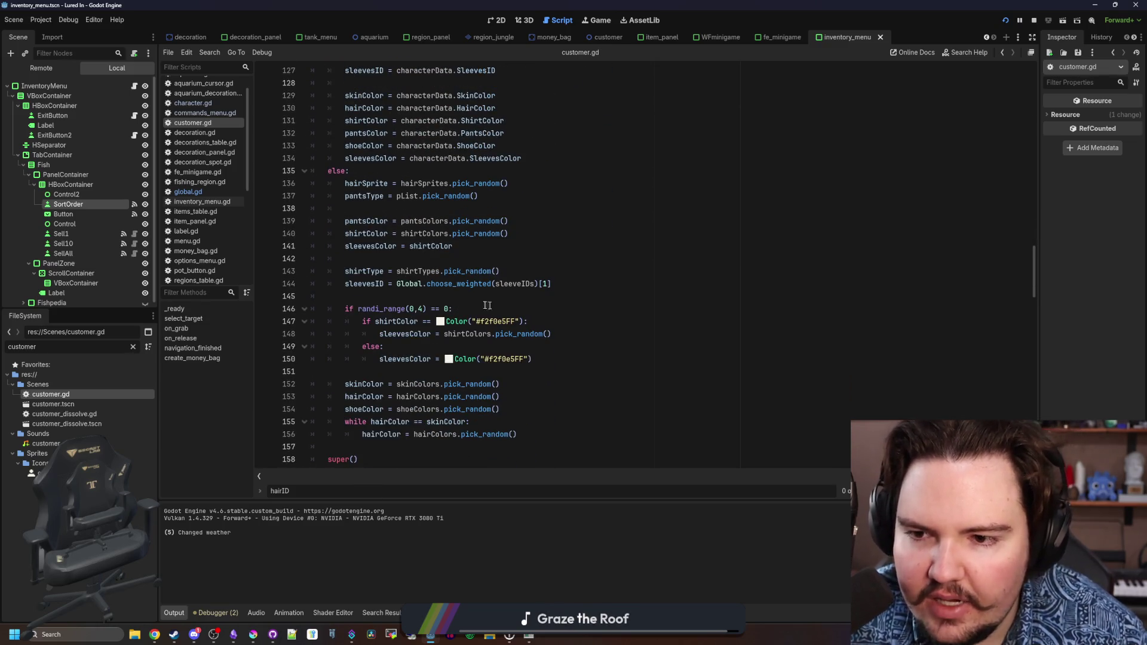
pyautogui.click(397, 259)
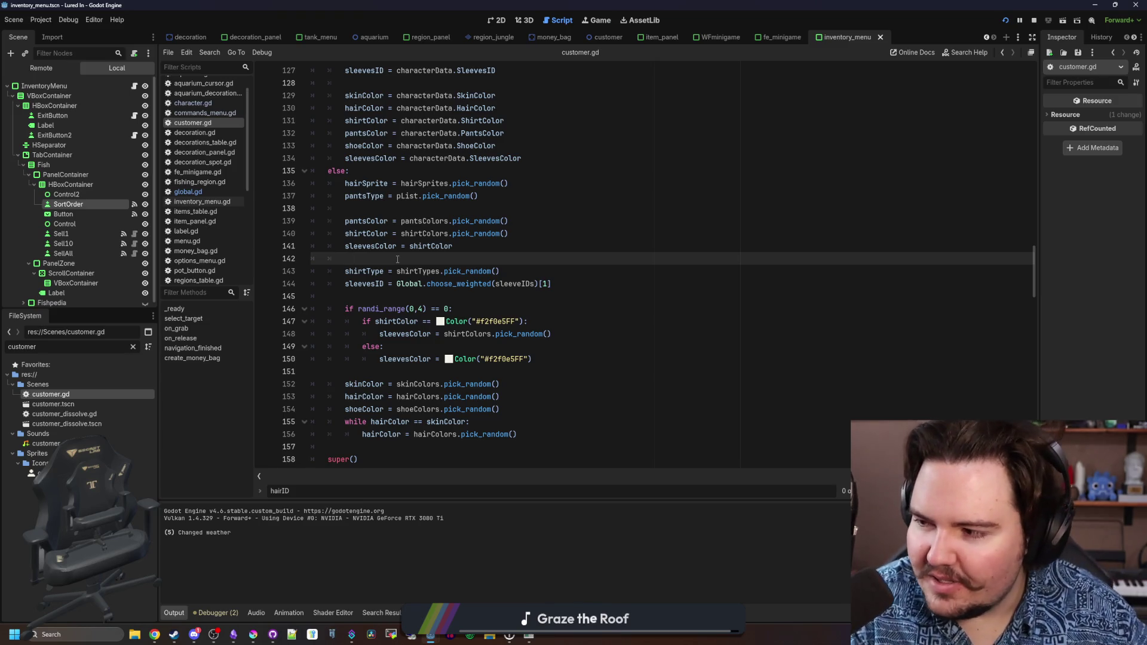
pyautogui.scroll(4, 409, 309)
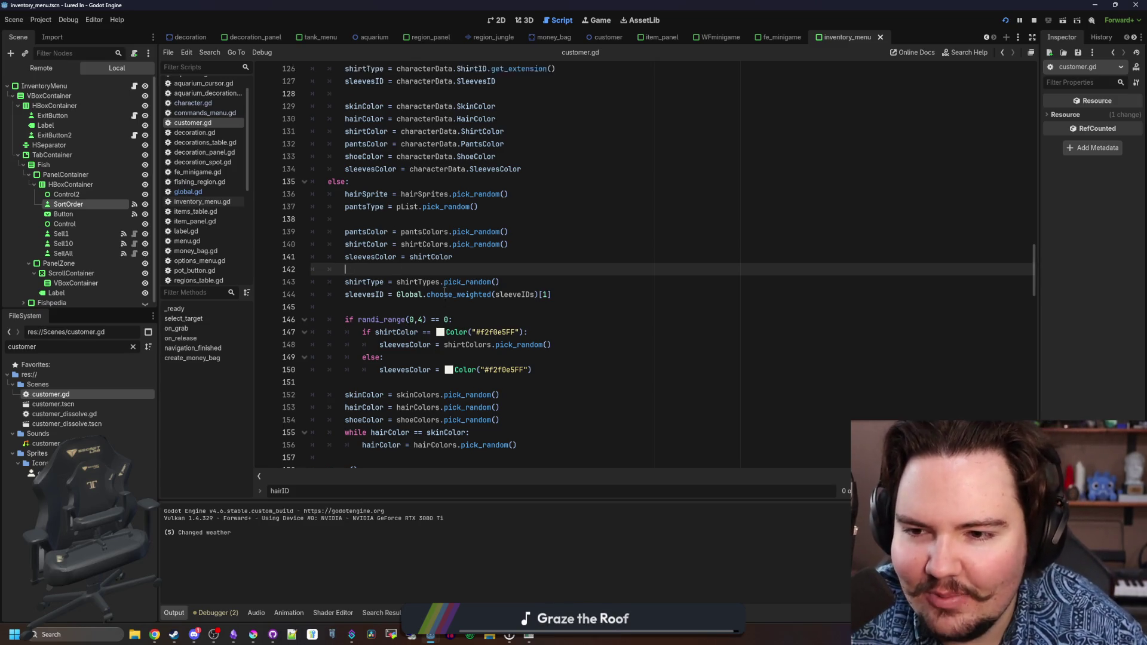
pyautogui.click(400, 333)
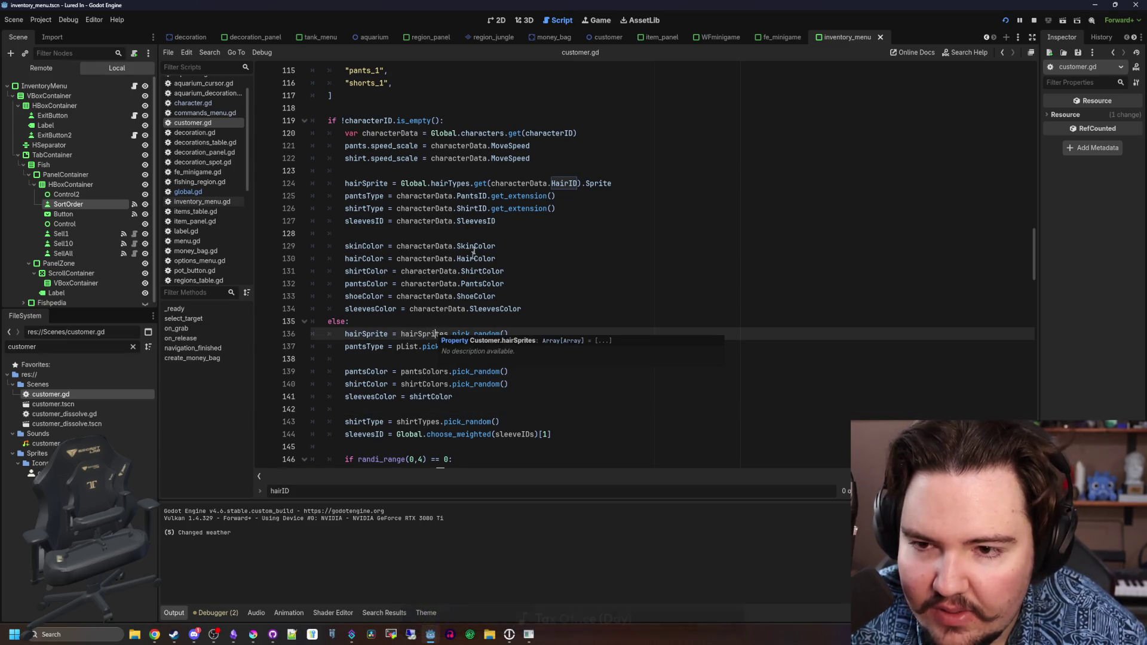
pyautogui.moveTo(449, 183); pyautogui.dragTo(581, 183)
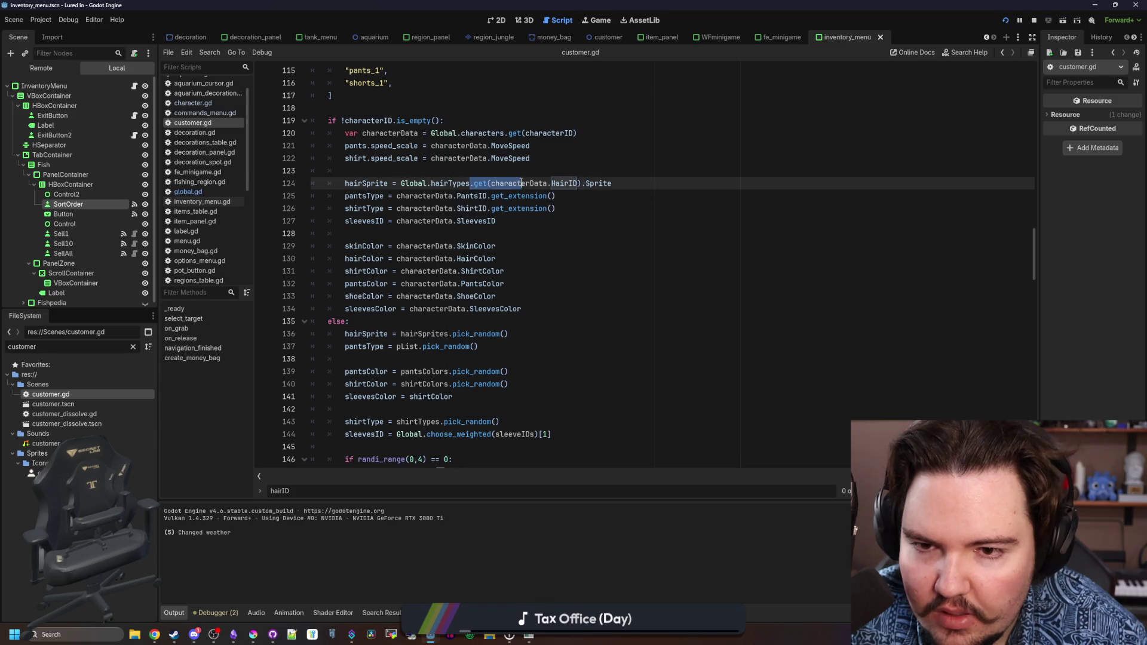
# Replace hairSprites.pick_random() on line 136 with Global.choose_weighted(hairIDs).
pyautogui.moveTo(508, 333); pyautogui.dragTo(400, 334)
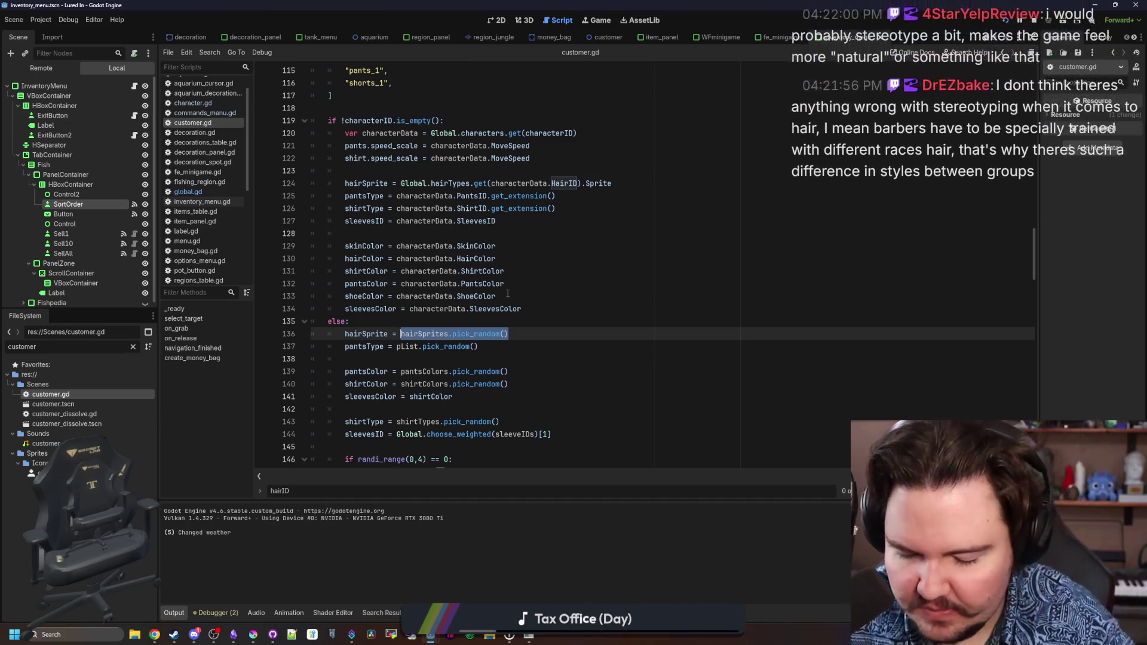
pyautogui.write('c')
pyautogui.press('BackSpace')
pyautogui.write('Global.choose_')
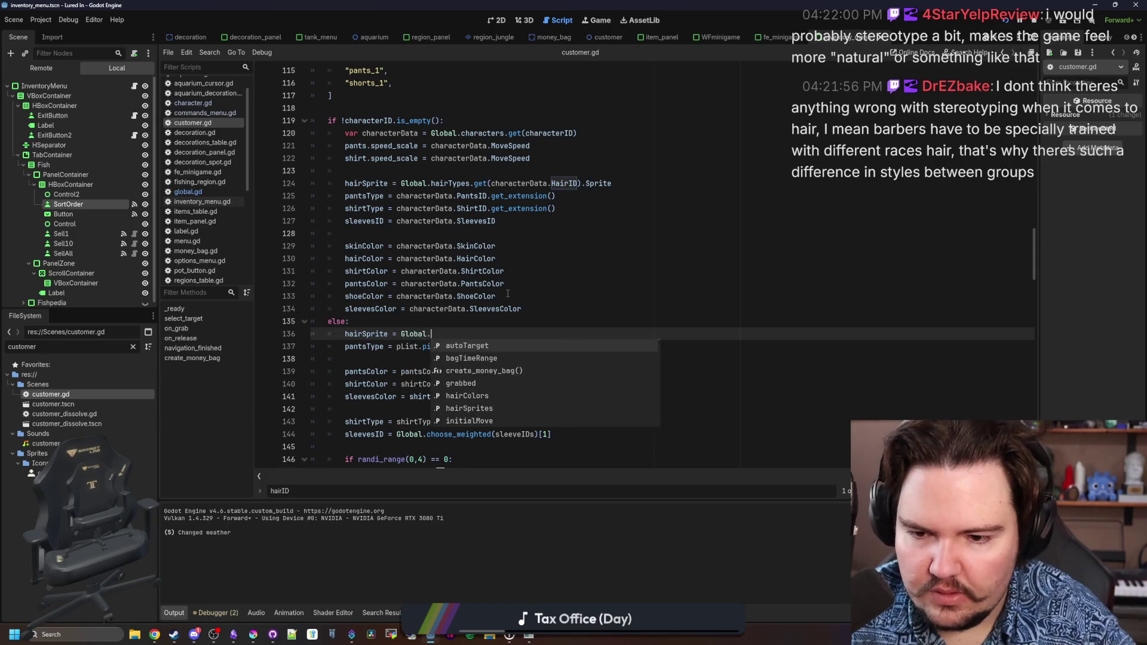
pyautogui.press('Return')
pyautogui.write('hair')
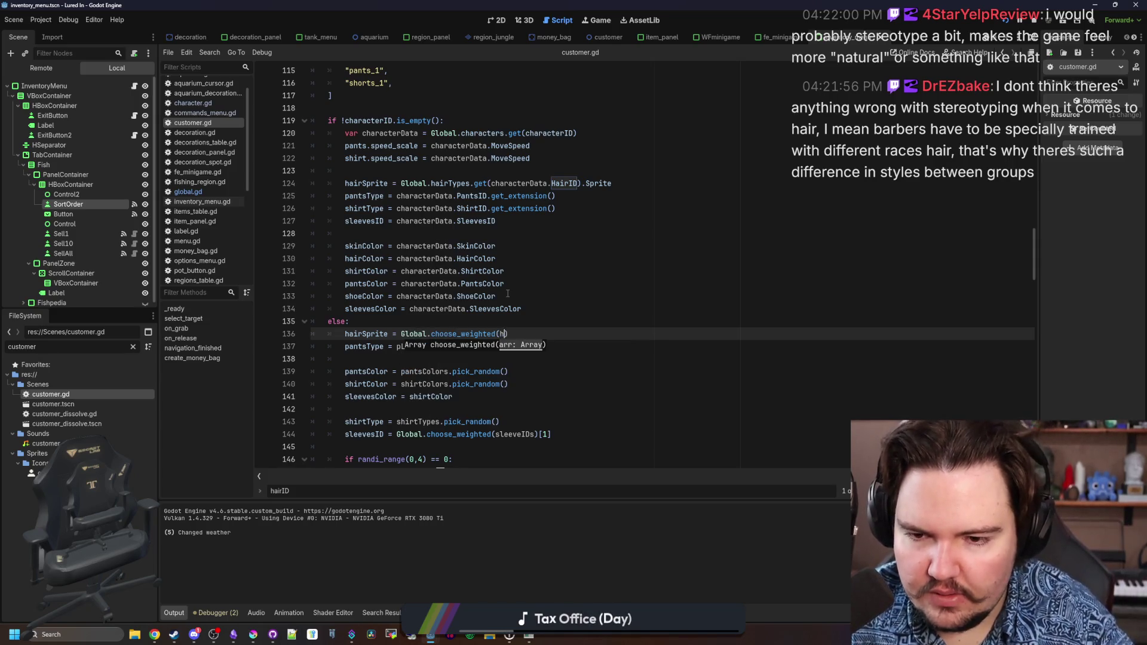
pyautogui.write('T')
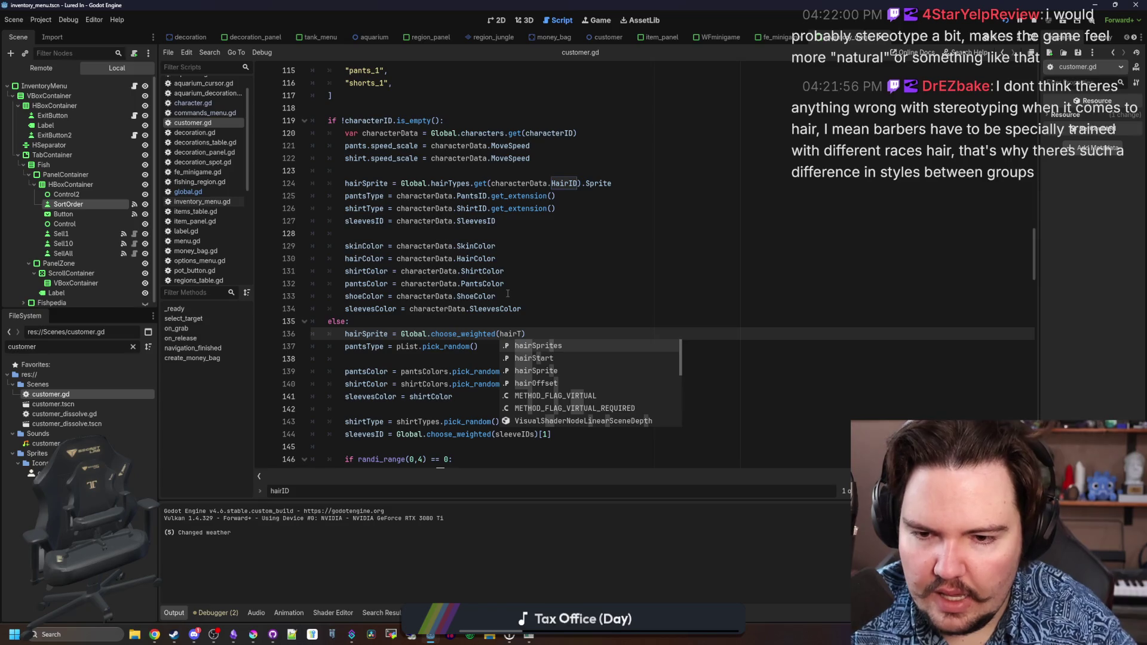
pyautogui.press('BackSpace')
pyautogui.write('ID')
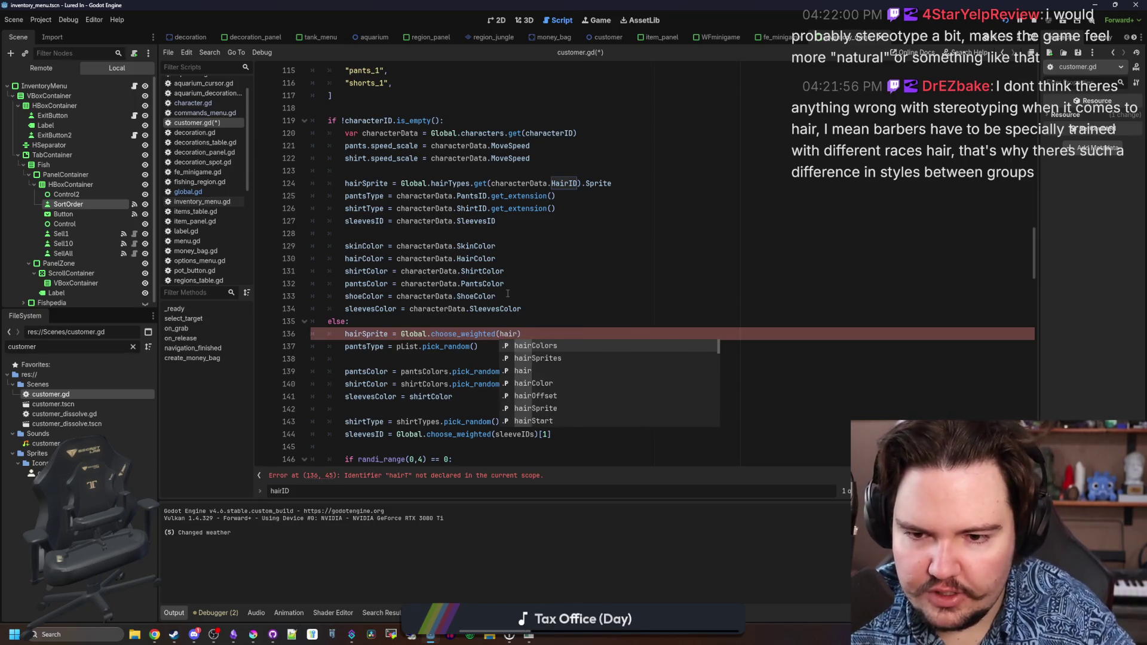
pyautogui.write('s')
# Rename the hairSprites array to hairIDs.
pyautogui.scroll(15, 388, 321)
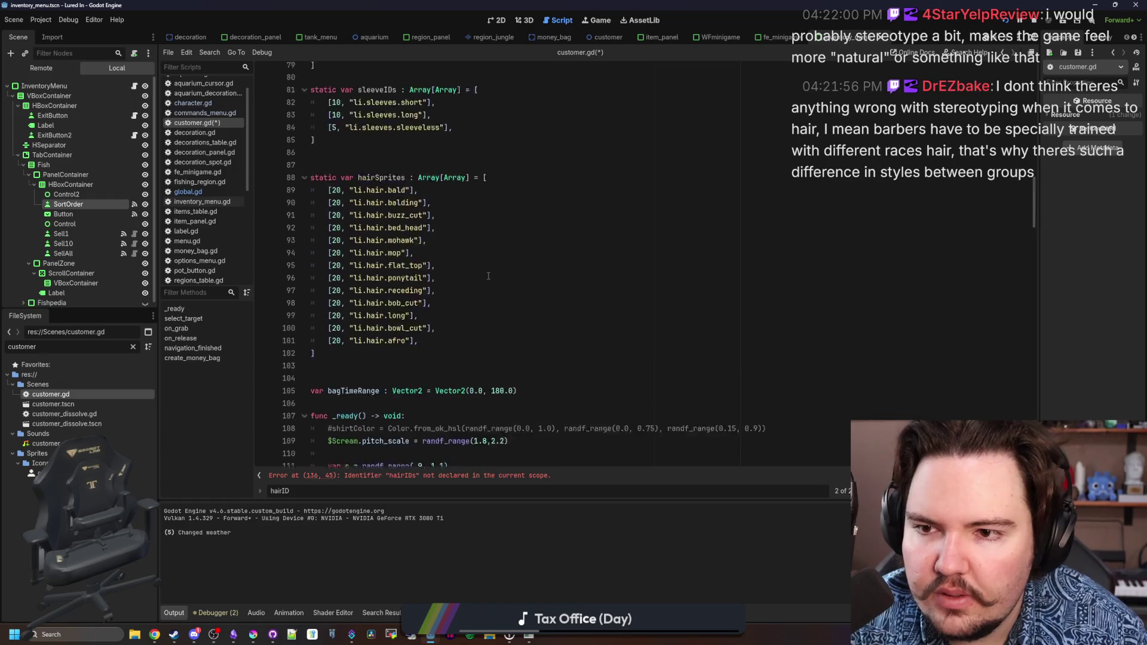
pyautogui.doubleClick(382, 334)
pyautogui.write('hairIDs')
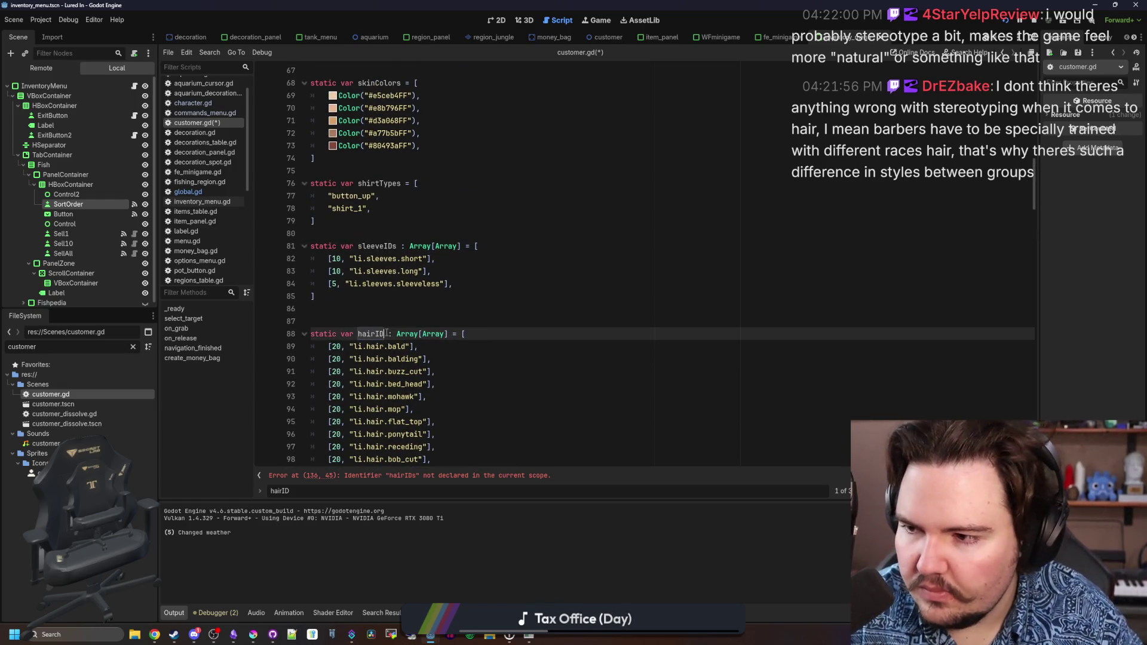
pyautogui.scroll(-17, 377, 332)
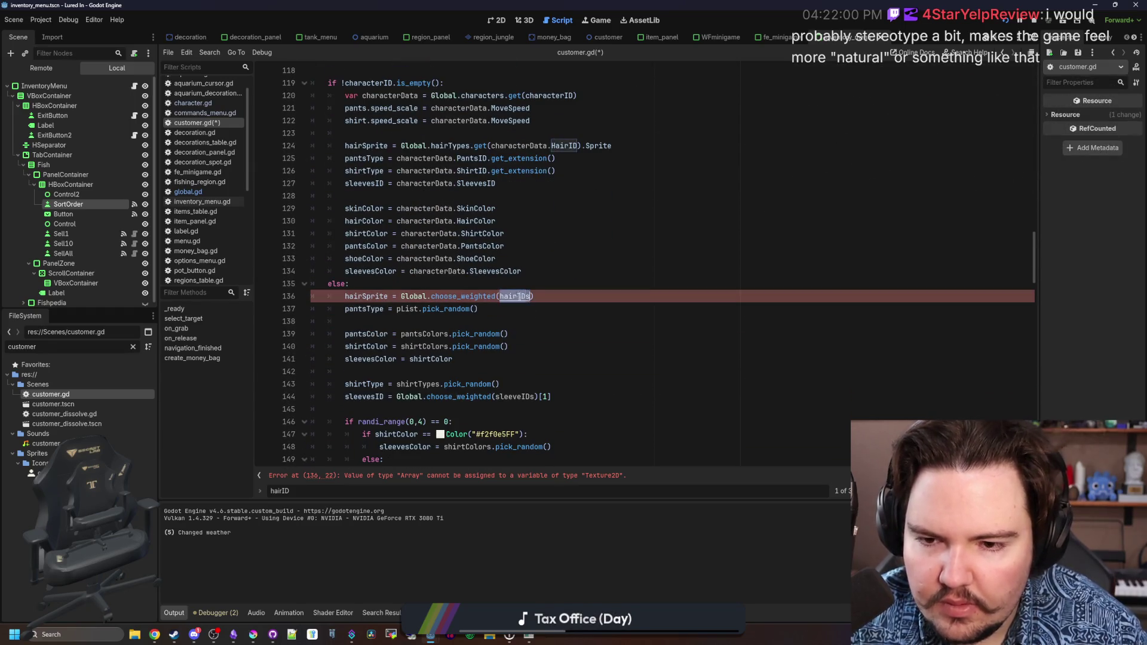
# Wrap the weighted pick as Global.hairTypes.get(...[1]) on line 136.
pyautogui.click(531, 297)
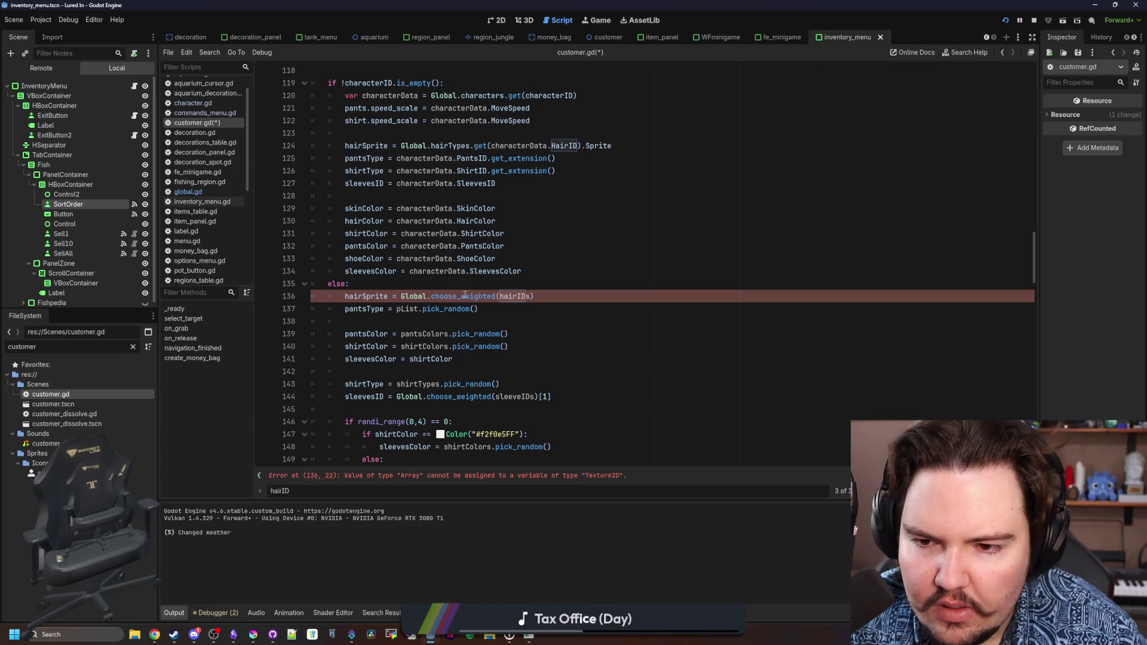
pyautogui.click(546, 295)
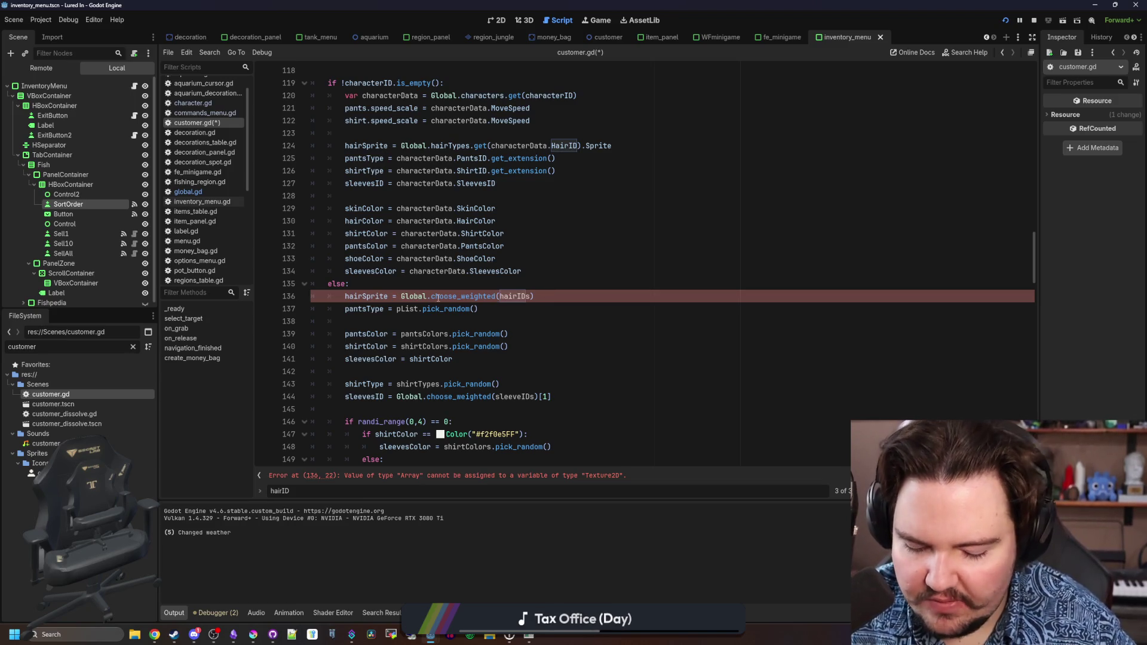
pyautogui.write('Global.hai')
pyautogui.press('Return')
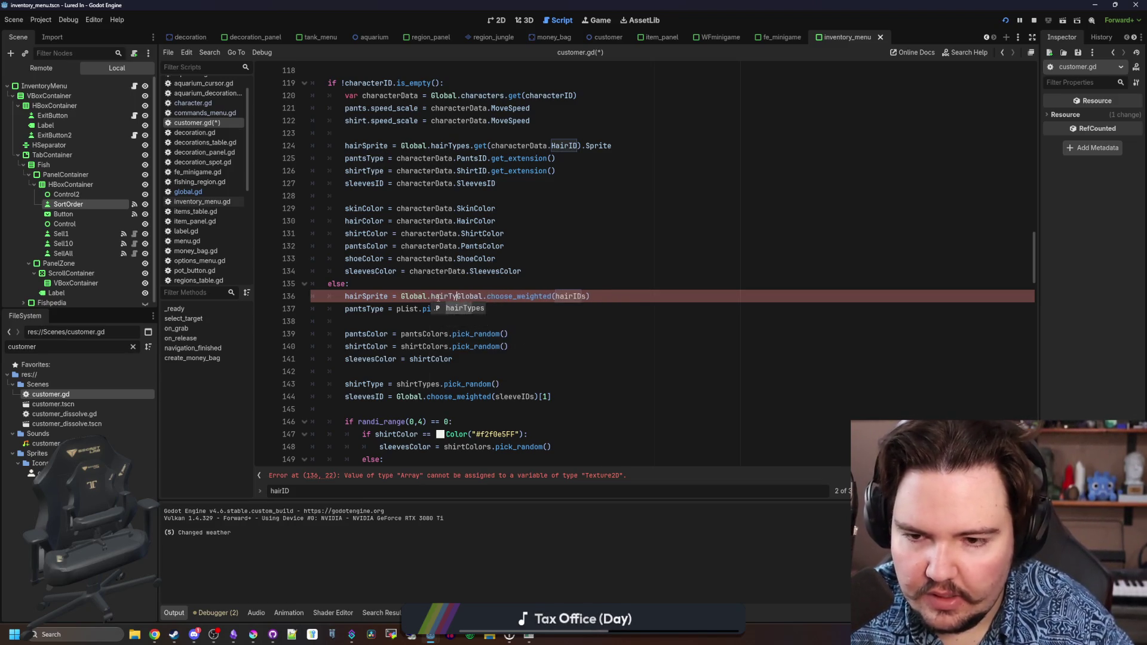
pyautogui.write('pes.get(')
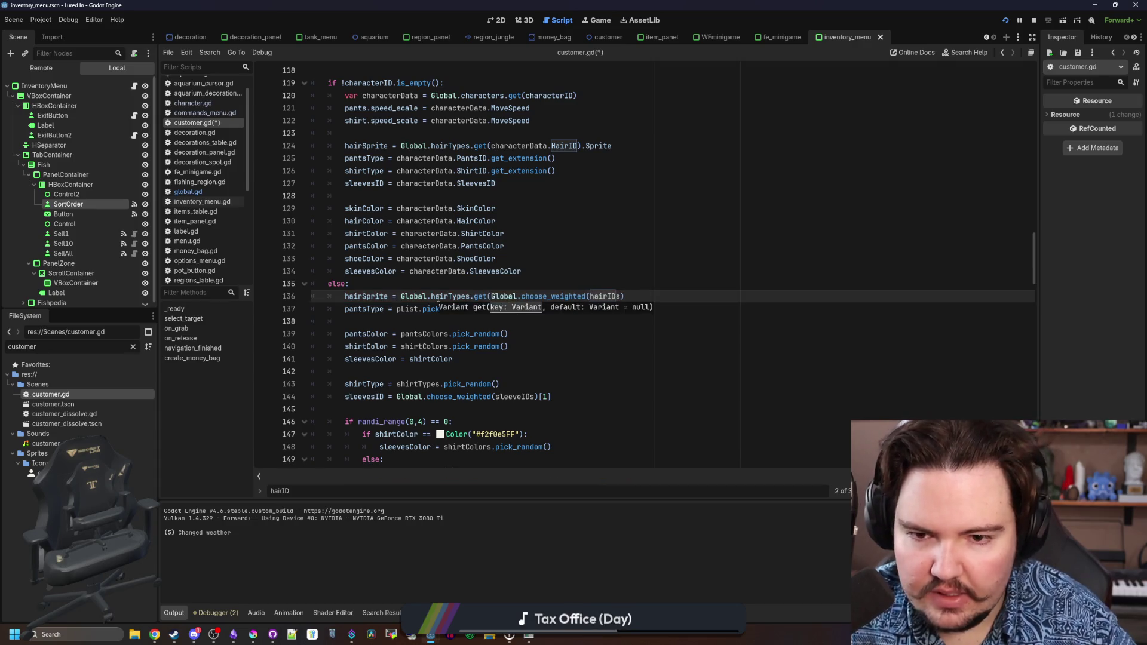
pyautogui.click(641, 296)
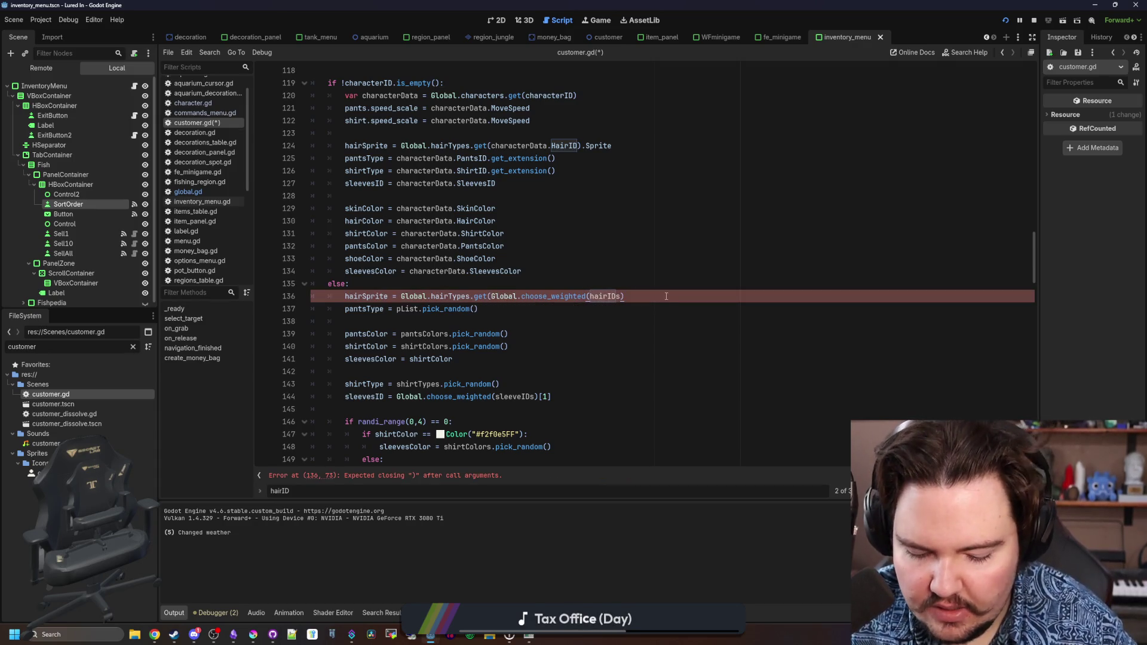
pyautogui.write('[1]).I')
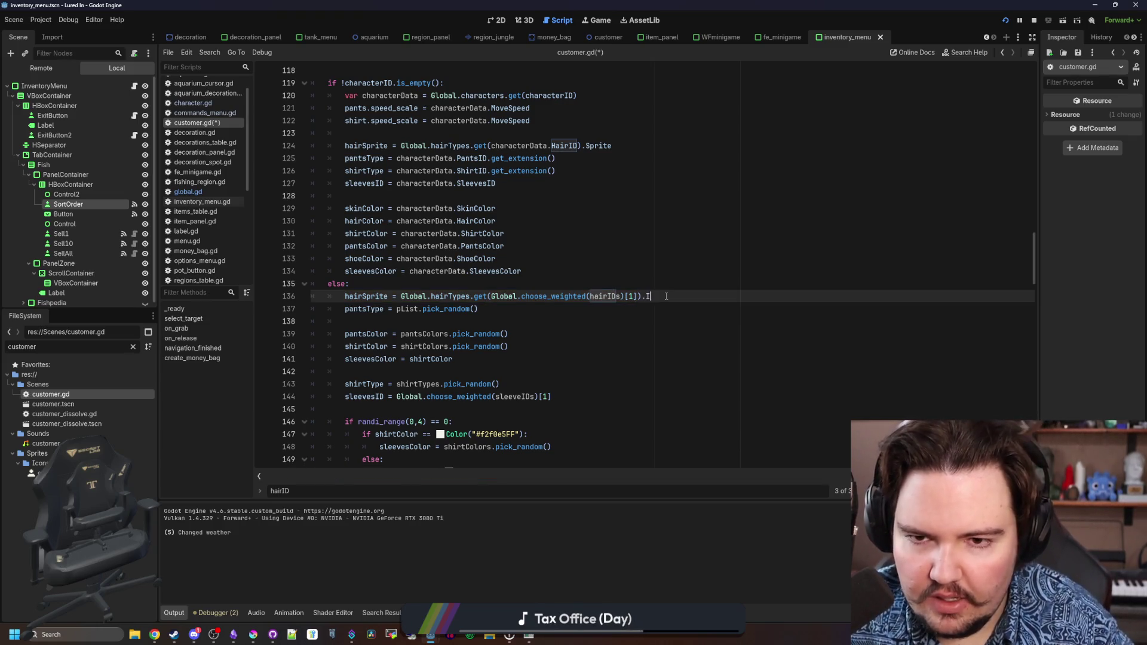
pyautogui.write('D')
pyautogui.click(668, 282)
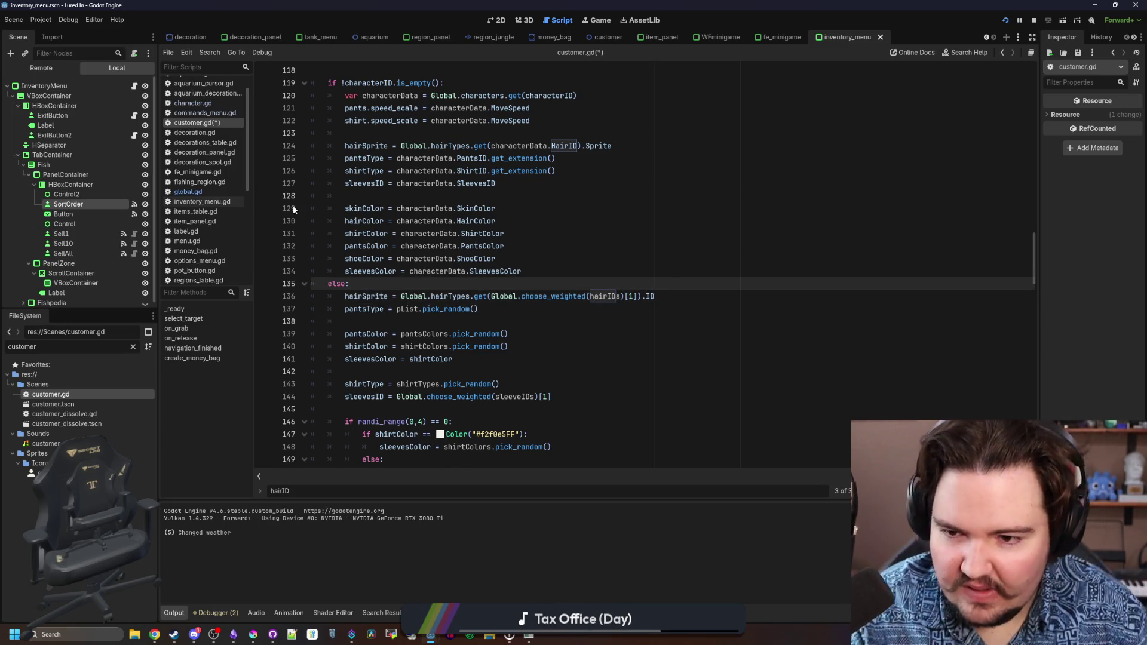
# Check the hairTypes dictionary in global.gd, then return to customer.gd and save it.
pyautogui.click(206, 195)
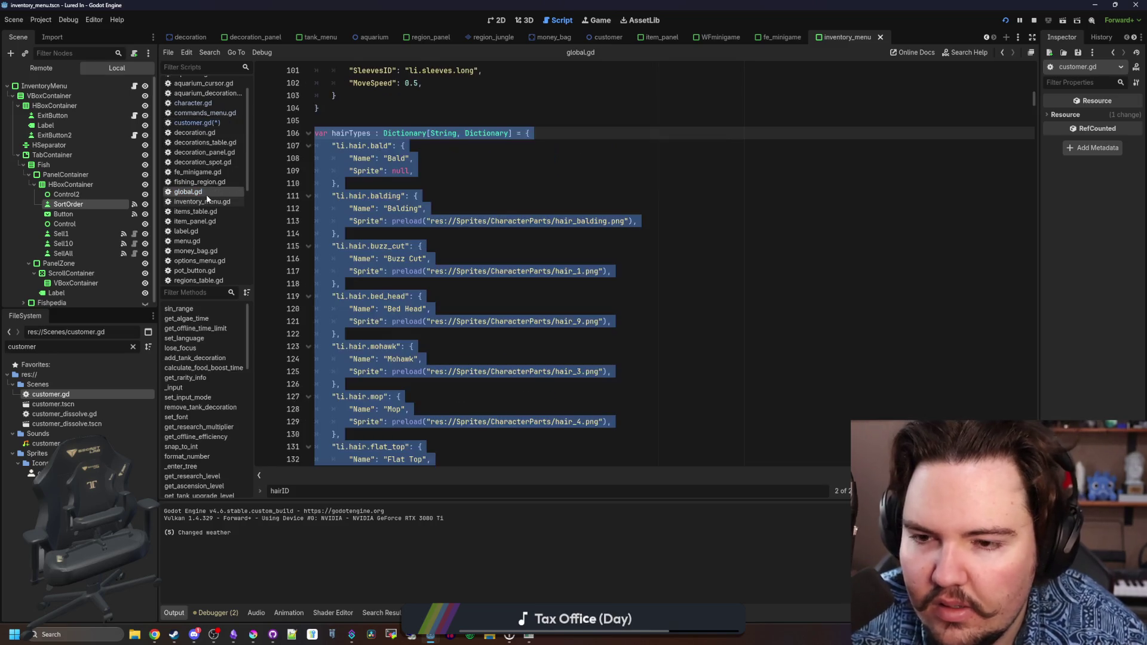
pyautogui.click(504, 221)
pyautogui.click(423, 238)
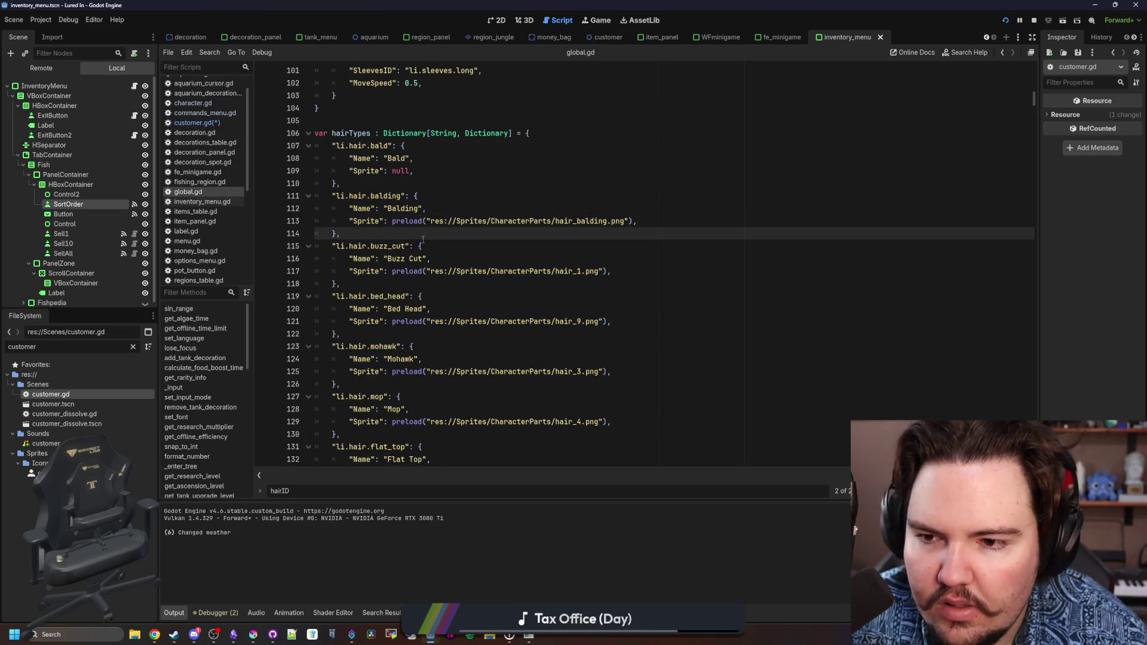
pyautogui.click(203, 122)
pyautogui.click(685, 295)
pyautogui.write('hairSprite = Global.hairTypes.get(Global.choose_weighted(hairIDs)[1]).Sprite')
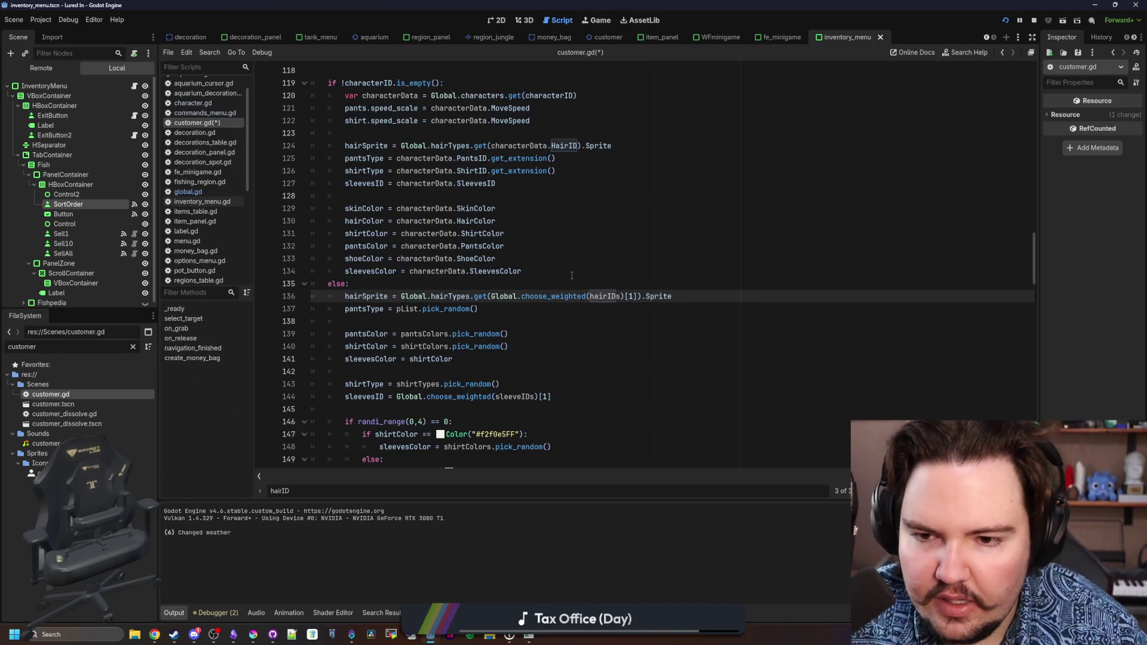
pyautogui.click(572, 275)
pyautogui.hotkey('ctrl', 's')
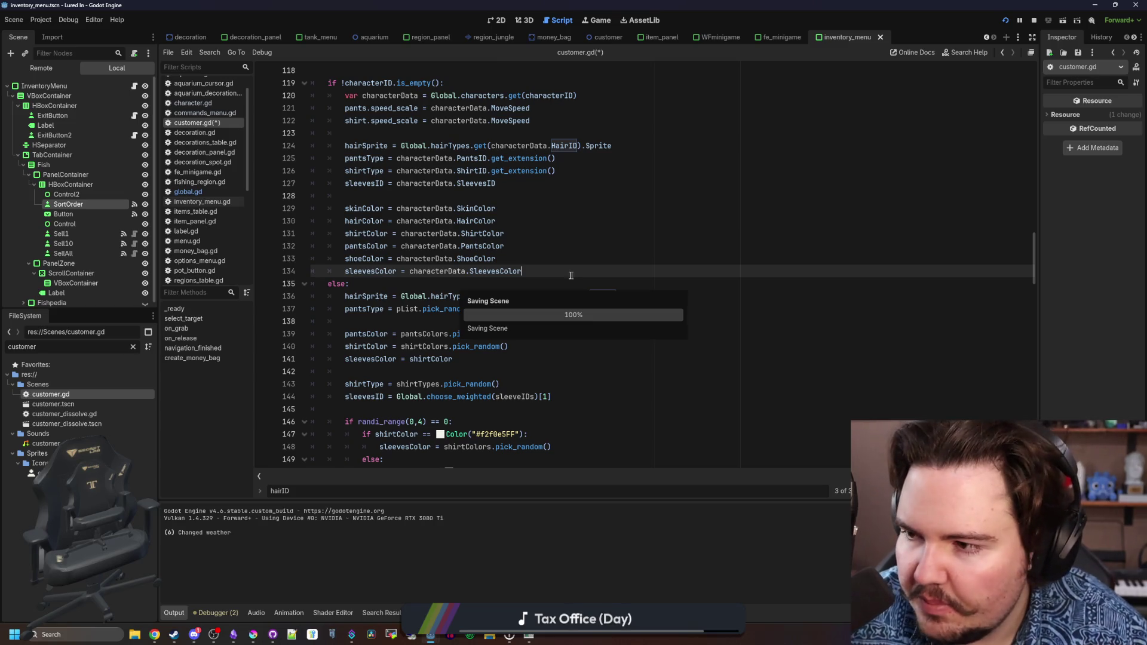
# Run the project, close the Feedback message, and start playing from the main menu.
pyautogui.click(505, 282)
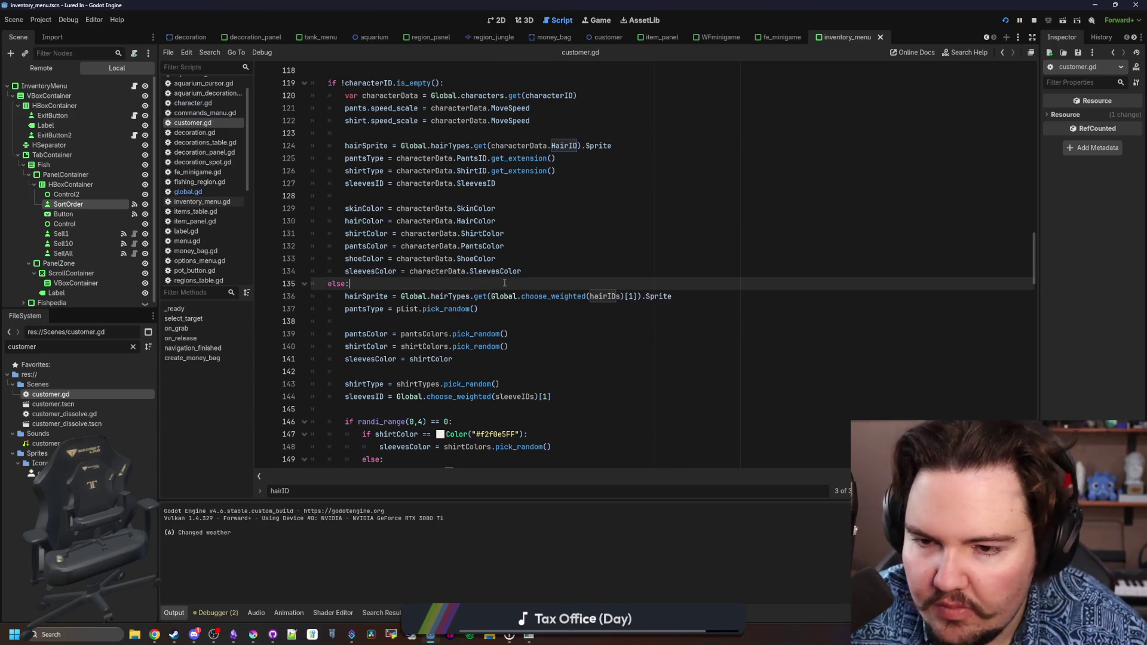
pyautogui.click(1008, 21)
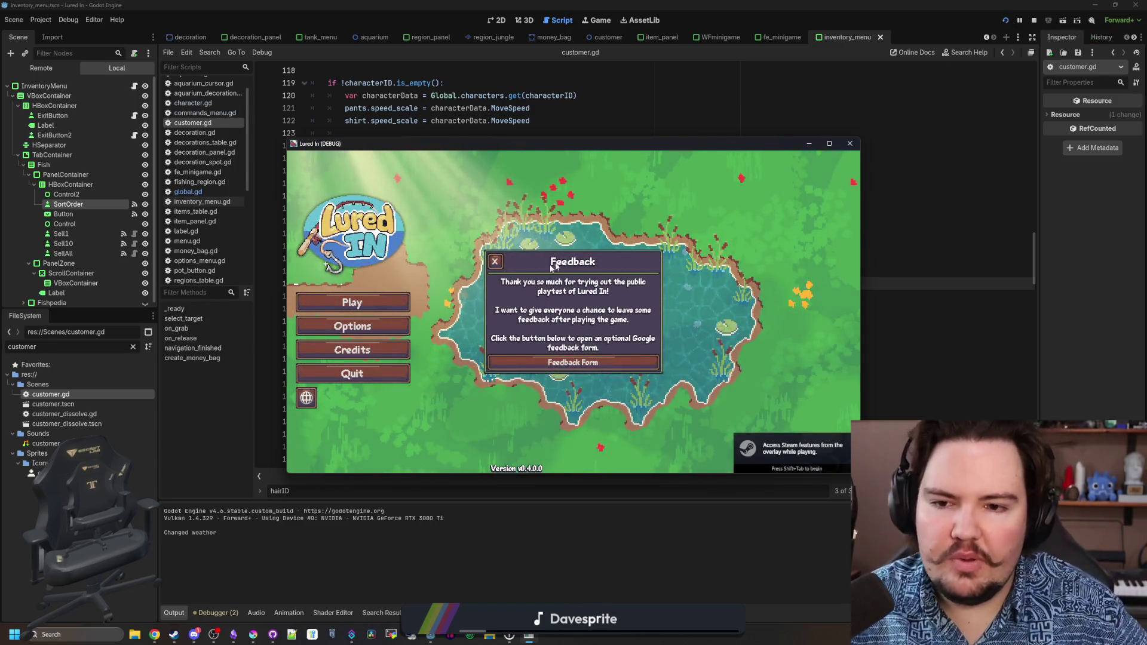
pyautogui.click(493, 263)
pyautogui.click(352, 303)
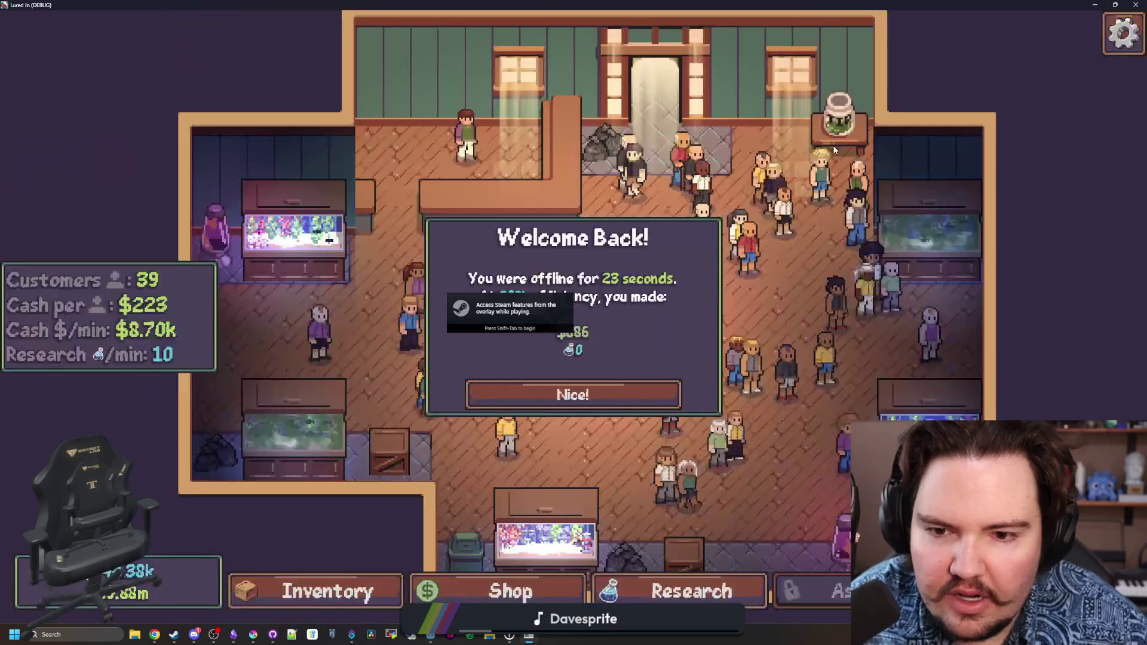
# Dismiss the Welcome Back popup and pan around the shop inspecting customers' hair, dropping a held customer.
pyautogui.click(635, 388)
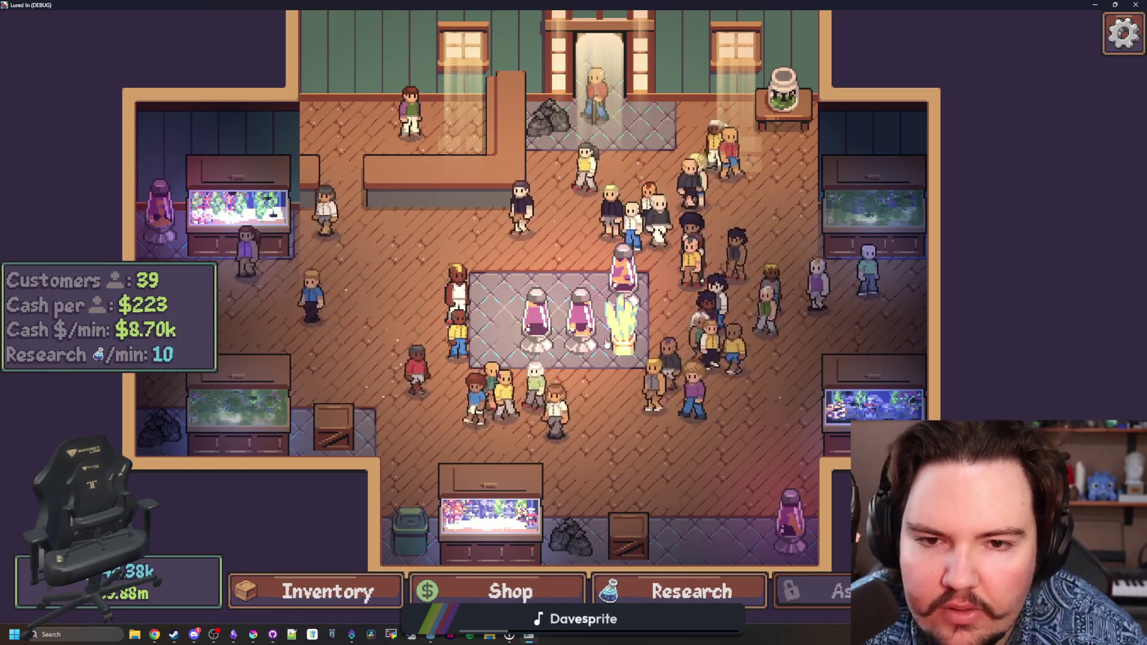
pyautogui.scroll(3, 580, 314)
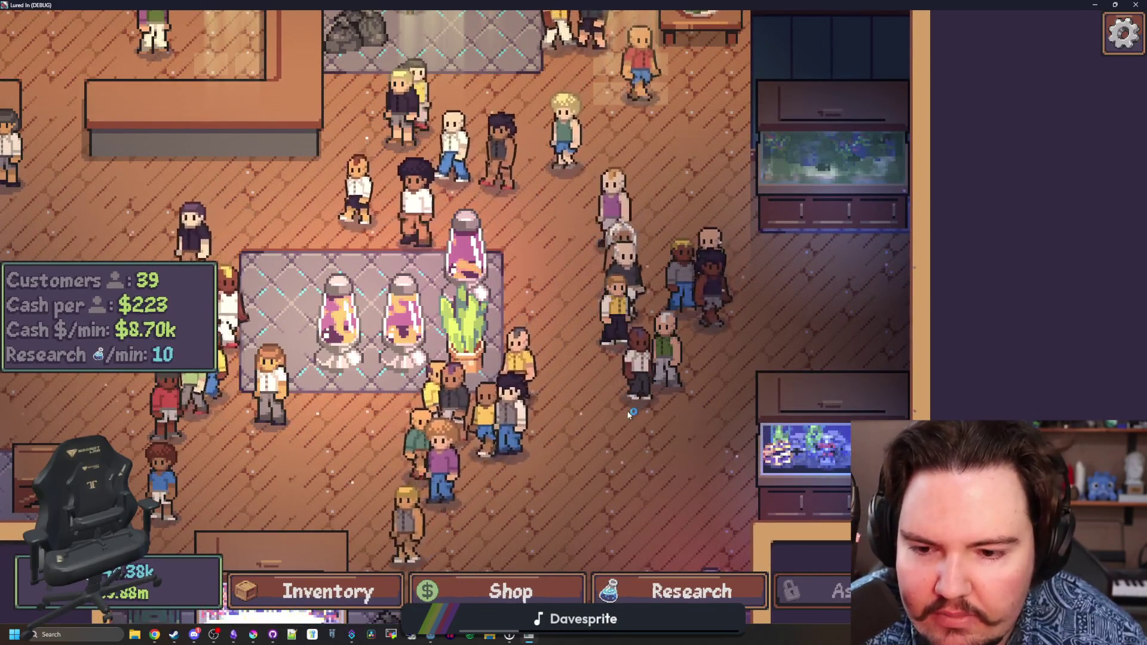
pyautogui.press('a')
pyautogui.press('s')
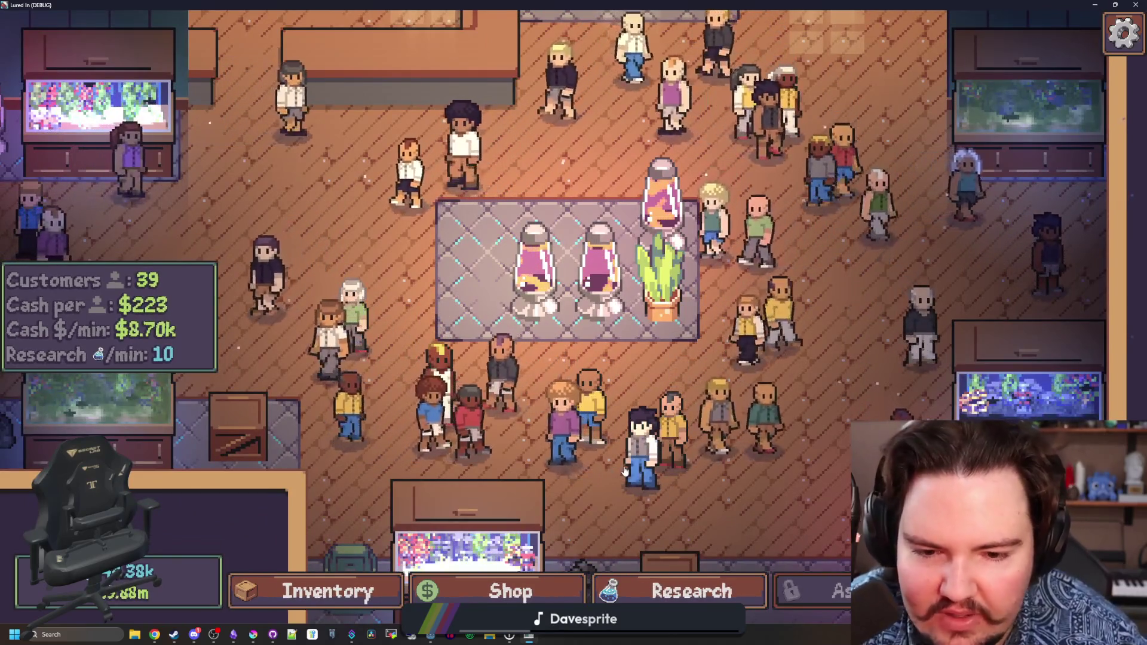
pyautogui.press('d')
pyautogui.scroll(3, 482, 323)
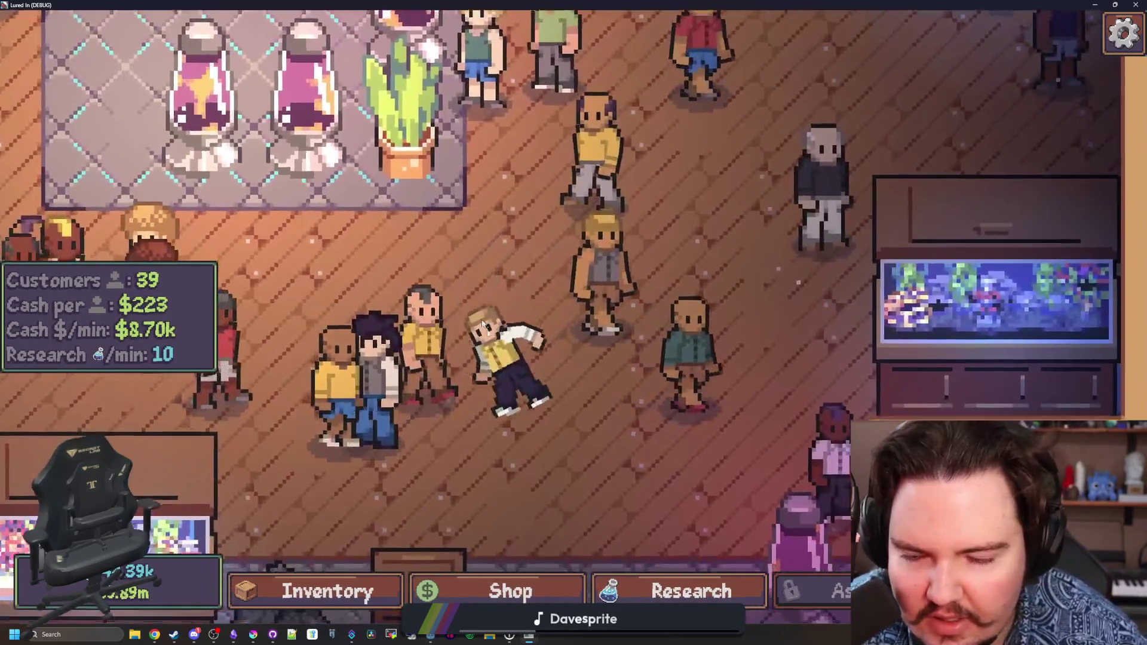
pyautogui.scroll(-3, 483, 323)
pyautogui.click(516, 382)
pyautogui.press('w')
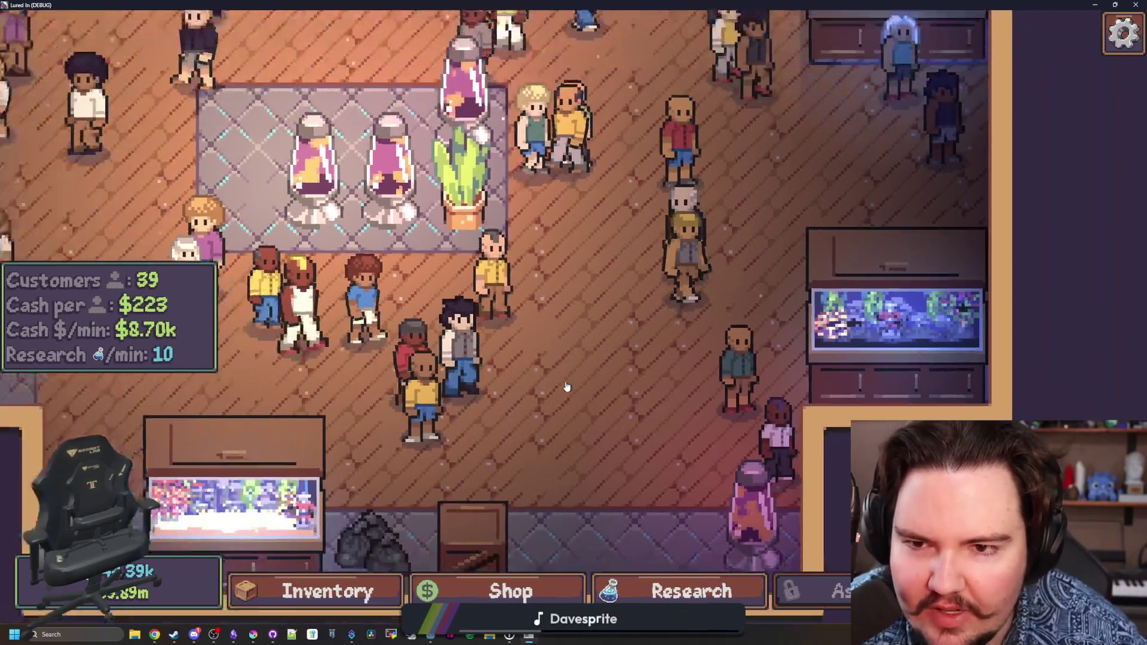
pyautogui.press('a')
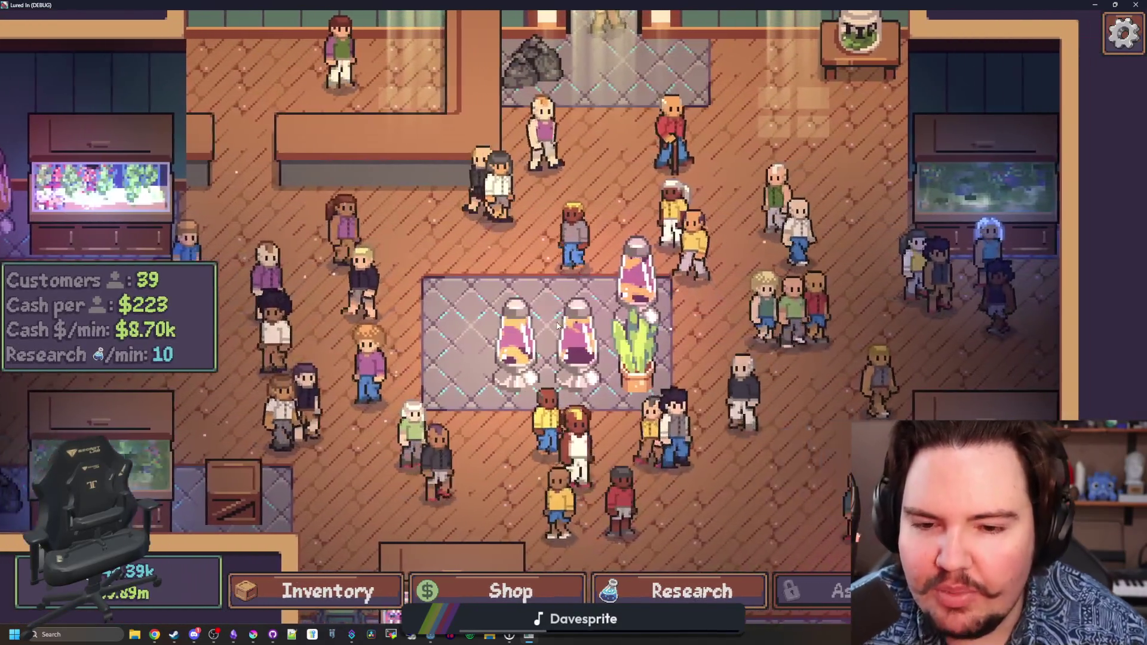
pyautogui.press('d')
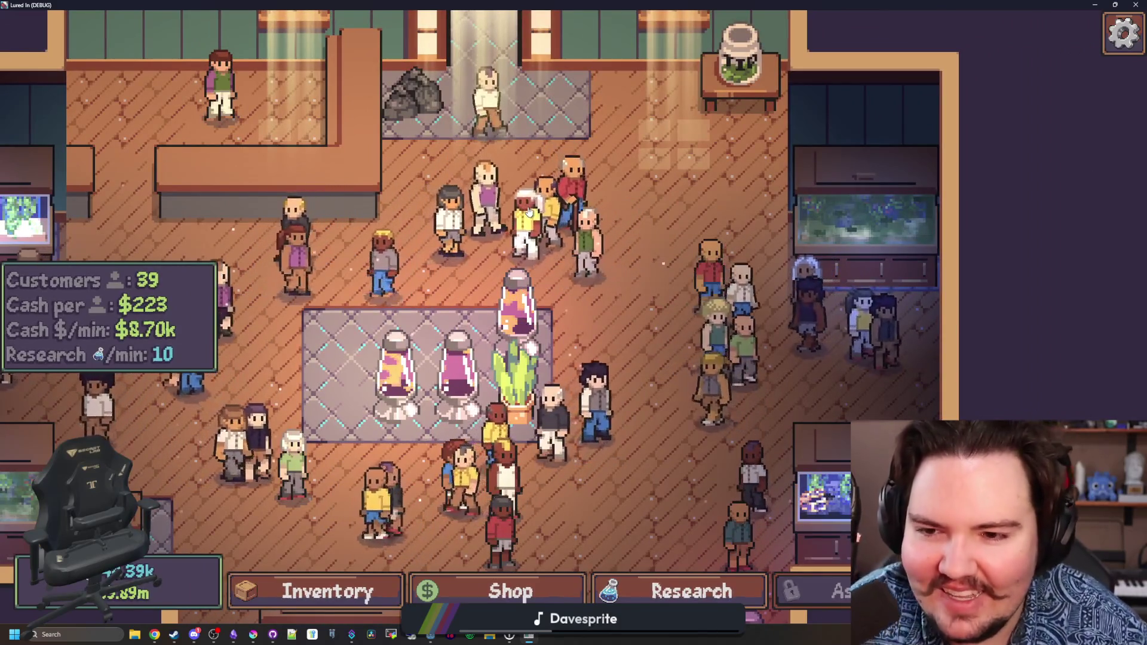
pyautogui.scroll(-1, 545, 243)
pyautogui.scroll(-1, 618, 229)
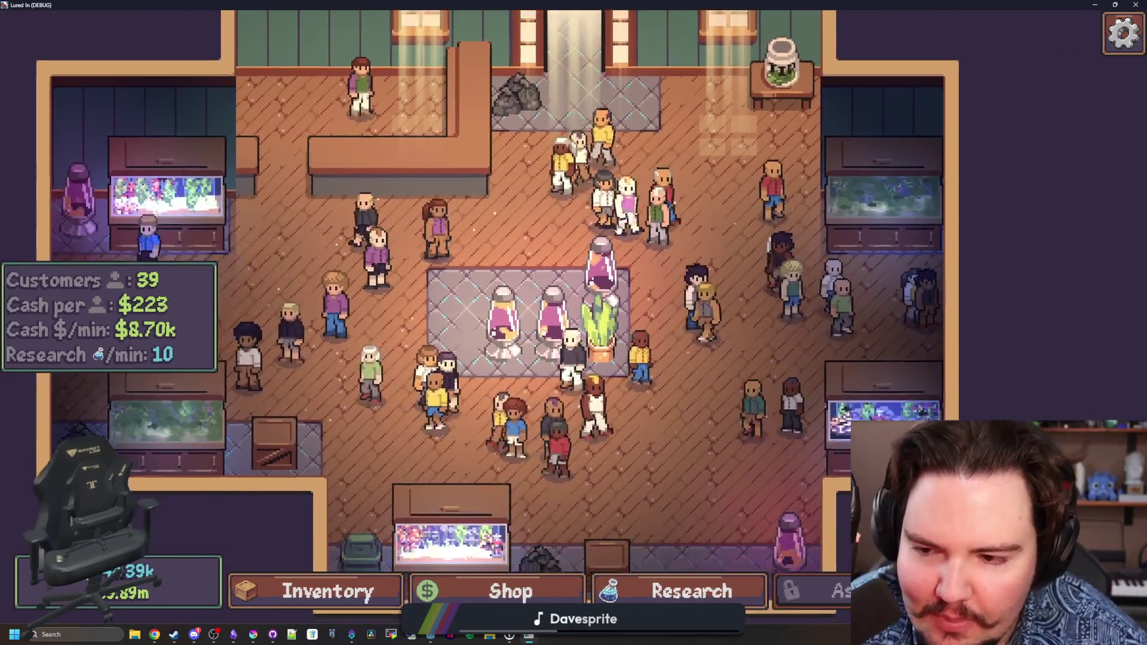
pyautogui.scroll(3, 476, 357)
# Pan across the whole room checking hairstyles, collect a money bag, and stop the playtest with F11.
pyautogui.press('d')
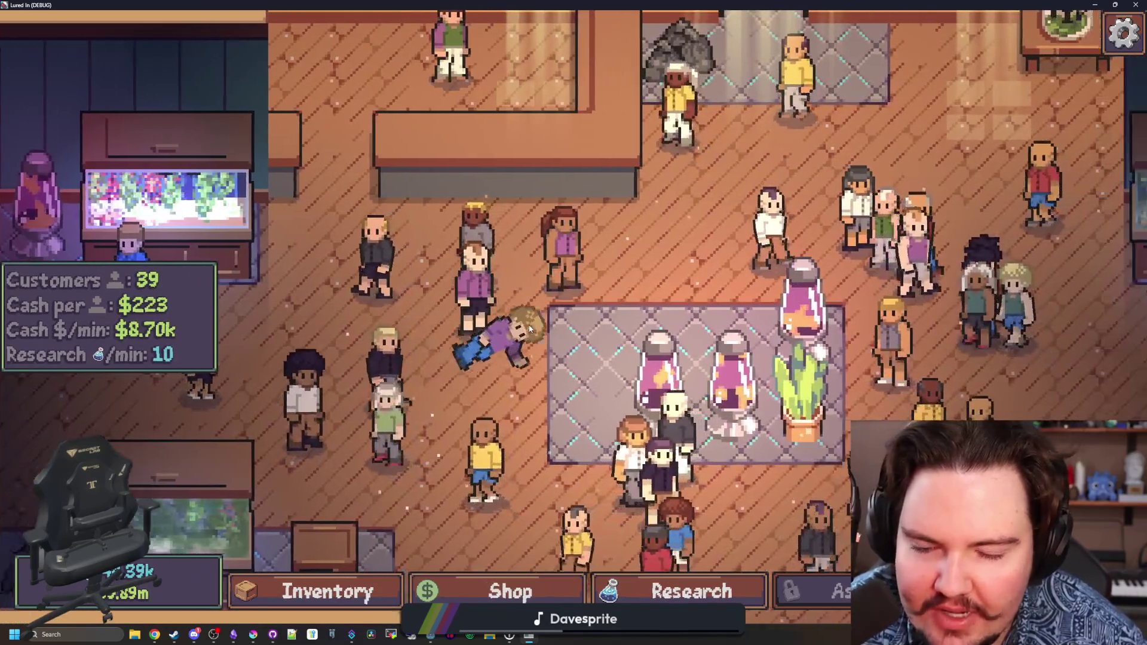
pyautogui.press('s')
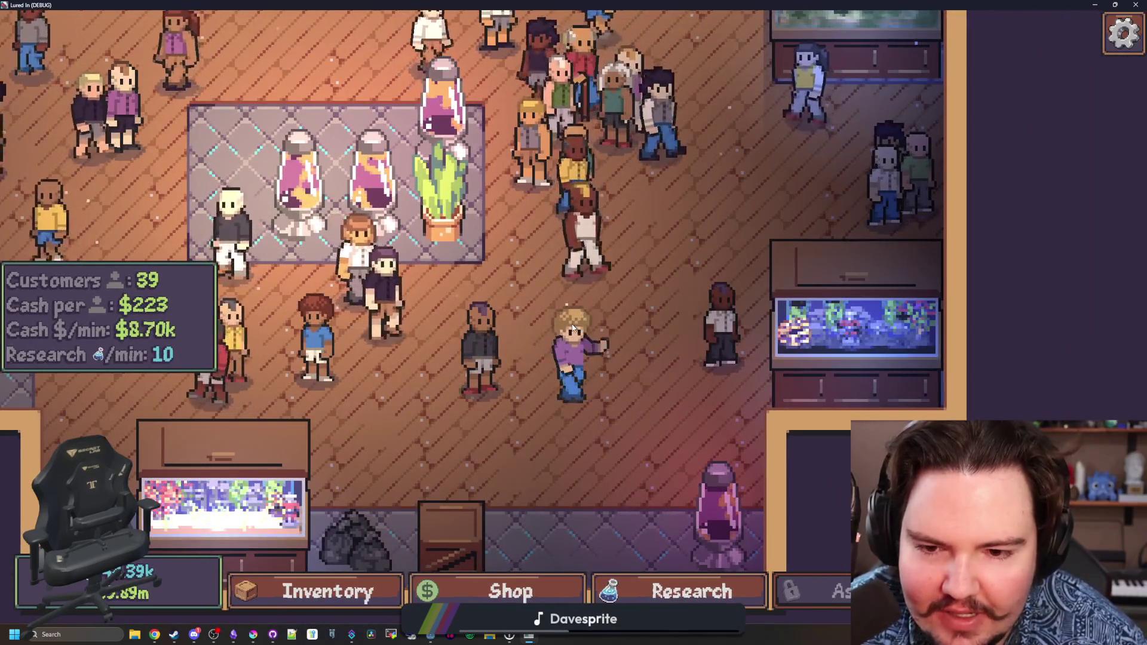
pyautogui.press('w')
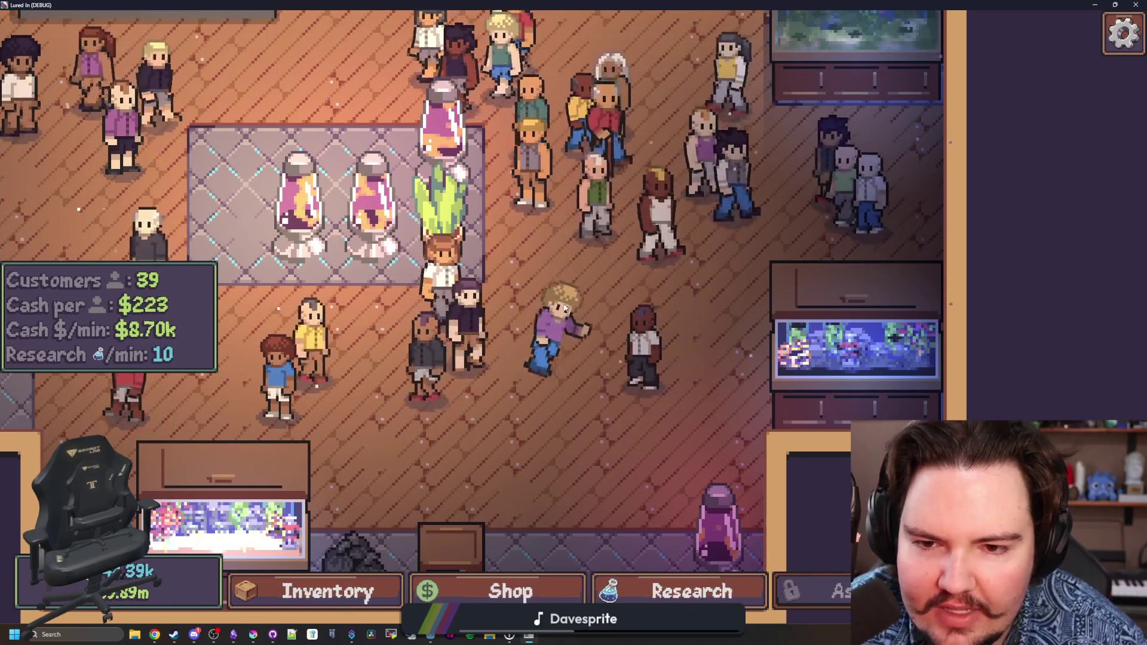
pyautogui.press('d')
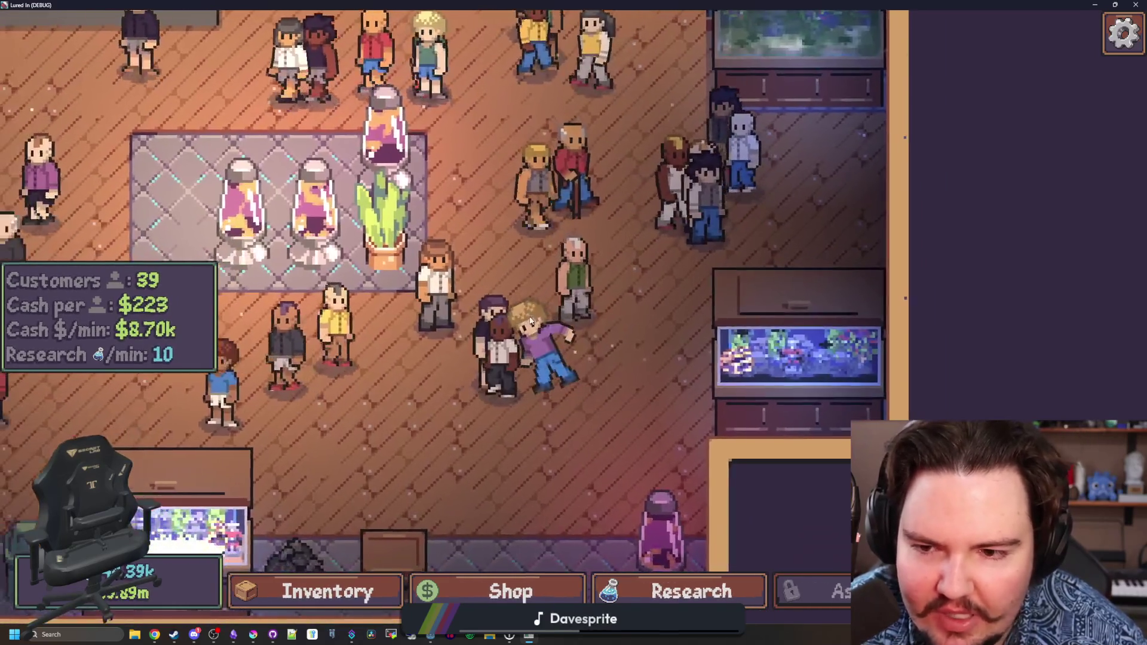
pyautogui.press('w')
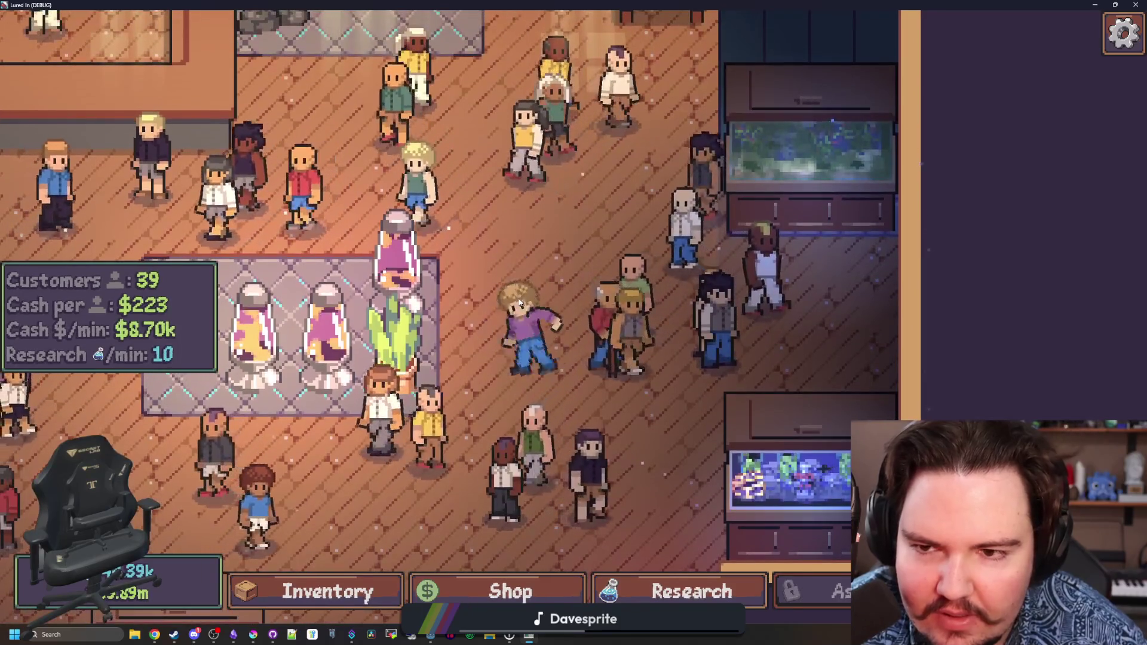
pyautogui.press('a')
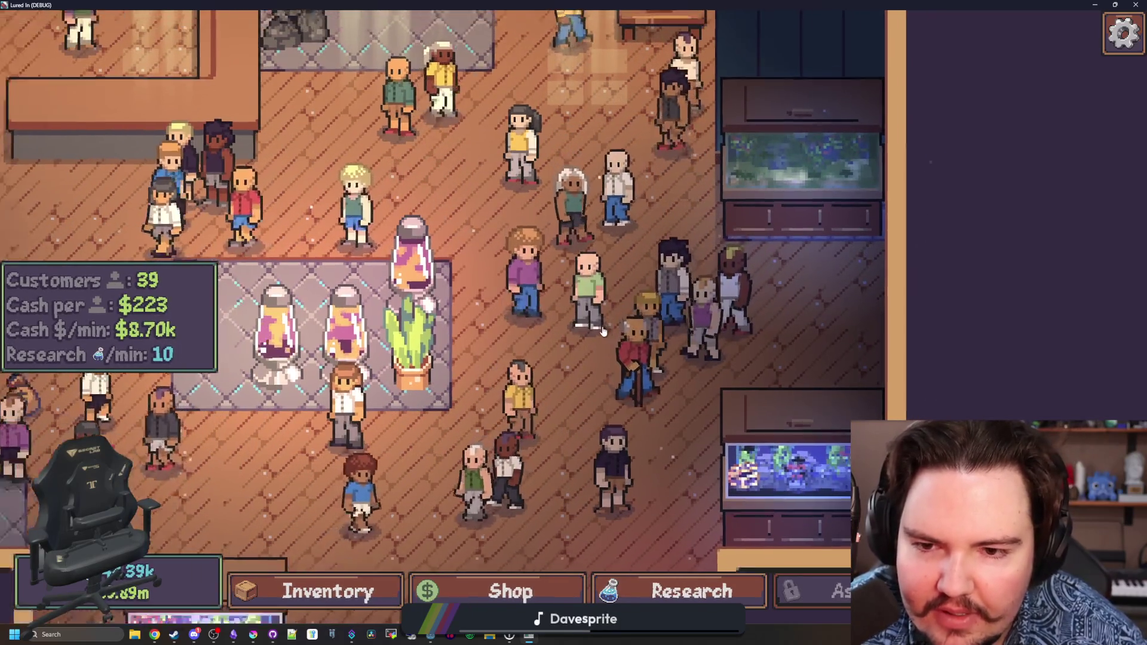
pyautogui.scroll(-3, 602, 332)
pyautogui.press('w')
pyautogui.press('a')
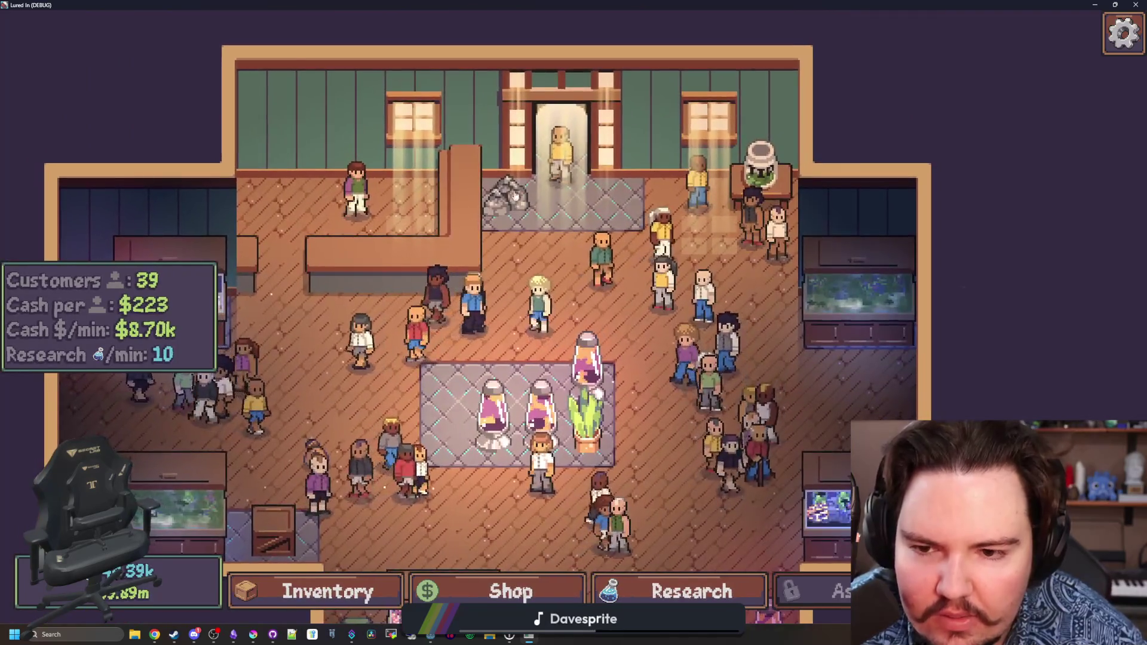
pyautogui.press('s')
pyautogui.press('d')
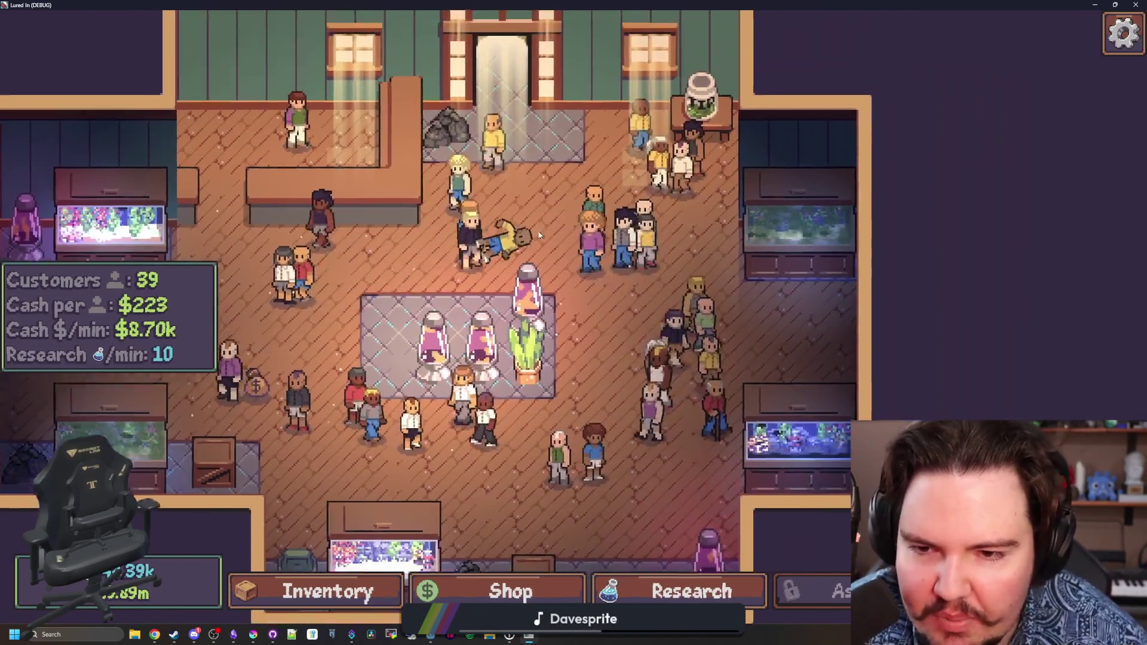
pyautogui.scroll(-2, 540, 235)
pyautogui.scroll(2, 452, 423)
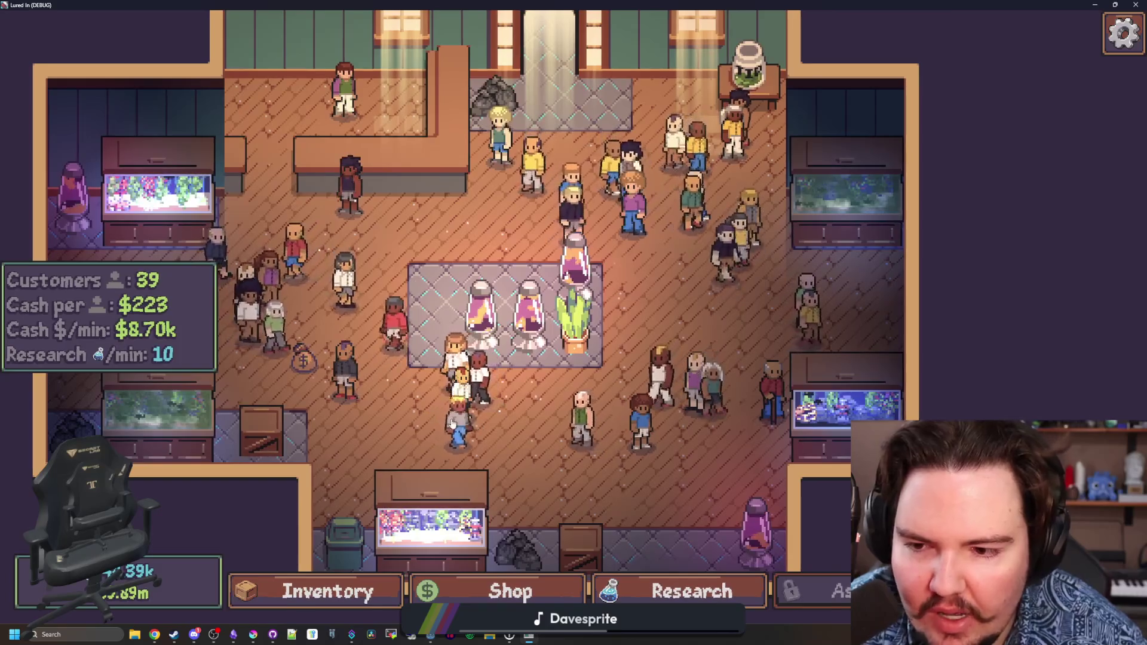
pyautogui.press('a')
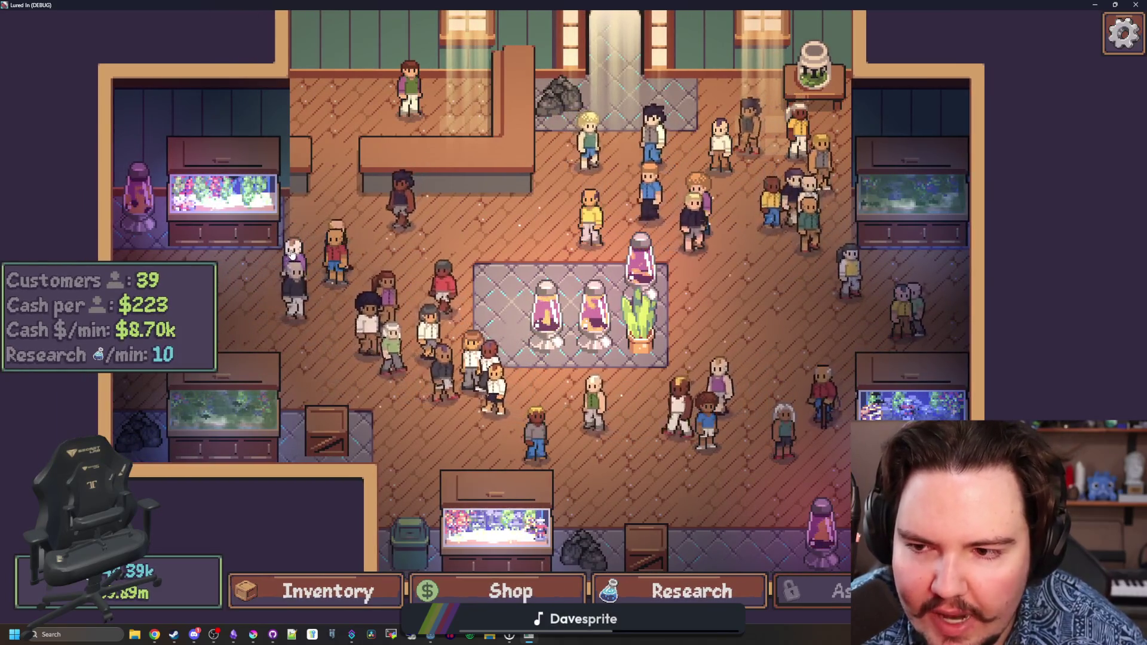
pyautogui.press('d')
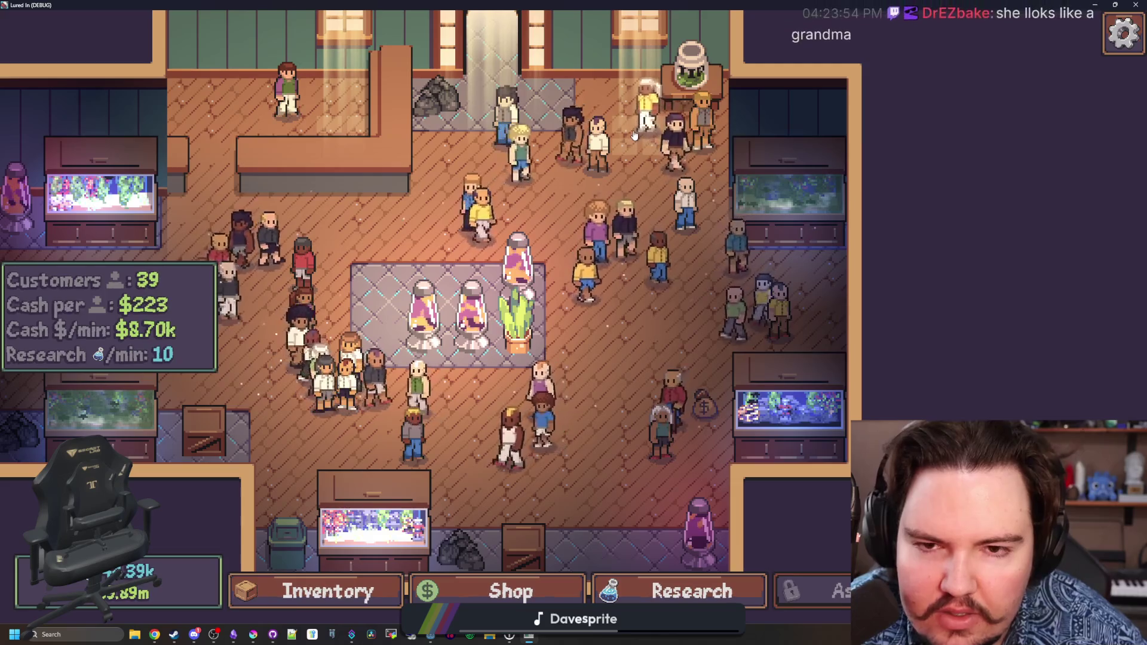
pyautogui.click(704, 406)
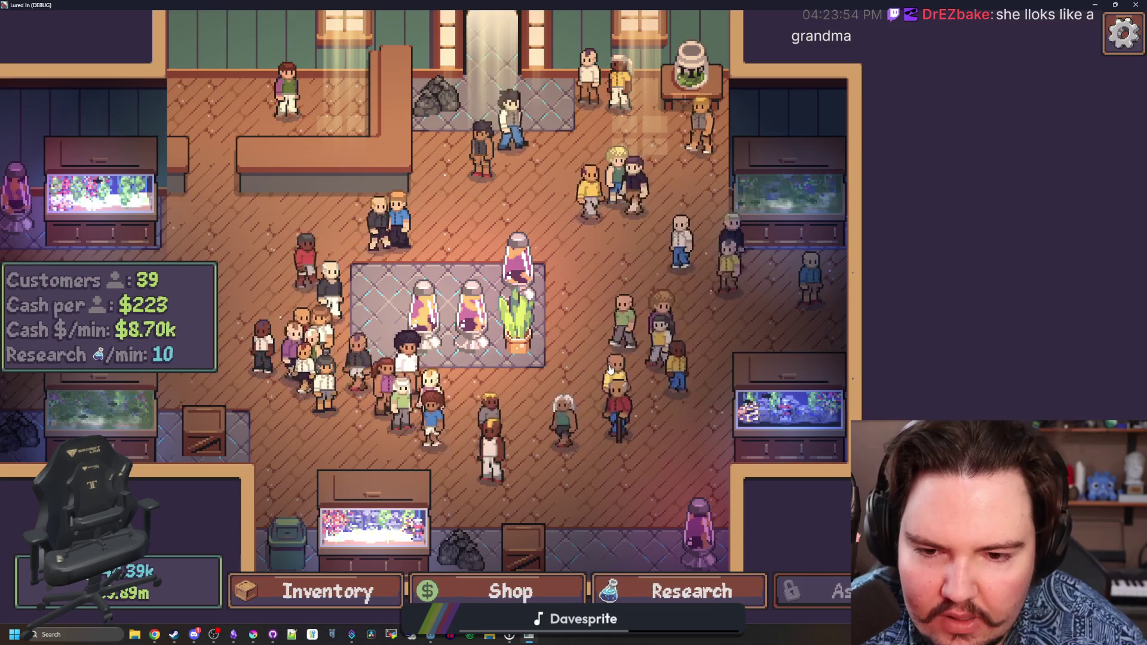
pyautogui.press('F11')
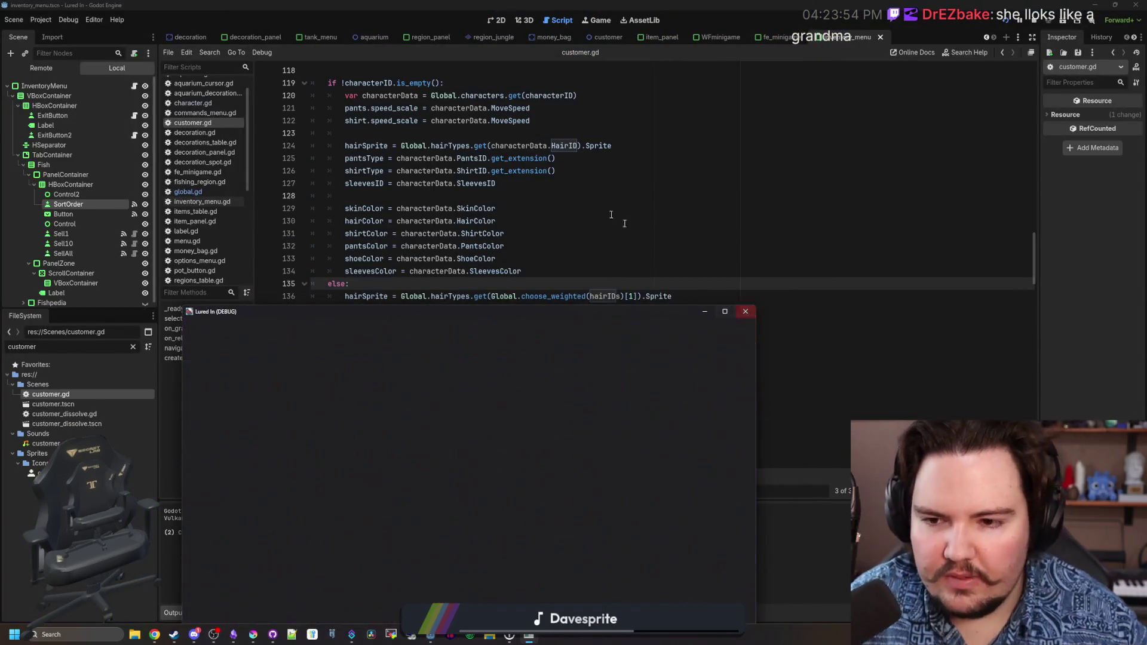
# Move through the hairIDs list to the bald, mohawk and mop weight entries.
pyautogui.scroll(10, 410, 289)
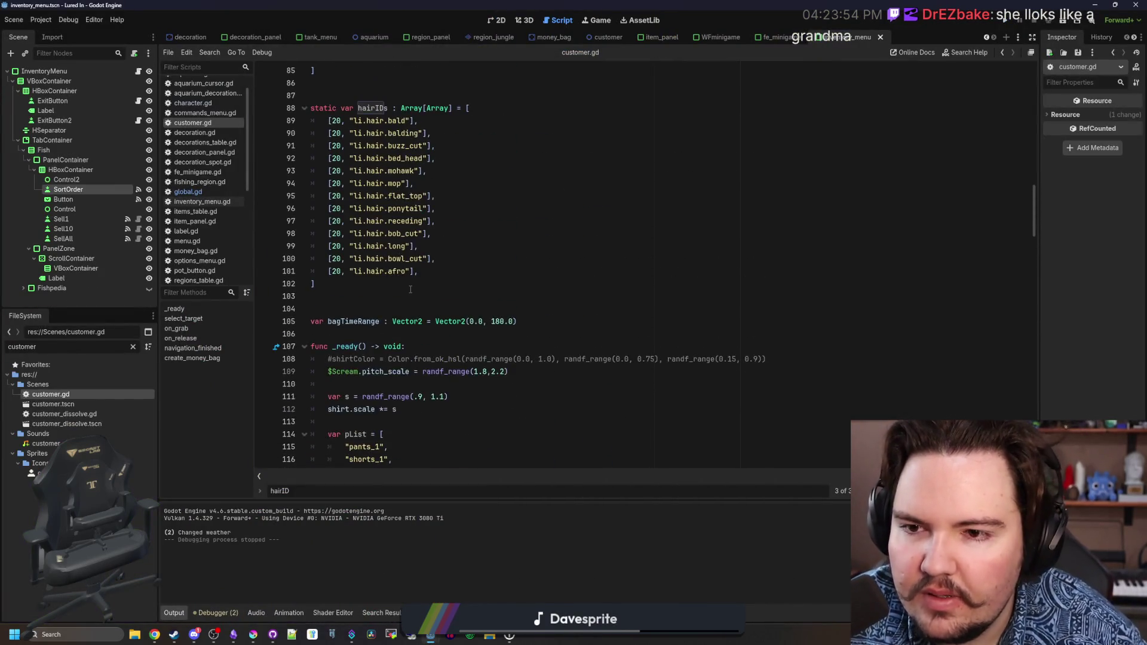
pyautogui.scroll(1, 411, 289)
pyautogui.click(427, 209)
pyautogui.scroll(1, 439, 252)
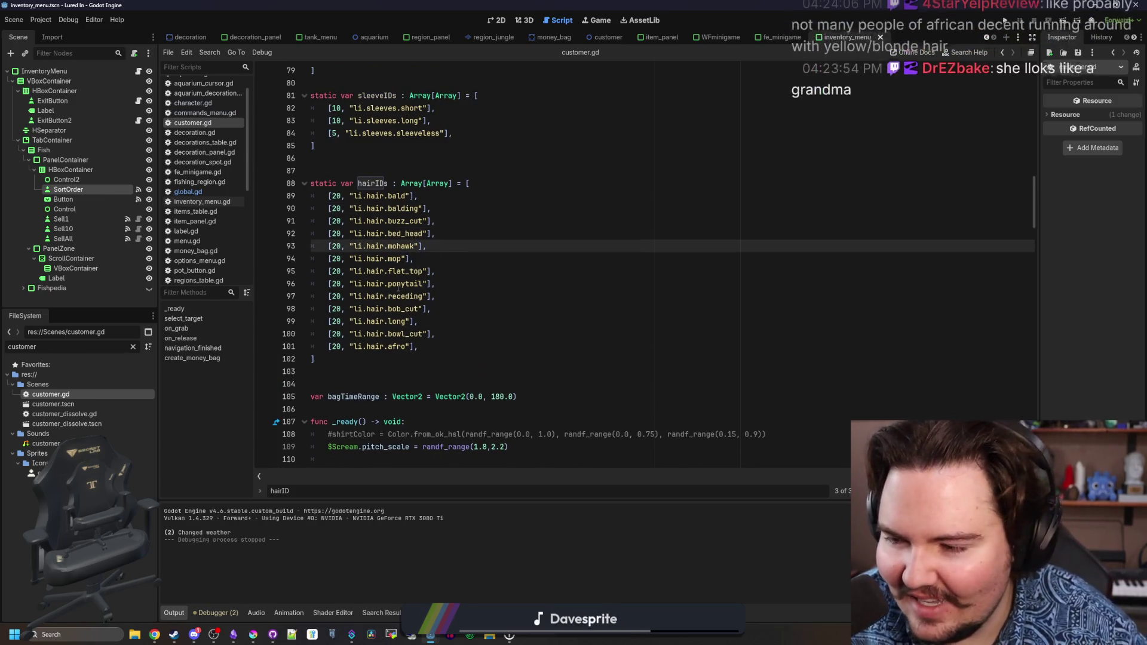
pyautogui.press('Home')
pyautogui.press('Right')
pyautogui.press('Right')
pyautogui.press('Right')
pyautogui.press('Up')
pyautogui.press('Up')
pyautogui.press('Up')
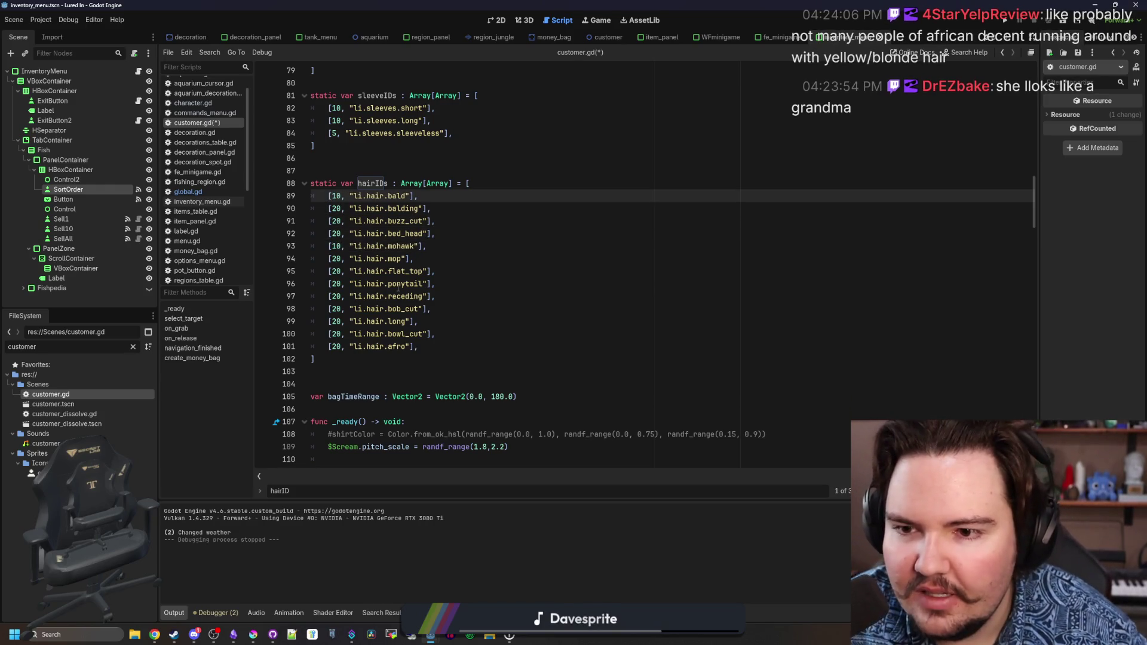
pyautogui.click(492, 255)
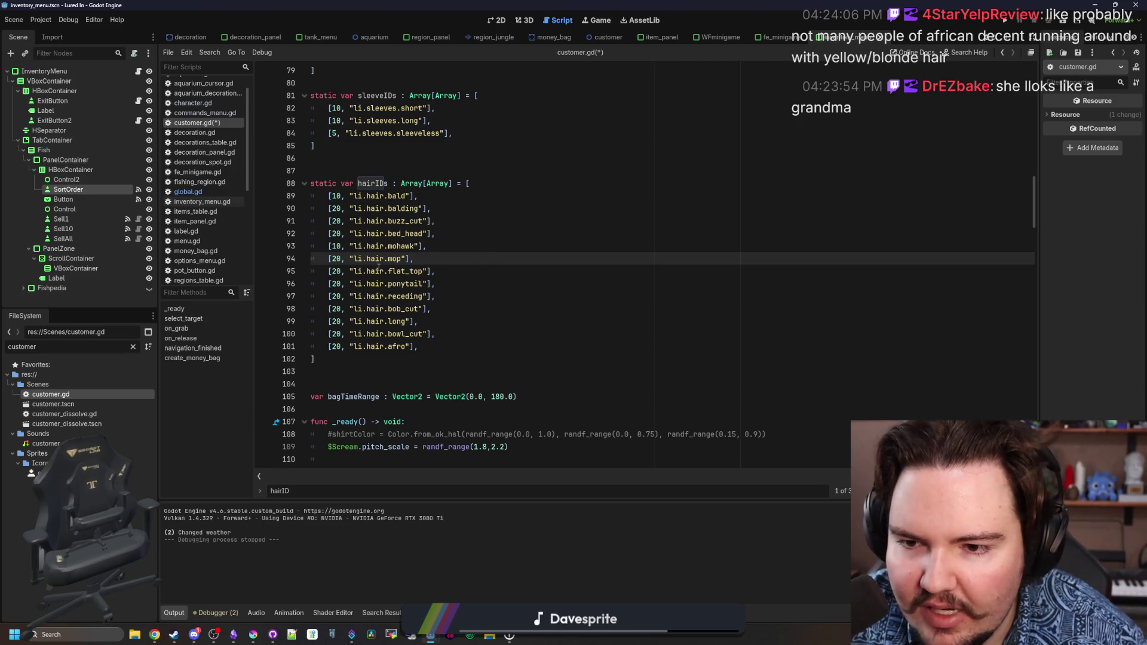
# Review the flat_top through afro entries, save customer.gd, and run the project again.
pyautogui.moveTo(371, 271)
pyautogui.mouseDown()
pyautogui.moveTo(439, 316)
pyautogui.moveTo(444, 345)
pyautogui.mouseUp()
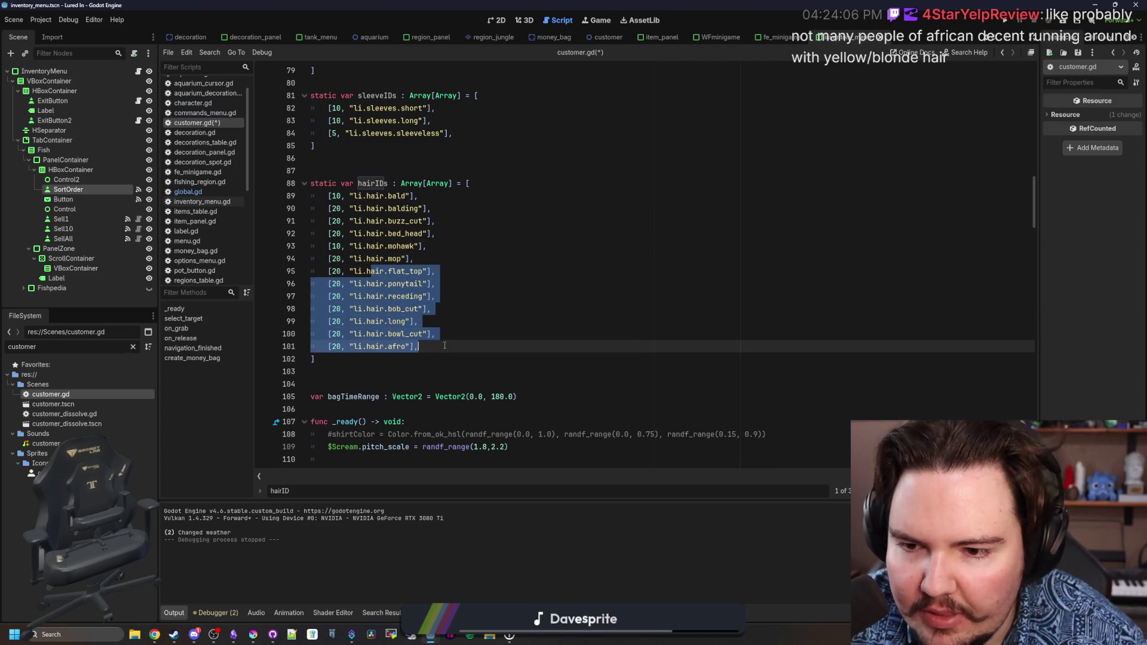
pyautogui.click(464, 310)
pyautogui.hotkey('ctrl', 's')
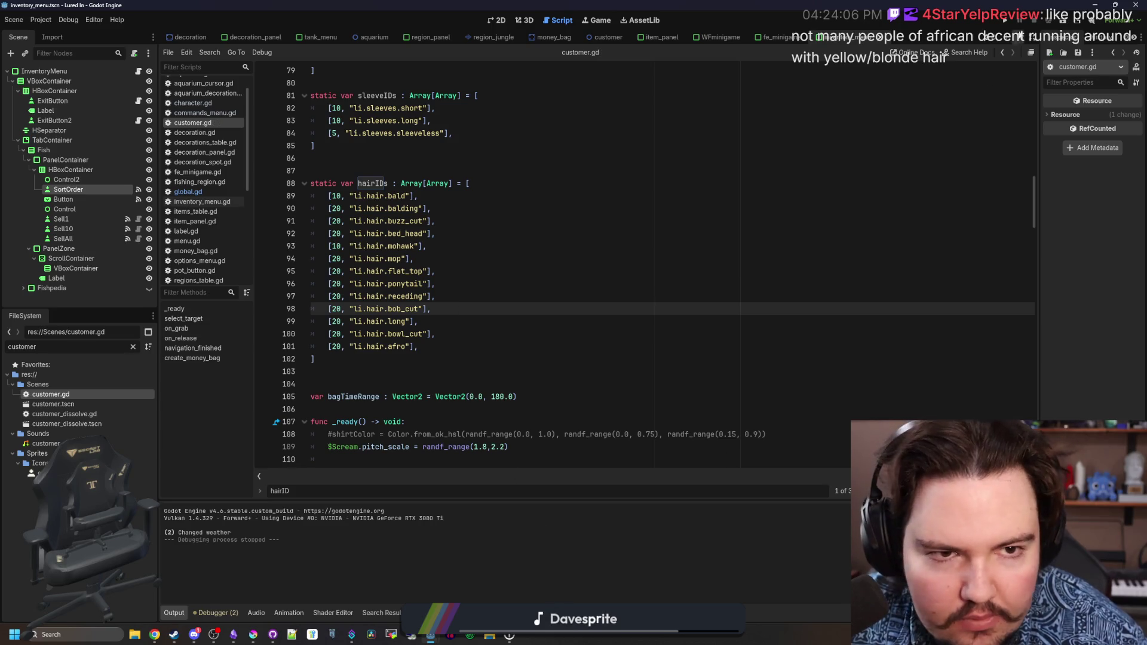
pyautogui.click(1006, 22)
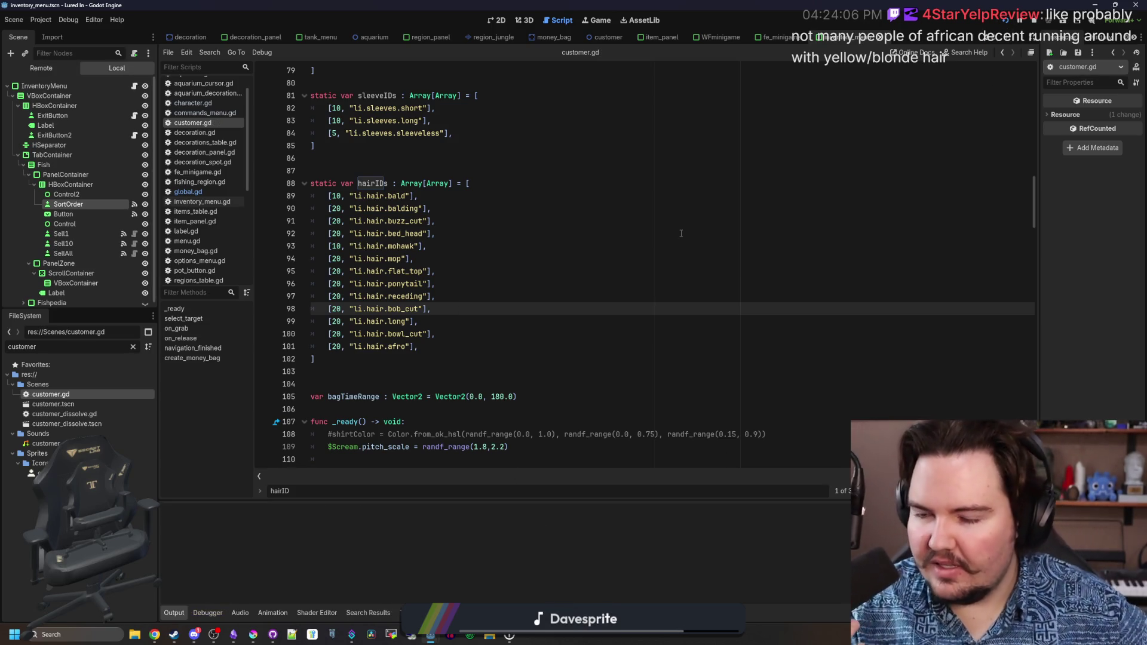
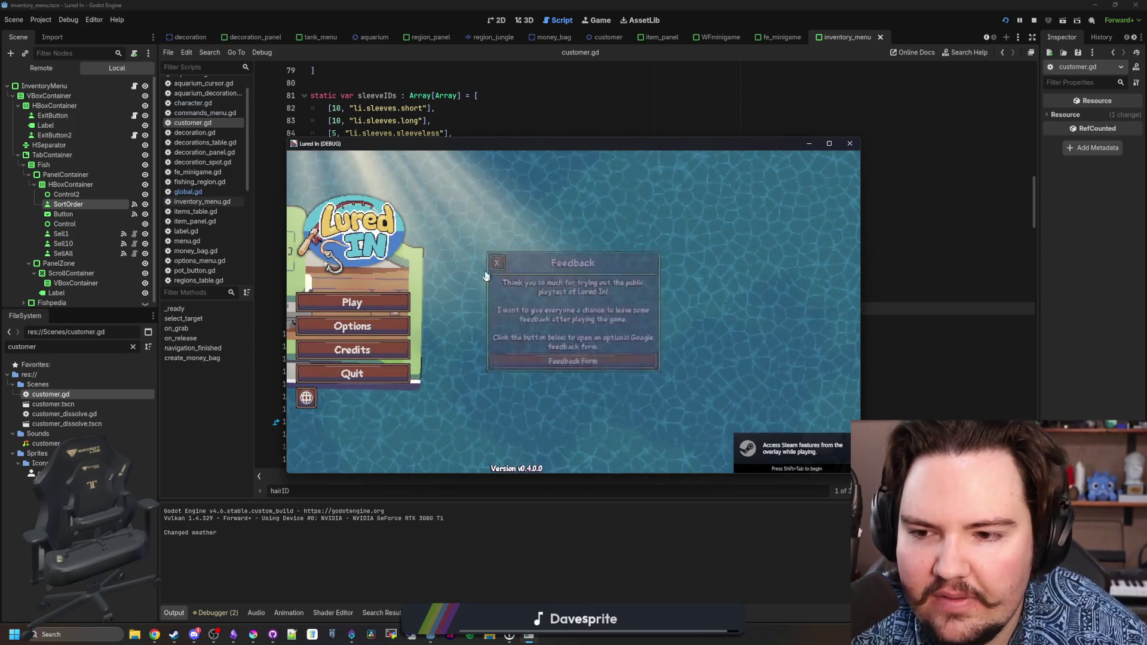
# Close the Feedback notice, start Play, and accept the Welcome Back message to reach the shop floor.
pyautogui.click(352, 302)
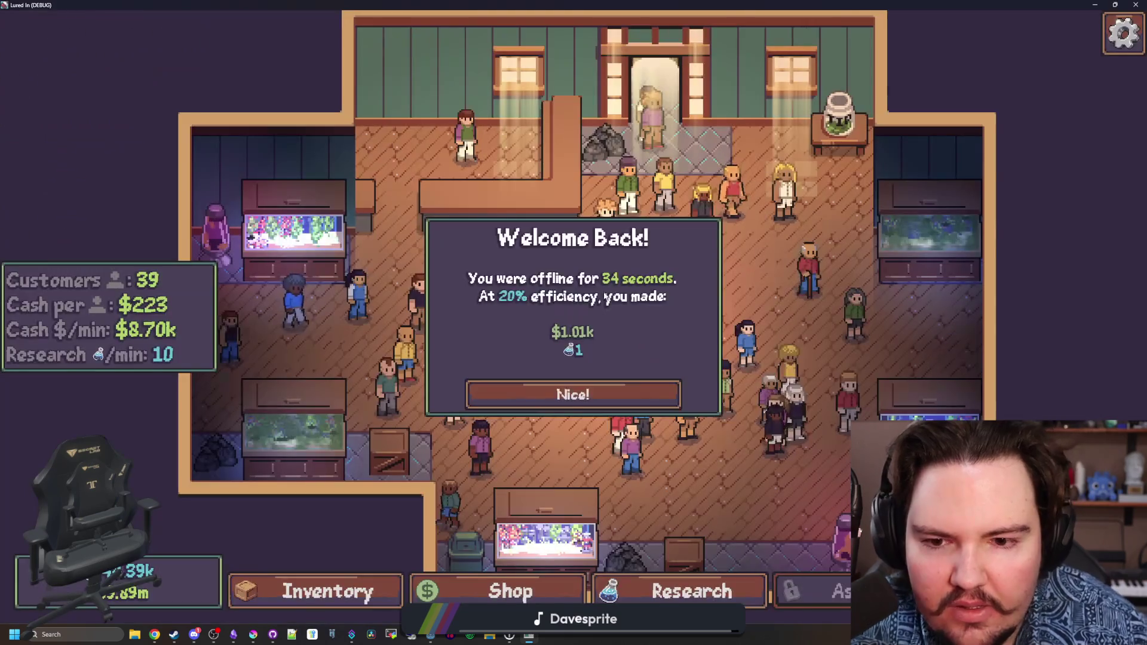
pyautogui.click(565, 397)
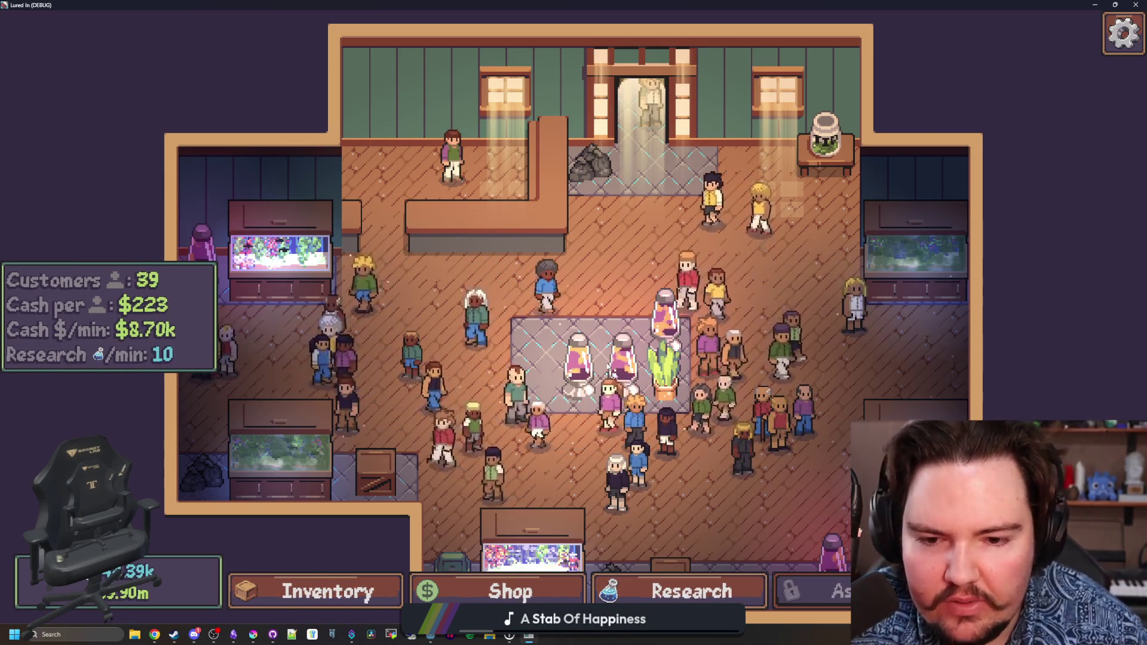
pyautogui.scroll(3, 518, 267)
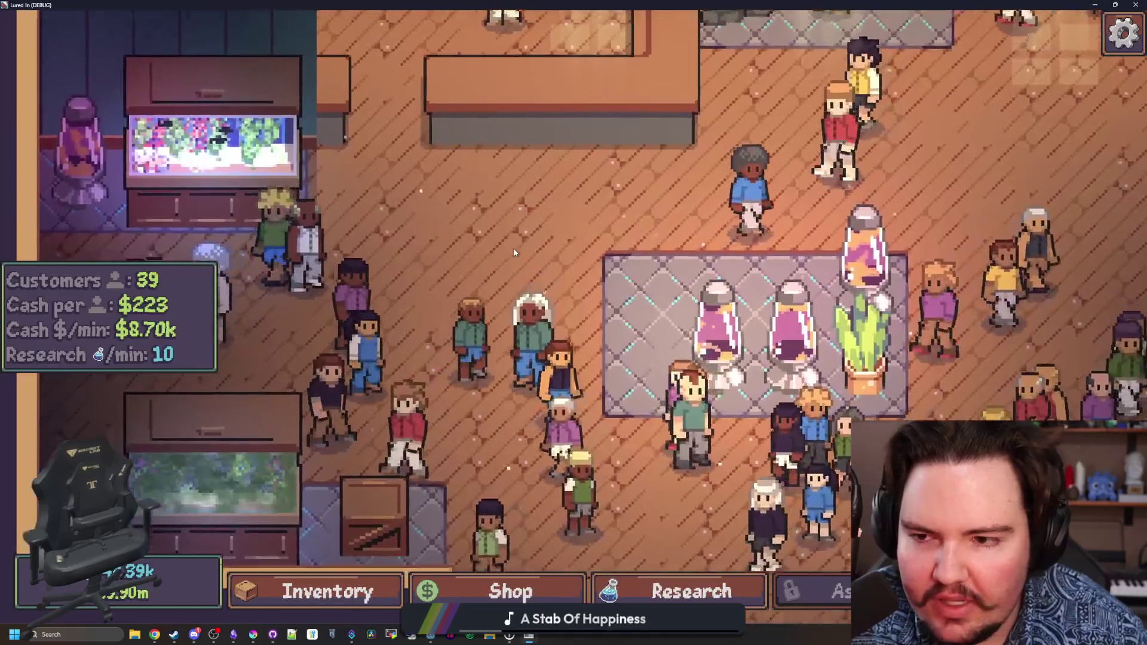
# Zoom in on the customers and carry the green-shirted customer further down the shop.
pyautogui.scroll(3, 507, 247)
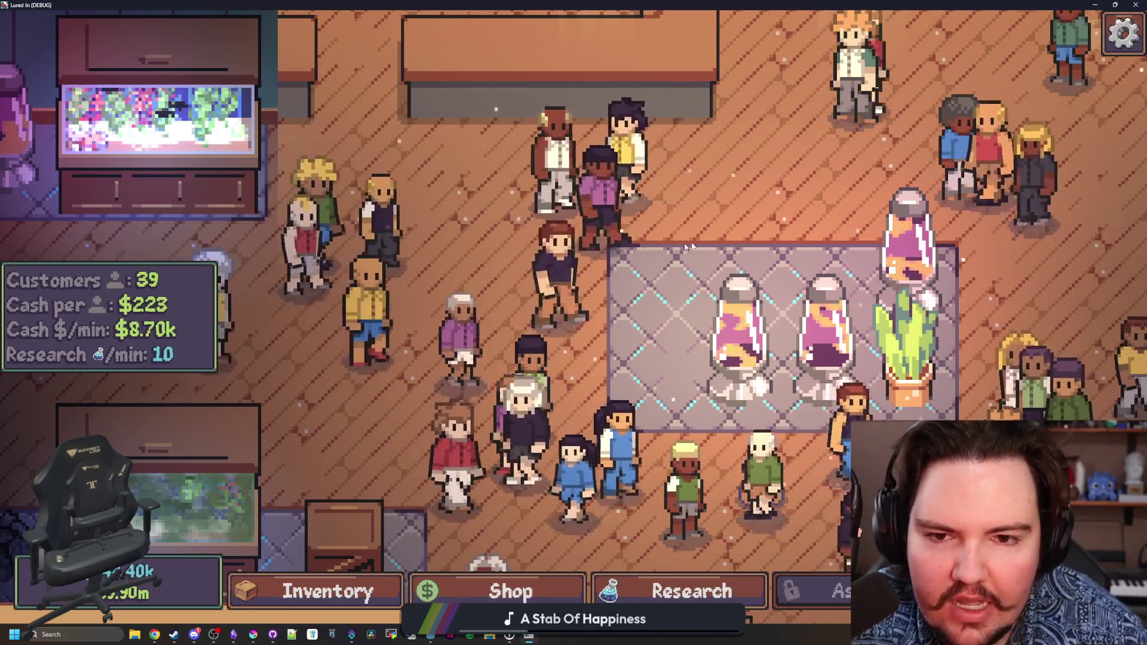
pyautogui.press('d')
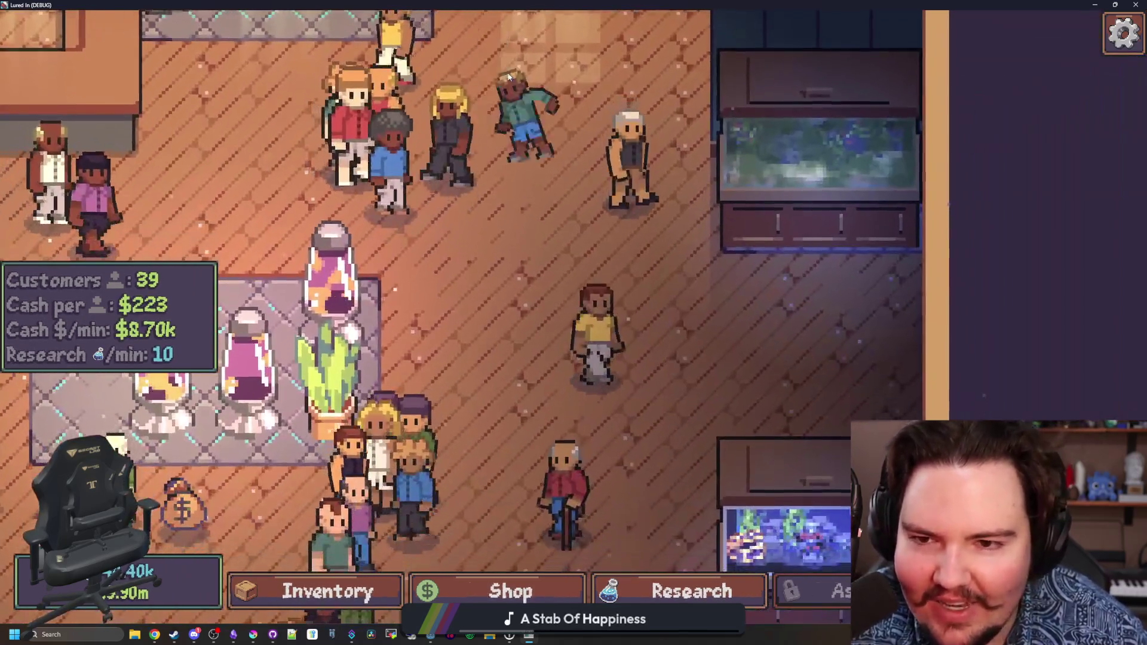
pyautogui.moveTo(509, 76); pyautogui.dragTo(484, 298)
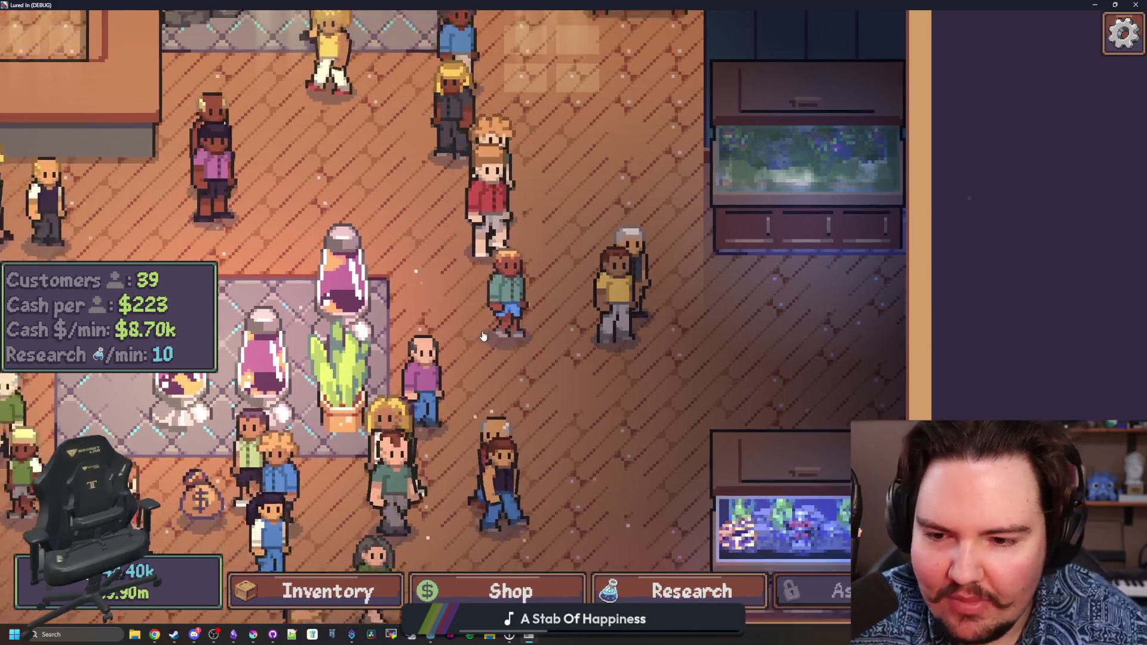
pyautogui.scroll(-3, 560, 380)
pyautogui.scroll(1, 643, 344)
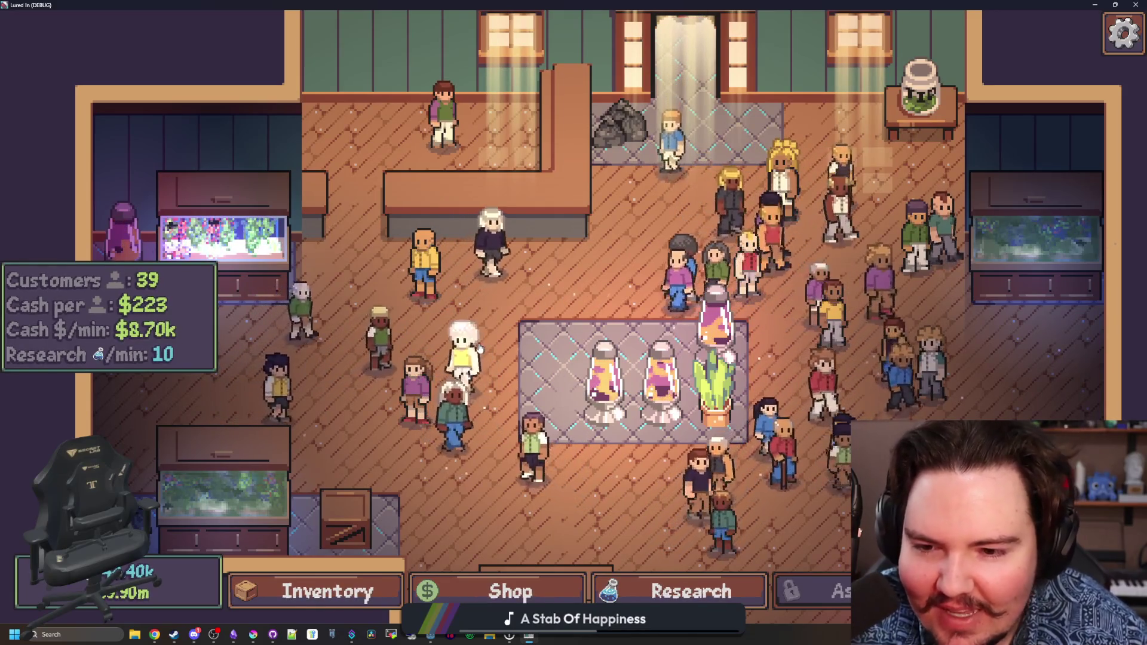
pyautogui.scroll(5, 583, 305)
pyautogui.scroll(-2, 502, 351)
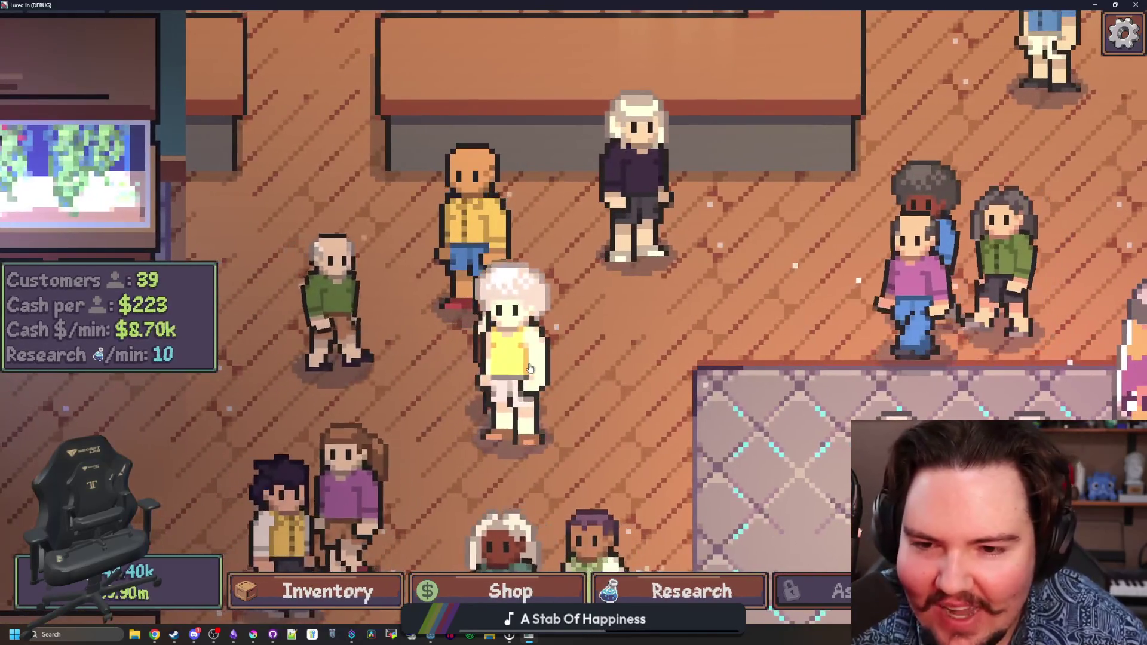
pyautogui.scroll(-5, 360, 383)
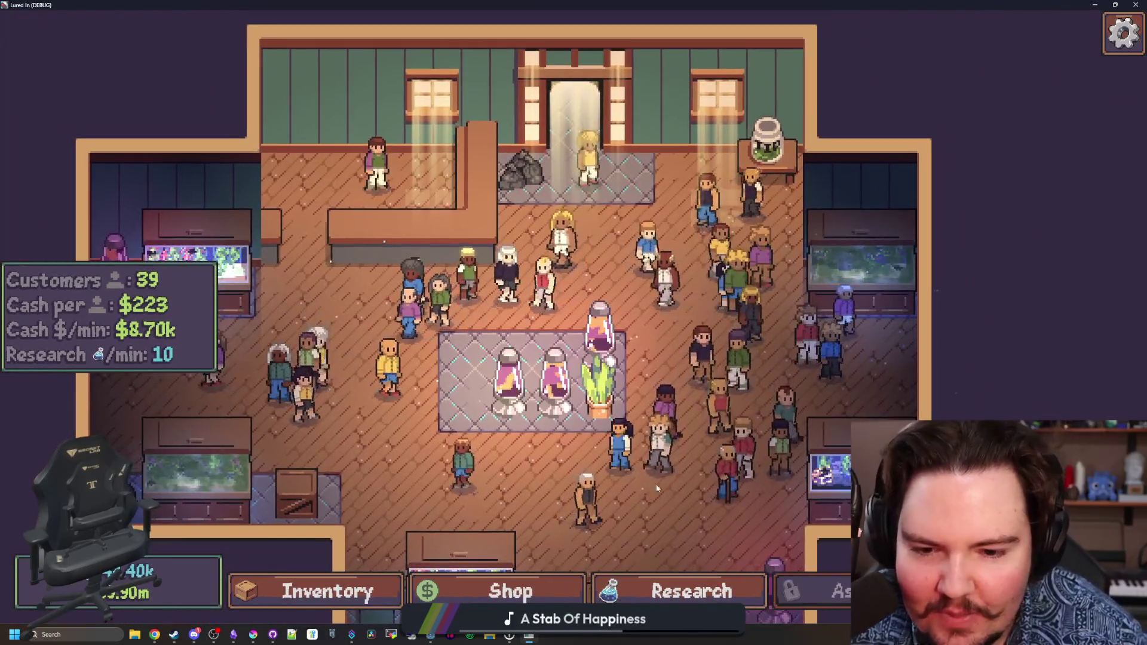
# Pan around the shop, collect the pile of cash on the floor, and bring up Chrome.
pyautogui.press('d')
pyautogui.press('s')
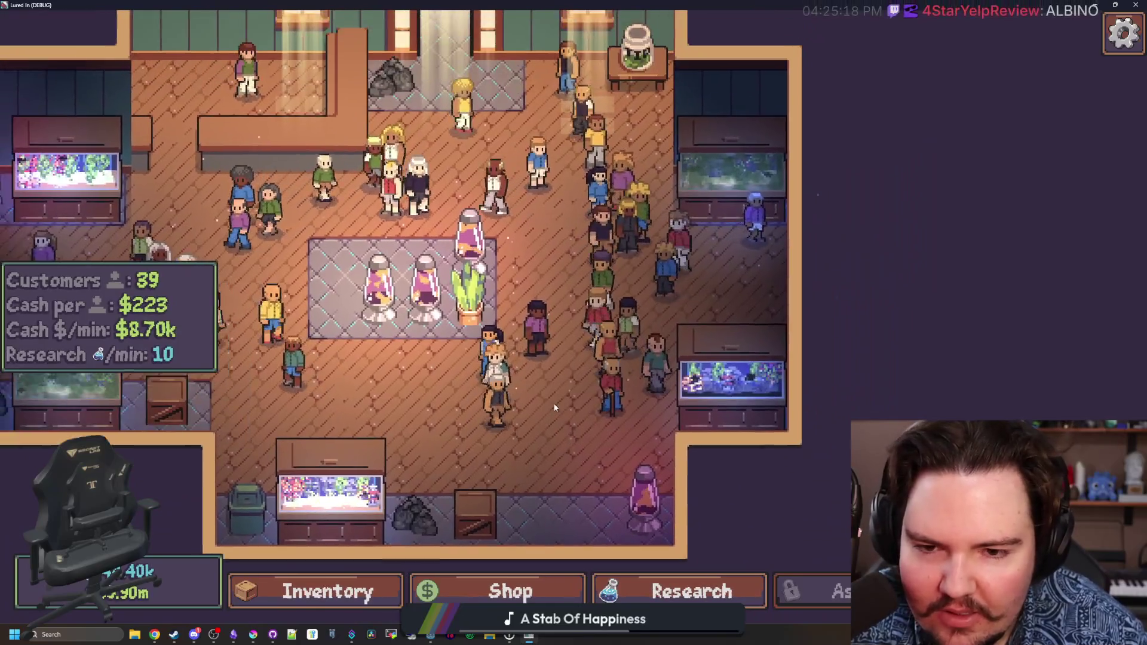
pyautogui.press('w')
pyautogui.press('a')
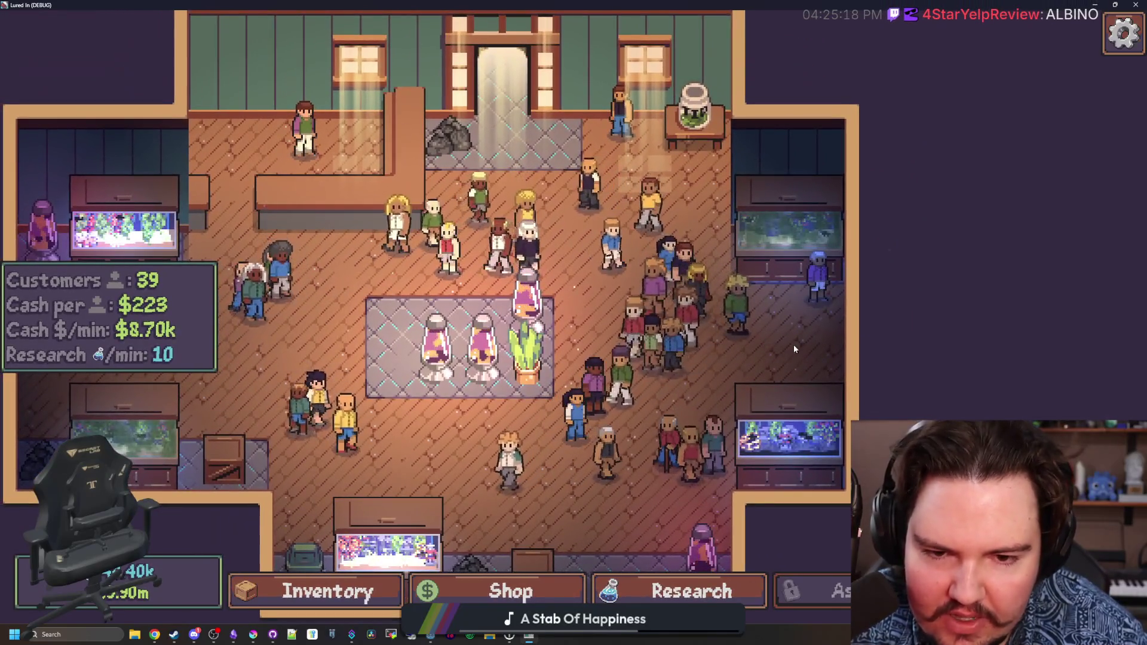
pyautogui.press('a')
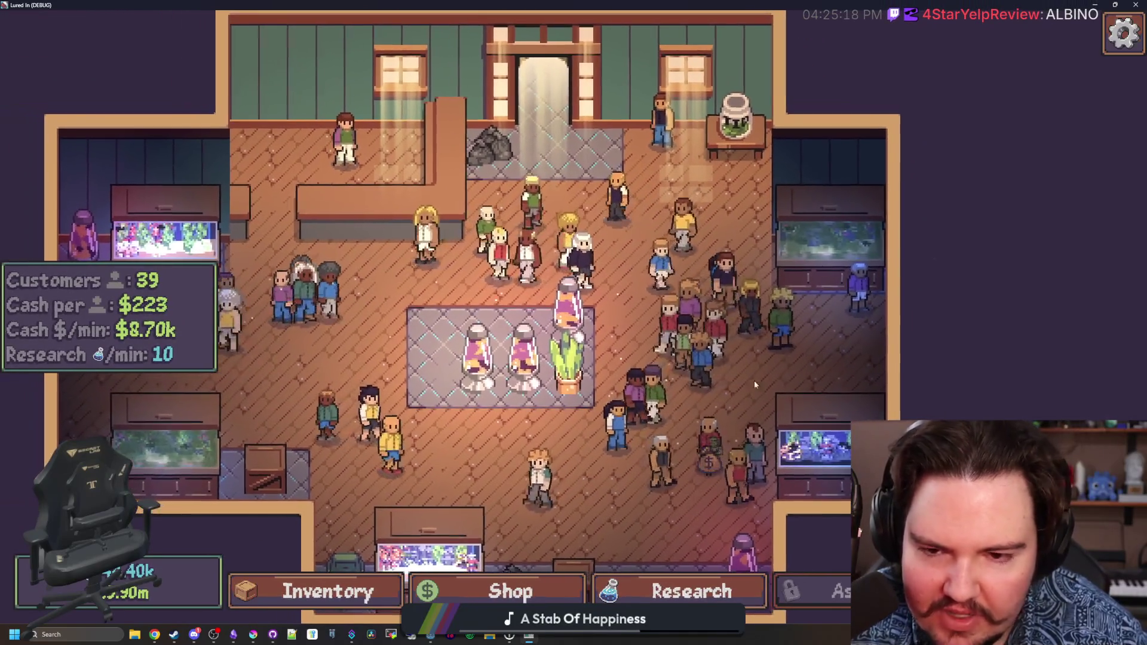
pyautogui.press('s')
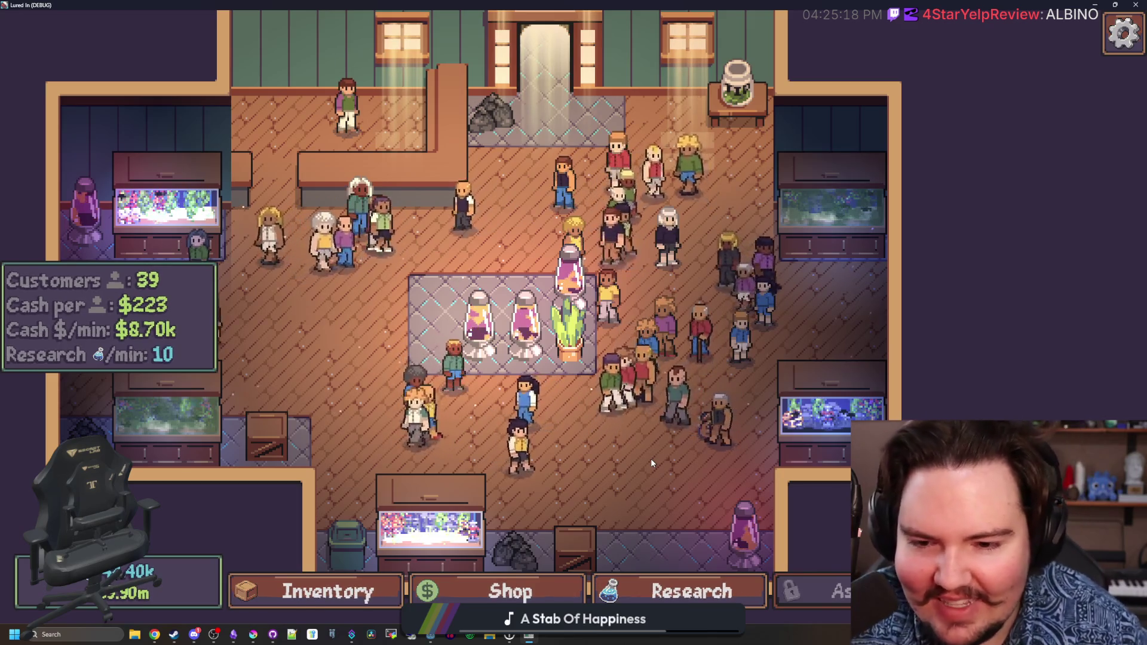
pyautogui.press('d')
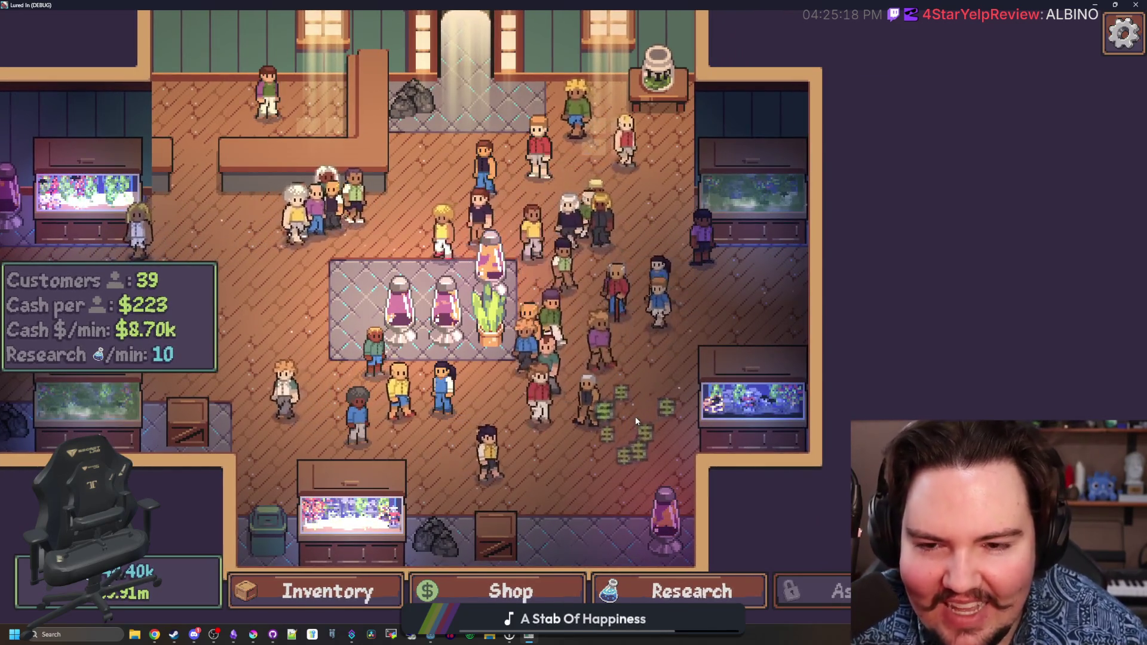
pyautogui.click(636, 420)
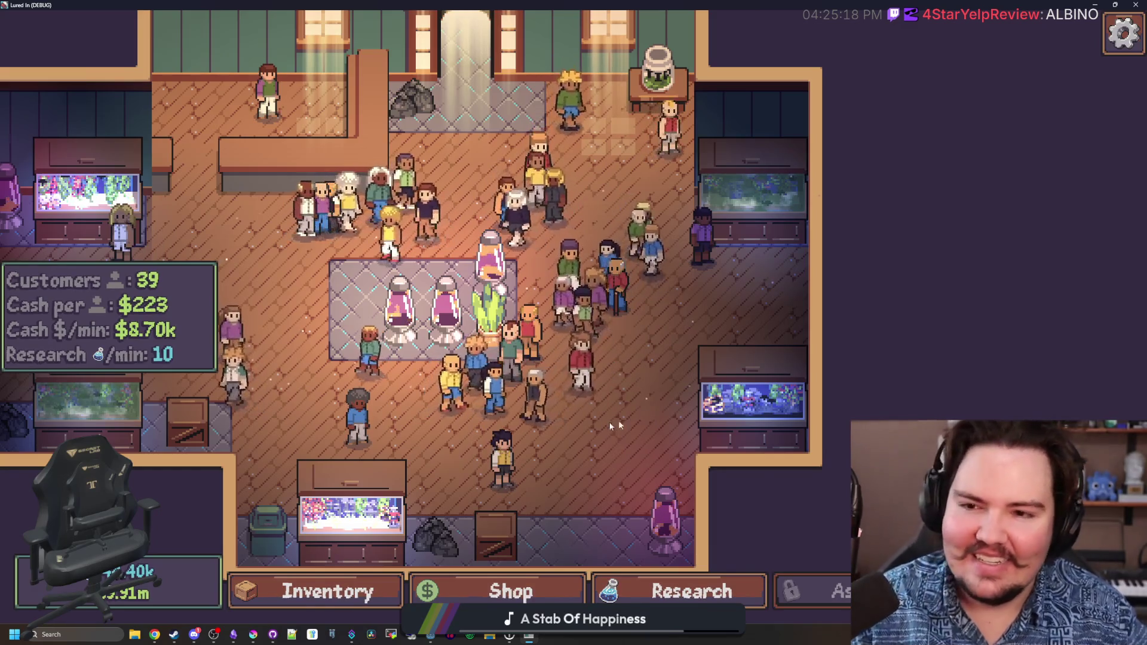
pyautogui.scroll(1, 451, 197)
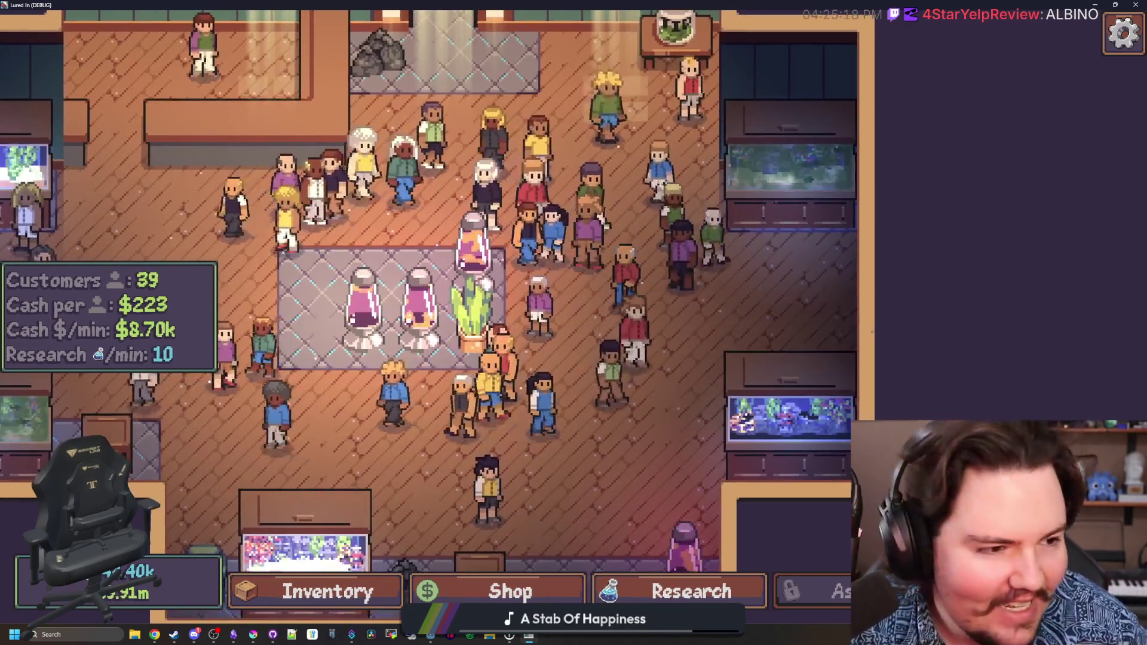
pyautogui.press('super+2')
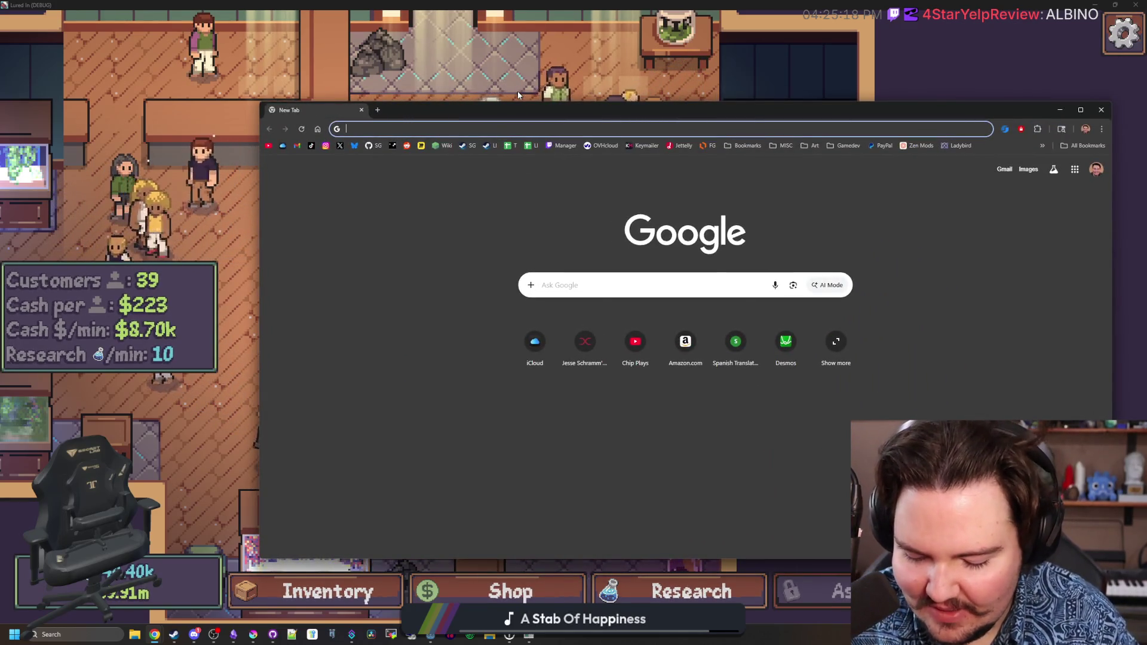
# Search Google for 'percent of albino people', read the results, and close Chrome.
pyautogui.write('percent of albino peopl')
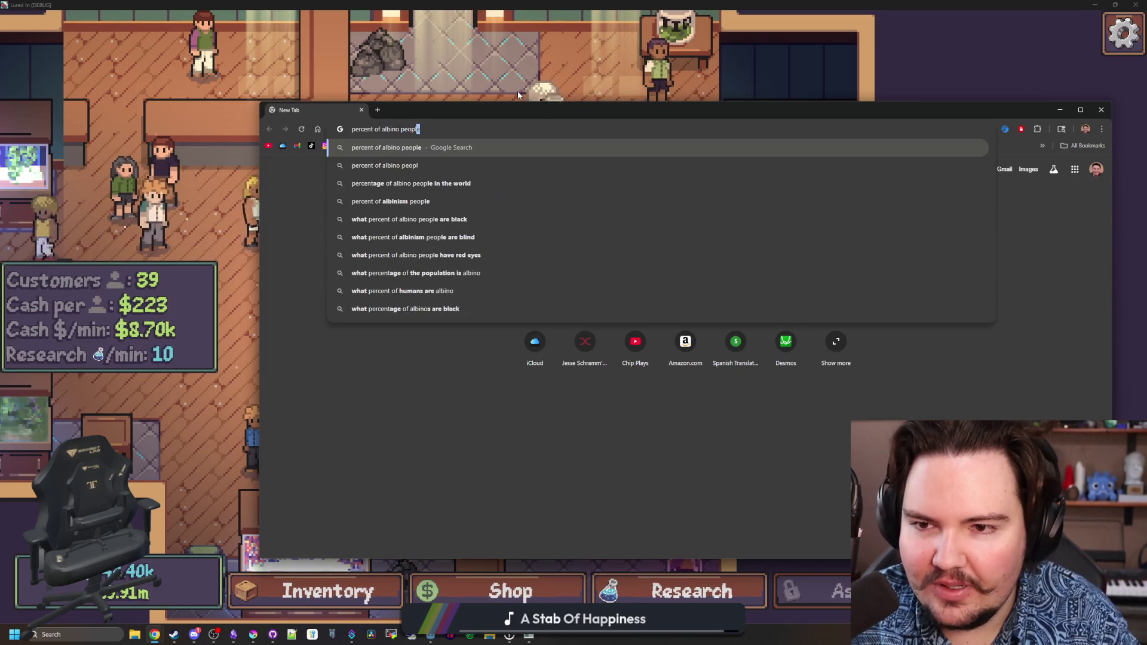
pyautogui.press('Return')
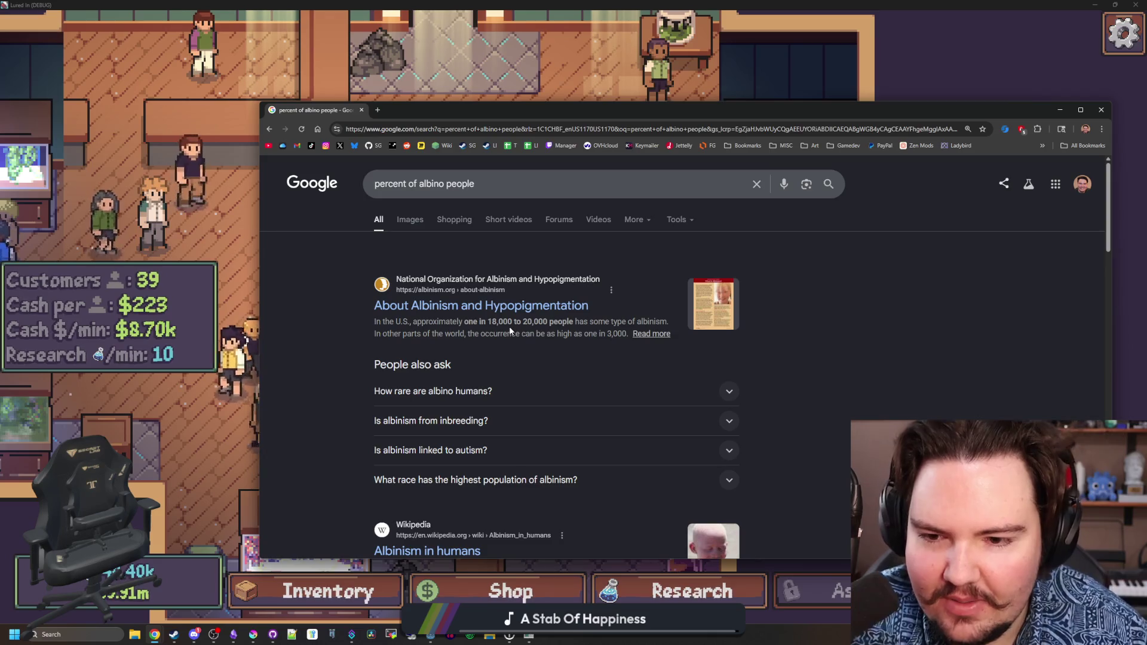
pyautogui.scroll(-4, 509, 326)
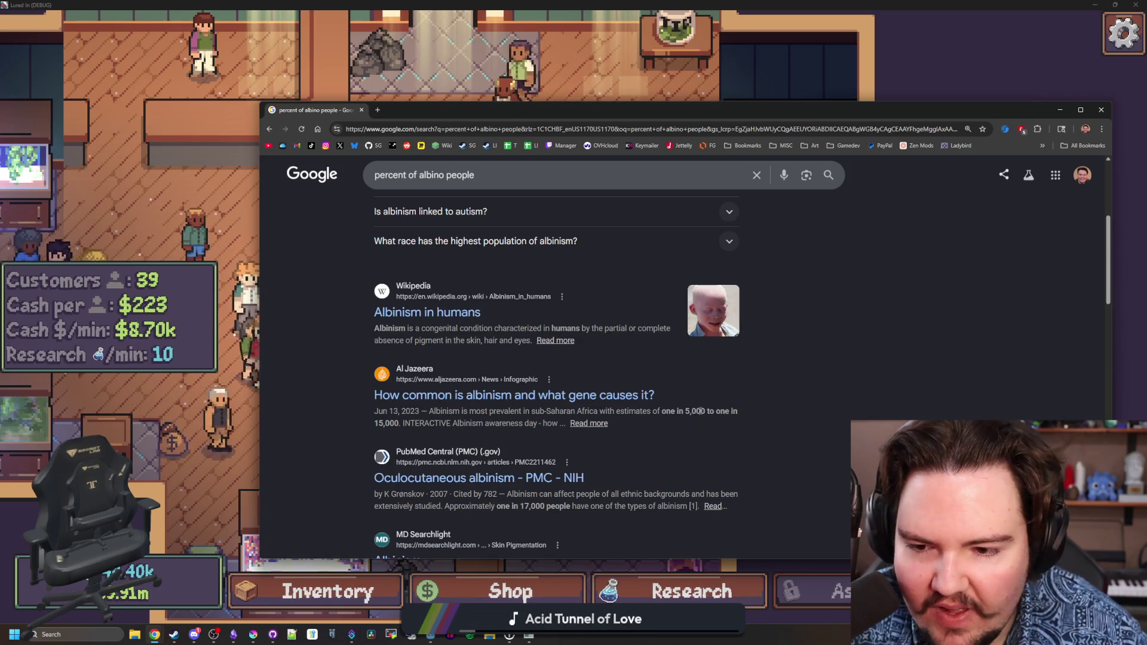
pyautogui.scroll(-1, 483, 375)
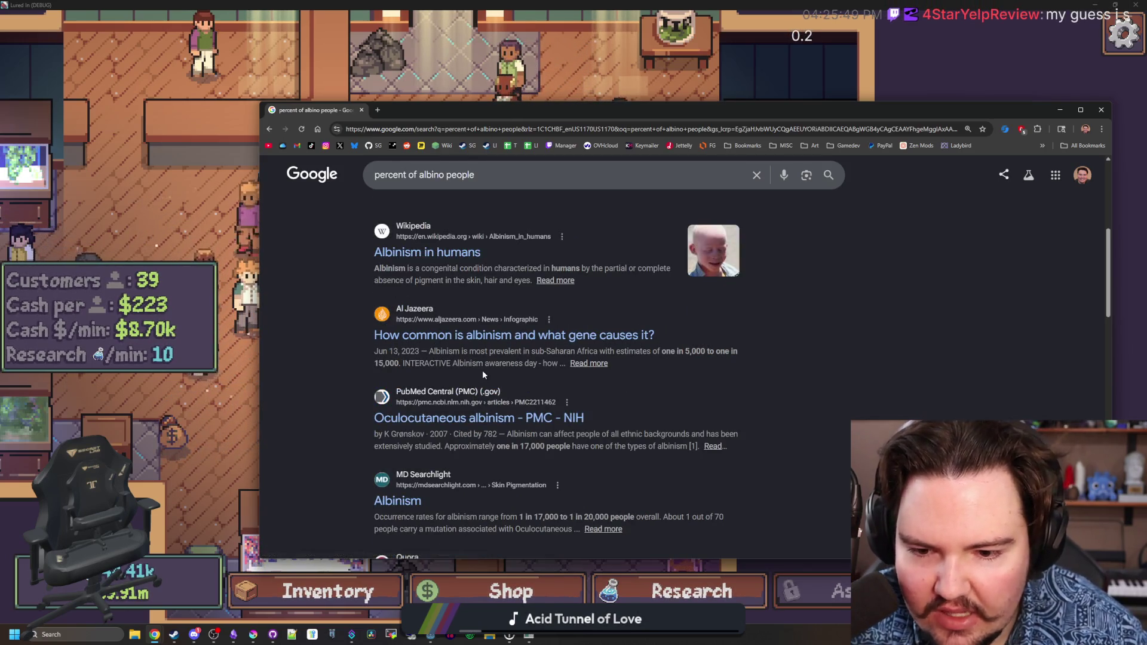
pyautogui.scroll(-2, 577, 372)
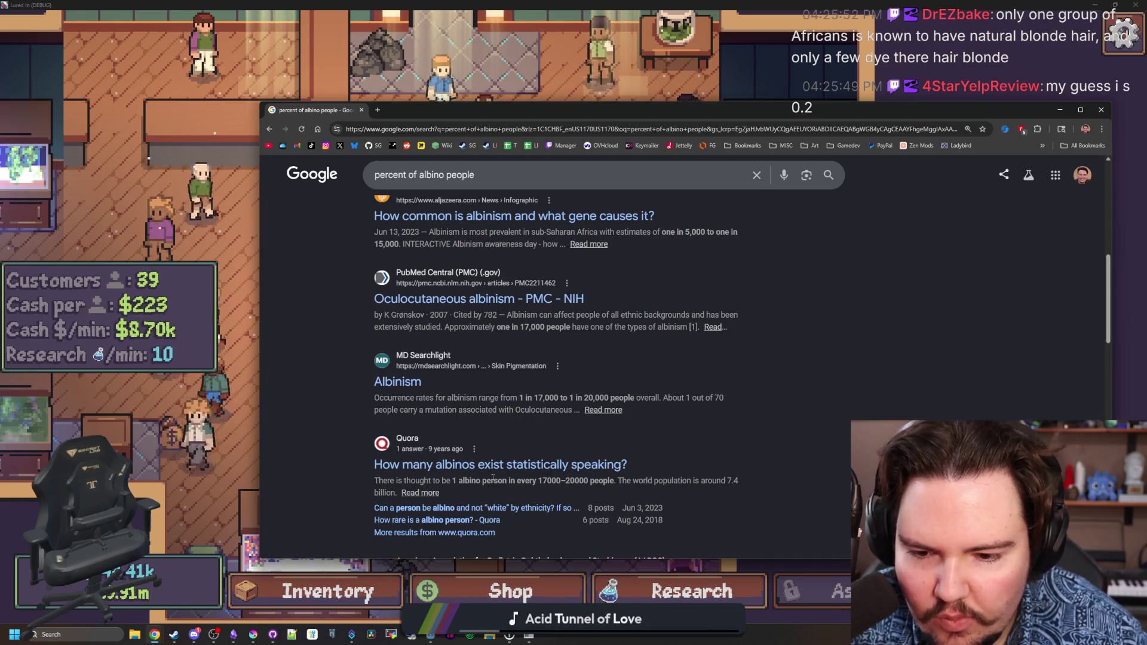
pyautogui.scroll(10, 803, 424)
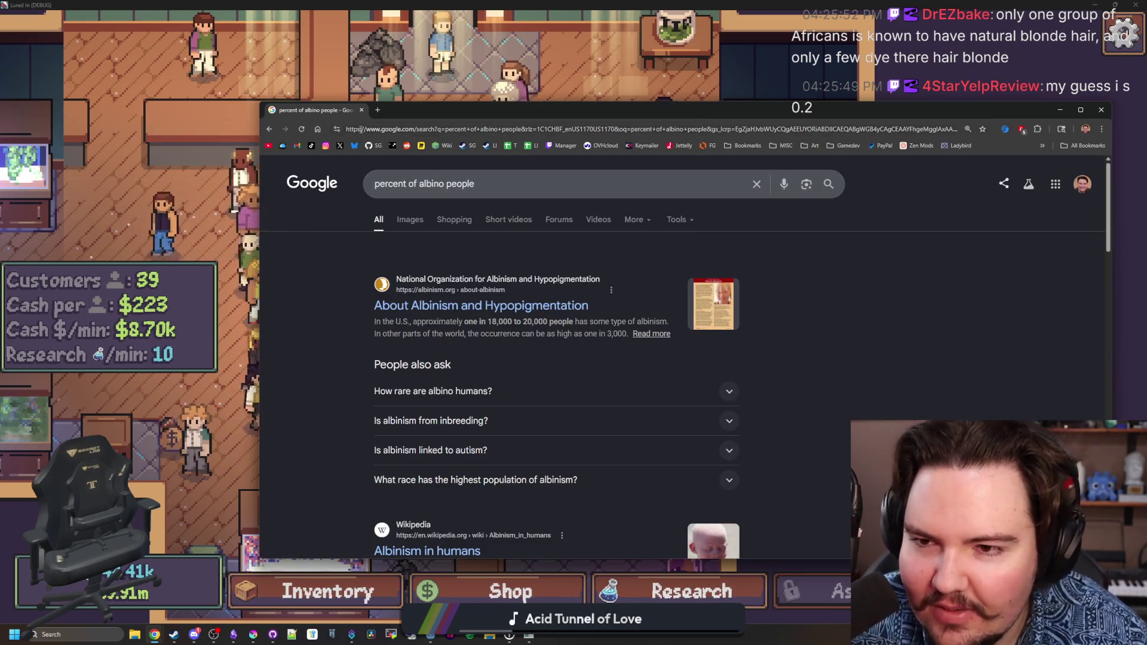
pyautogui.click(361, 110)
pyautogui.scroll(-5, 556, 261)
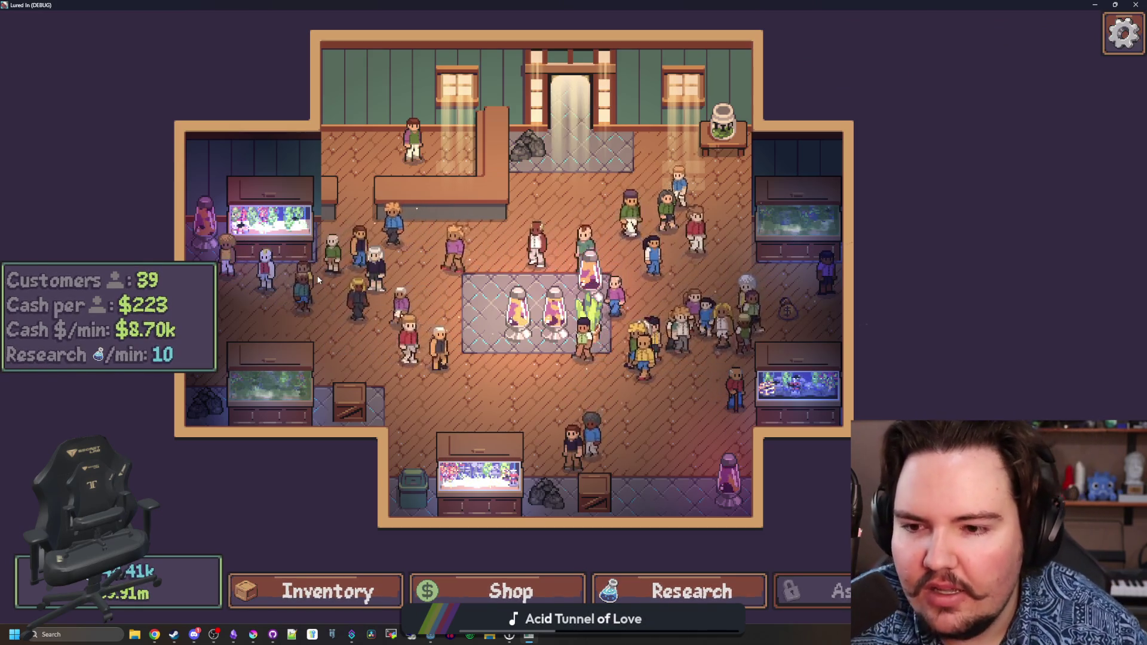
pyautogui.scroll(1, 459, 353)
pyautogui.scroll(1, 597, 387)
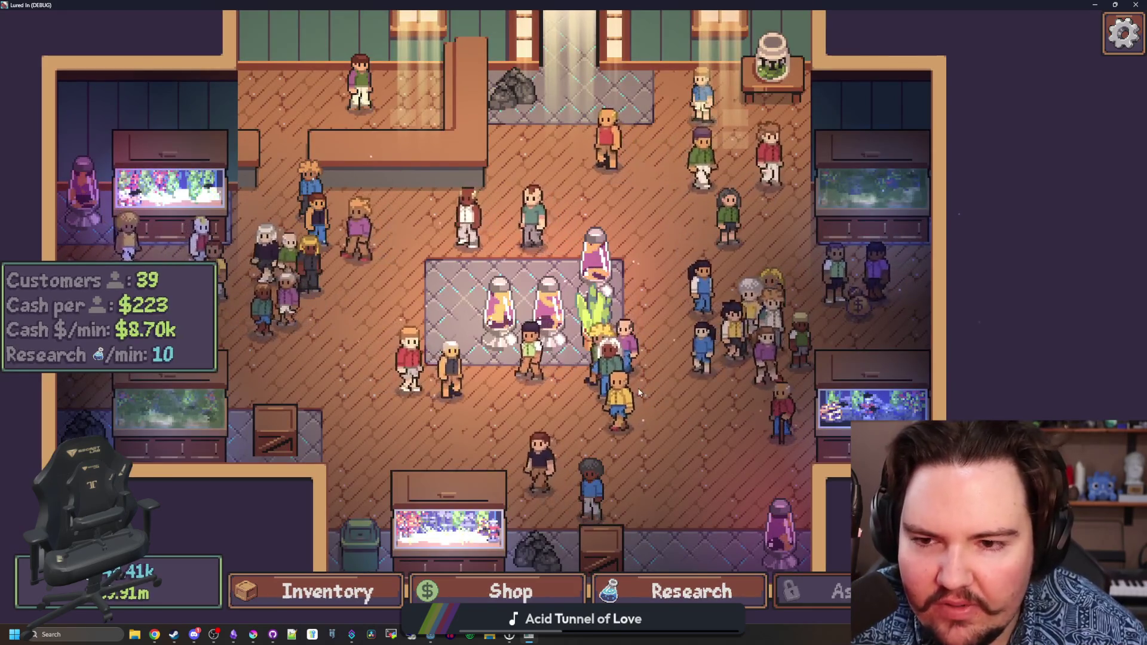
pyautogui.moveTo(599, 367); pyautogui.dragTo(692, 455)
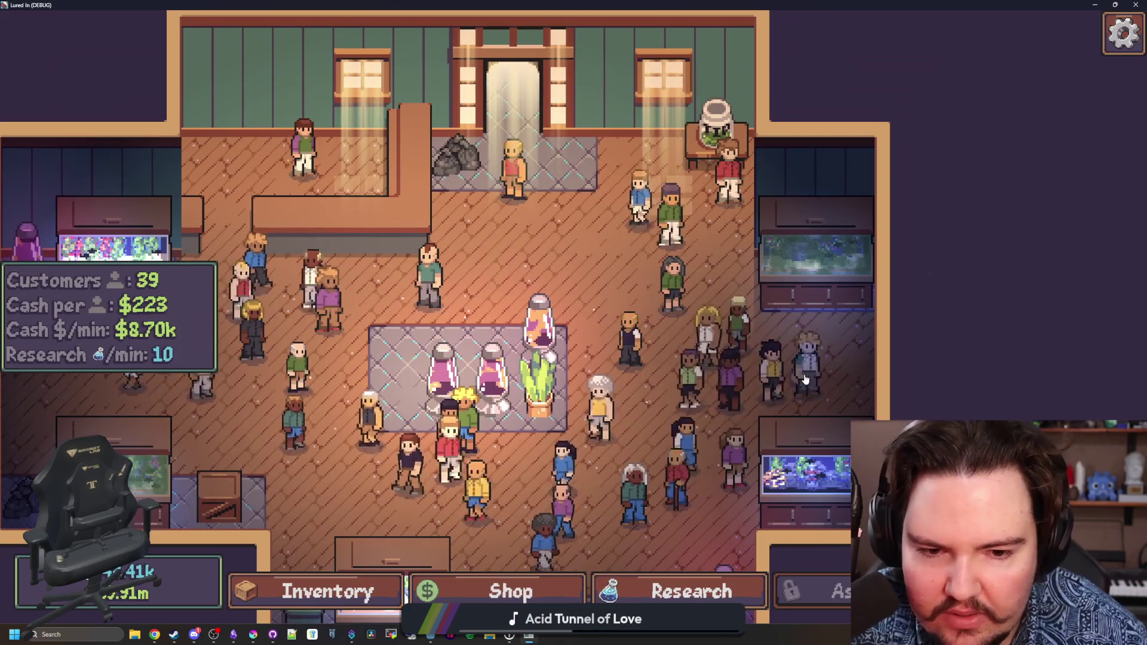
pyautogui.click(813, 378)
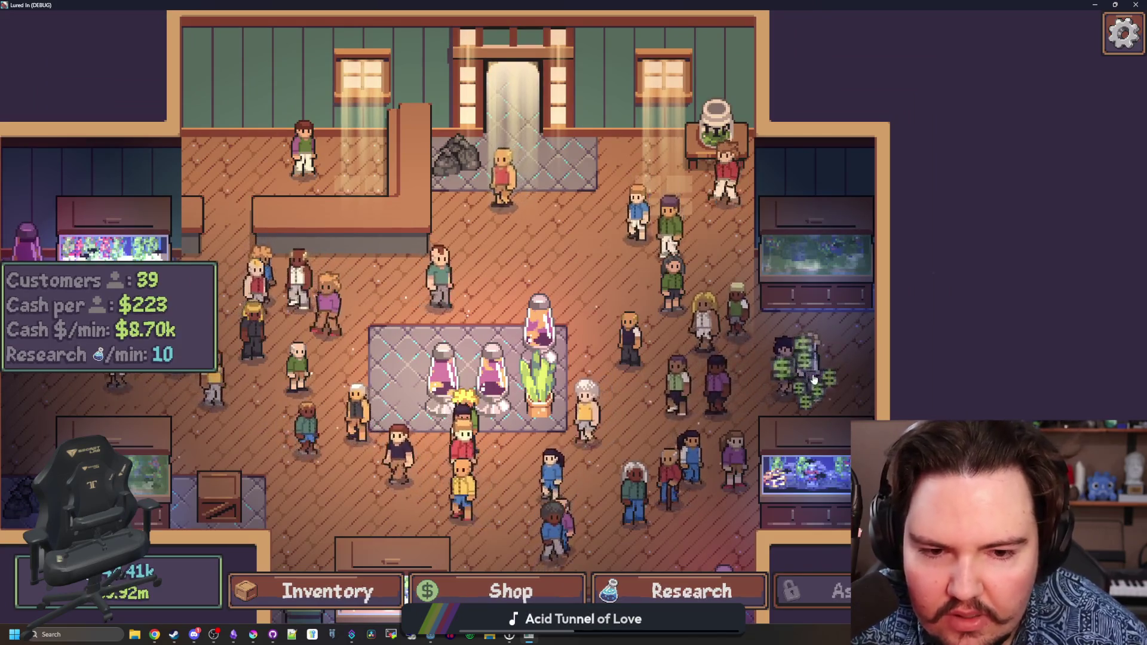
pyautogui.scroll(2, 776, 358)
pyautogui.scroll(-1, 597, 287)
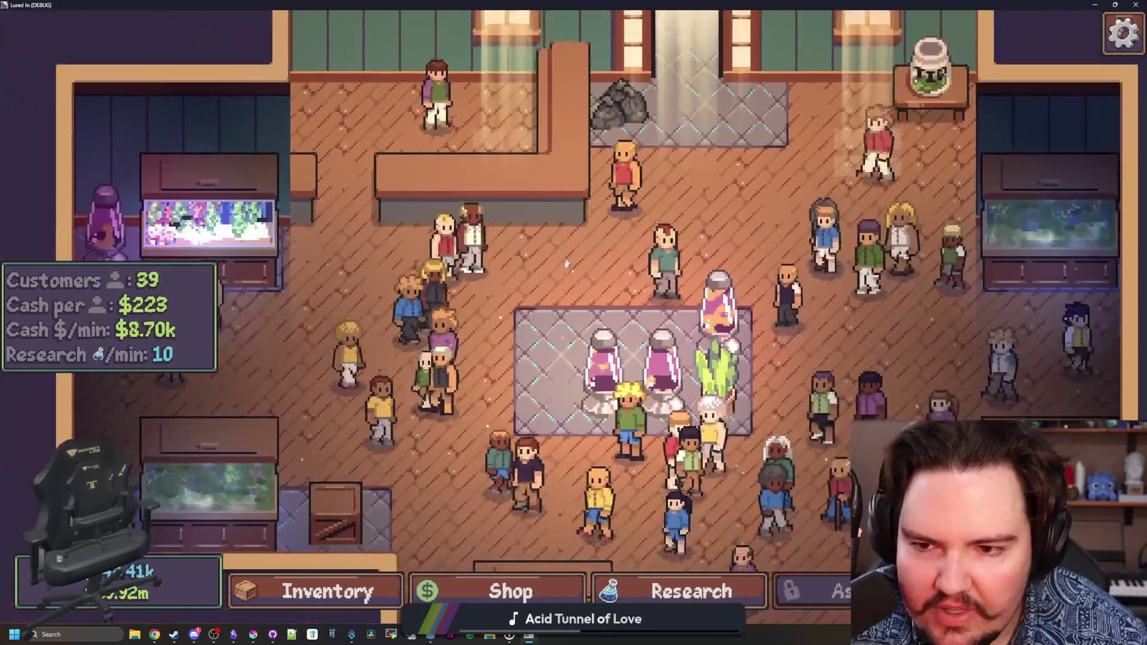
pyautogui.scroll(-3, 413, 245)
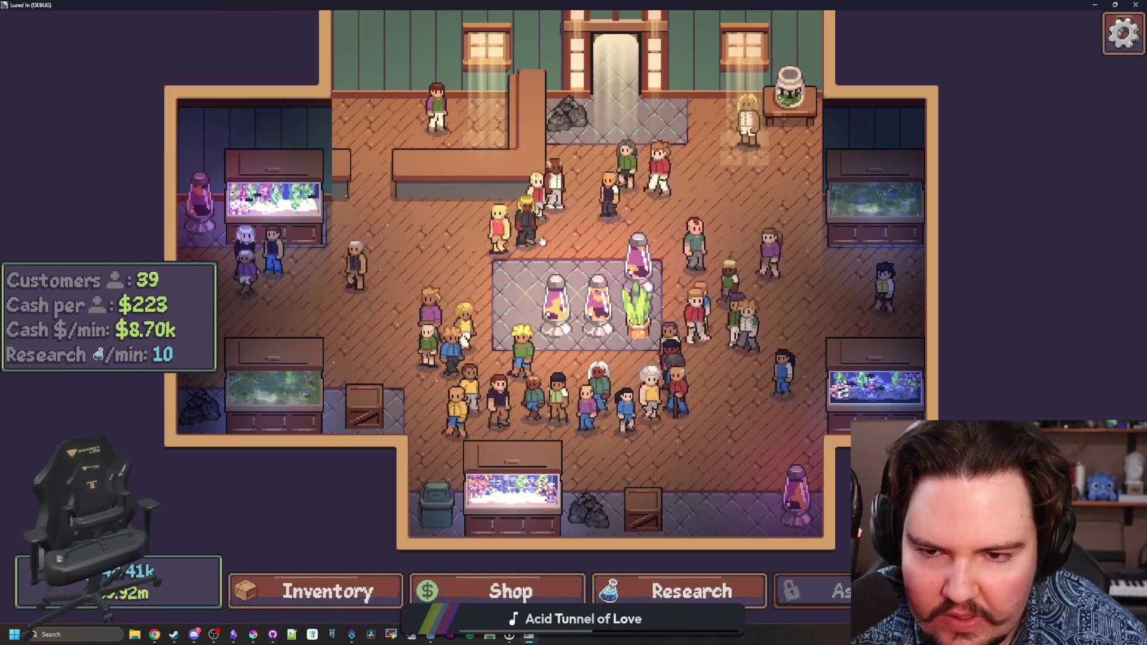
pyautogui.press('d')
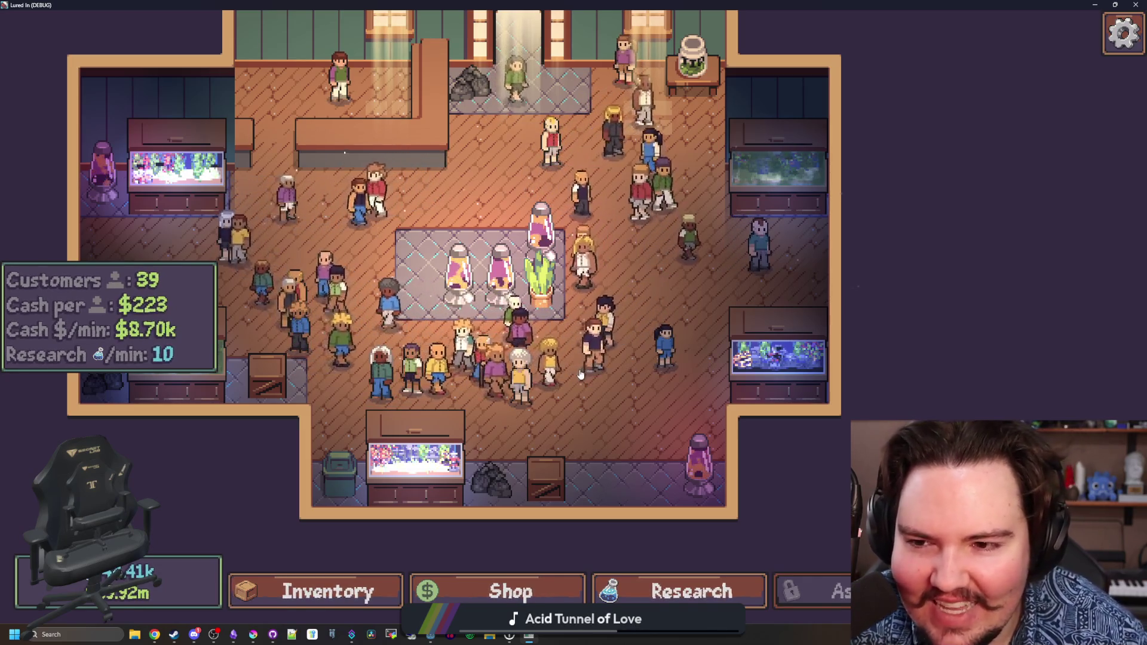
pyautogui.press('a')
pyautogui.press('w')
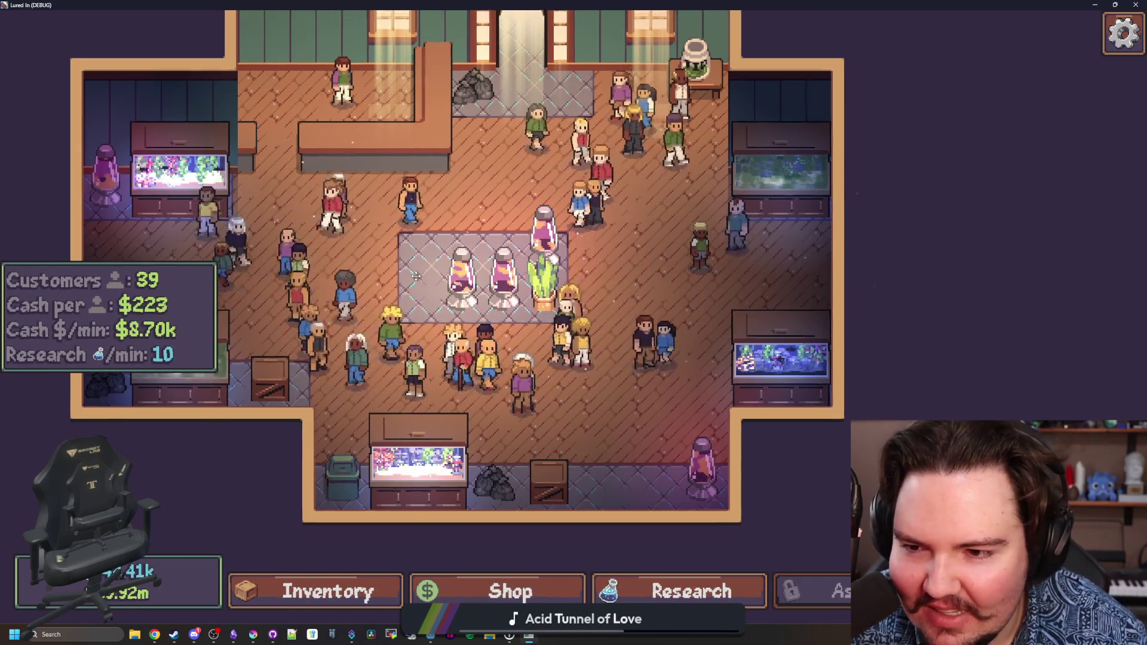
pyautogui.scroll(-2, 671, 310)
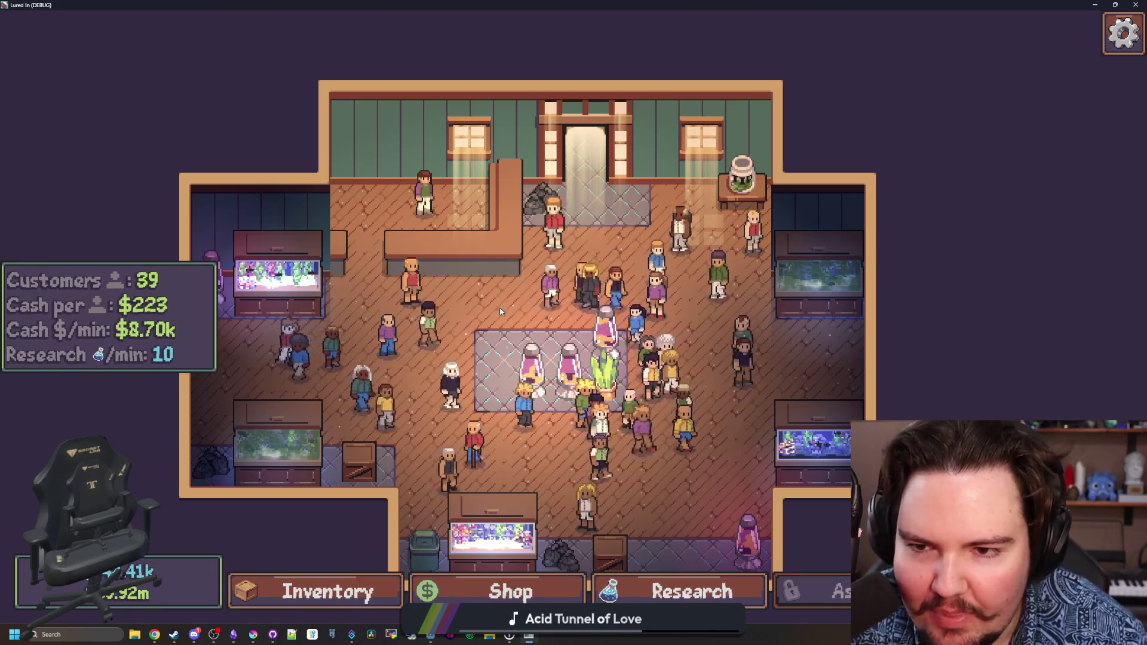
pyautogui.press('s')
pyautogui.press('d')
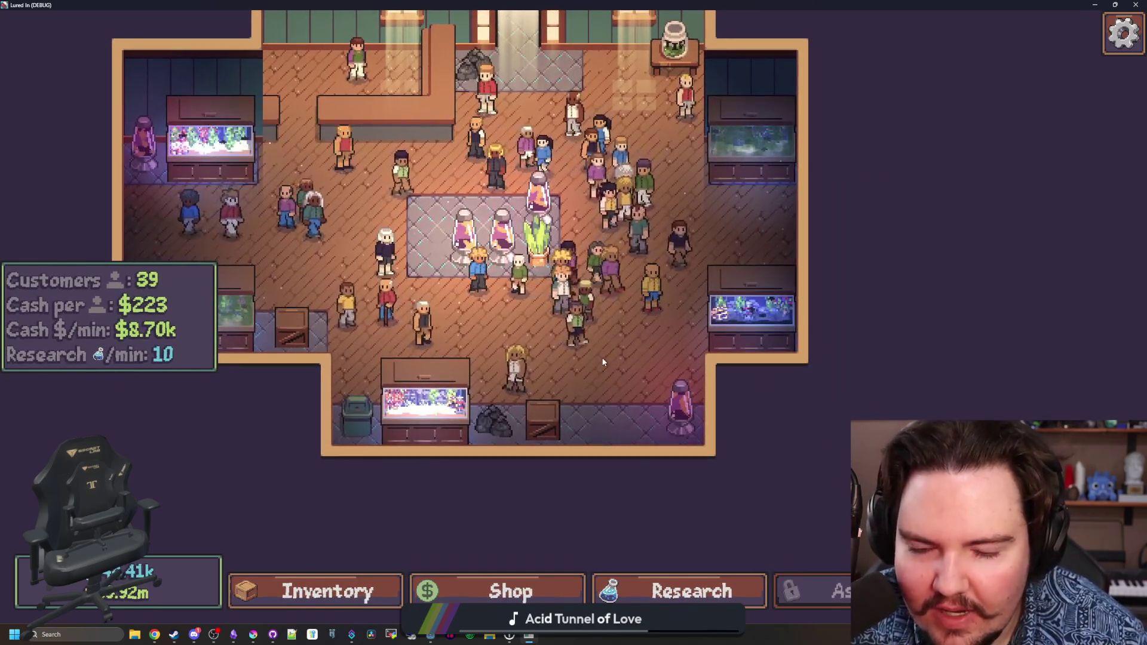
pyautogui.press('w')
pyautogui.press('a')
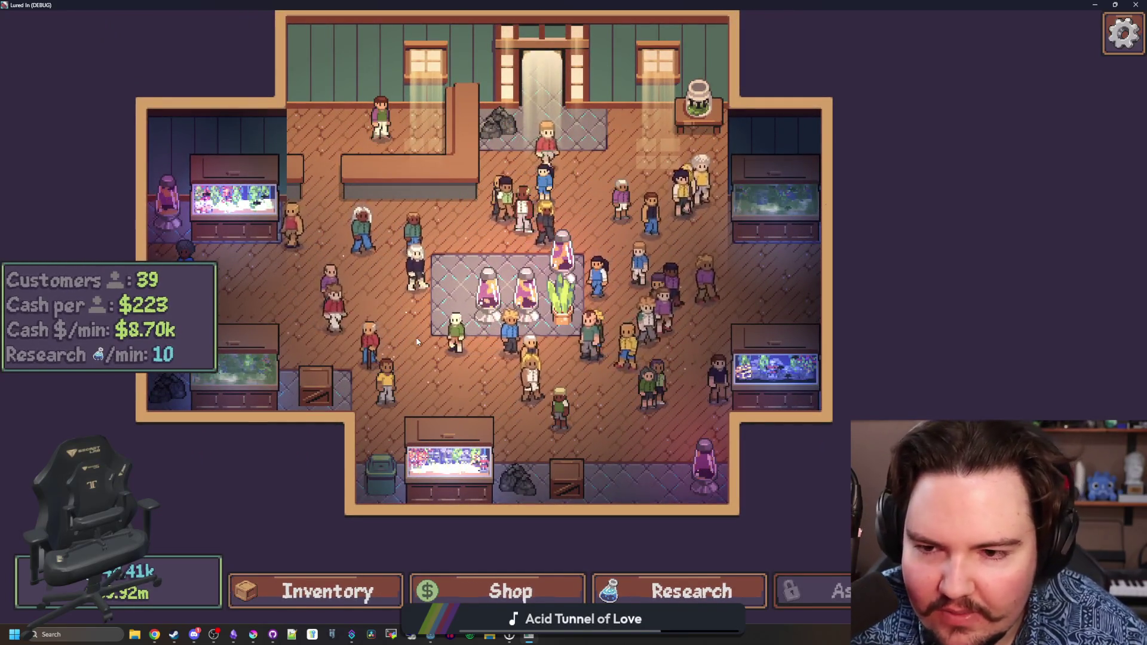
pyautogui.press('s')
pyautogui.press('d')
pyautogui.scroll(1, 583, 333)
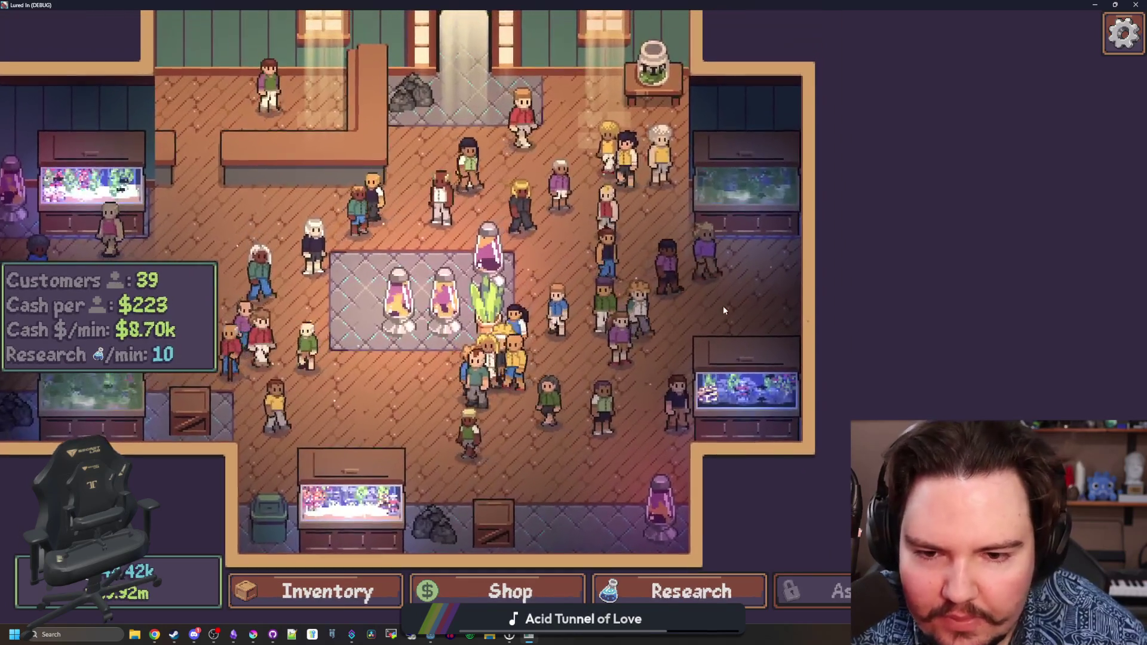
pyautogui.scroll(3, 575, 357)
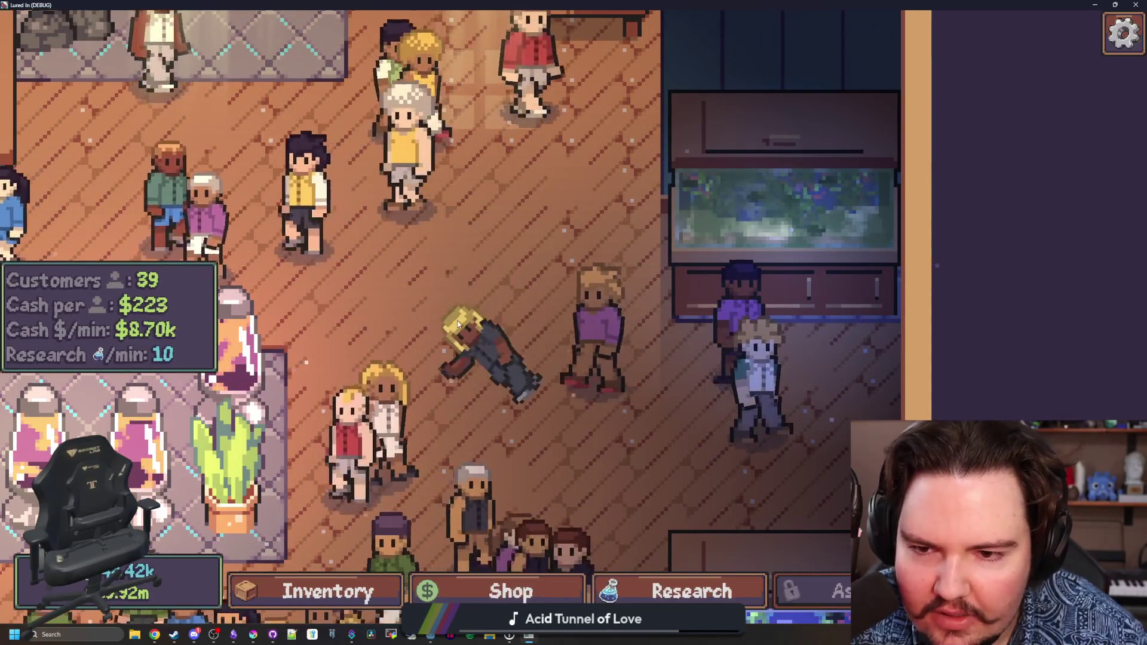
pyautogui.scroll(-5, 496, 380)
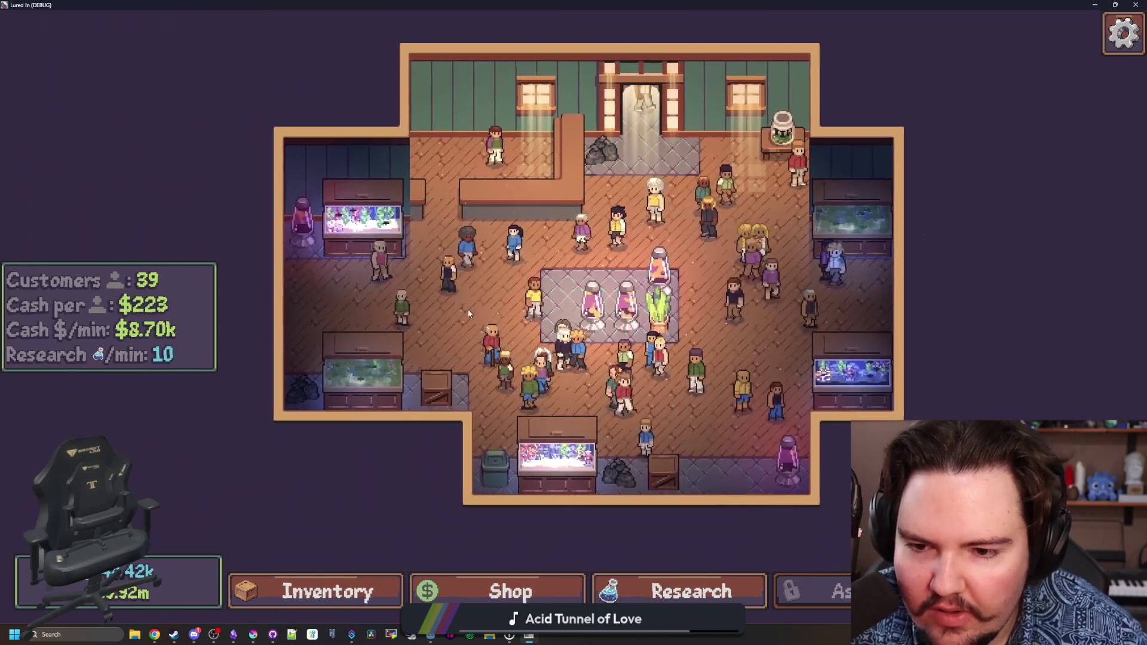
pyautogui.press('d')
pyautogui.press('s')
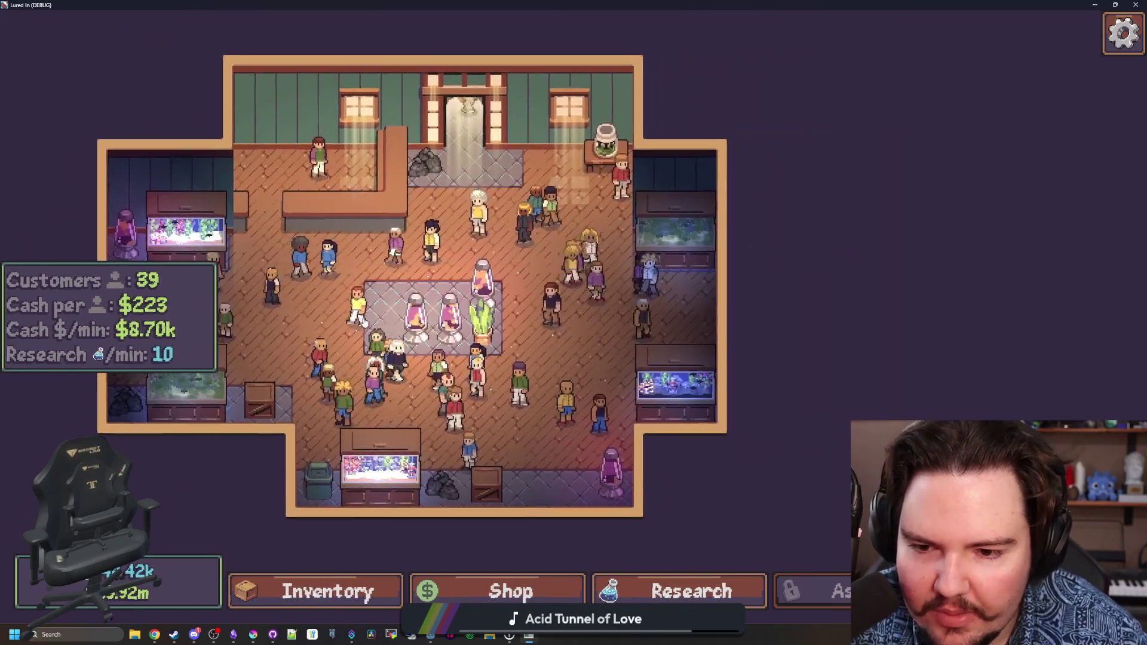
pyautogui.press('a')
pyautogui.press('w')
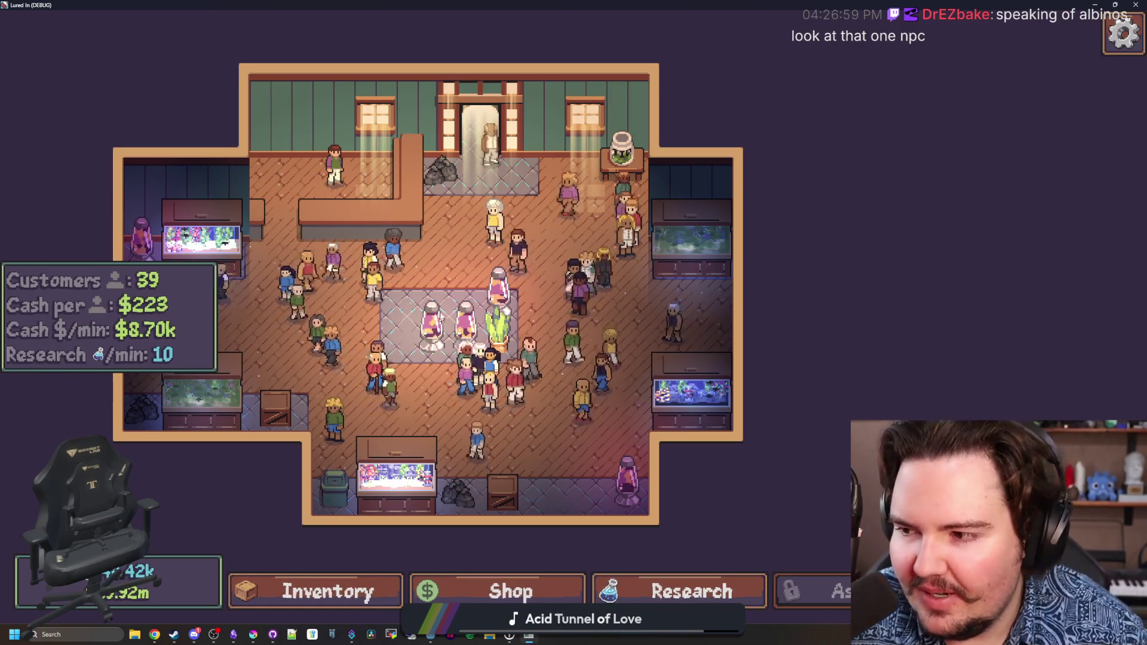
pyautogui.scroll(4, 586, 464)
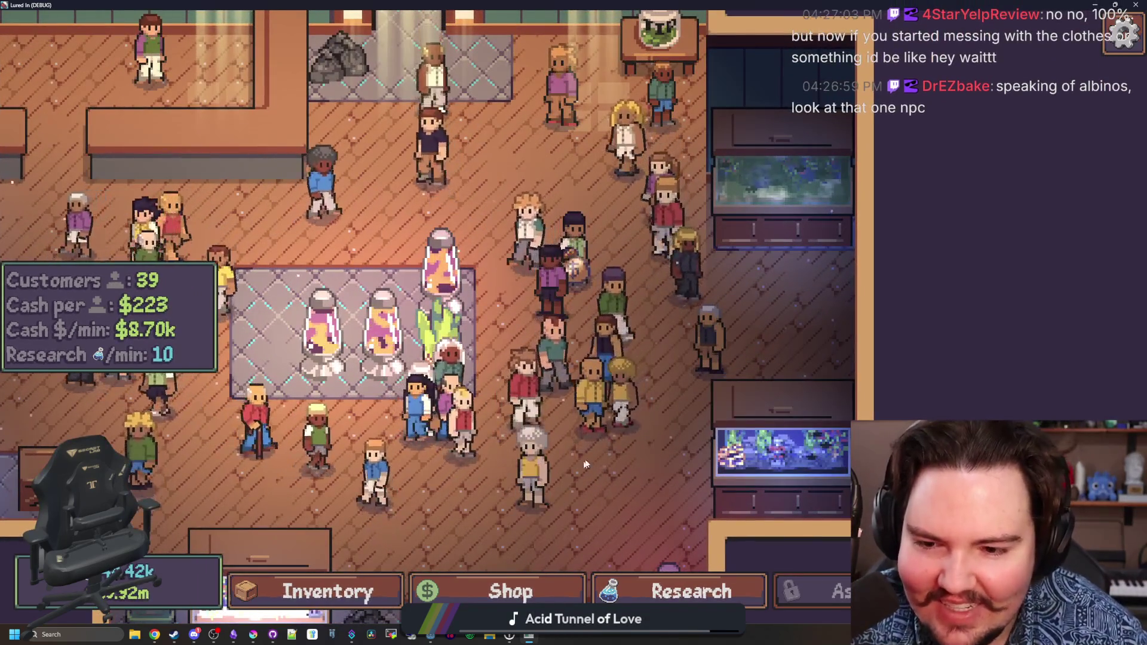
pyautogui.scroll(-4, 585, 464)
pyautogui.scroll(3, 556, 326)
pyautogui.scroll(2, 536, 397)
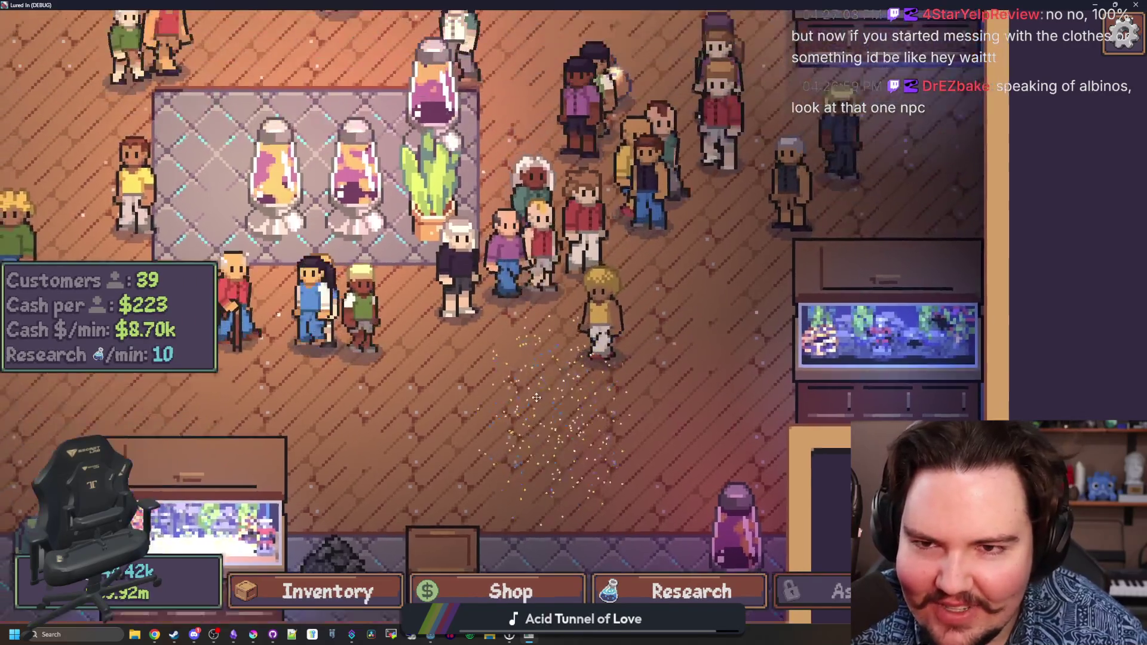
pyautogui.scroll(-3, 536, 398)
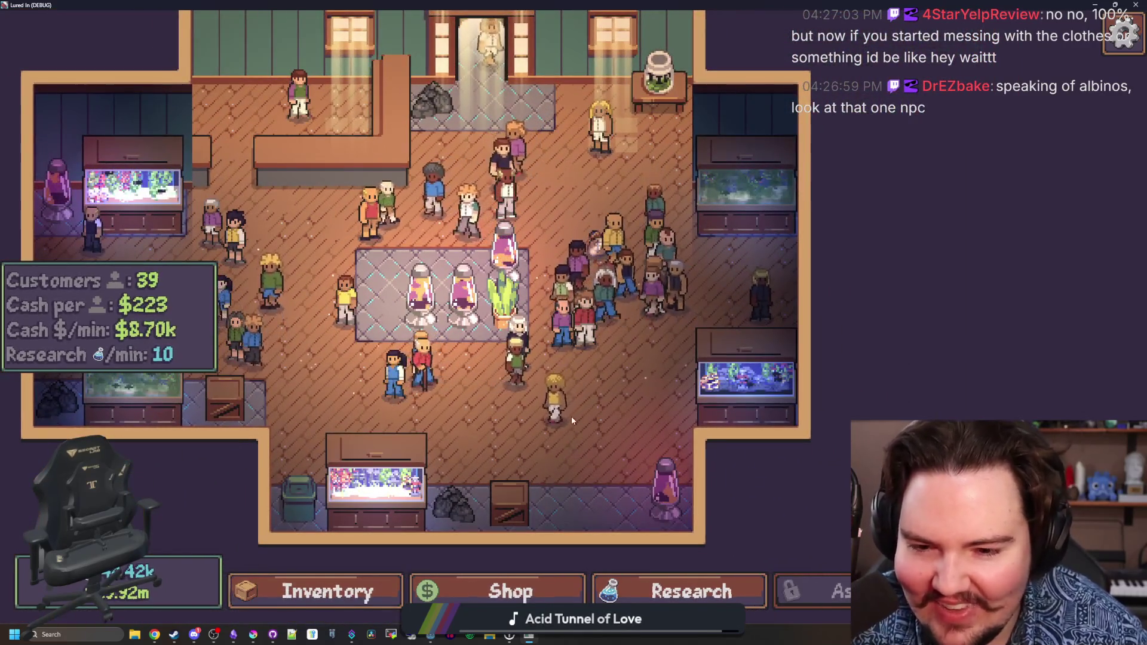
pyautogui.press('a')
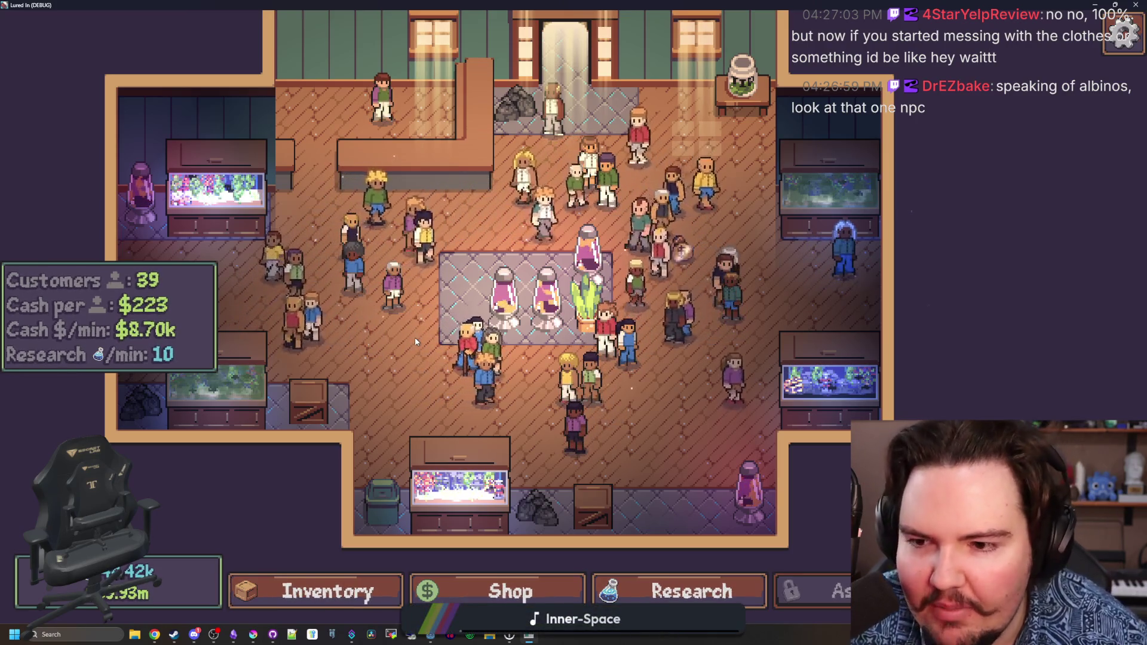
pyautogui.scroll(1, 415, 339)
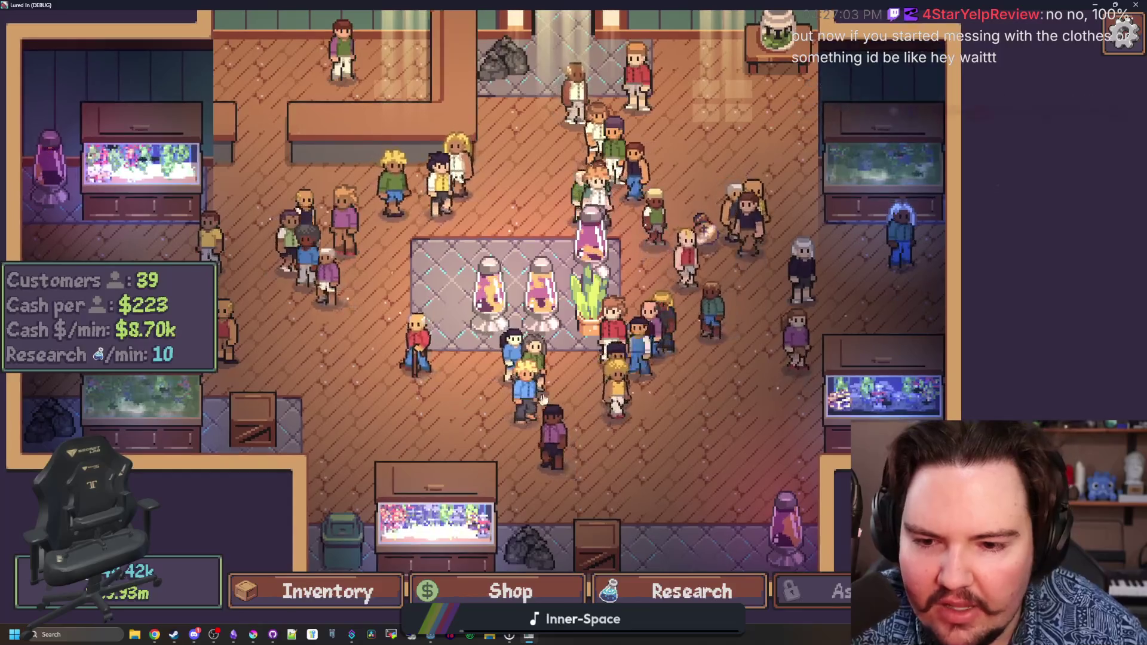
pyautogui.scroll(1, 542, 399)
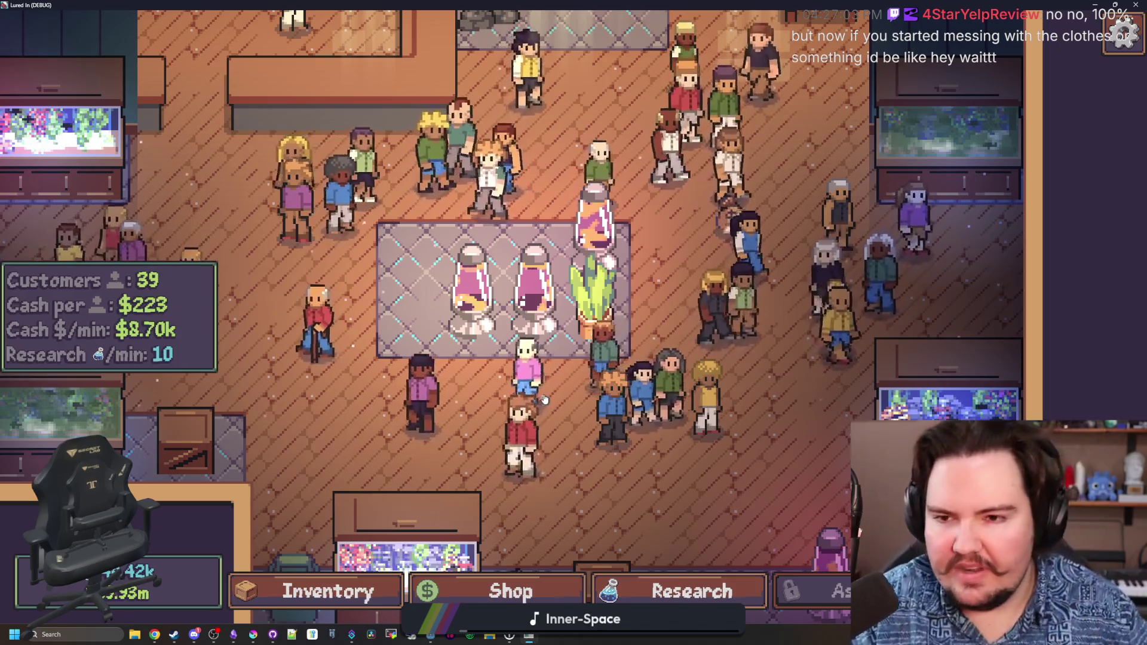
pyautogui.scroll(-3, 457, 300)
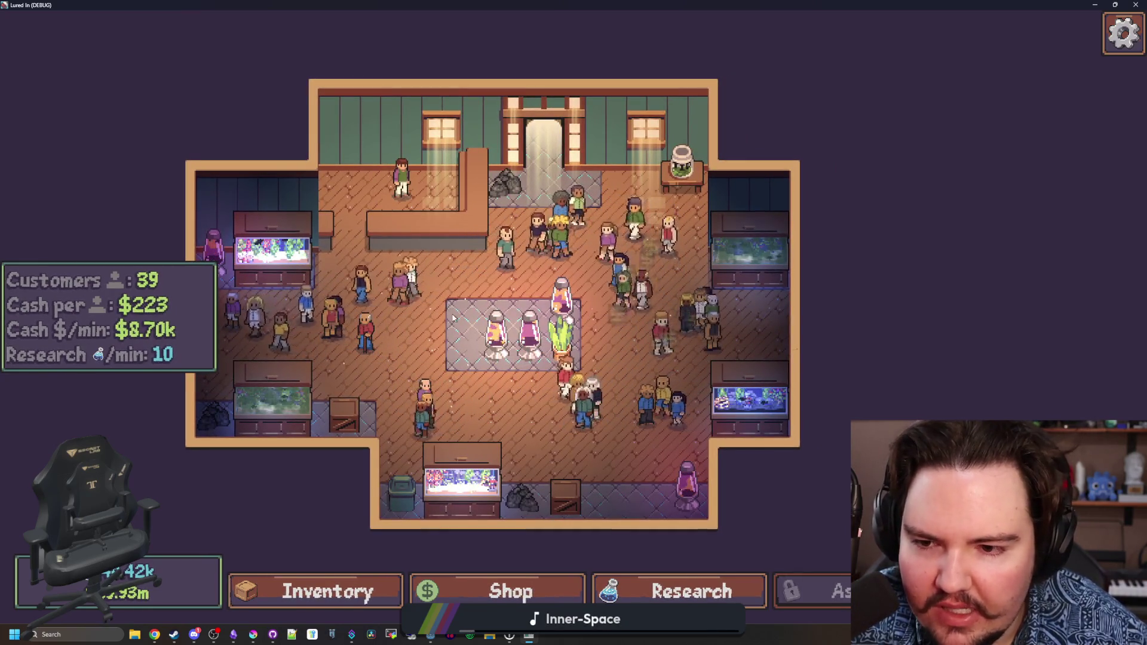
pyautogui.scroll(5, 444, 322)
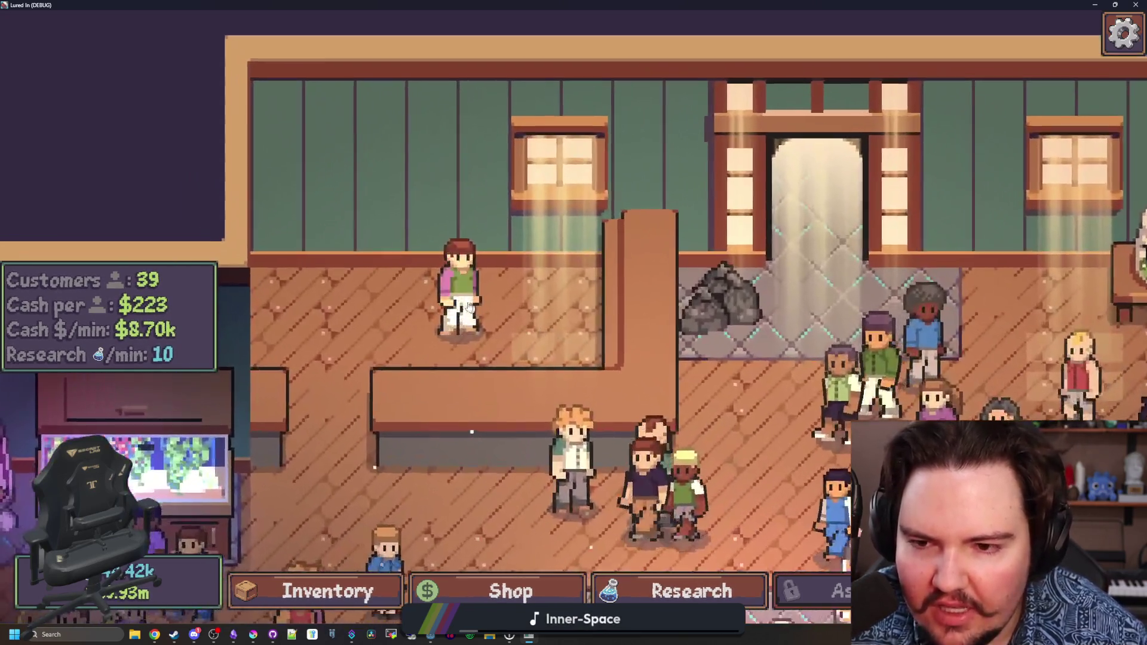
pyautogui.click(469, 306)
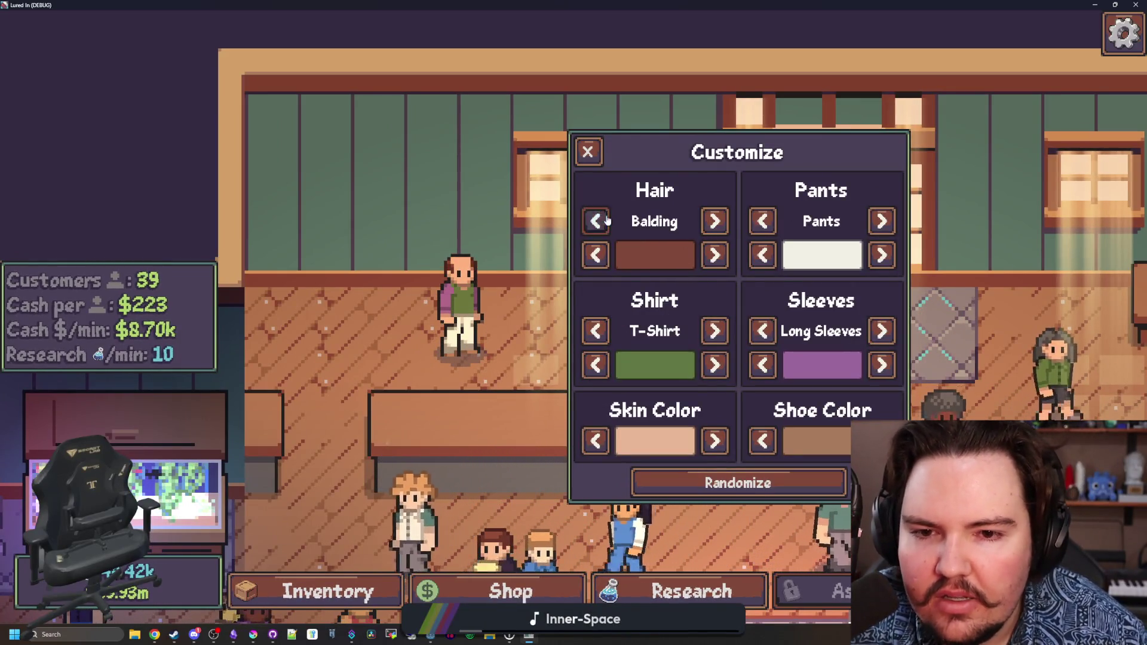
pyautogui.click(587, 150)
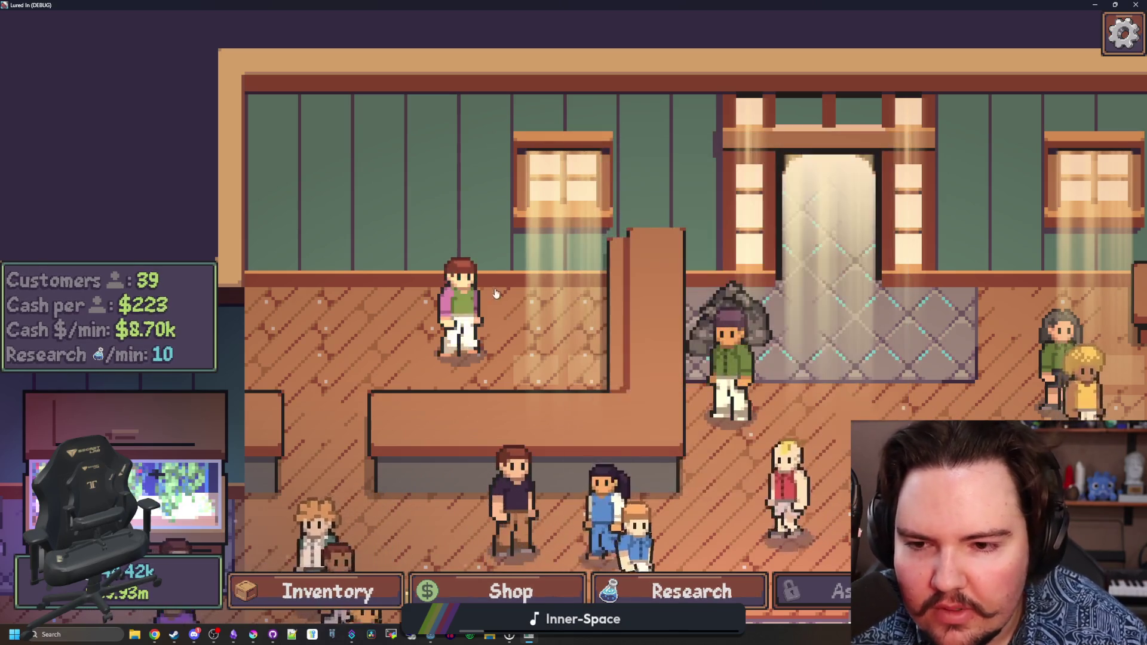
pyautogui.scroll(-5, 553, 143)
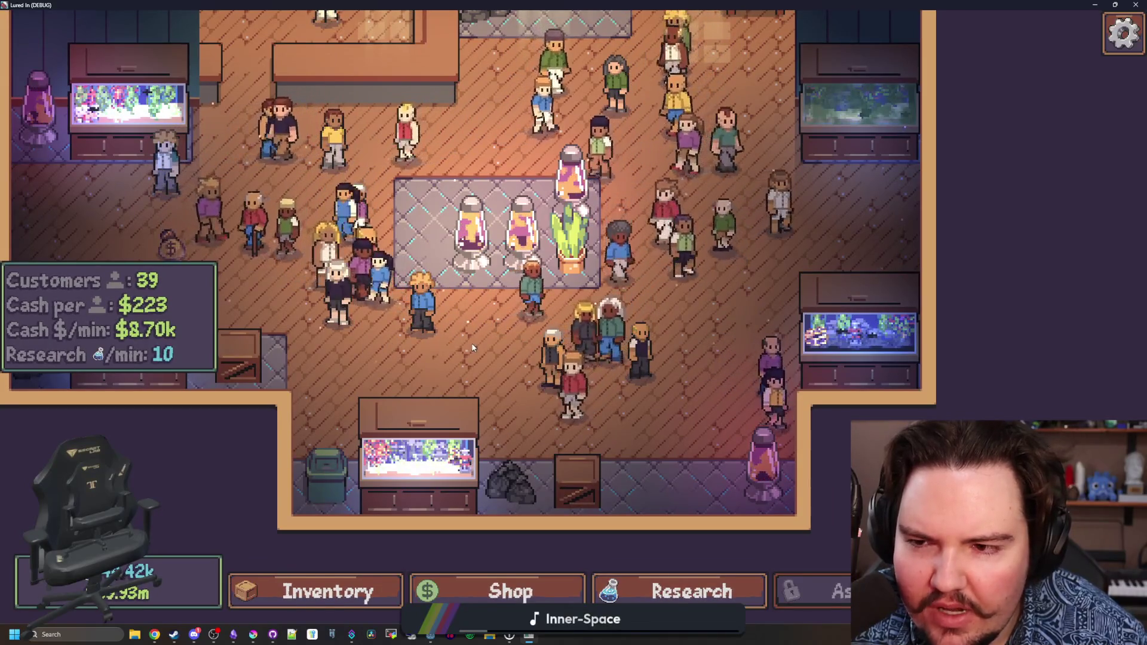
pyautogui.moveTo(425, 342)
pyautogui.mouseDown()
pyautogui.moveTo(496, 370)
pyautogui.moveTo(635, 318)
pyautogui.mouseUp()
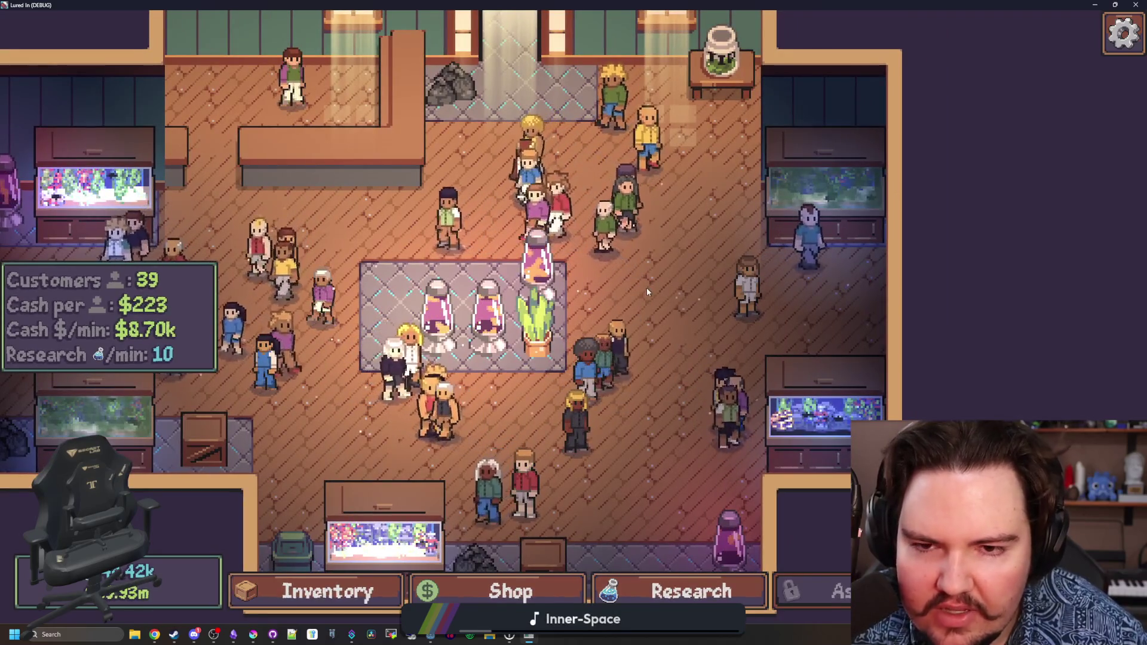
pyautogui.scroll(-2, 598, 309)
pyautogui.scroll(-3, 597, 310)
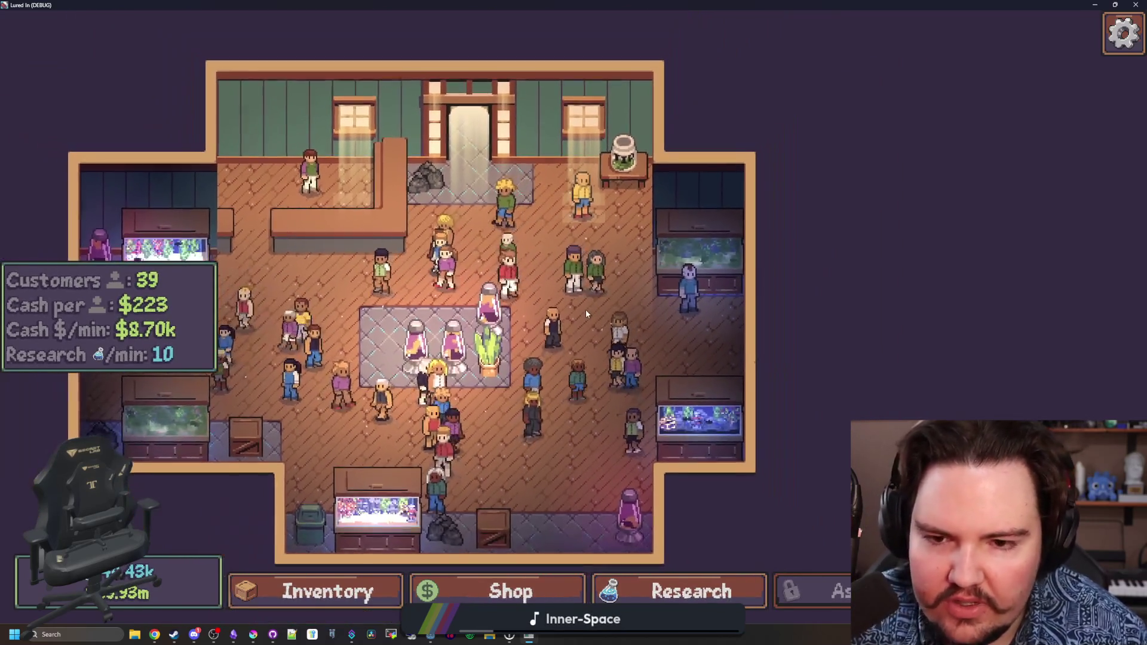
pyautogui.scroll(2, 577, 402)
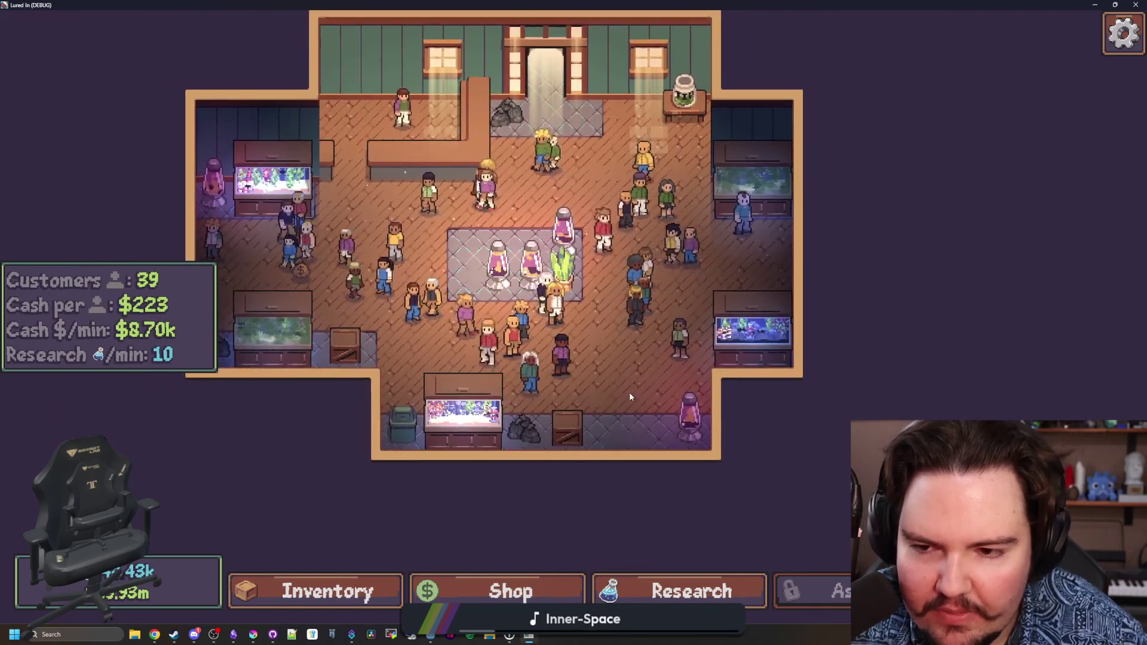
pyautogui.scroll(1, 544, 354)
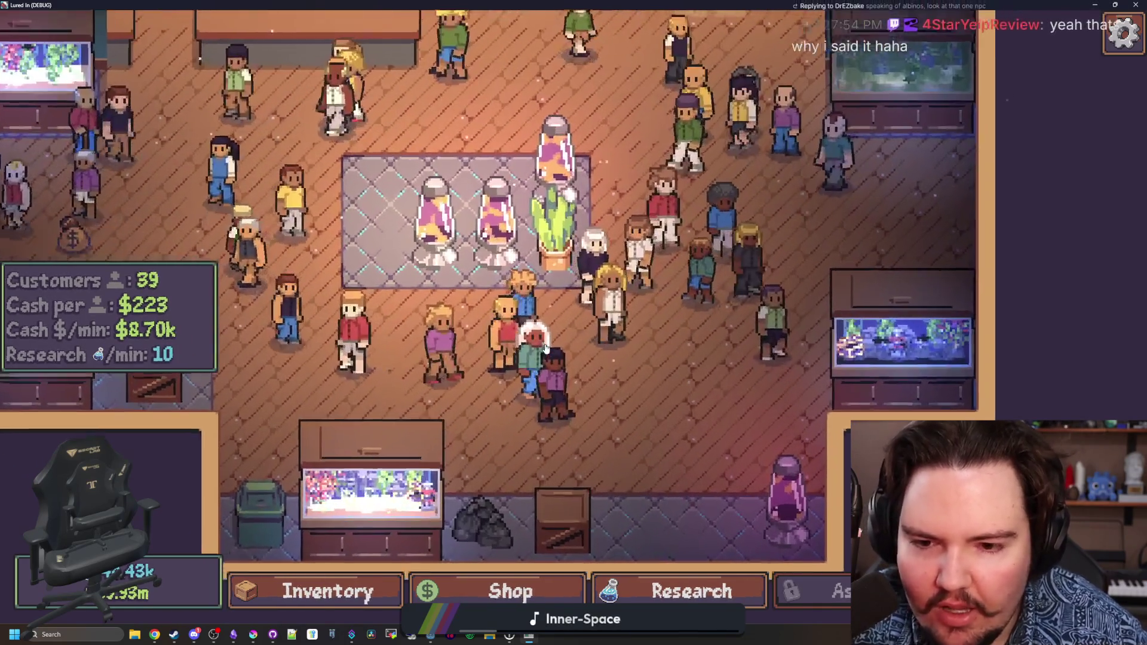
pyautogui.scroll(-2, 658, 346)
pyautogui.scroll(1, 681, 421)
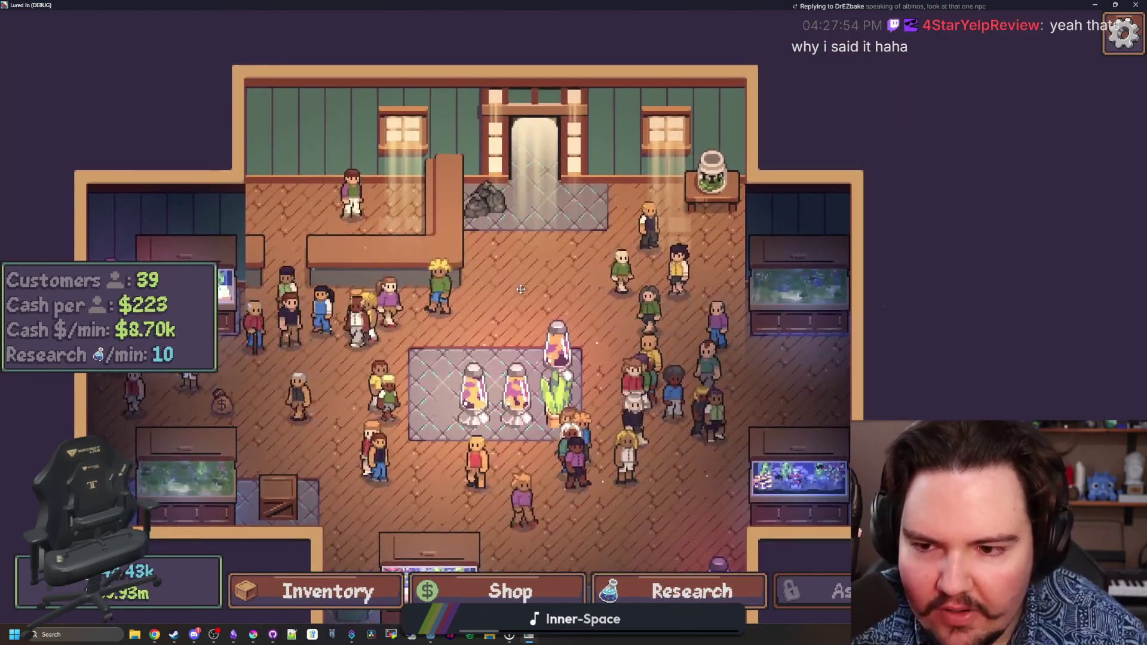
pyautogui.press('a')
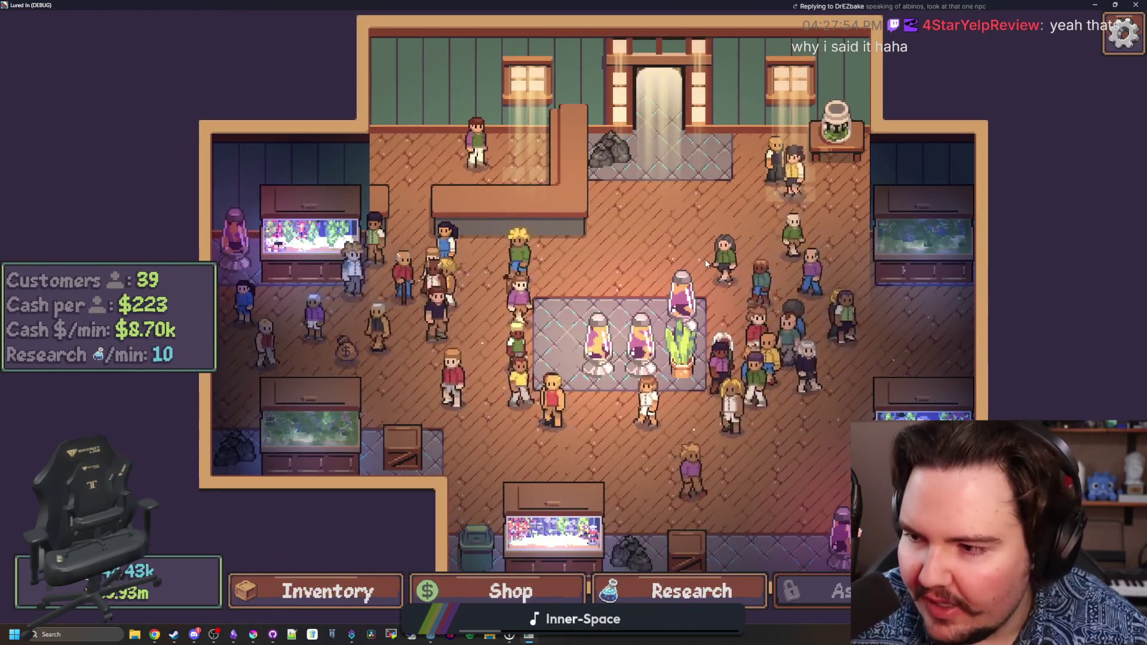
pyautogui.press('d')
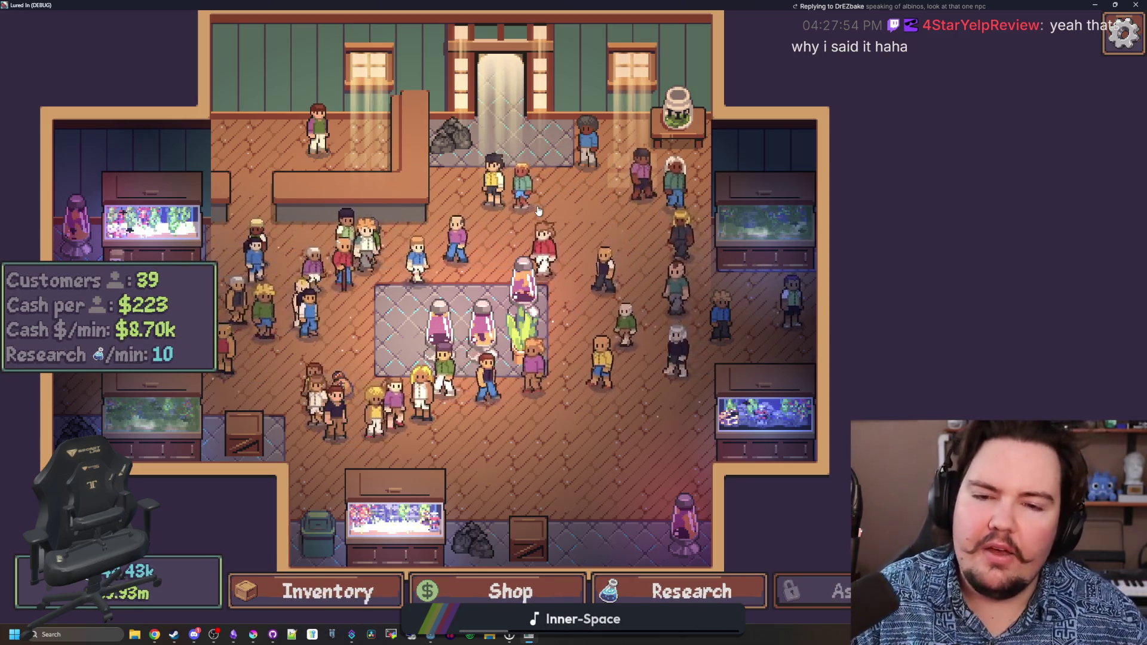
pyautogui.moveTo(556, 417); pyautogui.dragTo(605, 429)
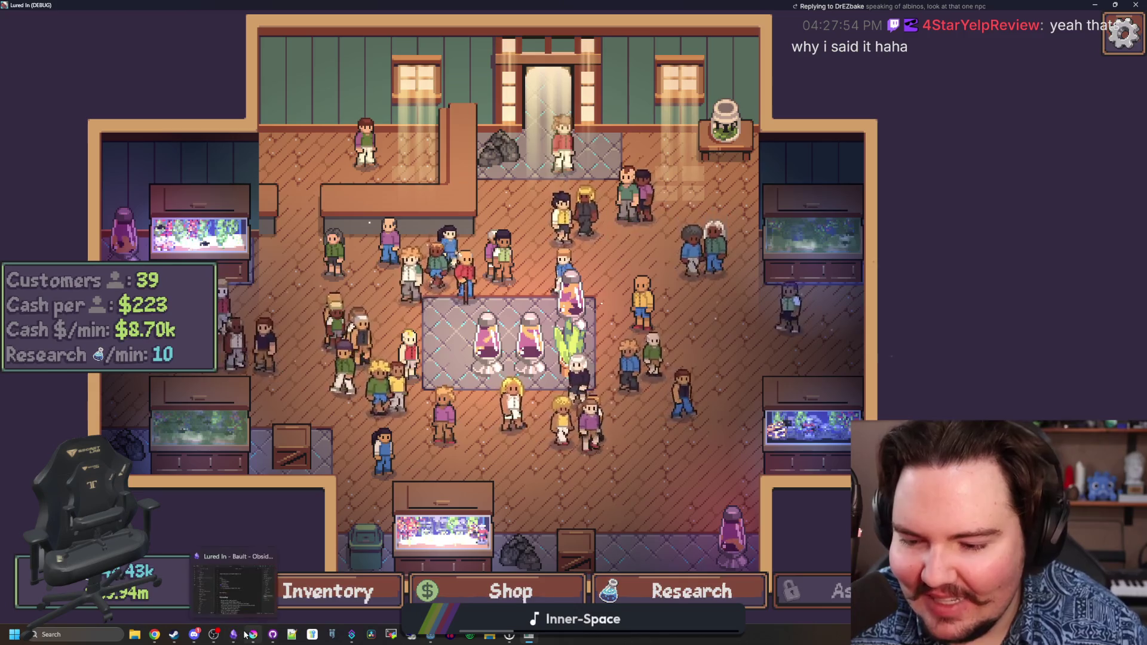
pyautogui.press('F11')
# Save customer.gd with the sleeveless sleeves weight at 4 and switch to the Lured In notes.
pyautogui.click(463, 233)
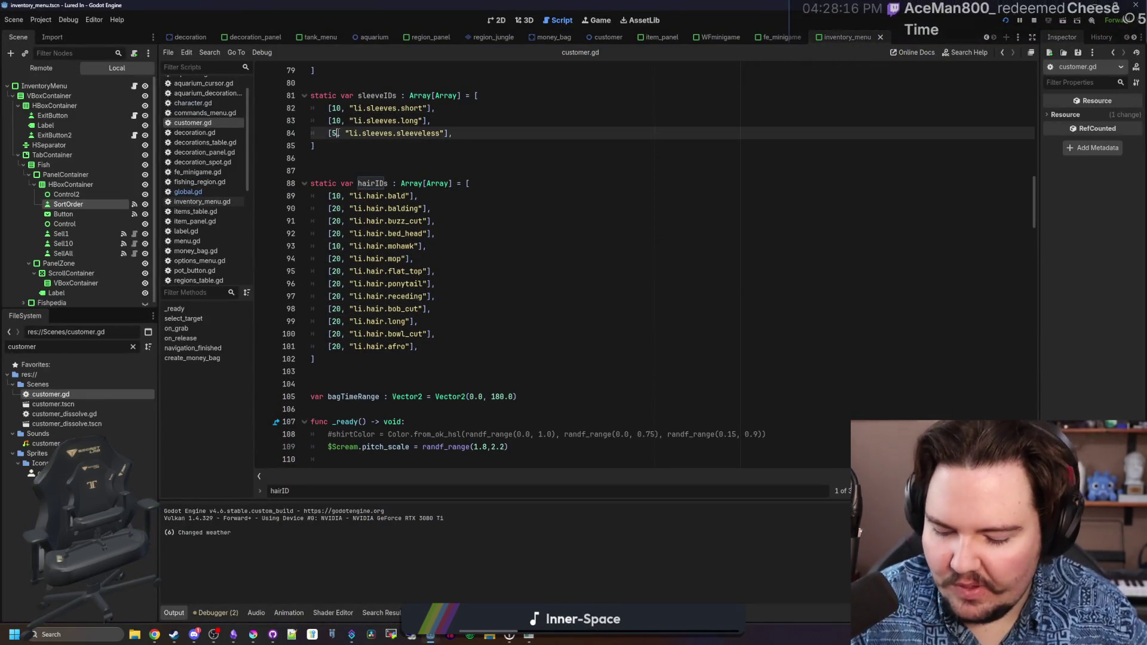
pyautogui.hotkey('ctrl', 's')
pyautogui.click(338, 158)
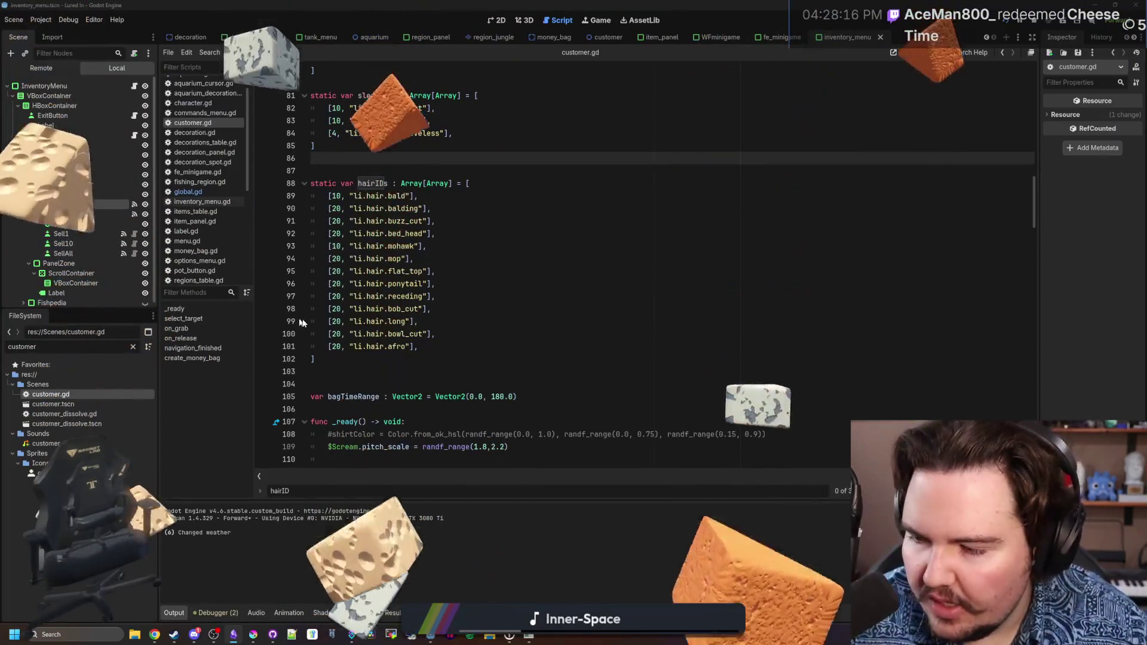
pyautogui.hotkey('alt', 'Tab')
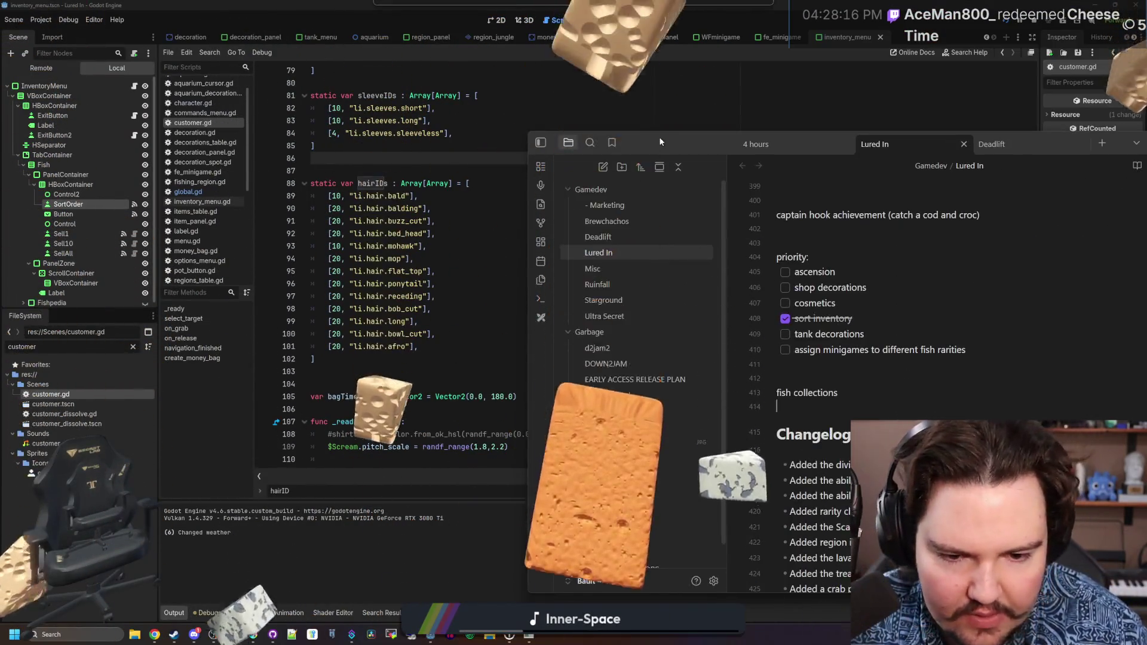
# Add 'setup common traits system' below 'fish collections' in the Lured In note, then return to Godot.
pyautogui.press('Return')
pyautogui.press('Return')
pyautogui.press('Return')
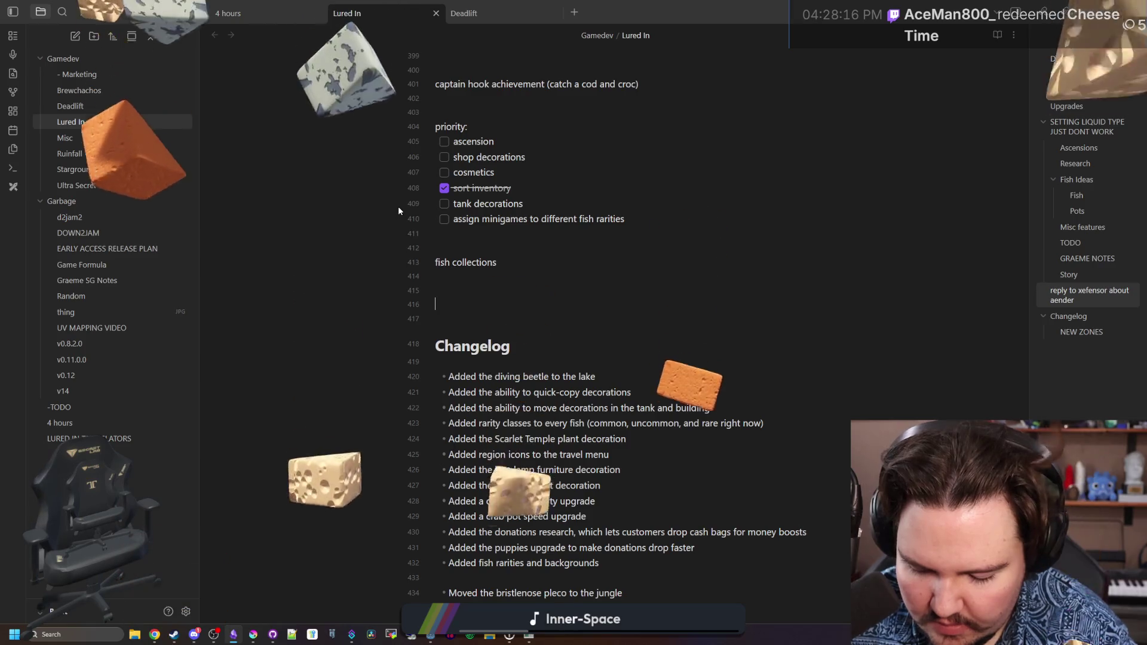
pyautogui.write('set')
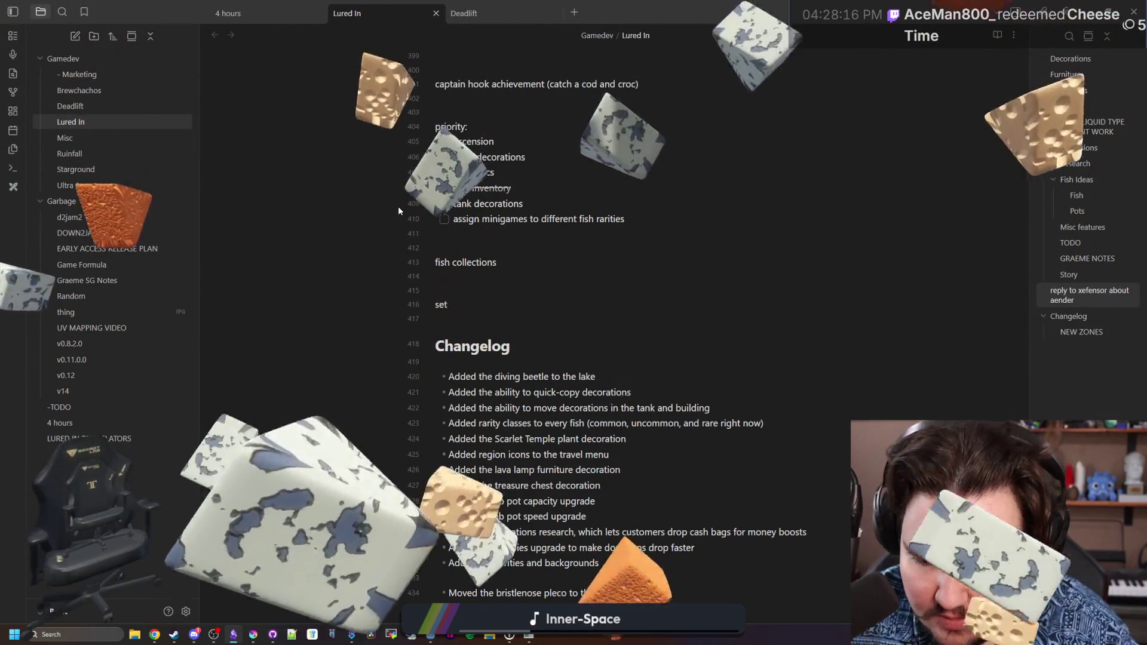
pyautogui.press('BackSpace')
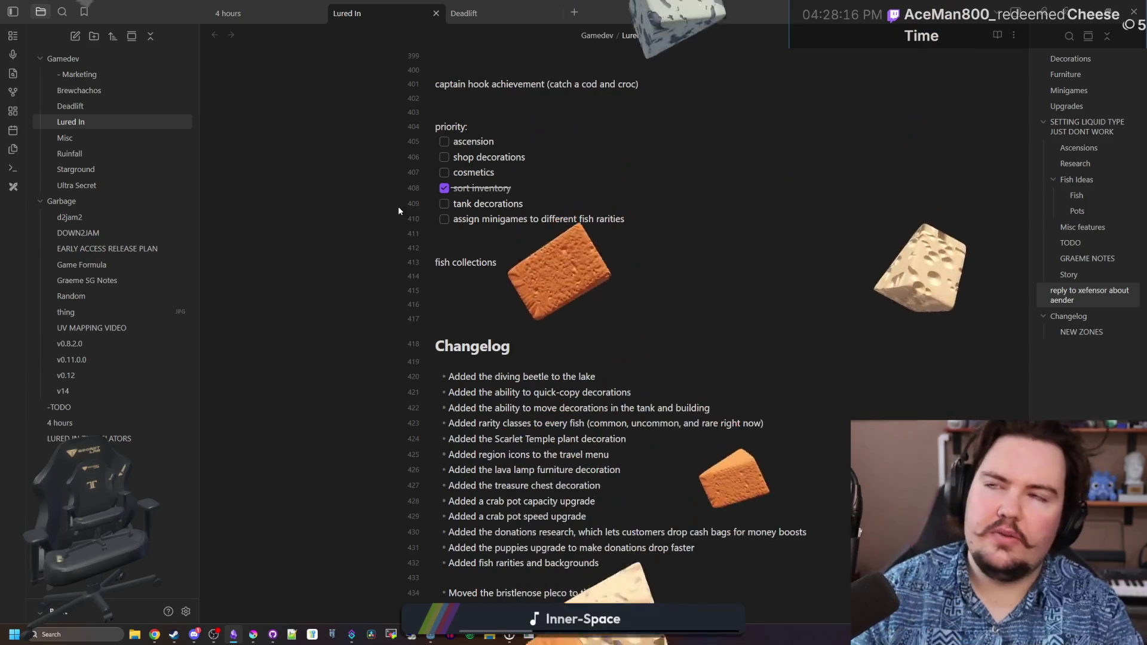
pyautogui.write('up ')
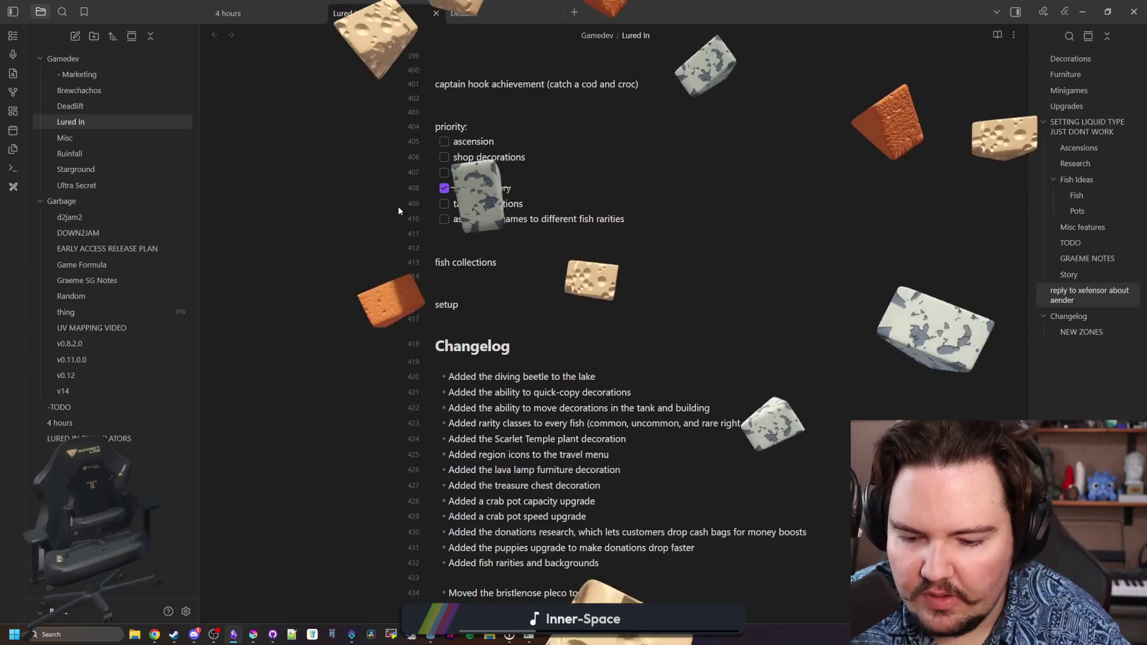
pyautogui.write('co')
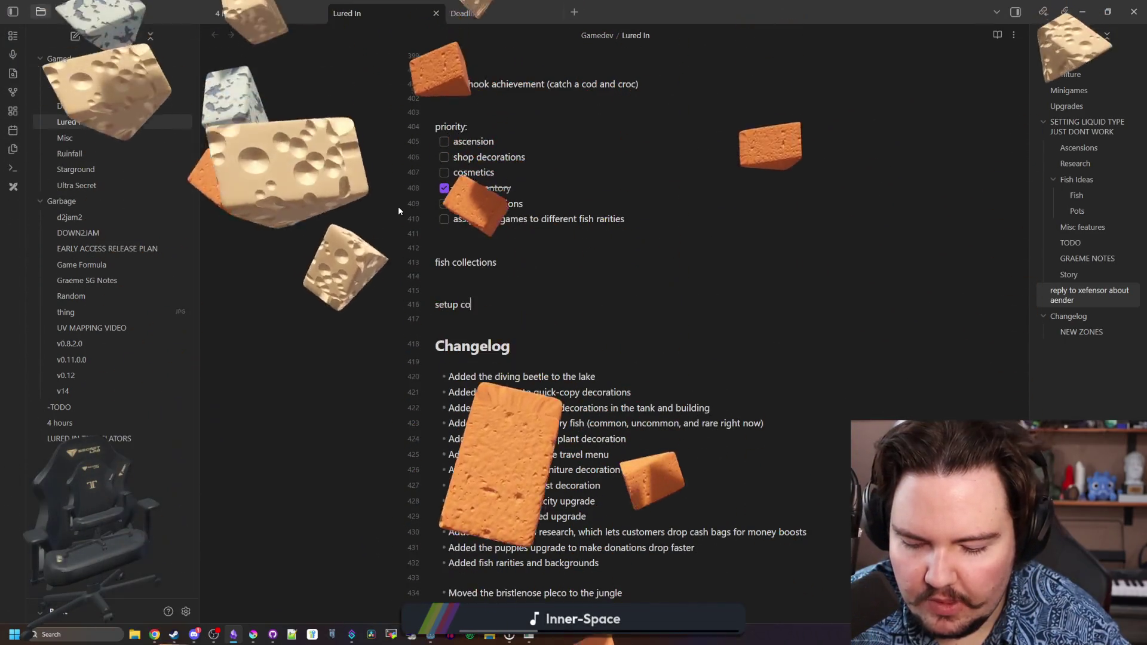
pyautogui.write('mmon traits system')
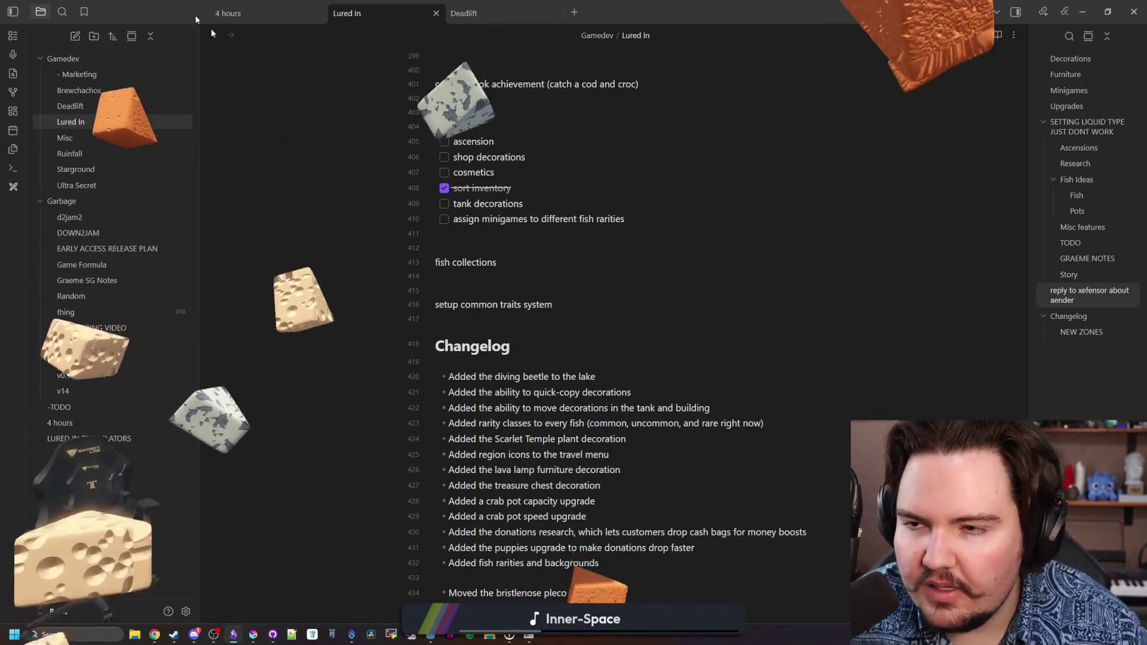
pyautogui.click(233, 635)
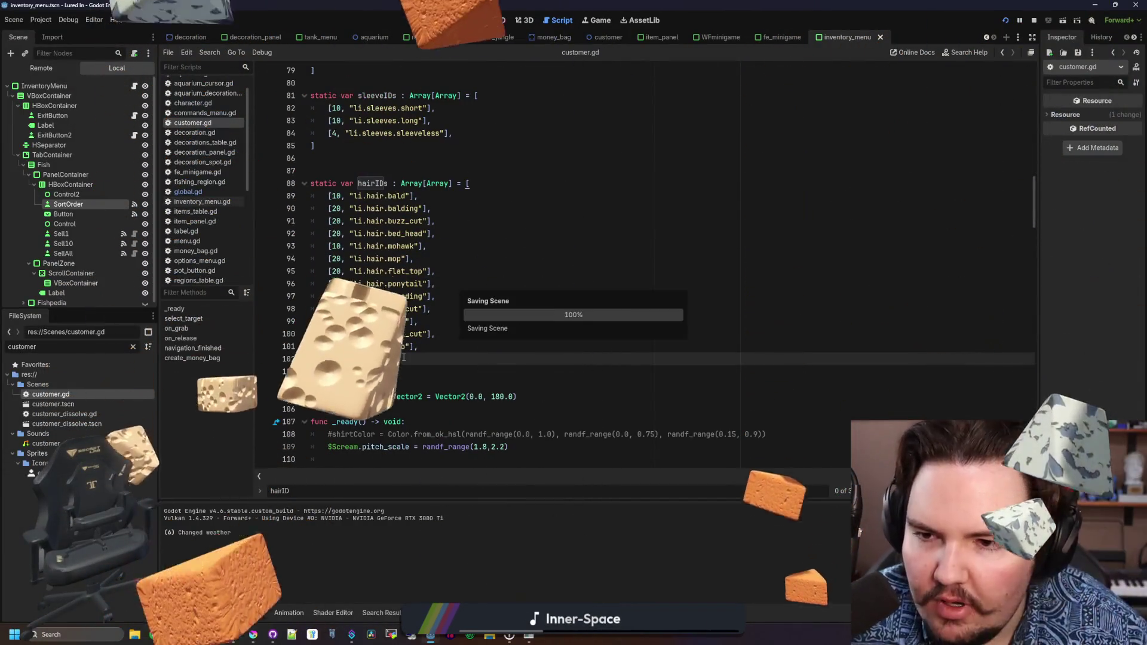
# Search Google for 'curly hair' in Chrome and maximize the browser window.
pyautogui.click(404, 358)
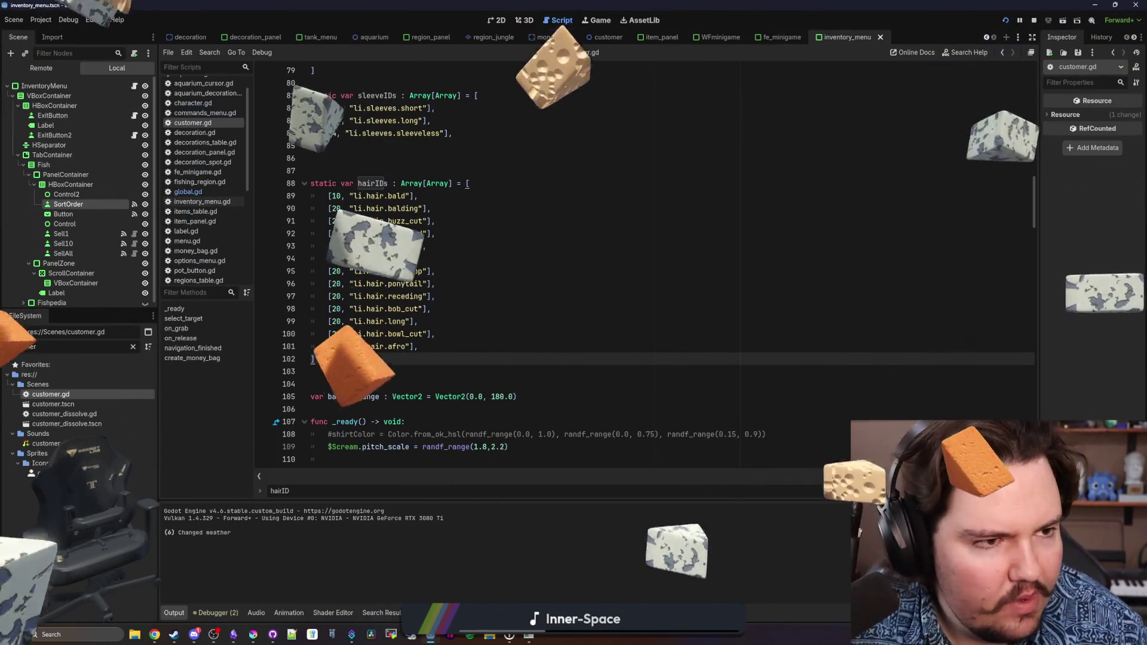
pyautogui.press('super+2')
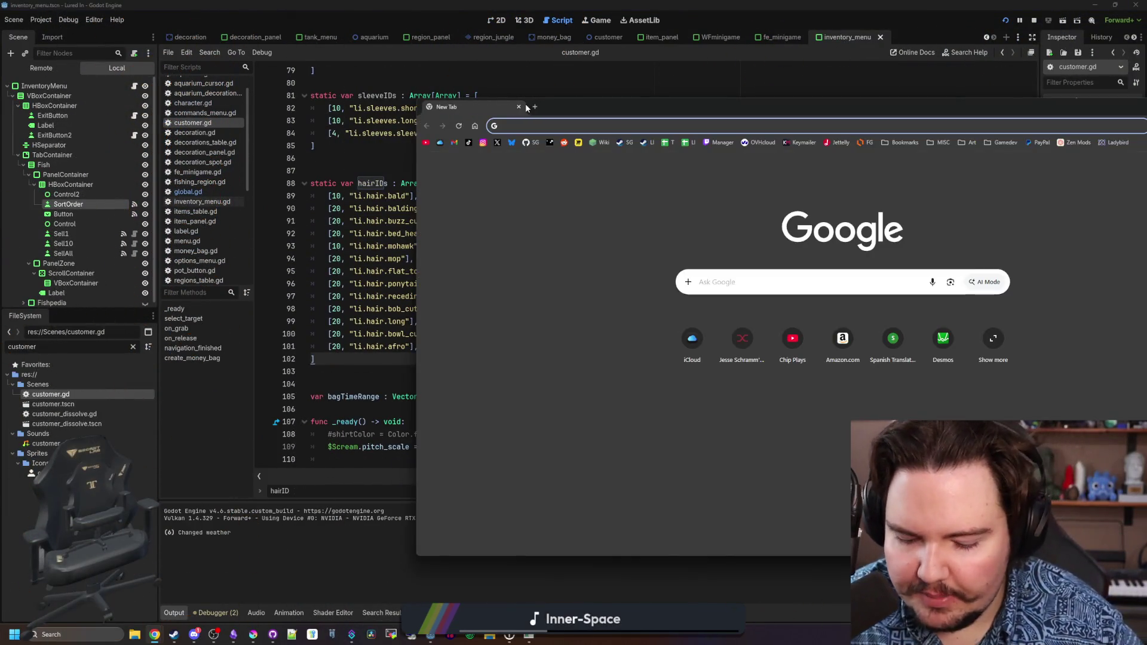
pyautogui.write('curly hair')
pyautogui.press('Return')
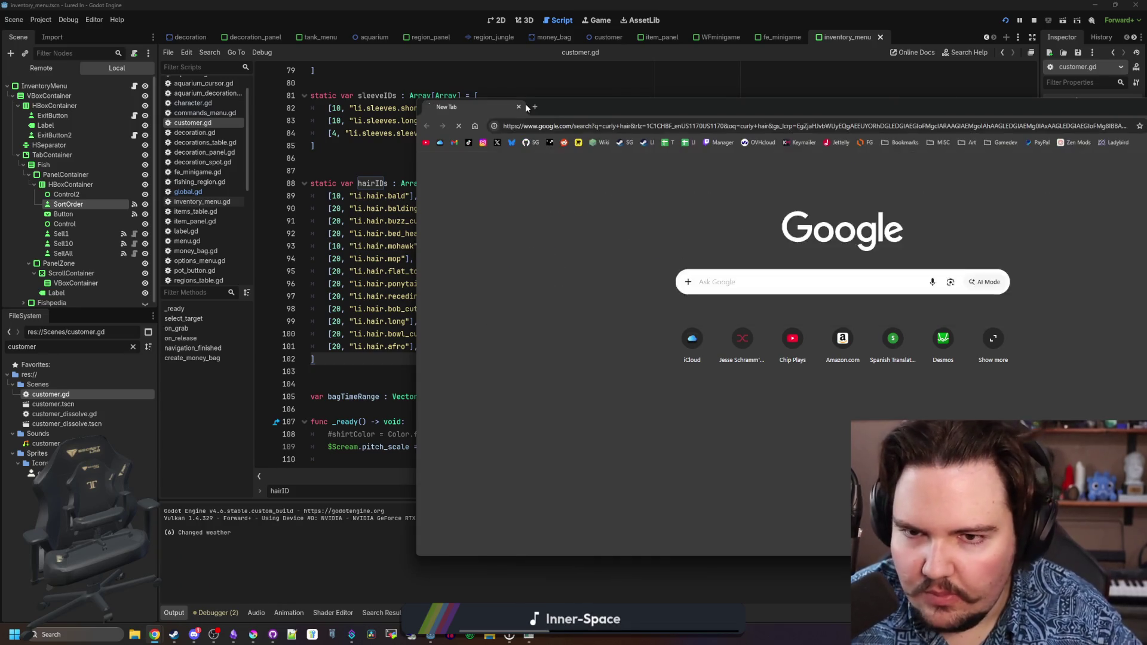
pyautogui.moveTo(665, 109); pyautogui.dragTo(573, 101)
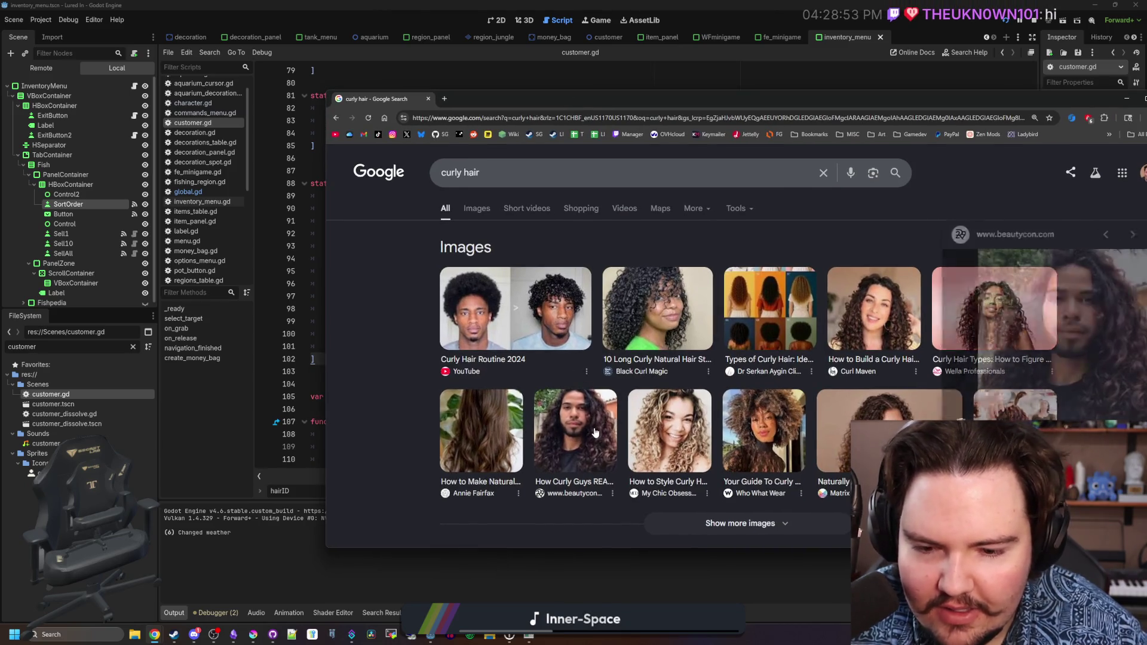
pyautogui.doubleClick(762, 99)
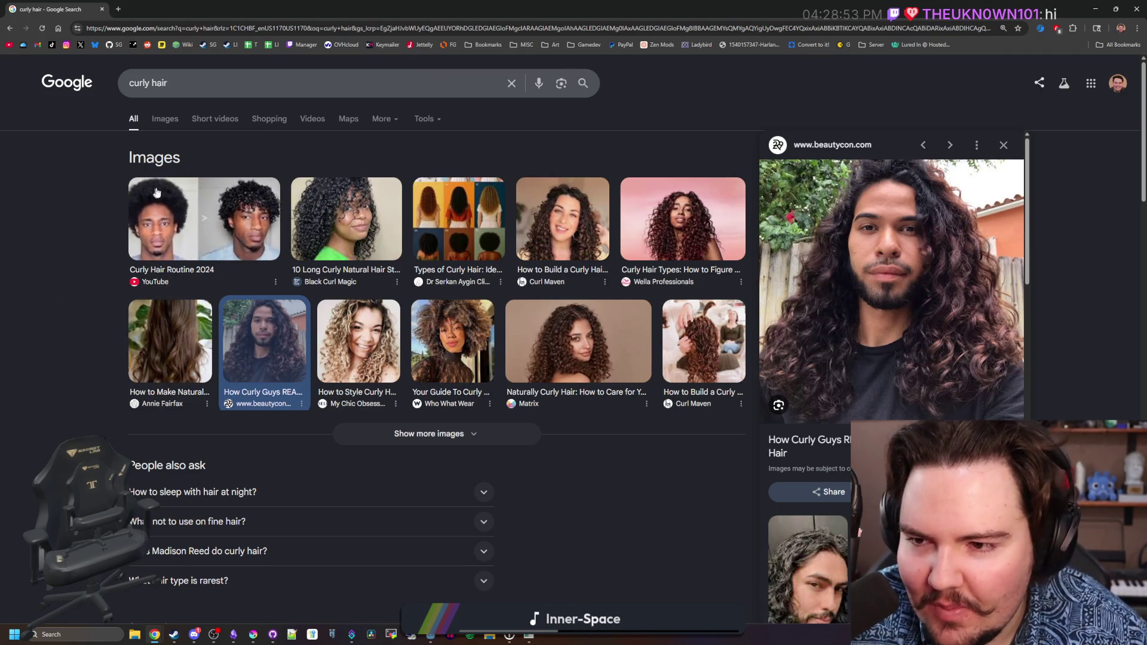
# Browse the curly hair image results, then minimize Chrome and bring up Krita.
pyautogui.click(165, 120)
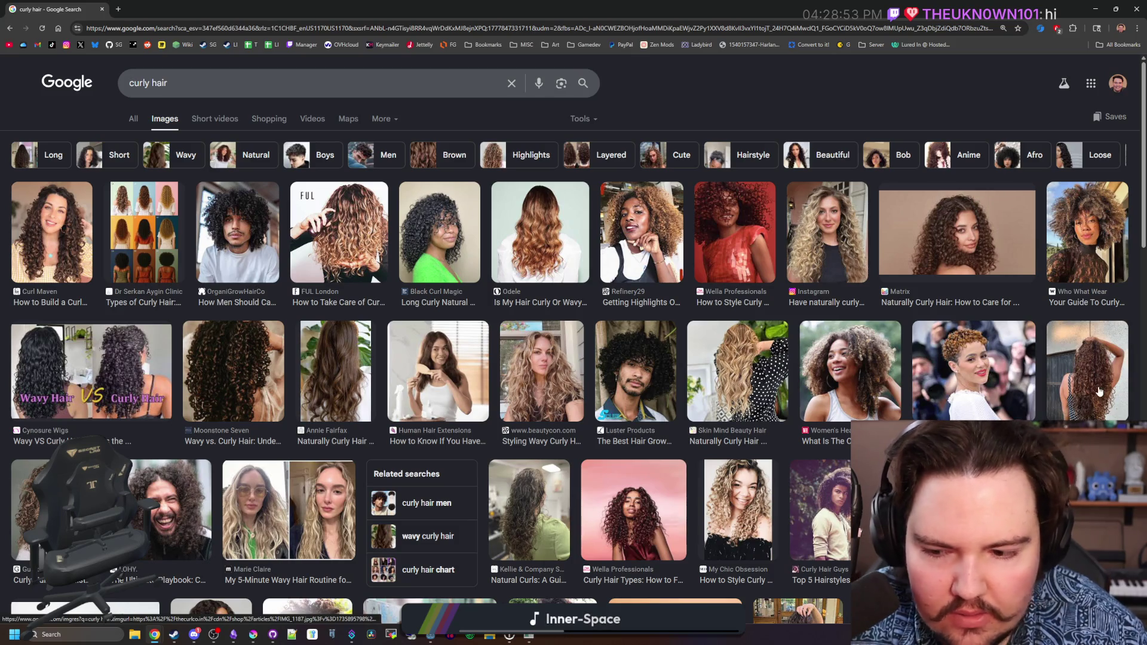
pyautogui.scroll(-4, 693, 314)
pyautogui.press('super+Down')
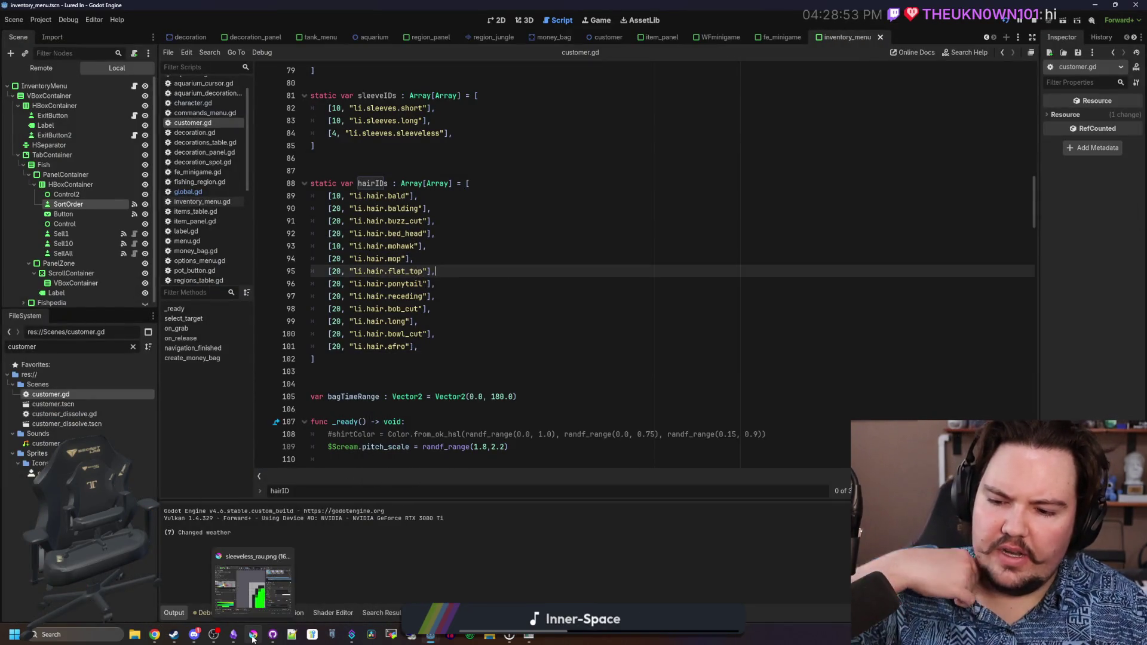
pyautogui.click(258, 615)
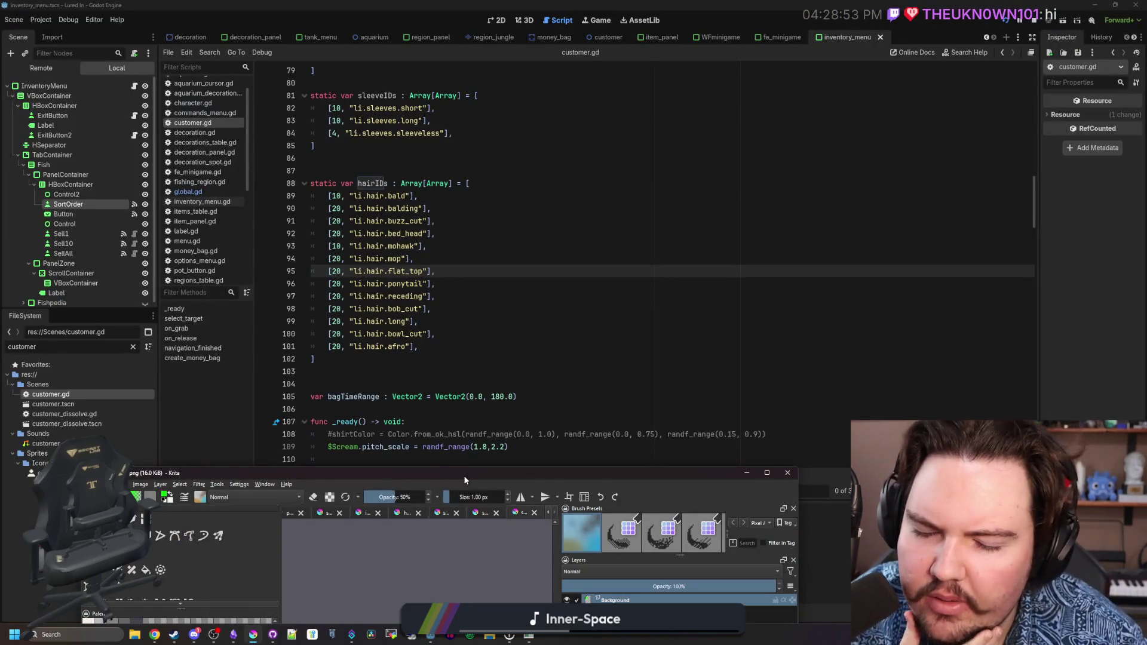
# Maximize Krita and open hair_2.png from the CharacterParts sprites.
pyautogui.moveTo(465, 480); pyautogui.dragTo(562, 3)
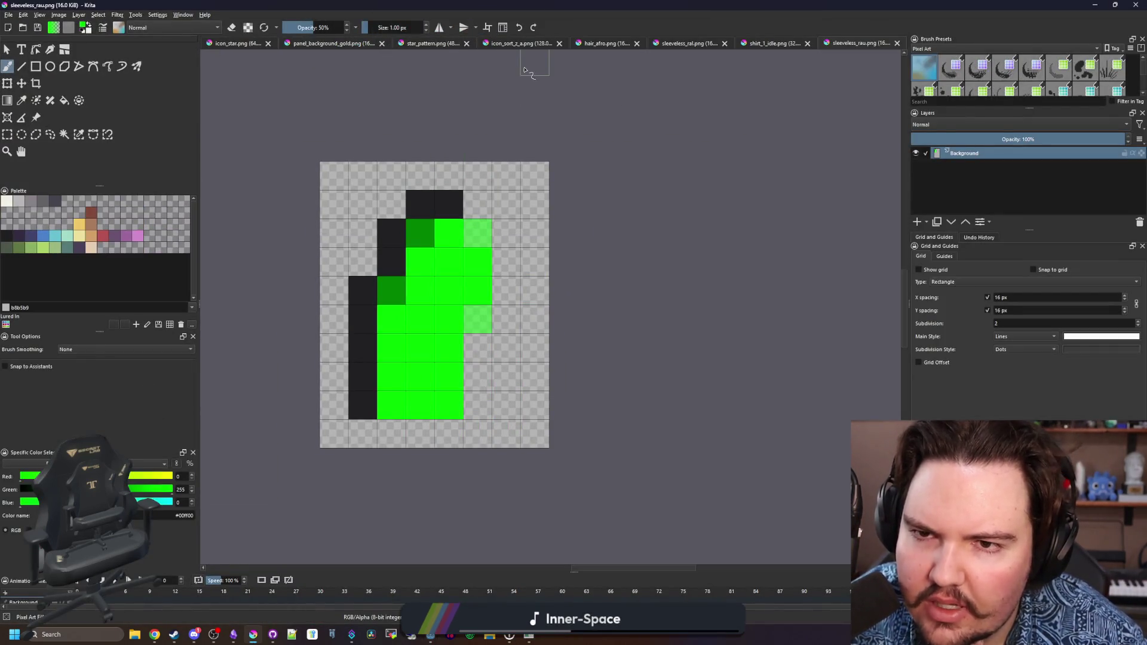
pyautogui.click(9, 15)
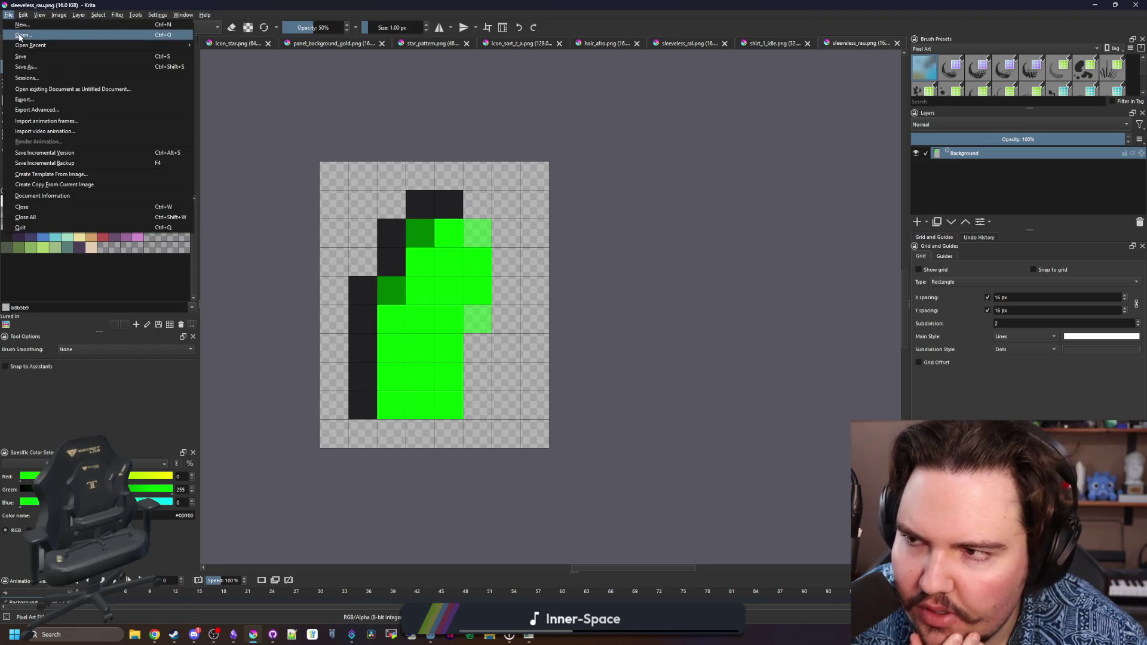
pyautogui.click(19, 36)
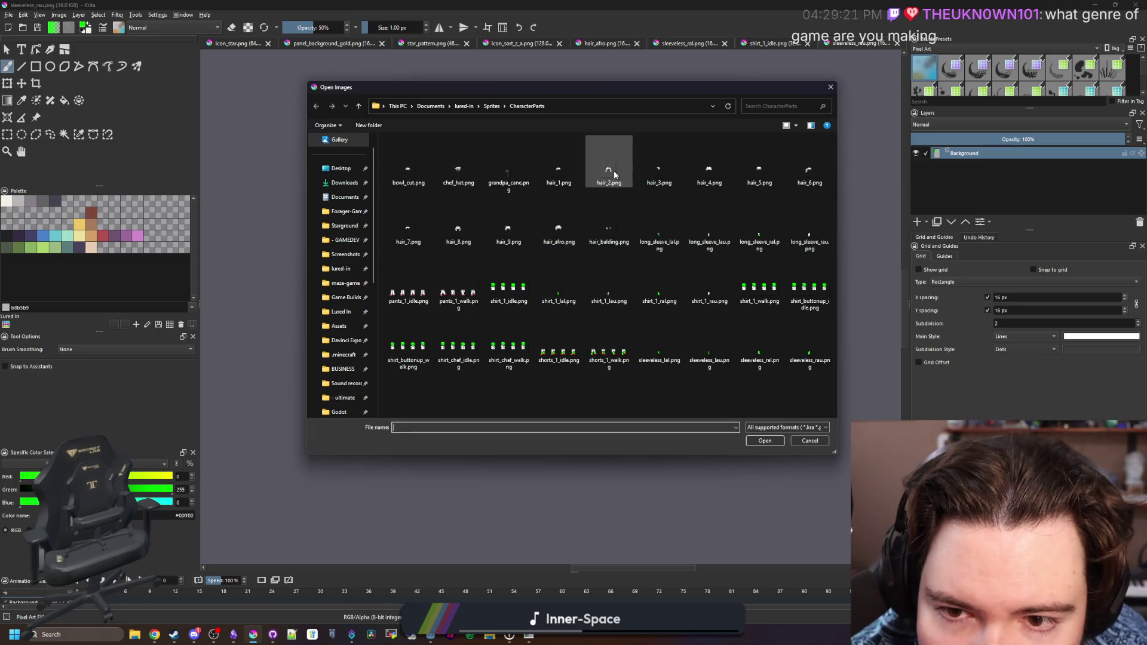
pyautogui.press('Escape')
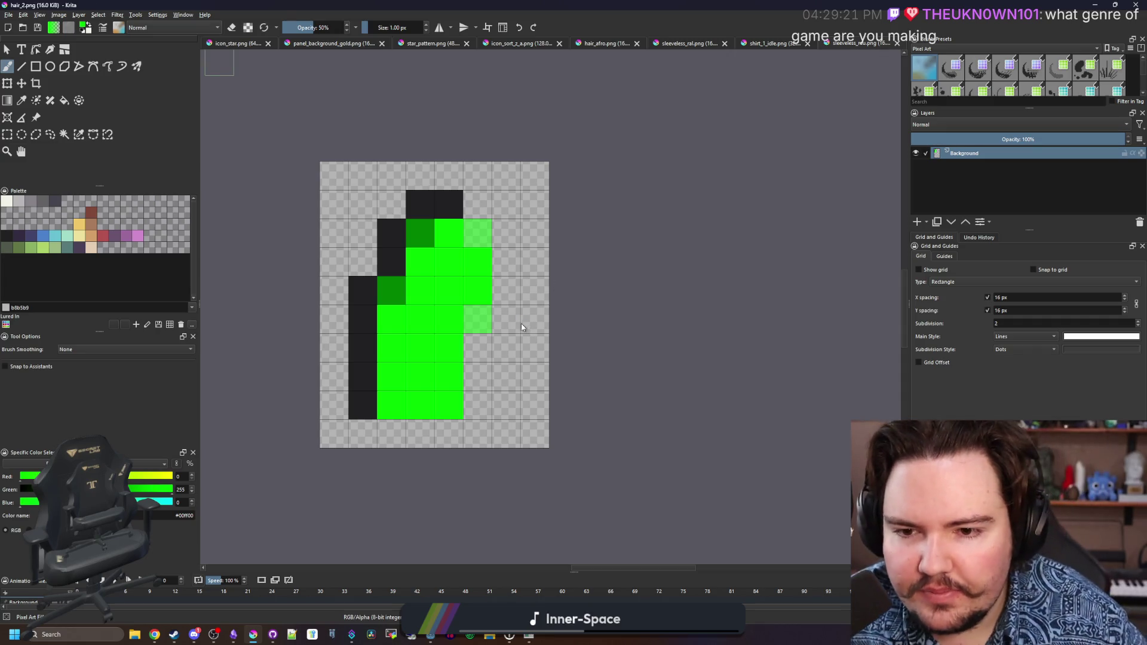
# Zoom in on the hair sprite, pick the colour sampler, then maximize the Lured In game window.
pyautogui.scroll(1, 555, 283)
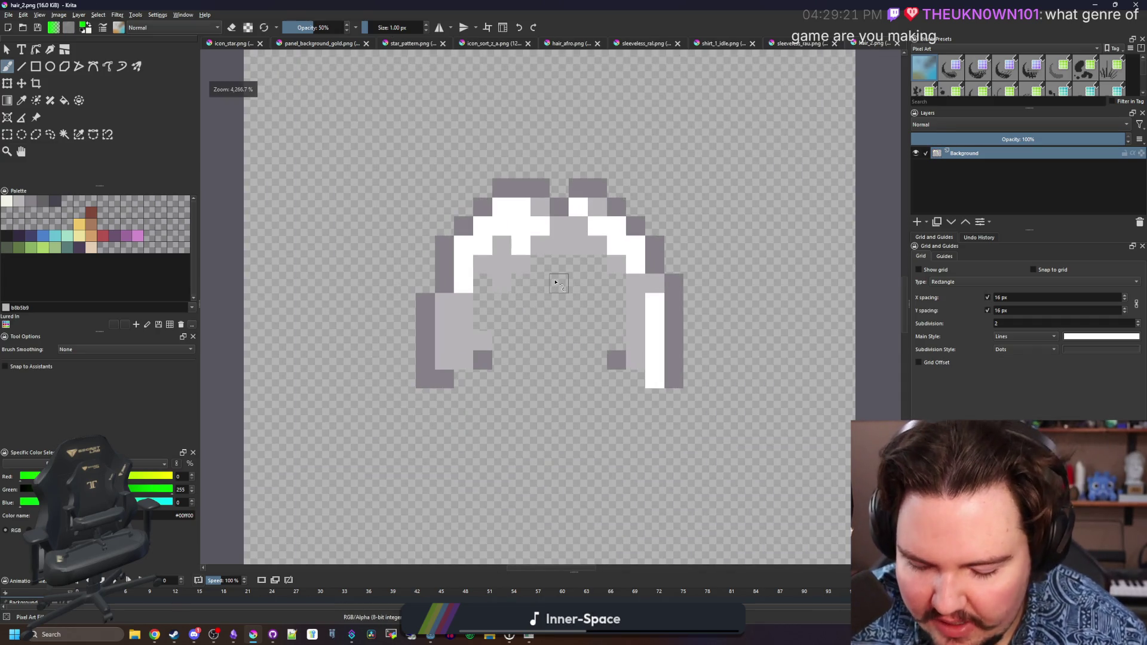
pyautogui.press('p')
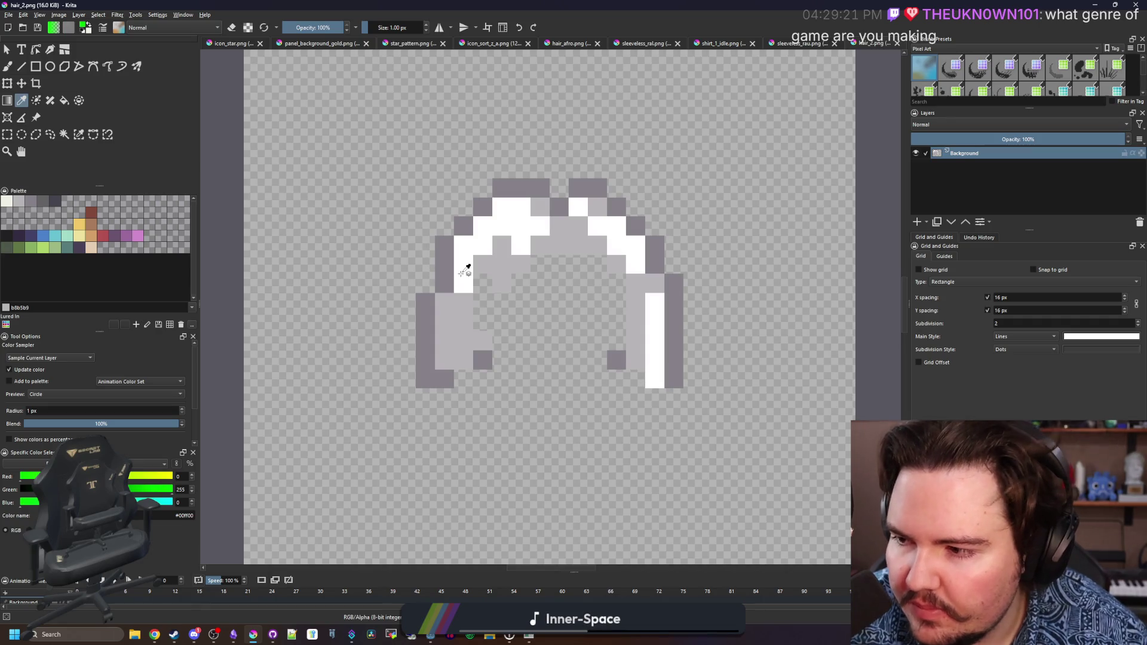
pyautogui.scroll(2, 464, 270)
pyautogui.scroll(-3, 454, 298)
pyautogui.scroll(3, 436, 325)
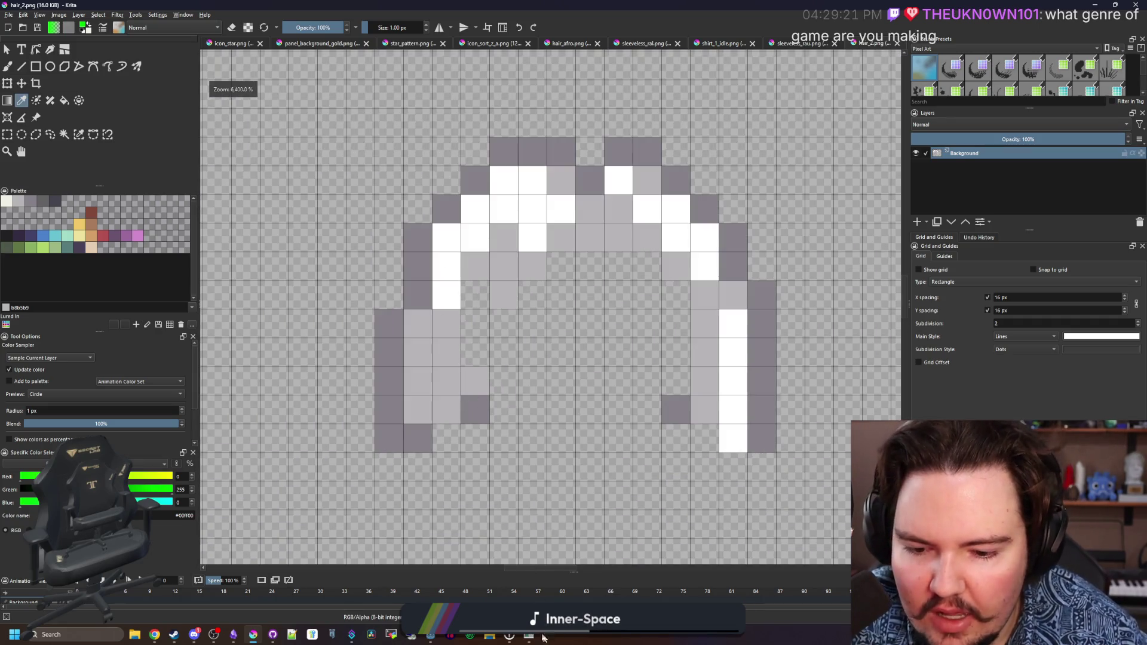
pyautogui.click(542, 636)
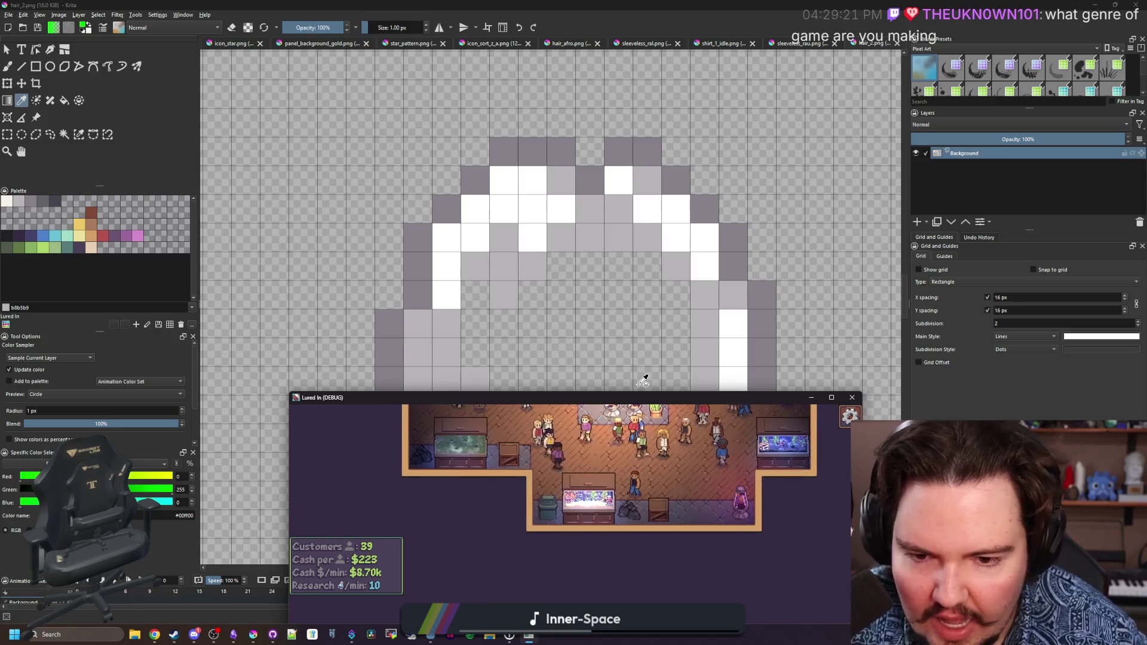
pyautogui.doubleClick(643, 397)
# Travel to the Pond, cast and reel in the line, and return to the shop.
pyautogui.scroll(3, 472, 410)
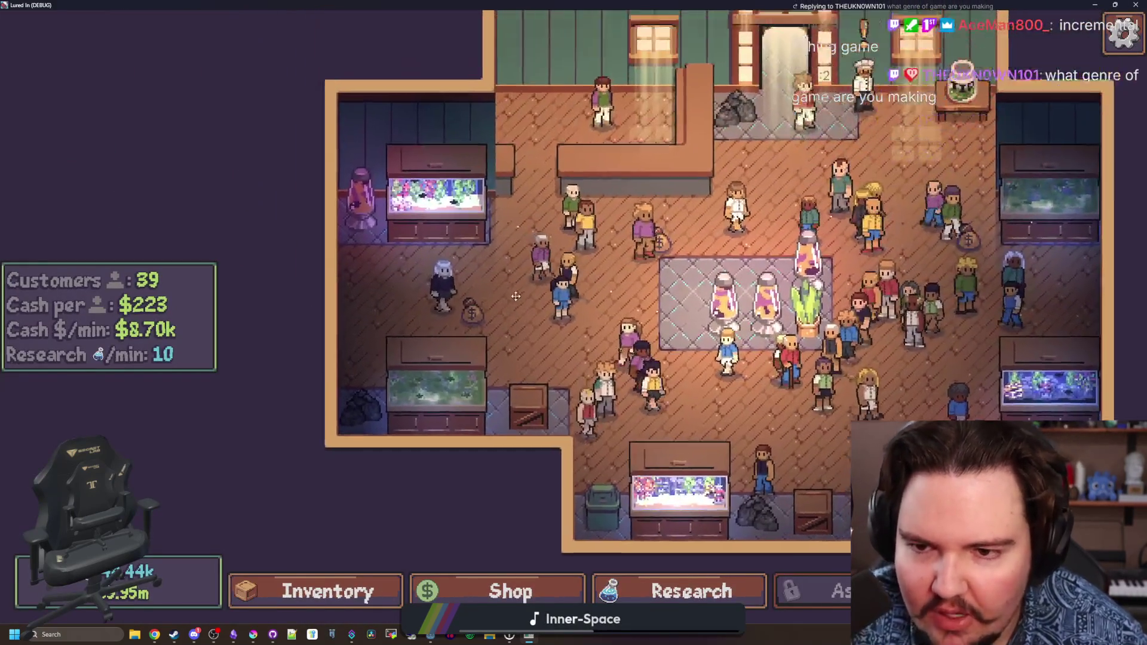
pyautogui.scroll(-4, 515, 297)
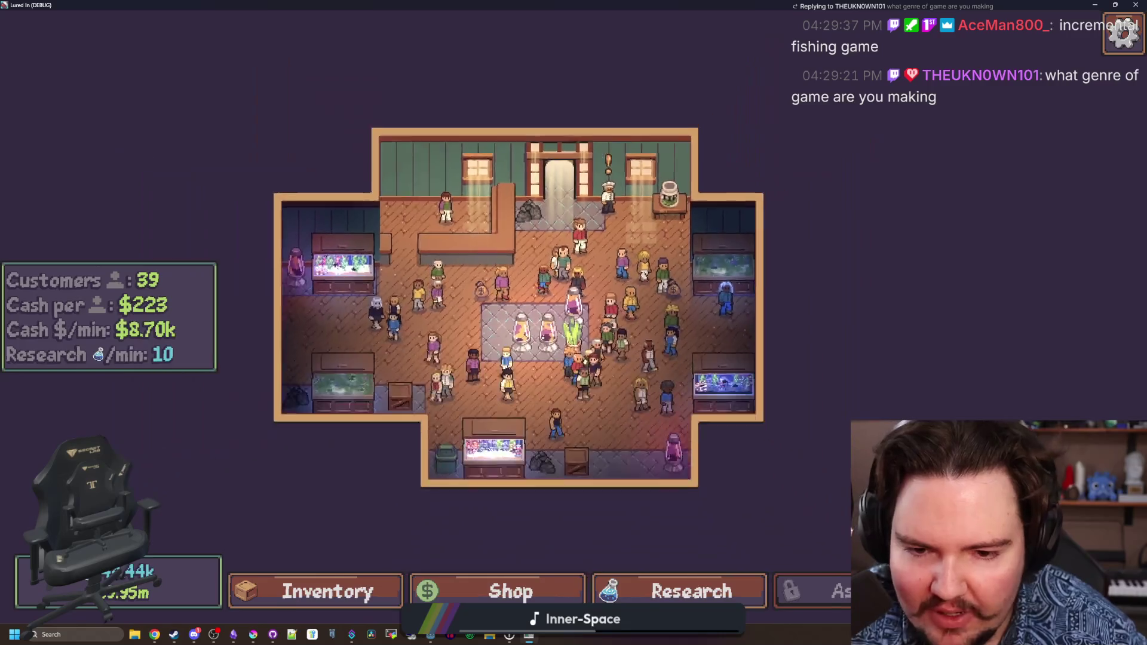
pyautogui.click(1039, 591)
pyautogui.click(776, 194)
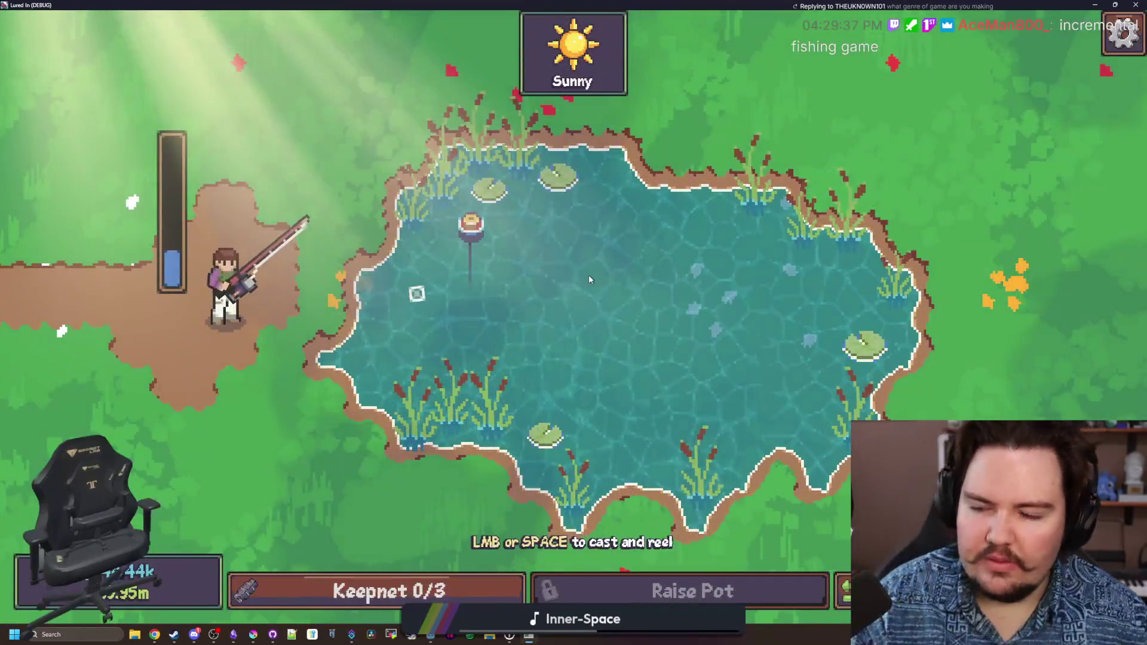
pyautogui.click(589, 279)
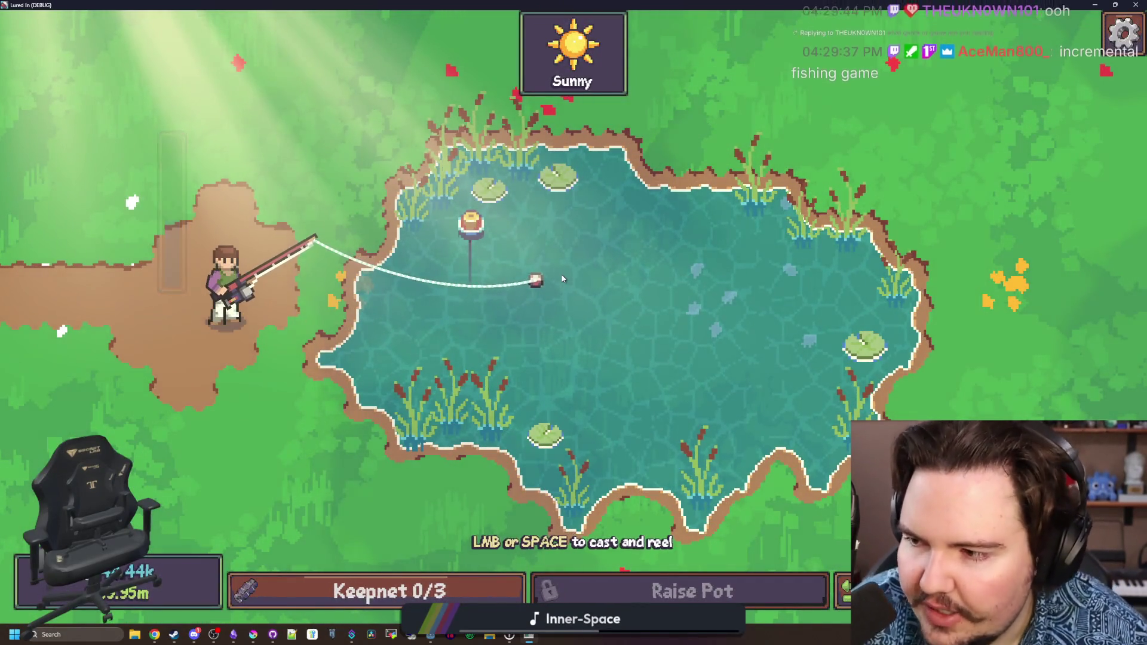
pyautogui.click(562, 279)
pyautogui.press('Escape')
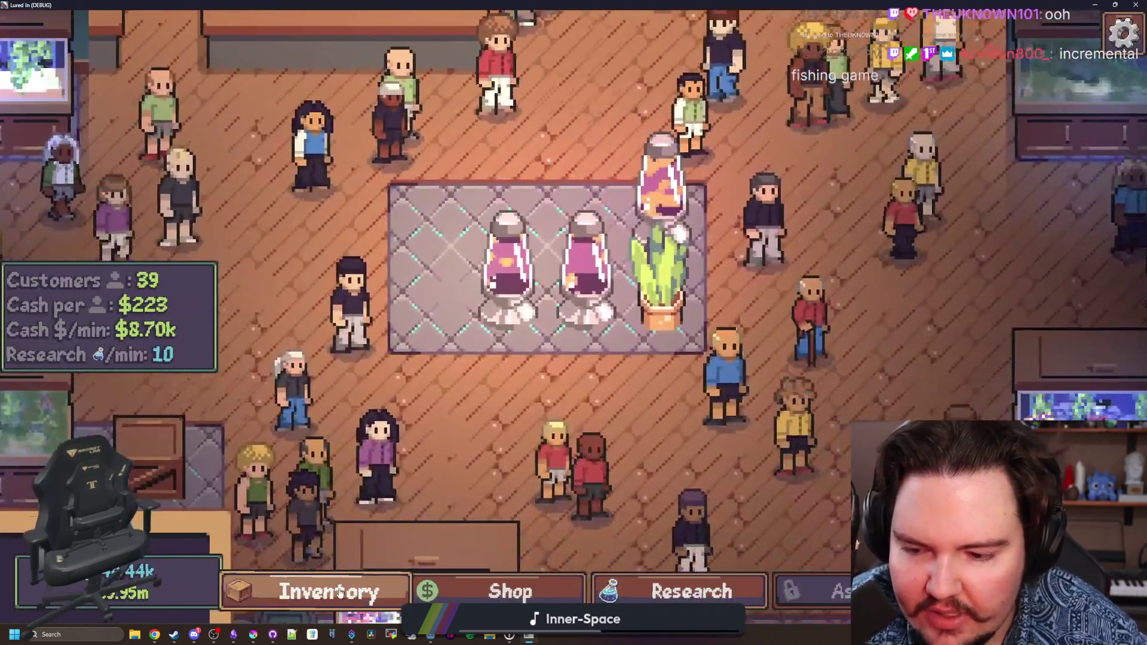
# Move the axolotl into the bottom freshwater tank and restore the game window out of fullscreen.
pyautogui.click(323, 591)
pyautogui.click(773, 333)
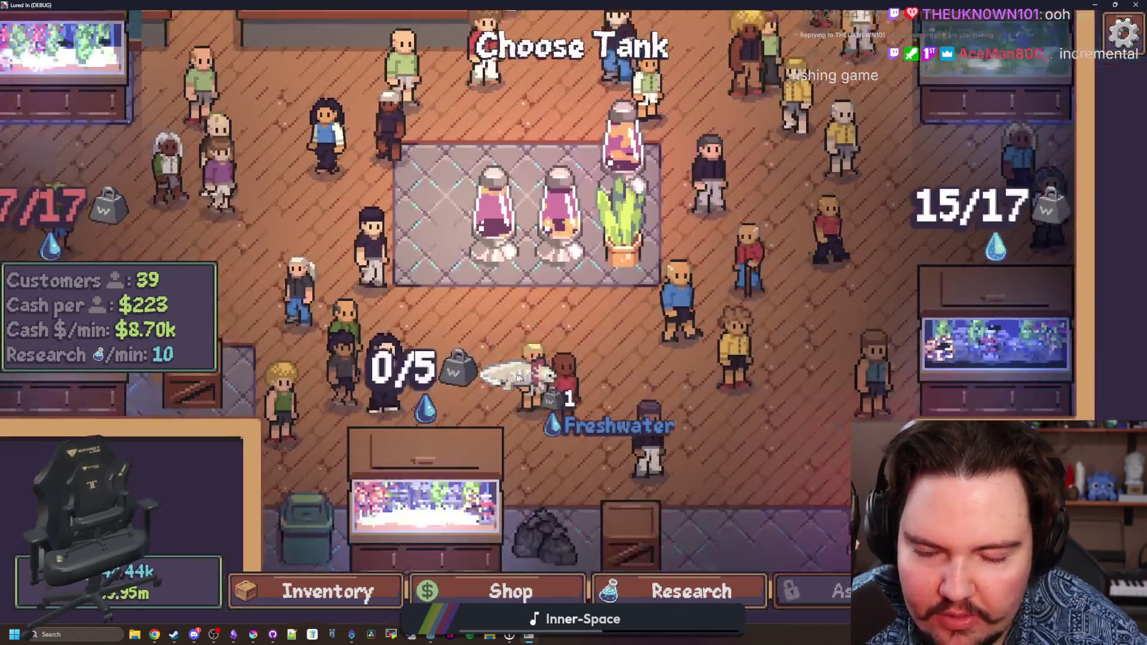
pyautogui.click(469, 418)
pyautogui.press('Escape')
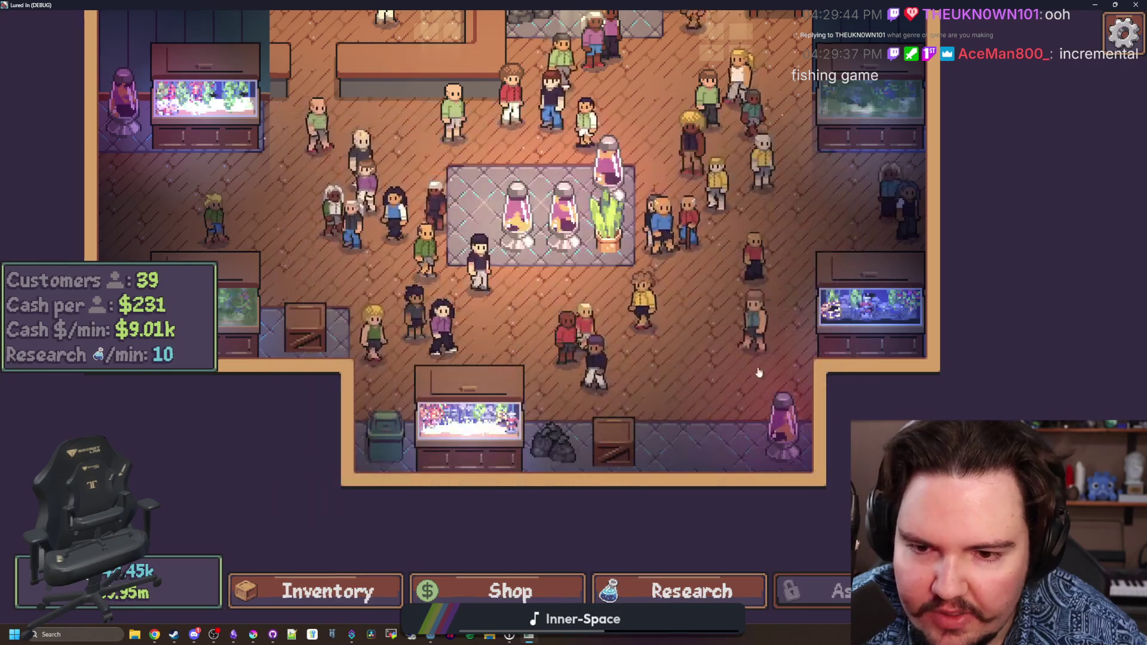
pyautogui.scroll(-2, 759, 373)
pyautogui.scroll(5, 587, 264)
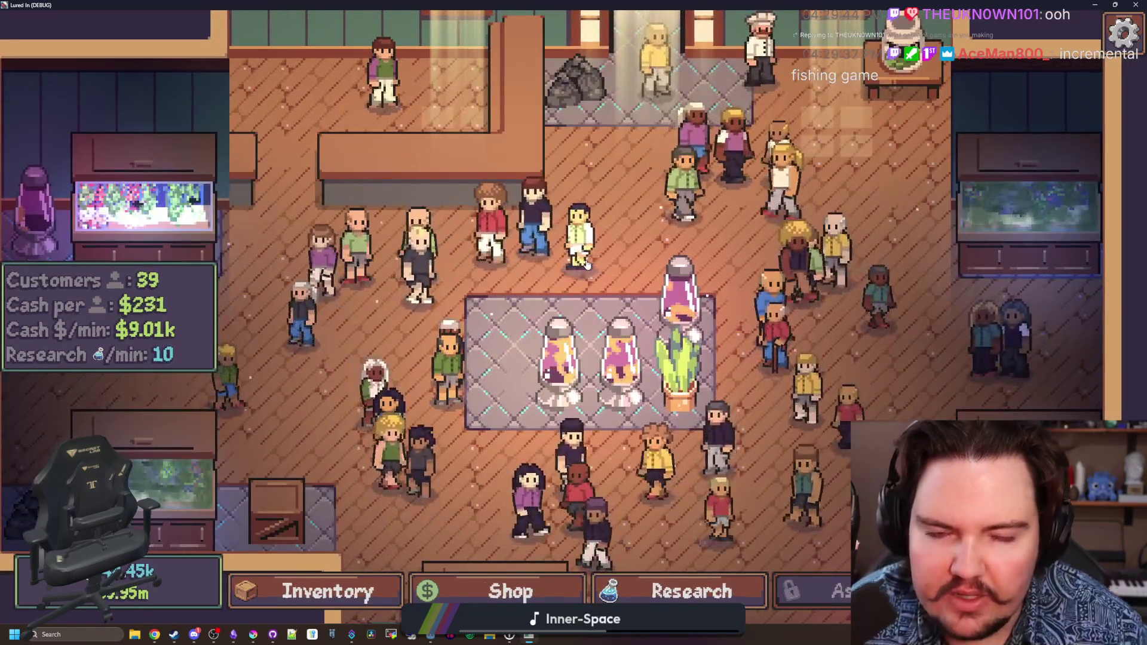
pyautogui.moveTo(792, 4); pyautogui.dragTo(859, 416)
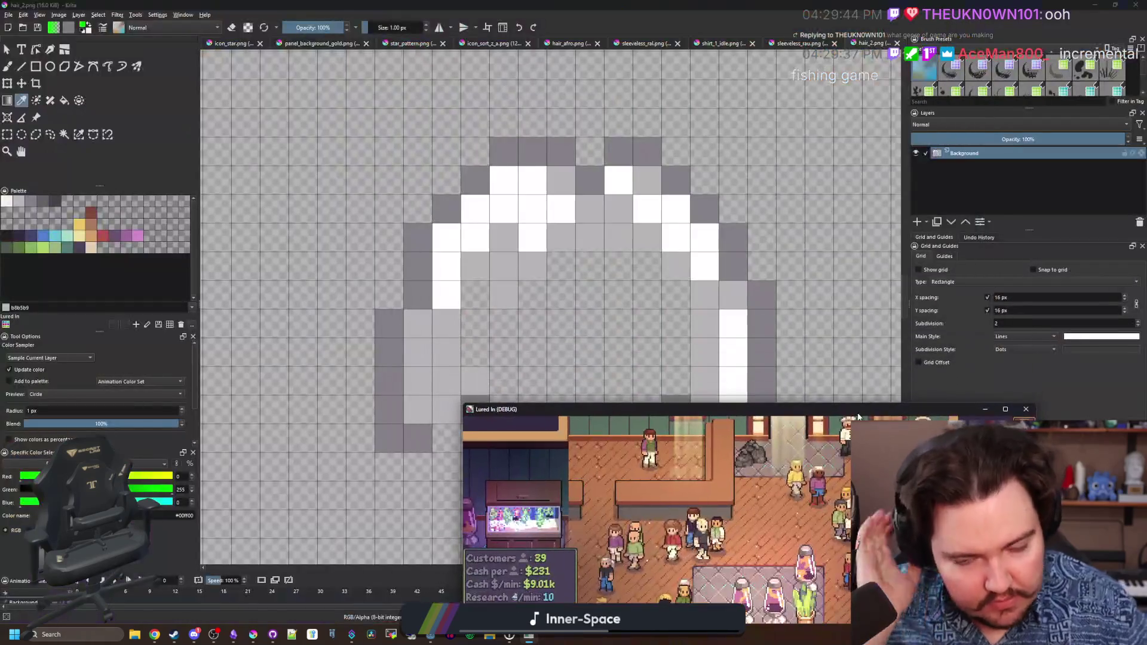
# Repaint the faint hair pixel in hair_2.png as solid light grey at full brush opacity.
pyautogui.click(524, 376)
pyautogui.scroll(-3, 524, 355)
pyautogui.scroll(2, 591, 382)
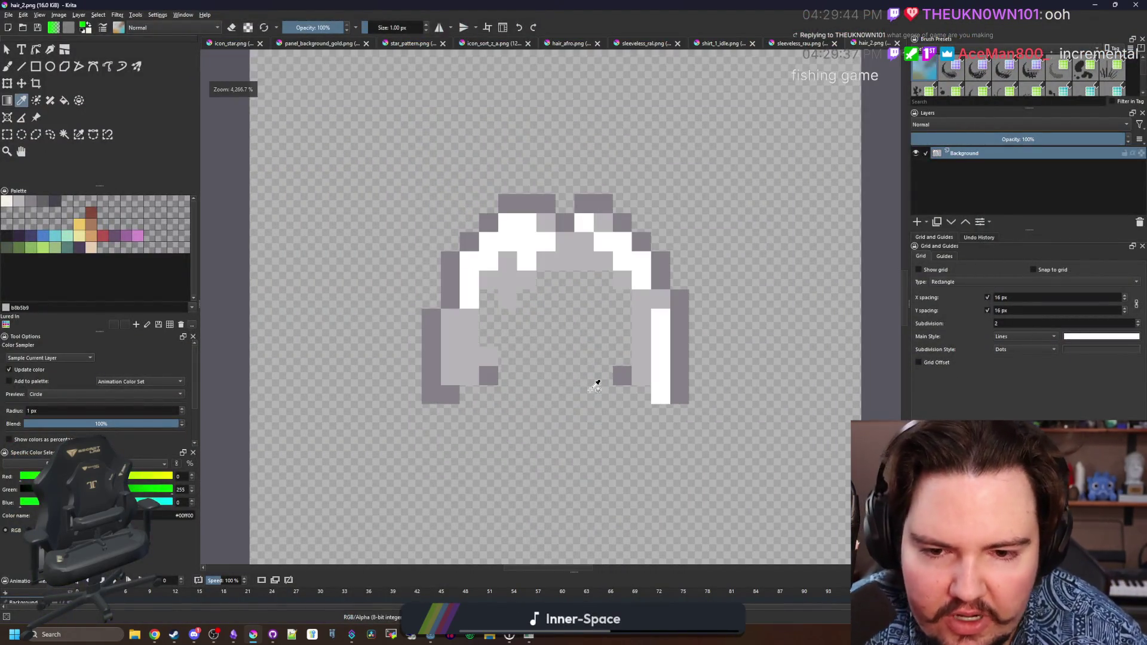
pyautogui.scroll(1, 607, 337)
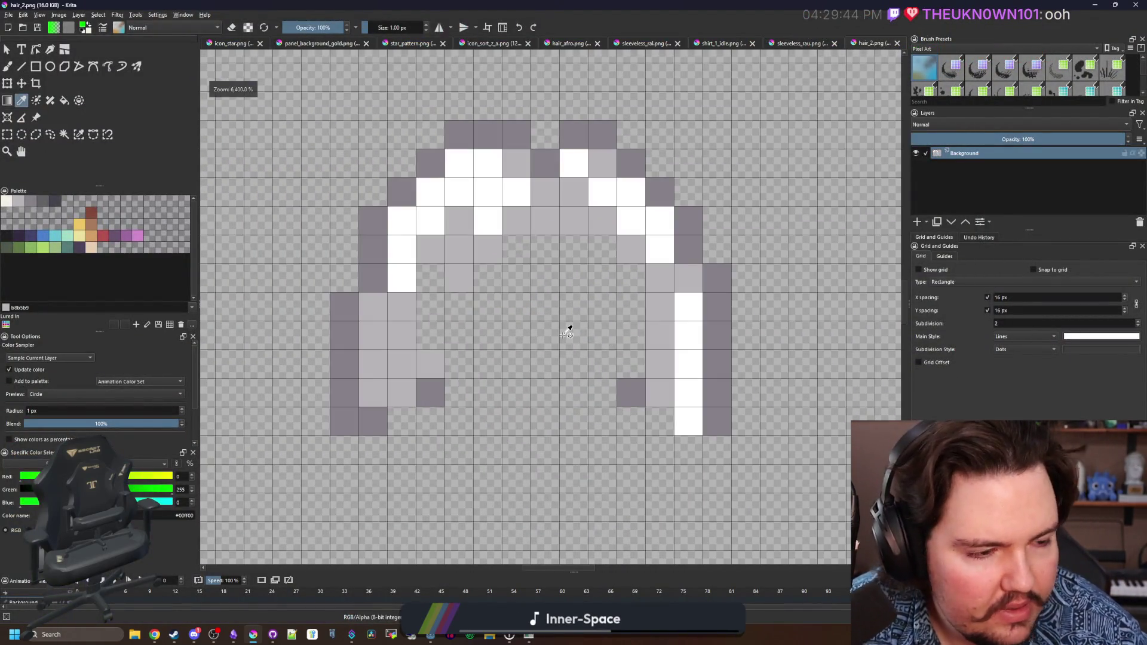
pyautogui.keyDown('ctrl'); pyautogui.click(547, 189); pyautogui.keyUp('ctrl')
pyautogui.click(549, 167)
pyautogui.moveTo(324, 32); pyautogui.dragTo(351, 28)
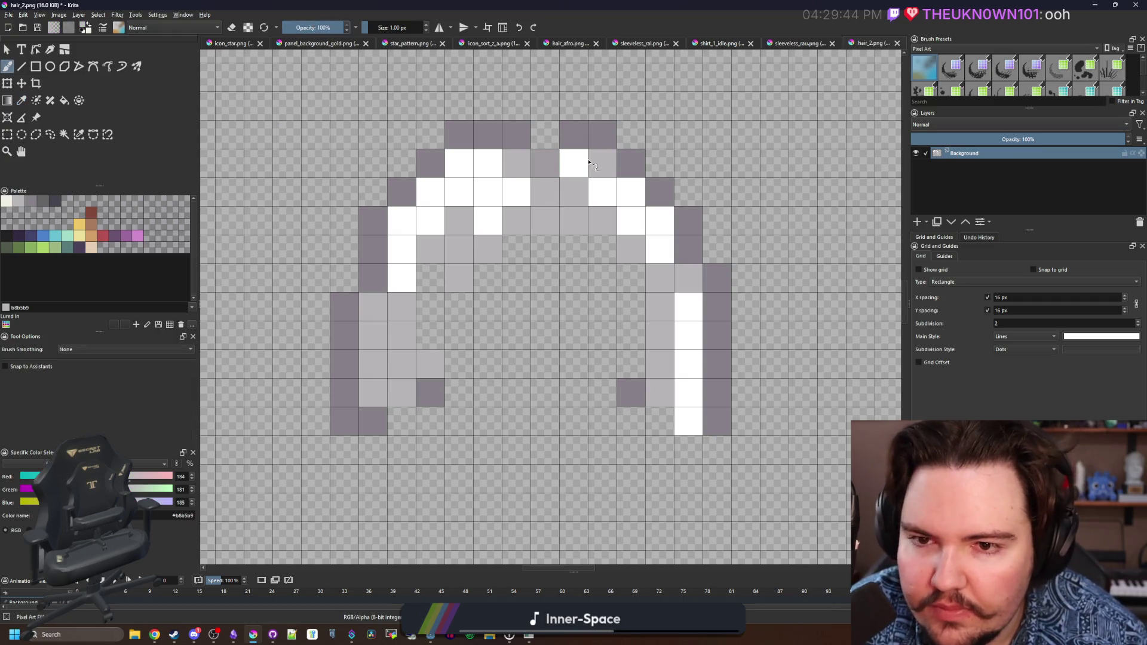
pyautogui.click(549, 164)
pyautogui.press('p')
pyautogui.scroll(-1, 513, 289)
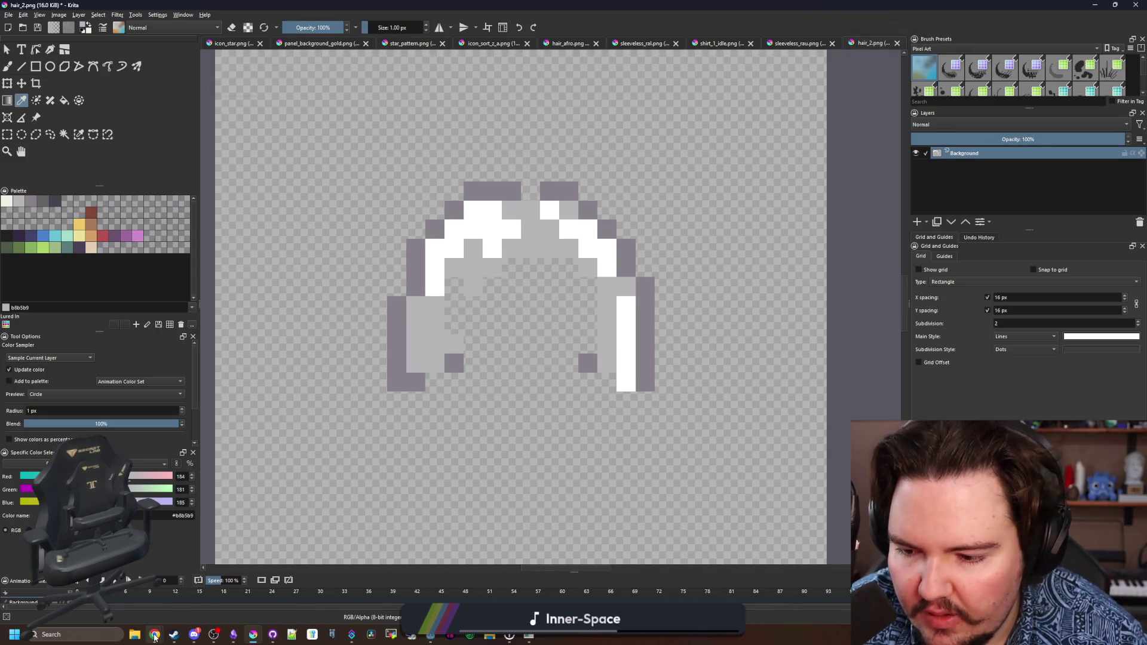
# Open the shirt_1_idle.png character sprite in Krita.
pyautogui.moveTo(154, 634)
pyautogui.moveTo(244, 599)
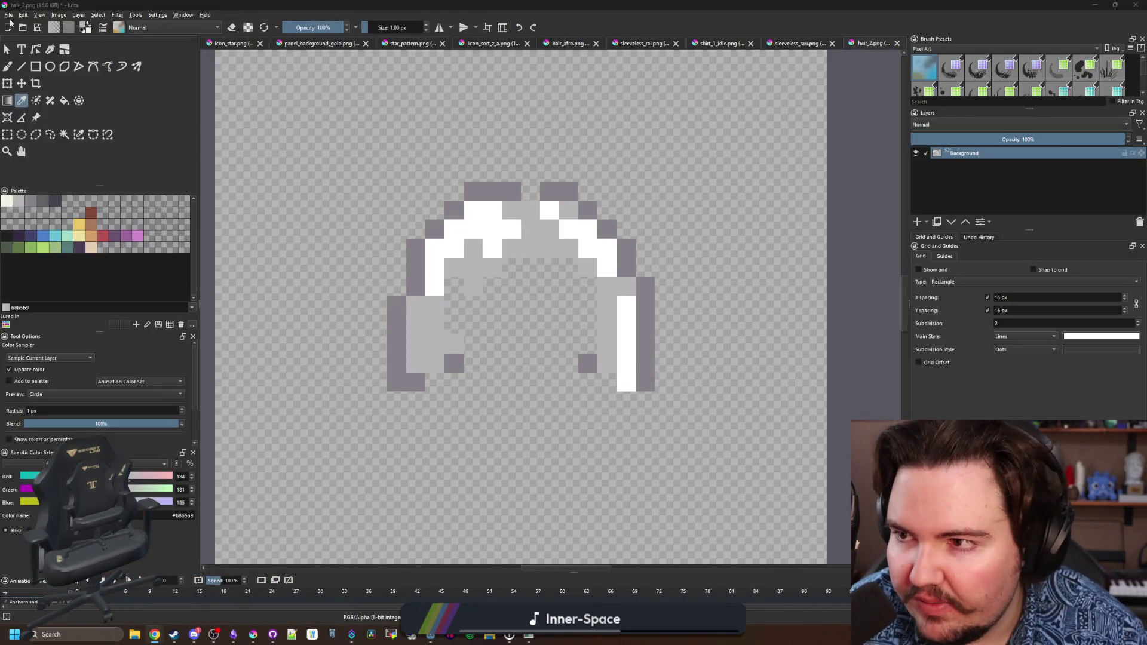
pyautogui.click(8, 15)
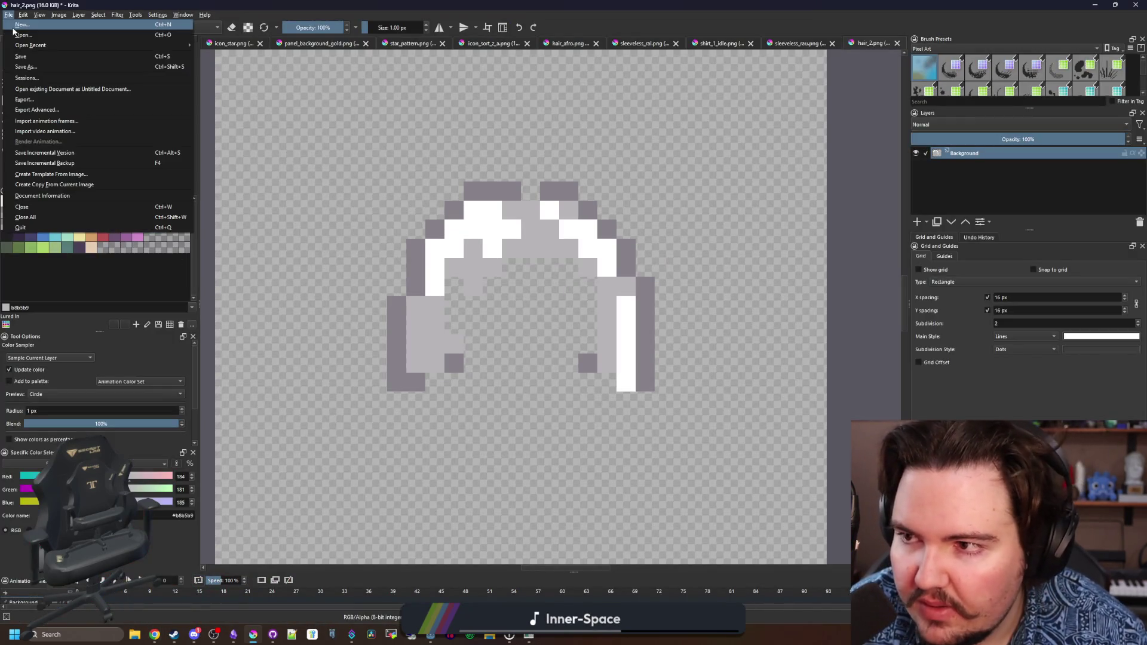
pyautogui.press('Escape')
pyautogui.hotkey('ctrl', 'o')
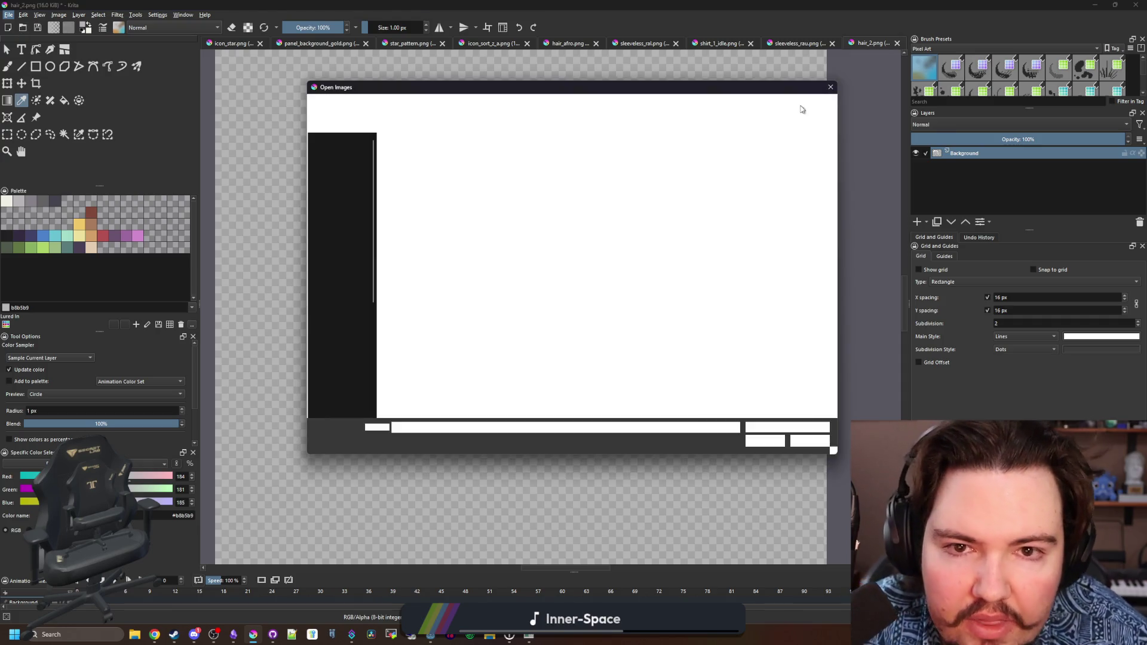
pyautogui.press('Escape')
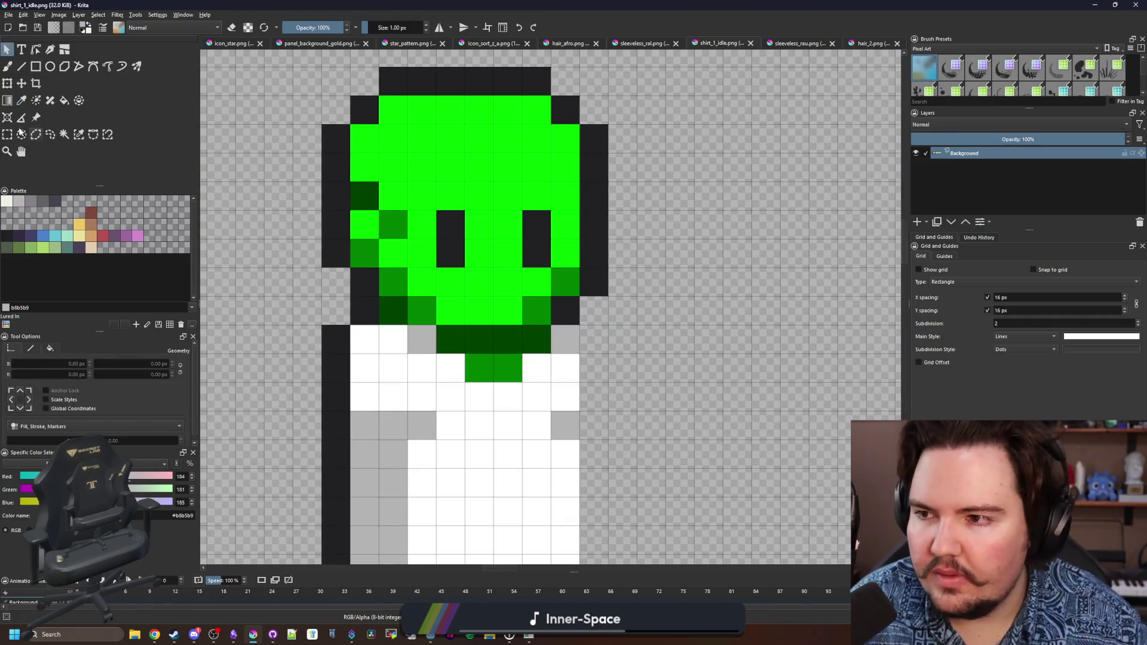
# Rectangle-select the character in the middle frame, copy it, and paste it into hair_2.png.
pyautogui.click(8, 134)
pyautogui.press('-')
pyautogui.moveTo(374, 160); pyautogui.dragTo(675, 505)
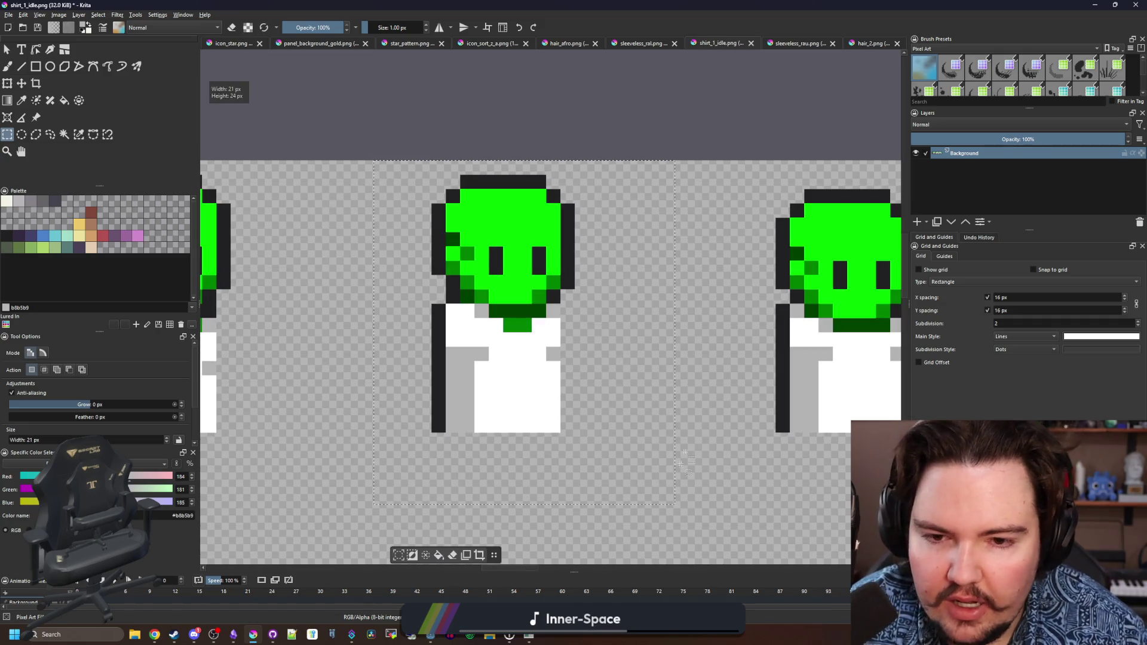
pyautogui.click(865, 58)
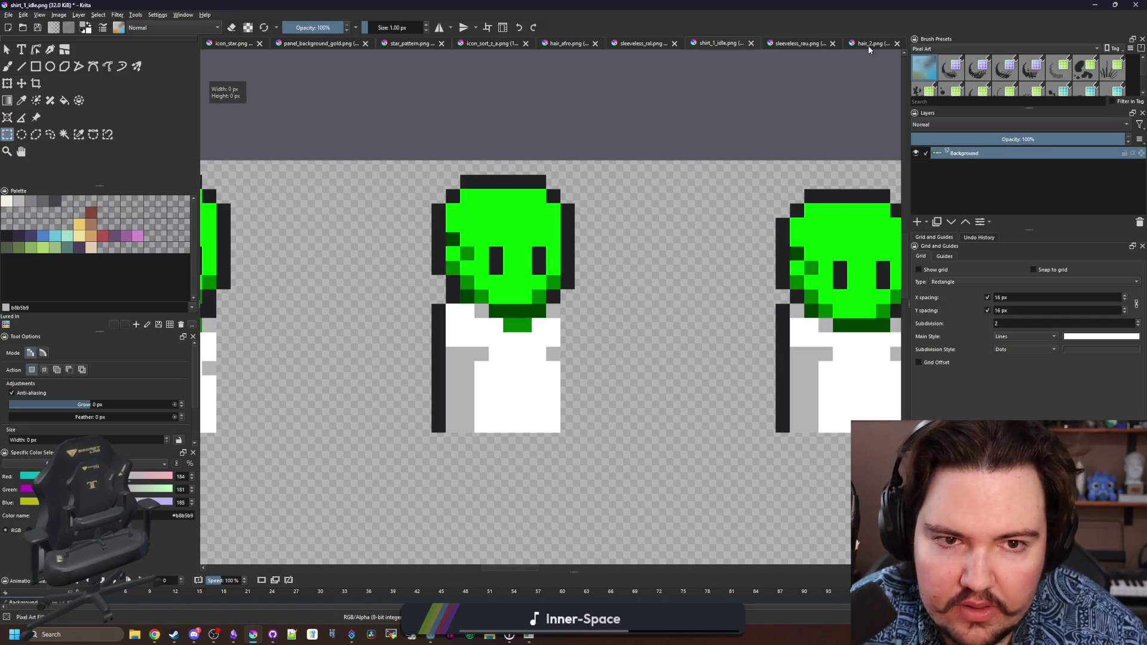
pyautogui.click(868, 45)
pyautogui.click(915, 223)
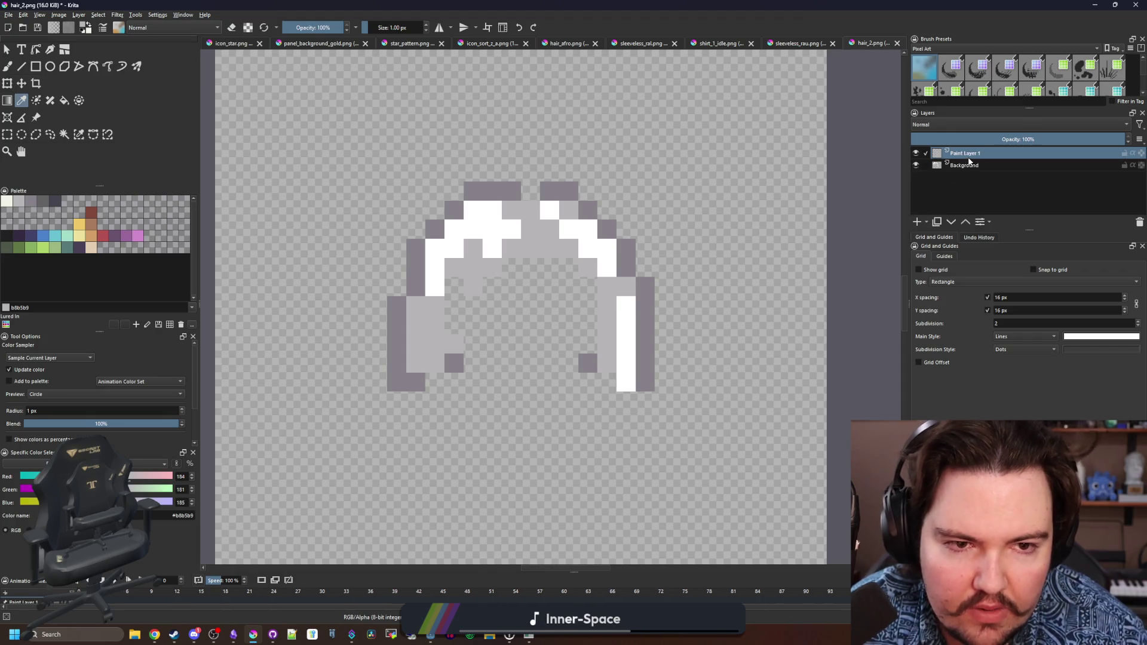
# Move Paint Layer 1 below the hair and position the character's head under the hairline, one pixel higher.
pyautogui.moveTo(969, 161); pyautogui.dragTo(971, 176)
pyautogui.hotkey('ctrl', 't')
pyautogui.scroll(-2, 657, 291)
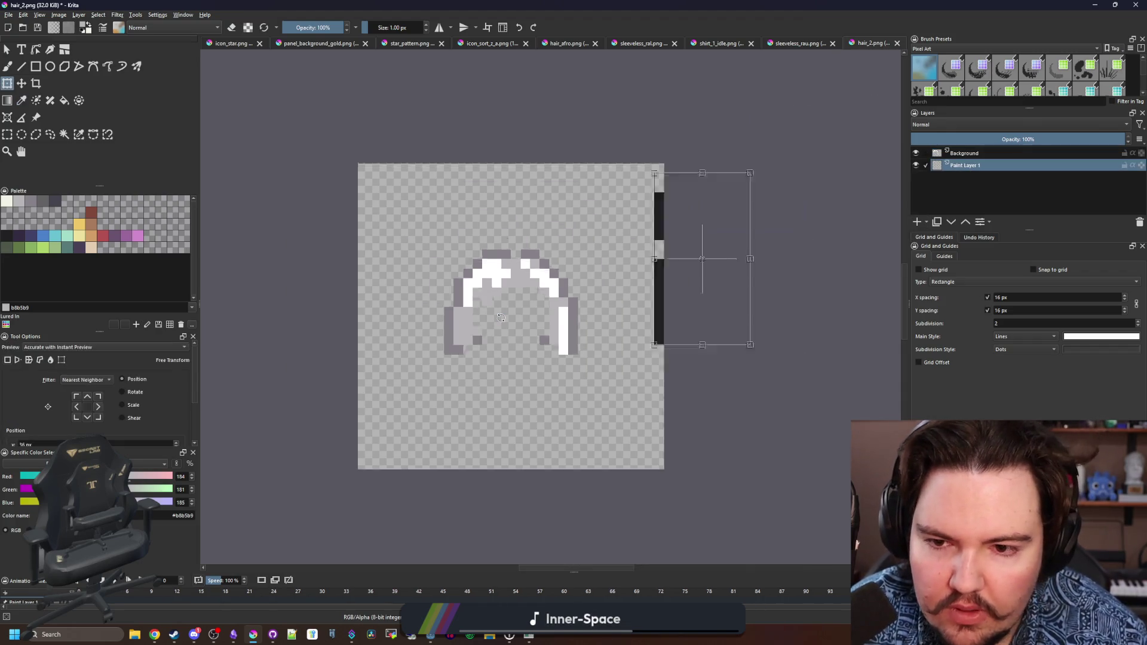
pyautogui.moveTo(598, 312); pyautogui.dragTo(508, 311)
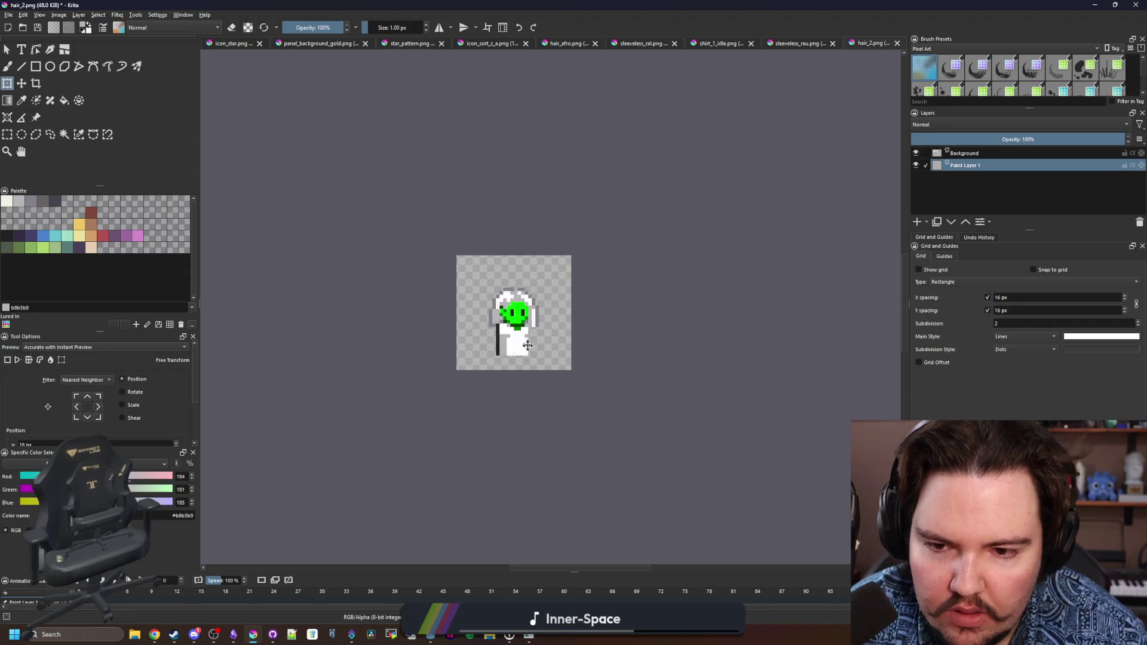
pyautogui.scroll(1, 521, 325)
pyautogui.press('Return')
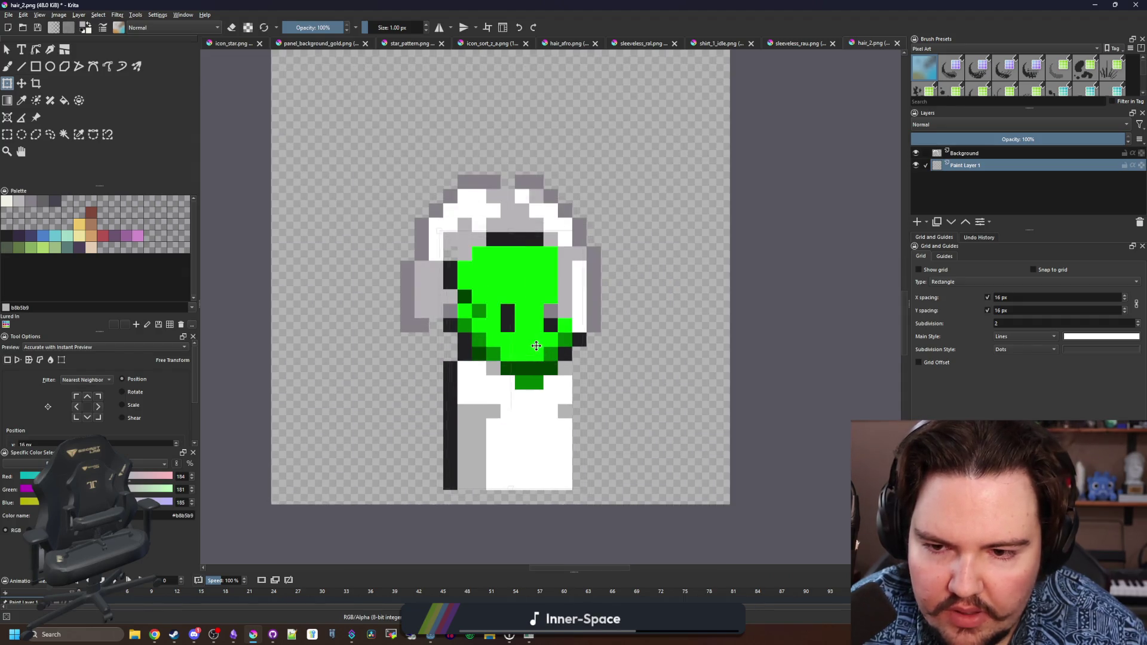
pyautogui.moveTo(532, 318)
pyautogui.mouseDown()
pyautogui.moveTo(530, 288)
pyautogui.moveTo(527, 305)
pyautogui.mouseUp()
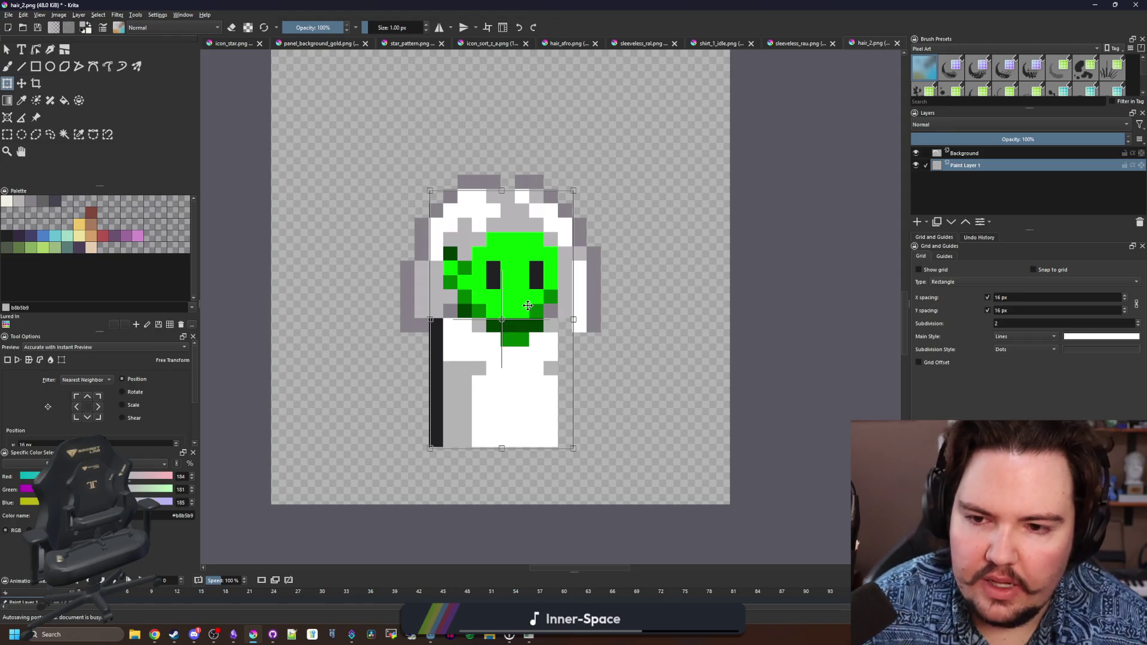
pyautogui.press('Return')
pyautogui.scroll(-5, 528, 306)
pyautogui.scroll(5, 528, 305)
# Set the brush colour to white and delete the character's lower body from Paint Layer 1.
pyautogui.click(956, 152)
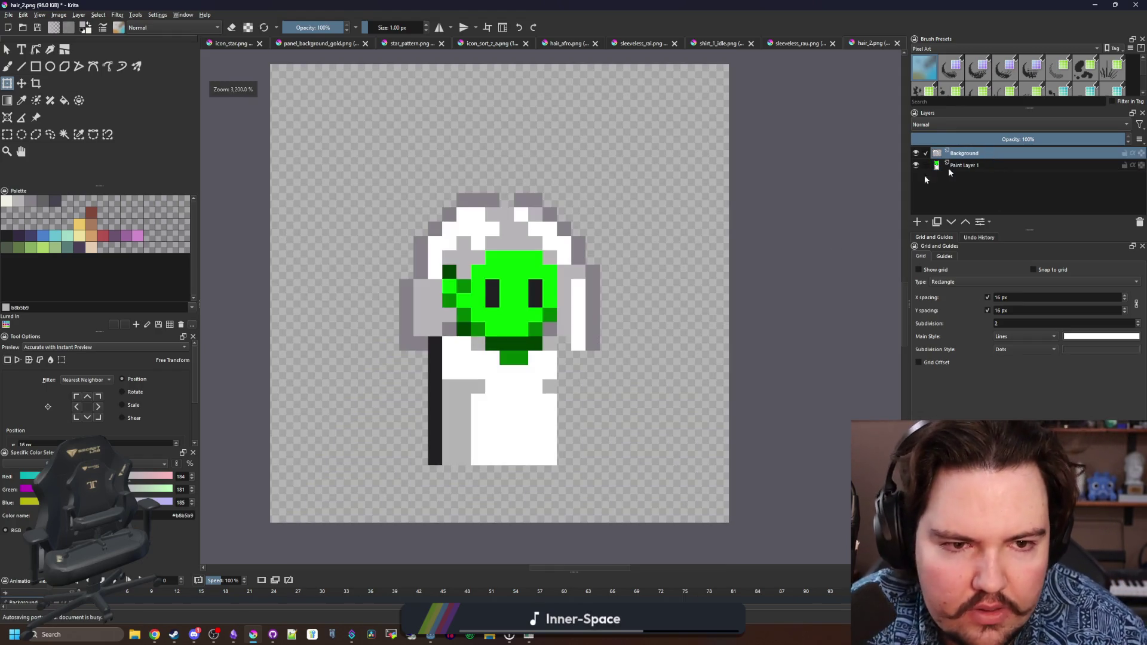
pyautogui.scroll(2, 558, 317)
pyautogui.press('b')
pyautogui.press('x')
pyautogui.scroll(2, 561, 306)
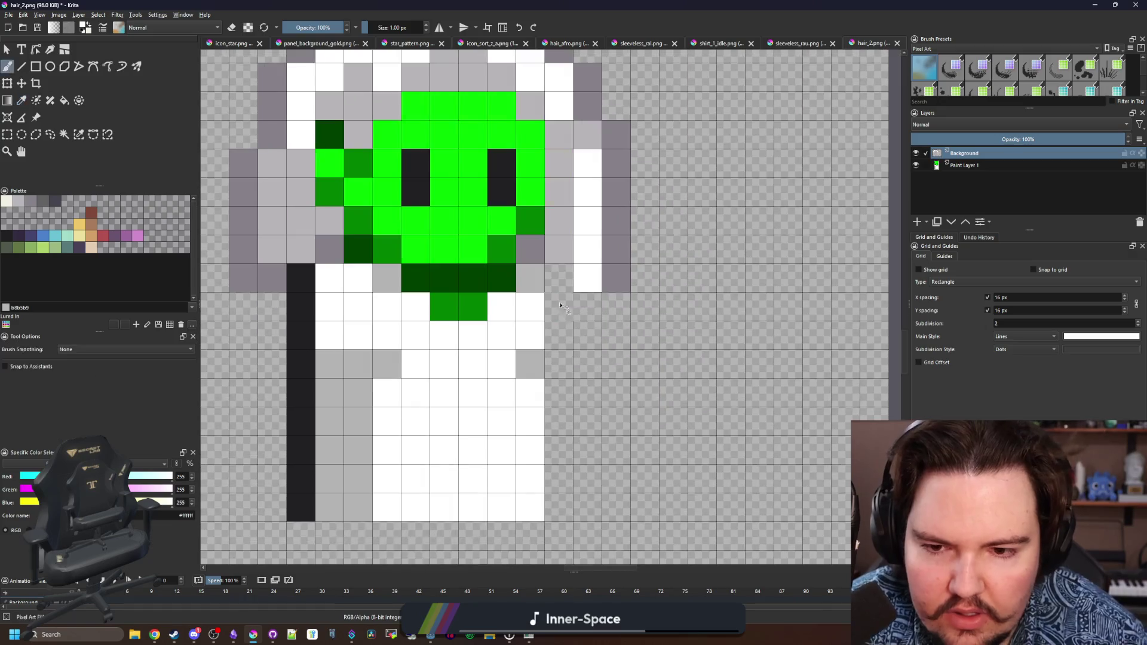
pyautogui.click(983, 167)
pyautogui.click(7, 134)
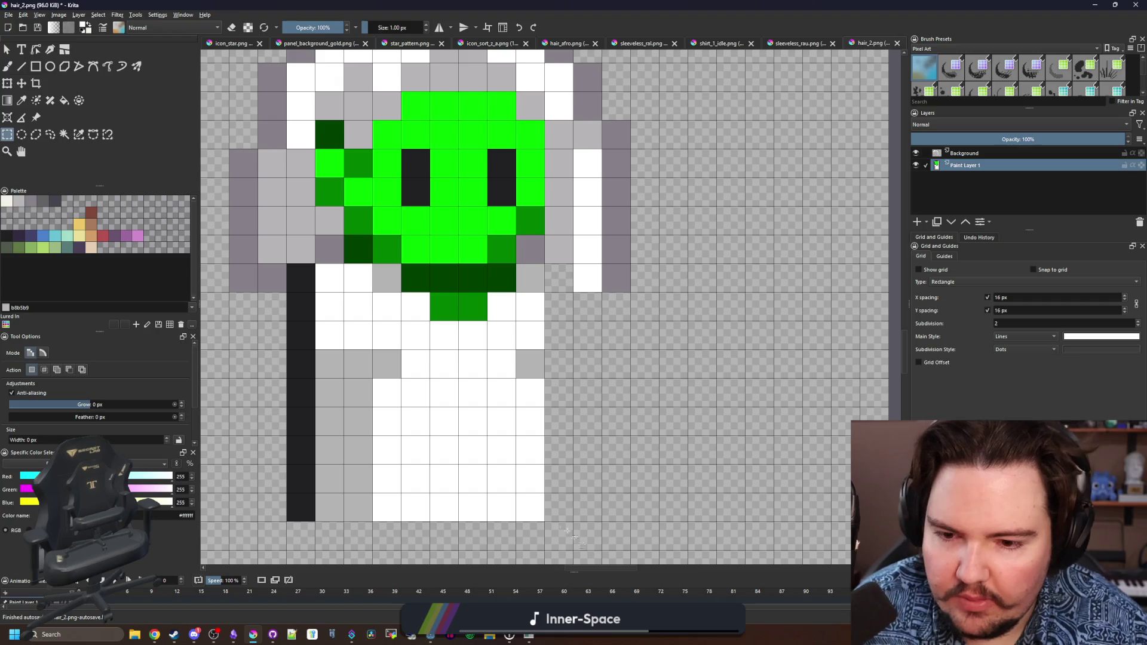
pyautogui.moveTo(573, 550); pyautogui.dragTo(286, 292)
pyautogui.press('Delete')
# Hide the hair and delete the leftover white pixels at the character's bottom left.
pyautogui.click(915, 153)
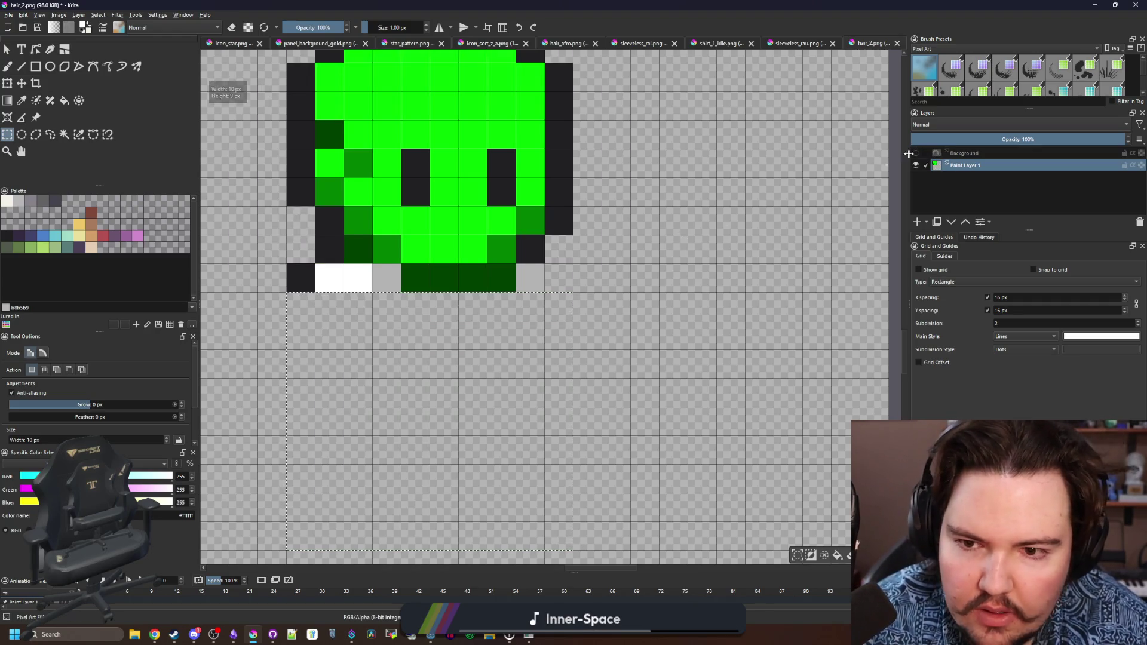
pyautogui.click(561, 313)
pyautogui.moveTo(287, 321); pyautogui.dragTo(374, 276)
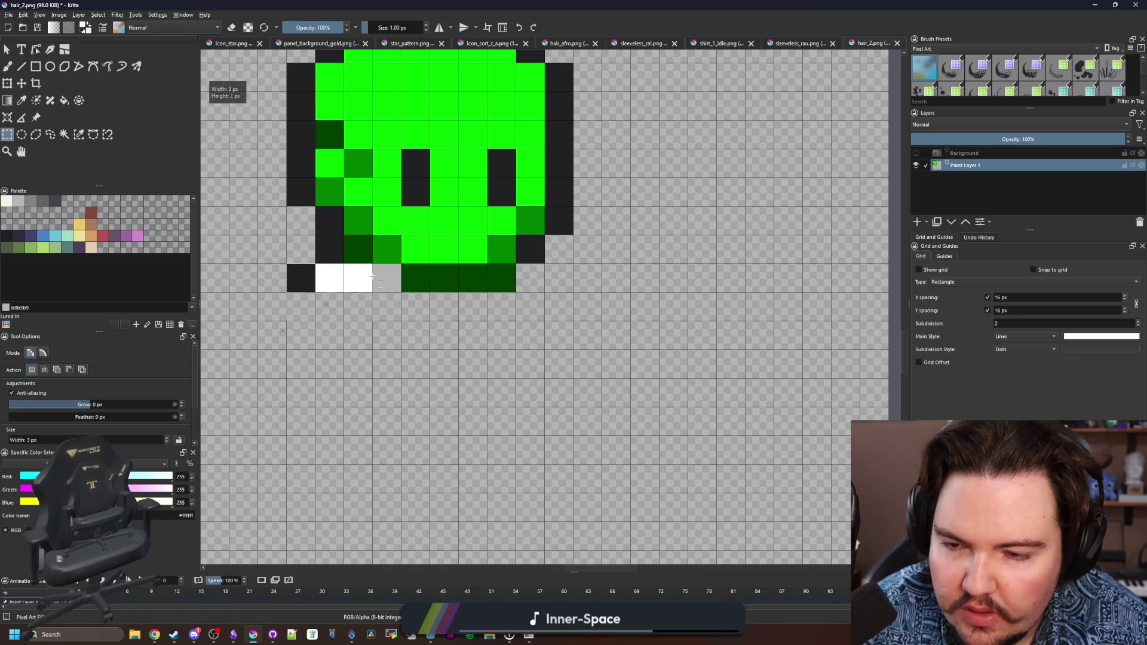
pyautogui.press('Delete')
pyautogui.click(595, 370)
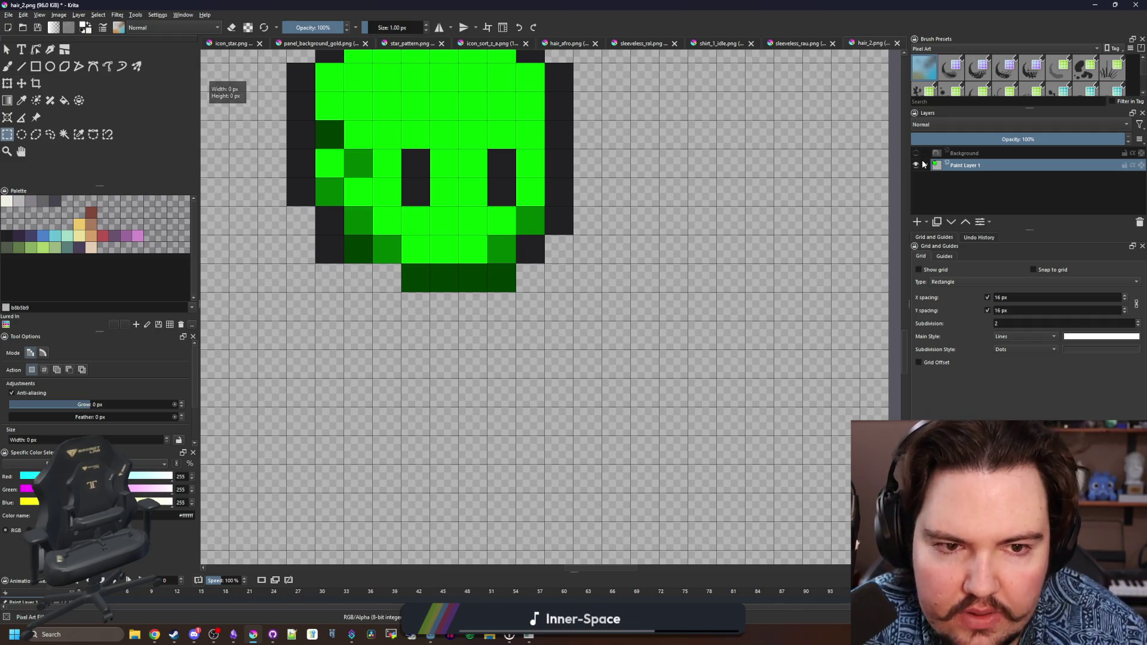
# Show the hair layer again and paint the hair white beside the green face.
pyautogui.click(916, 153)
pyautogui.click(964, 153)
pyautogui.press('p')
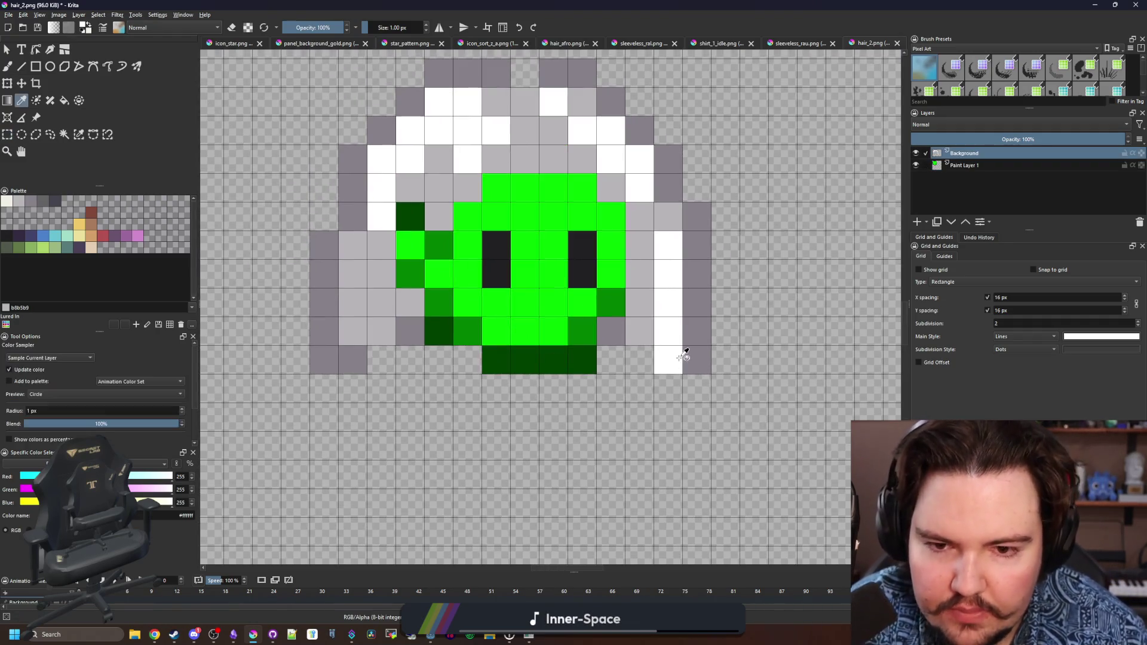
pyautogui.press('b')
pyautogui.moveTo(668, 359)
pyautogui.mouseDown()
pyautogui.moveTo(637, 361)
pyautogui.moveTo(615, 335)
pyautogui.moveTo(647, 277)
pyautogui.moveTo(656, 214)
pyautogui.moveTo(555, 128)
pyautogui.moveTo(486, 110)
pyautogui.moveTo(439, 217)
pyautogui.moveTo(382, 245)
pyautogui.moveTo(382, 329)
pyautogui.moveTo(354, 336)
pyautogui.moveTo(391, 302)
pyautogui.mouseUp()
# Paint white hair over the face's sides and extend two white strands downward.
pyautogui.scroll(-5, 392, 303)
pyautogui.scroll(4, 529, 404)
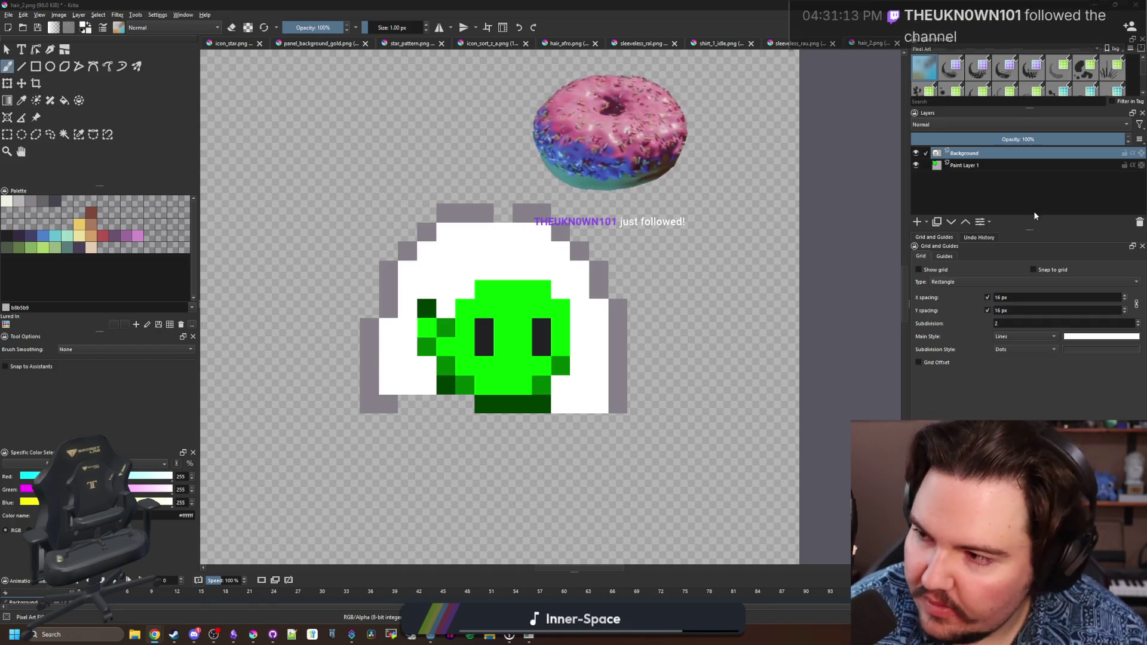
pyautogui.scroll(-2, 519, 251)
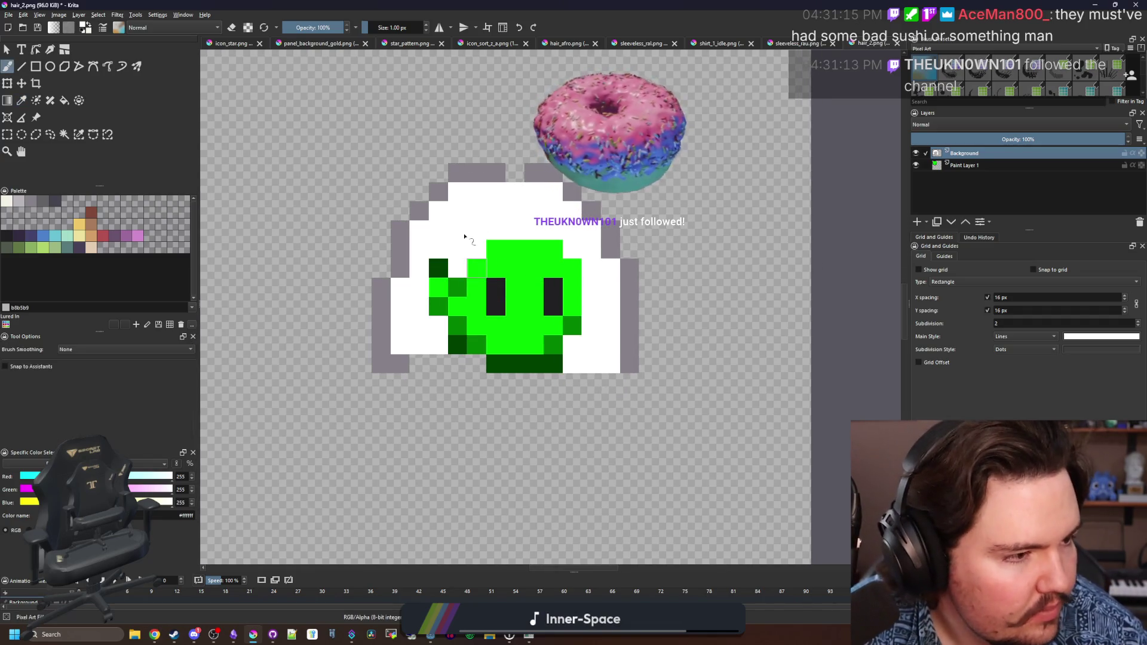
pyautogui.moveTo(472, 268)
pyautogui.mouseDown()
pyautogui.moveTo(460, 270)
pyautogui.moveTo(457, 335)
pyautogui.moveTo(438, 254)
pyautogui.mouseUp()
pyautogui.moveTo(552, 250); pyautogui.dragTo(572, 289)
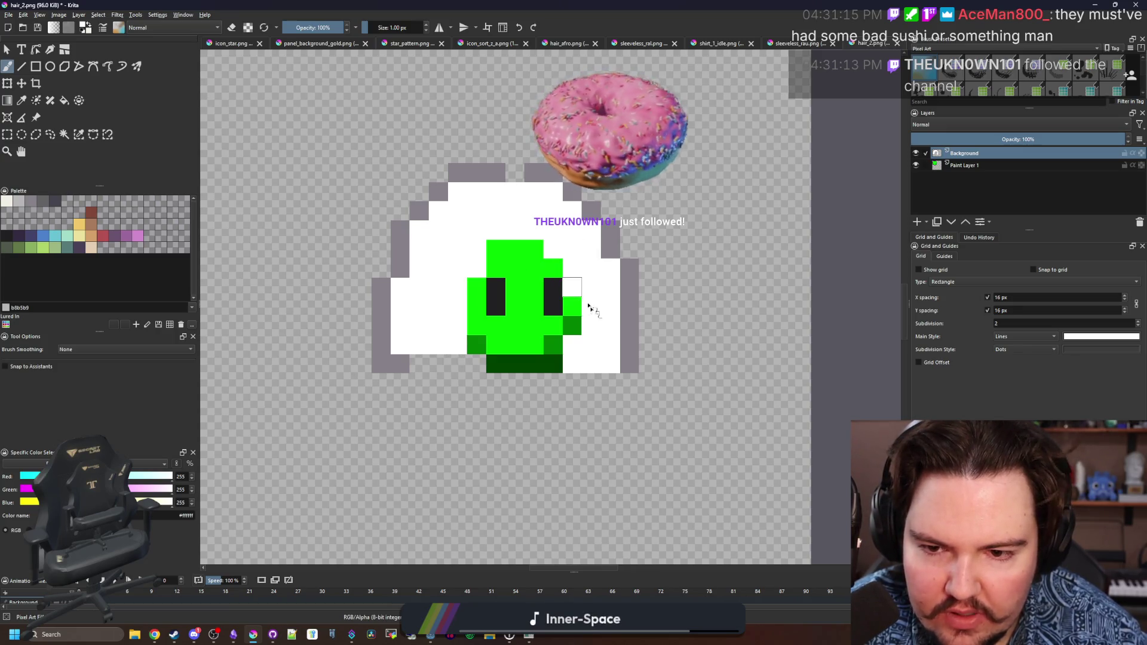
pyautogui.moveTo(465, 363); pyautogui.dragTo(396, 363)
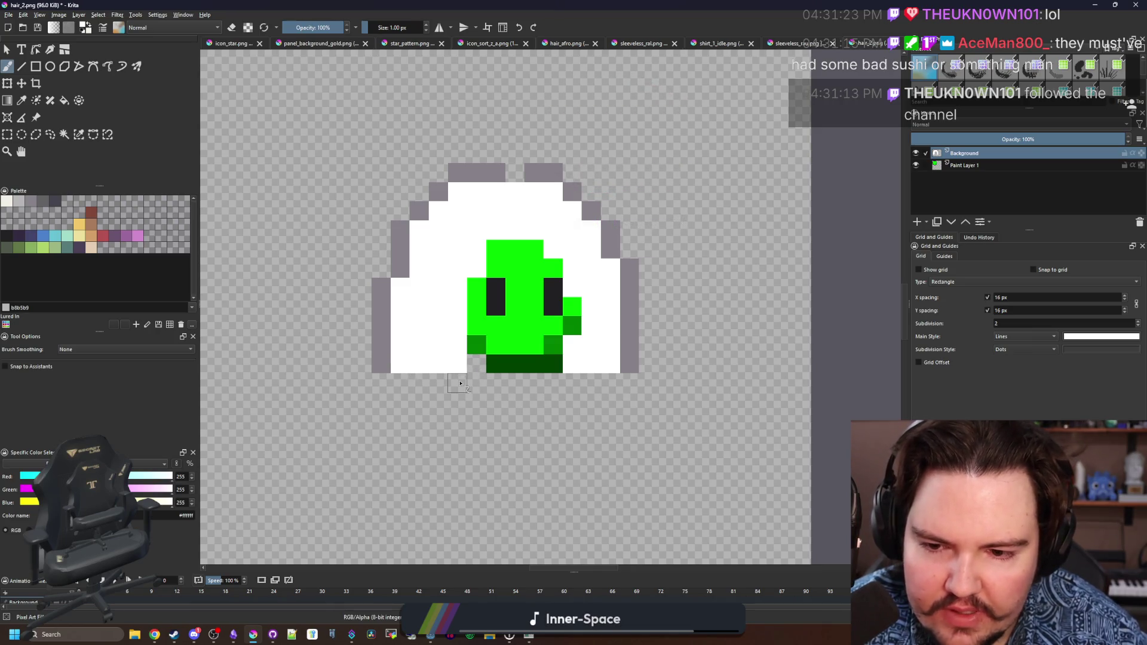
pyautogui.moveTo(460, 383); pyautogui.dragTo(456, 422)
pyautogui.moveTo(564, 386); pyautogui.dragTo(566, 418)
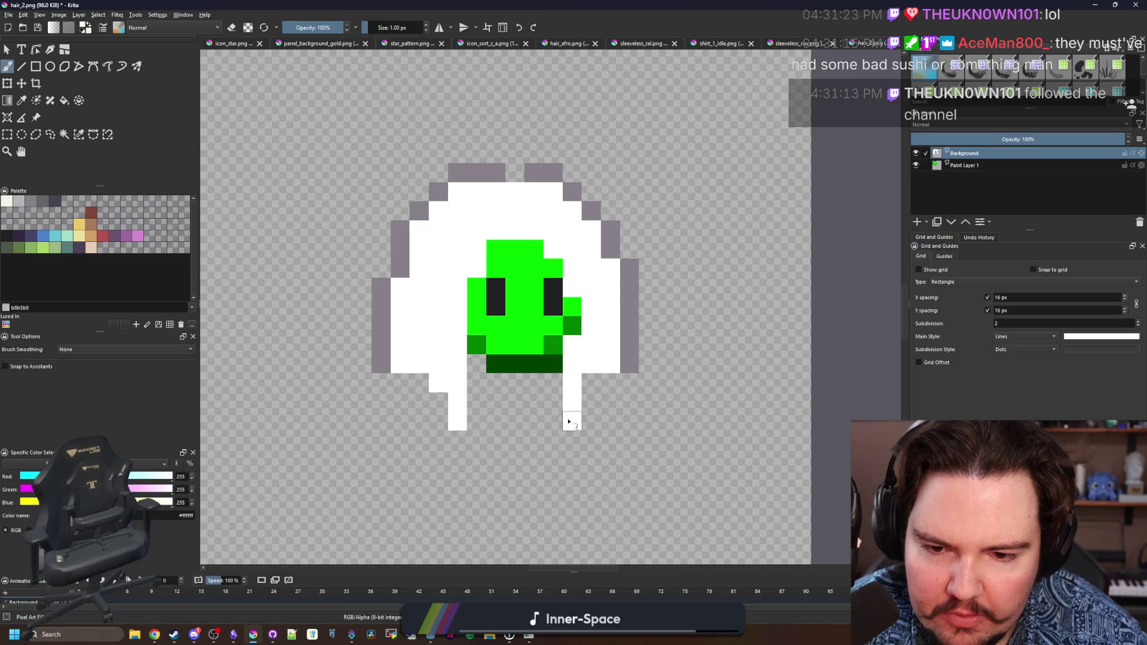
pyautogui.click(590, 388)
pyautogui.click(616, 384)
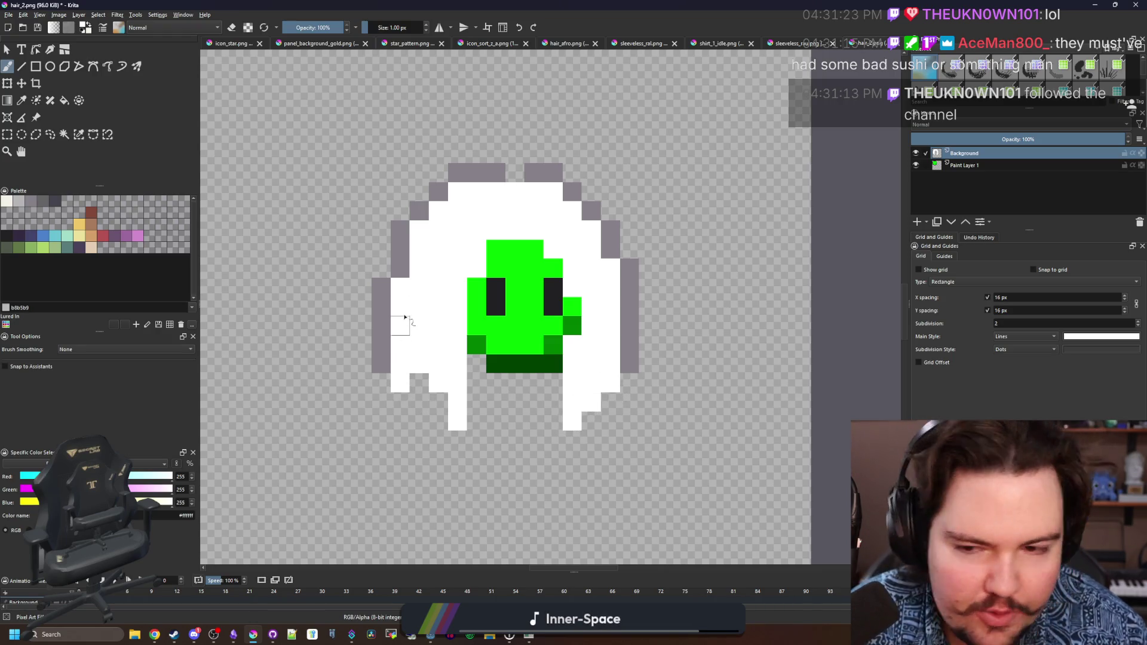
# Erase a stray white pixel, paint the hair's left and right edges grey, and trim outer grey pixels.
pyautogui.press('e')
pyautogui.click(404, 282)
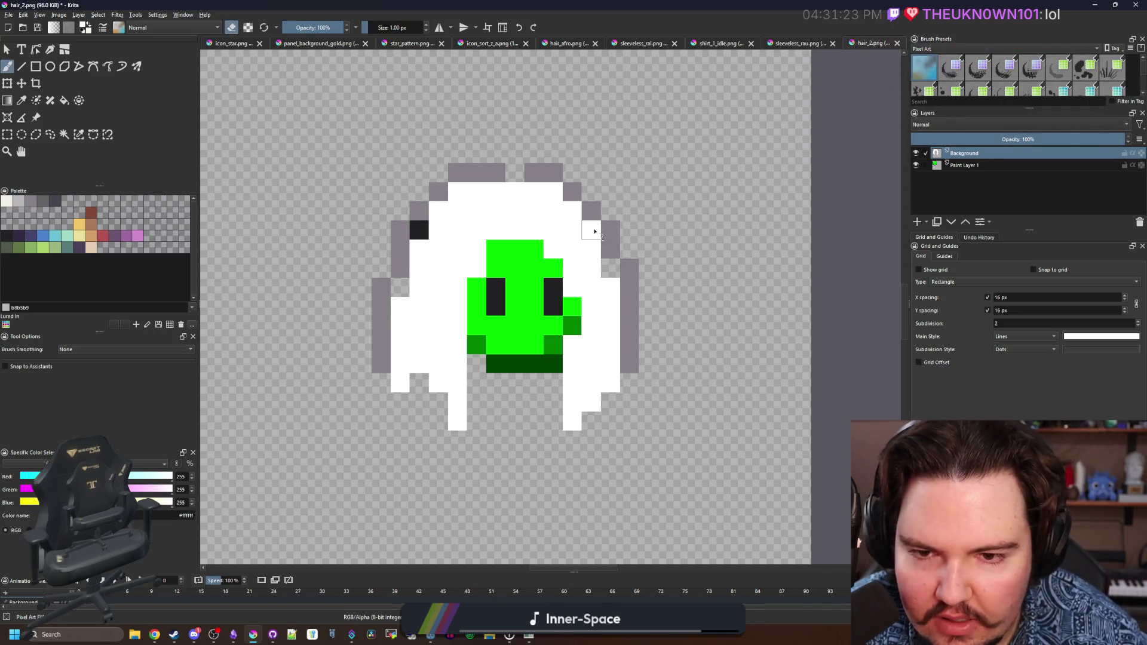
pyautogui.press('e')
pyautogui.keyDown('ctrl'); pyautogui.click(396, 233); pyautogui.keyUp('ctrl')
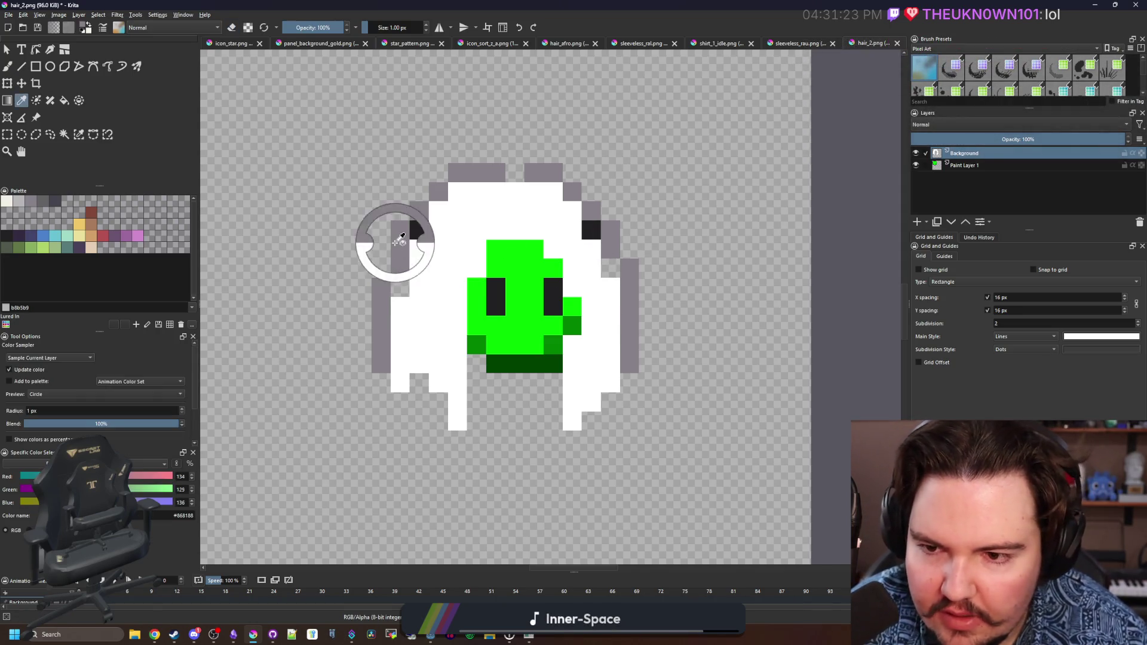
pyautogui.moveTo(418, 230); pyautogui.dragTo(400, 287)
pyautogui.moveTo(610, 249); pyautogui.dragTo(610, 268)
pyautogui.click(592, 229)
pyautogui.press('e')
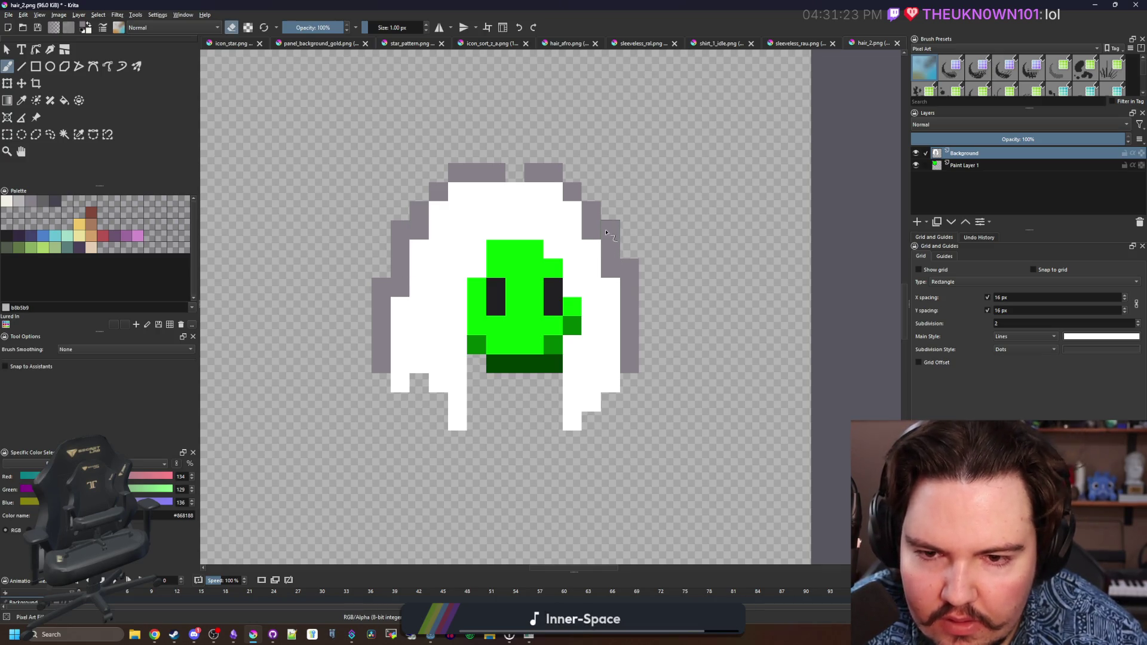
pyautogui.click(610, 230)
pyautogui.click(629, 268)
pyautogui.click(401, 230)
# Fill the top outline gap and recolour the hair's top row grey, trimming its end pixels.
pyautogui.scroll(-2, 444, 311)
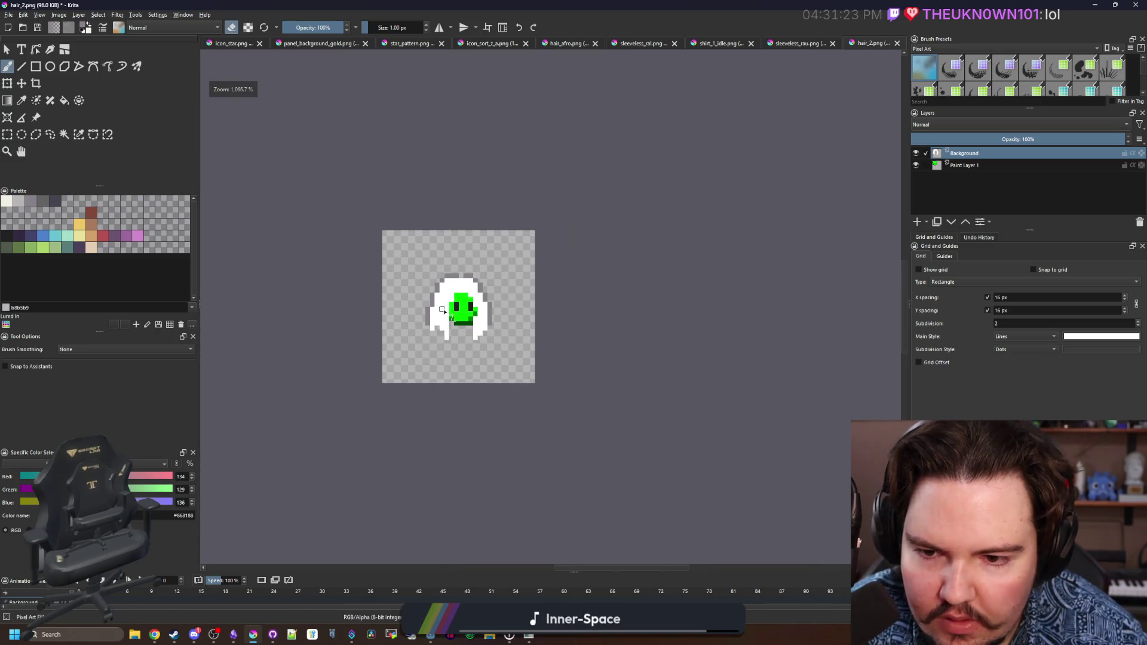
pyautogui.scroll(3, 489, 300)
pyautogui.click(493, 308)
pyautogui.scroll(-3, 481, 278)
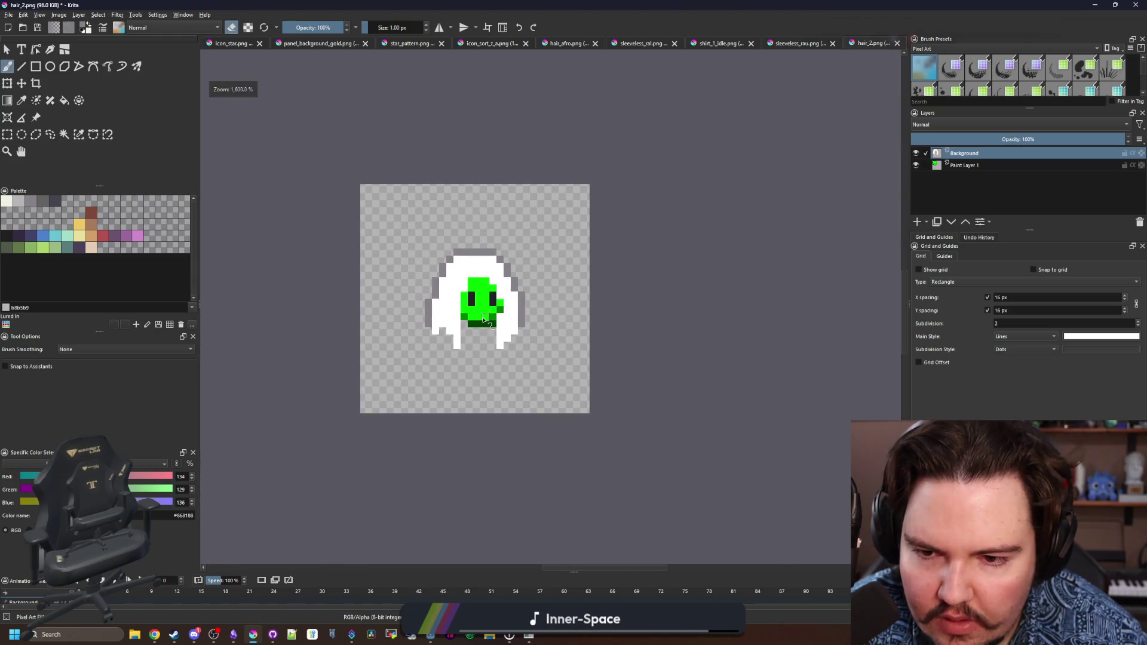
pyautogui.scroll(3, 486, 206)
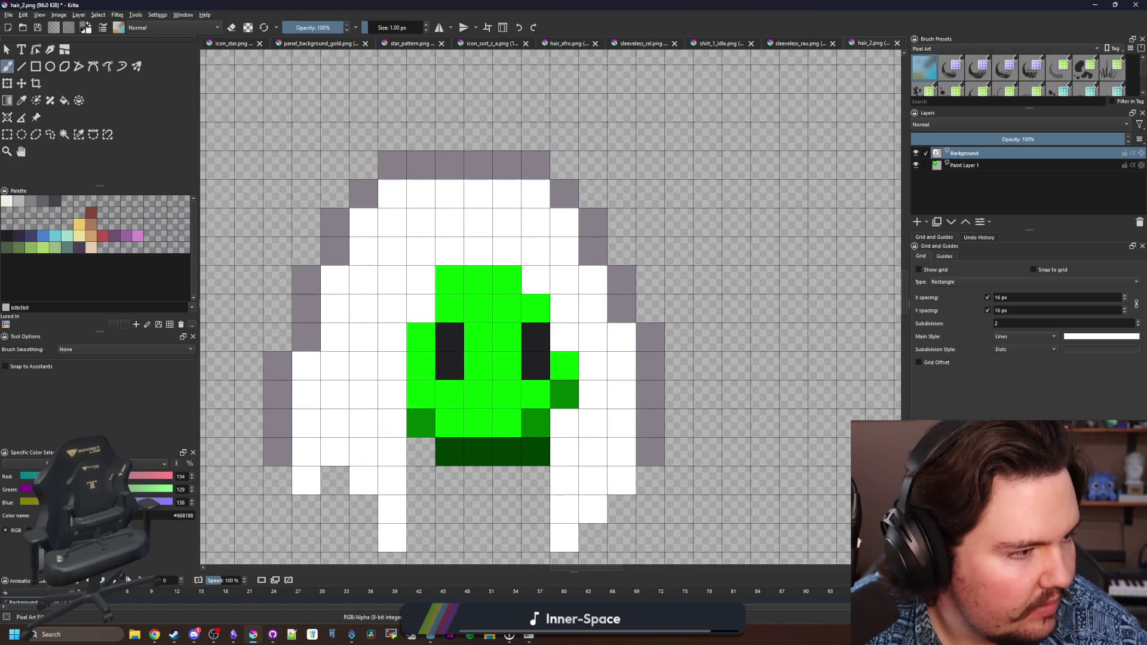
pyautogui.moveTo(392, 194)
pyautogui.mouseDown()
pyautogui.moveTo(528, 194)
pyautogui.moveTo(377, 194)
pyautogui.mouseUp()
pyautogui.press('e')
pyautogui.moveTo(392, 165); pyautogui.dragTo(538, 165)
pyautogui.press('e')
pyautogui.click(376, 191)
pyautogui.click(561, 193)
# Turn two edge white pixels grey and erase the outer grey pixels on both sides.
pyautogui.press('e')
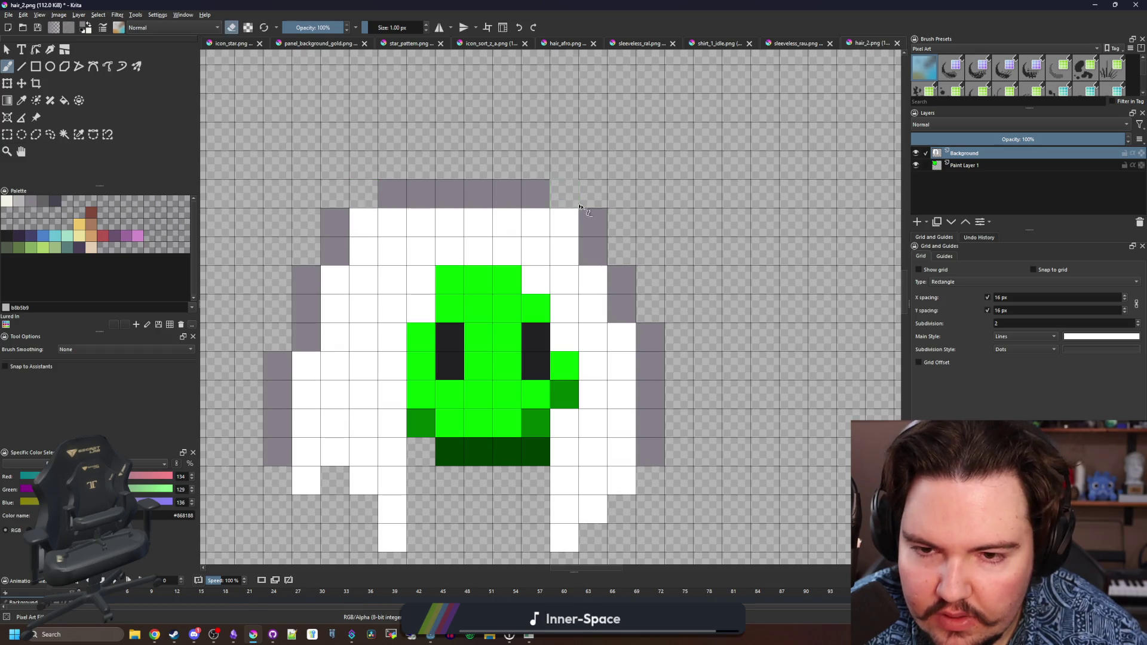
pyautogui.click(565, 222)
pyautogui.click(363, 223)
pyautogui.press('e')
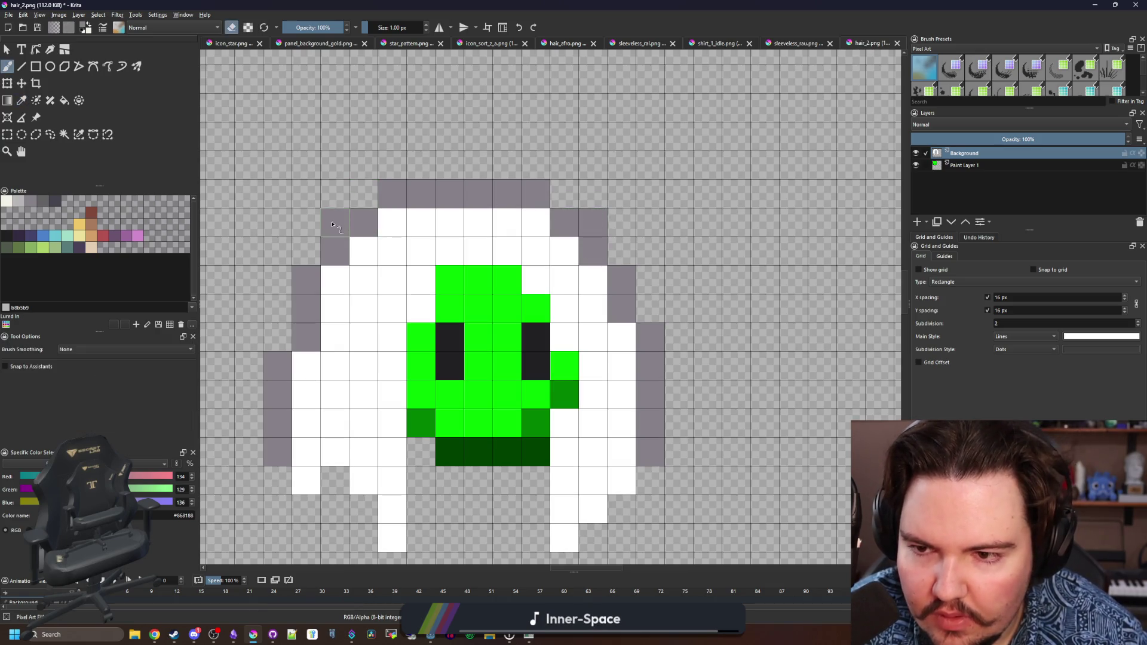
pyautogui.click(334, 223)
pyautogui.click(592, 222)
# Sample the hair's white and lengthen the left and right strands with white pixels.
pyautogui.scroll(-2, 495, 292)
pyautogui.scroll(2, 467, 444)
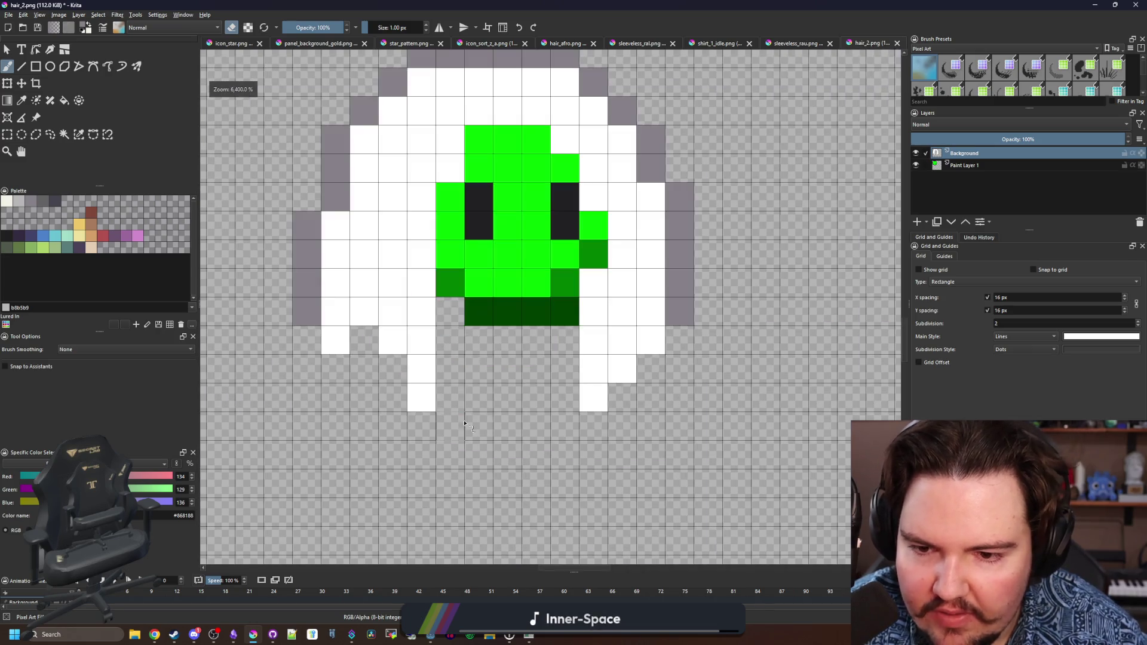
pyautogui.scroll(-1, 510, 310)
pyautogui.scroll(1, 434, 336)
pyautogui.press('e')
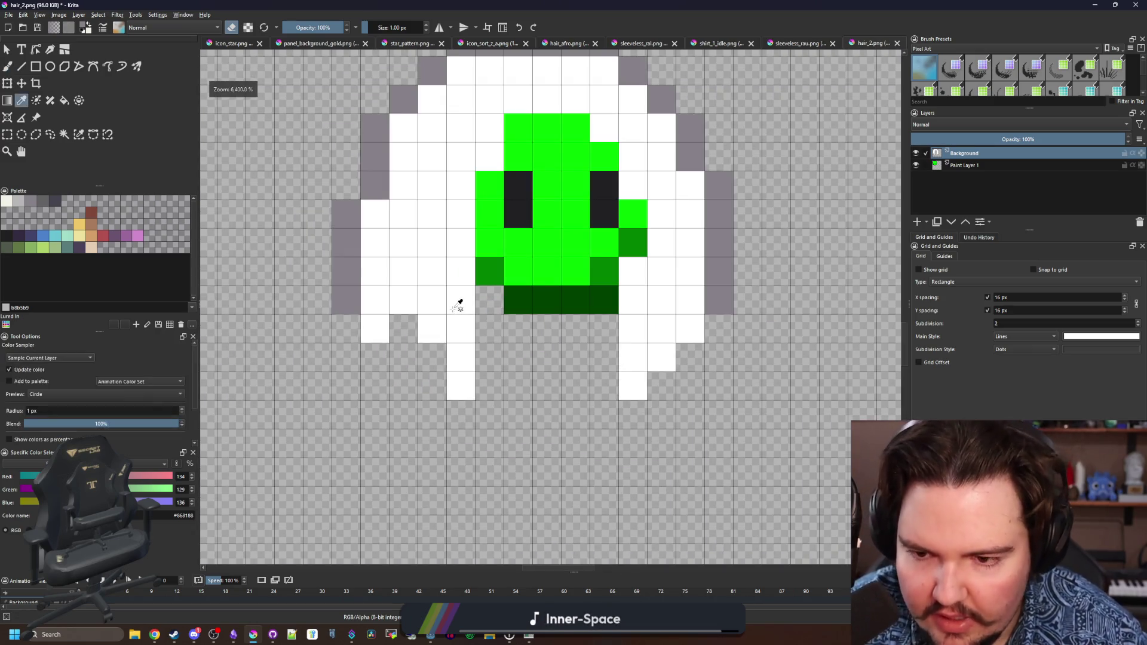
pyautogui.keyDown('ctrl'); pyautogui.click(458, 302); pyautogui.keyUp('ctrl')
pyautogui.click(413, 338)
pyautogui.click(432, 357)
pyautogui.click(433, 385)
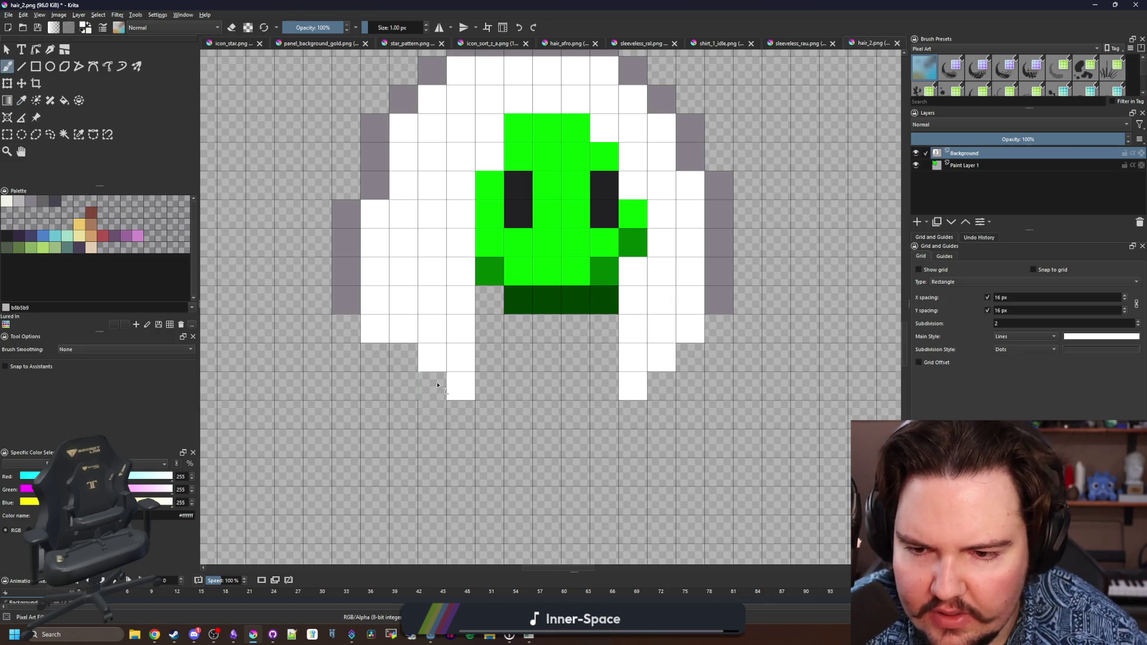
pyautogui.click(404, 357)
pyautogui.click(665, 389)
pyautogui.click(696, 365)
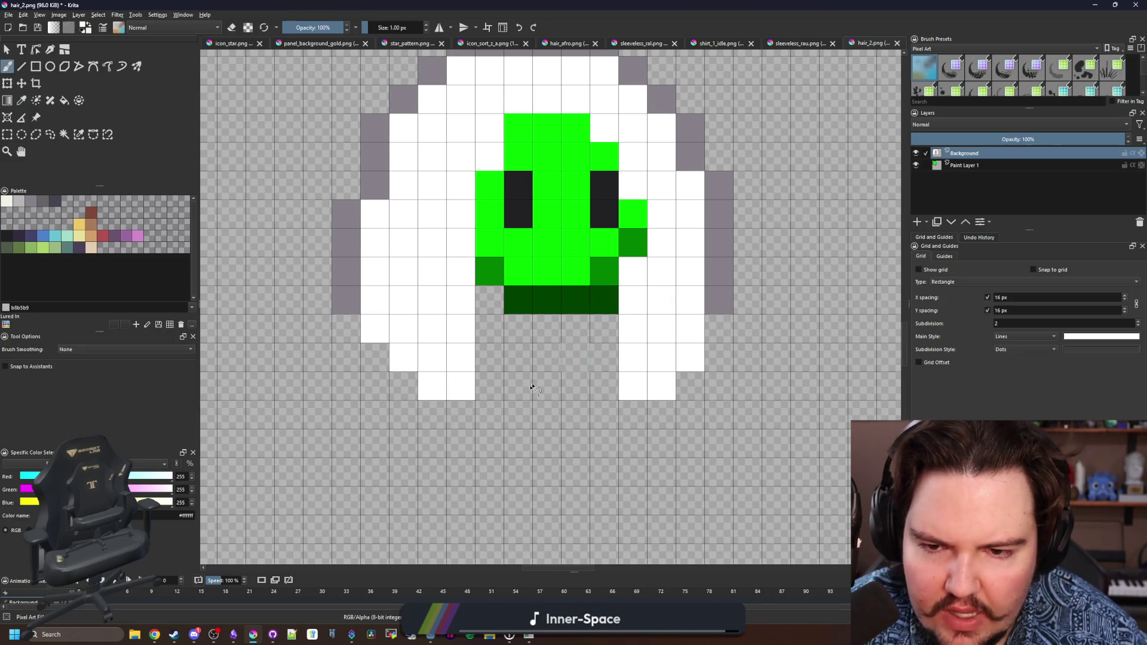
# Hide Paint Layer 1, the green face reference.
pyautogui.scroll(-3, 494, 388)
pyautogui.scroll(3, 495, 388)
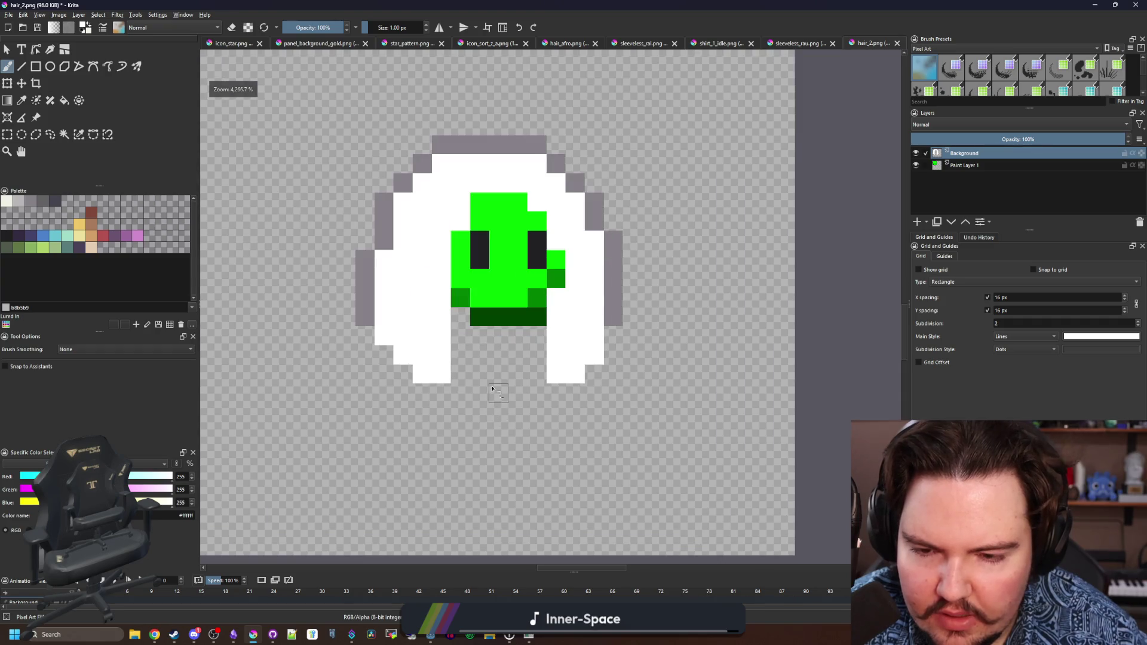
pyautogui.scroll(-3, 573, 374)
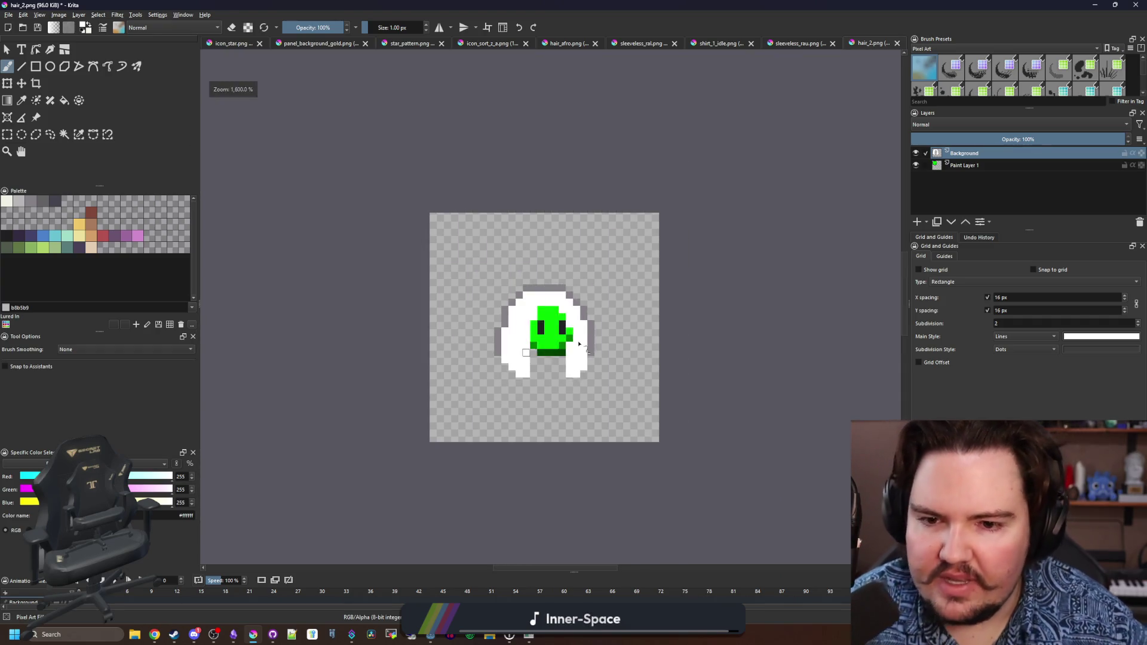
pyautogui.scroll(2, 572, 375)
pyautogui.click(916, 166)
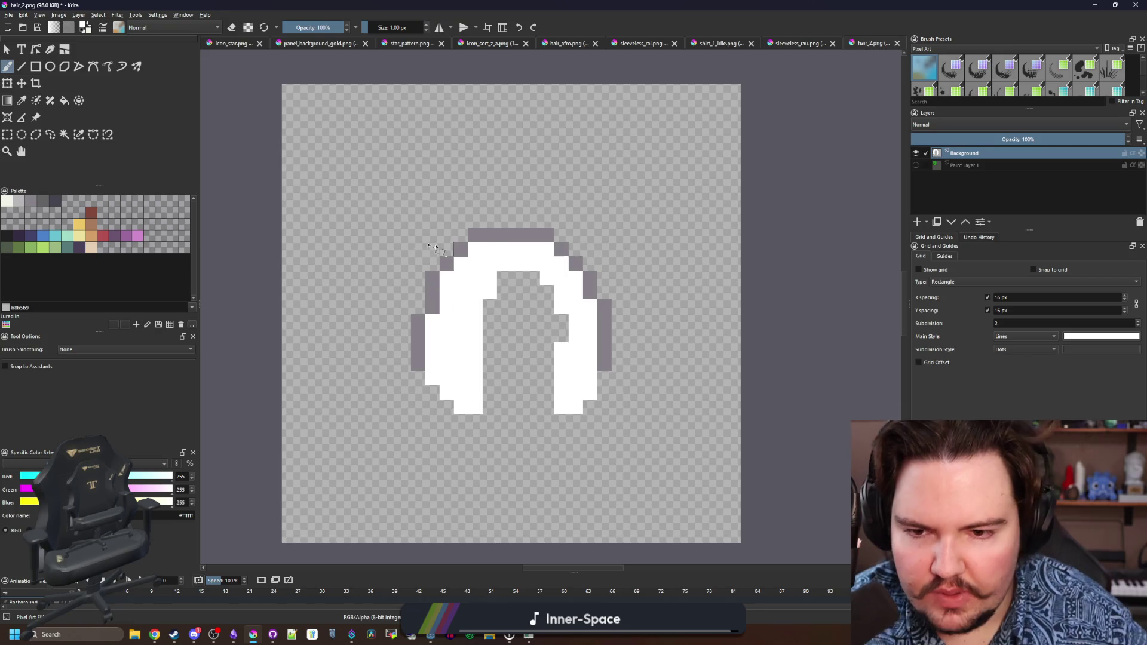
# Save the sprite as hair_curly_long.png in CharacterParts and confirm the PNG options.
pyautogui.click(19, 11)
pyautogui.press('Escape')
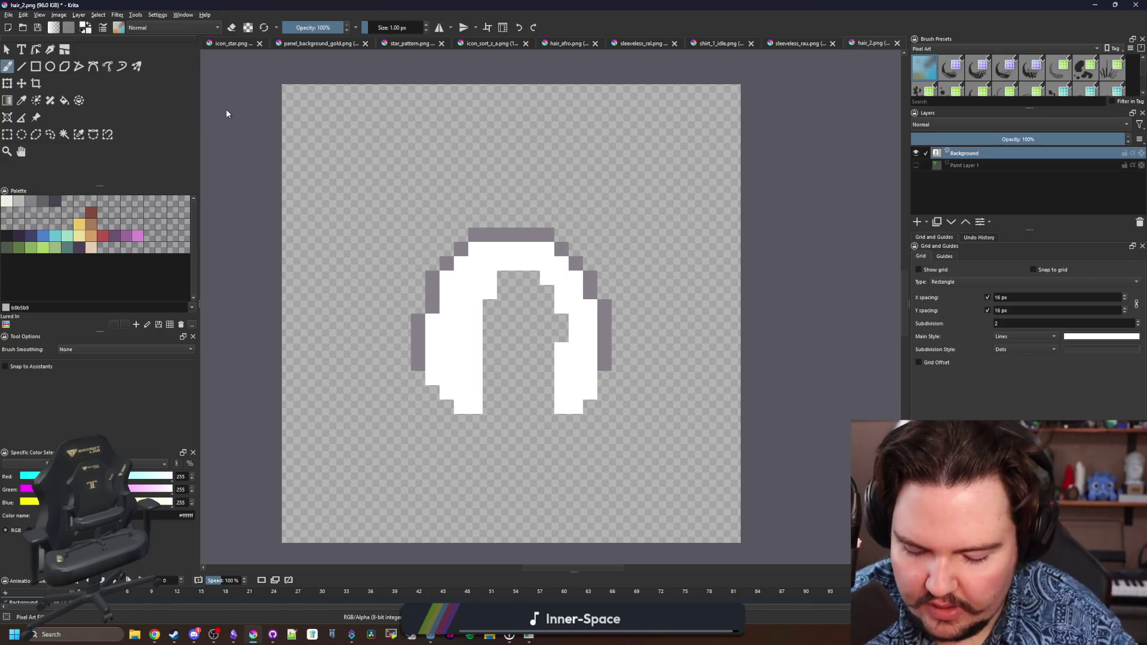
pyautogui.hotkey('ctrl', 'shift', 's')
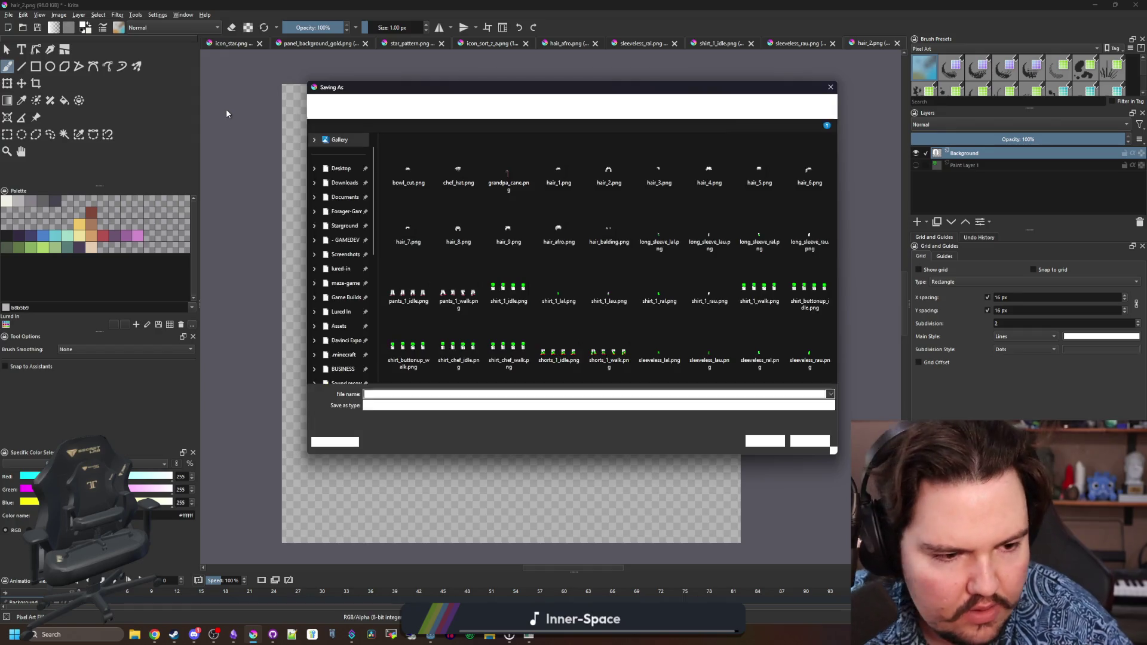
pyautogui.write('hair_')
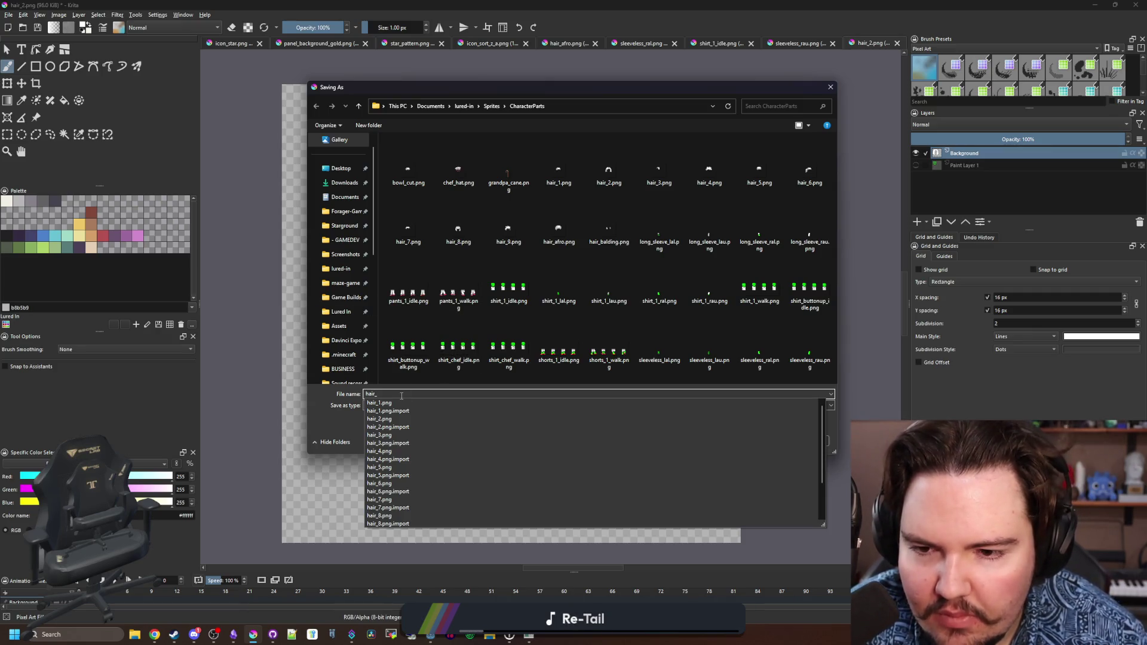
pyautogui.write('cut')
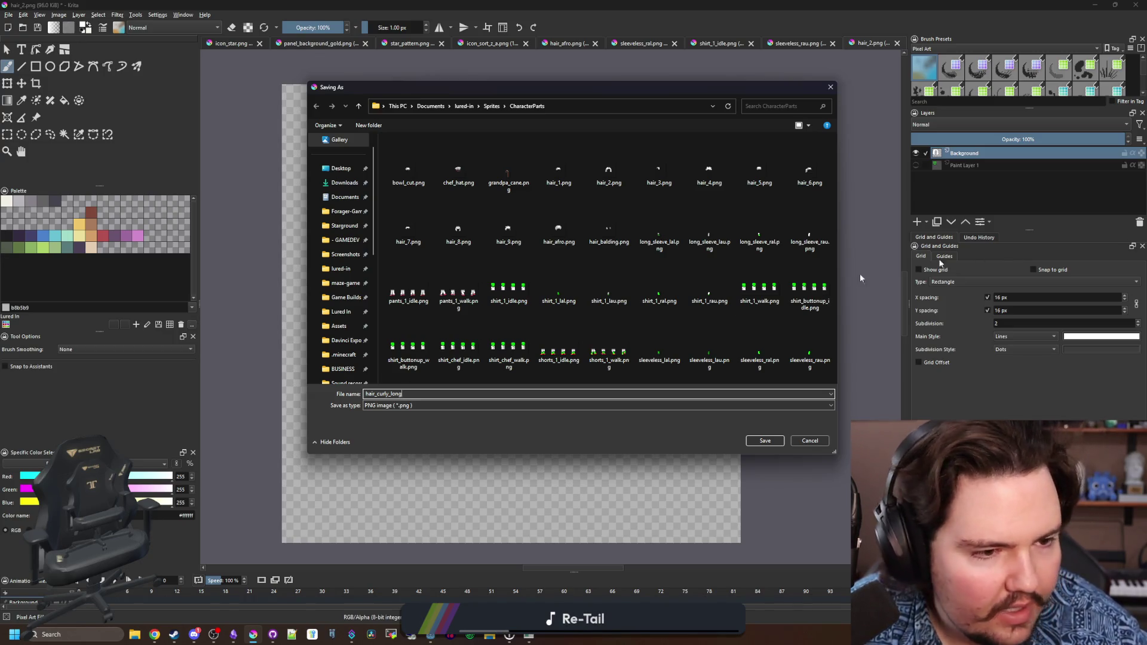
pyautogui.click(764, 440)
pyautogui.click(616, 413)
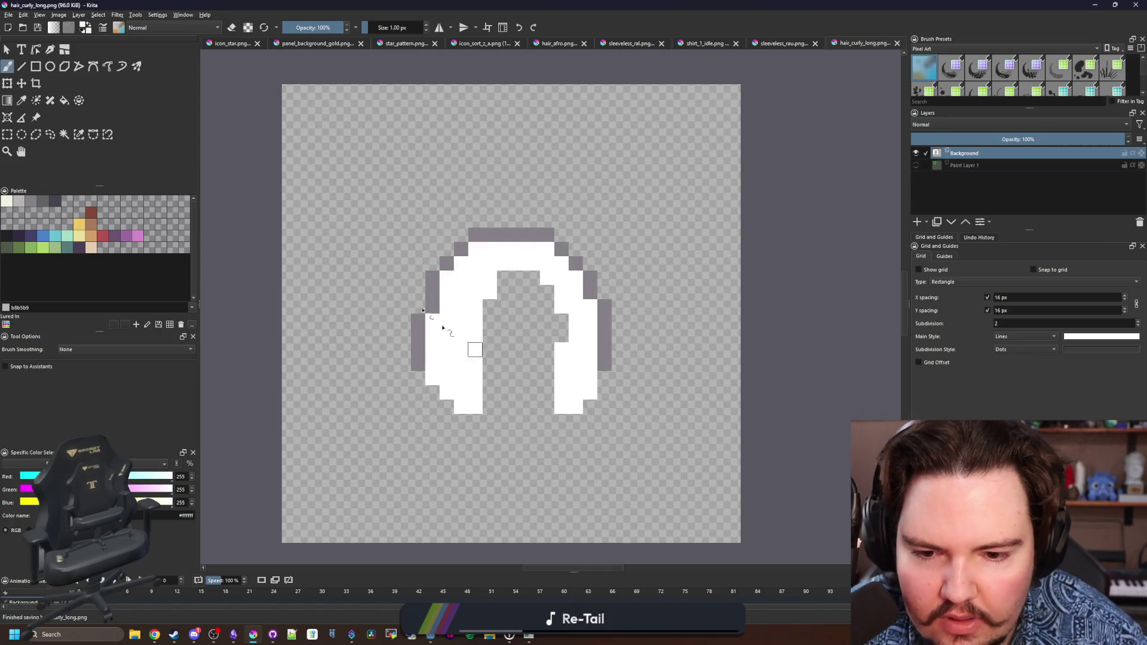
# In Godot's customer.gd, duplicate the afro line in the hairIDs list.
pyautogui.click(1094, 4)
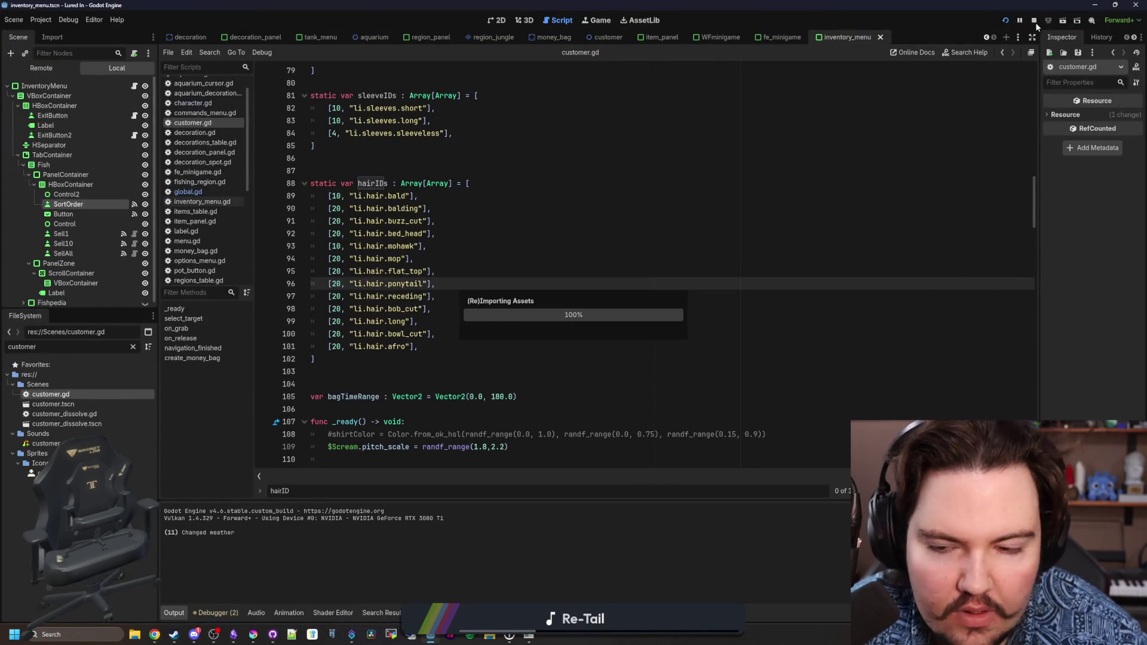
pyautogui.click(418, 371)
pyautogui.moveTo(419, 347); pyautogui.dragTo(328, 347)
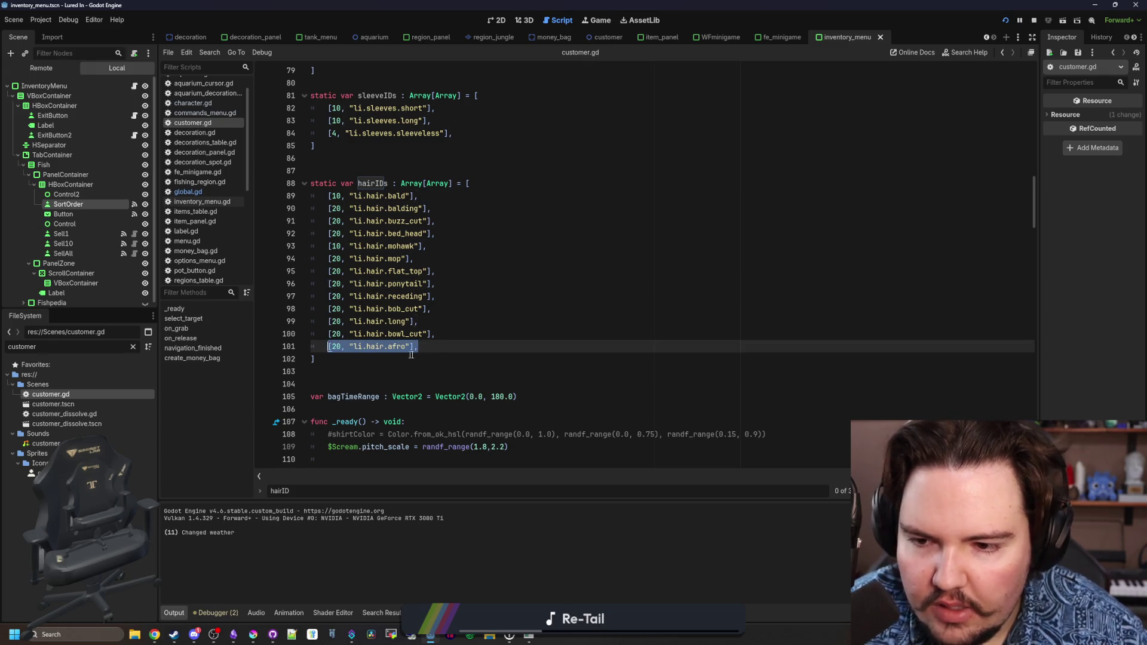
pyautogui.hotkey('ctrl', 'c')
pyautogui.click(435, 348)
pyautogui.press('Return')
pyautogui.hotkey('ctrl', 'v')
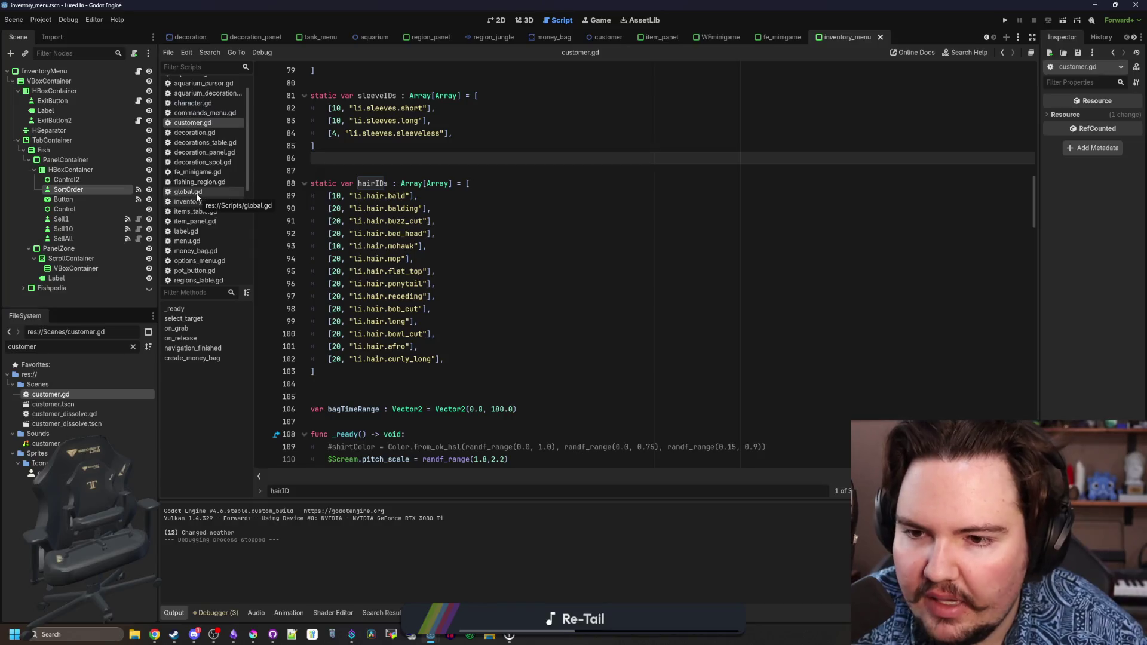
# In global.gd, copy the li.hair.afro dictionary entry and paste a duplicate below it.
pyautogui.click(188, 192)
pyautogui.scroll(-8, 465, 340)
pyautogui.scroll(-7, 465, 340)
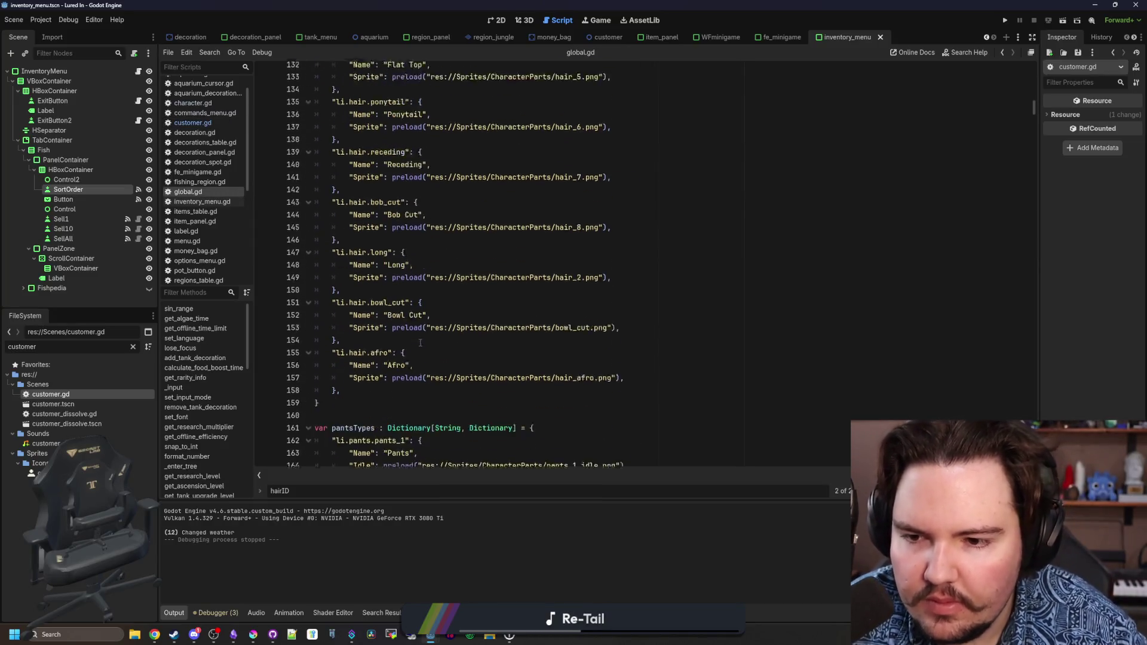
pyautogui.moveTo(361, 298); pyautogui.dragTo(314, 258)
pyautogui.hotkey('ctrl', 'c')
pyautogui.click(368, 295)
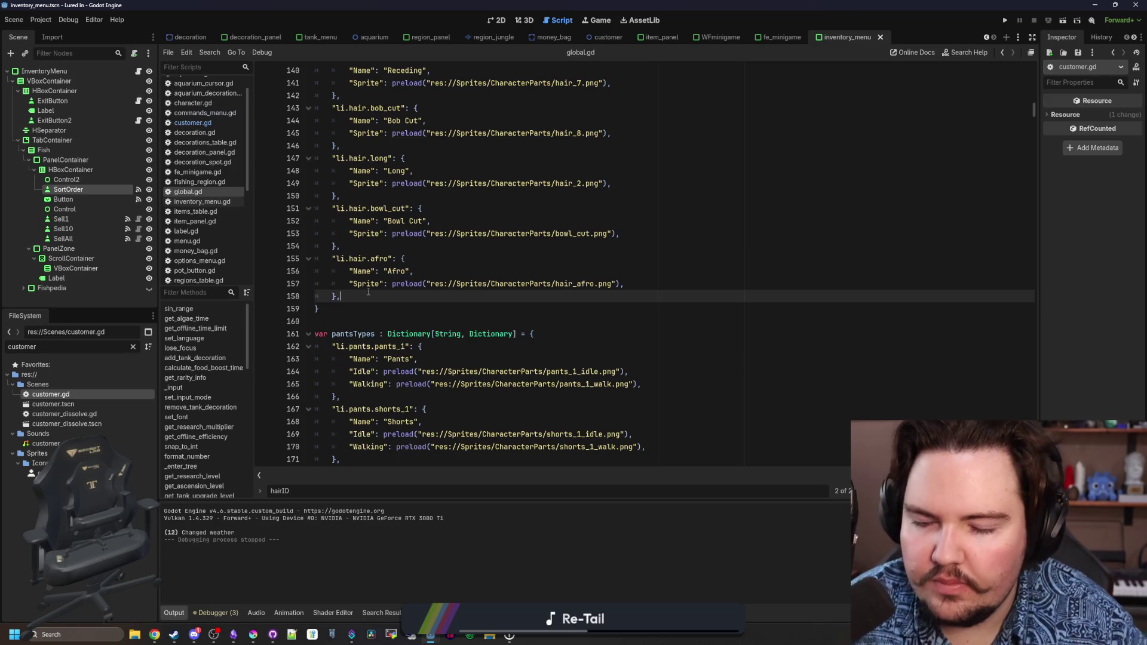
pyautogui.press('Return')
pyautogui.hotkey('ctrl', 'v')
pyautogui.press('Up')
pyautogui.press('Up')
pyautogui.press('Up')
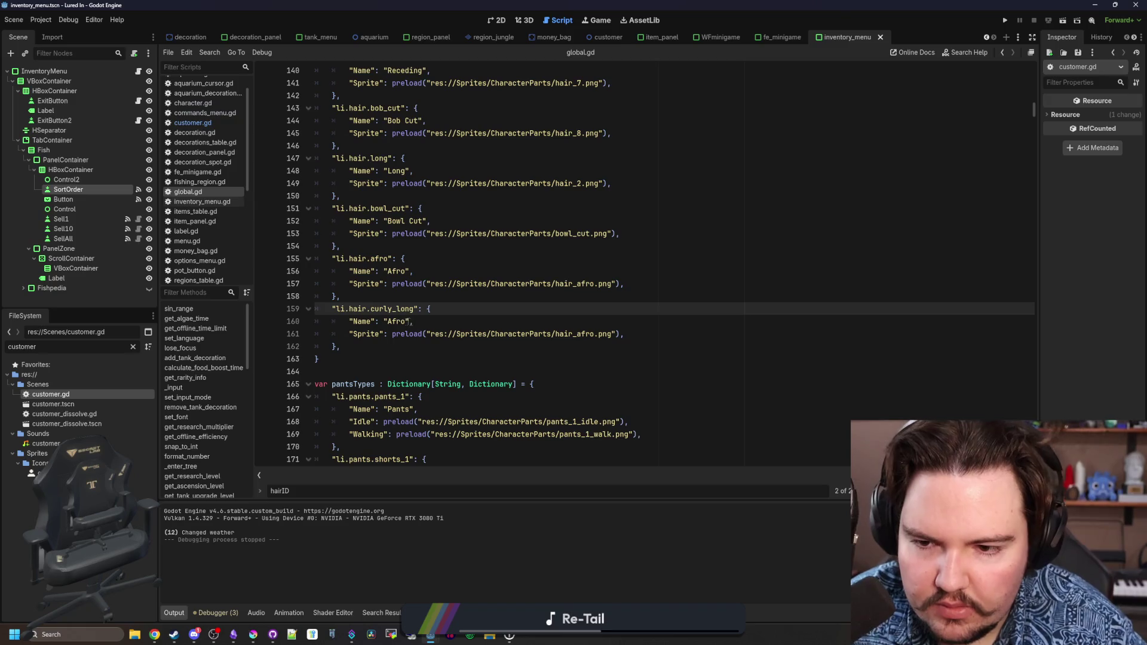
# Rename the copy to Curly Long, point its preload at hair_curly_long.png, and save.
pyautogui.doubleClick(406, 322)
pyautogui.write('Curly Long')
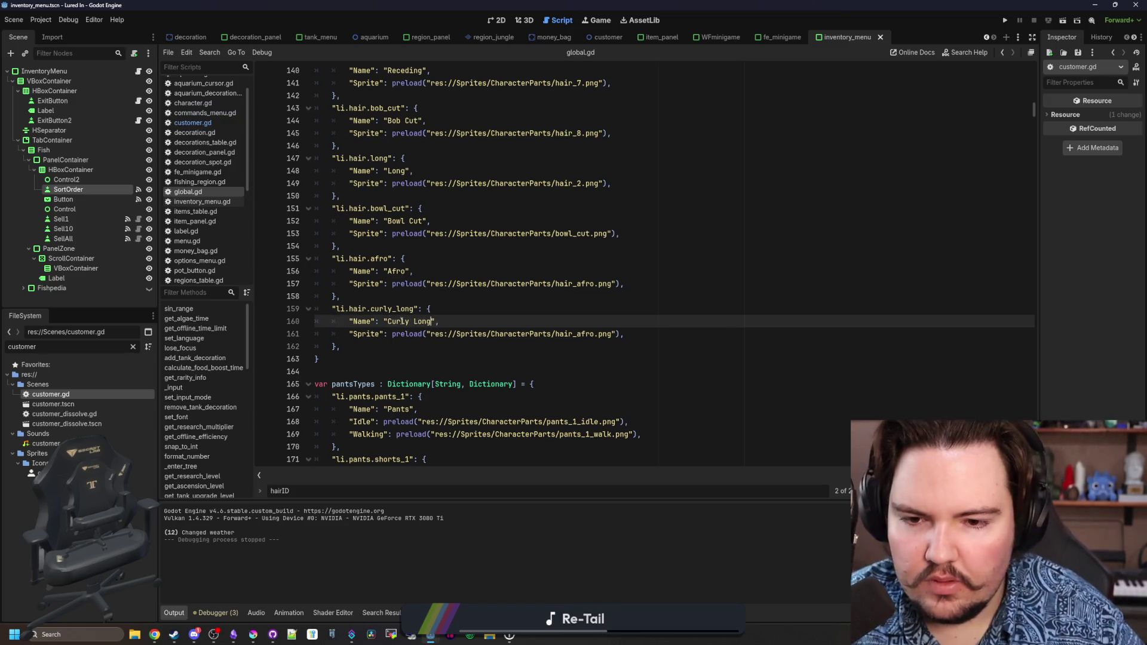
pyautogui.doubleClick(565, 333)
pyautogui.write('curly')
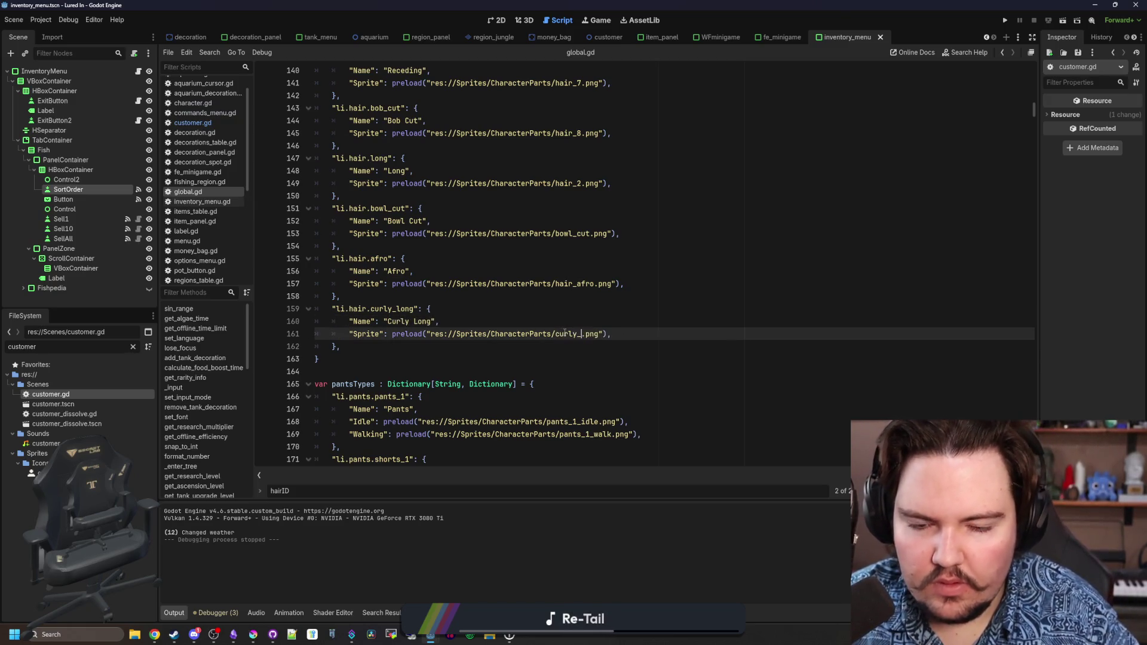
pyautogui.write('long')
pyautogui.click(577, 307)
pyautogui.hotkey('ctrl', 's')
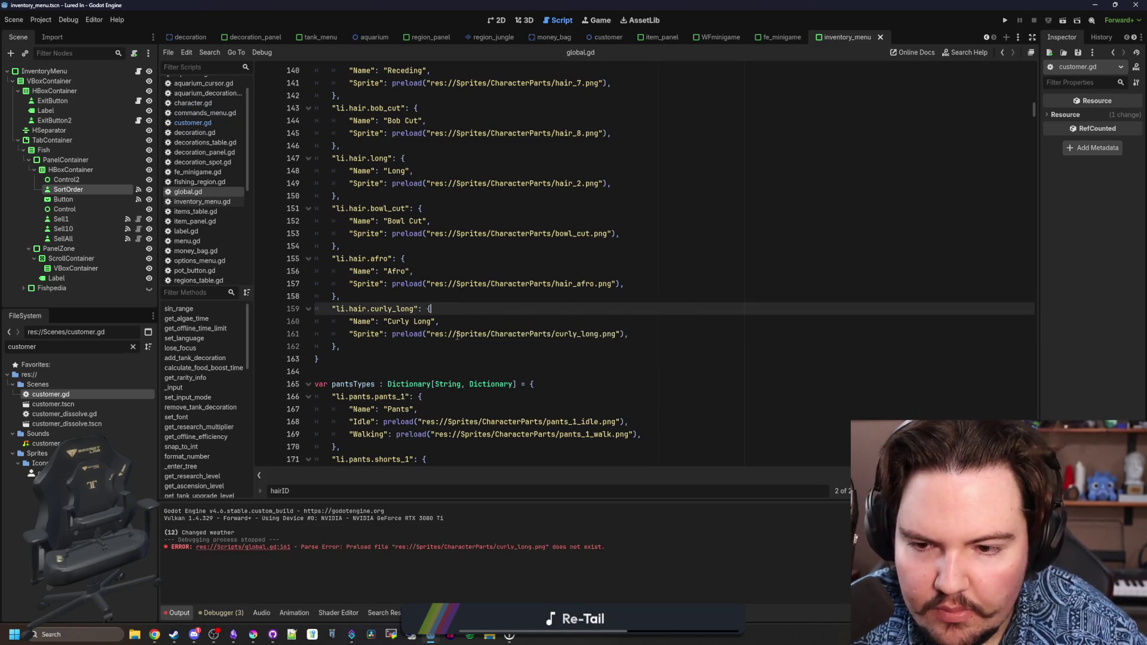
pyautogui.keyDown('ctrl'); pyautogui.click(470, 335); pyautogui.keyUp('ctrl')
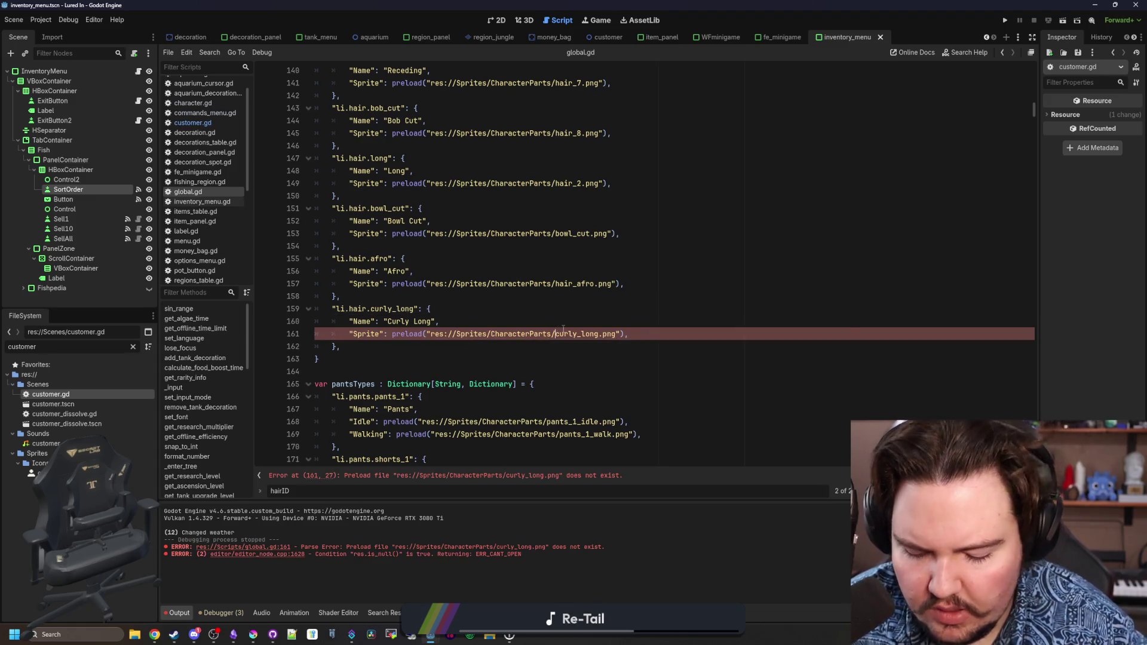
pyautogui.write('hair_')
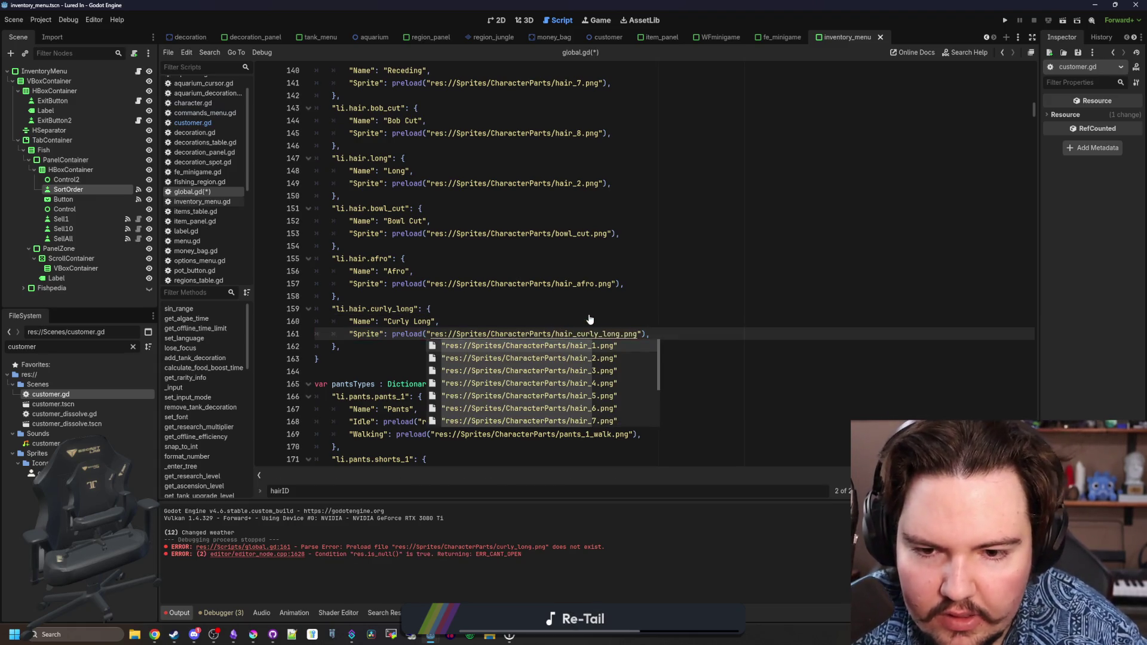
pyautogui.keyDown('ctrl'); pyautogui.click(589, 334); pyautogui.keyUp('ctrl')
pyautogui.hotkey('ctrl', 's')
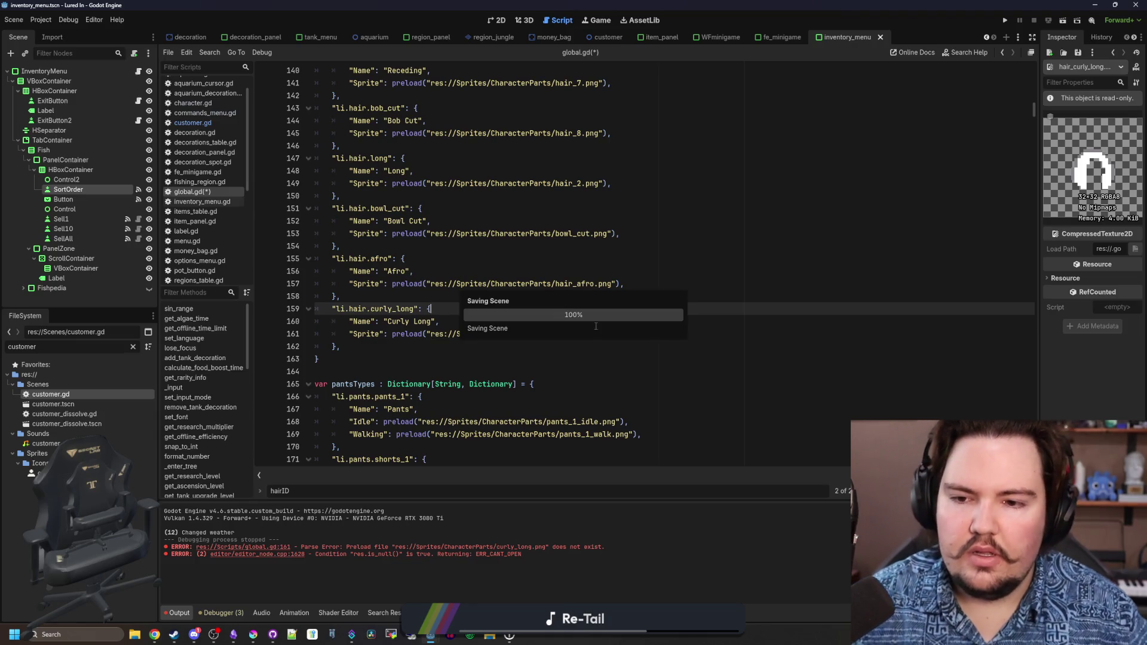
pyautogui.click(1004, 20)
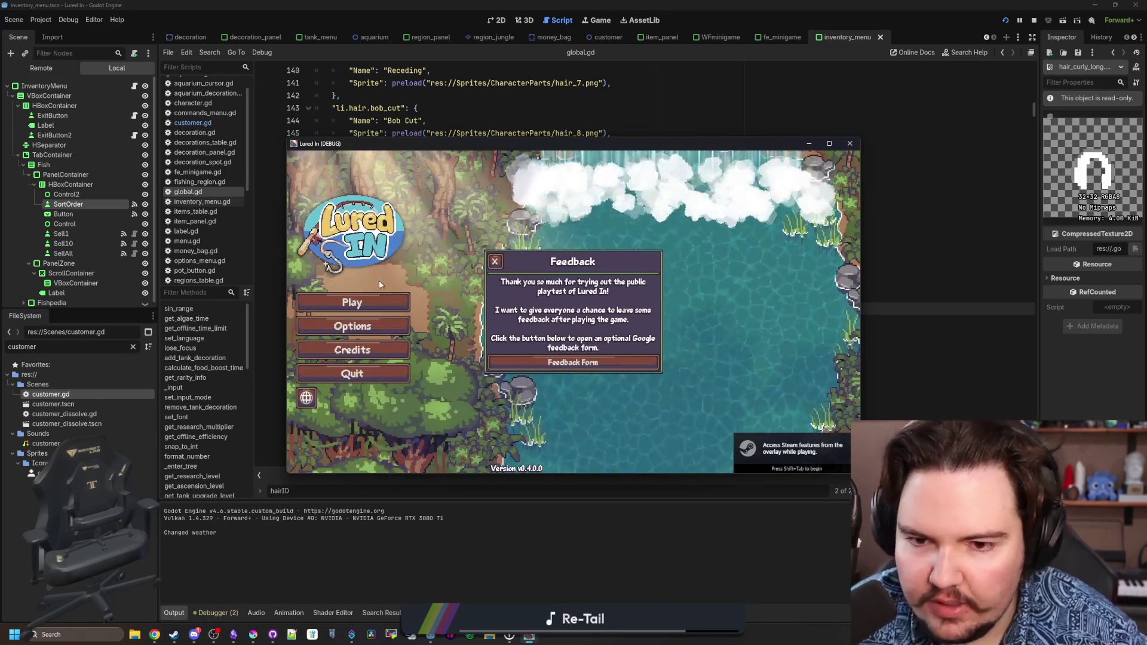
# Start playing and switch the player's hair to Curly Long in Customize.
pyautogui.click(388, 288)
pyautogui.click(388, 298)
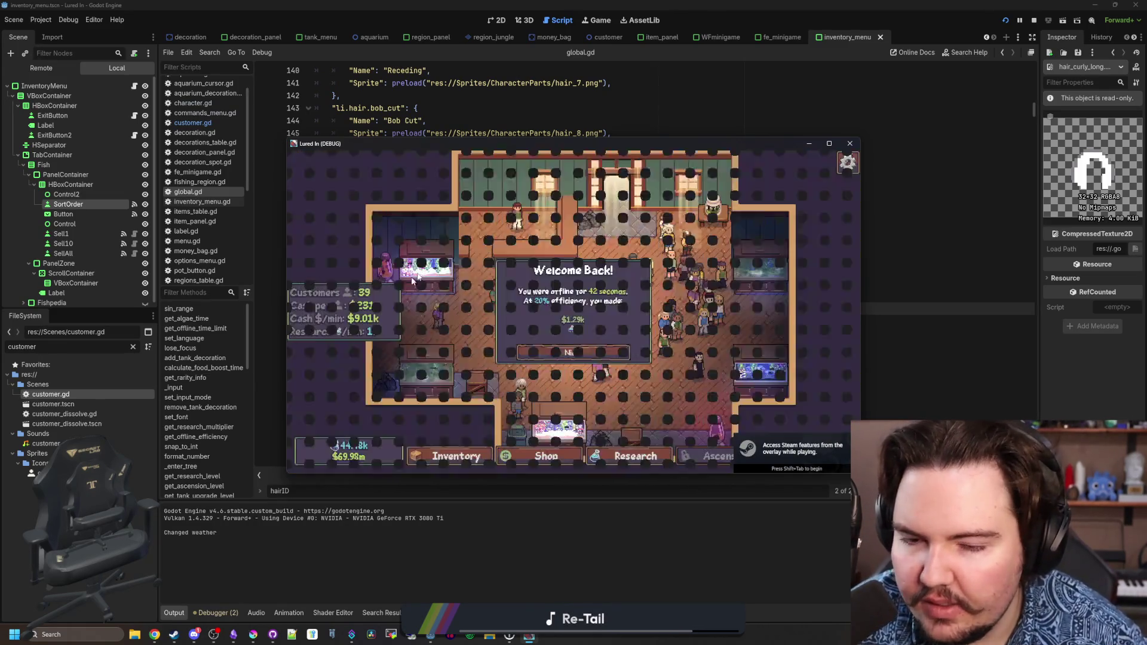
pyautogui.click(577, 353)
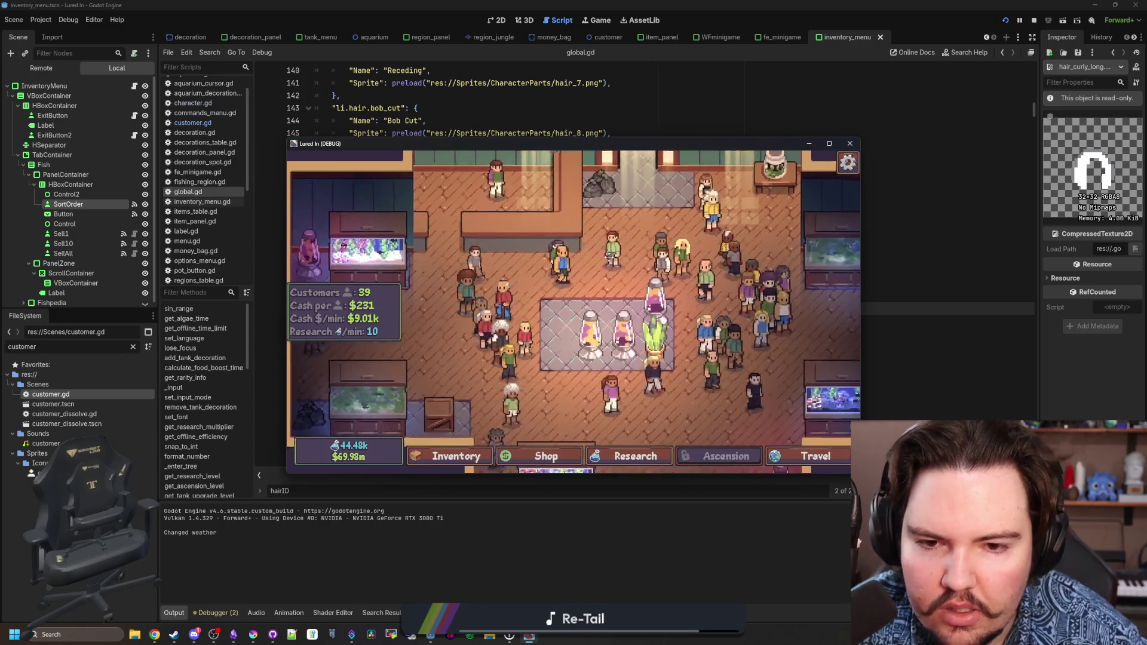
pyautogui.click(649, 258)
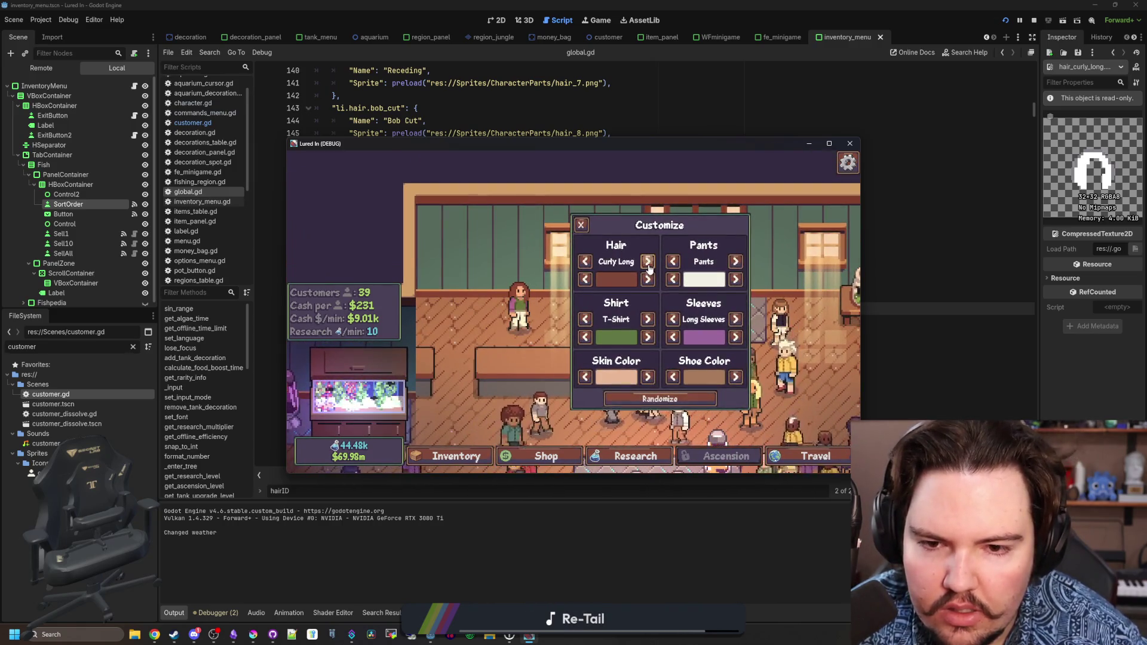
pyautogui.click(544, 285)
# Zoom and pan around the shop to inspect the new hair, then stop the game.
pyautogui.scroll(1, 549, 292)
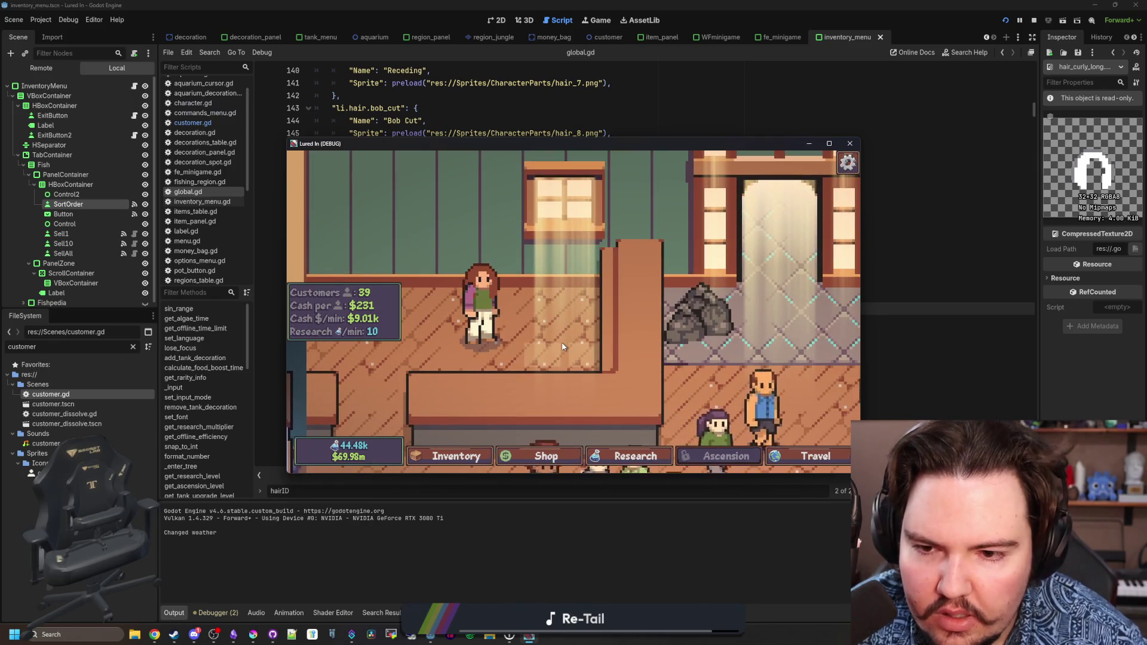
pyautogui.scroll(1, 592, 346)
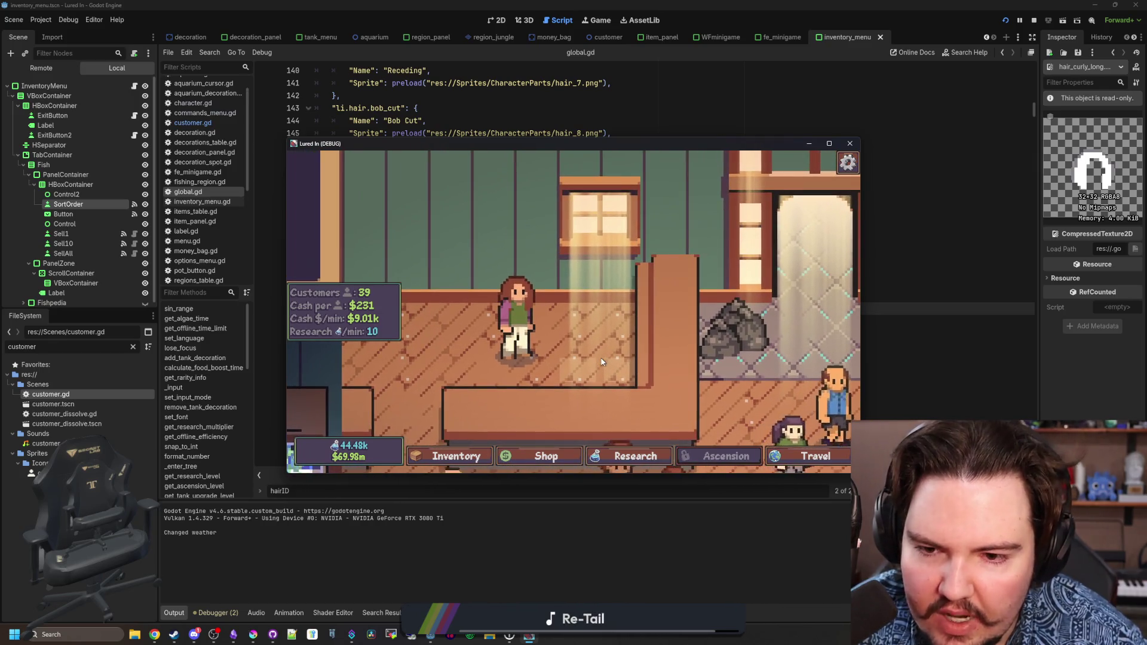
pyautogui.moveTo(601, 362); pyautogui.dragTo(638, 354)
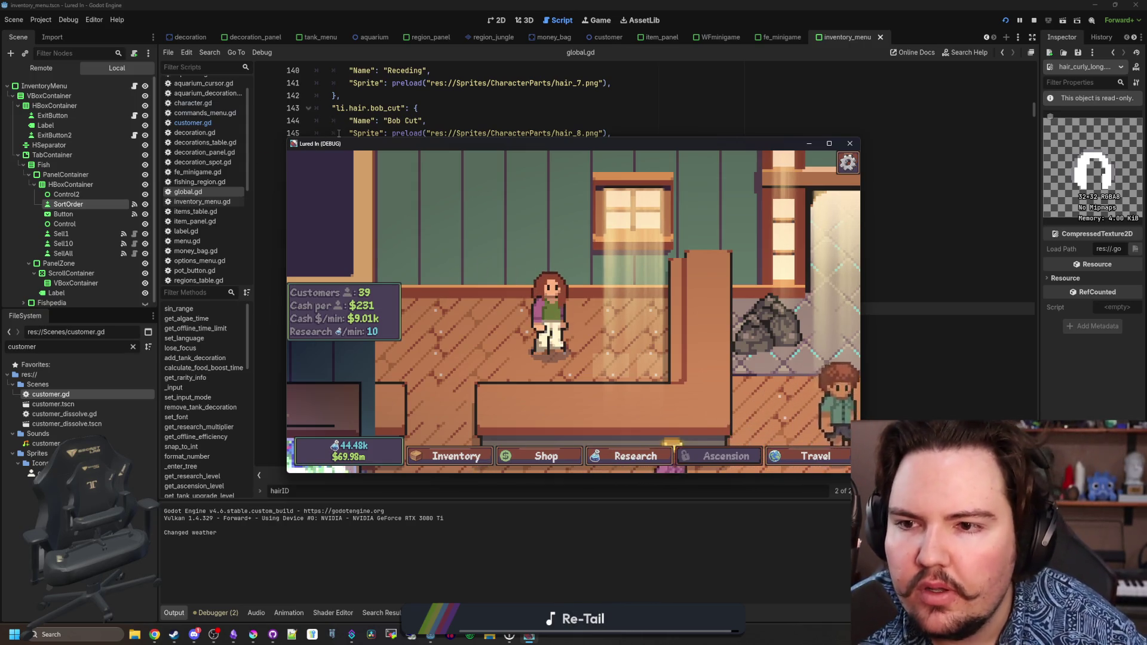
pyautogui.moveTo(385, 141); pyautogui.dragTo(346, 135)
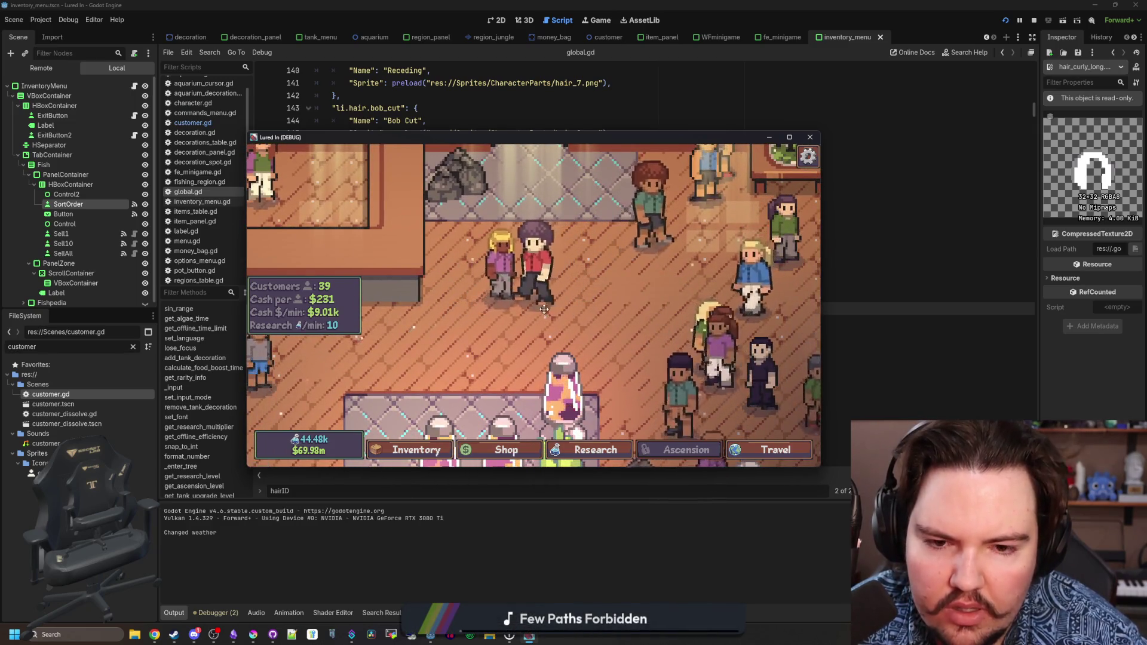
pyautogui.click(809, 137)
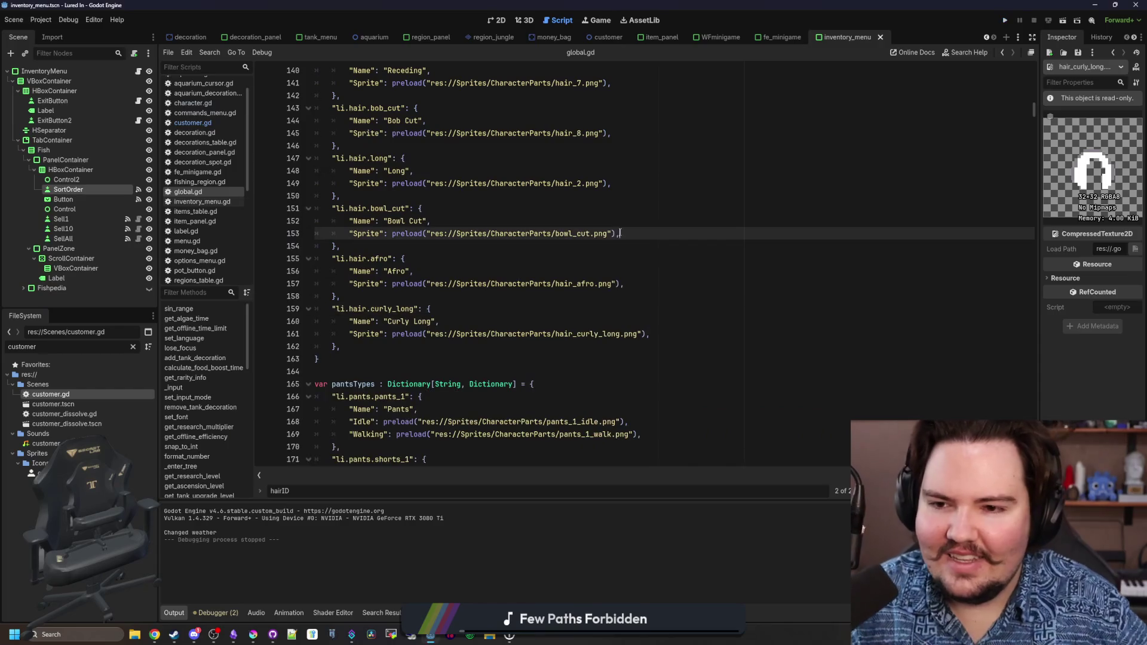
pyautogui.click(132, 347)
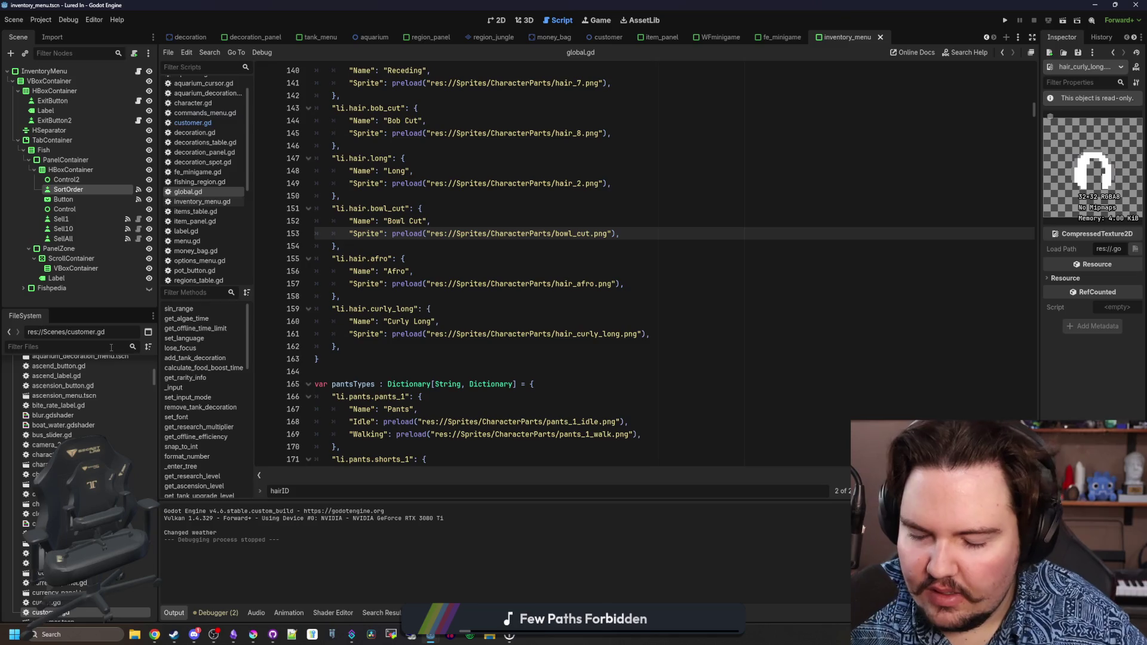
# In character.tscn, give the Hair sprite Z Index 1 with Z as Relative, save, and run the game.
pyautogui.write('c')
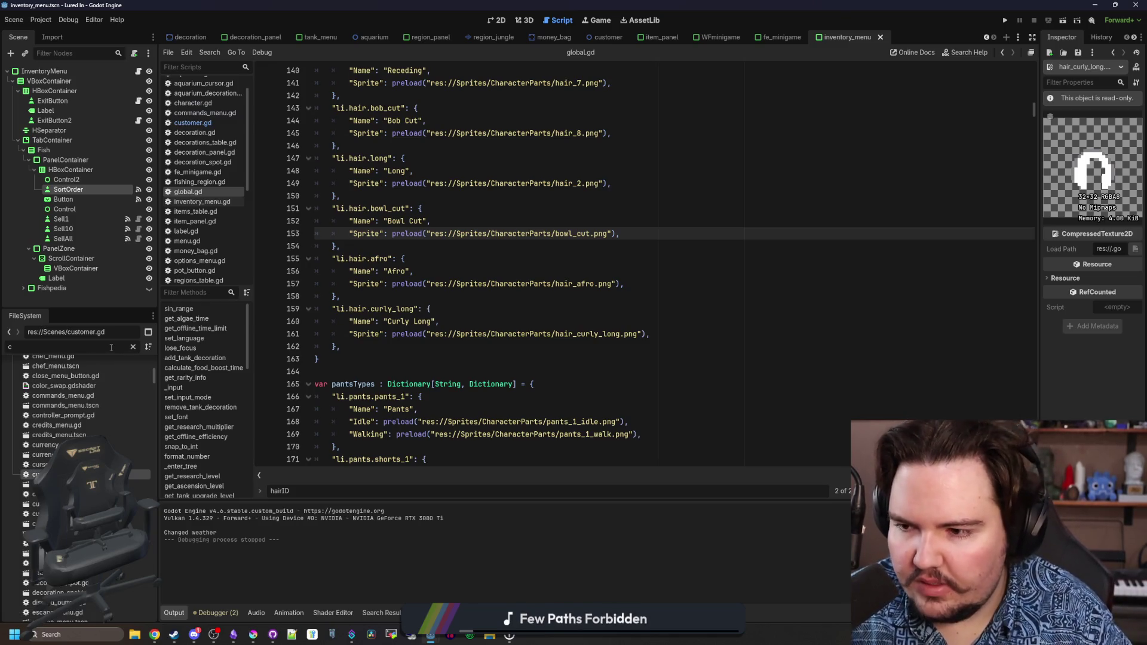
pyautogui.write('harac')
pyautogui.doubleClick(88, 403)
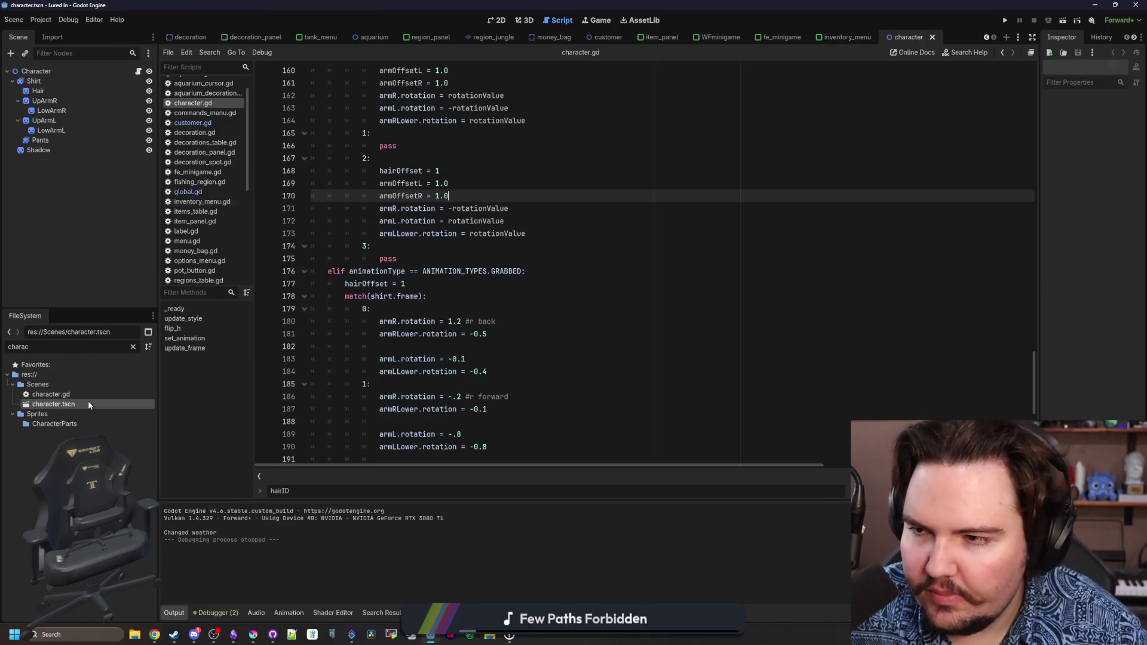
pyautogui.click(68, 90)
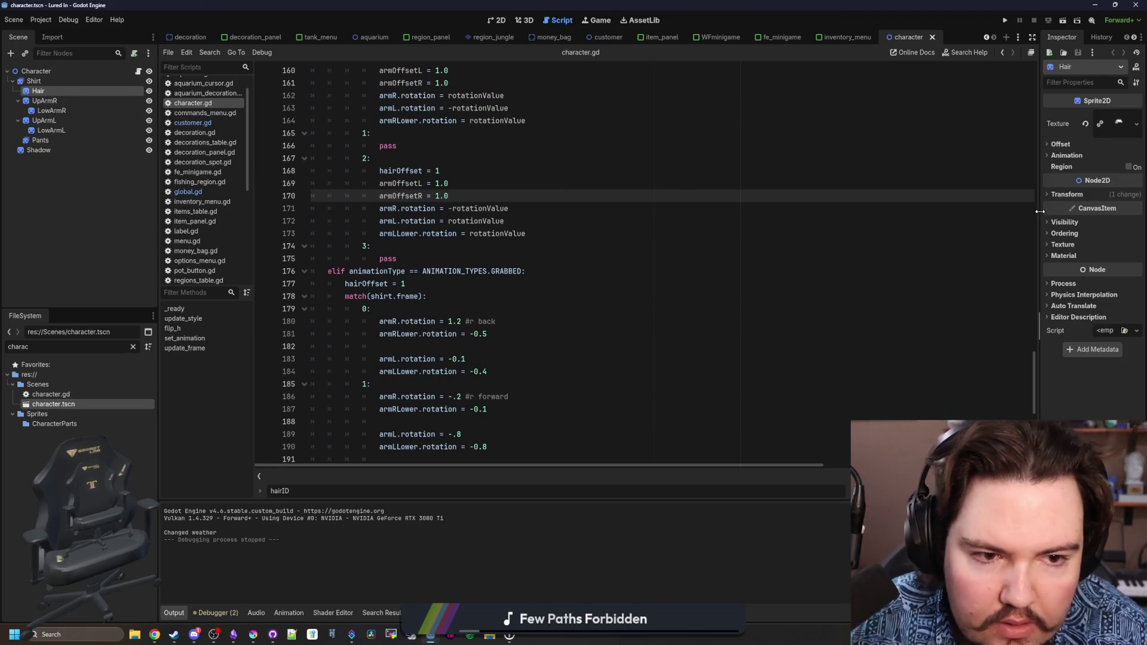
pyautogui.moveTo(1044, 211); pyautogui.dragTo(626, 211)
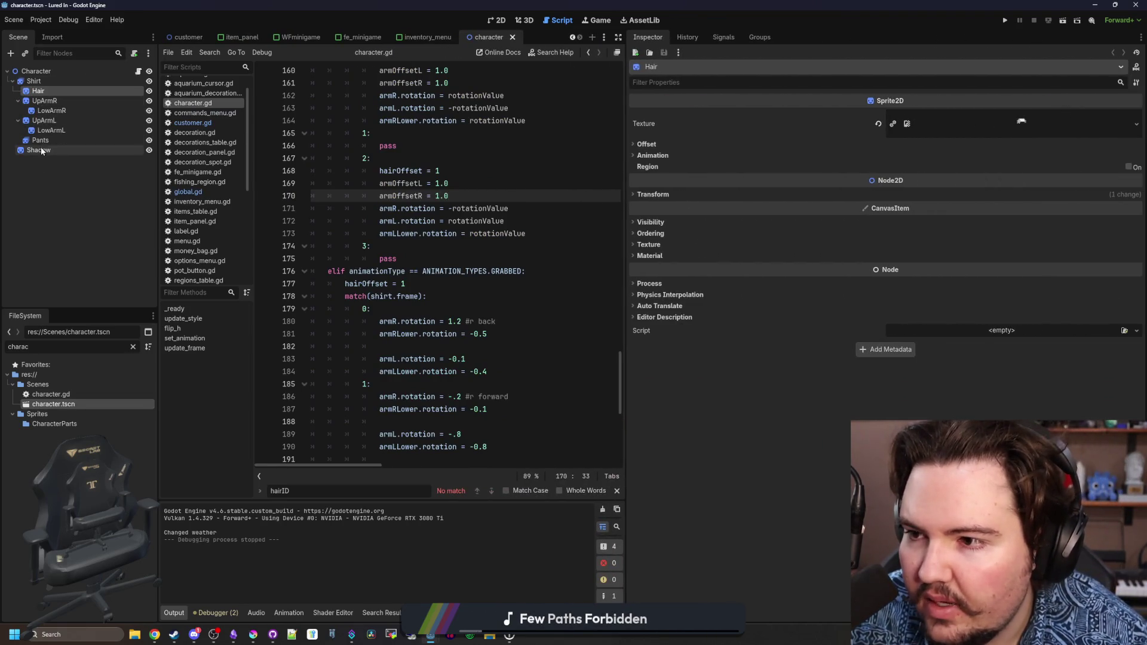
pyautogui.click(666, 233)
pyautogui.click(945, 257)
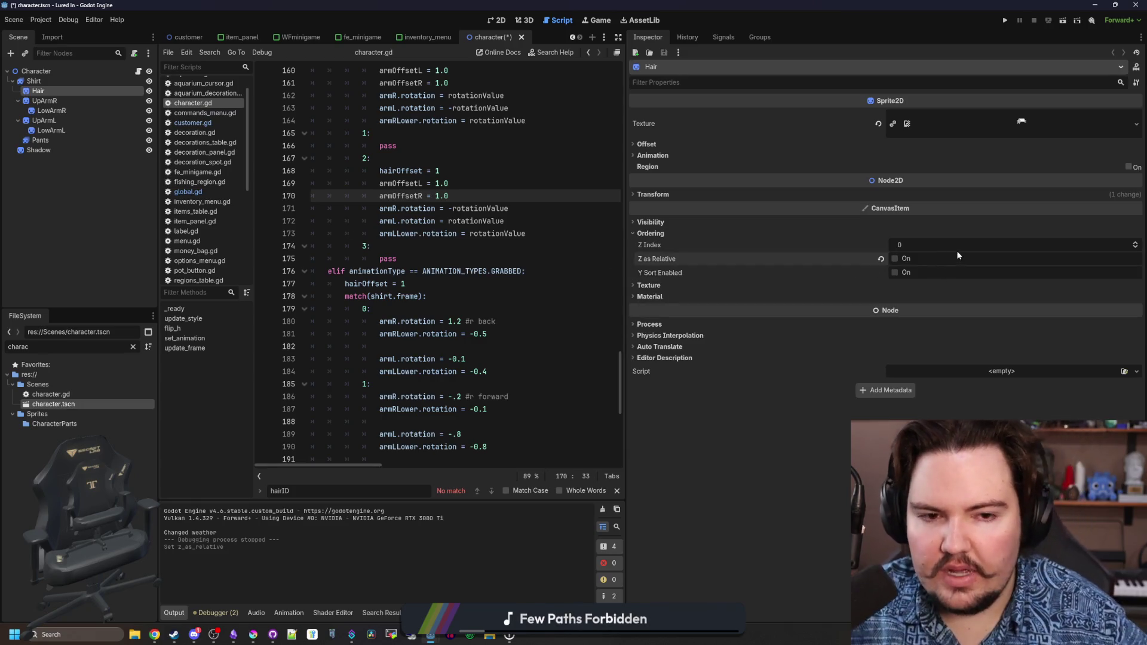
pyautogui.click(937, 245)
pyautogui.write('1')
pyautogui.click(454, 296)
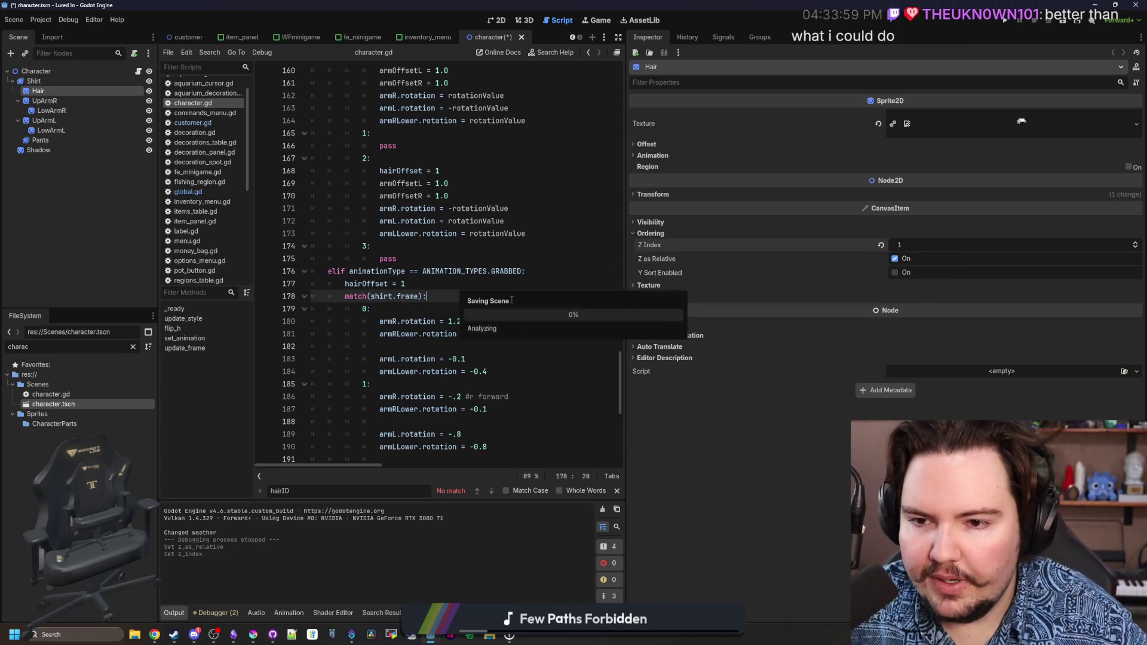
pyautogui.hotkey('ctrl', 's')
pyautogui.click(1005, 20)
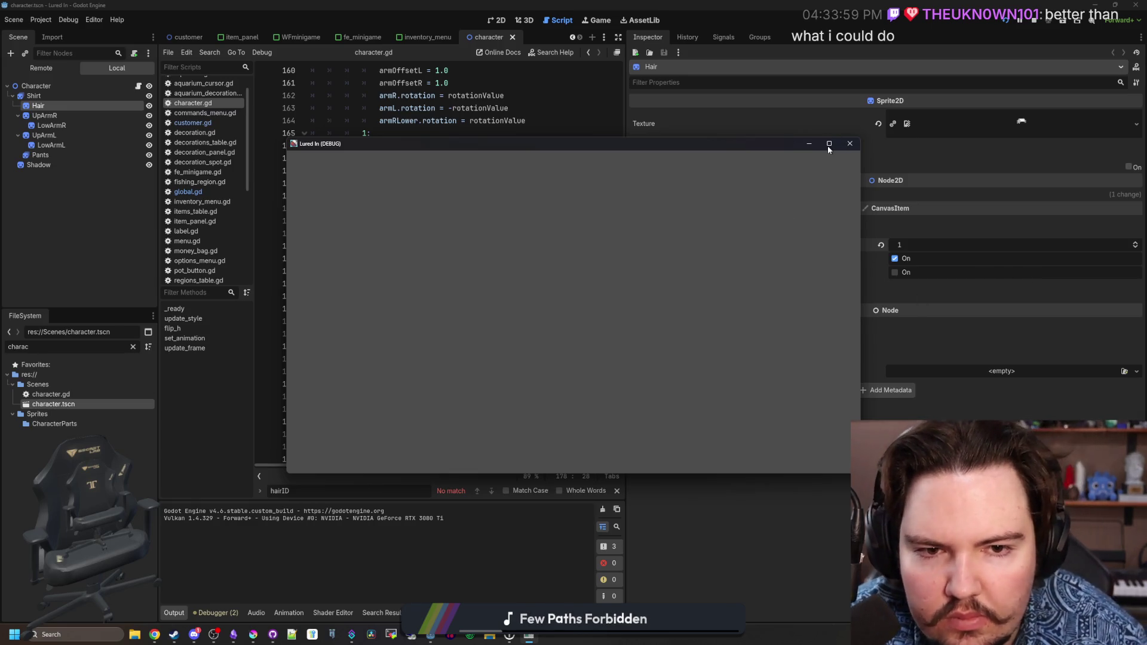
pyautogui.click(828, 145)
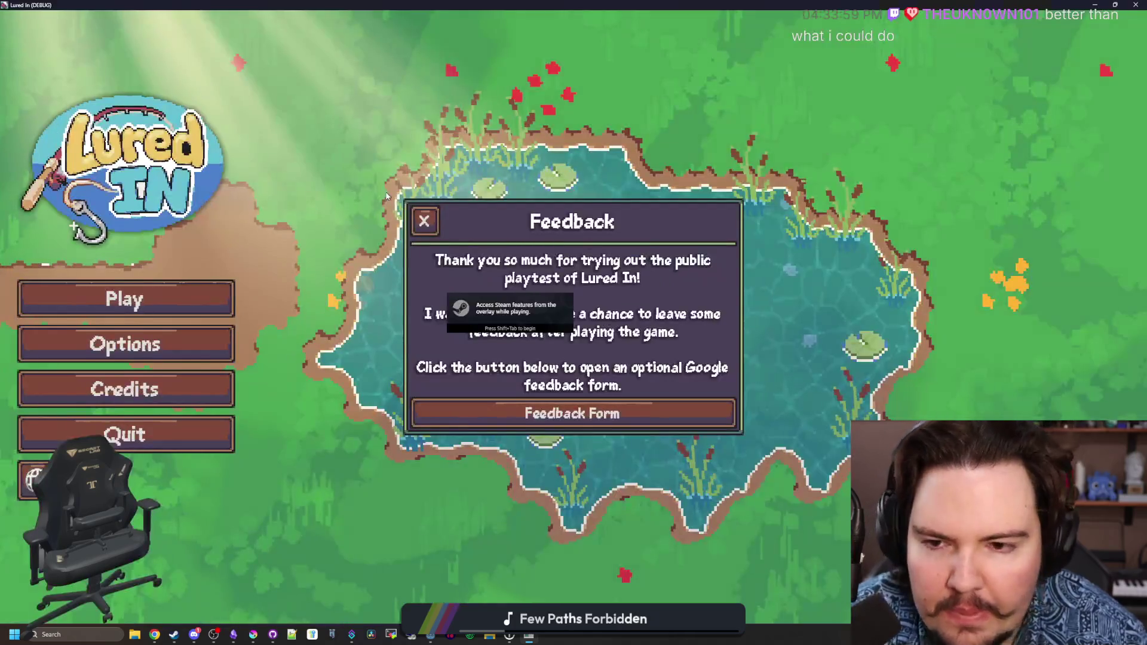
# Get past the feedback and offline-earnings messages, zoom in on the shop, and return to the editor.
pyautogui.click(422, 218)
pyautogui.click(192, 291)
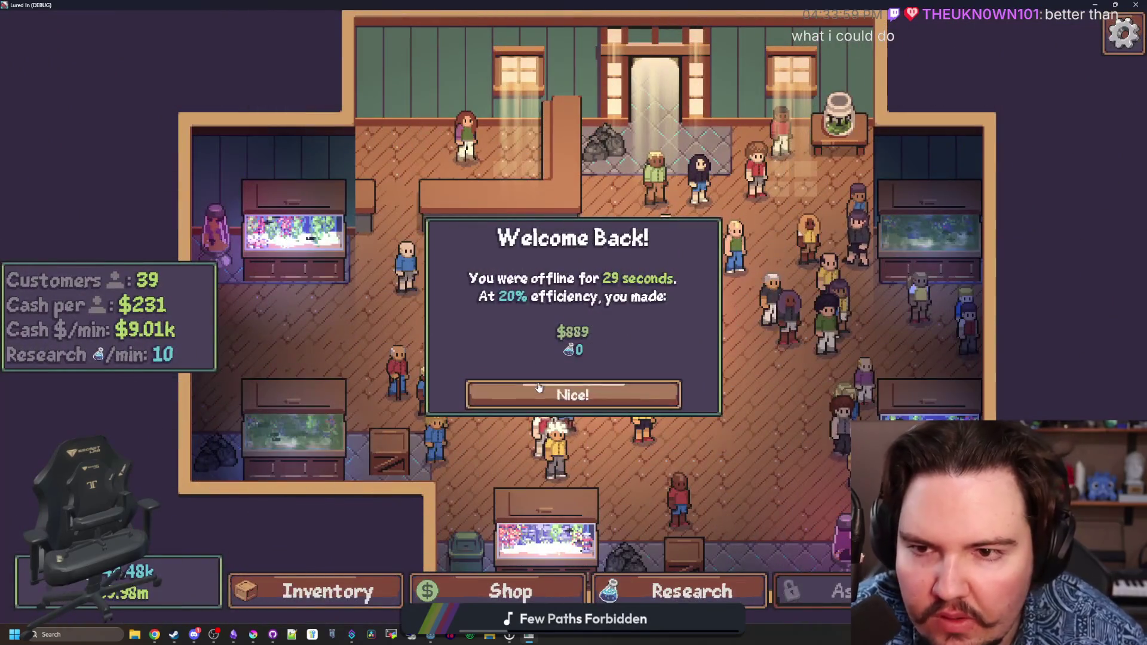
pyautogui.click(573, 392)
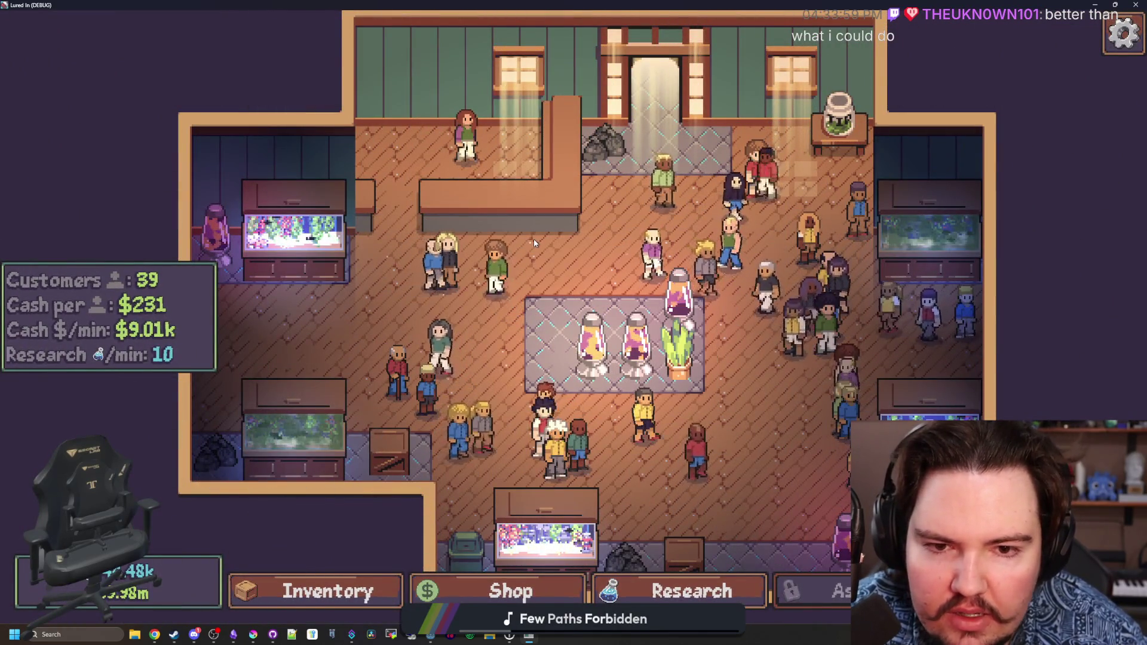
pyautogui.scroll(5, 533, 239)
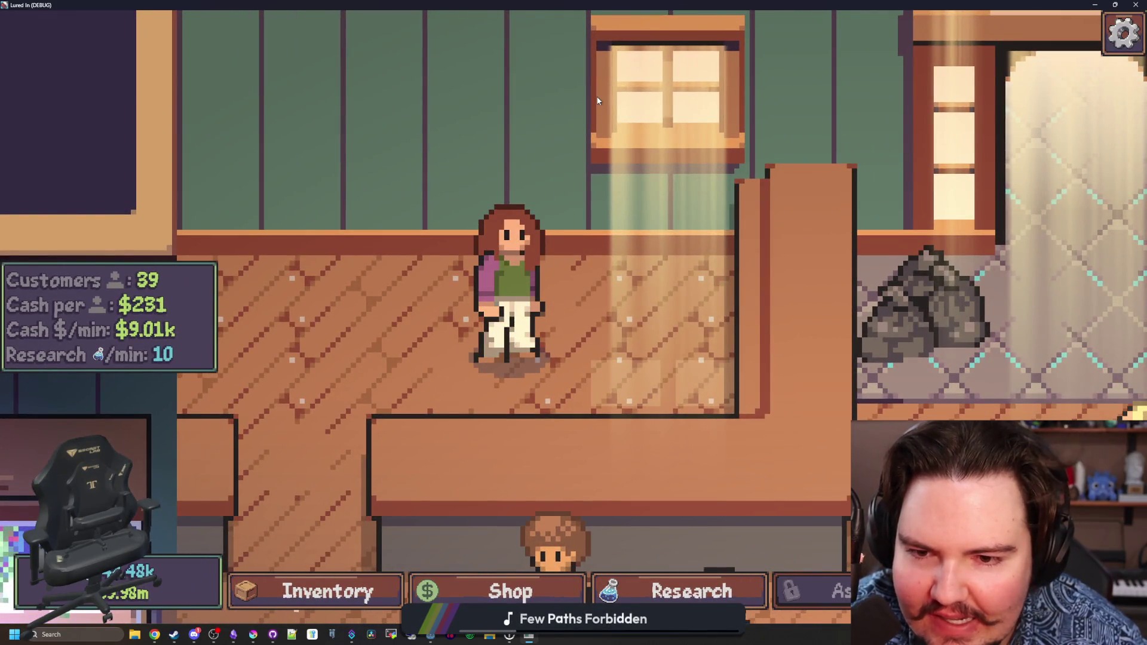
pyautogui.hotkey('alt', 'Tab')
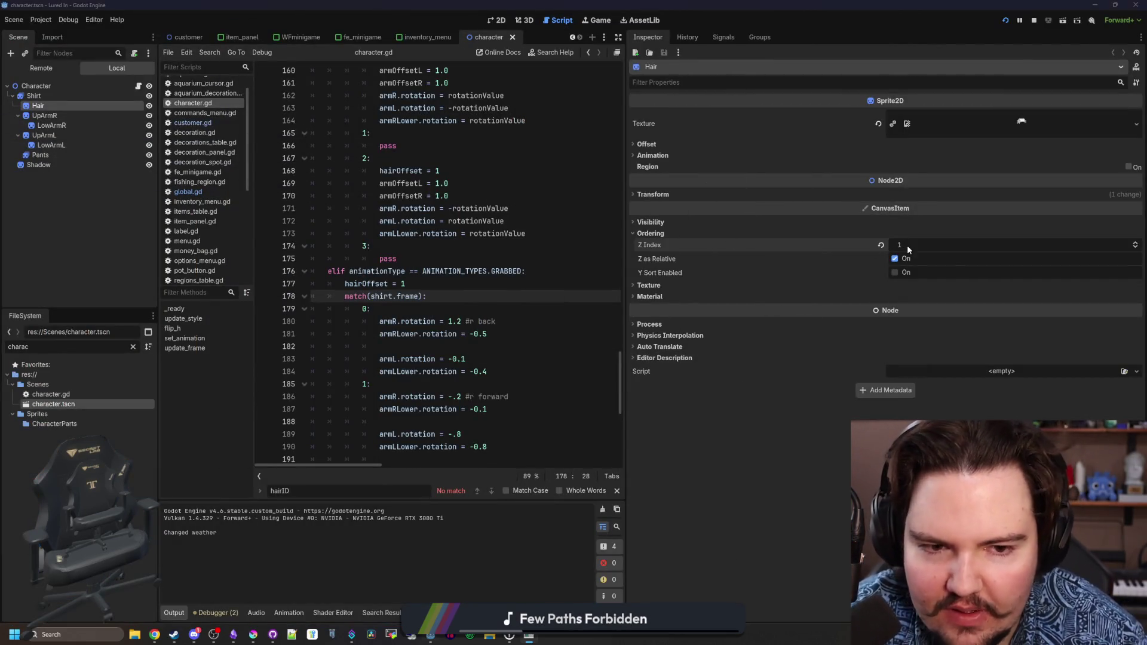
# Save the character scene with Hair at Z Index 2 and stop the running game.
pyautogui.click(540, 235)
pyautogui.hotkey('ctrl', 's')
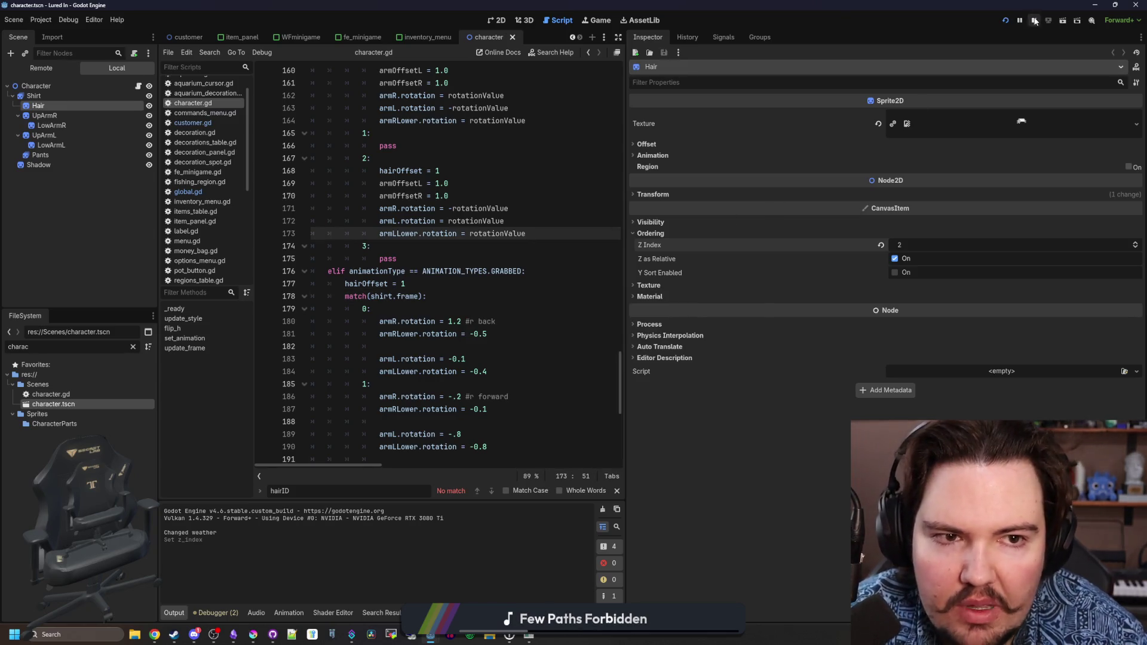
pyautogui.click(1035, 22)
pyautogui.click(478, 183)
# Open player.tscn, check the Hair node's Ordering settings, and run the game again.
pyautogui.click(133, 346)
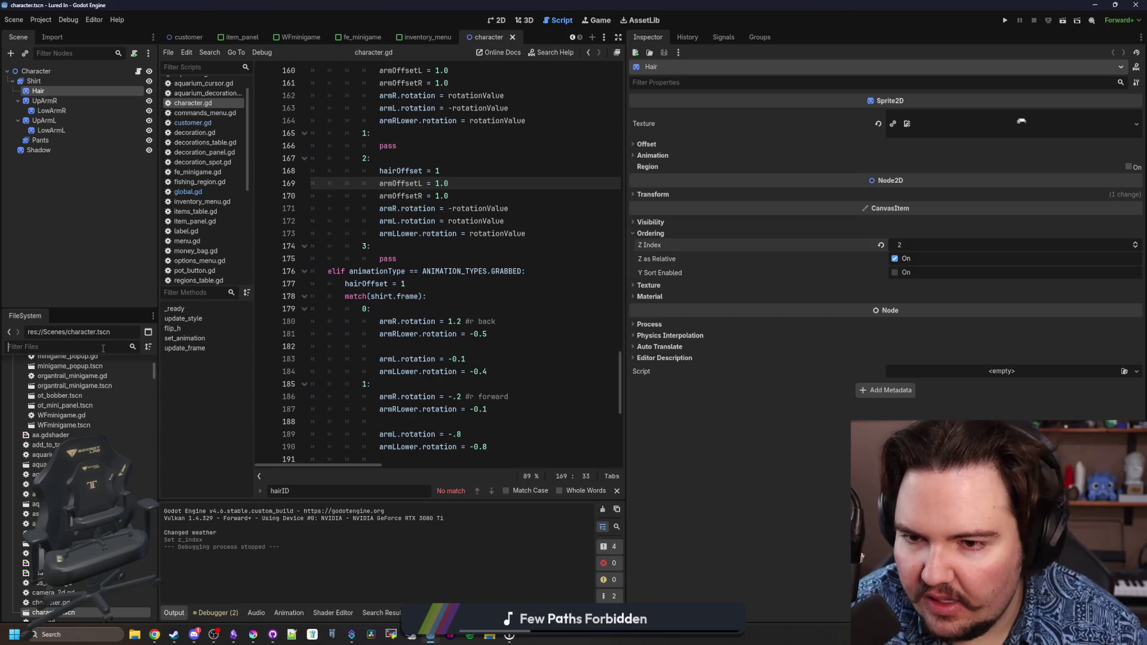
pyautogui.write('player')
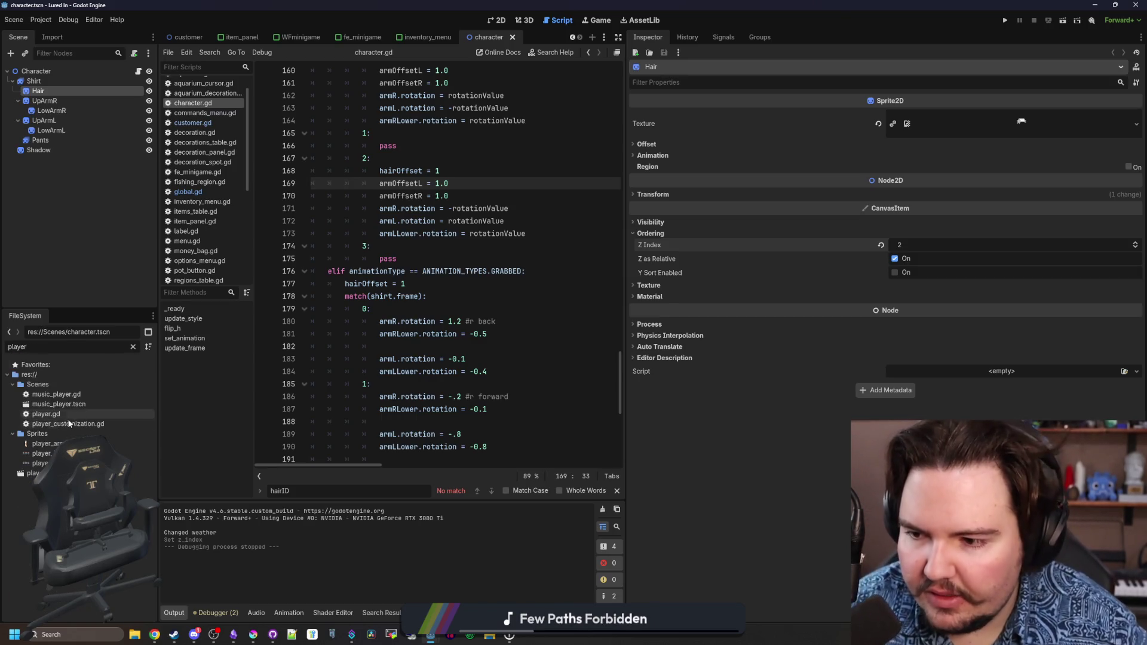
pyautogui.doubleClick(36, 473)
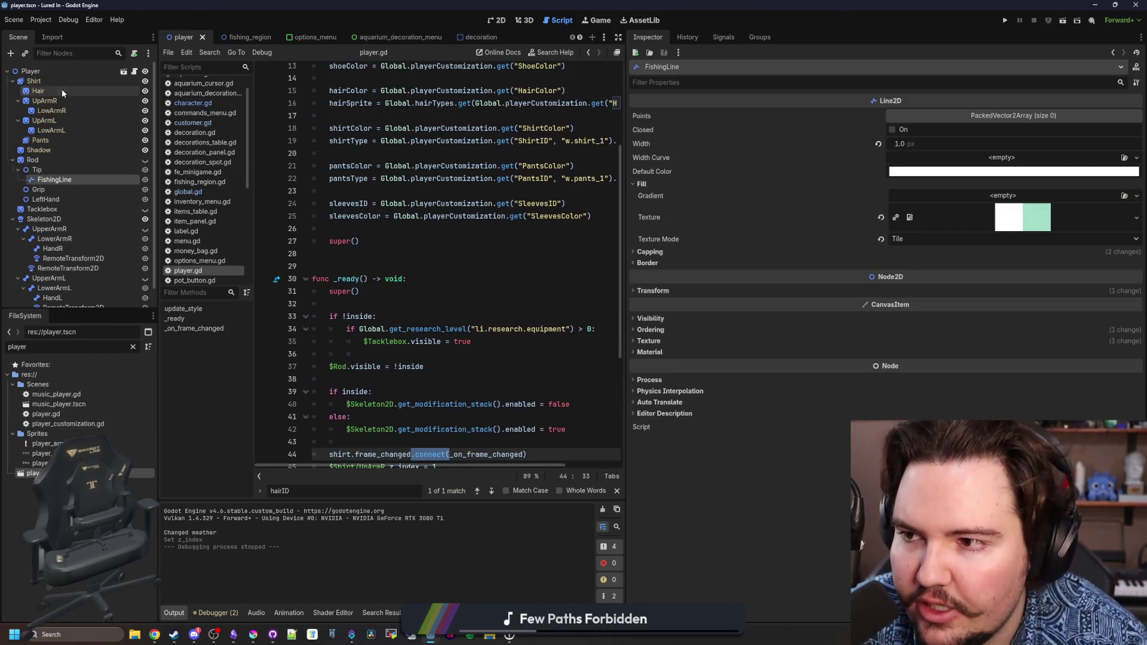
pyautogui.click(62, 90)
pyautogui.click(669, 234)
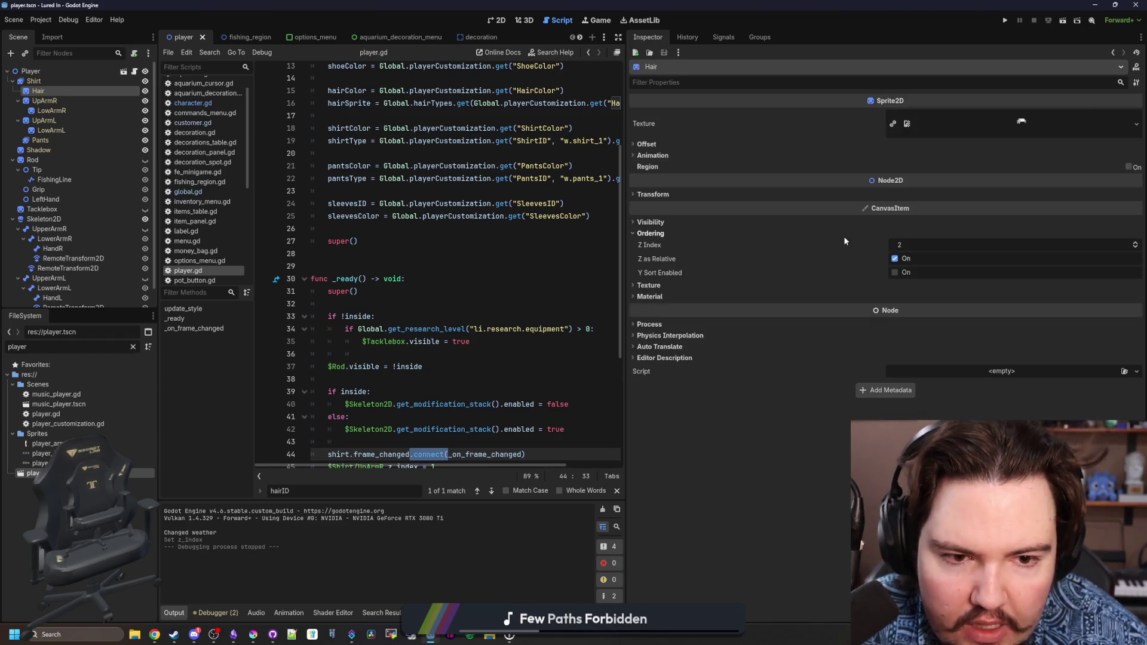
pyautogui.click(358, 241)
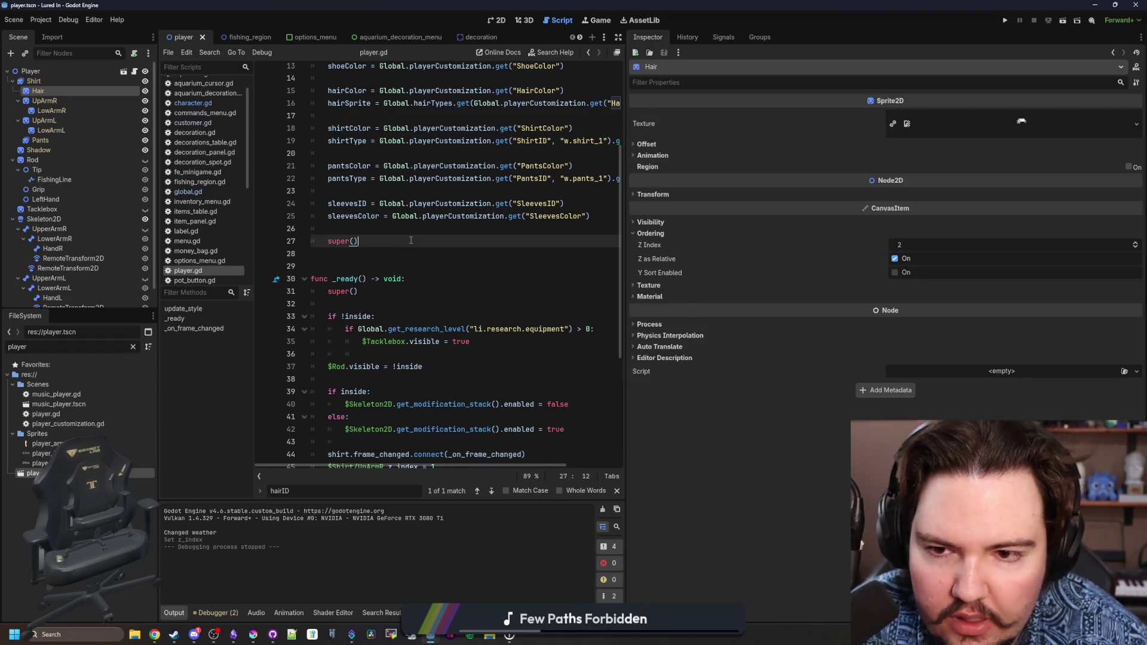
pyautogui.click(1006, 20)
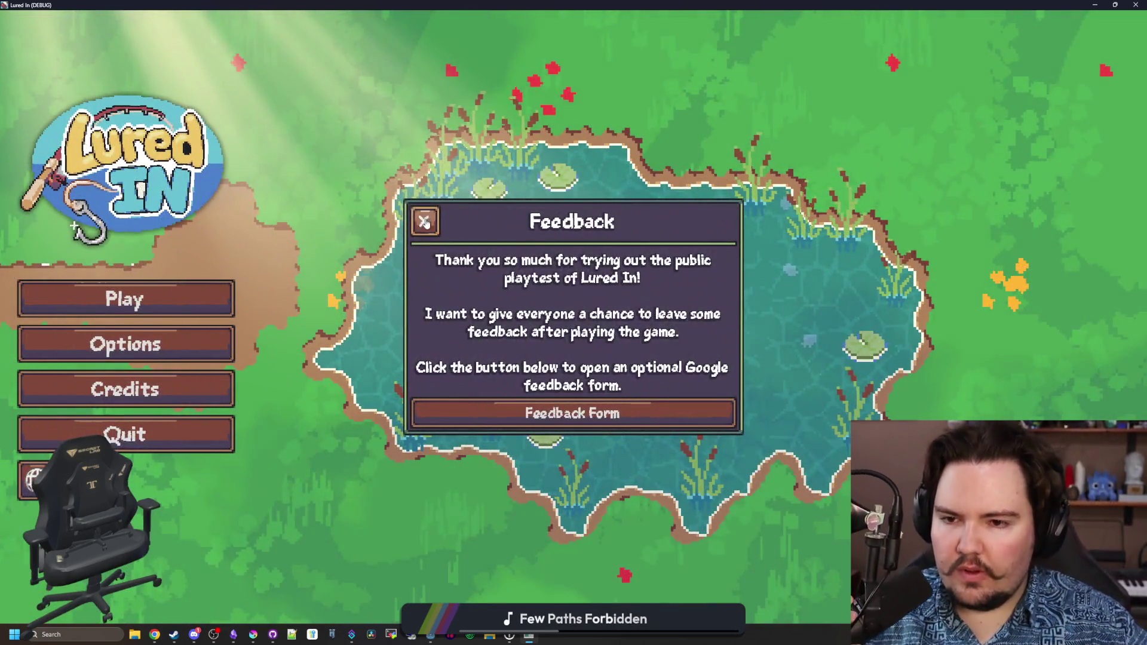
# Start the game, pan around the shop with WASD to check the curly long hair, then return to Krita.
pyautogui.click(424, 222)
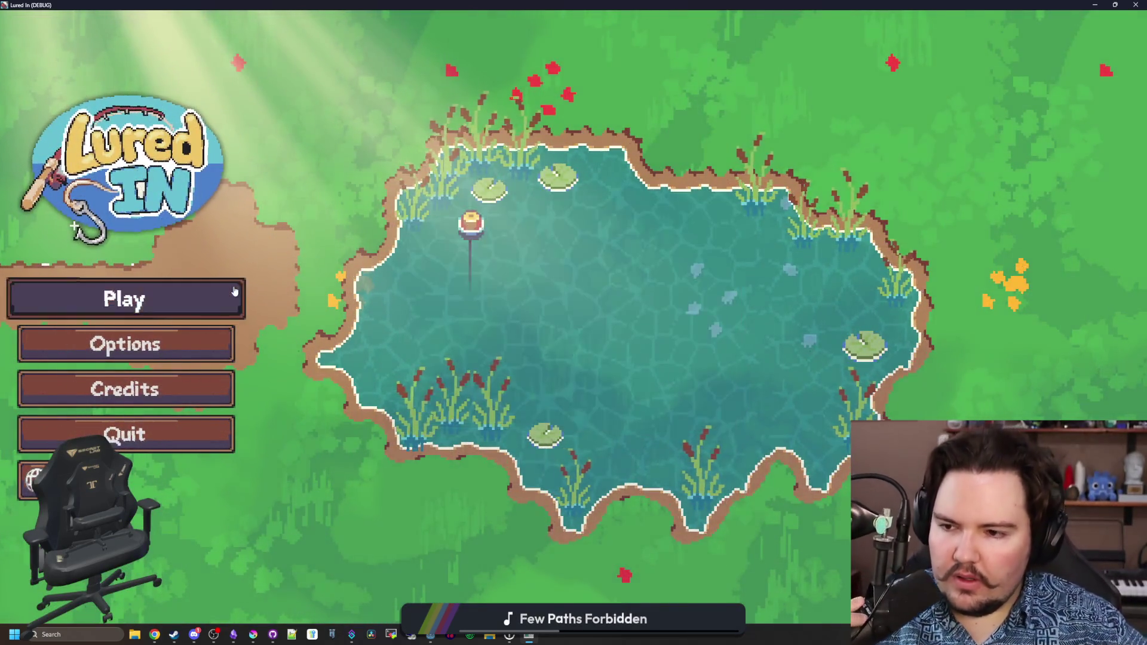
pyautogui.click(233, 294)
pyautogui.click(559, 396)
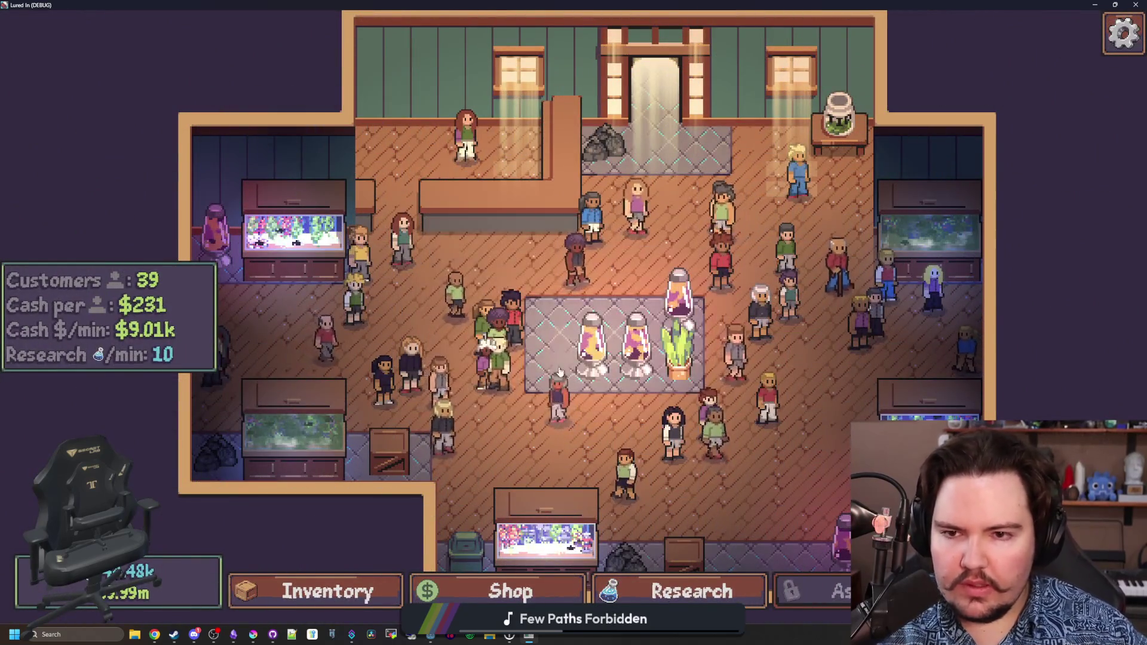
pyautogui.scroll(5, 538, 330)
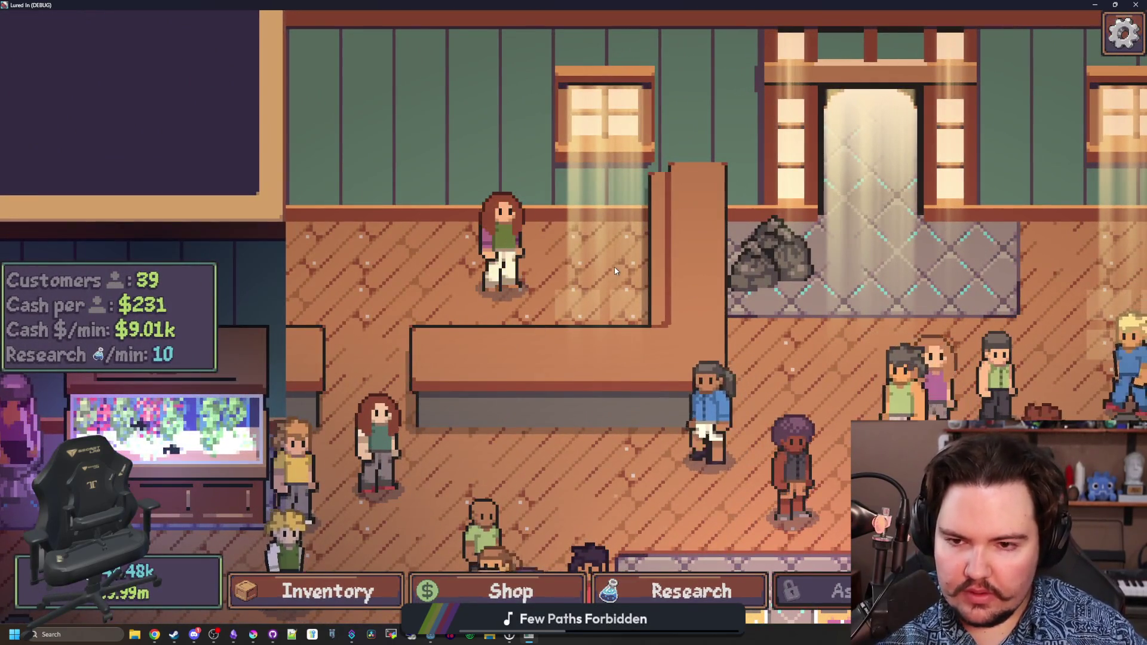
pyautogui.press('s')
pyautogui.press('d')
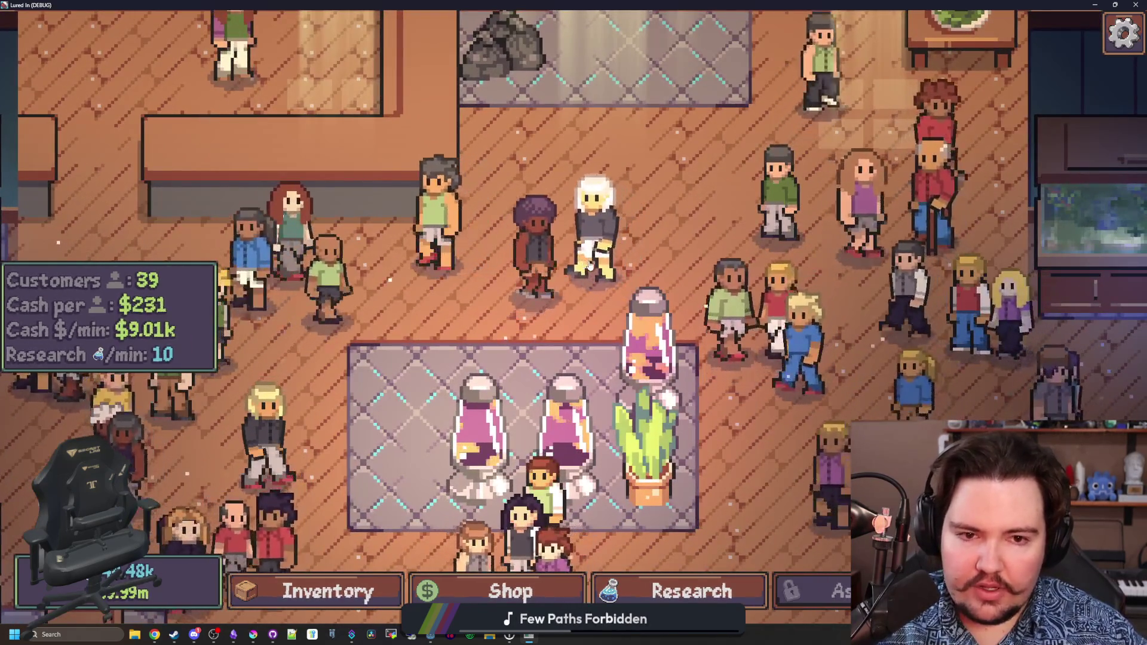
pyautogui.press('w')
pyautogui.press('a')
pyautogui.scroll(3, 560, 304)
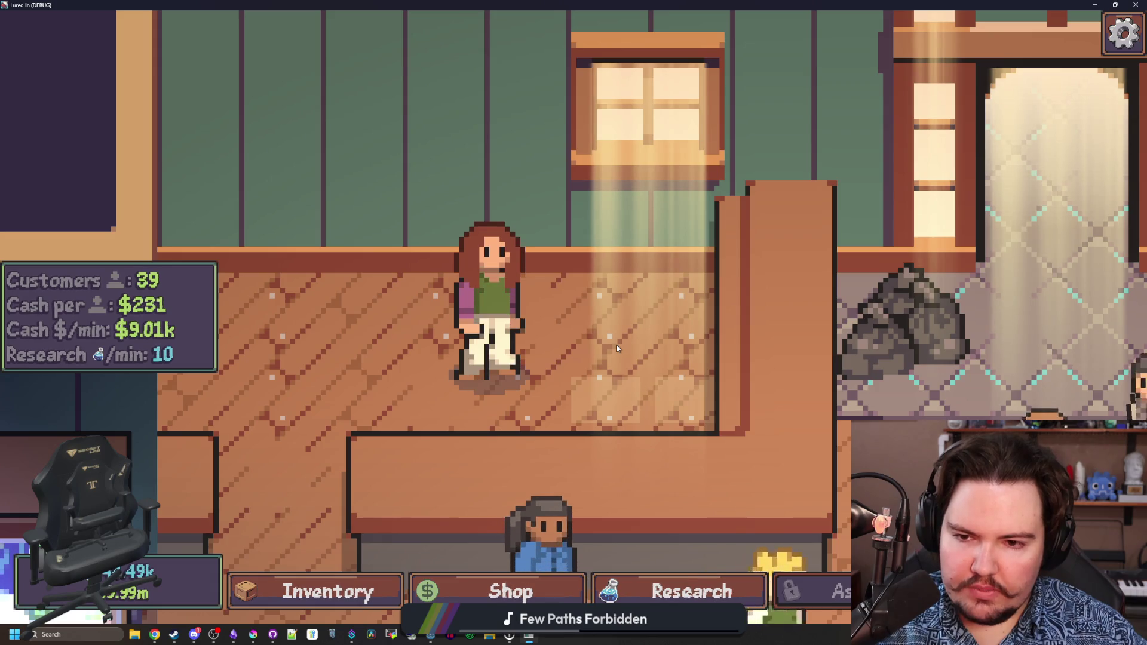
pyautogui.click(253, 635)
pyautogui.scroll(2, 445, 376)
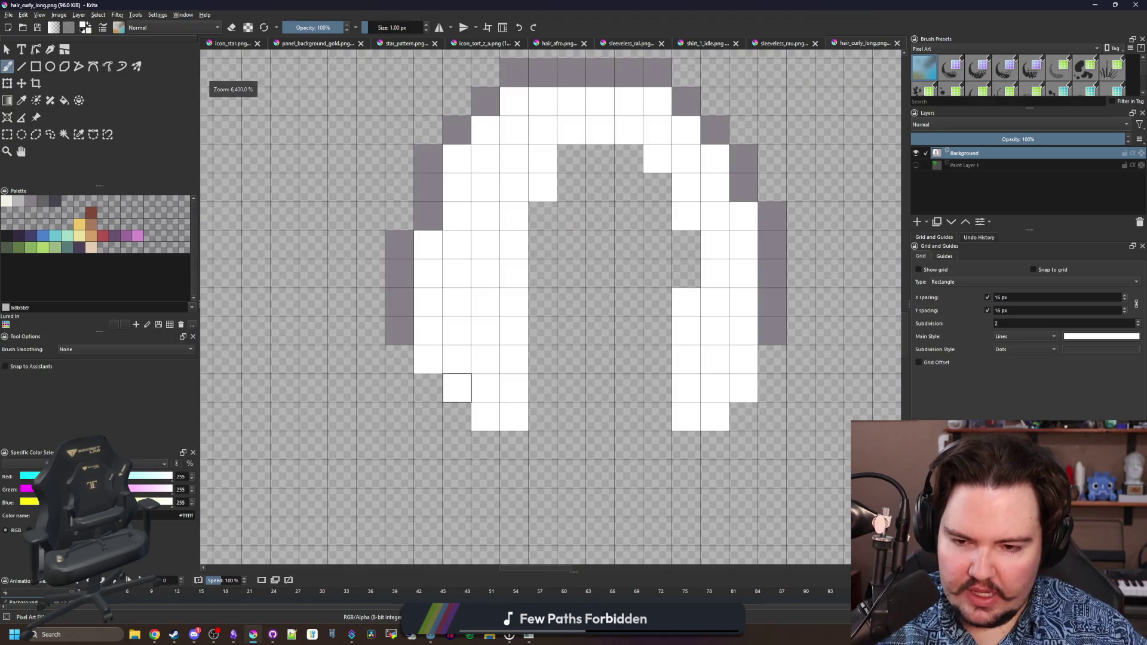
# Paint white pixels down the hair's left edge, save hair_curly_long.png, and bring the game forward.
pyautogui.moveTo(397, 363); pyautogui.dragTo(402, 459)
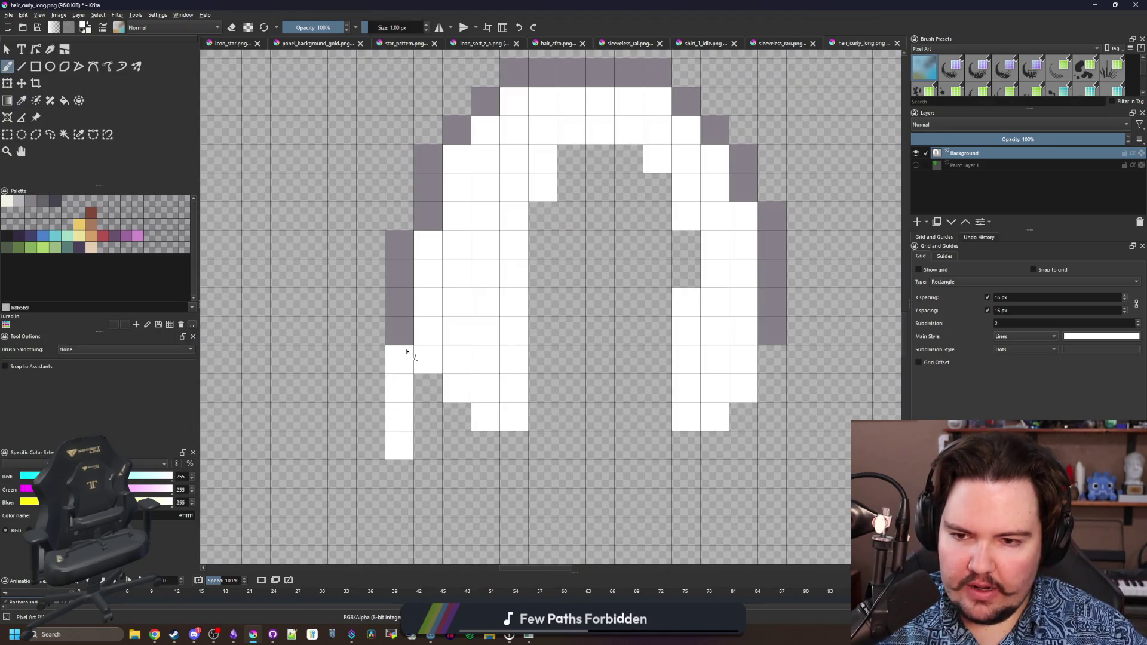
pyautogui.hotkey('ctrl', 's')
pyautogui.click(624, 410)
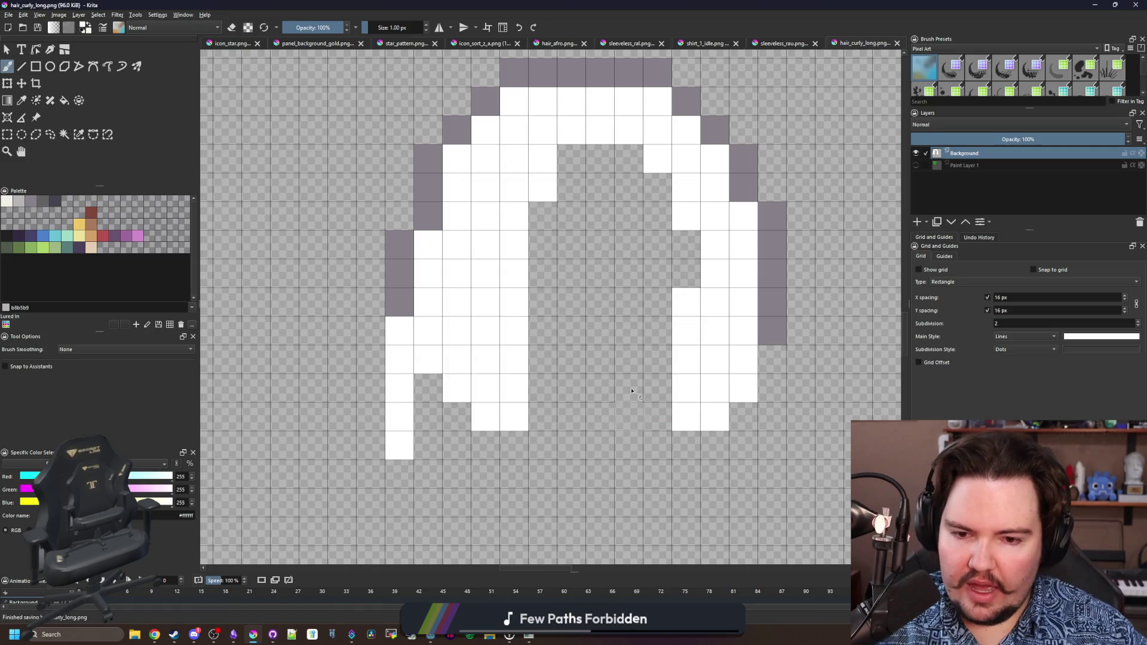
pyautogui.hotkey('alt', 'Tab')
pyautogui.hotkey('alt', 'Tab')
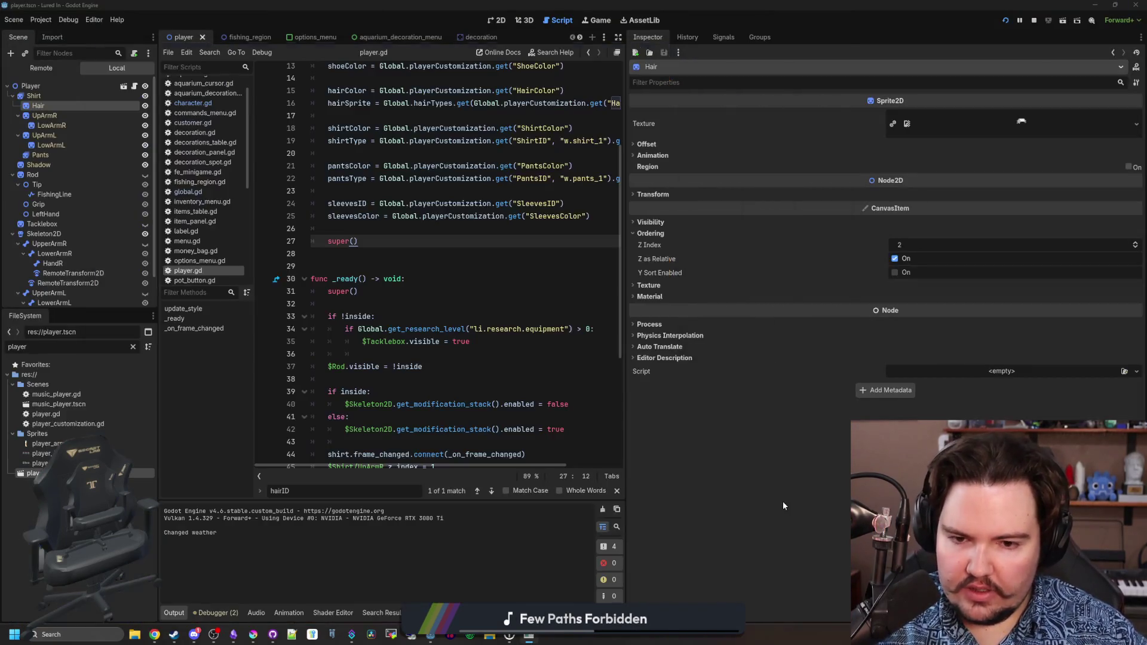
pyautogui.click(550, 635)
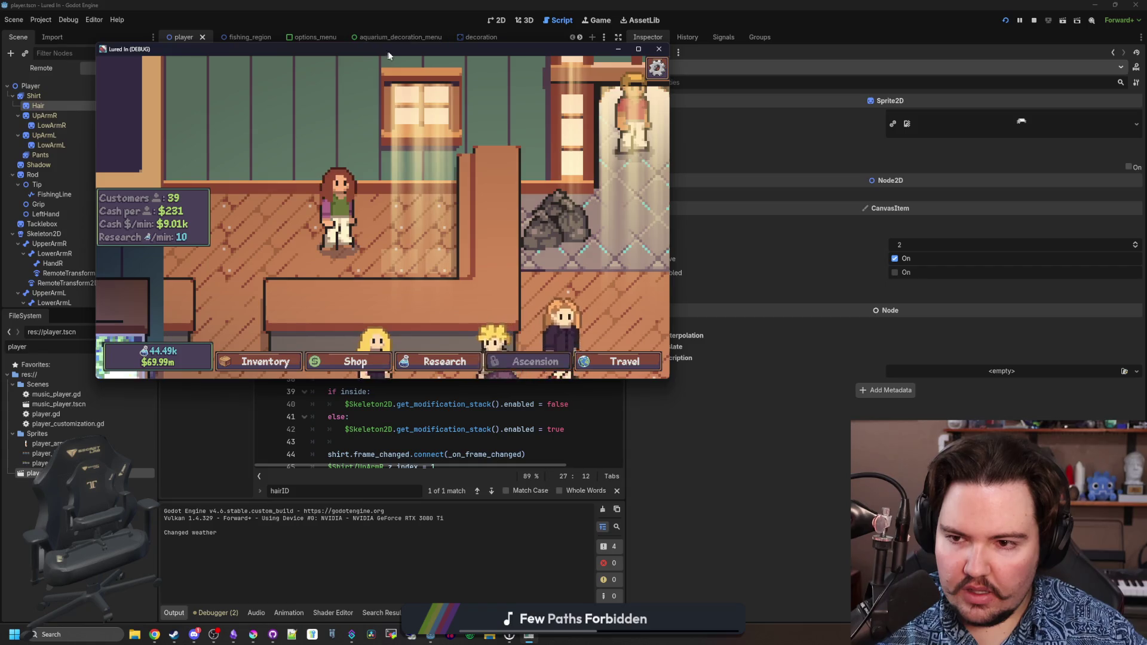
# Maximize the game, visit the pond to view the new hair, then restore the window and return to Krita.
pyautogui.doubleClick(429, 51)
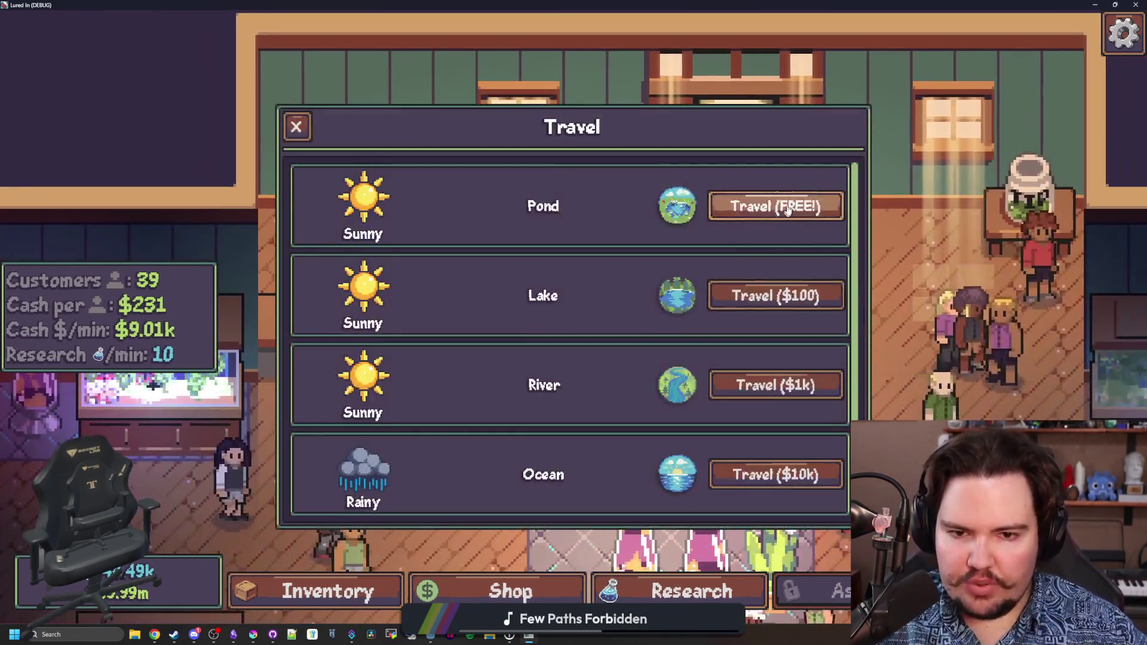
pyautogui.click(779, 205)
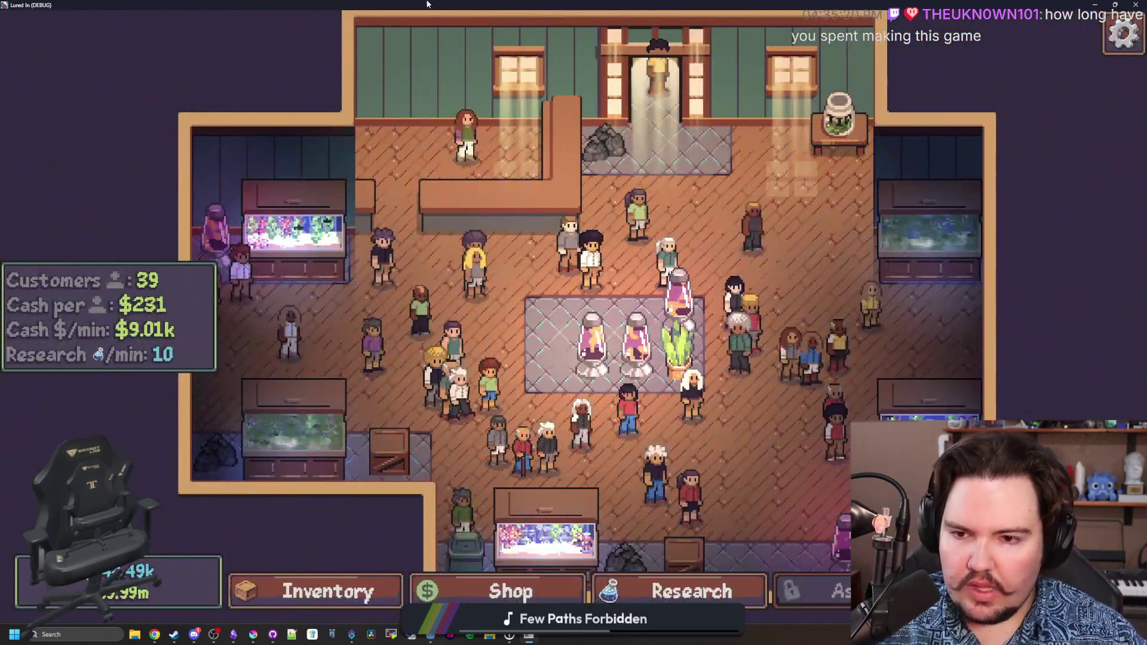
pyautogui.click(253, 636)
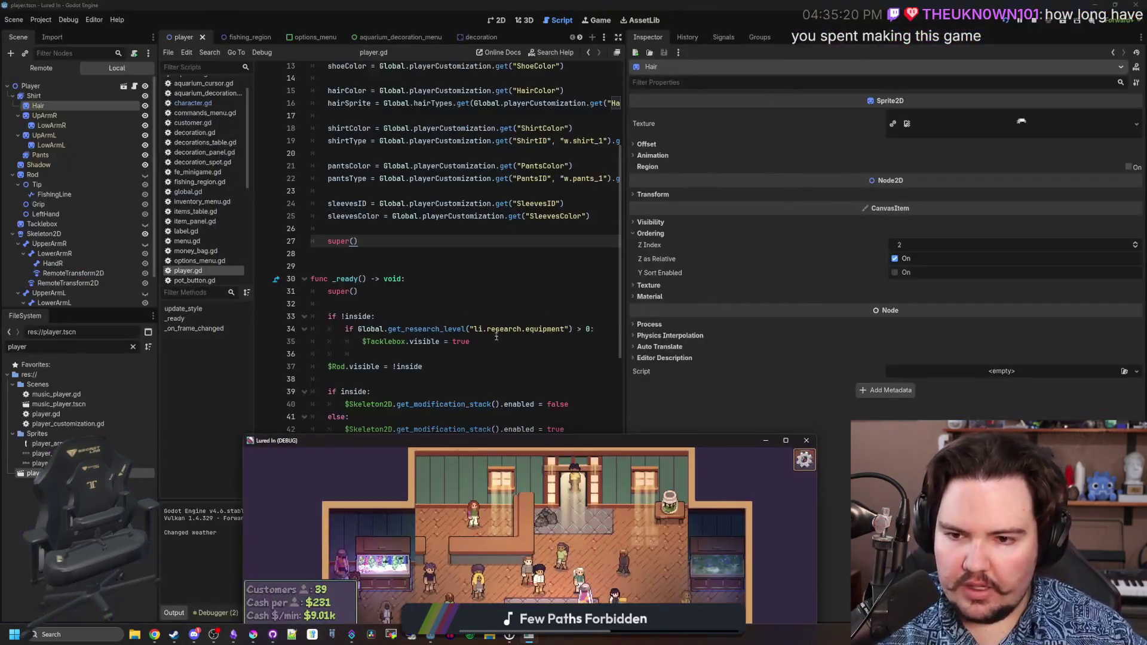
pyautogui.click(254, 636)
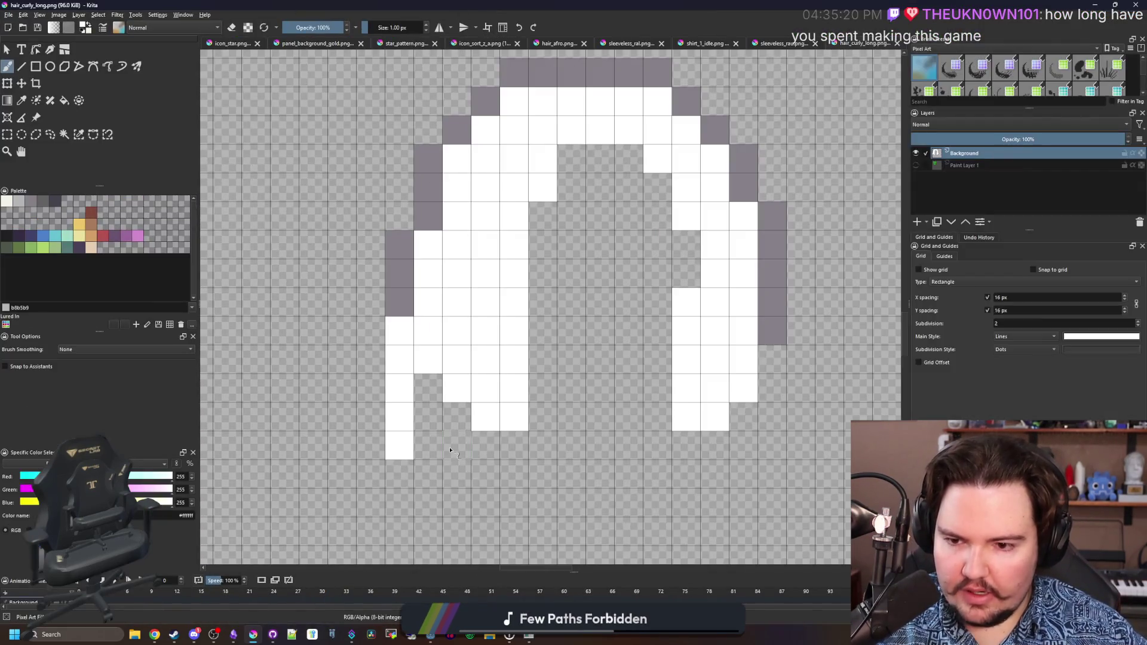
# Trim the hair's bottom-left end and fill the hair shape with light grey.
pyautogui.moveTo(401, 428)
pyautogui.mouseDown()
pyautogui.moveTo(399, 382)
pyautogui.moveTo(449, 411)
pyautogui.mouseUp()
pyautogui.press('e')
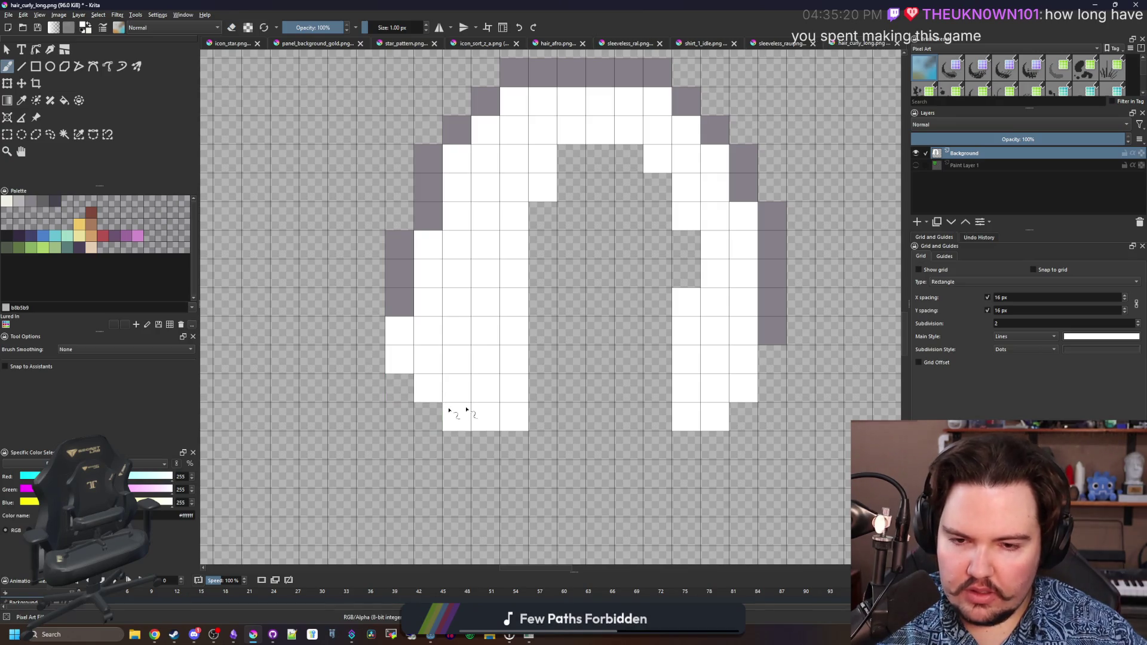
pyautogui.moveTo(533, 320); pyautogui.dragTo(457, 418)
pyautogui.press('p')
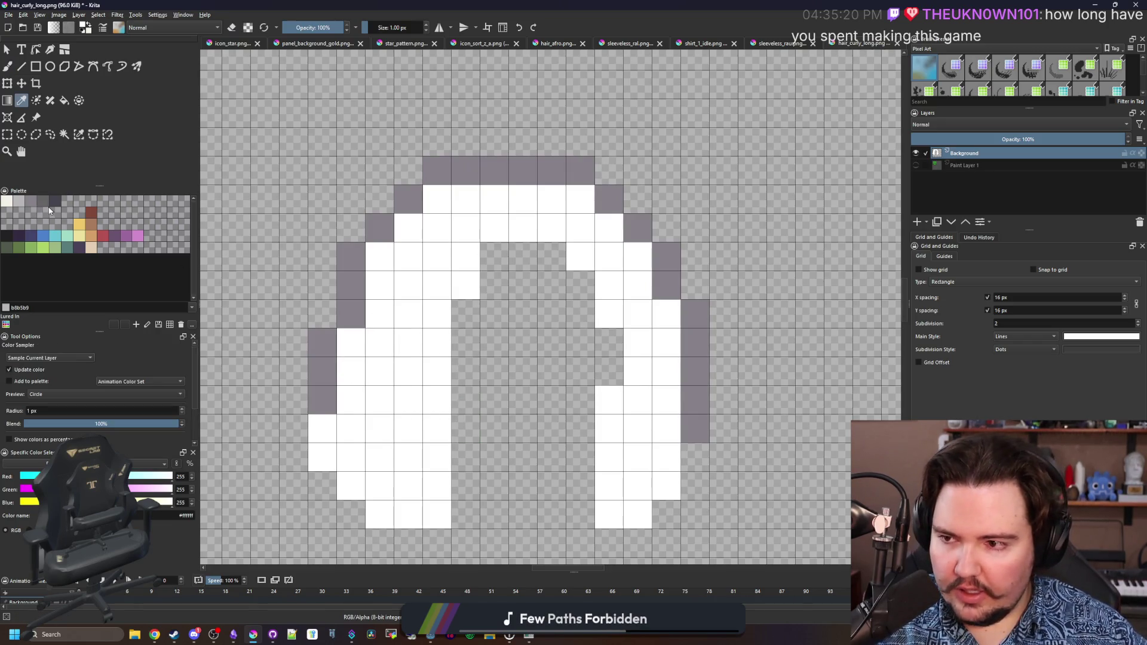
pyautogui.click(21, 203)
pyautogui.press('f')
pyautogui.click(417, 338)
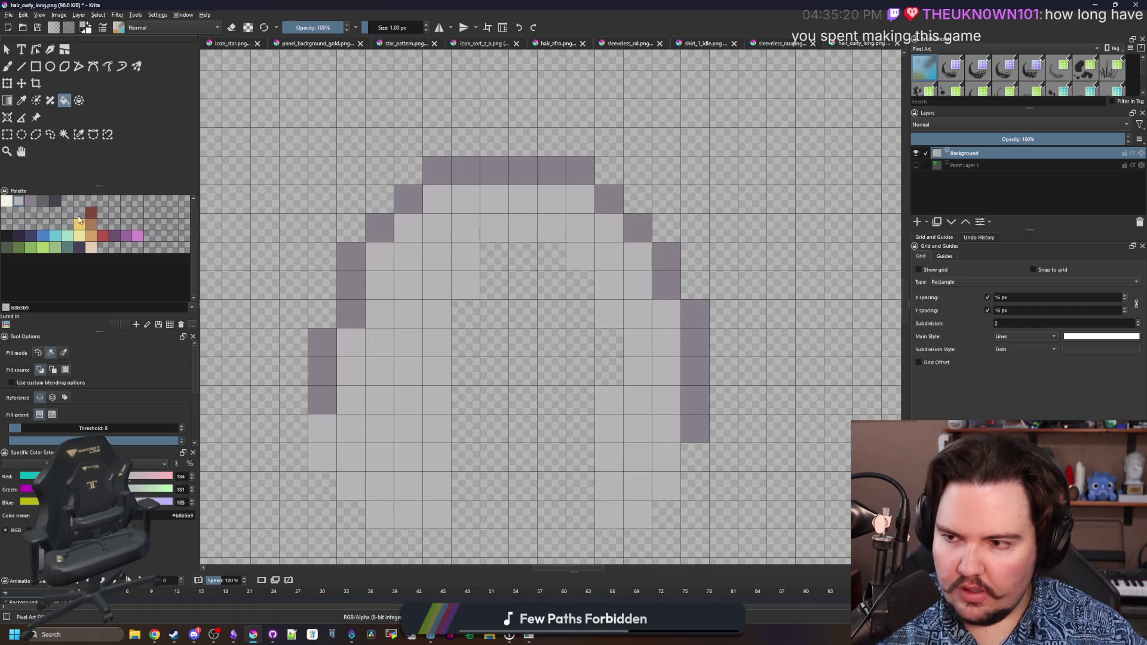
# Paint a white highlight across the hair's top and onto the upper left curl.
pyautogui.click(10, 203)
pyautogui.press('b')
pyautogui.moveTo(589, 250)
pyautogui.mouseDown()
pyautogui.moveTo(603, 235)
pyautogui.moveTo(525, 222)
pyautogui.moveTo(537, 197)
pyautogui.mouseUp()
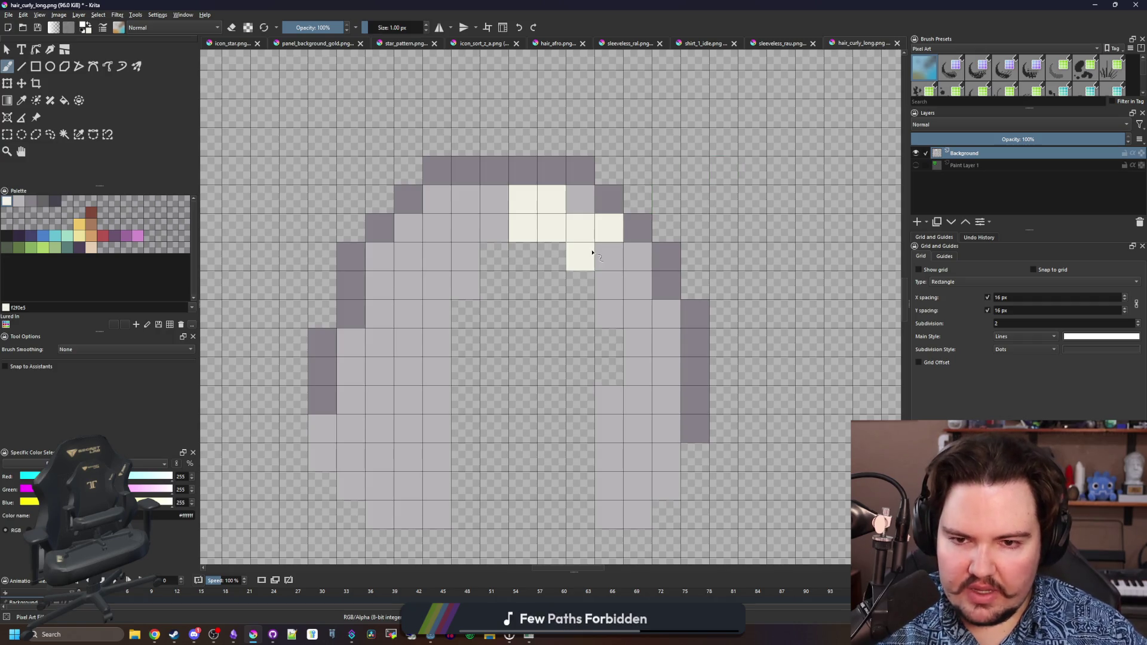
pyautogui.moveTo(592, 253)
pyautogui.mouseDown()
pyautogui.moveTo(547, 223)
pyautogui.moveTo(545, 197)
pyautogui.moveTo(448, 226)
pyautogui.moveTo(467, 214)
pyautogui.mouseUp()
pyautogui.click(466, 268)
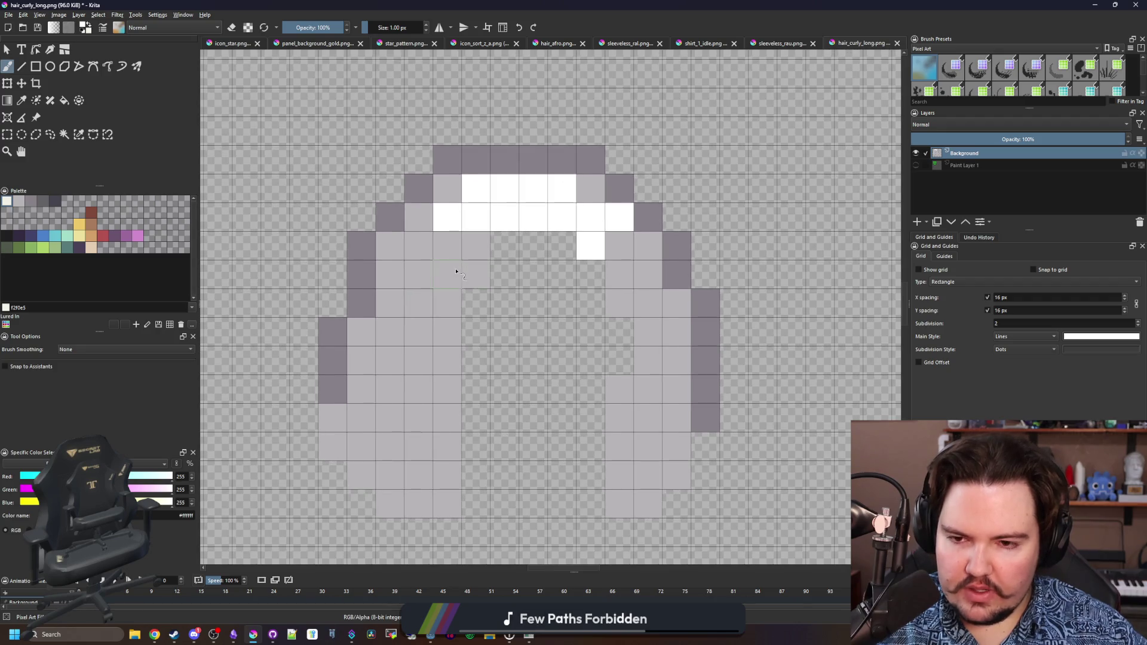
pyautogui.click(456, 272)
pyautogui.click(475, 274)
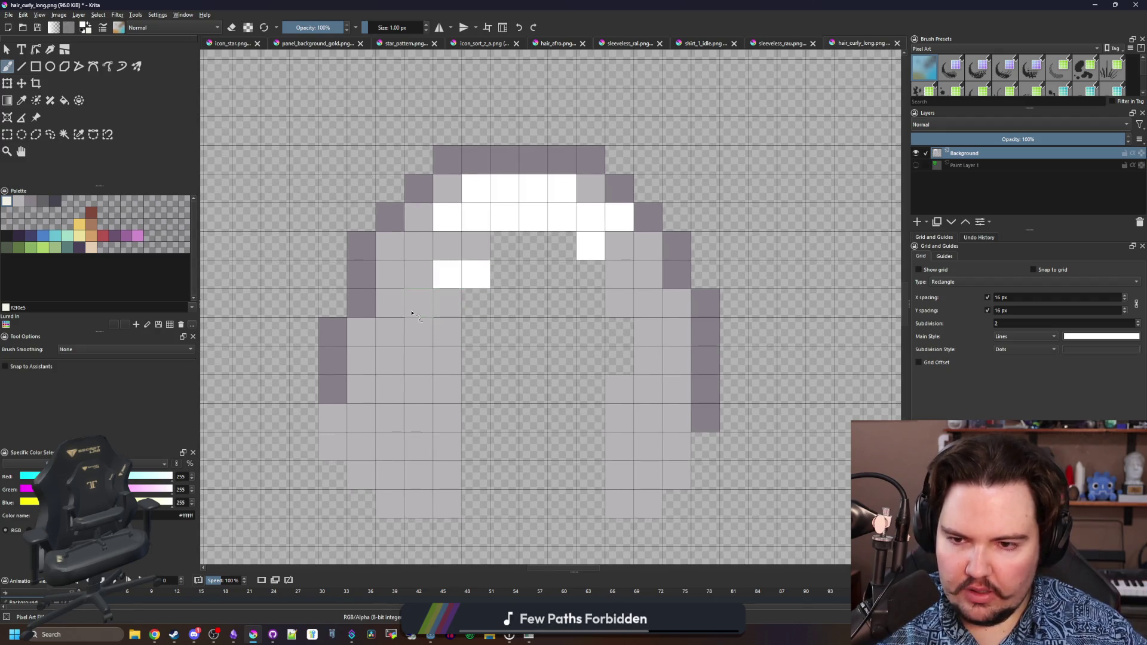
# Paint white curl highlights down the left side to the bottom-left end.
pyautogui.moveTo(405, 327); pyautogui.dragTo(394, 303)
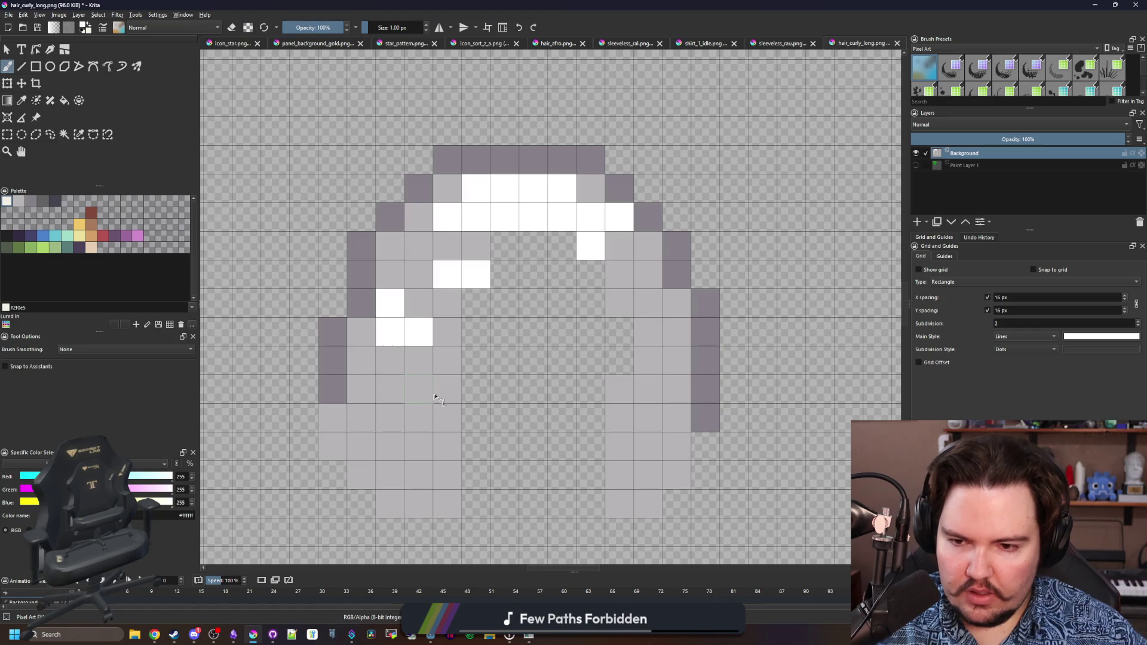
pyautogui.moveTo(435, 397); pyautogui.dragTo(457, 359)
pyautogui.moveTo(386, 424)
pyautogui.mouseDown()
pyautogui.moveTo(361, 410)
pyautogui.moveTo(361, 389)
pyautogui.mouseUp()
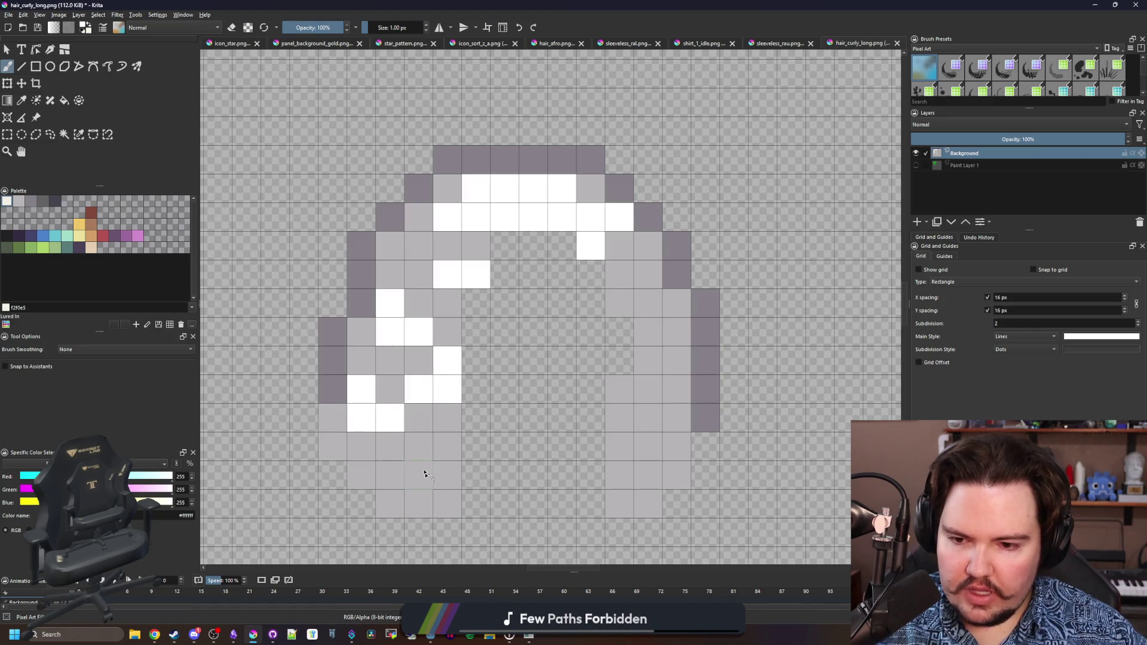
pyautogui.moveTo(424, 471)
pyautogui.mouseDown()
pyautogui.moveTo(445, 471)
pyautogui.moveTo(447, 448)
pyautogui.mouseUp()
pyautogui.moveTo(382, 485); pyautogui.dragTo(332, 448)
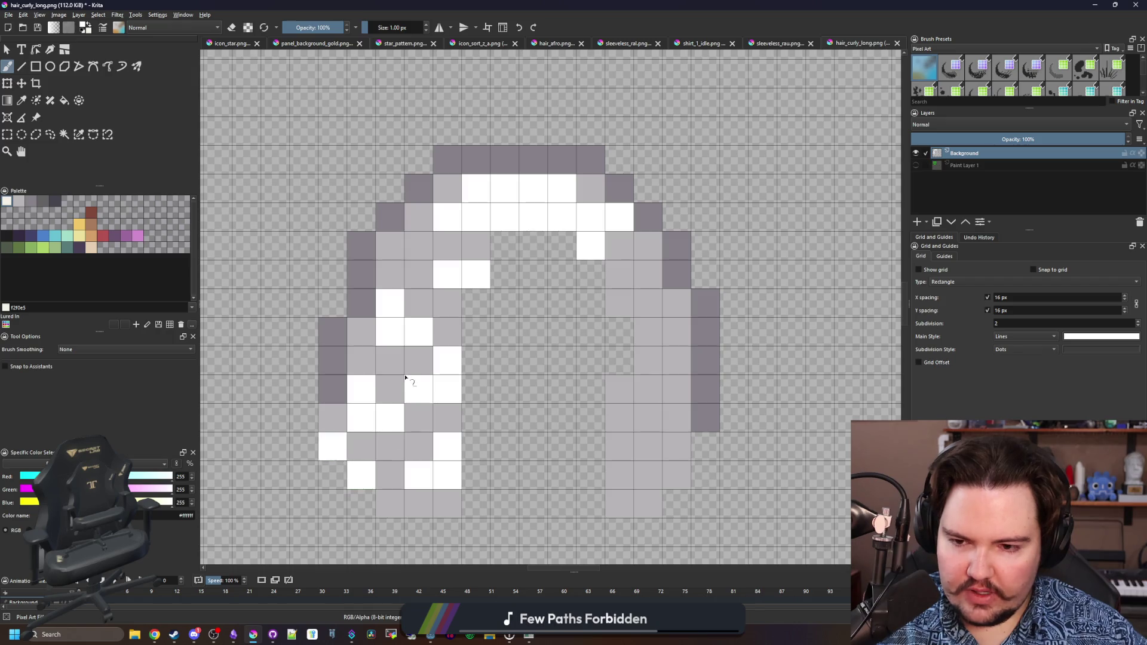
pyautogui.scroll(-8, 426, 319)
pyautogui.scroll(8, 424, 298)
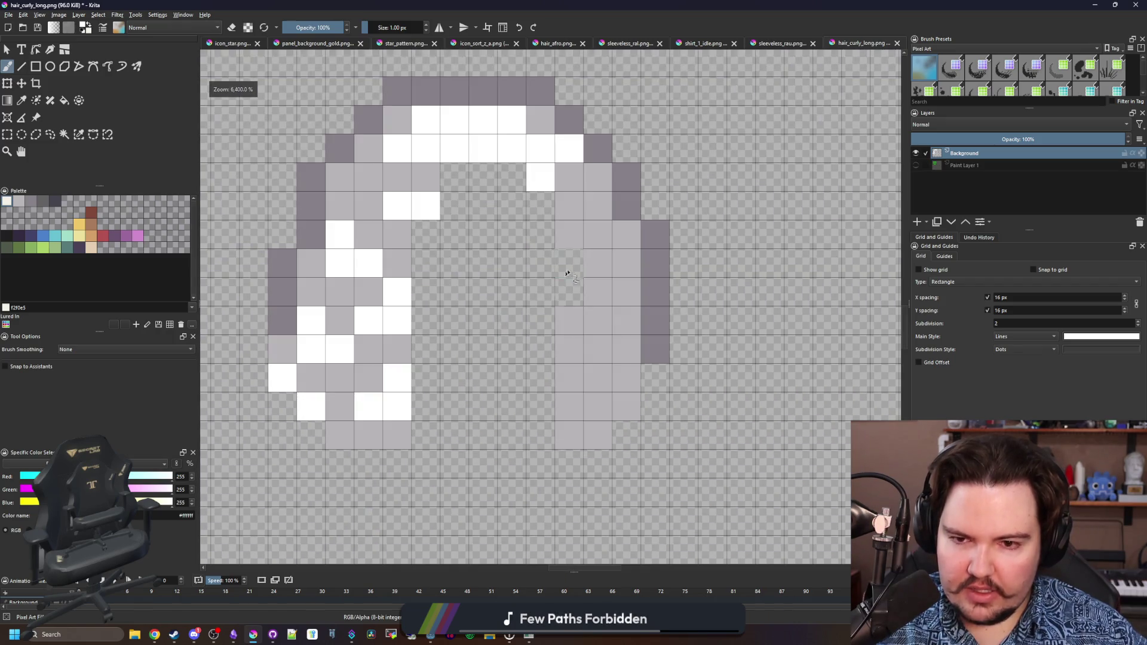
# Paint white curl highlights down the right strand, ending with a pixel at its tip.
pyautogui.moveTo(589, 236); pyautogui.dragTo(585, 235)
pyautogui.click(597, 206)
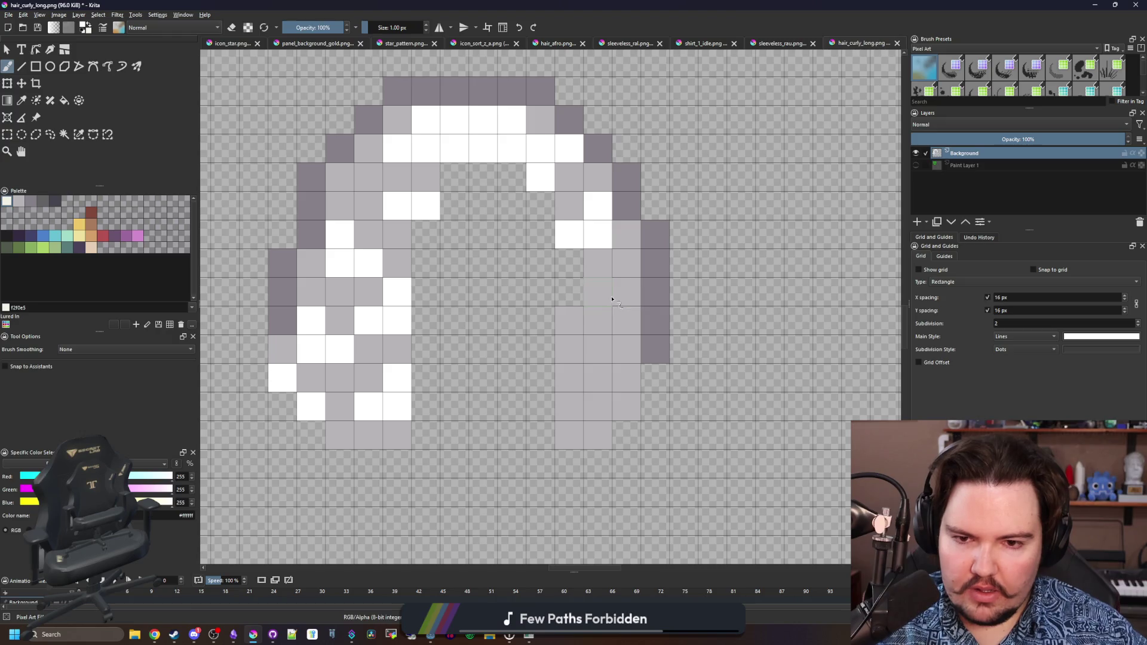
pyautogui.moveTo(609, 297); pyautogui.dragTo(627, 266)
pyautogui.moveTo(577, 338); pyautogui.dragTo(600, 379)
pyautogui.click(611, 428)
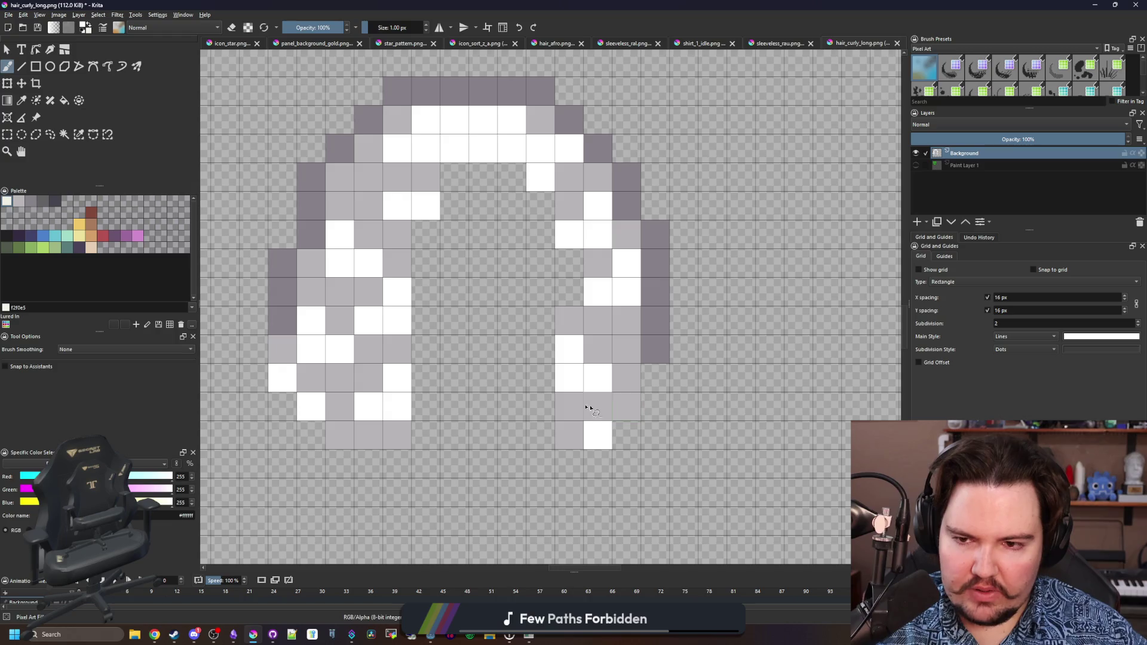
pyautogui.scroll(-5, 587, 408)
pyautogui.scroll(5, 581, 405)
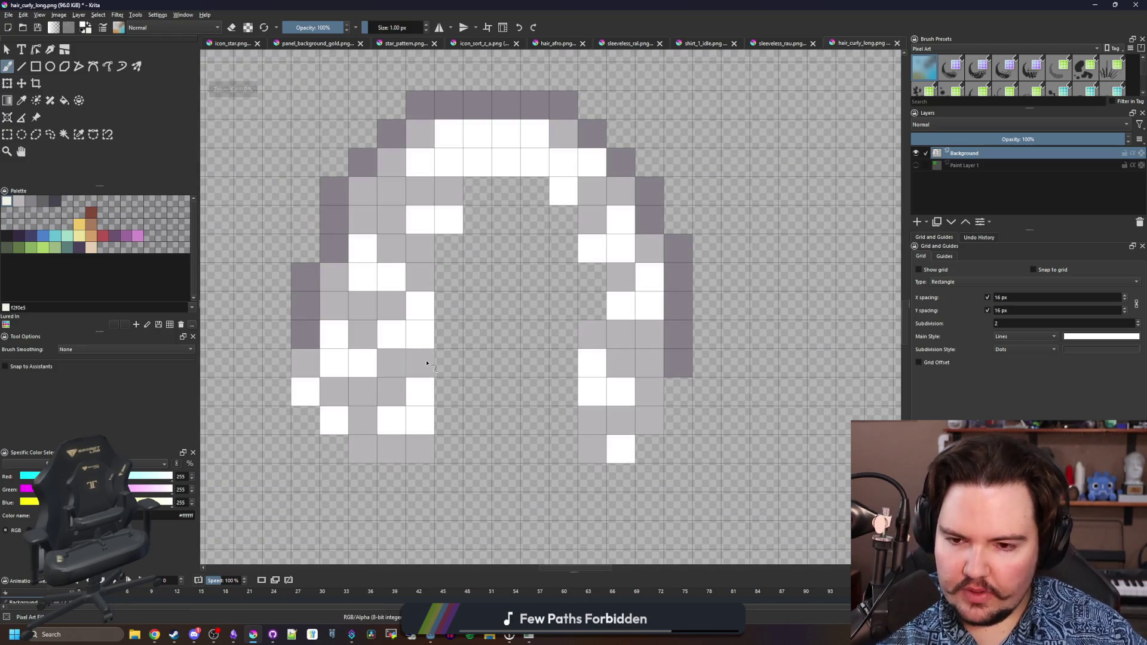
pyautogui.keyDown('ctrl'); pyautogui.click(427, 364); pyautogui.keyUp('ctrl')
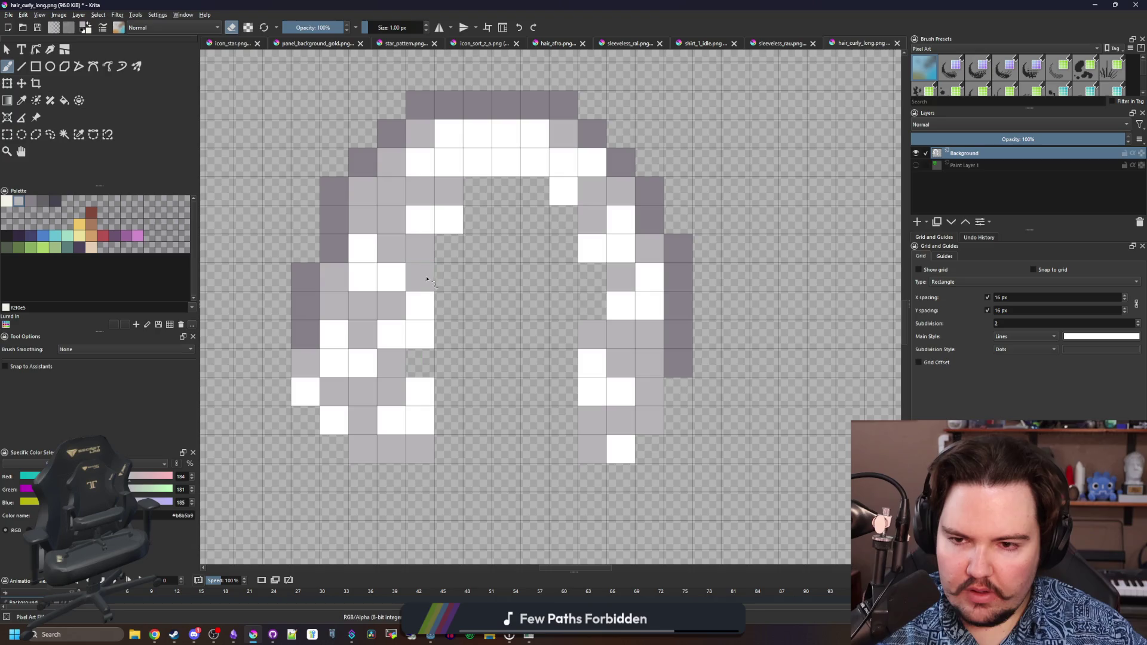
# Sample a hair colour and lower the pixel brush opacity to 5.
pyautogui.press('p')
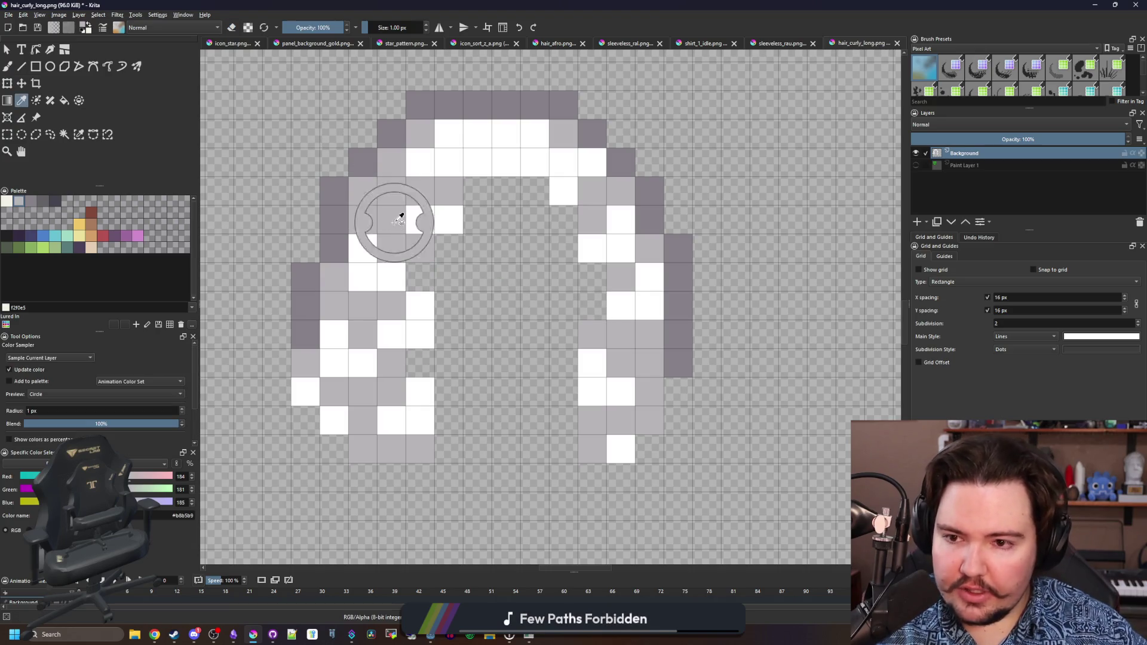
pyautogui.click(331, 27)
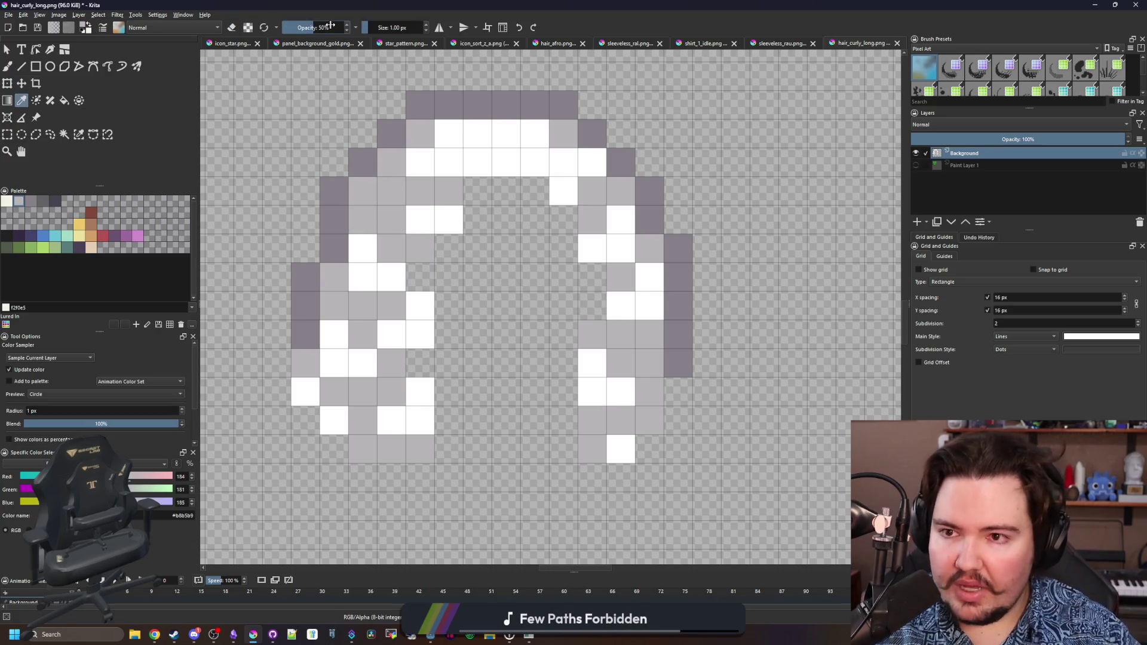
pyautogui.press('b')
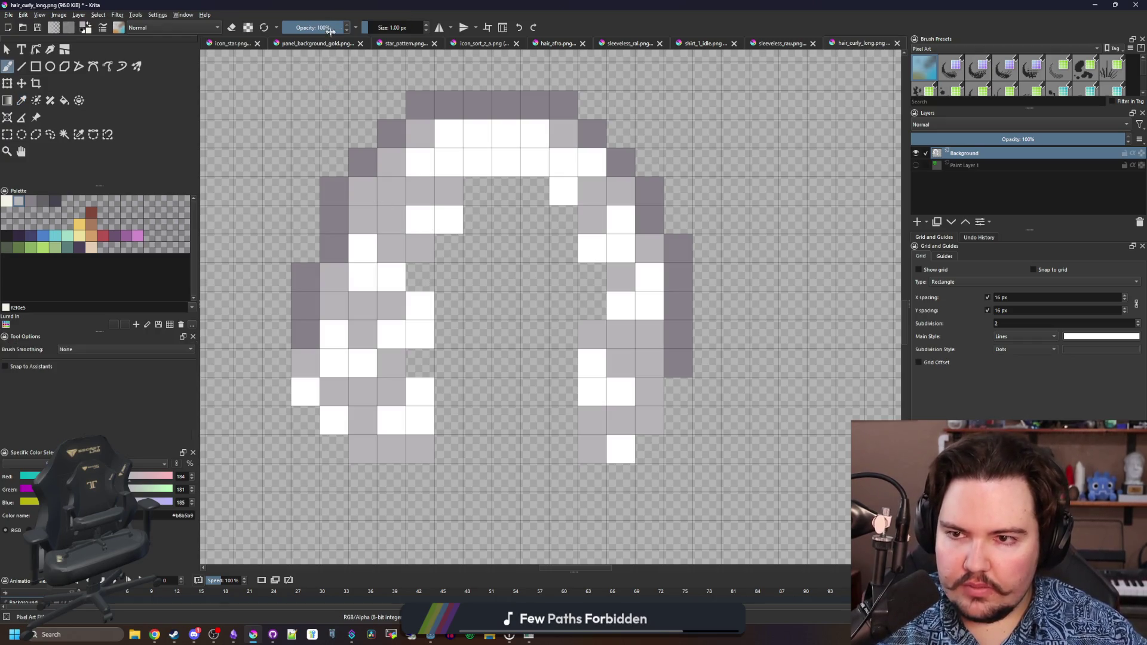
pyautogui.click(328, 27)
pyautogui.press('Escape')
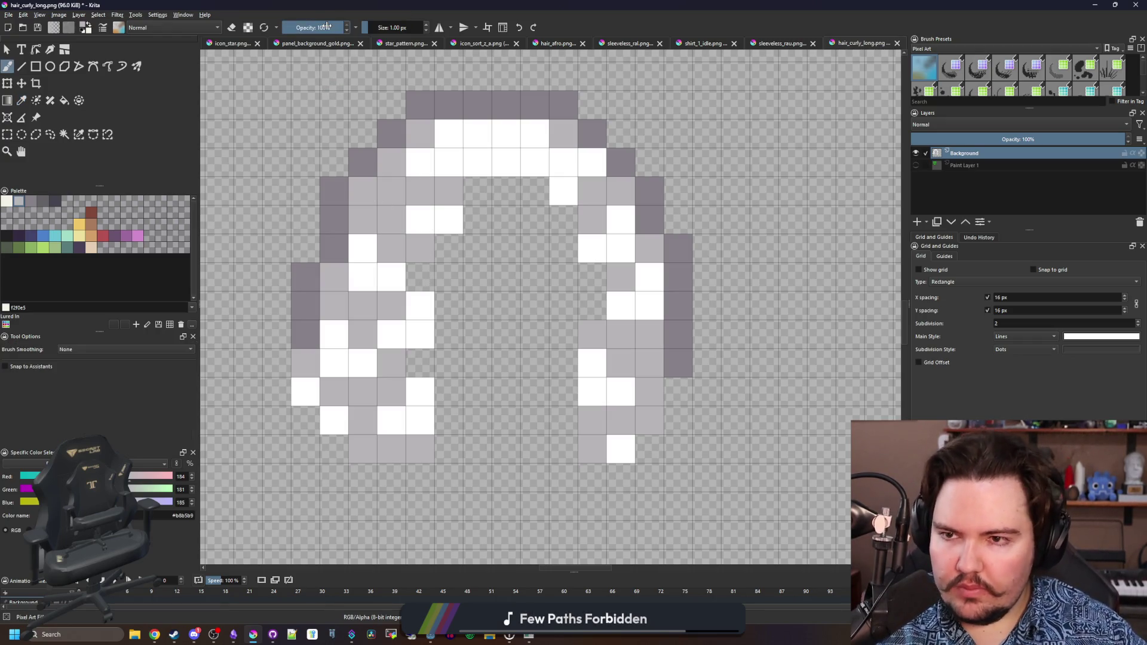
pyautogui.click(327, 27)
pyautogui.write('5')
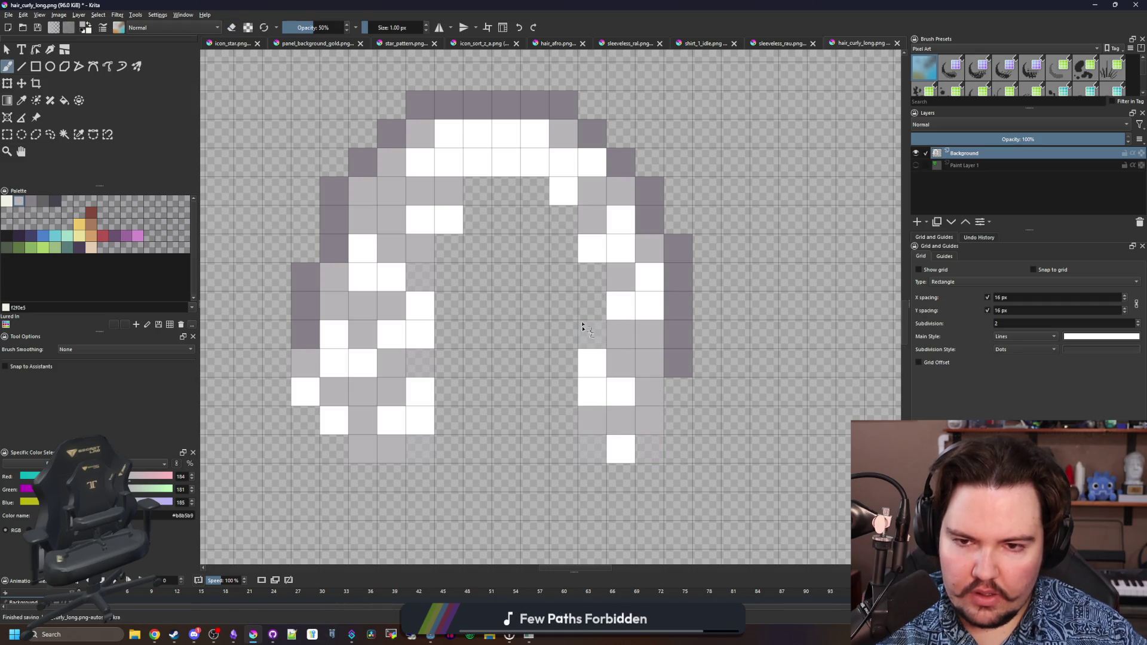
# Extend the dark grey outline around the lower-left and right hair ends at full opacity.
pyautogui.moveTo(515, 264); pyautogui.dragTo(499, 271)
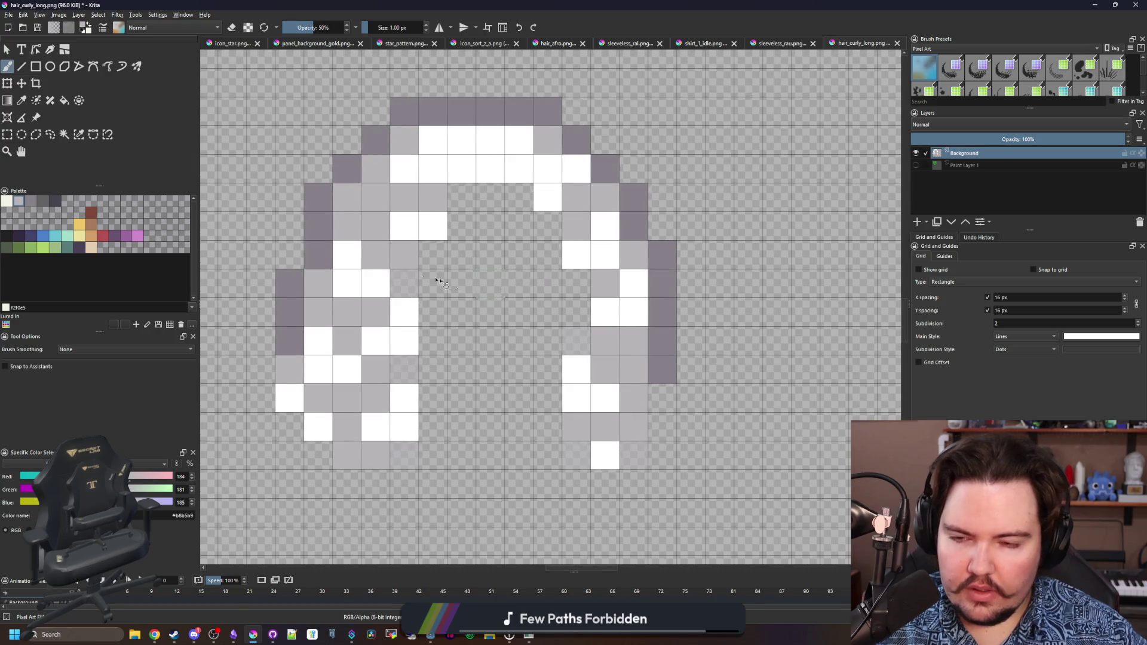
pyautogui.press('p')
pyautogui.click(289, 335)
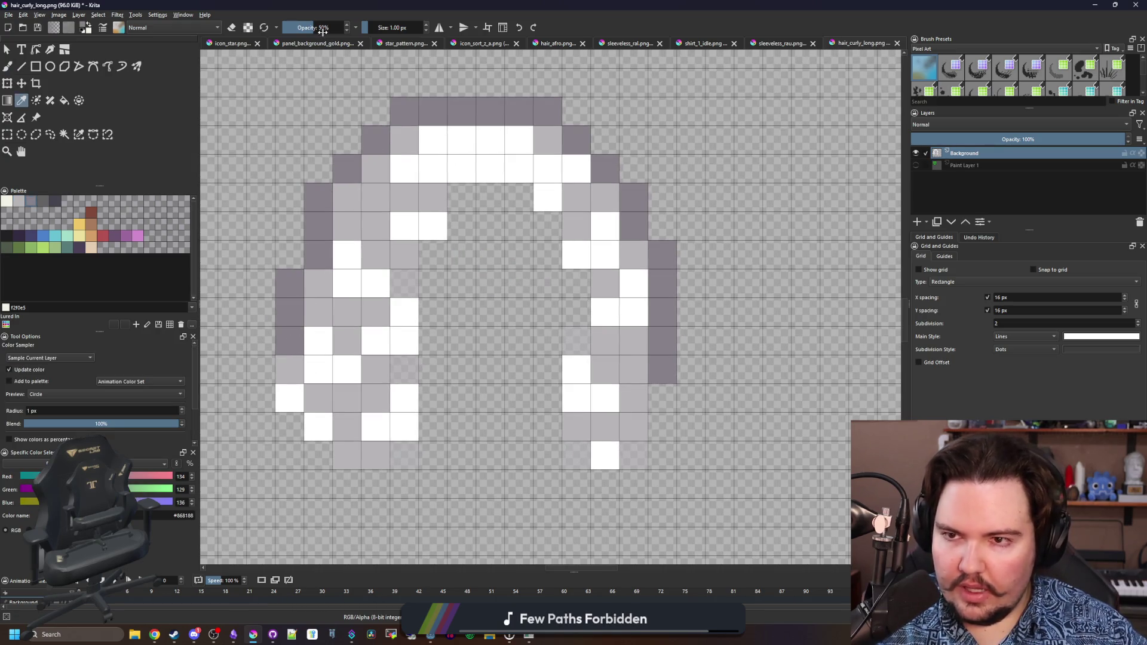
pyautogui.press('b')
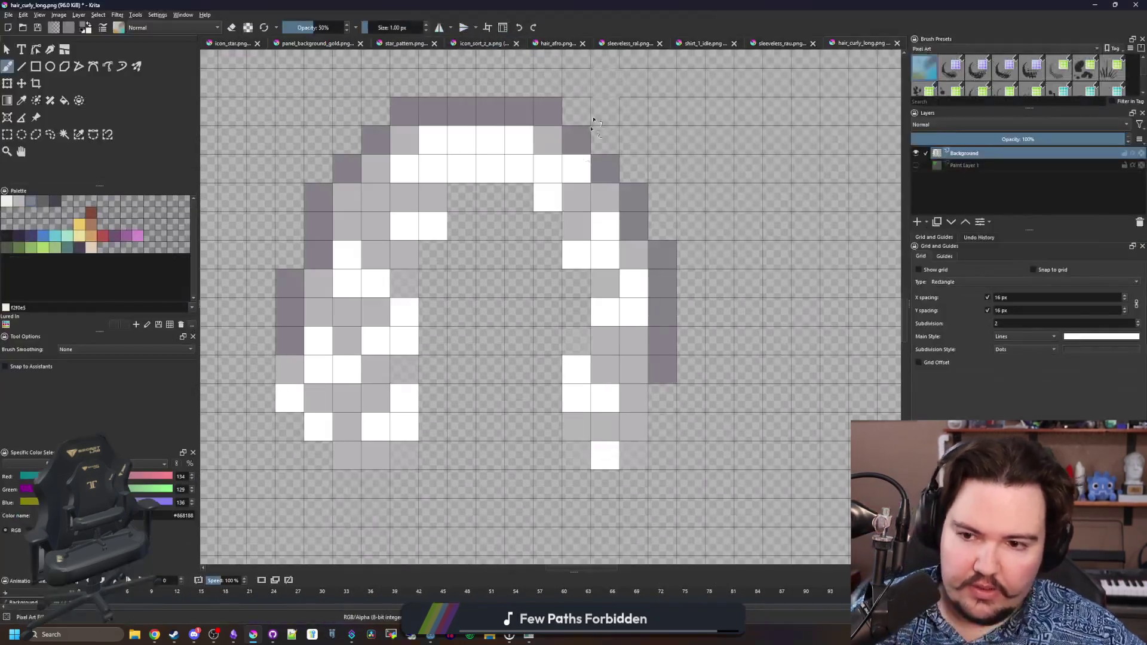
pyautogui.moveTo(265, 375); pyautogui.dragTo(268, 401)
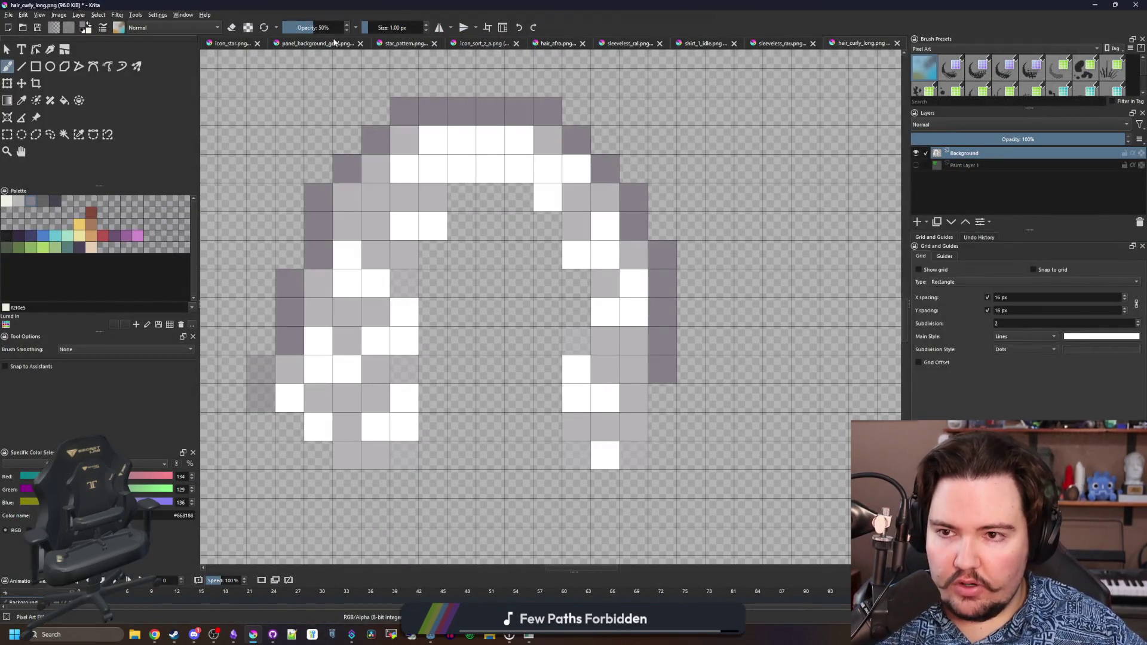
pyautogui.press('Return')
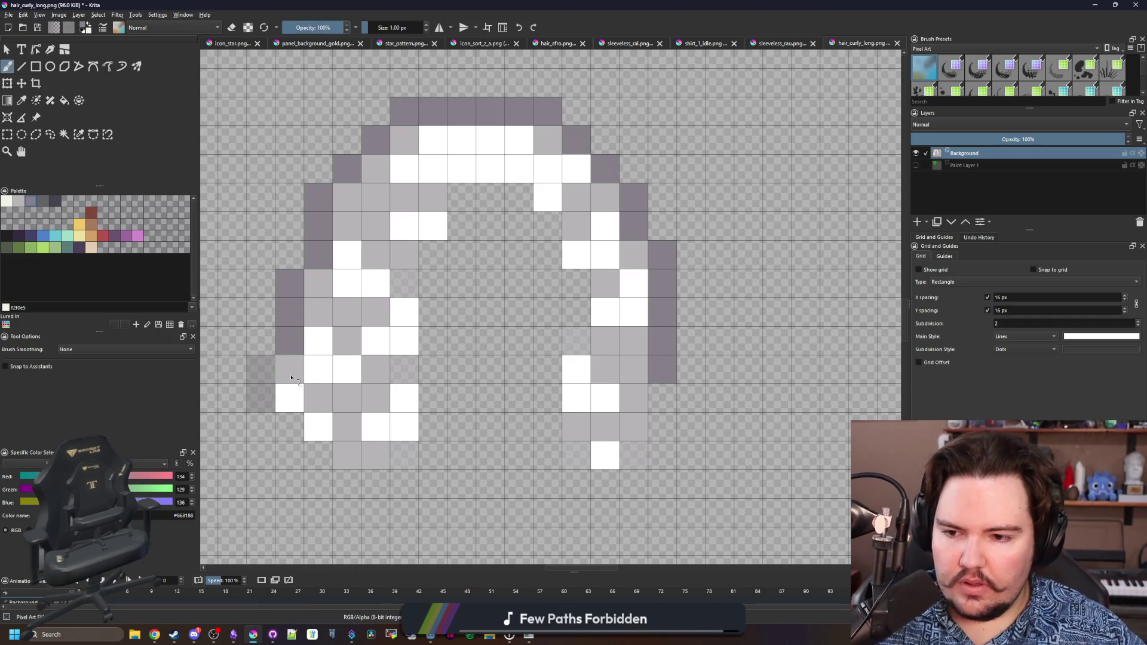
pyautogui.moveTo(260, 369)
pyautogui.mouseDown()
pyautogui.moveTo(261, 397)
pyautogui.moveTo(289, 426)
pyautogui.mouseUp()
pyautogui.click(310, 457)
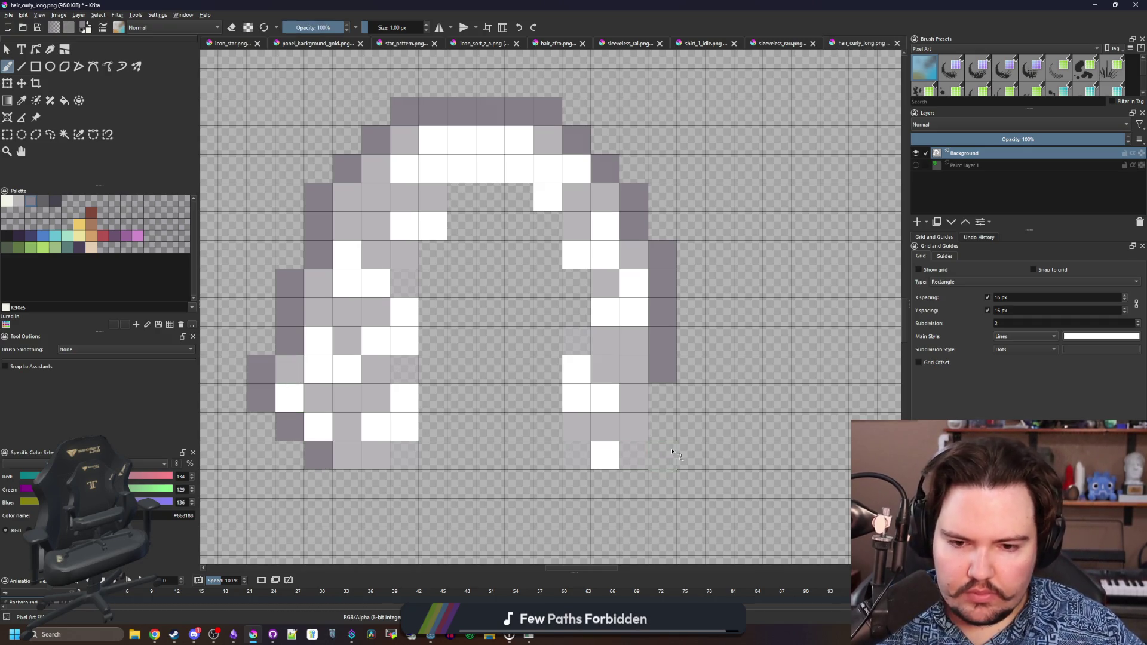
pyautogui.moveTo(669, 429); pyautogui.dragTo(666, 402)
# Save hair_curly_long.png as PNG and bring the running game to the front.
pyautogui.hotkey('ctrl', 's')
pyautogui.press('Return')
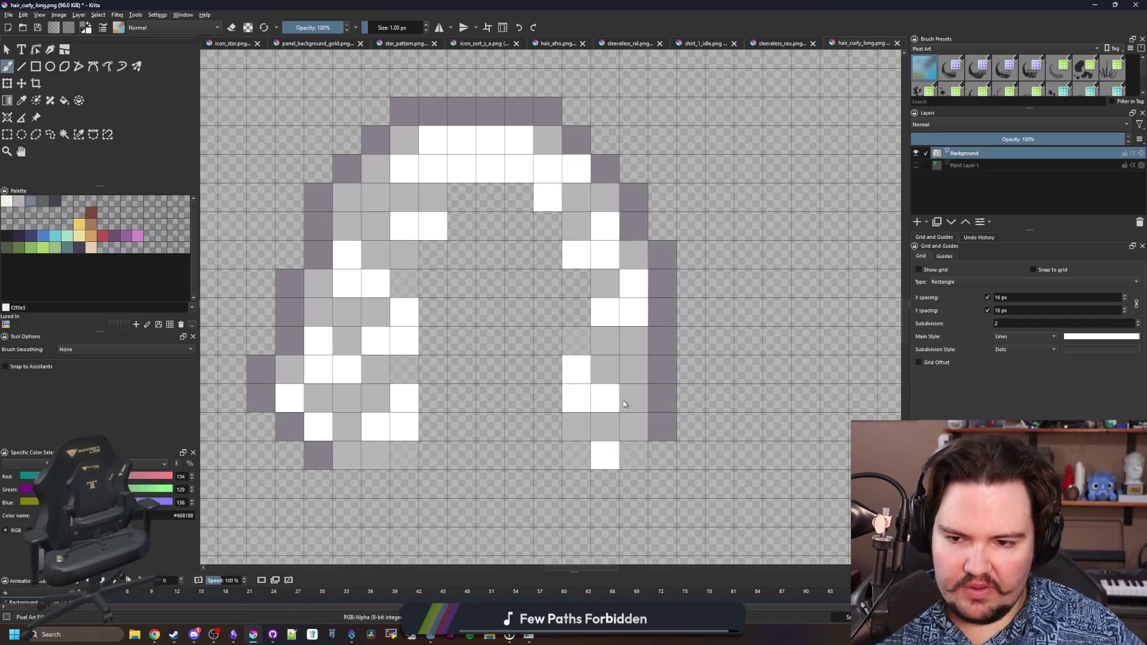
pyautogui.hotkey('alt', 'Tab')
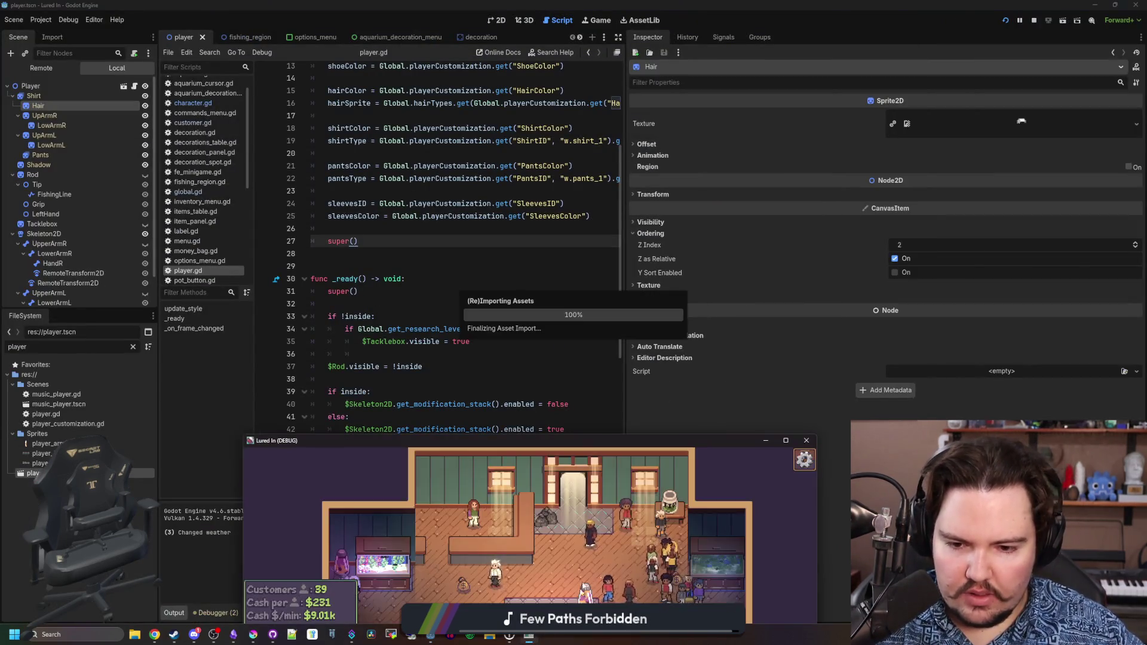
pyautogui.click(533, 637)
# Change the curly-haired shopkeeper's hair colour to near-black in the customization panel.
pyautogui.scroll(5, 525, 239)
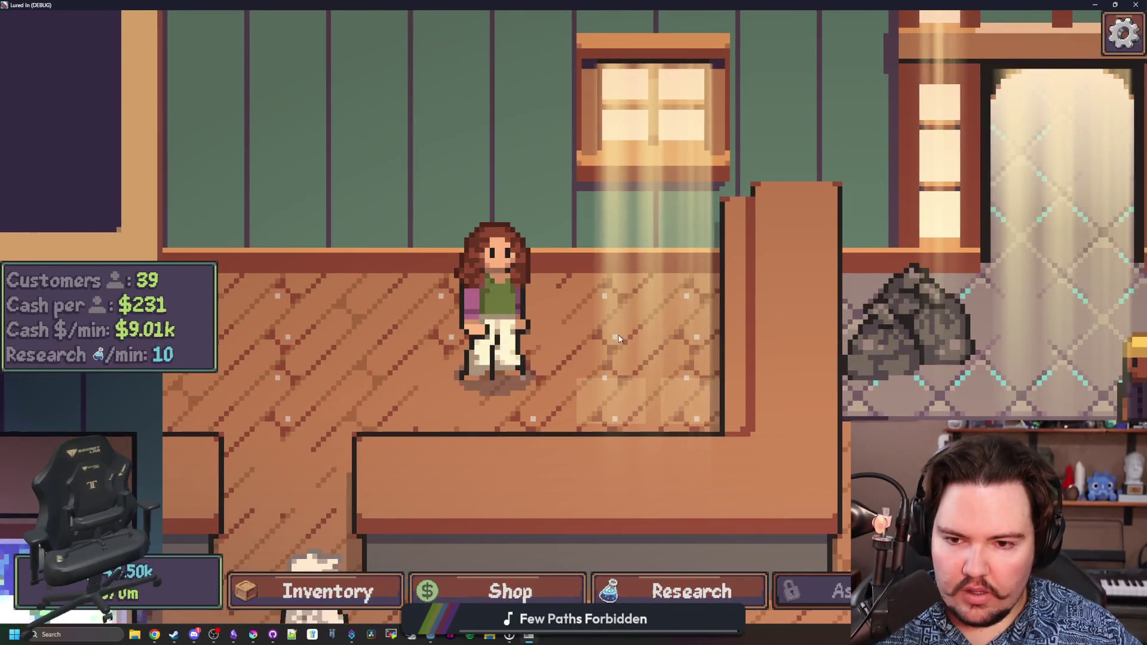
pyautogui.moveTo(615, 333); pyautogui.dragTo(644, 353)
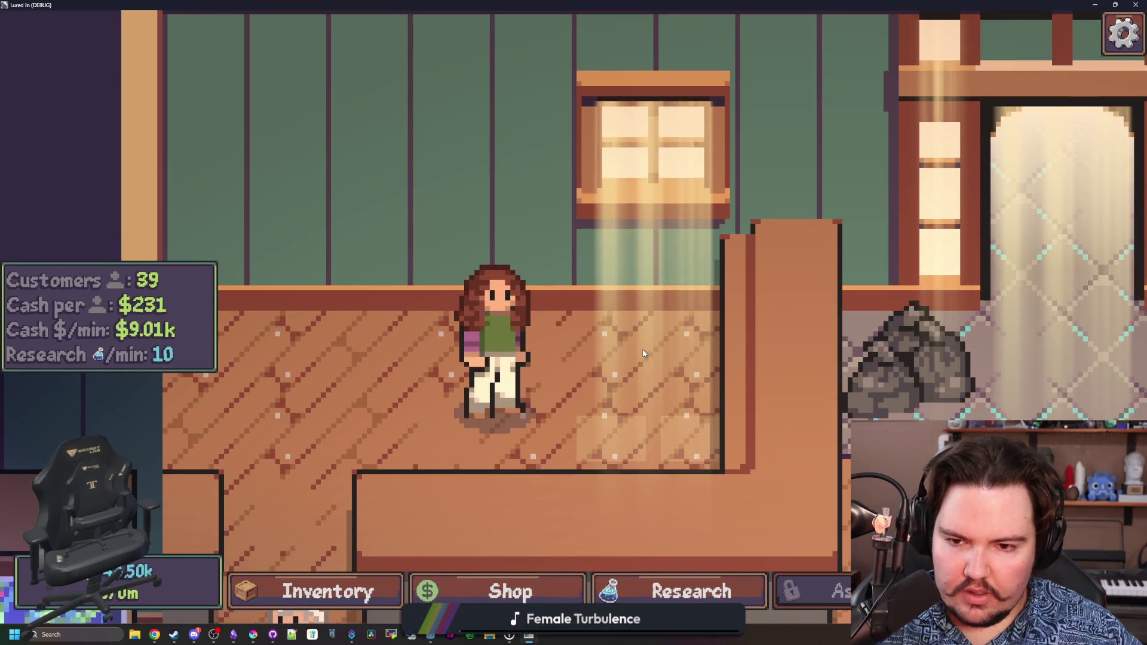
pyautogui.scroll(-3, 644, 353)
pyautogui.scroll(-5, 643, 353)
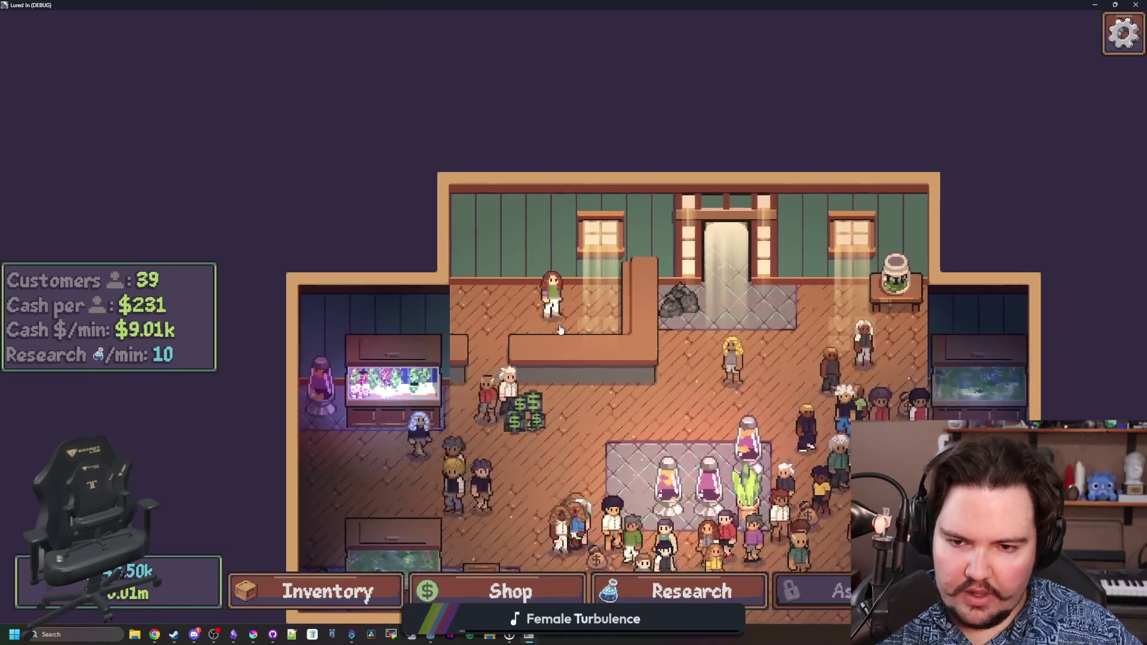
pyautogui.click(549, 293)
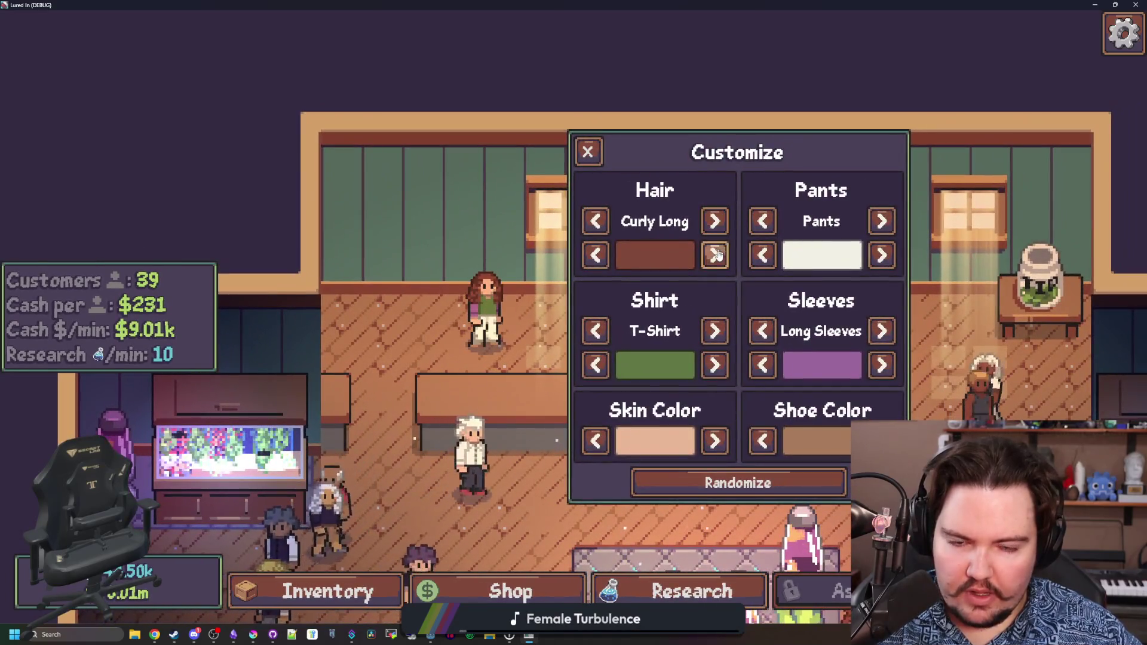
pyautogui.click(717, 255)
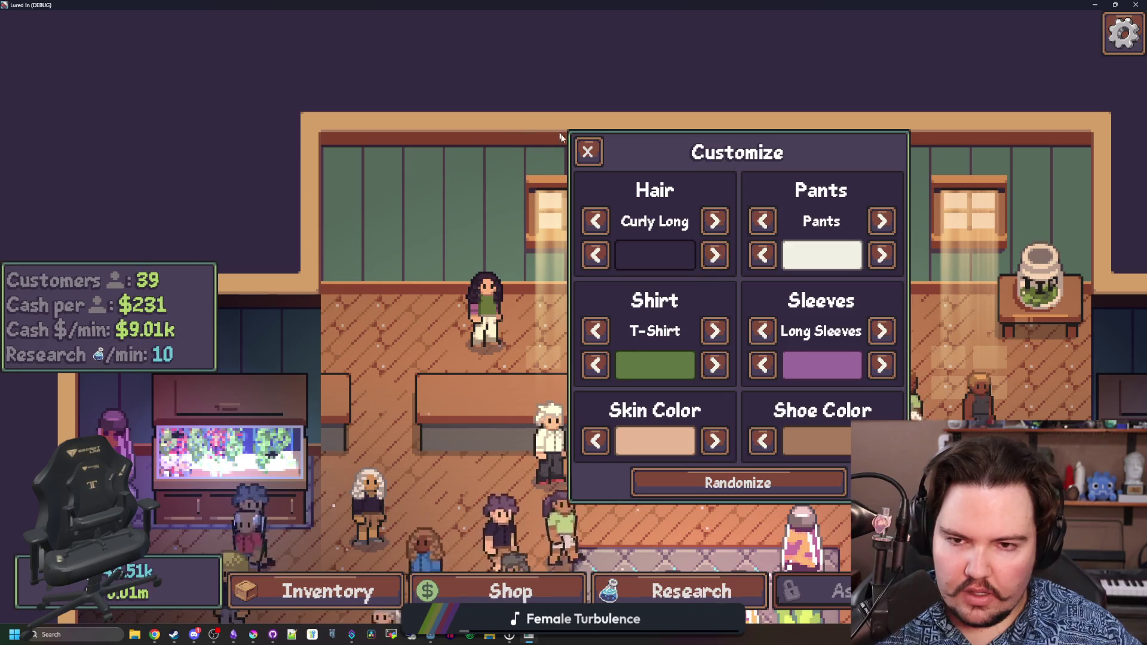
pyautogui.click(597, 156)
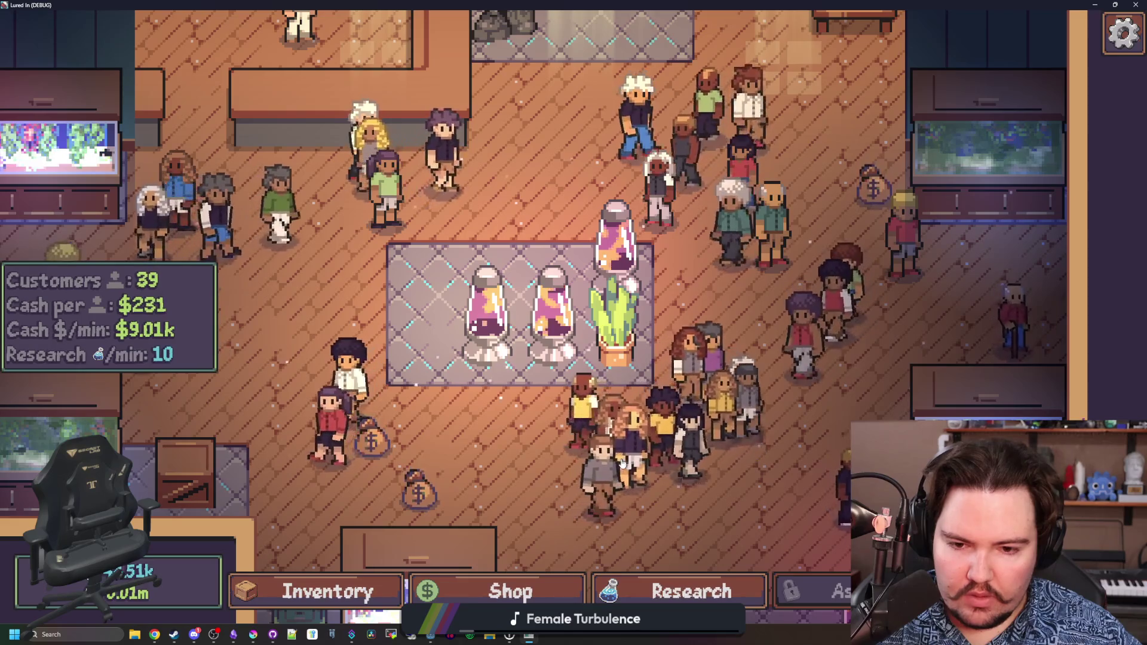
# Look over the customers' hair, then exit fullscreen and close the running game.
pyautogui.scroll(3, 522, 454)
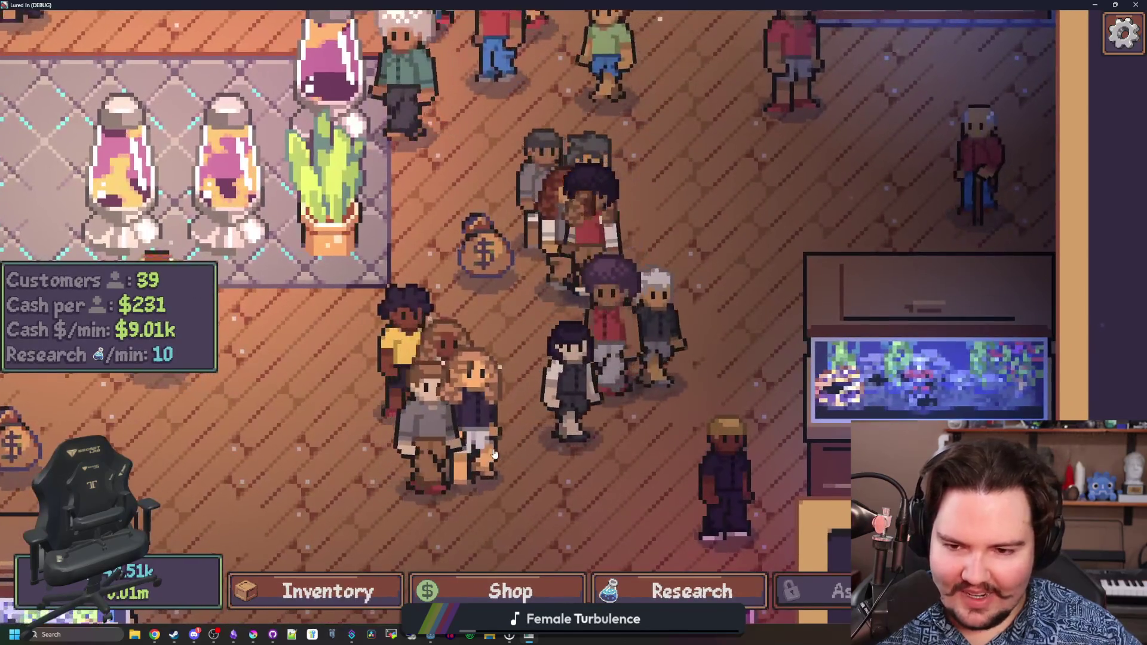
pyautogui.moveTo(521, 399); pyautogui.dragTo(517, 356)
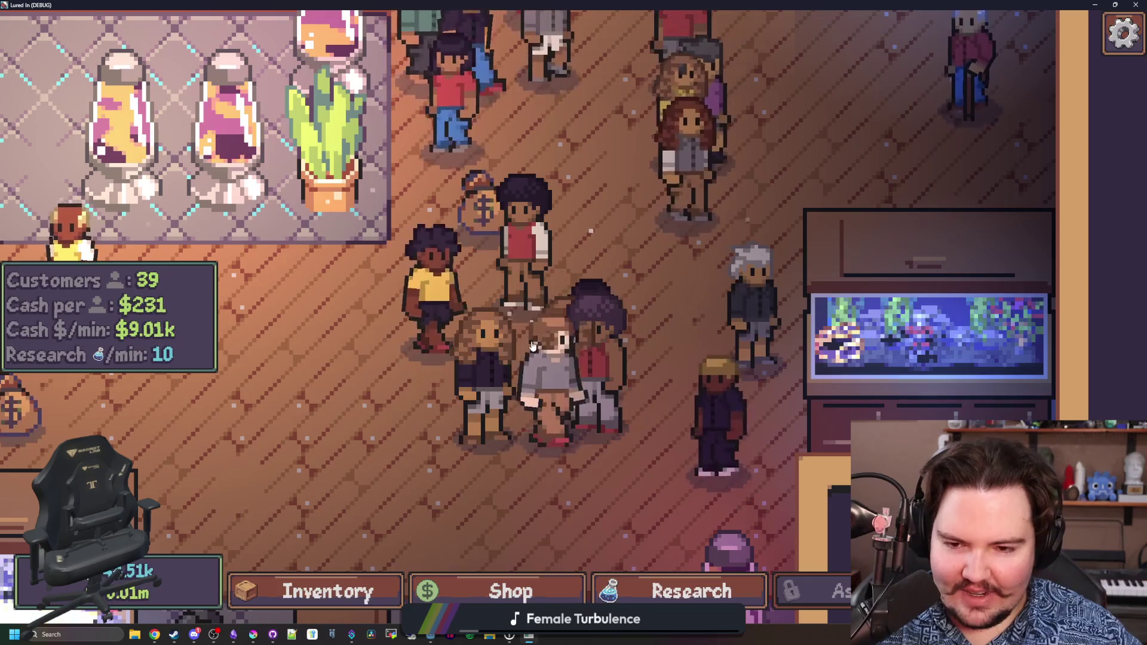
pyautogui.scroll(2, 549, 353)
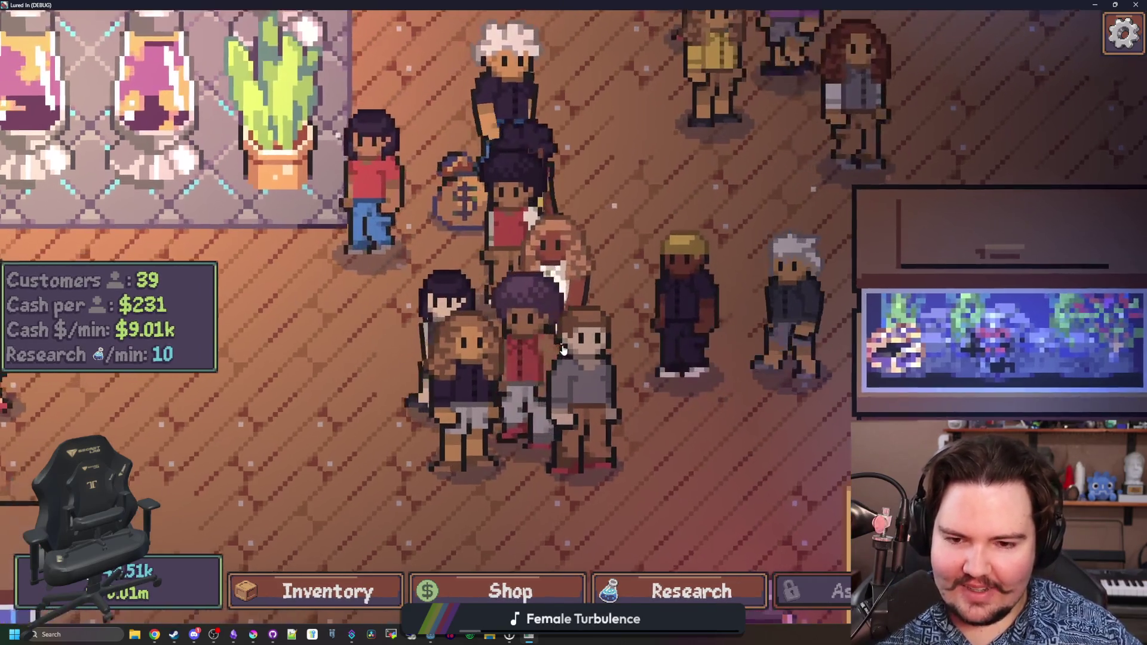
pyautogui.scroll(-6, 600, 321)
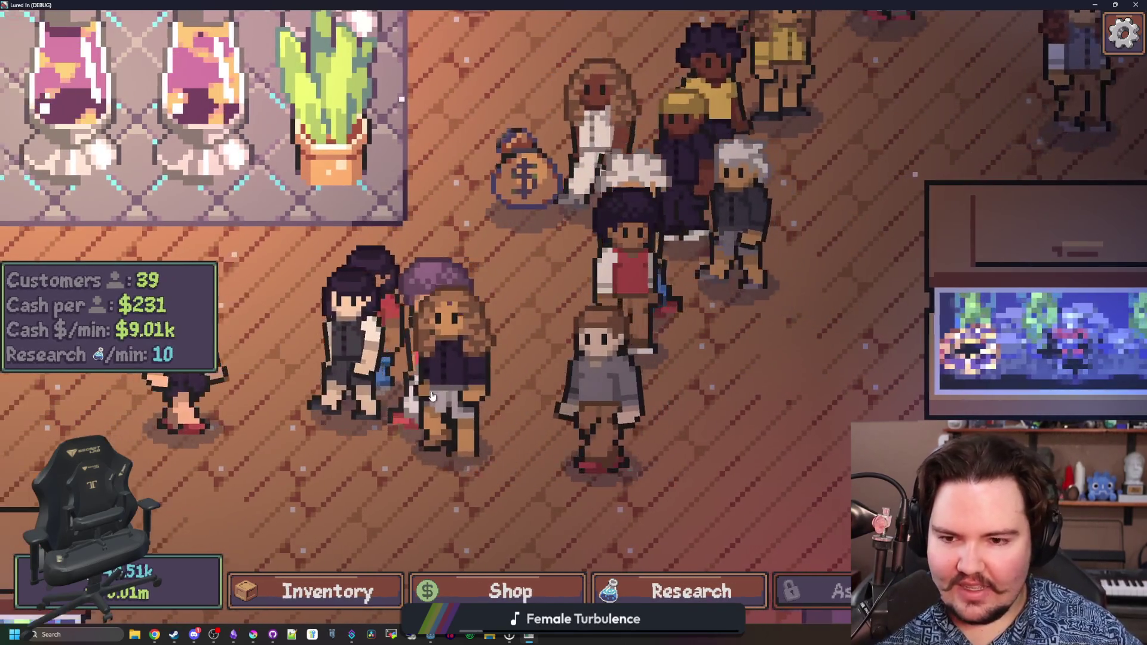
pyautogui.press('super+Down')
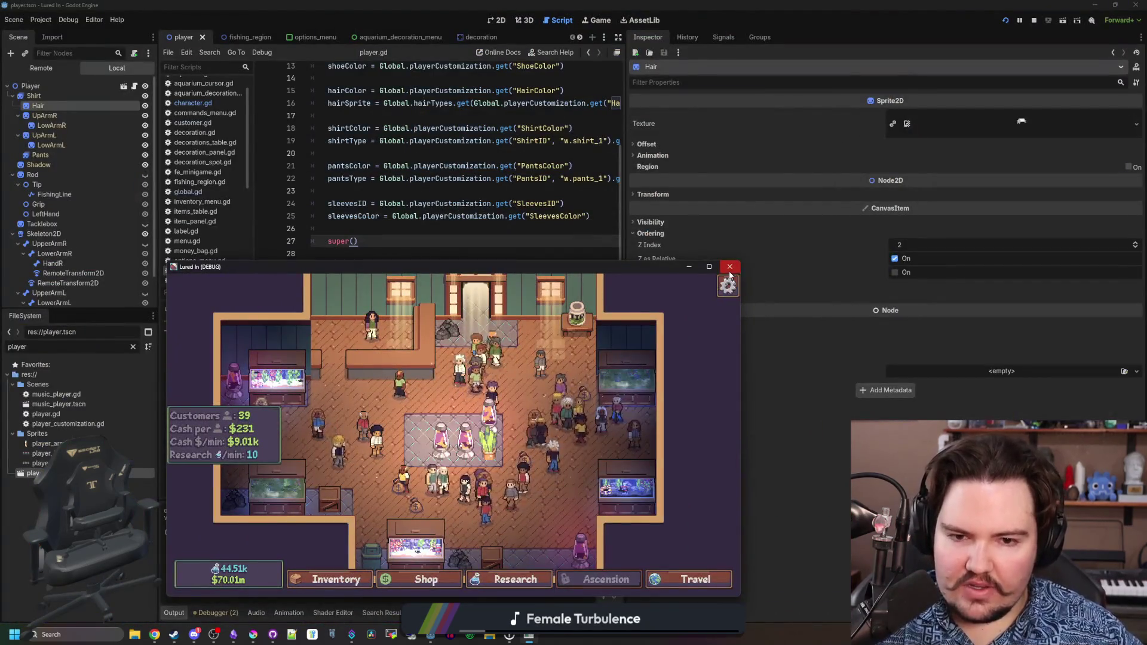
pyautogui.click(729, 267)
pyautogui.click(369, 230)
pyautogui.hotkey('ctrl', 's')
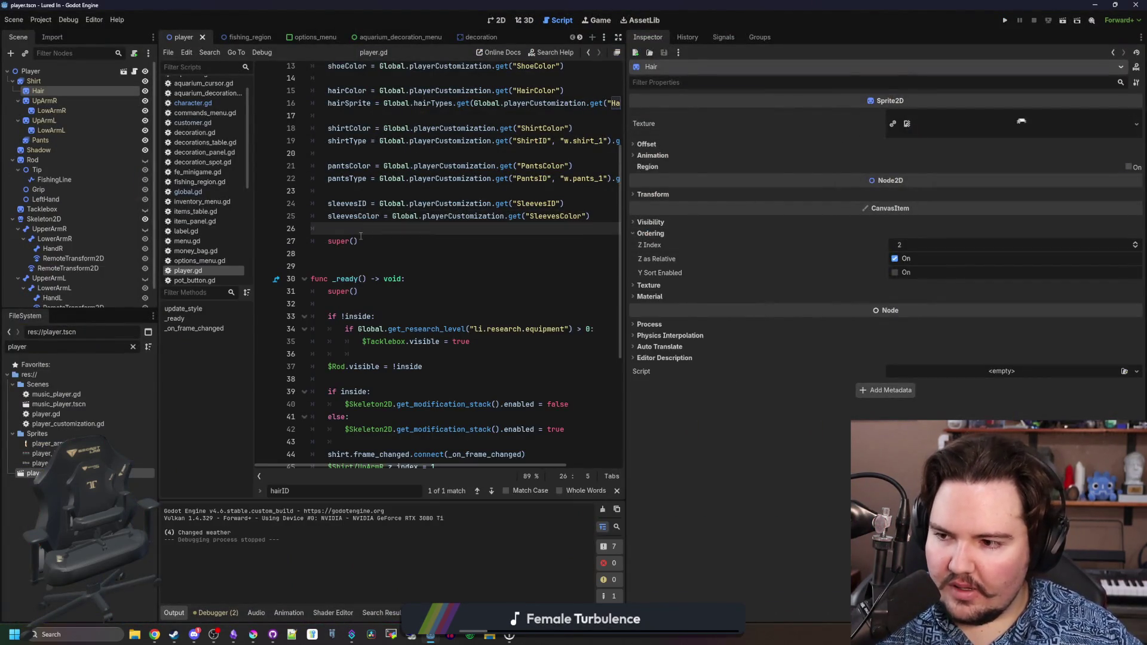
pyautogui.click(70, 102)
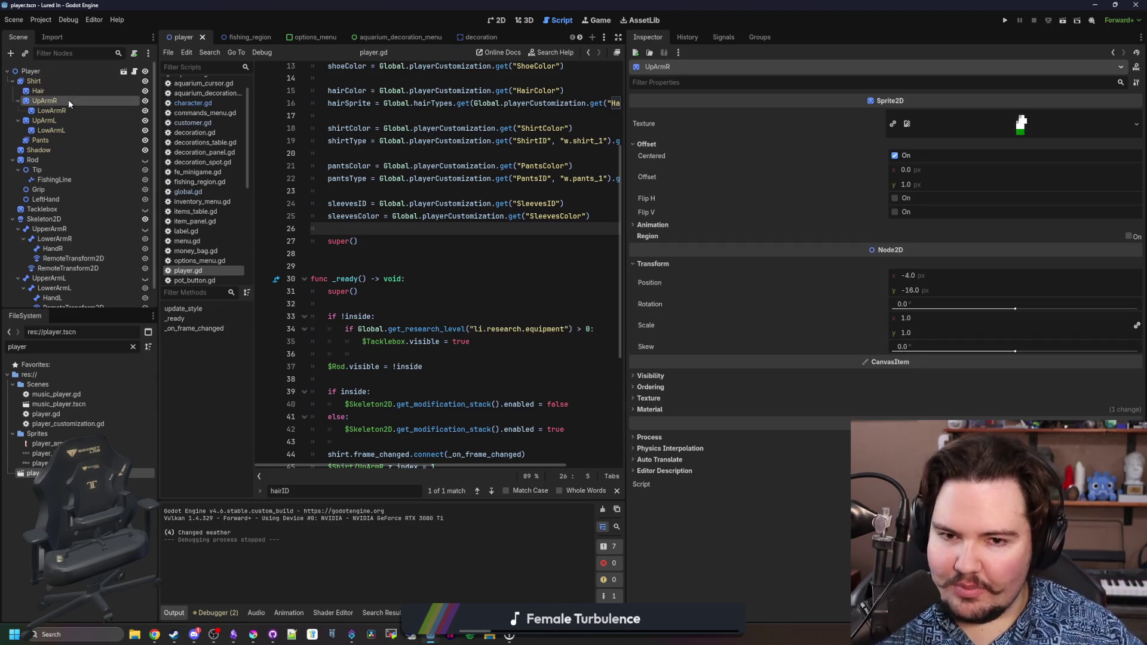
pyautogui.click(651, 375)
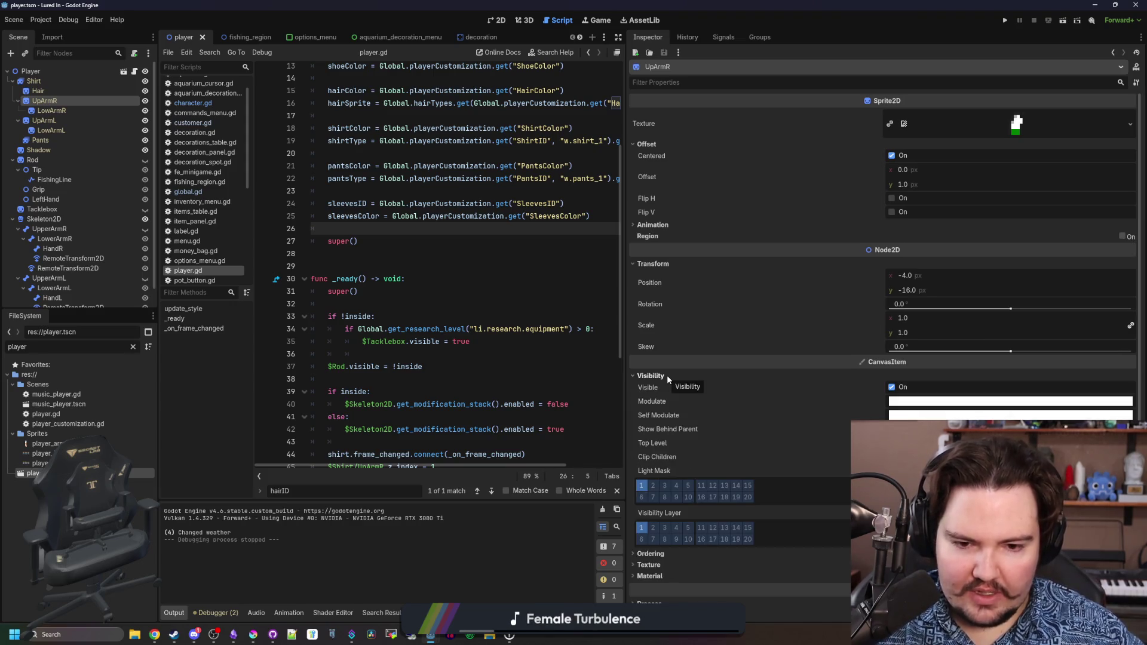
pyautogui.click(667, 375)
pyautogui.click(69, 119)
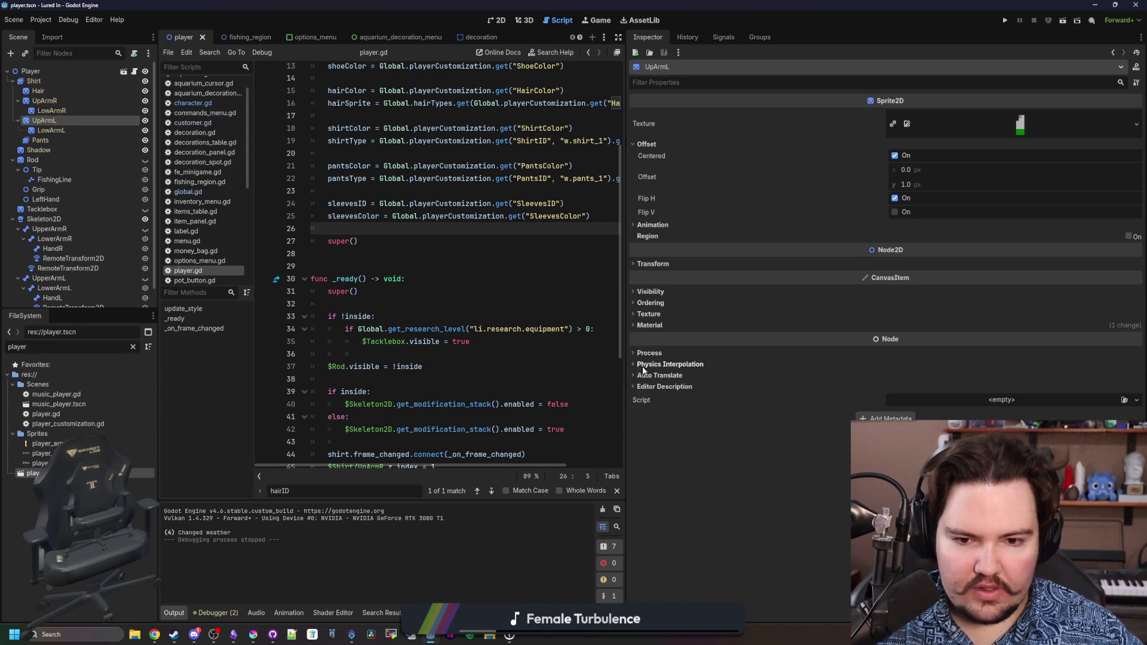
pyautogui.click(666, 291)
pyautogui.click(667, 292)
pyautogui.click(664, 303)
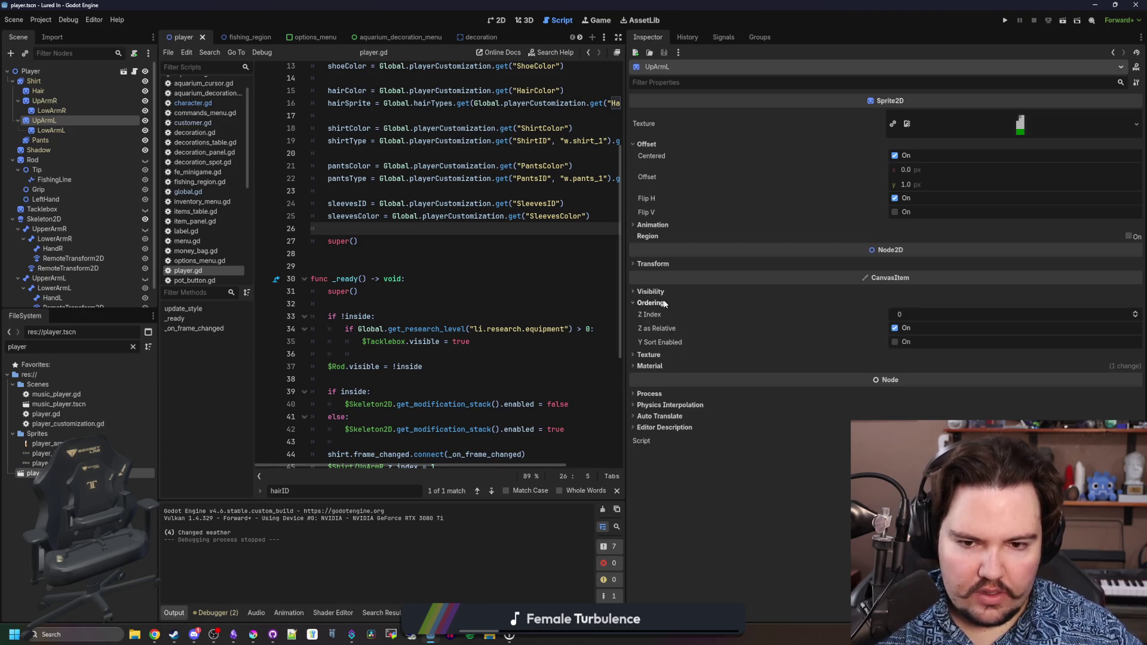
pyautogui.click(664, 303)
pyautogui.click(668, 292)
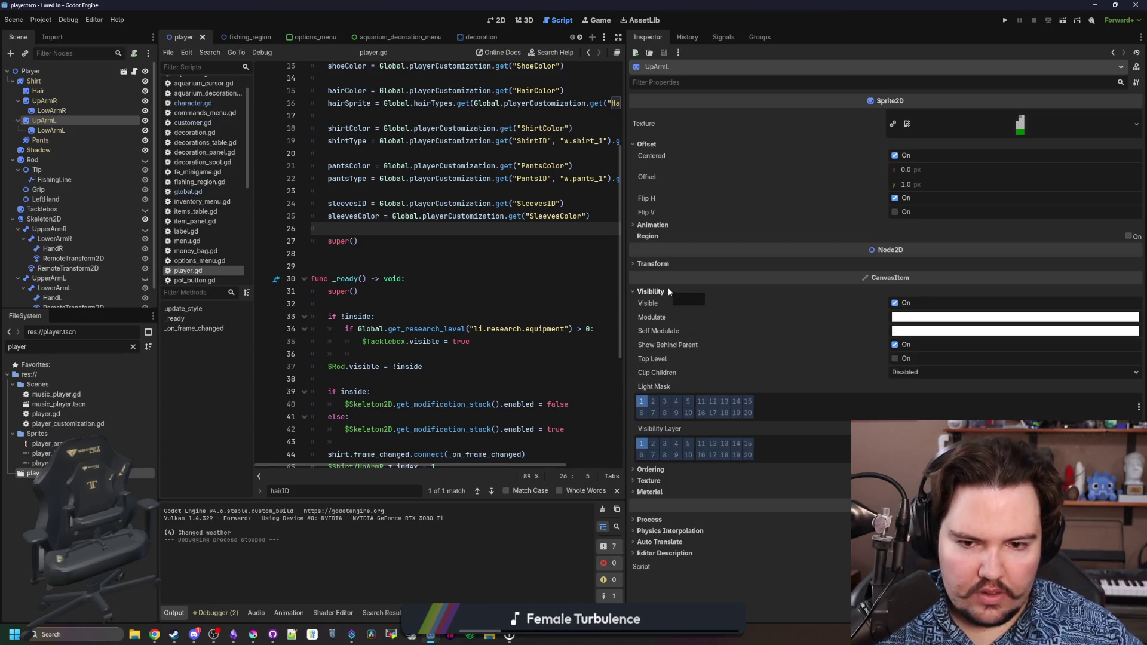
pyautogui.click(668, 291)
pyautogui.click(52, 102)
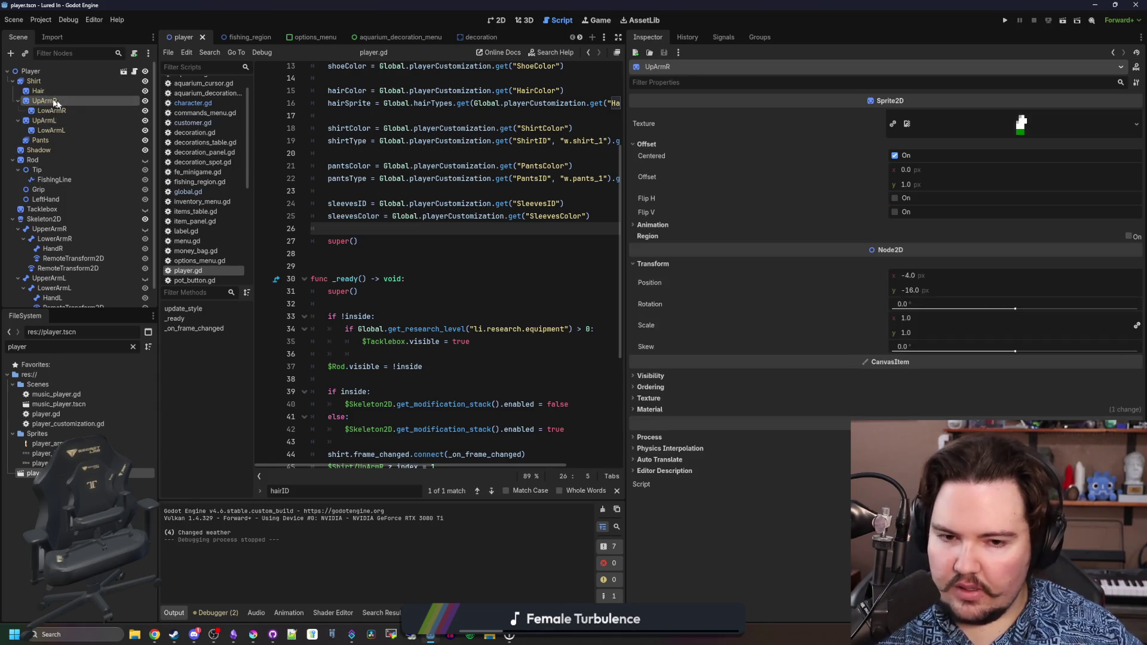
pyautogui.click(661, 387)
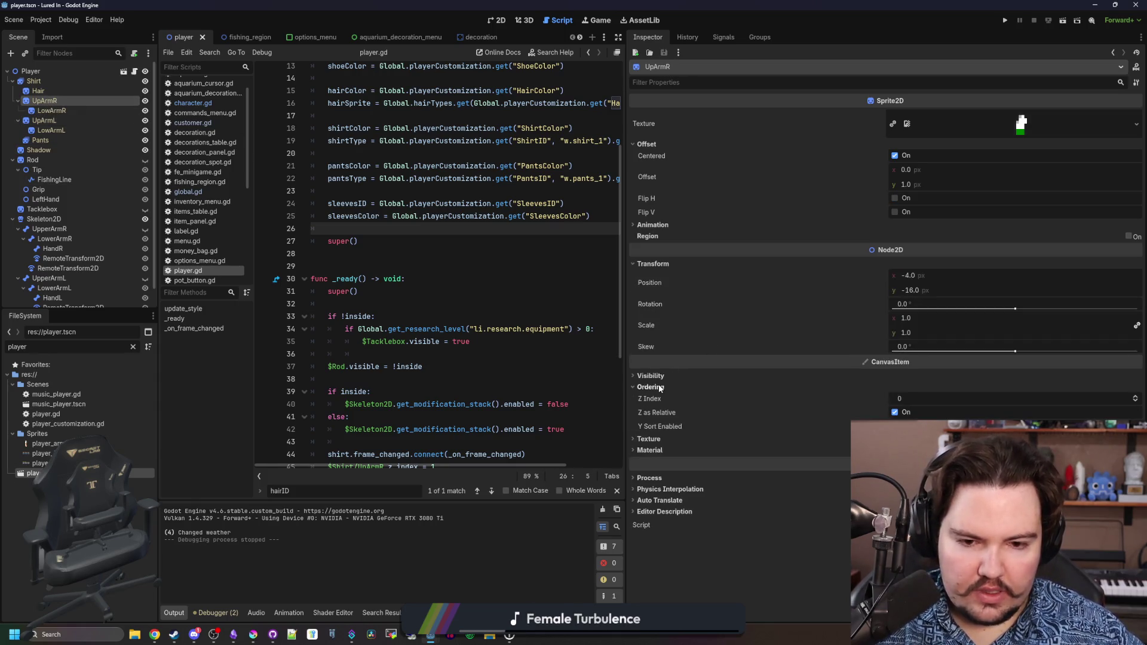
pyautogui.click(63, 111)
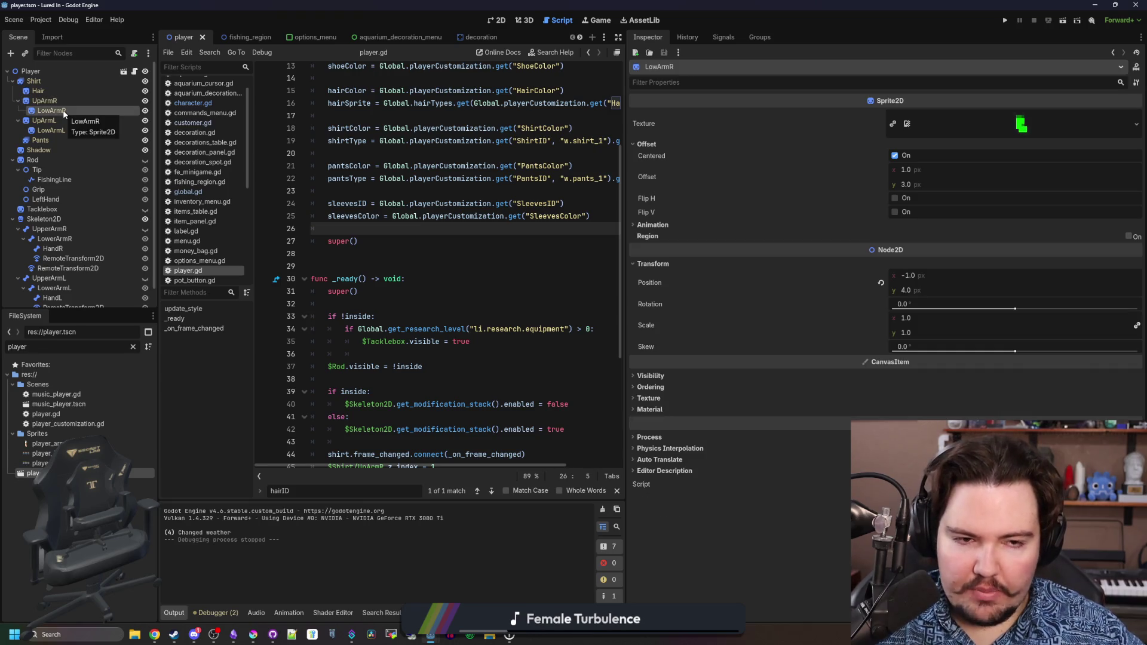
pyautogui.click(668, 388)
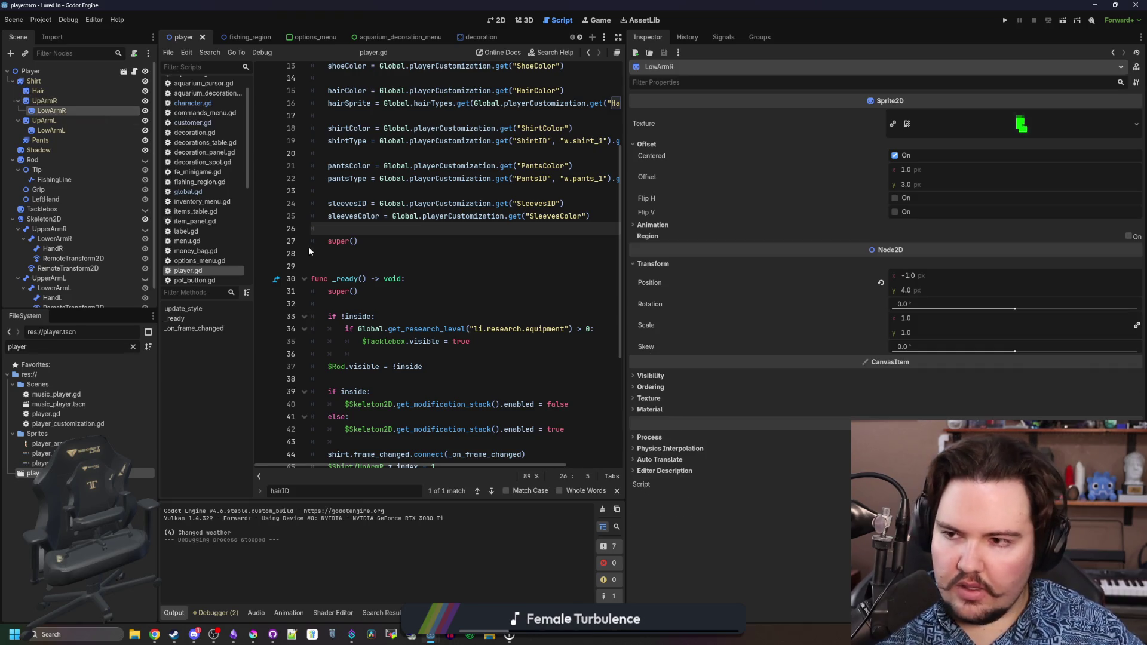
pyautogui.click(18, 101)
pyautogui.click(17, 111)
pyautogui.moveTo(44, 91); pyautogui.dragTo(46, 120)
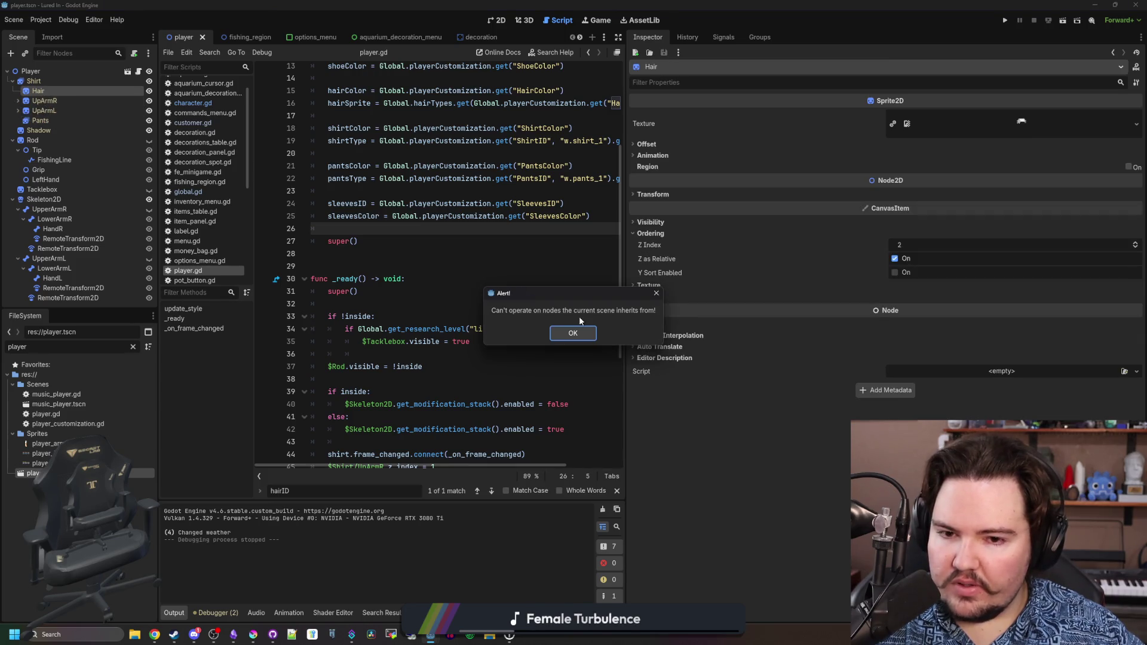
pyautogui.click(579, 352)
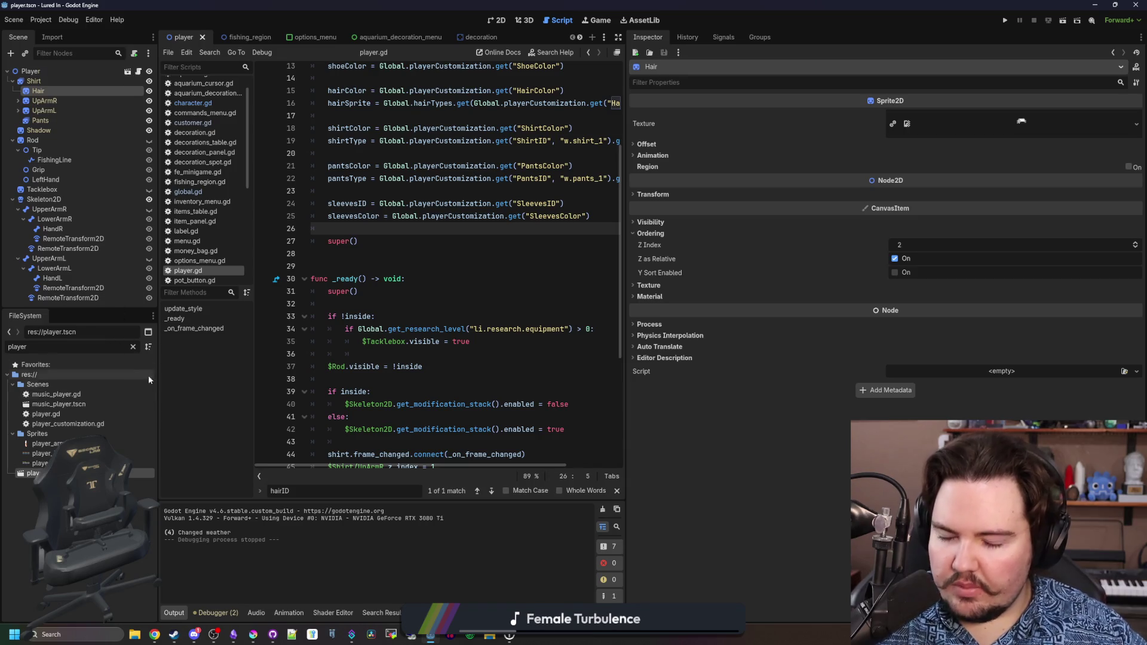
pyautogui.click(133, 349)
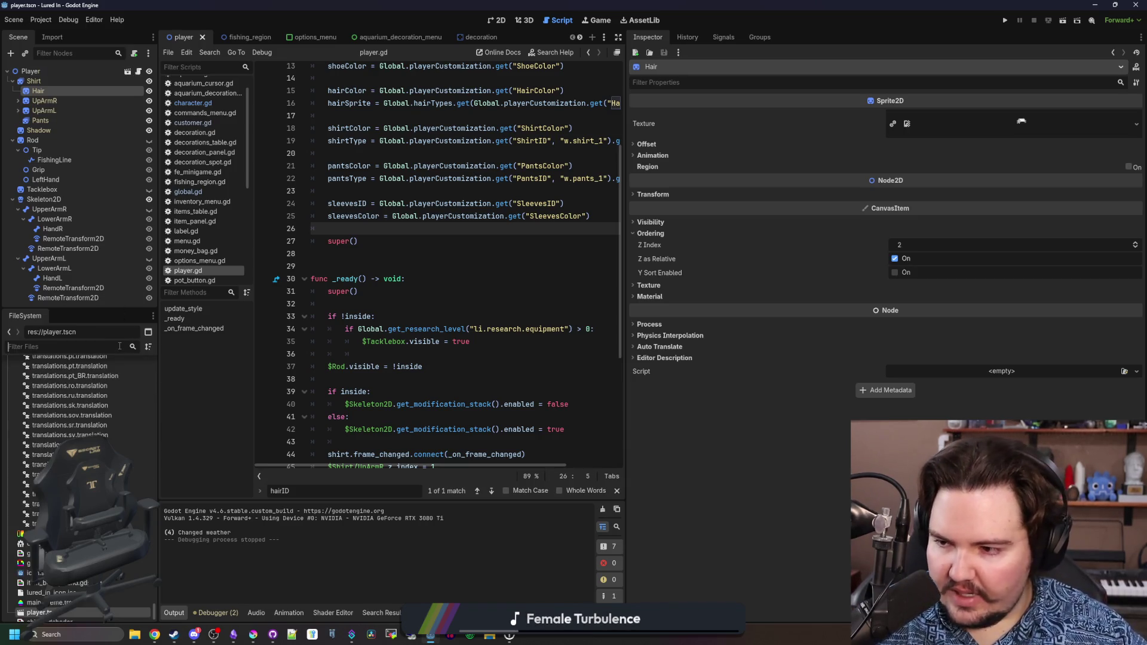
# Open character.tscn and move Hair between UpArmL and Pants with Z Index 0.
pyautogui.write('charac')
pyautogui.doubleClick(70, 406)
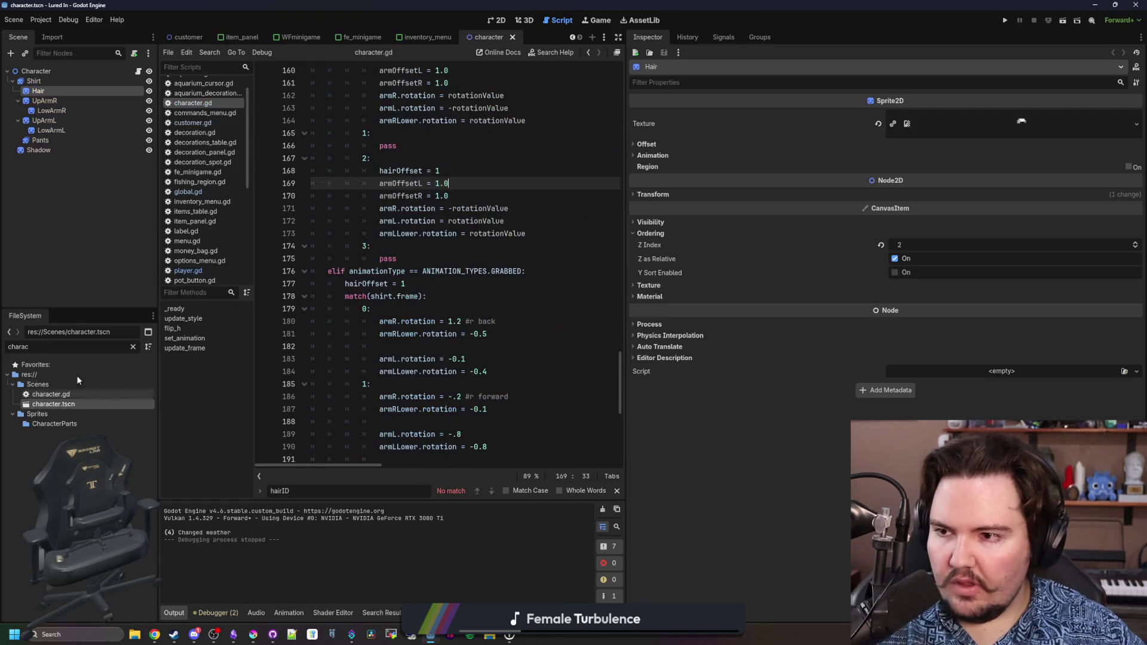
pyautogui.click(19, 109)
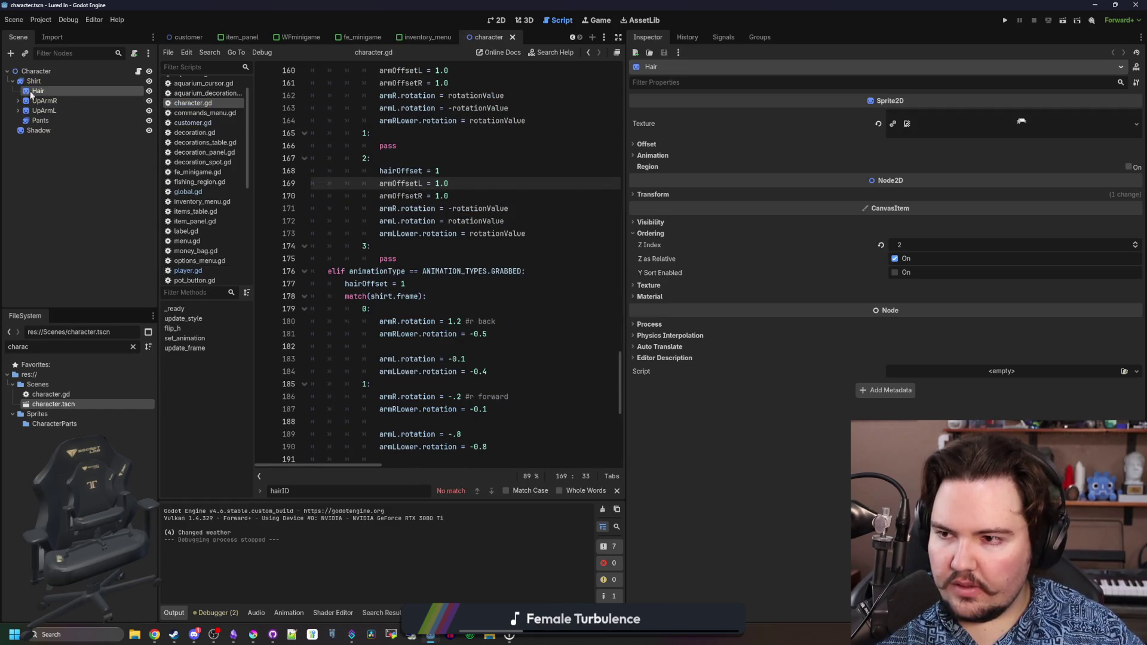
pyautogui.moveTo(46, 119); pyautogui.dragTo(47, 119)
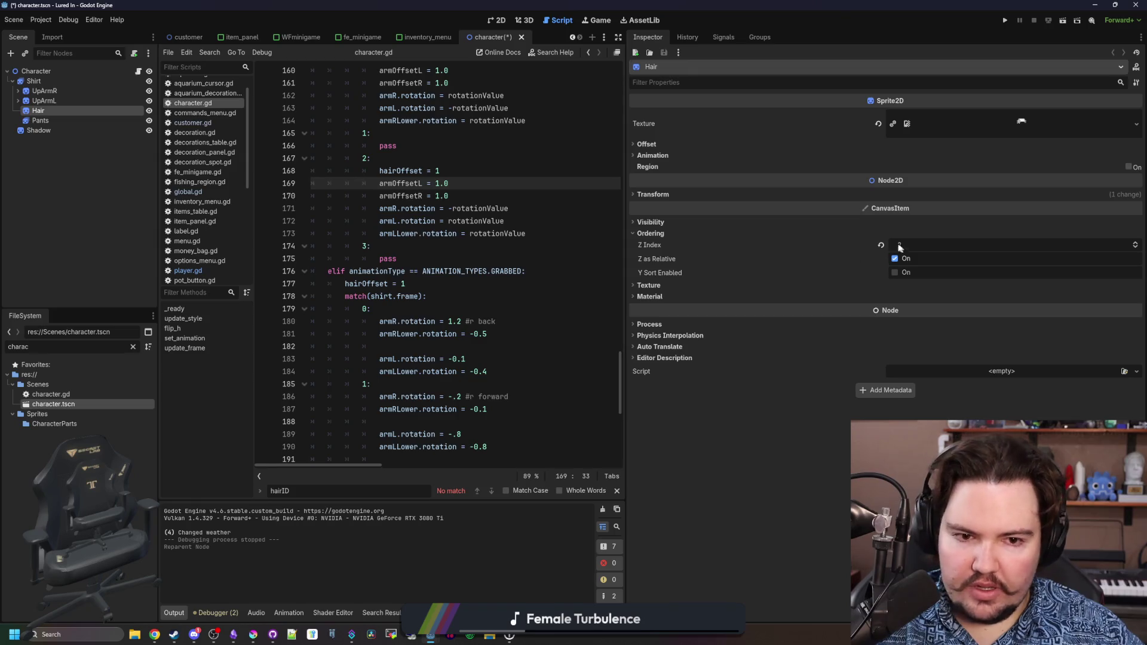
pyautogui.press('Return')
# Save the character scene and run the game to test hair layering.
pyautogui.click(418, 246)
pyautogui.hotkey('ctrl', 's')
pyautogui.click(382, 159)
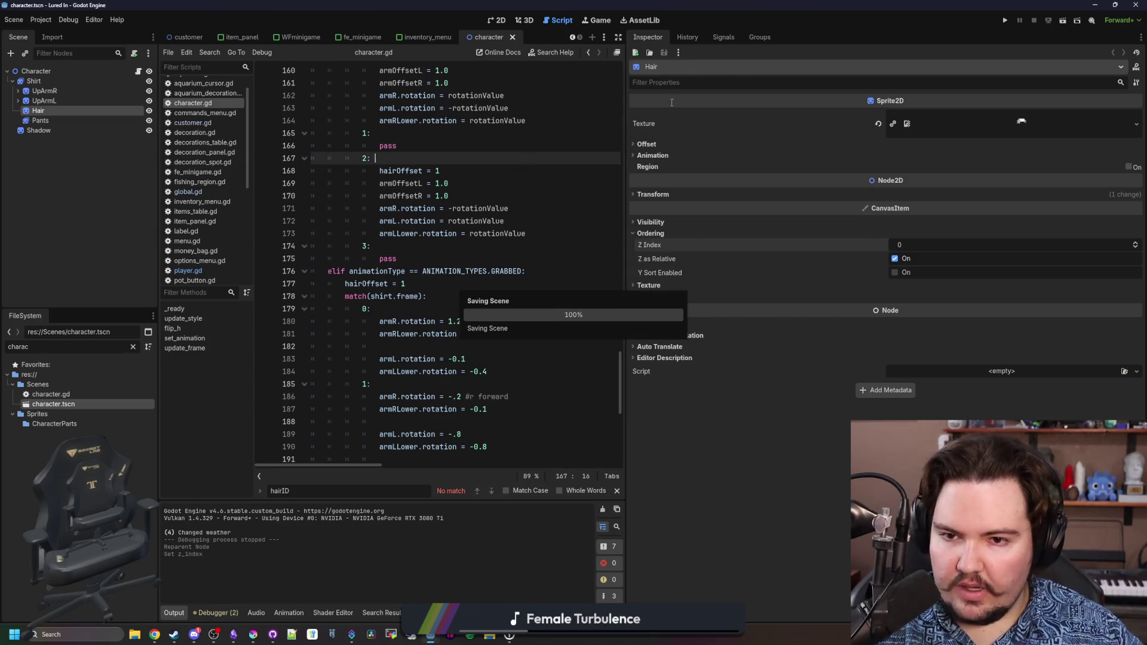
pyautogui.click(1007, 20)
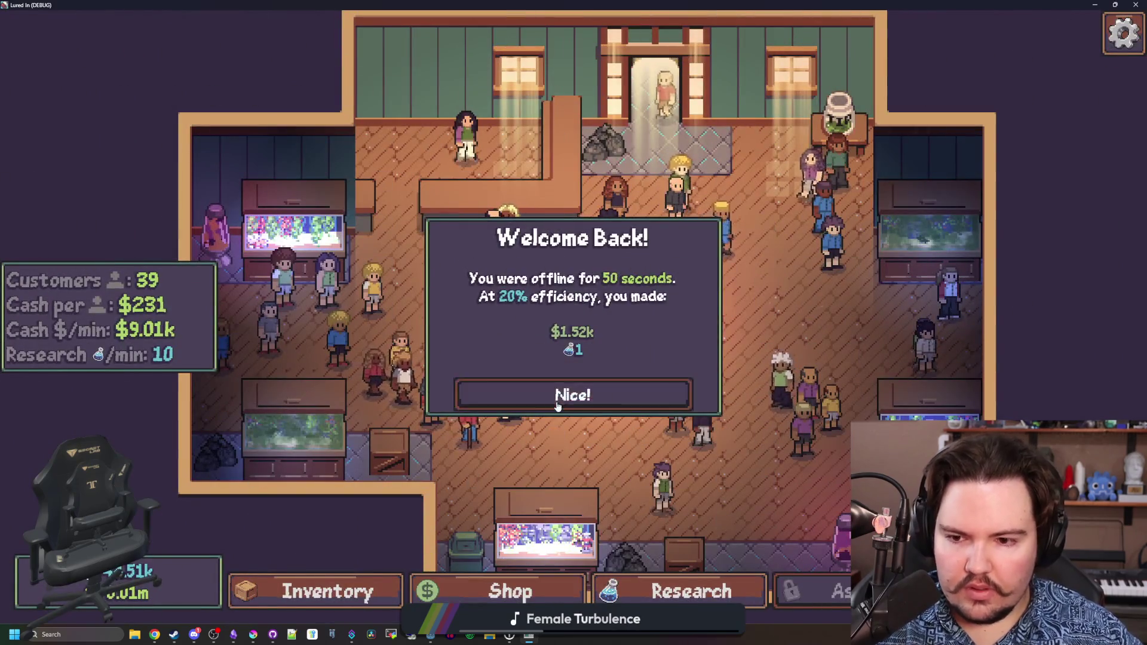
# Dismiss the Welcome Back message and pan the camera up to the customers at the counter.
pyautogui.click(561, 396)
pyautogui.scroll(2, 599, 373)
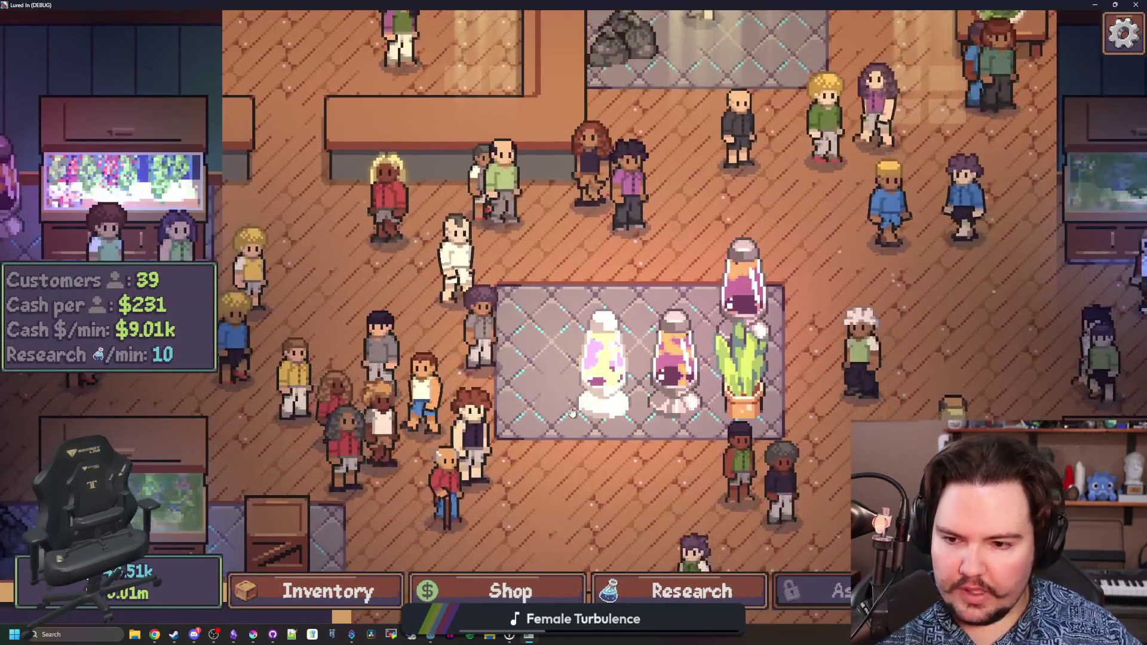
pyautogui.press('w')
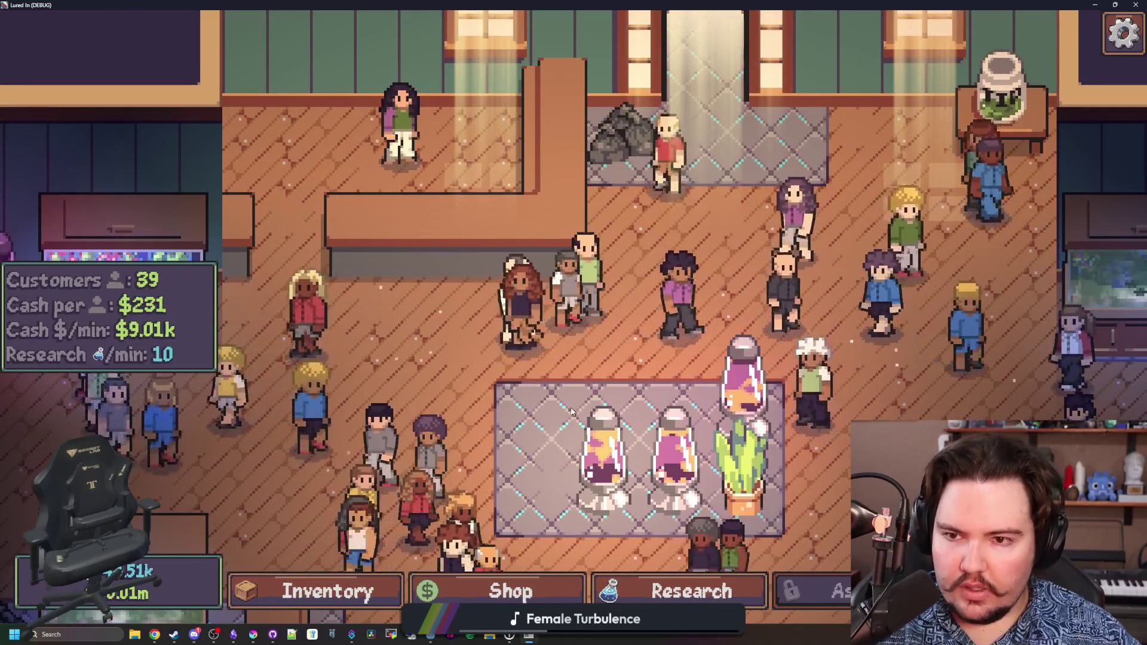
pyautogui.press('s')
pyautogui.scroll(2, 449, 469)
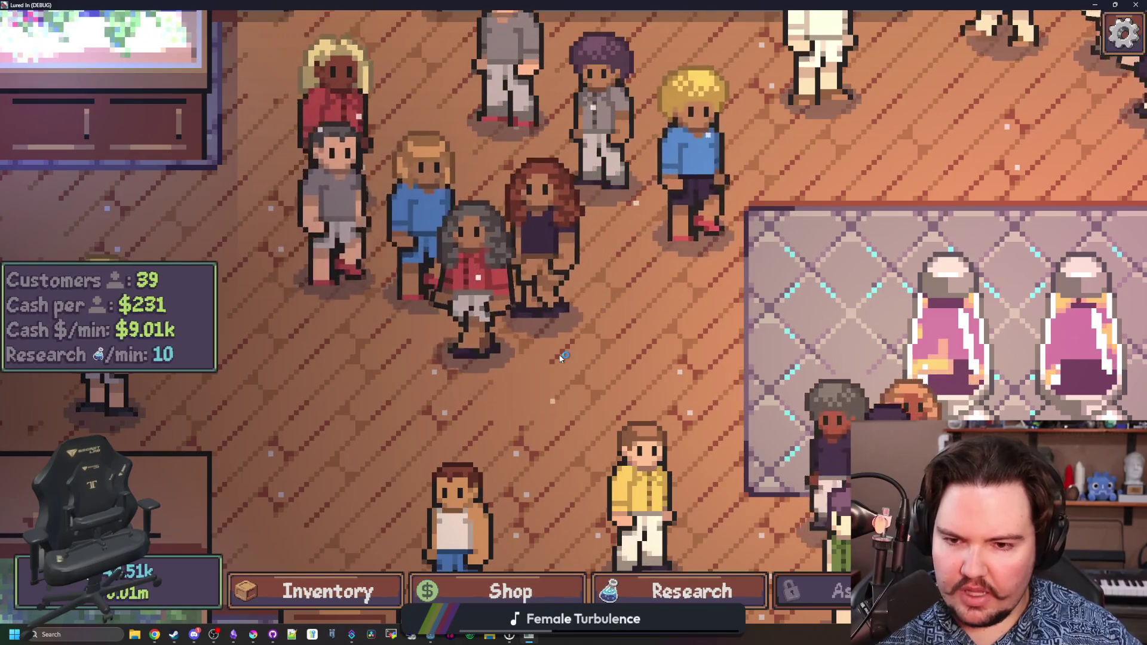
pyautogui.press('w')
pyautogui.scroll(1, 577, 435)
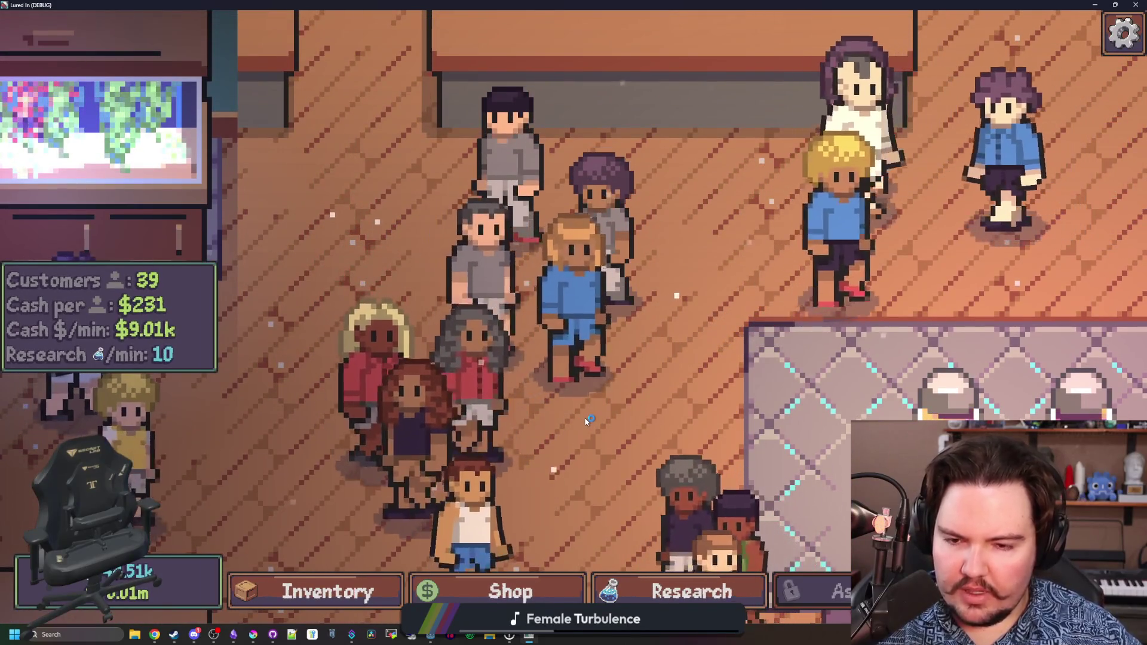
pyautogui.press('w')
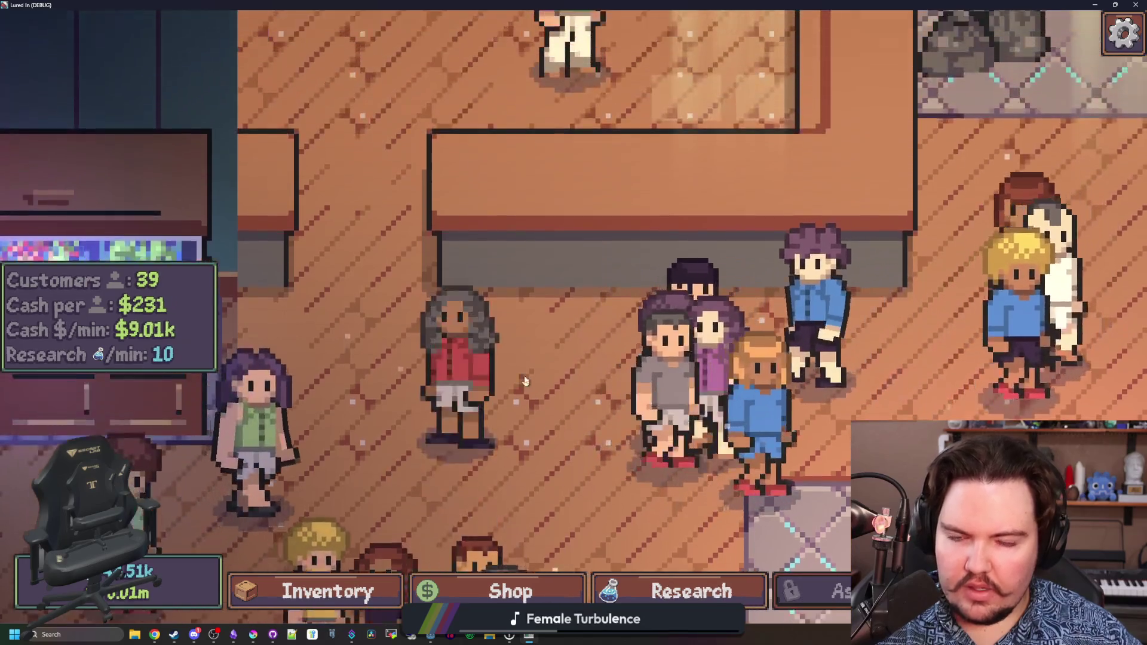
pyautogui.press('w')
# Check the long-haired customer's Curly Long appearance settings, then move the game aside for the editor.
pyautogui.click(583, 293)
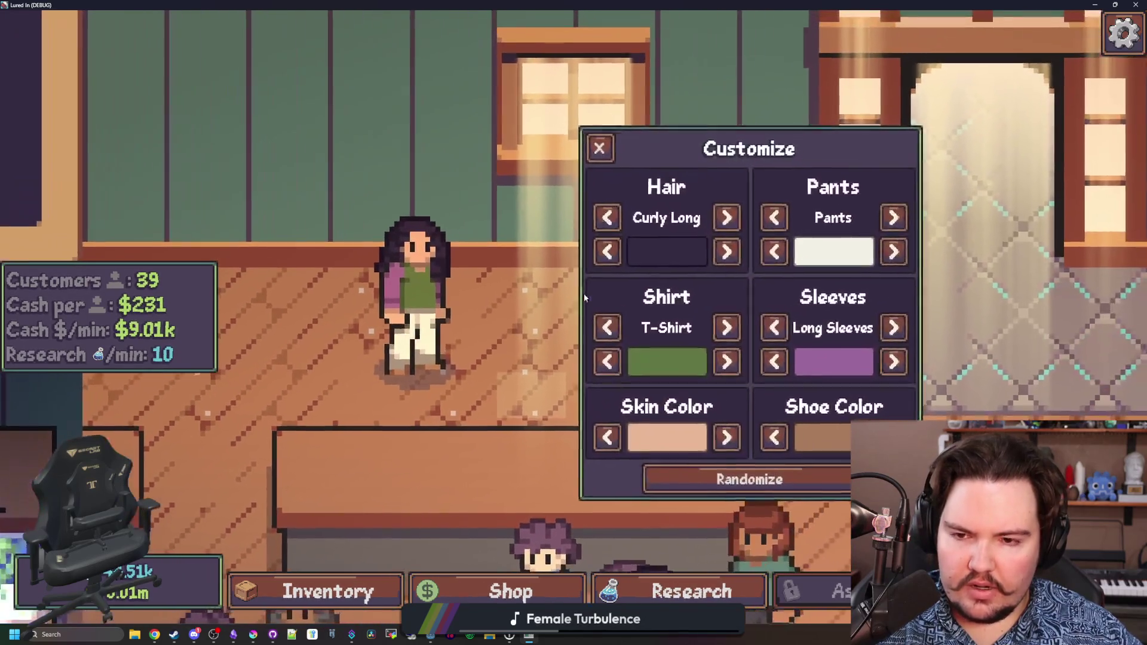
pyautogui.click(617, 125)
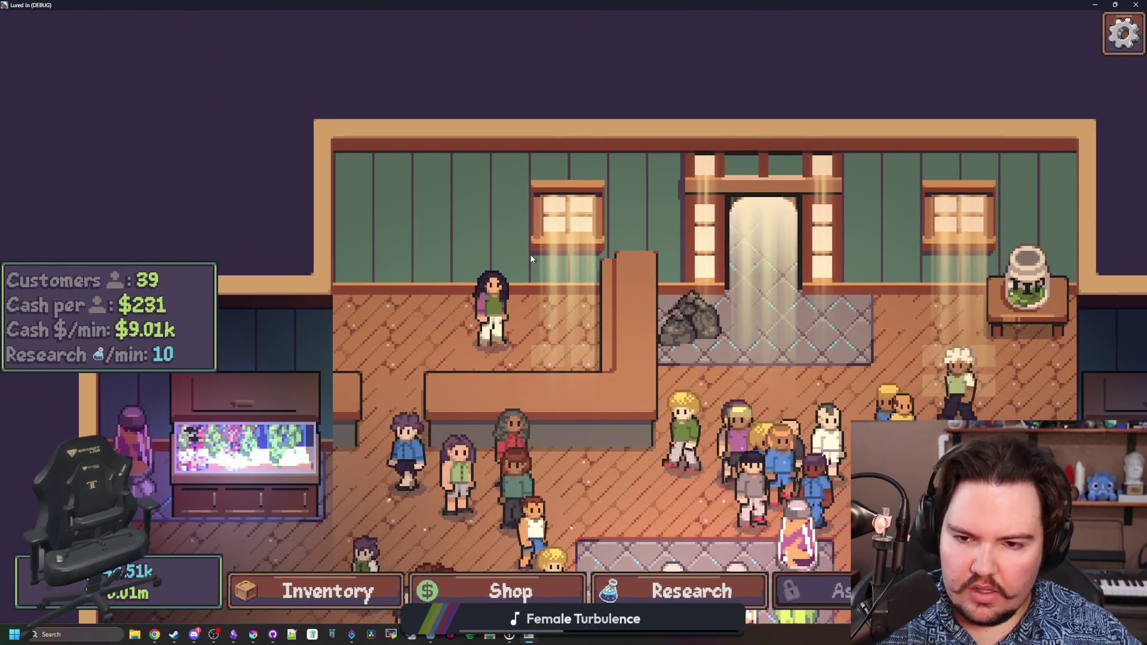
pyautogui.scroll(3, 531, 258)
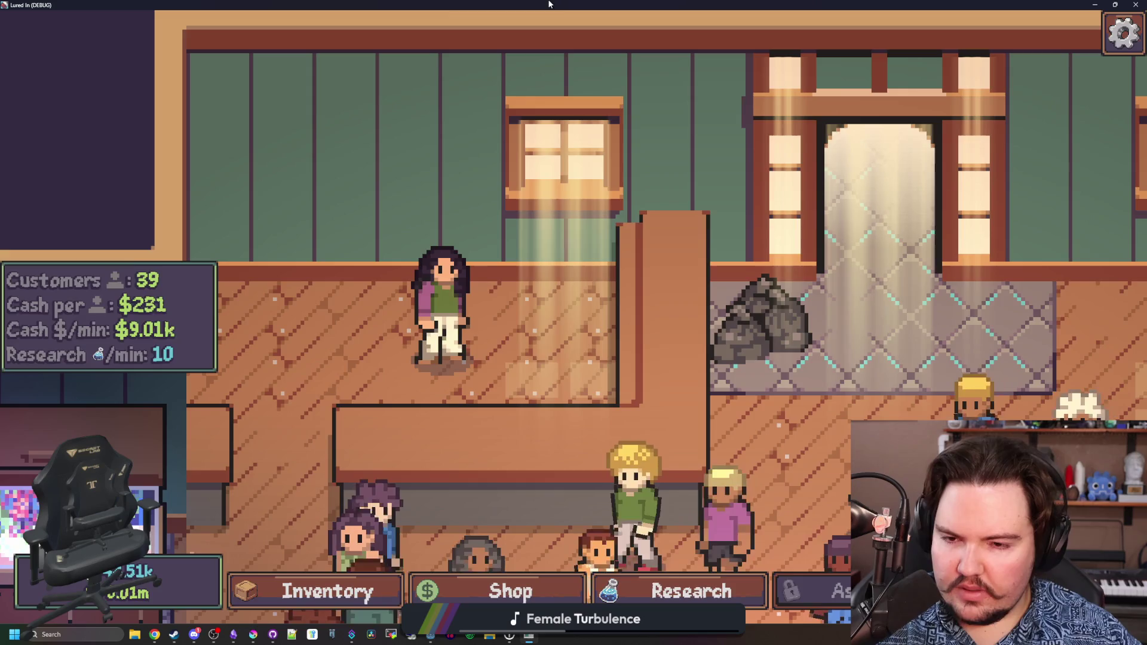
pyautogui.moveTo(550, 4)
pyautogui.mouseDown()
pyautogui.moveTo(286, 207)
pyautogui.moveTo(0, 209)
pyautogui.mouseUp()
pyautogui.click(555, 255)
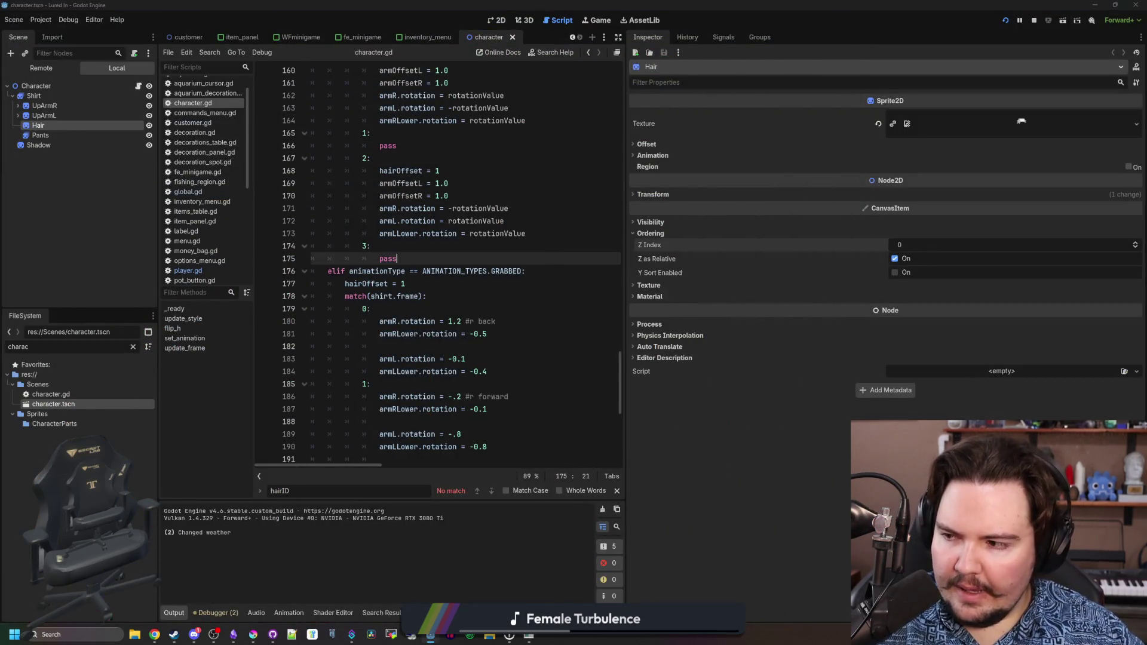
# Filter FileSystem for 'player' and open the player scene.
pyautogui.click(461, 251)
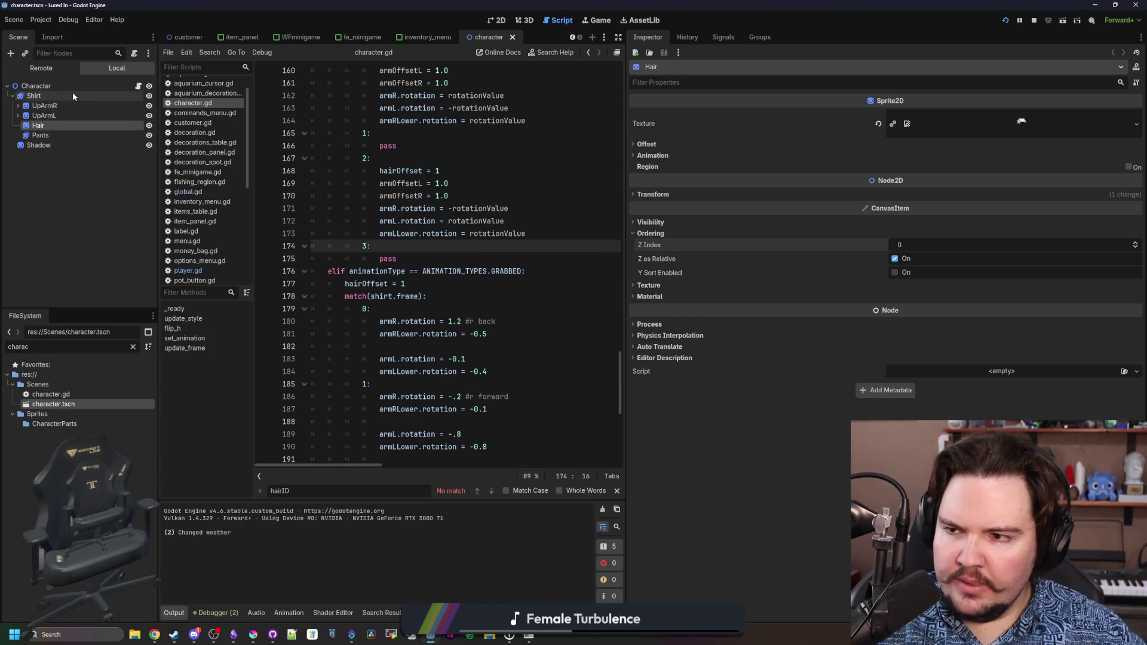
pyautogui.click(73, 93)
pyautogui.click(53, 124)
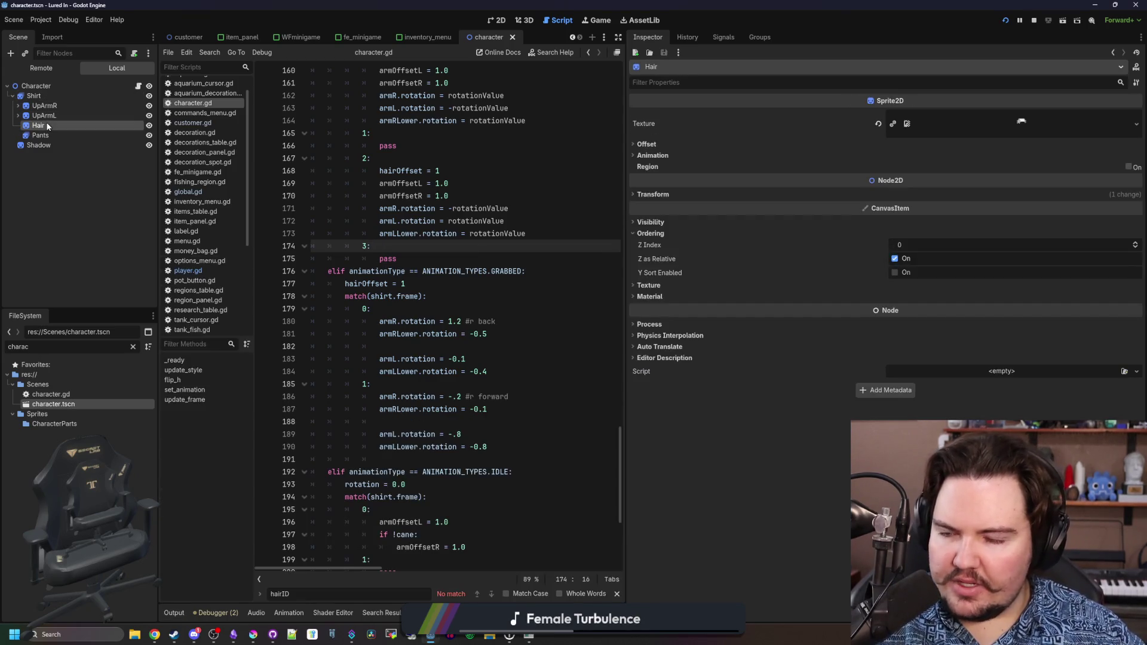
pyautogui.click(133, 346)
pyautogui.write('player')
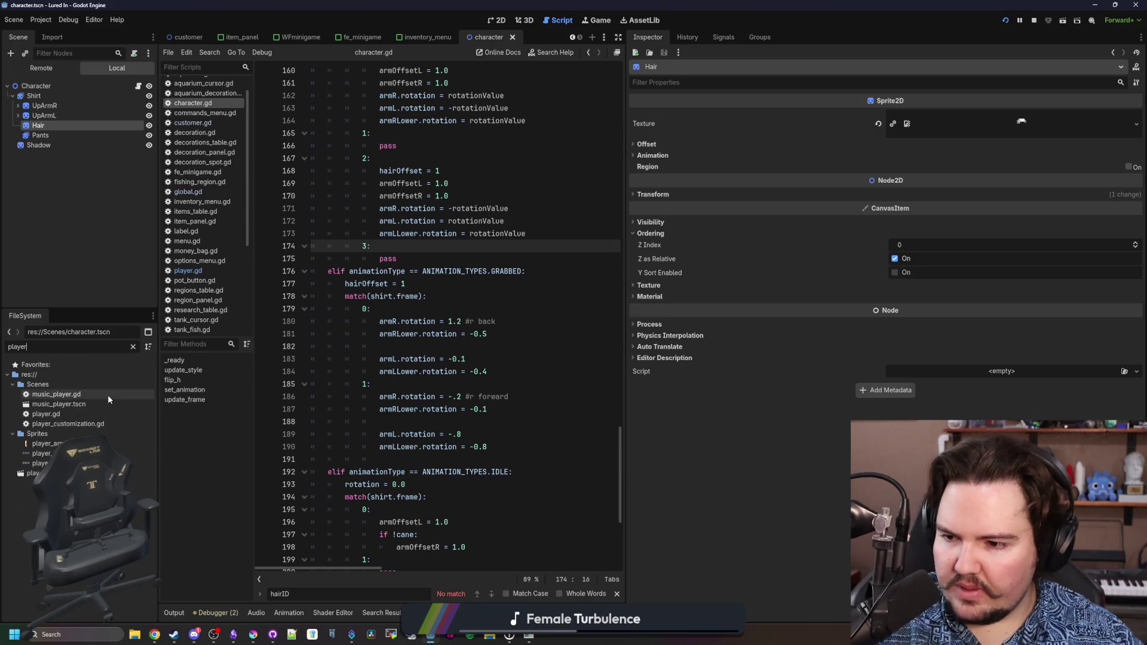
pyautogui.doubleClick(35, 473)
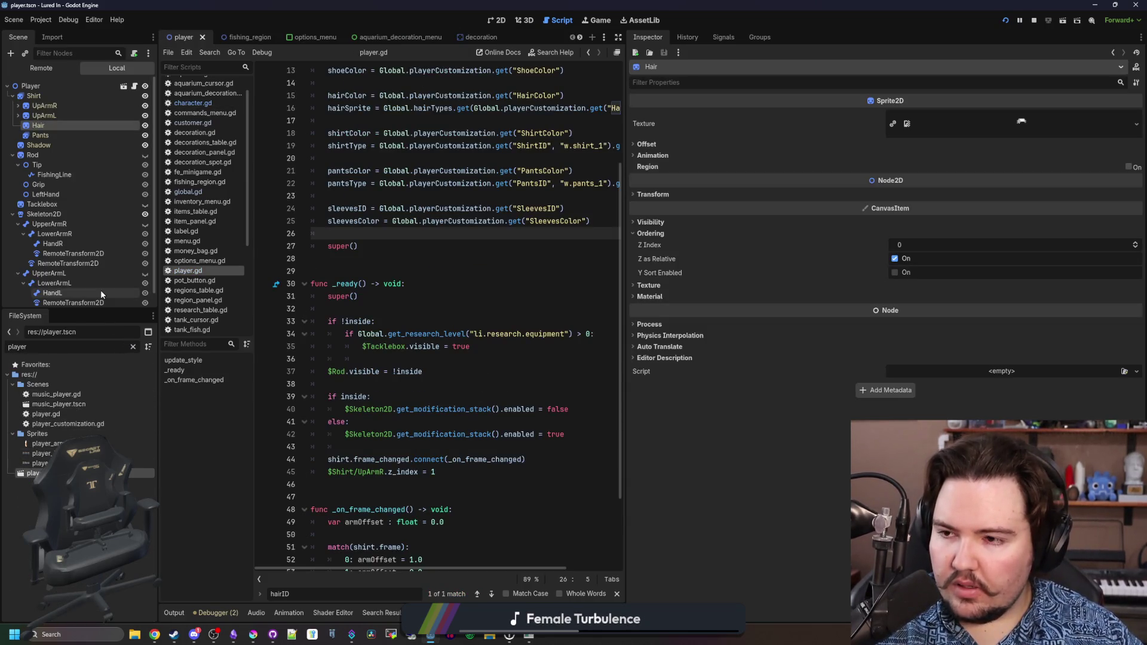
# Widen the code editor and start a new line after line 45 in player.gd's _ready.
pyautogui.click(592, 271)
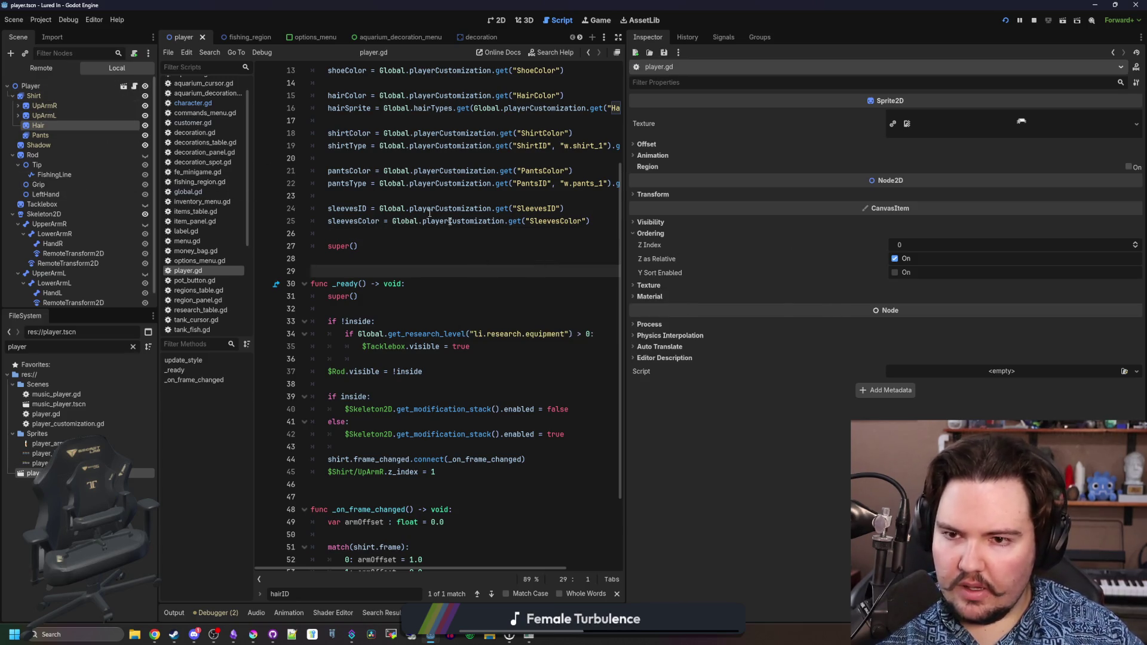
pyautogui.click(507, 258)
pyautogui.scroll(-3, 507, 285)
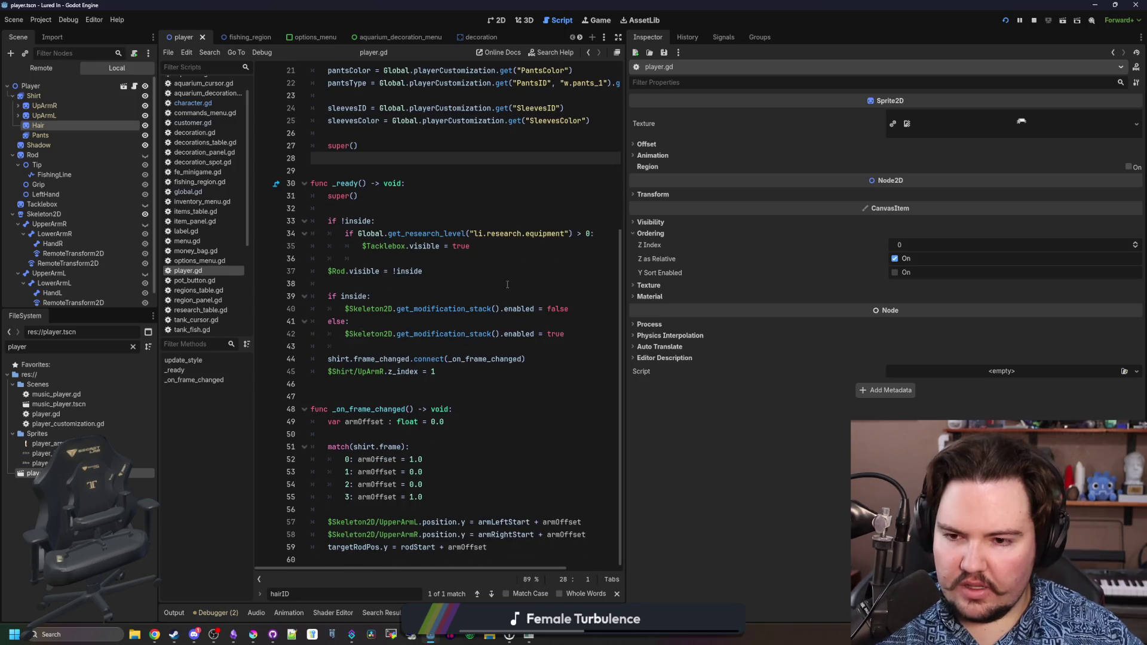
pyautogui.click(457, 385)
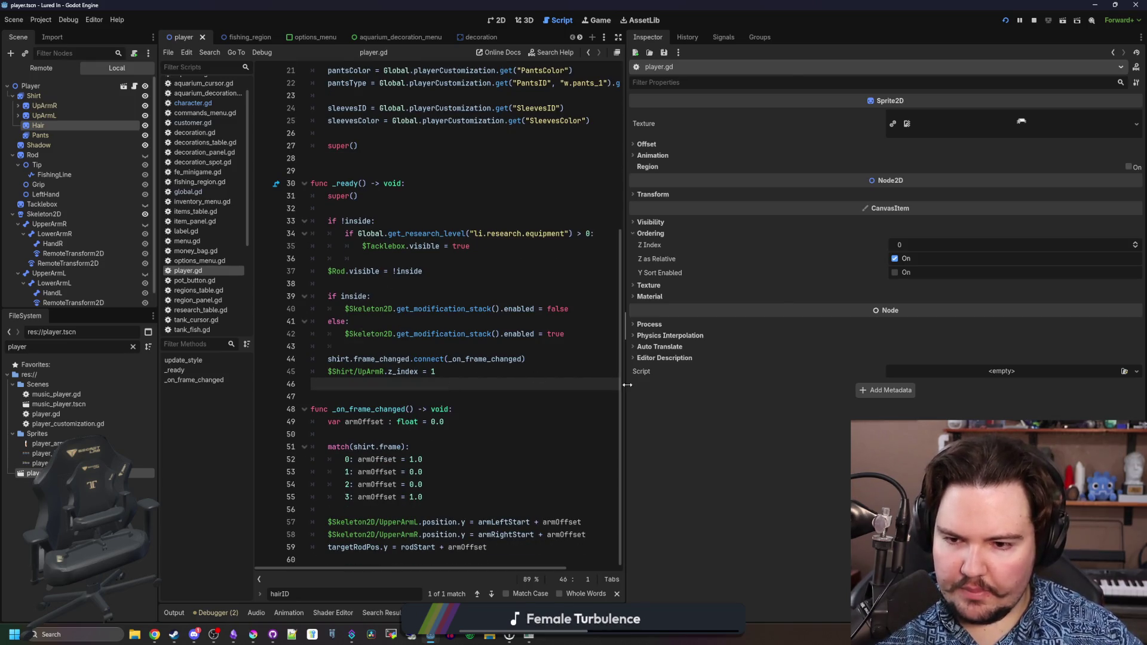
pyautogui.moveTo(627, 384); pyautogui.dragTo(844, 383)
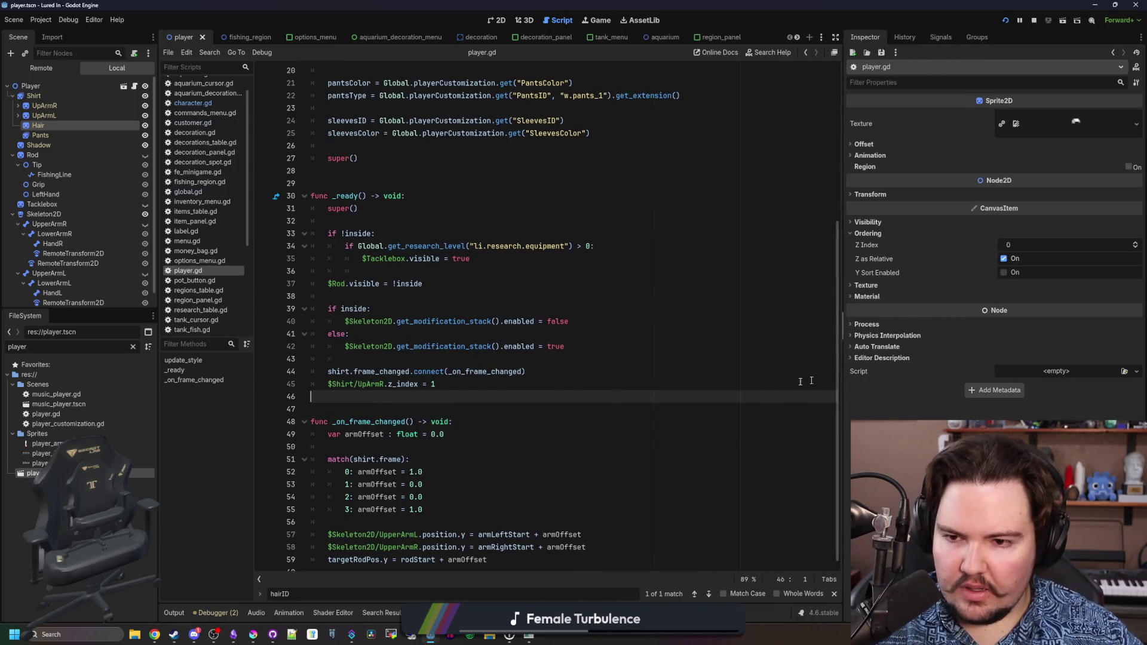
pyautogui.click(457, 383)
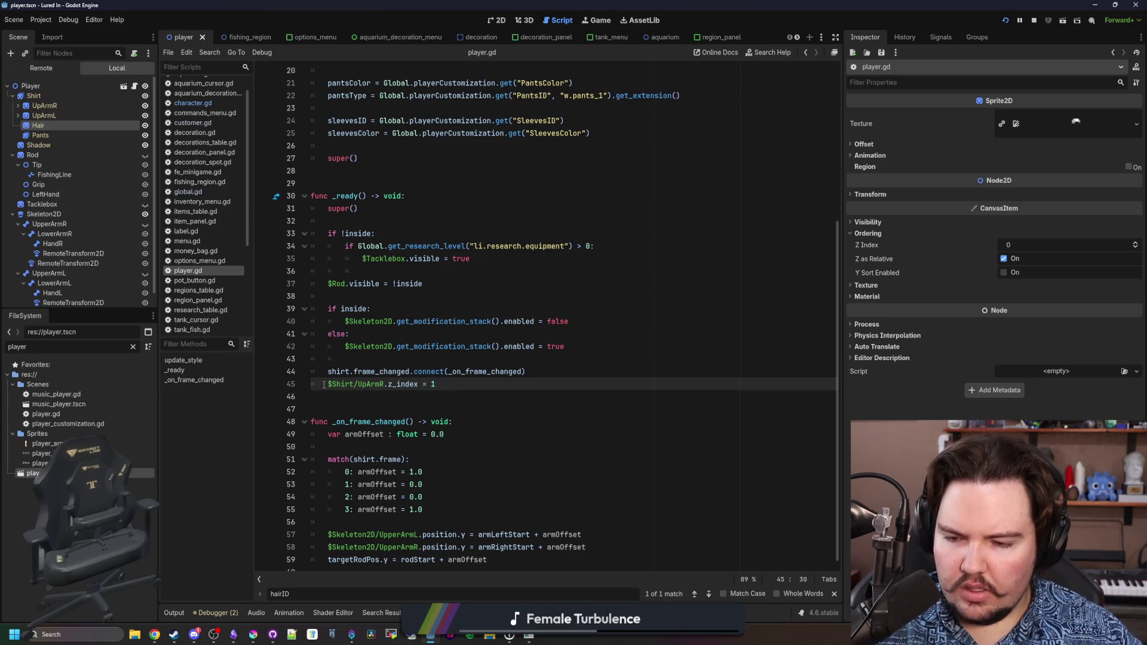
pyautogui.click(370, 363)
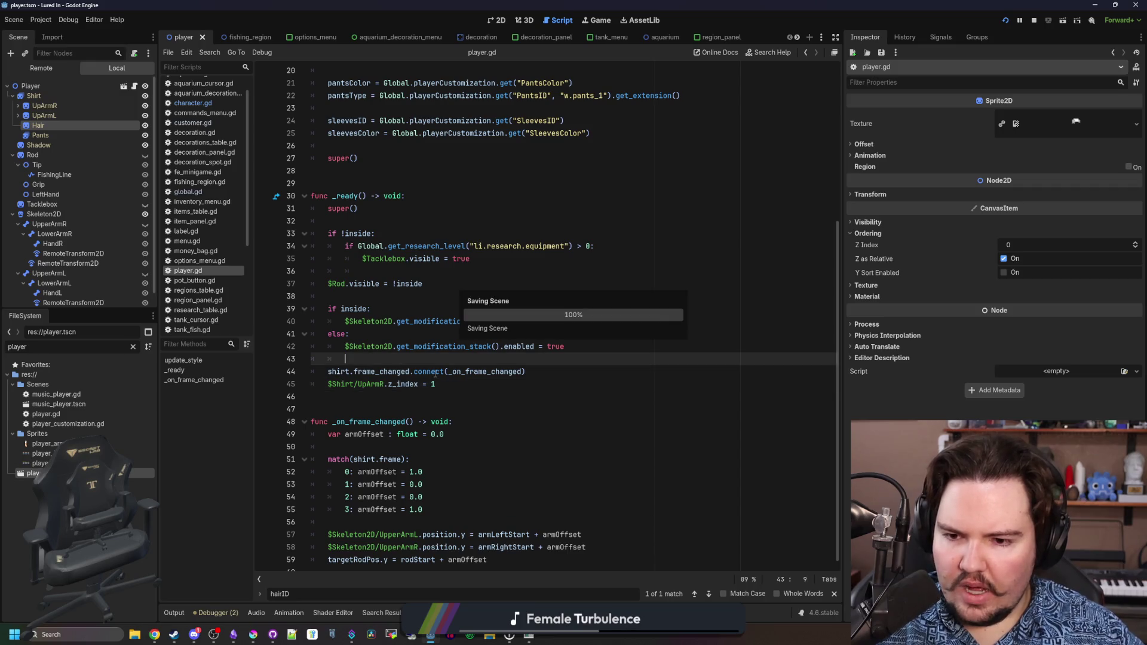
pyautogui.click(442, 384)
pyautogui.press('Return')
# Add `$Shirt/Hair.z_index = 1` on line 46, save player.gd, and launch the game.
pyautogui.click(40, 135)
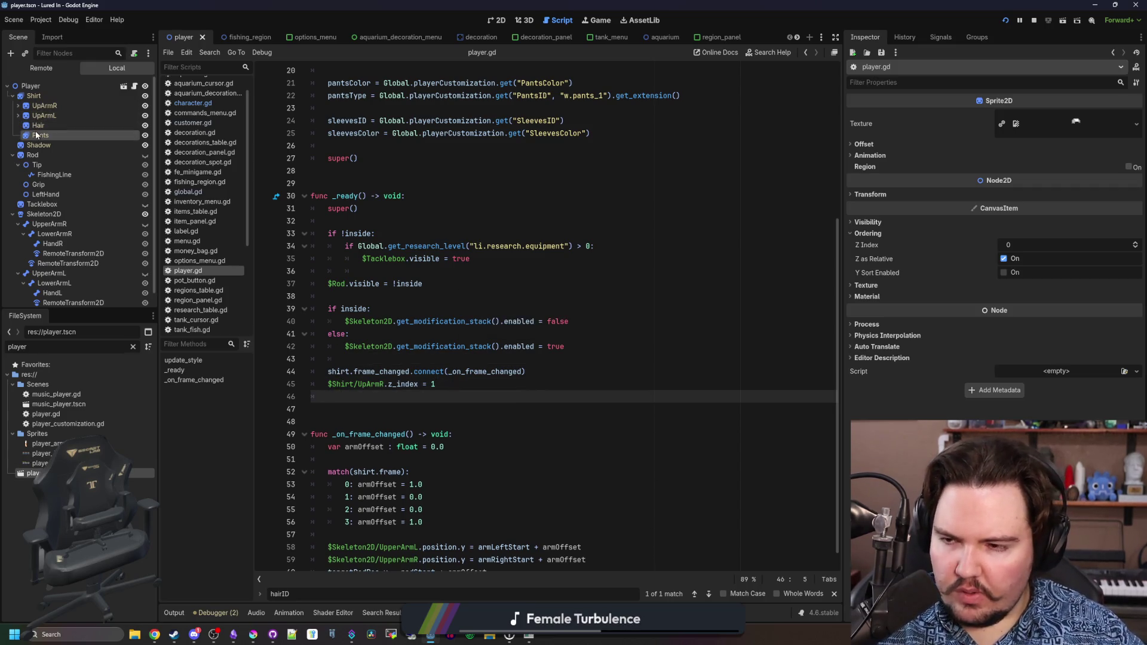
pyautogui.moveTo(38, 125); pyautogui.dragTo(366, 396)
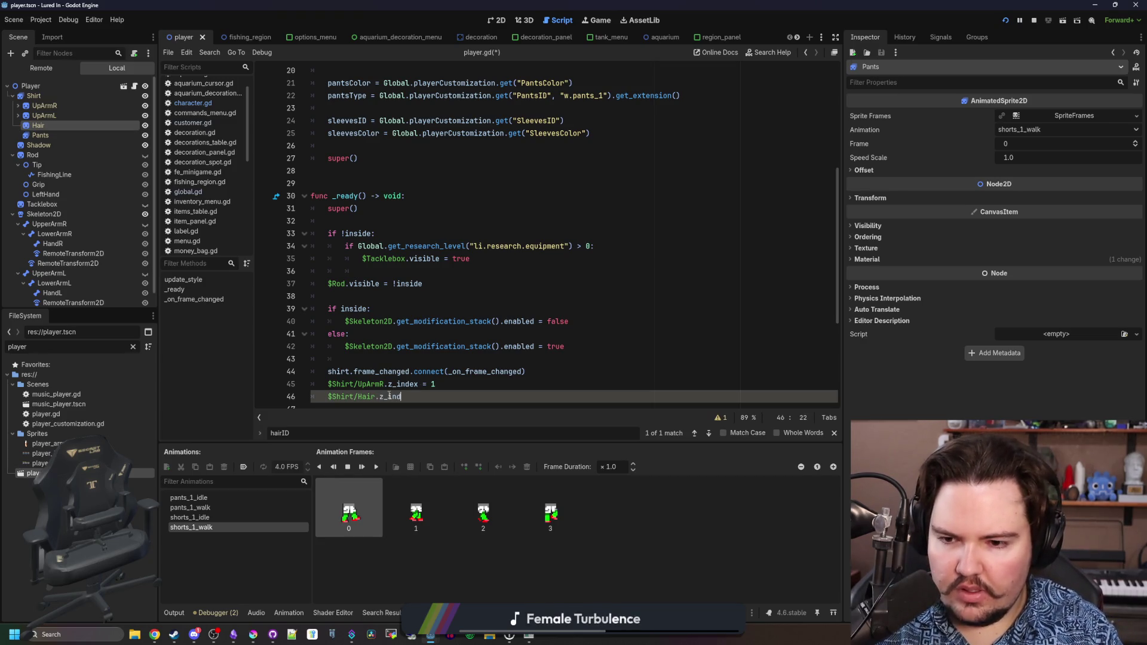
pyautogui.click(601, 346)
pyautogui.press('Down')
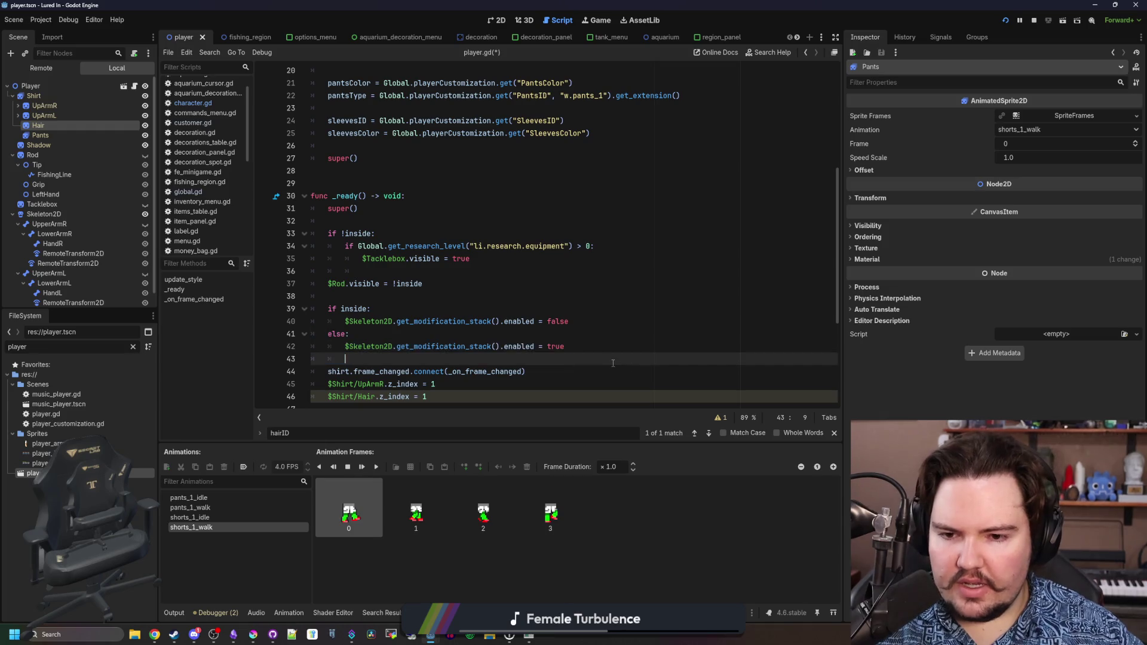
pyautogui.hotkey('ctrl', 's')
pyautogui.press('F5')
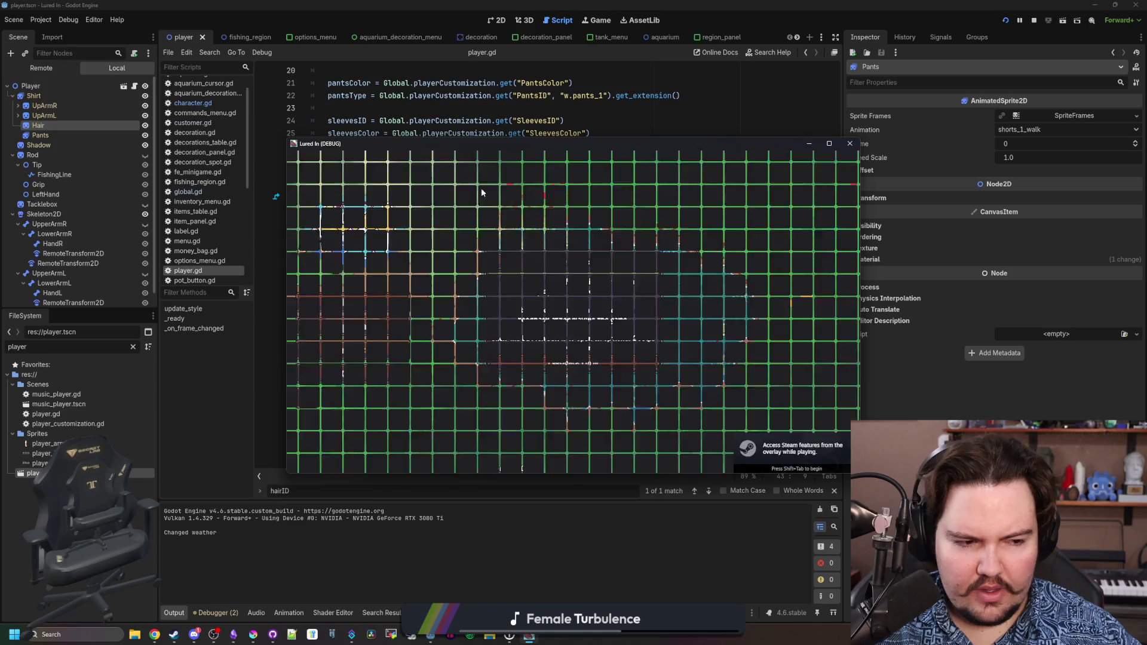
# Start the game, dismiss its popups, travel to the pond, and wind up a cast.
pyautogui.click(373, 300)
pyautogui.click(372, 301)
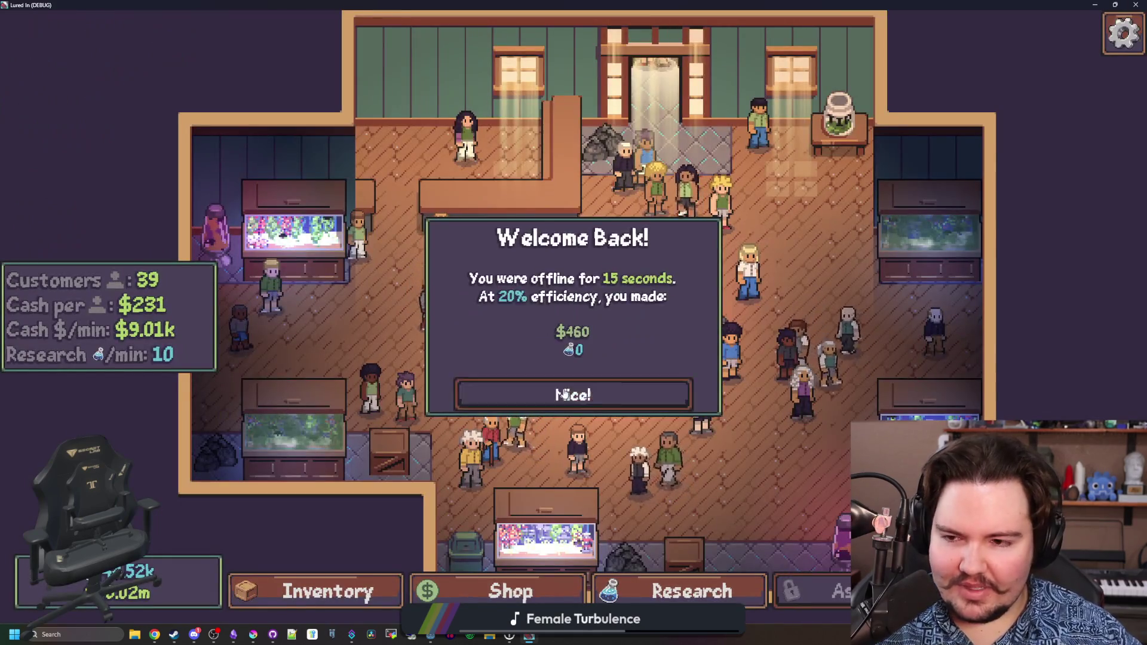
pyautogui.click(565, 394)
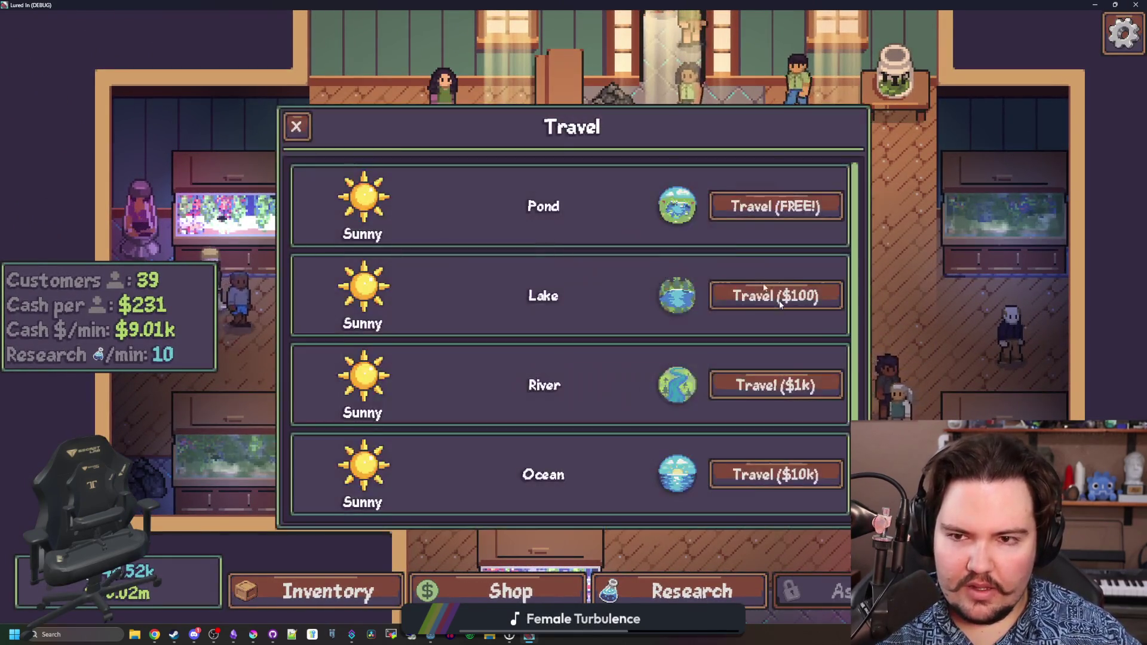
pyautogui.click(779, 205)
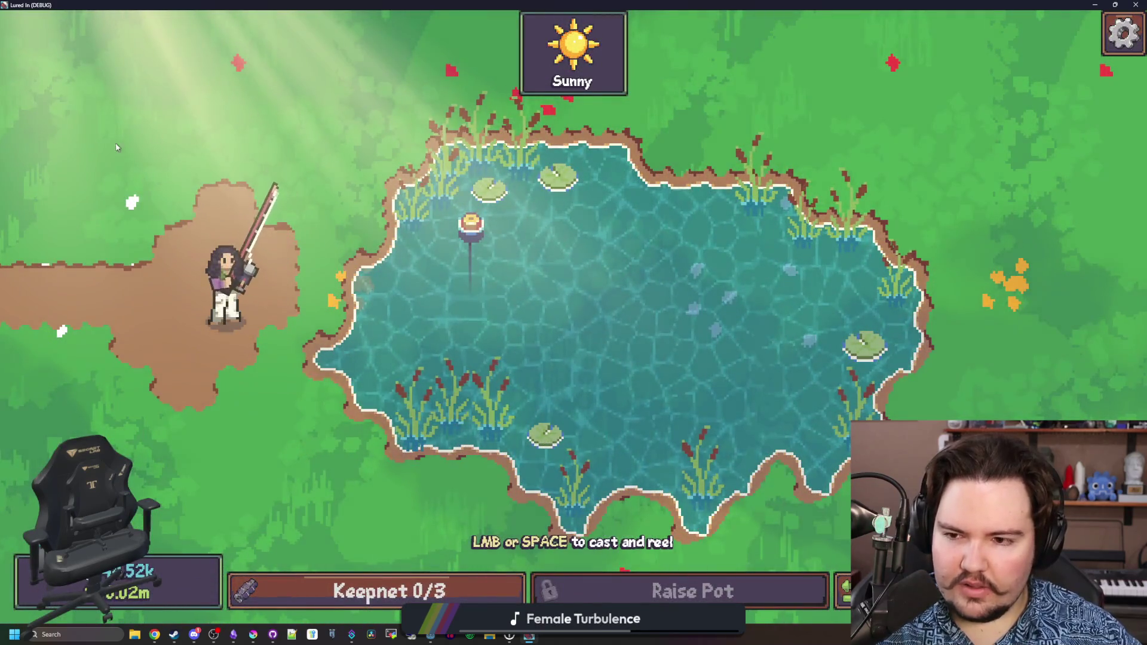
pyautogui.click(117, 147)
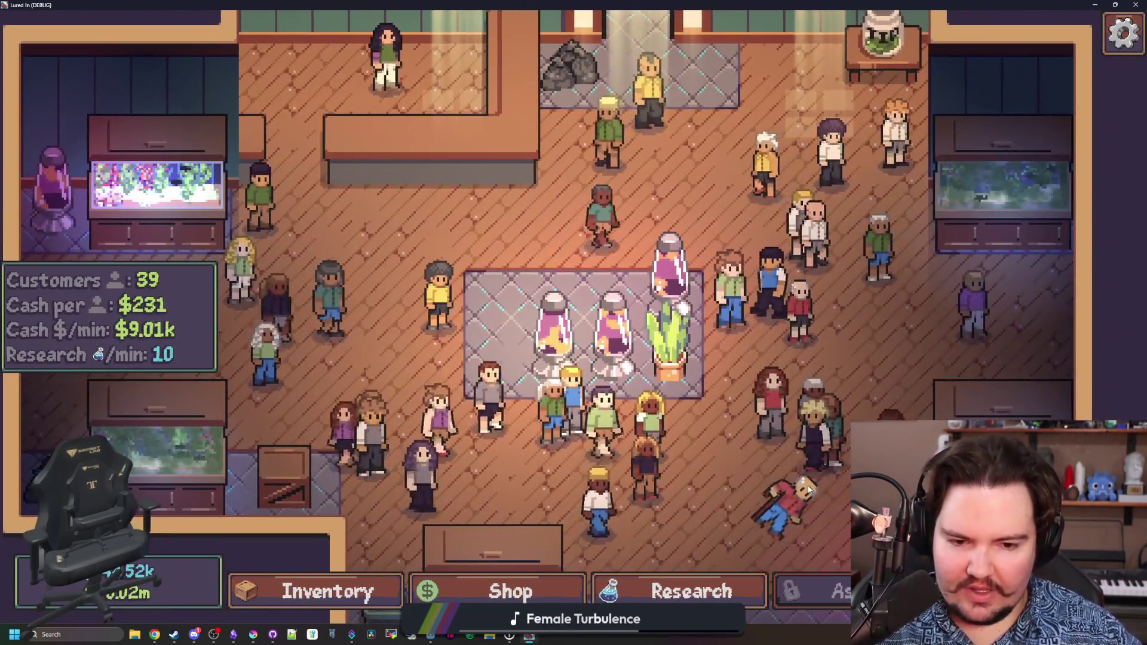
# Reposition a customer, then choose the free Pond trip from the Travel menu.
pyautogui.moveTo(808, 490); pyautogui.dragTo(803, 491)
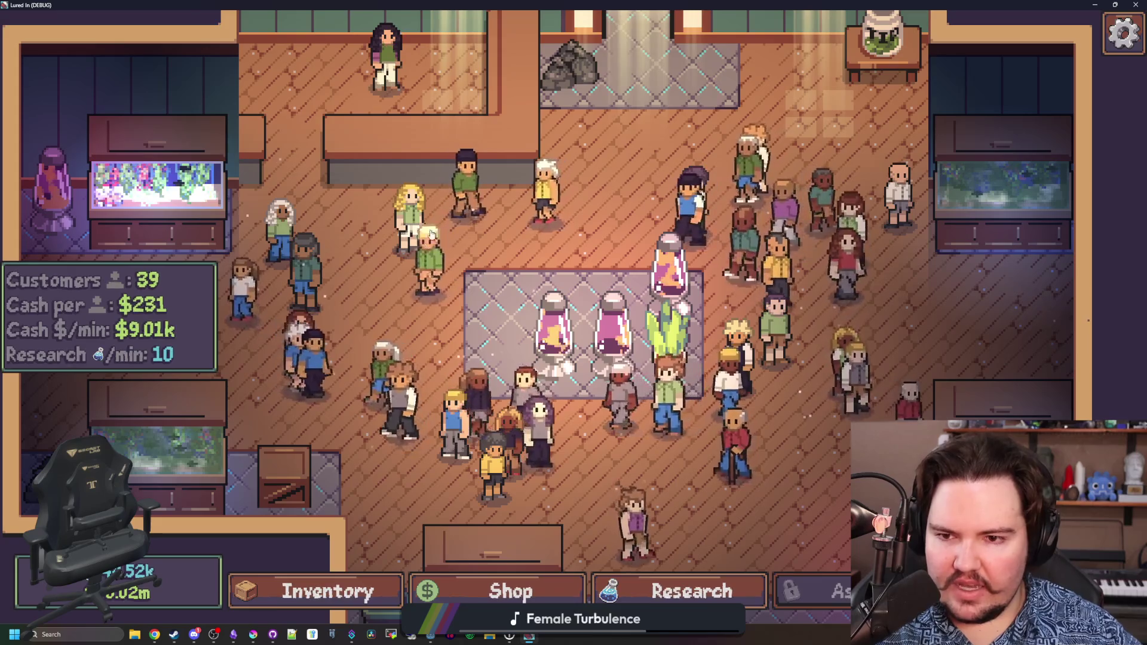
pyautogui.scroll(-2, 489, 281)
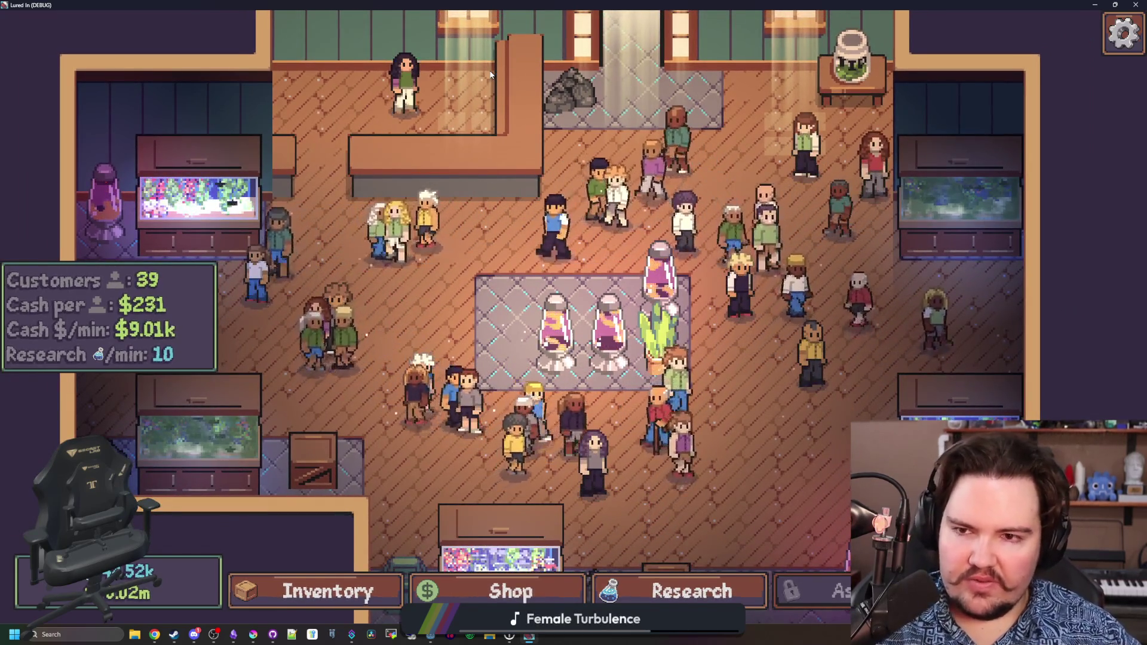
pyautogui.scroll(3, 489, 75)
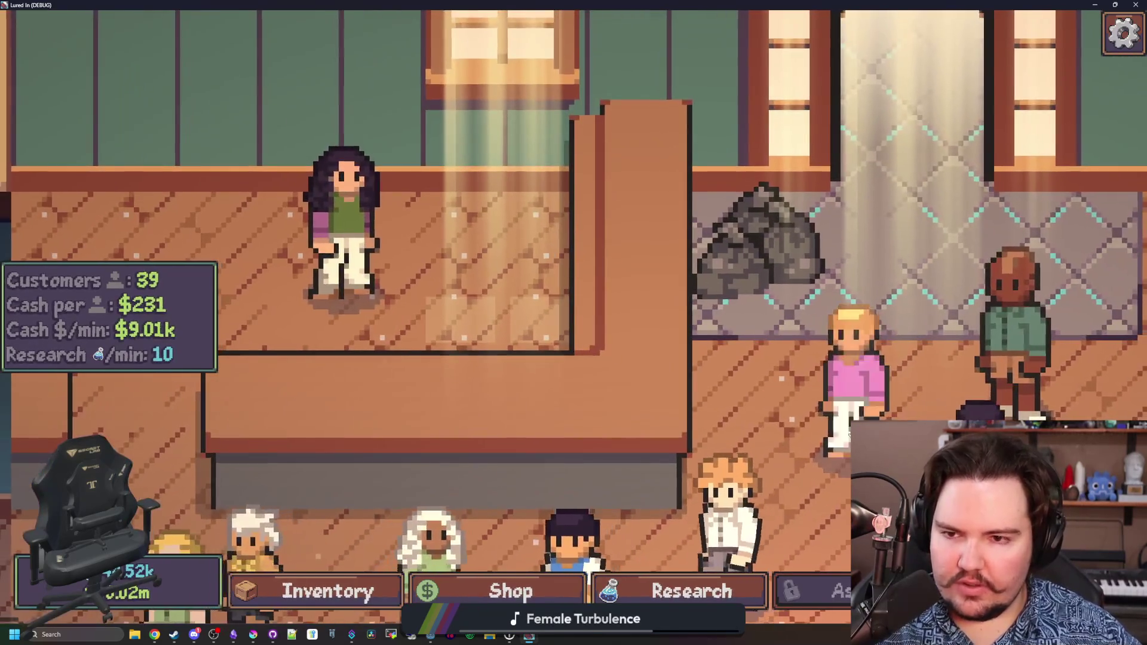
pyautogui.press('t')
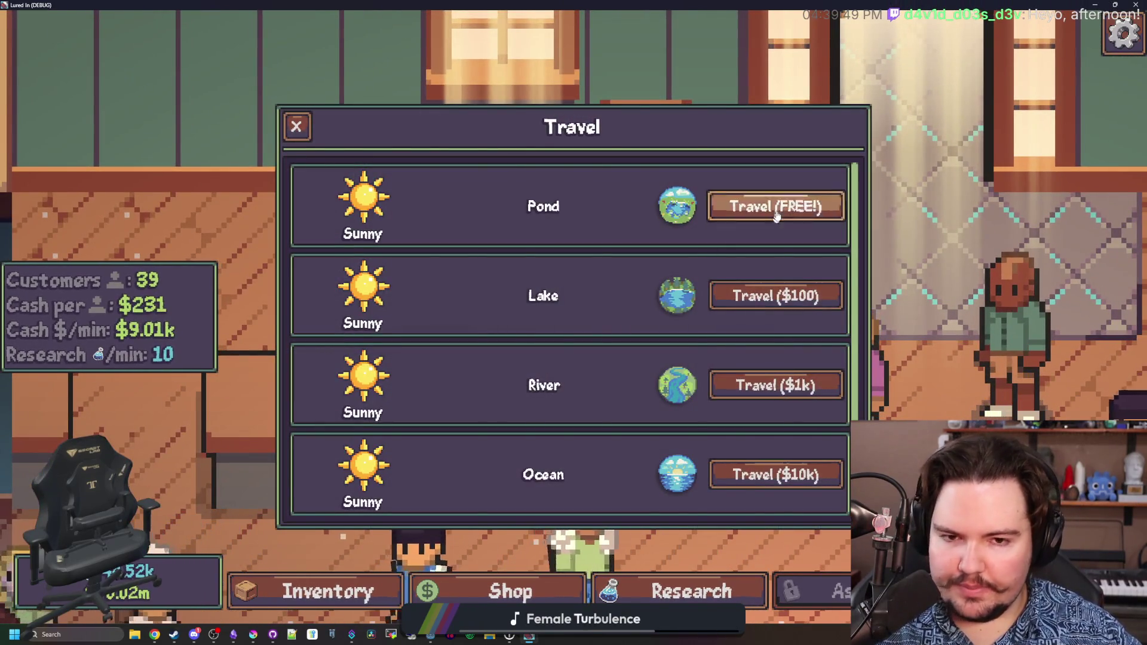
pyautogui.click(775, 206)
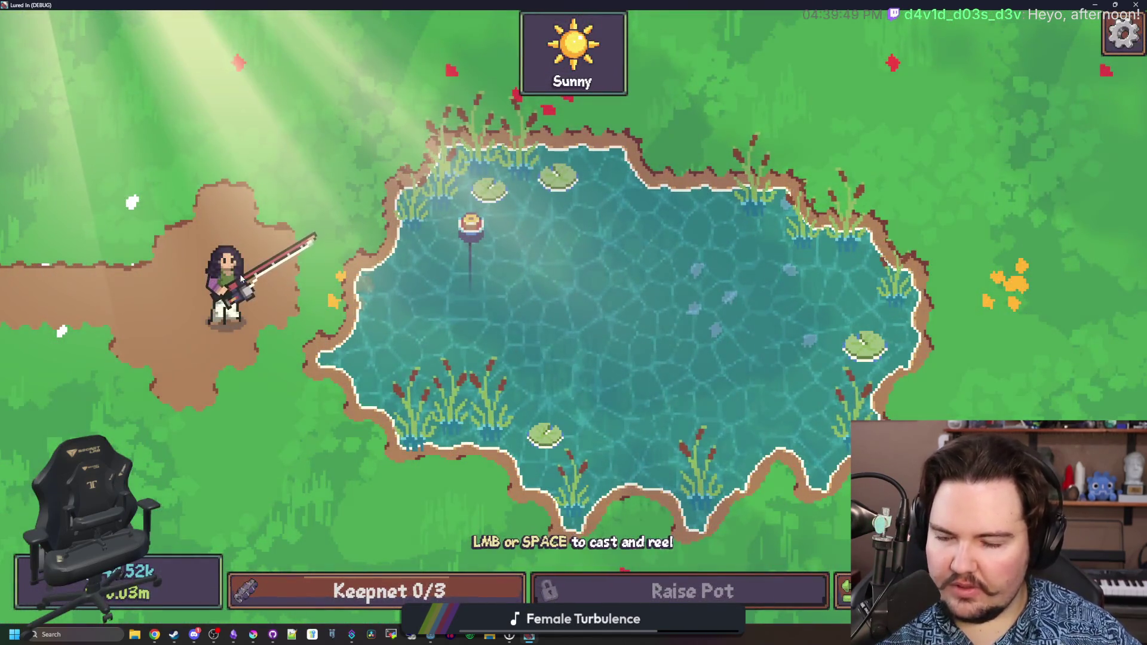
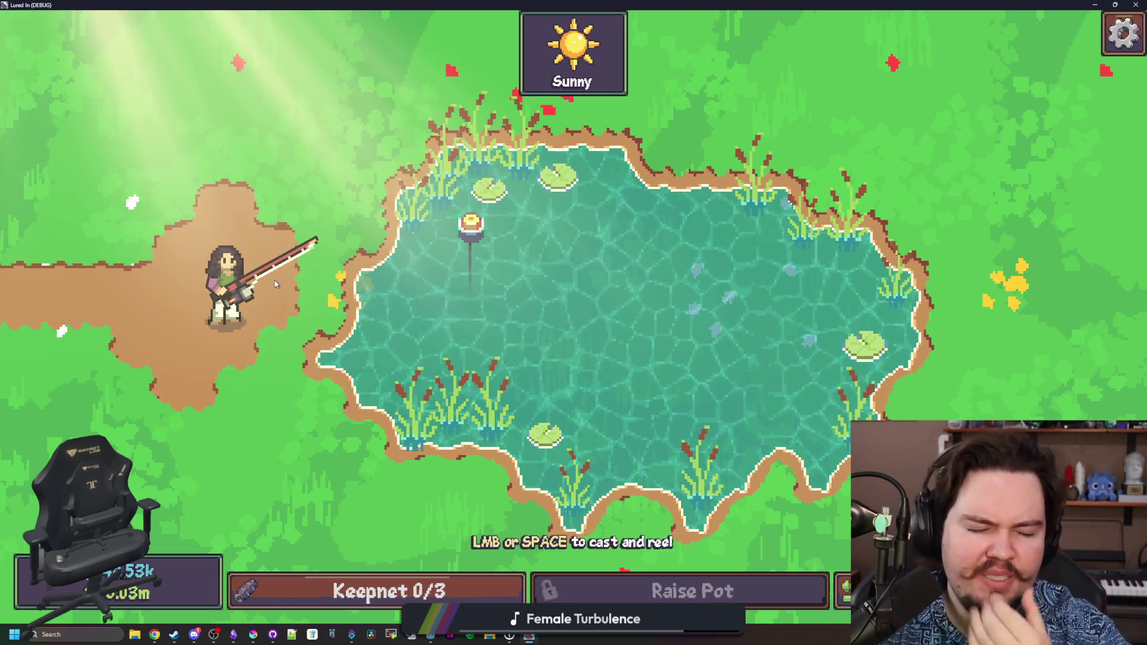
# Stop the game, comment out the Hair z_index line 46 in player.gd, and relaunch with F5.
pyautogui.click(223, 122)
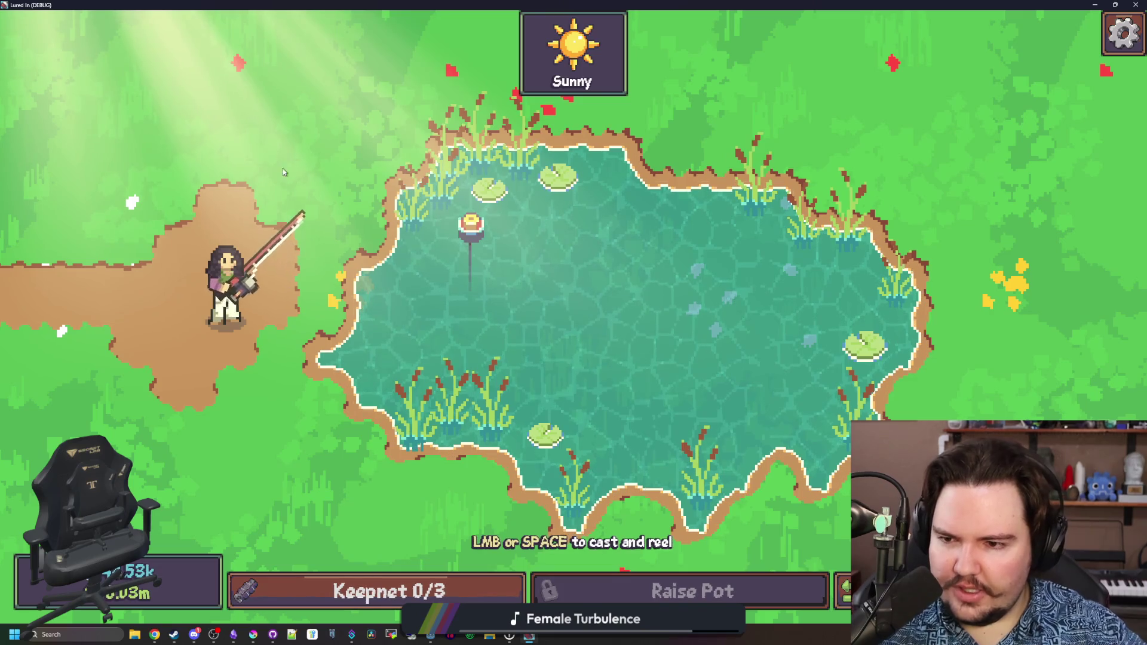
pyautogui.press('F8')
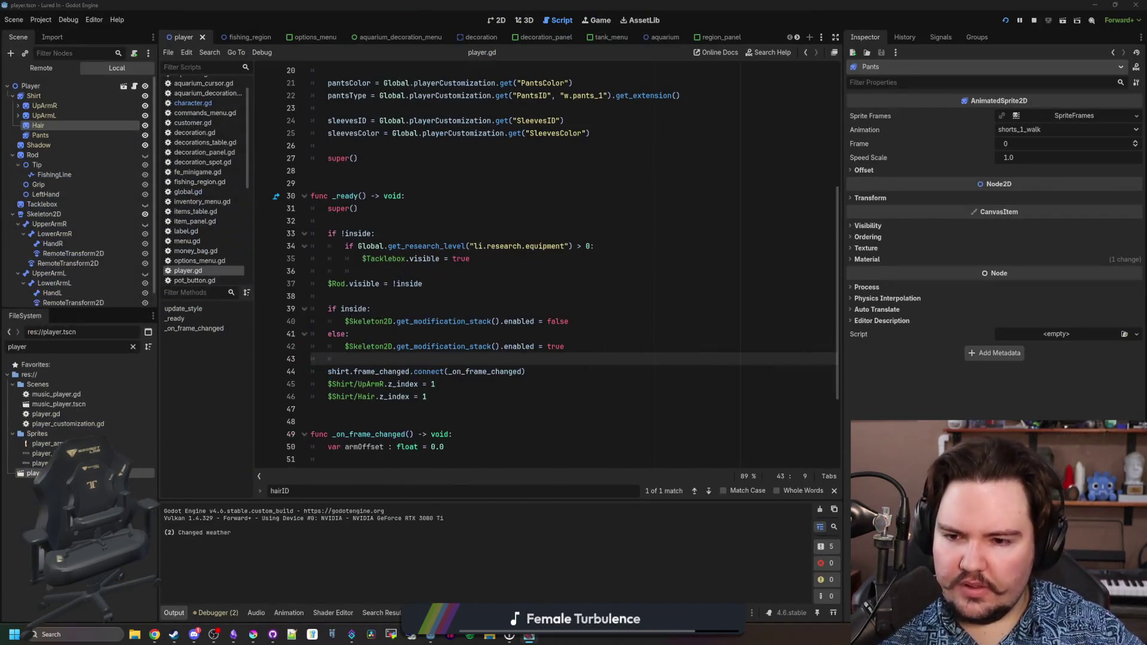
pyautogui.click(333, 397)
pyautogui.hotkey('ctrl', 'k')
pyautogui.click(337, 413)
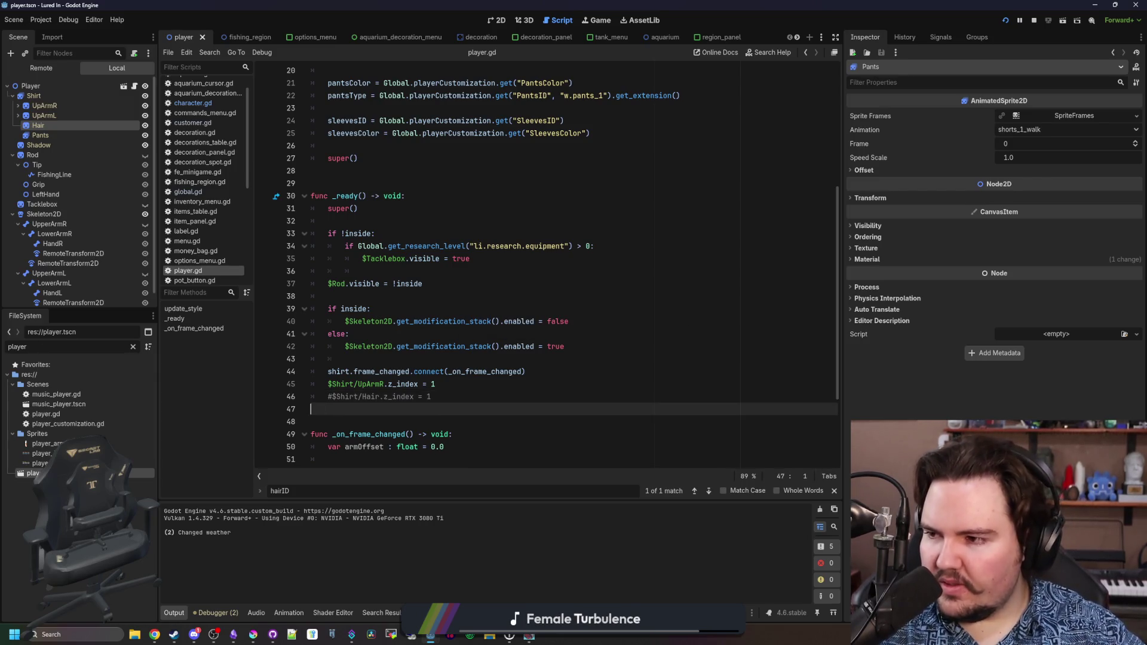
pyautogui.press('F5')
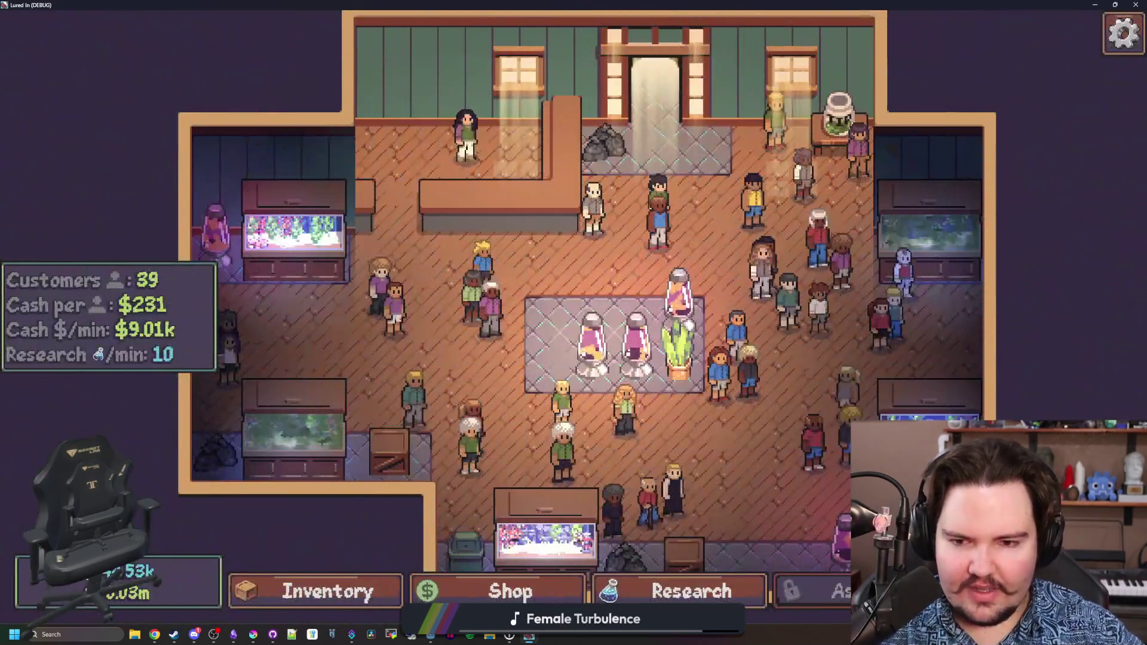
# Take the free trip to the Pond, cast the line, then return to the shop.
pyautogui.click(1016, 592)
pyautogui.click(836, 209)
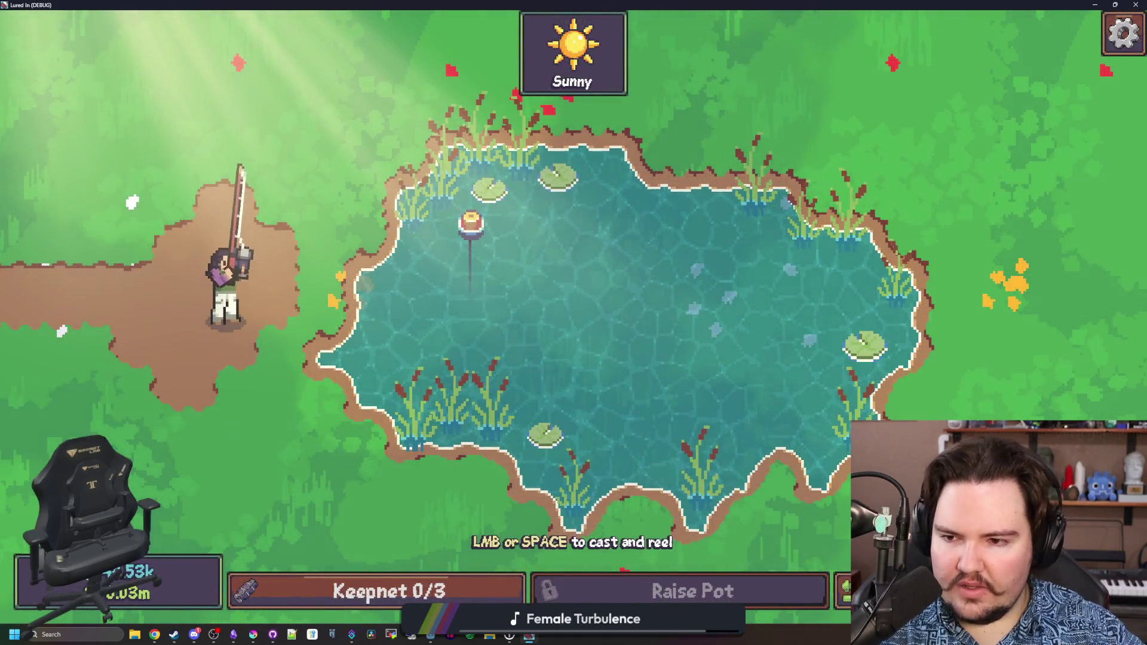
pyautogui.click(399, 454)
pyautogui.click(410, 399)
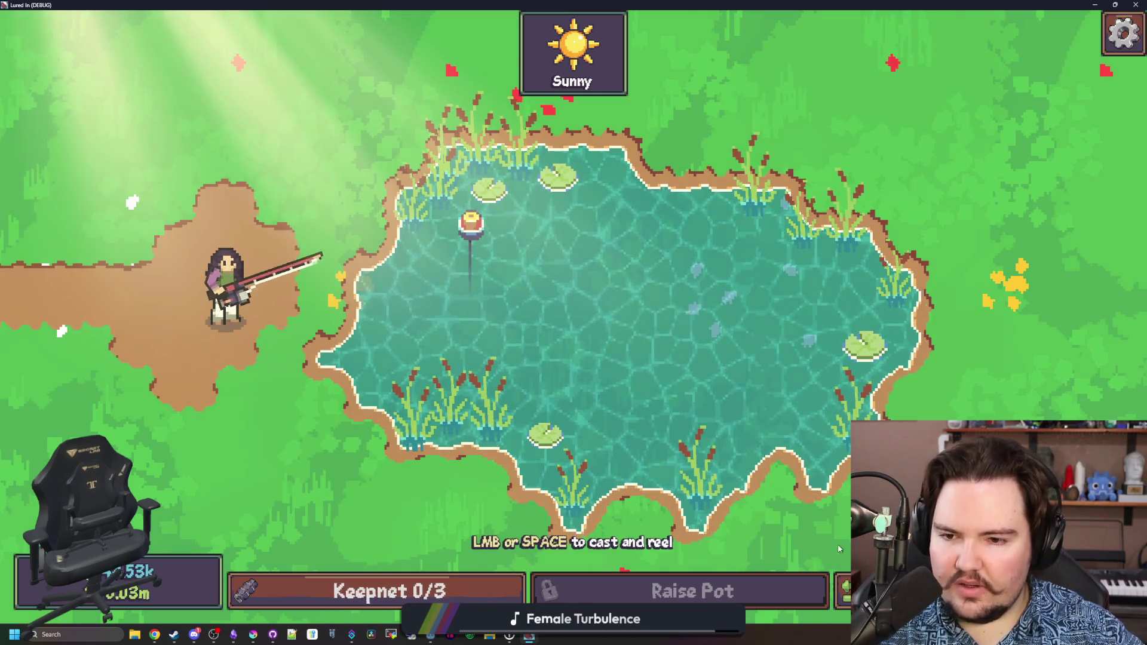
pyautogui.press('Escape')
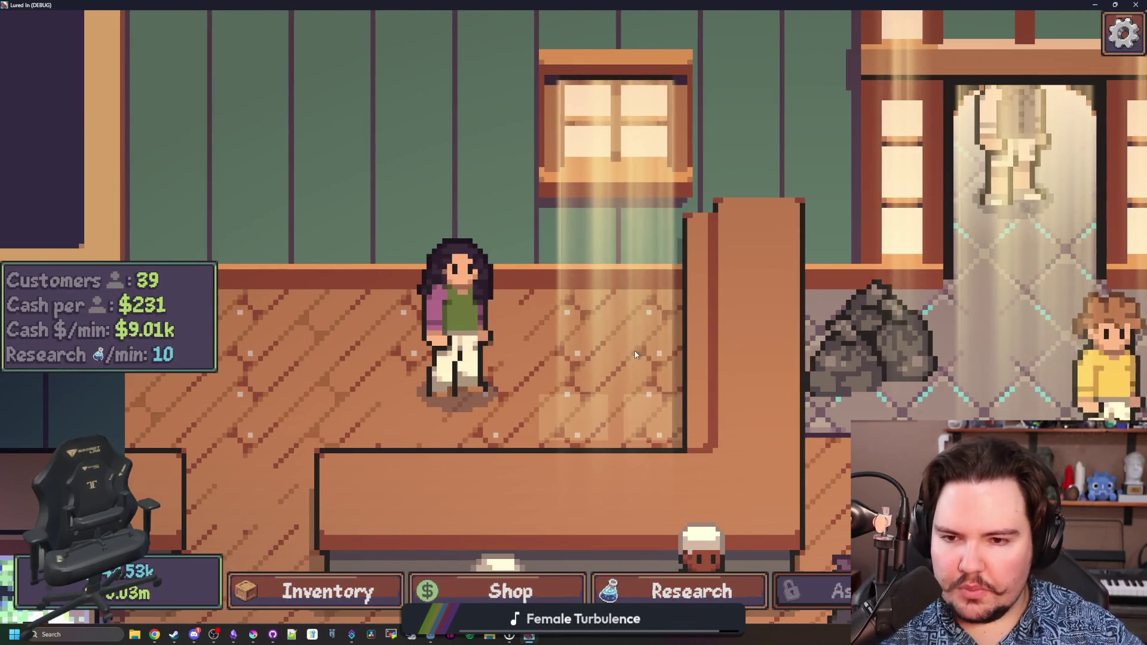
# Cycle through the hairstyles in the Customize panel to compare how each layers with the arms.
pyautogui.click(454, 323)
pyautogui.click(588, 230)
pyautogui.click(596, 222)
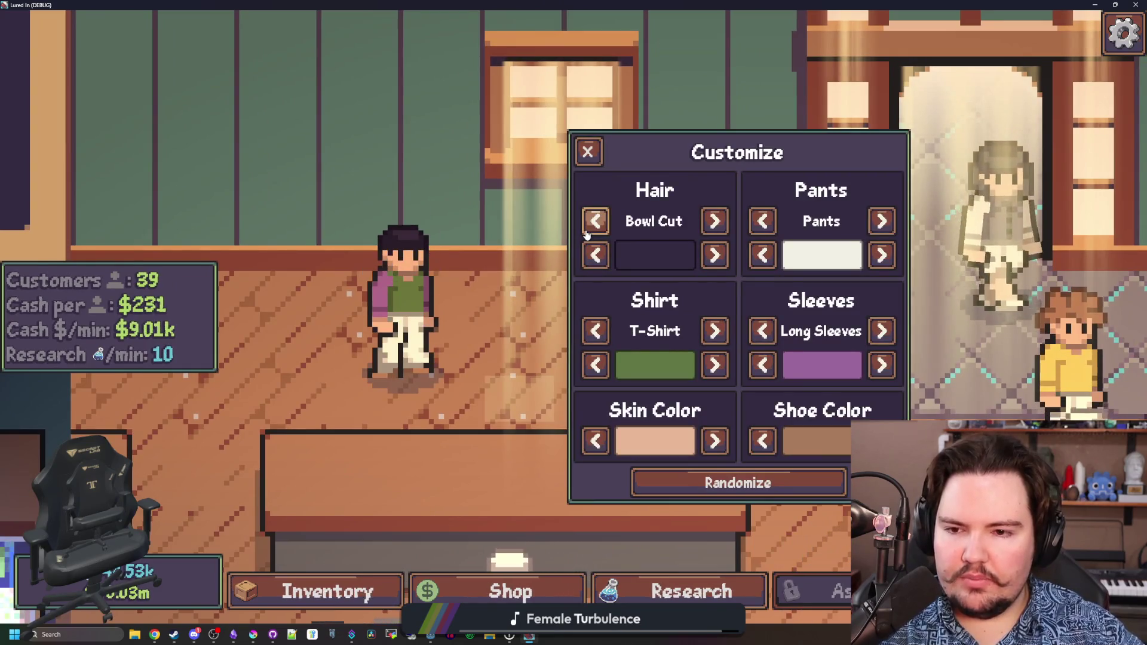
pyautogui.click(596, 221)
pyautogui.click(714, 222)
pyautogui.click(595, 221)
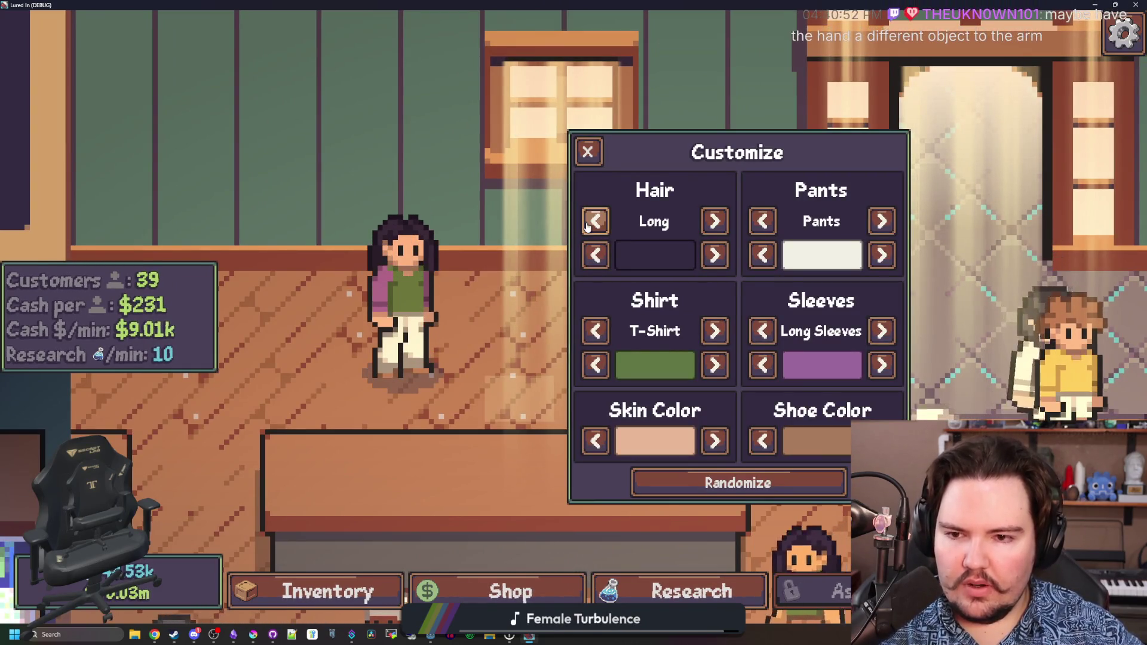
pyautogui.click(715, 220)
pyautogui.click(720, 218)
pyautogui.click(717, 220)
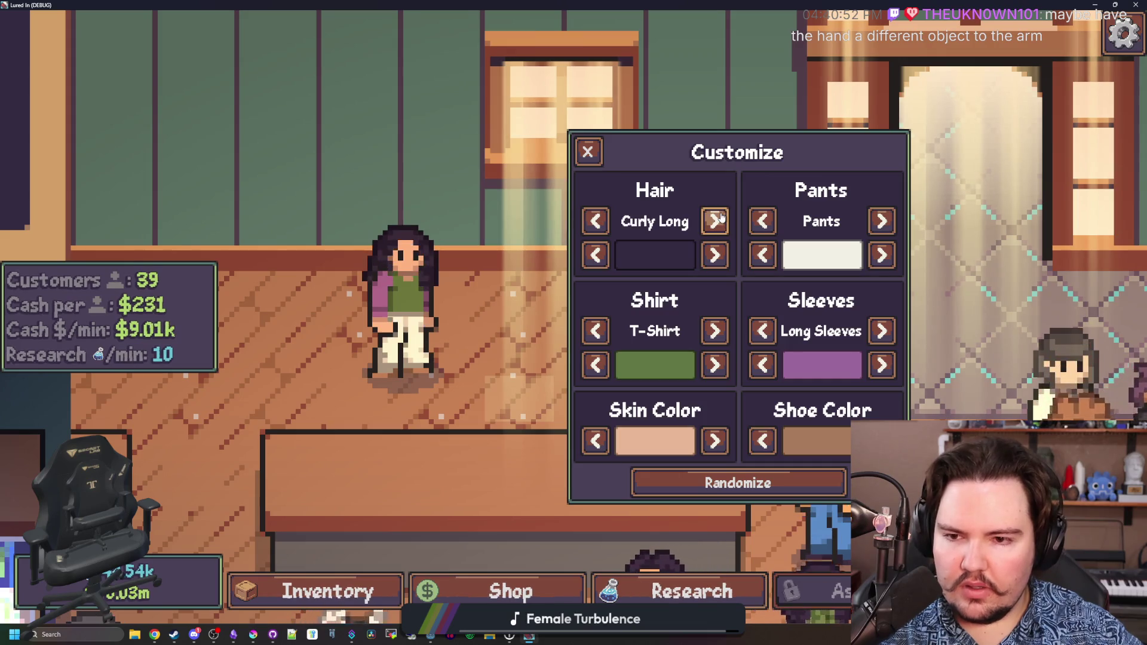
pyautogui.click(717, 220)
pyautogui.click(717, 221)
pyautogui.click(716, 221)
pyautogui.click(716, 220)
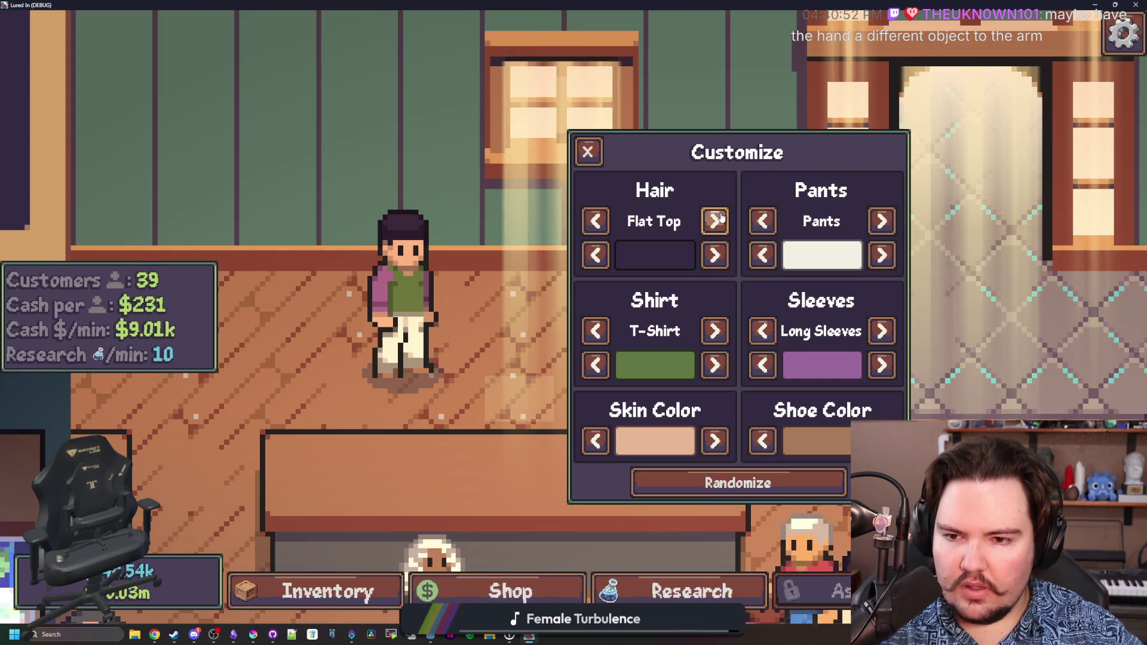
pyautogui.click(717, 220)
pyautogui.click(717, 221)
pyautogui.click(717, 221)
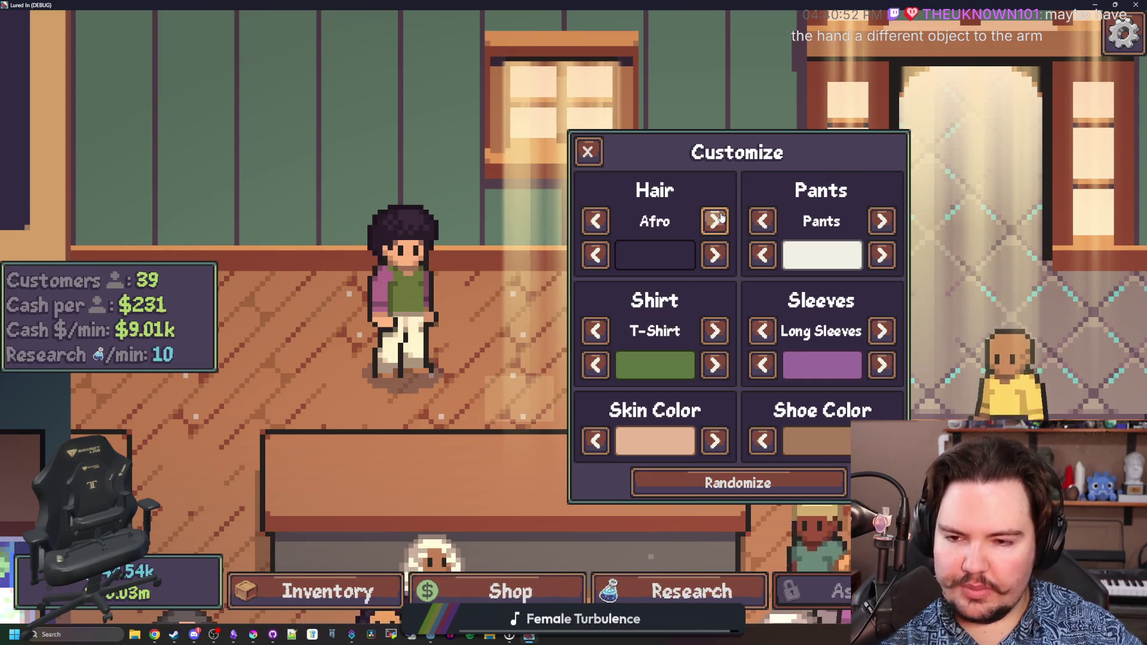
# Switch the hair to Bowl Cut, then Afro, close the panel, and travel free to the Pond.
pyautogui.click(595, 222)
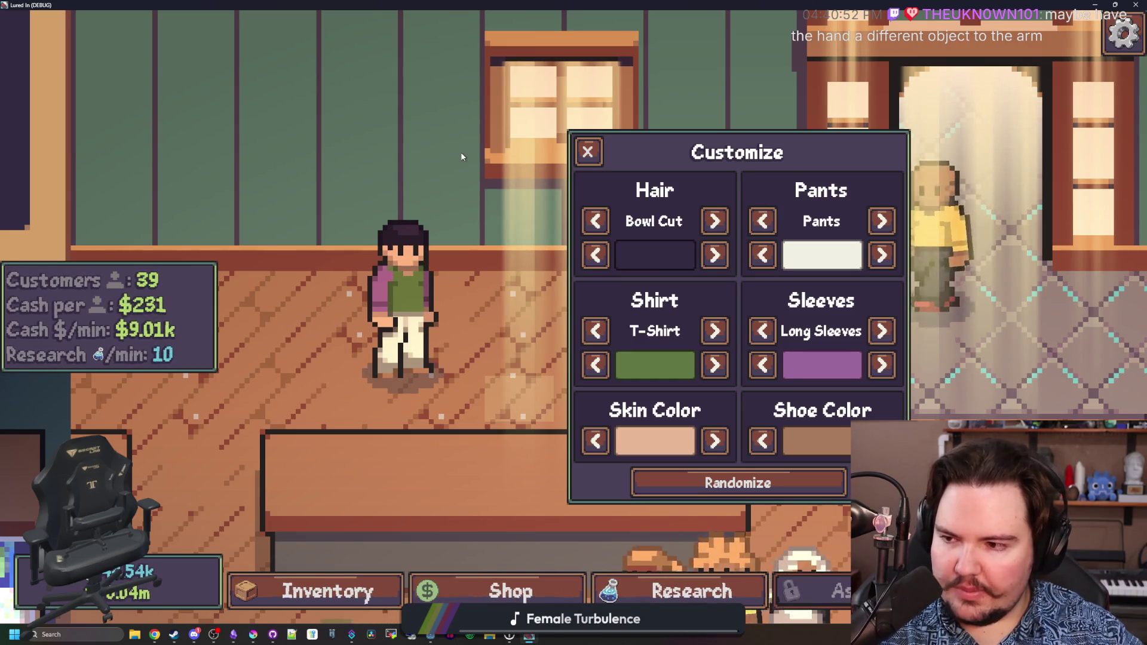
pyautogui.click(714, 221)
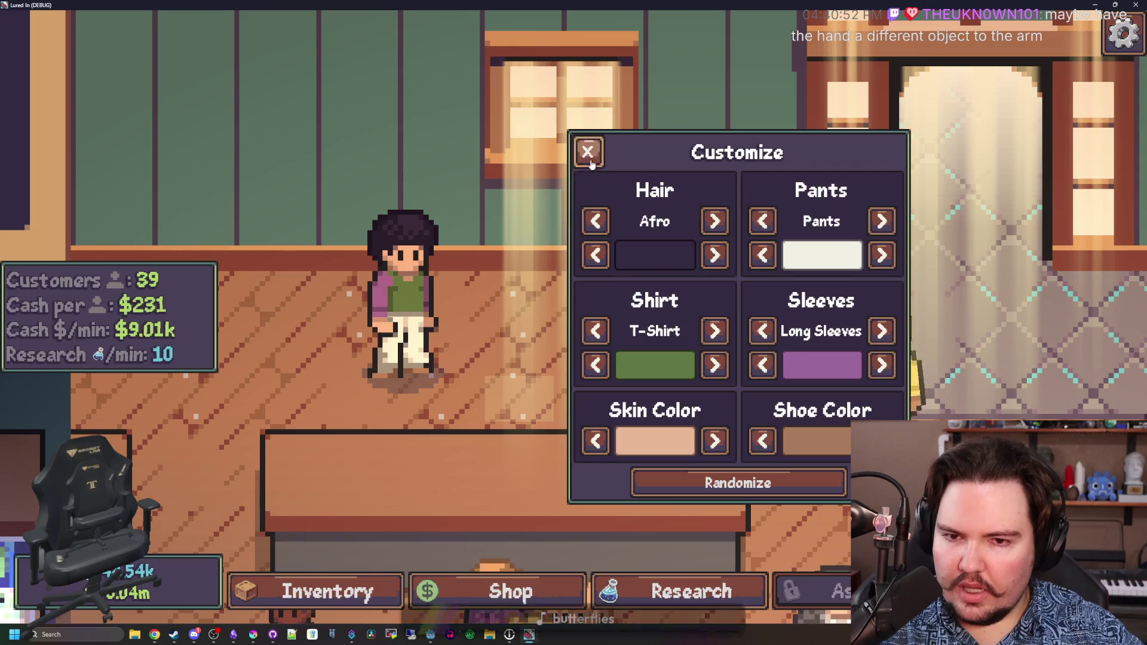
pyautogui.click(588, 153)
pyautogui.press('t')
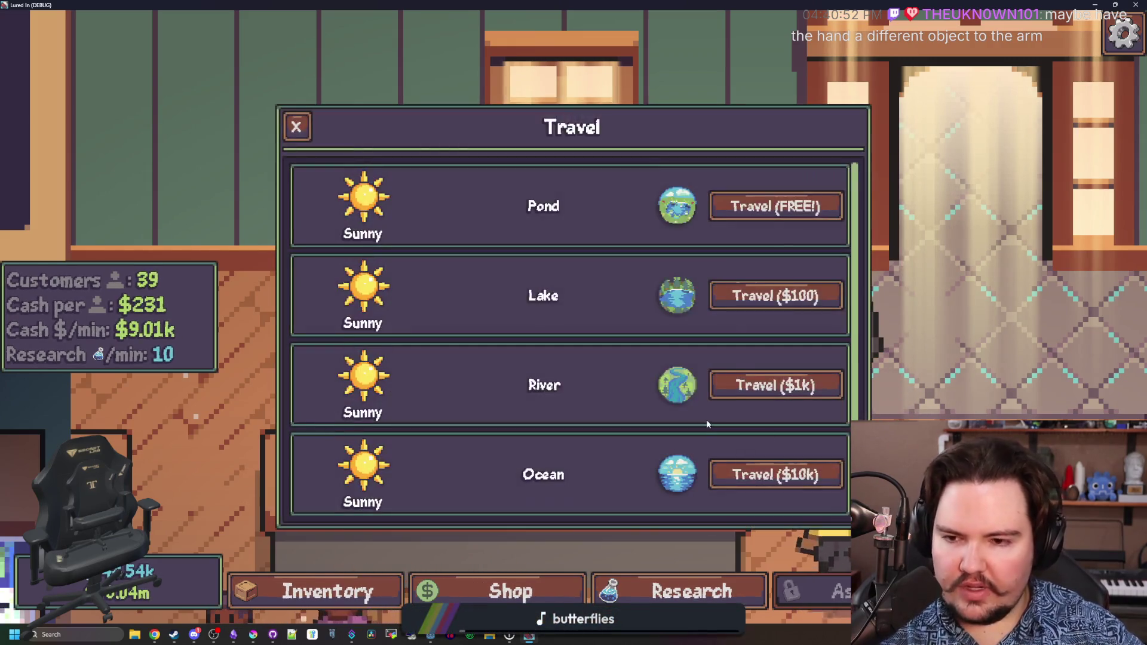
pyautogui.scroll(-1, 619, 359)
pyautogui.click(787, 172)
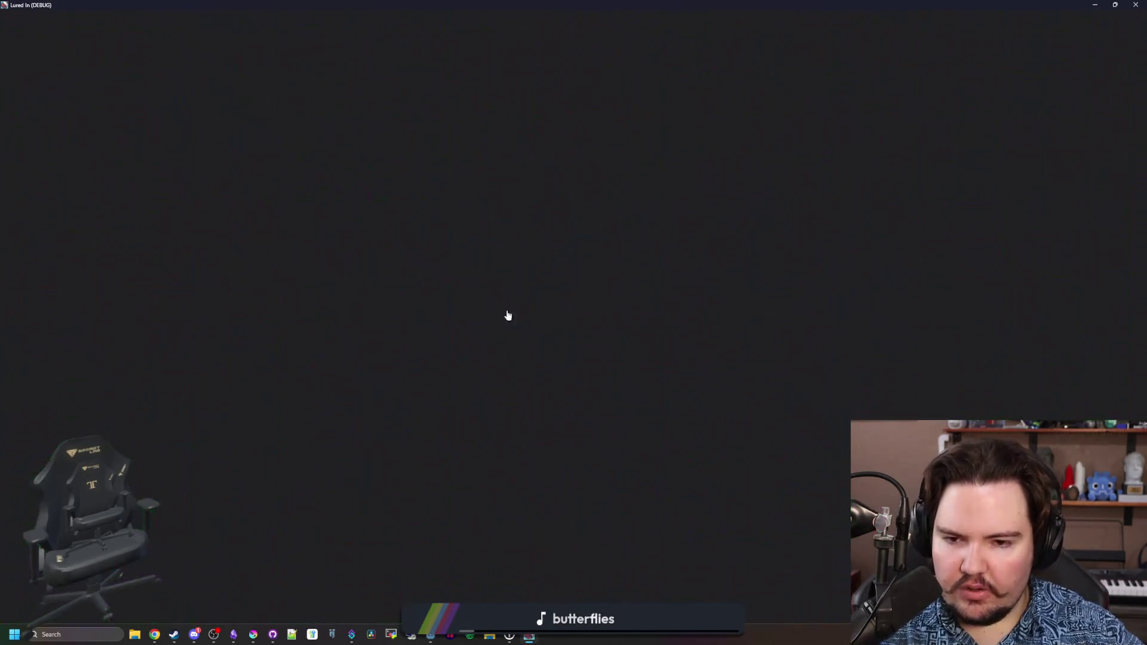
# Step back through the hairstyles to Curly Long, close the panel, and travel to the Pond.
pyautogui.press('c')
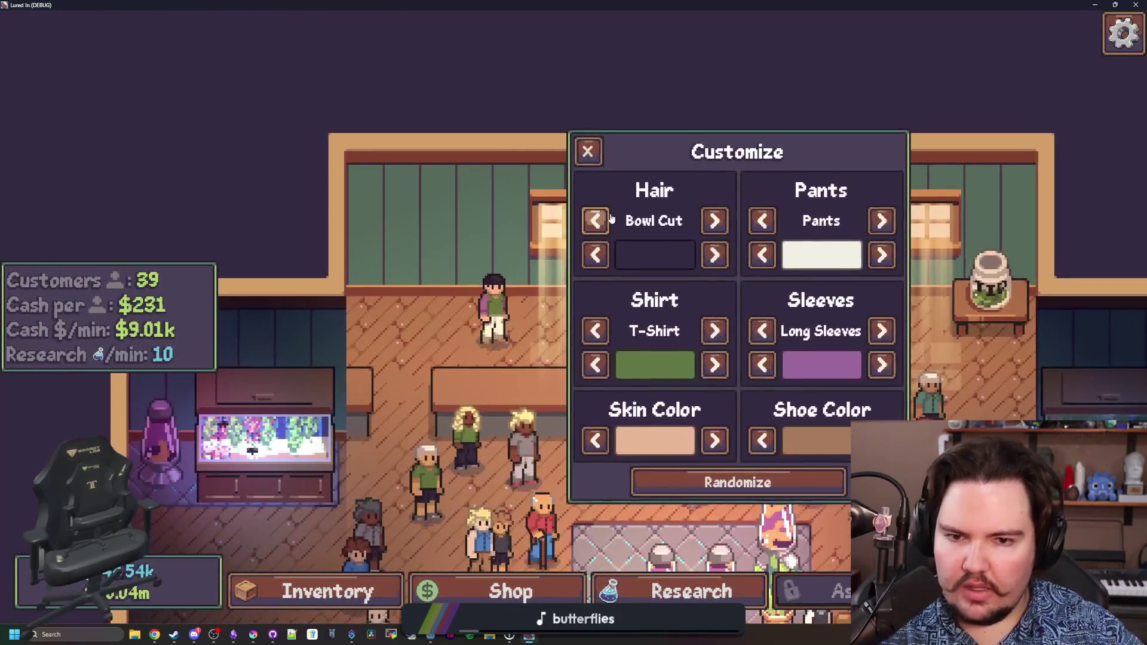
pyautogui.click(609, 219)
pyautogui.click(609, 220)
pyautogui.click(610, 220)
pyautogui.click(610, 220)
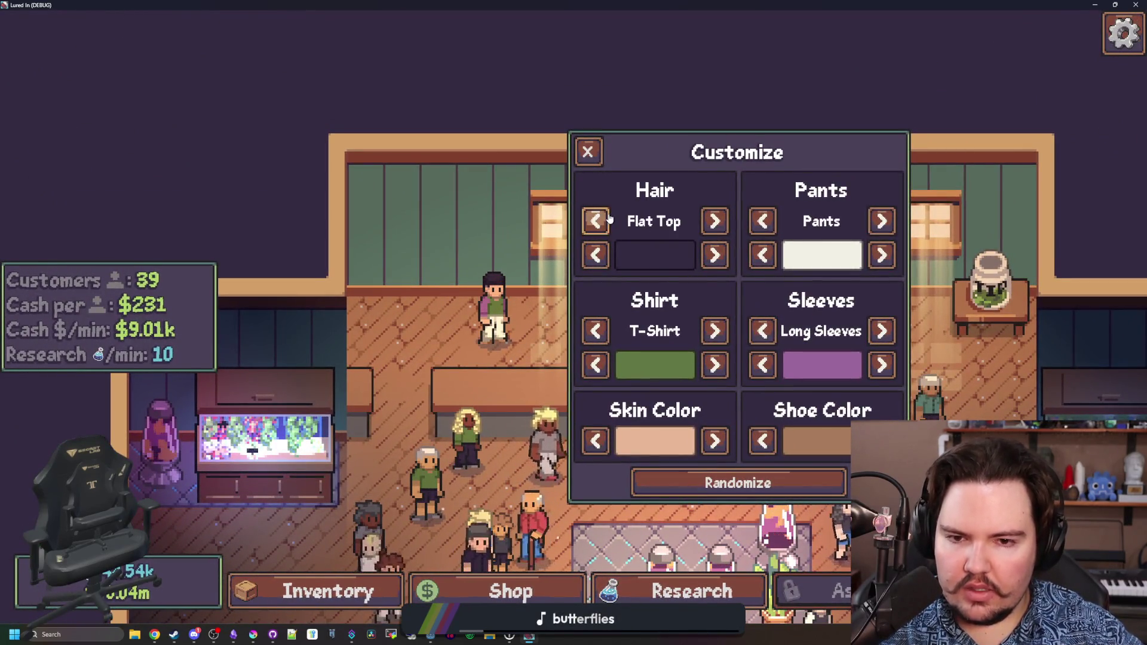
pyautogui.click(610, 219)
pyautogui.click(610, 219)
pyautogui.click(610, 220)
pyautogui.click(610, 219)
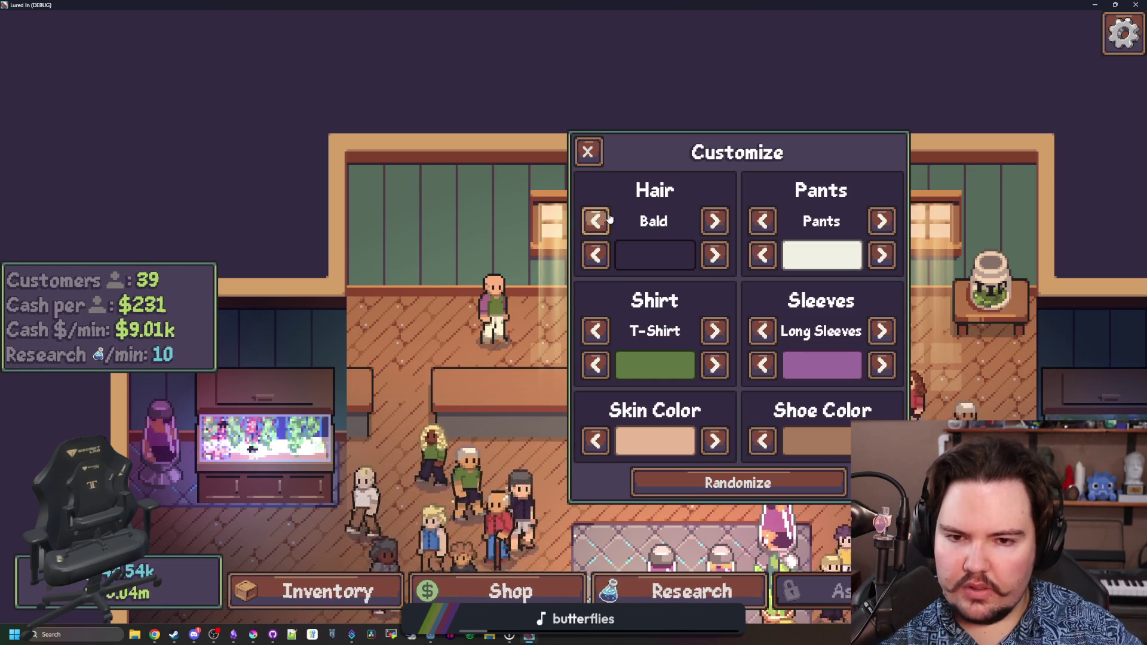
pyautogui.click(610, 219)
pyautogui.press('c')
pyautogui.press('t')
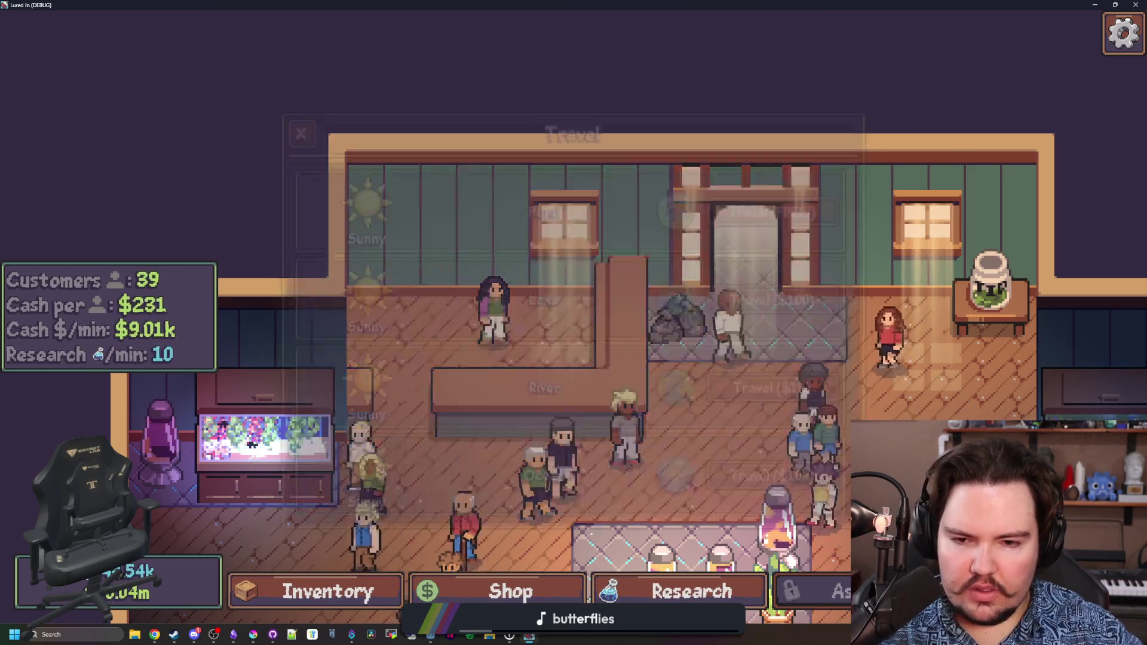
pyautogui.click(771, 209)
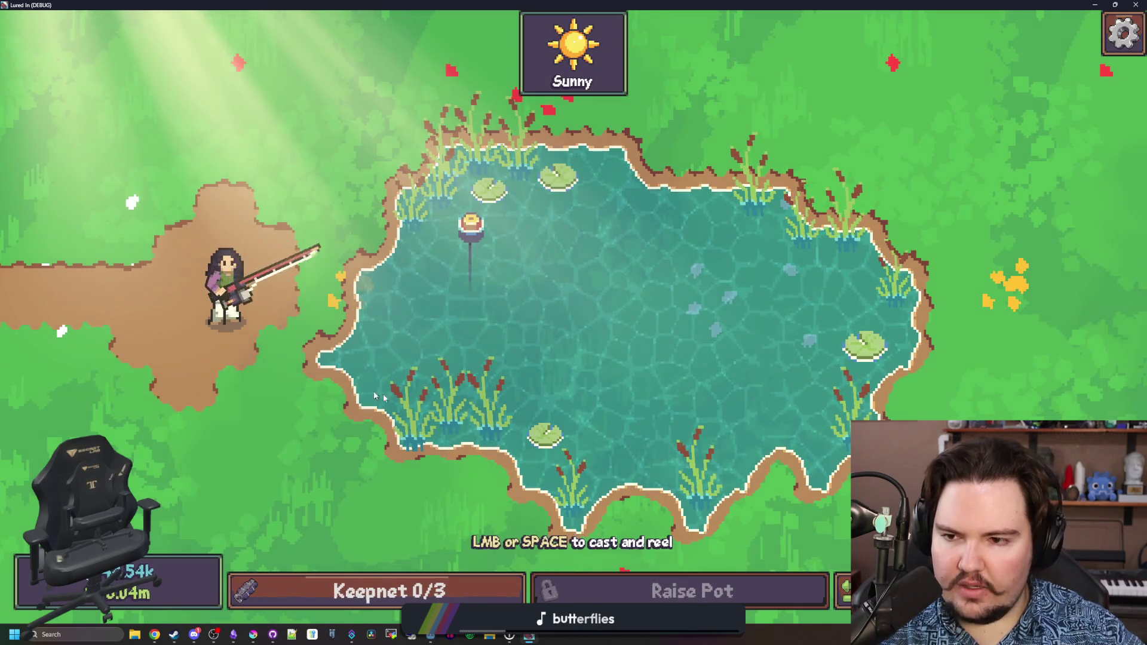
# Return to the editor and save the script and scene.
pyautogui.press('super+Down')
pyautogui.press('super+Down')
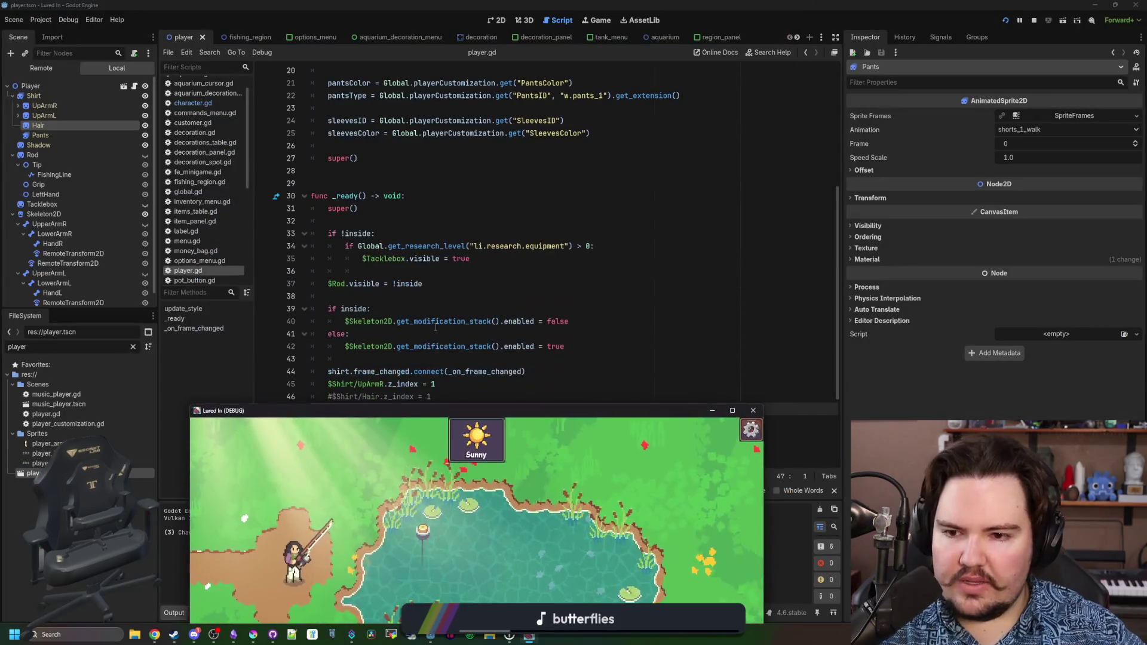
pyautogui.click(370, 322)
pyautogui.press('Up')
pyautogui.hotkey('ctrl', 's')
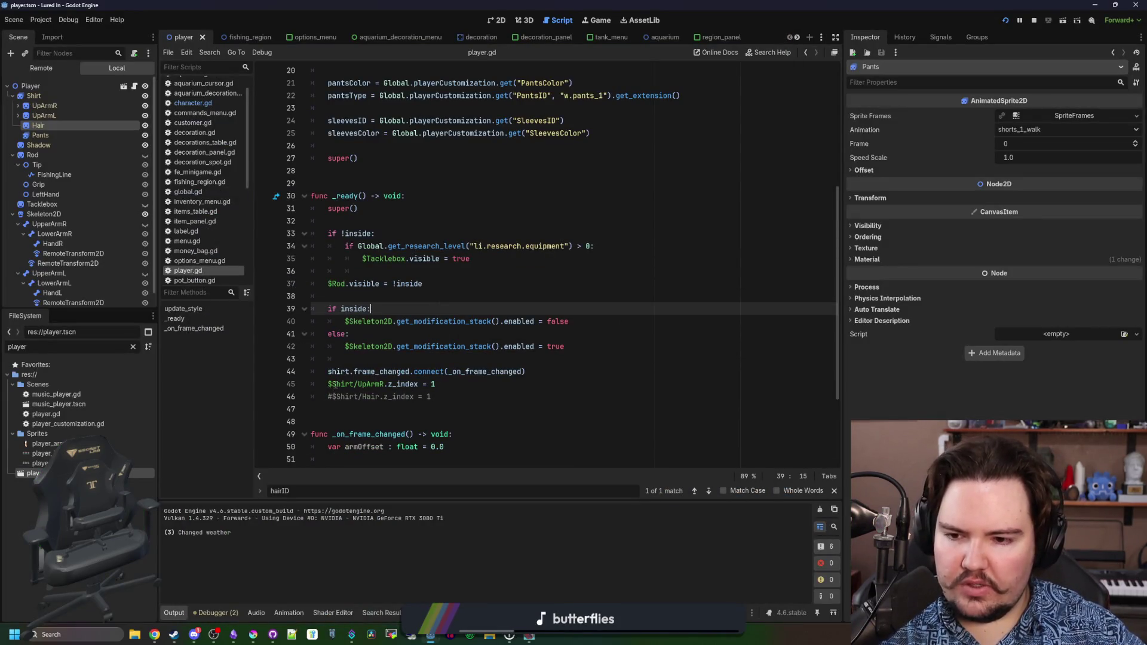
# Comment out the UpArmR z_index line 45 in player.gd and rerun the game.
pyautogui.click(332, 396)
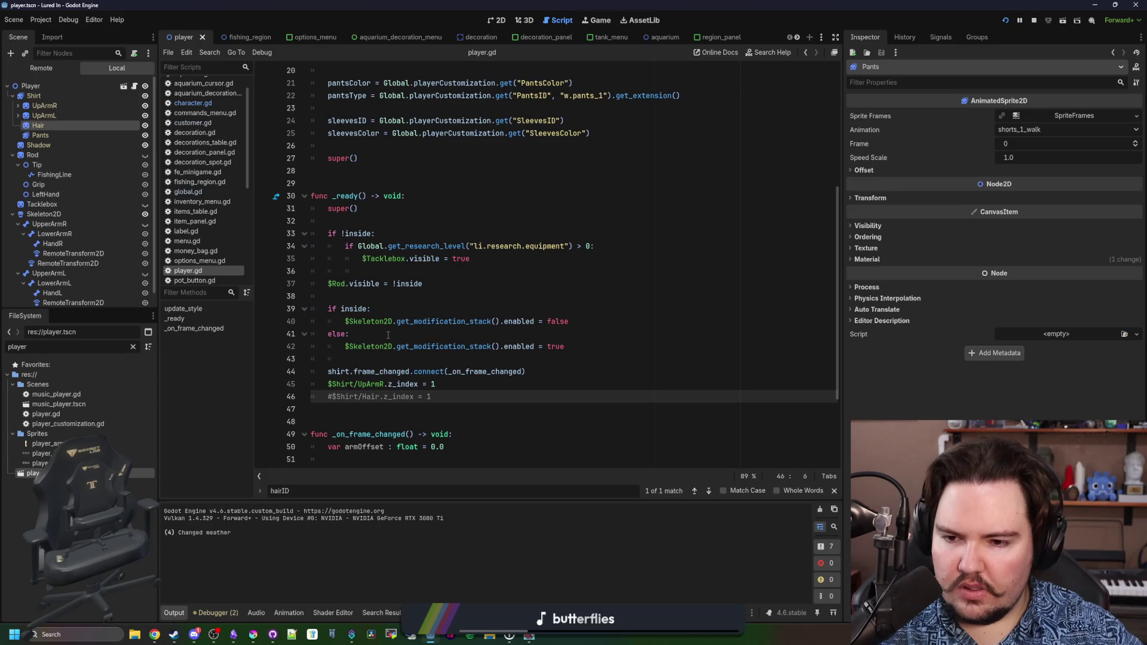
pyautogui.click(329, 385)
pyautogui.hotkey('ctrl', 'k')
pyautogui.click(466, 359)
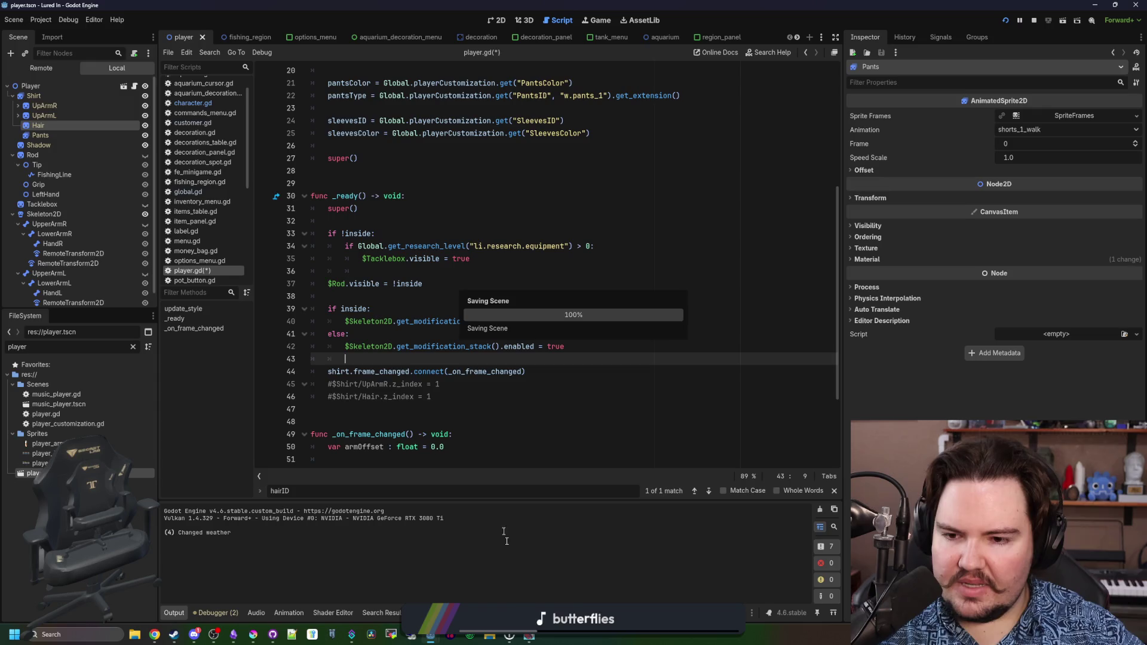
pyautogui.press('F5')
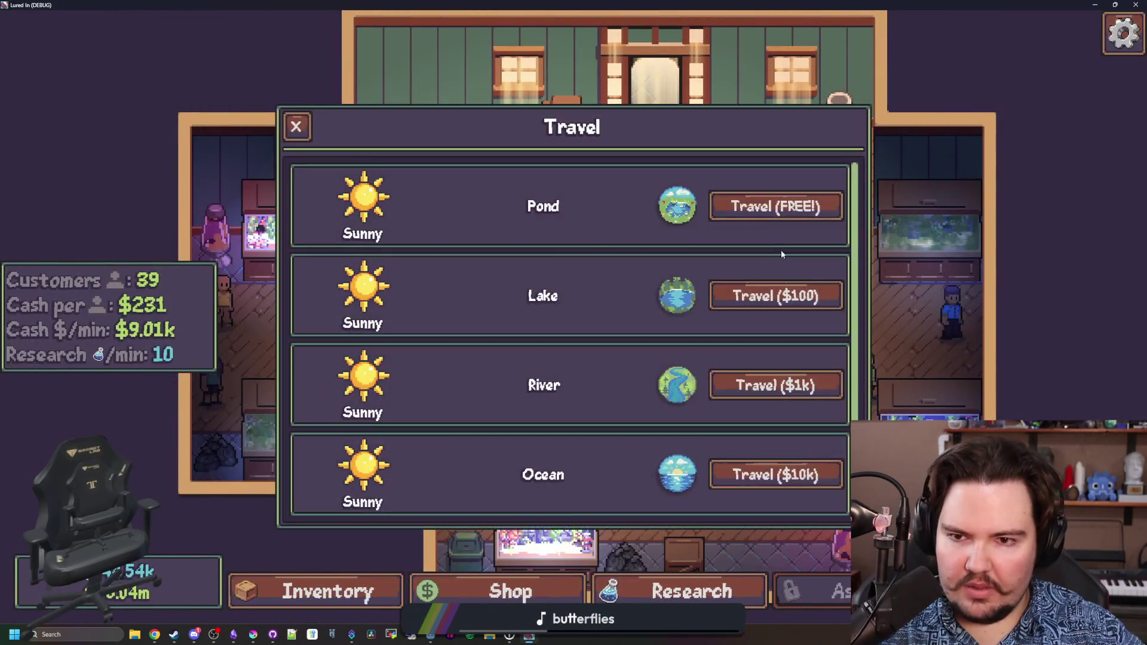
# Travel to the Pond, charge a cast to watch the arm, then stop the game.
pyautogui.click(776, 205)
pyautogui.press('space')
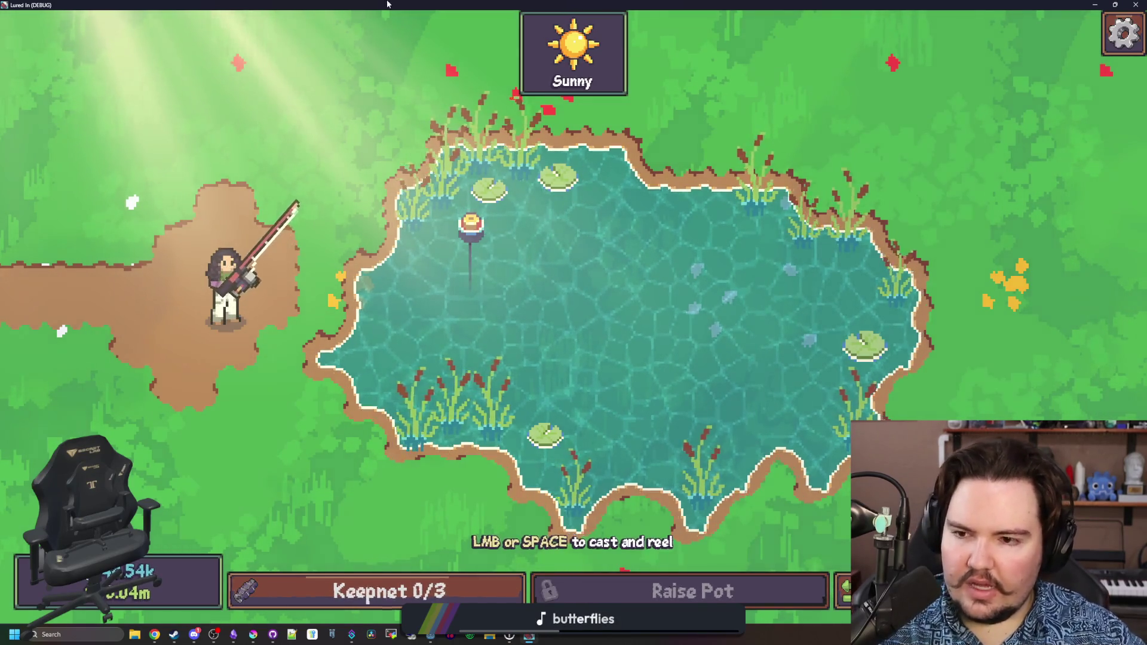
pyautogui.hotkey('alt', 'Tab')
pyautogui.press('F8')
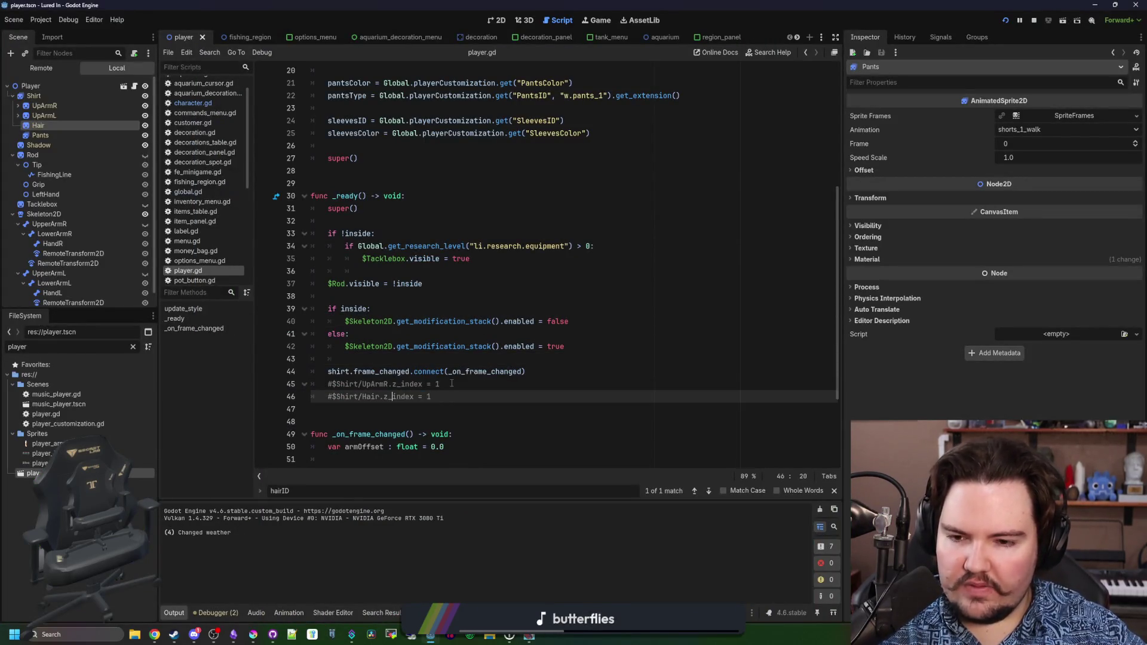
# Duplicate the commented arm z_index line to create line 46 and launch the game.
pyautogui.moveTo(451, 383); pyautogui.dragTo(336, 384)
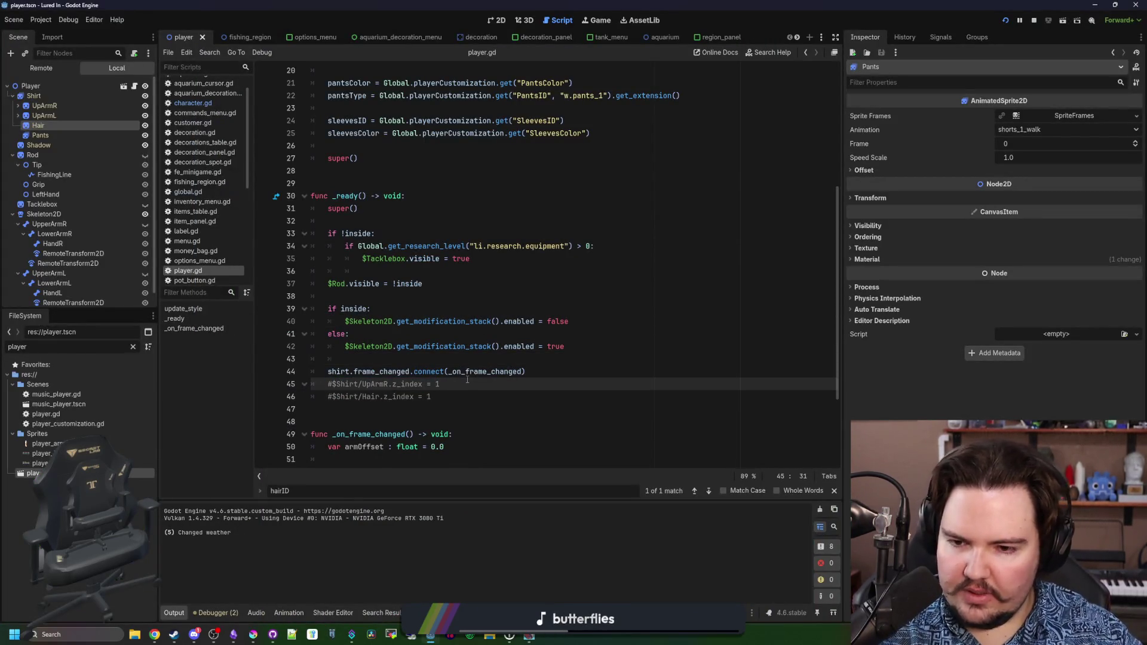
pyautogui.hotkey('ctrl', 'shift', 'd')
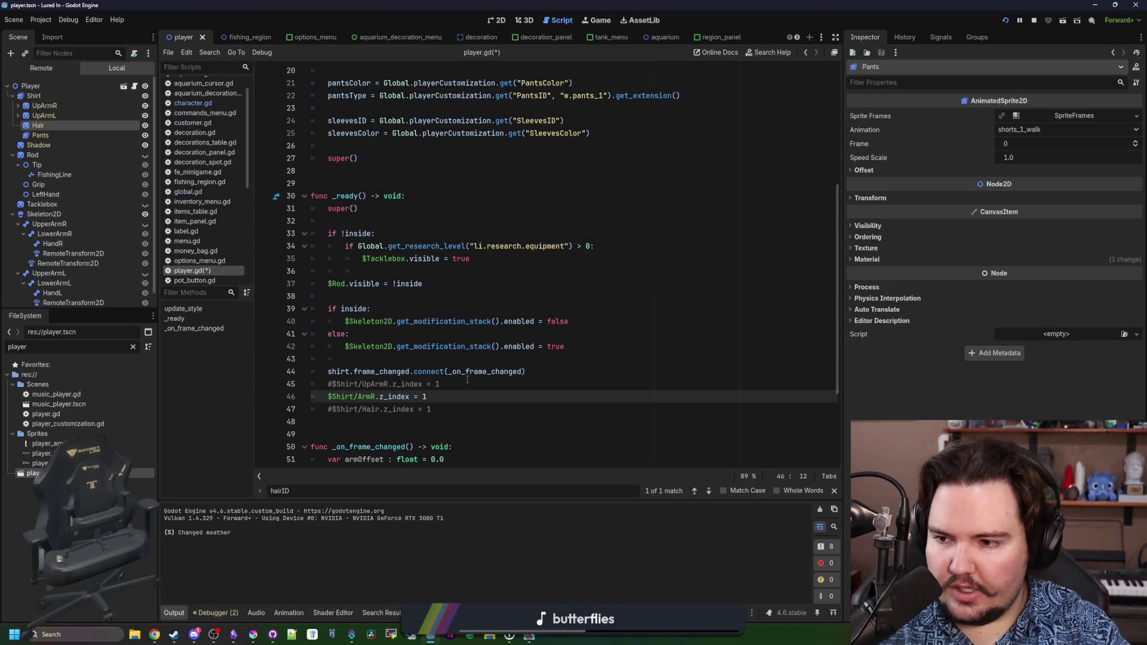
pyautogui.write('Lower')
pyautogui.press('F5')
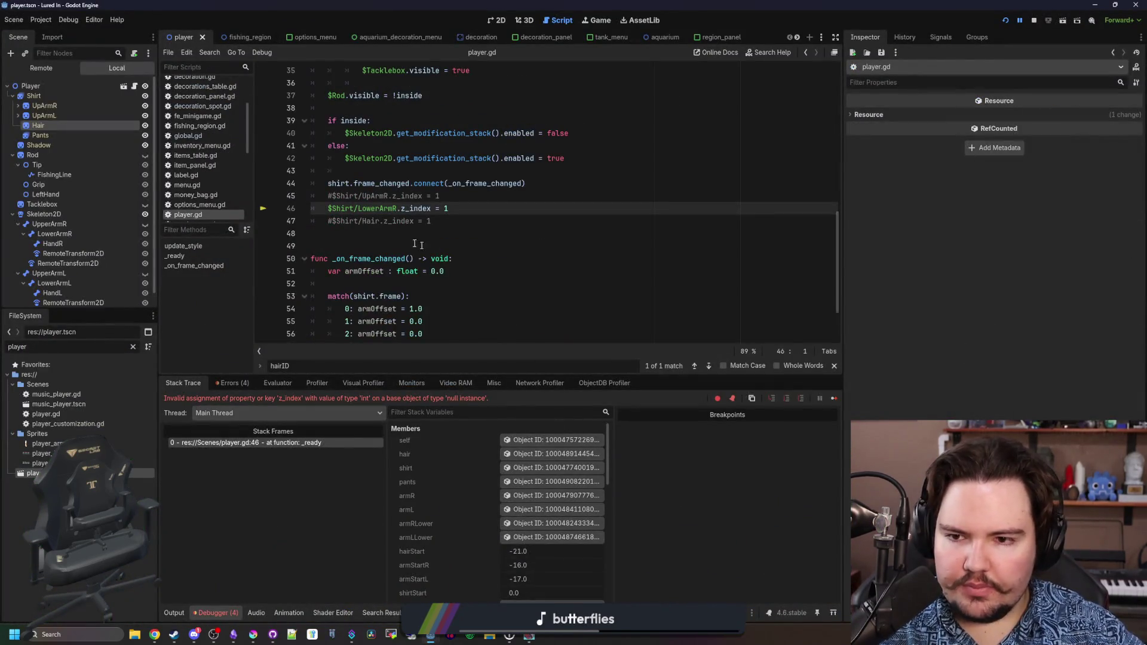
# Edit the node path on line 46, save, and run the game again.
pyautogui.click(382, 232)
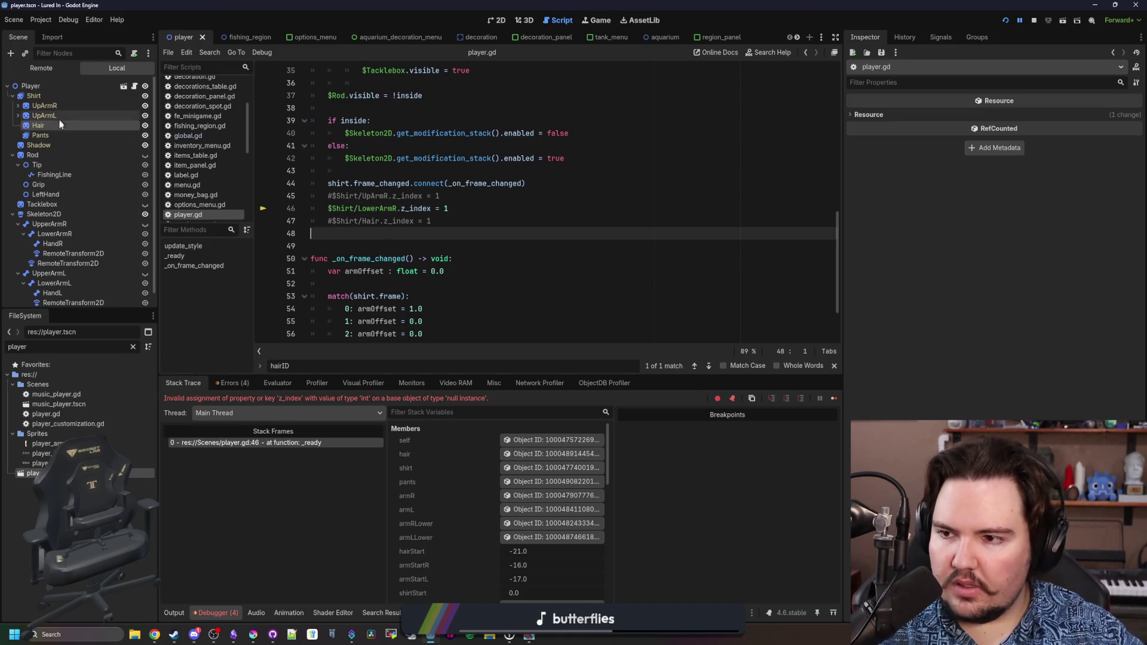
pyautogui.click(355, 208)
pyautogui.write('/UpArmR')
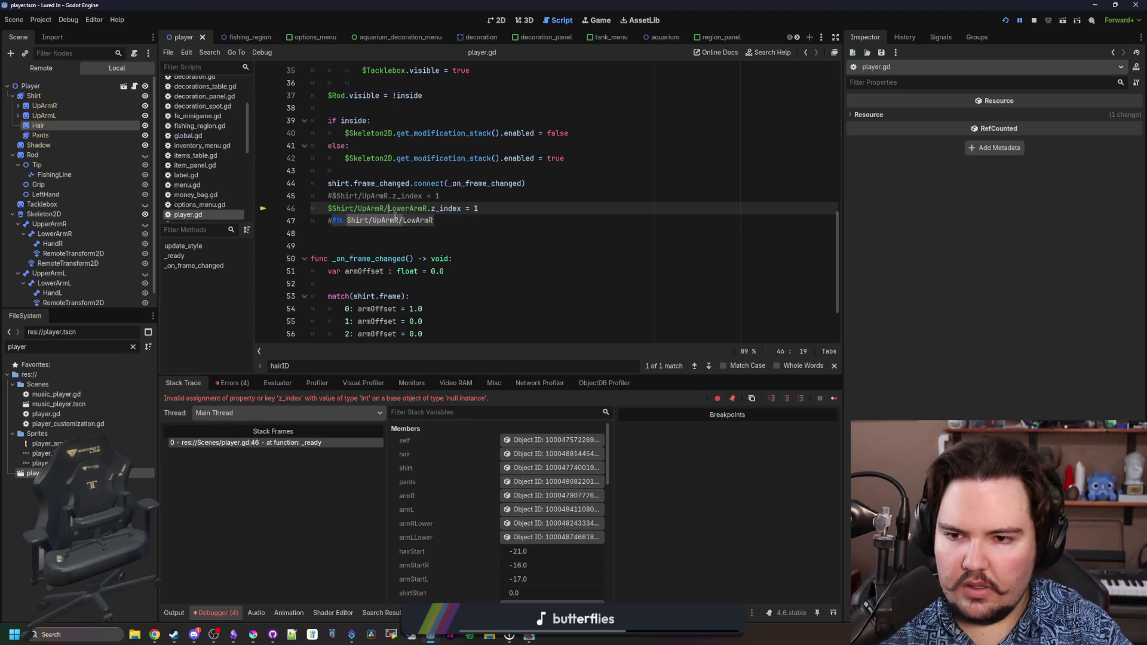
pyautogui.click(498, 232)
pyautogui.hotkey('ctrl', 's')
pyautogui.write('Shirt/Hair.z_index = 1')
pyautogui.click(834, 399)
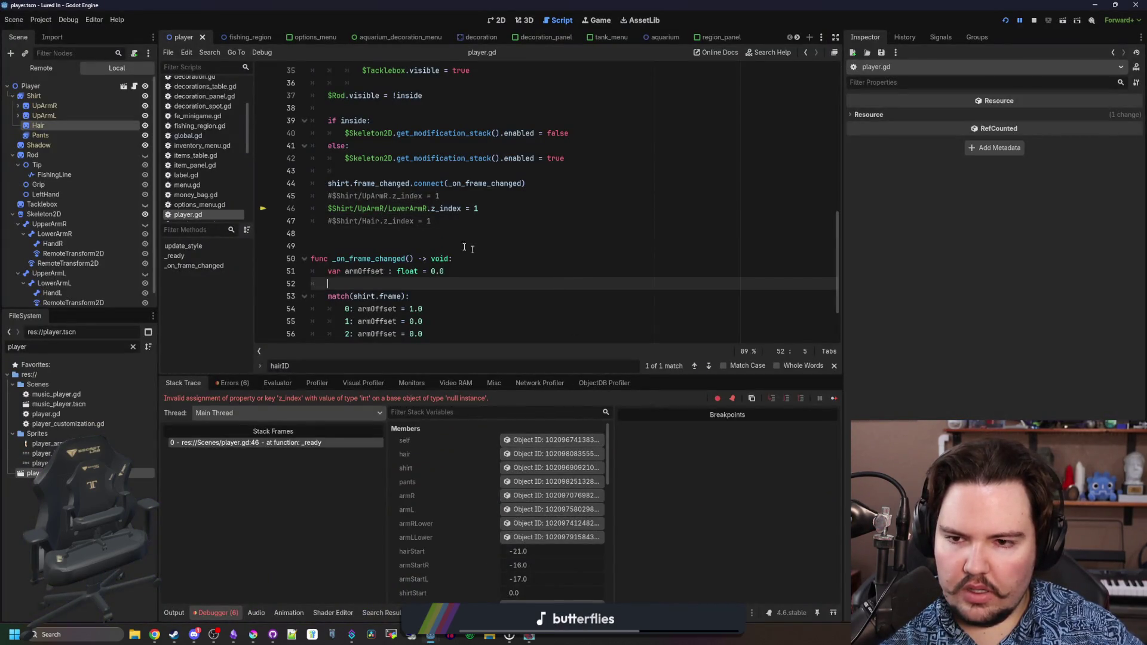
# Rename LowerArmR to LowArmR on line 46 to match the Scene tree, then restart the game.
pyautogui.click(457, 233)
pyautogui.click(18, 106)
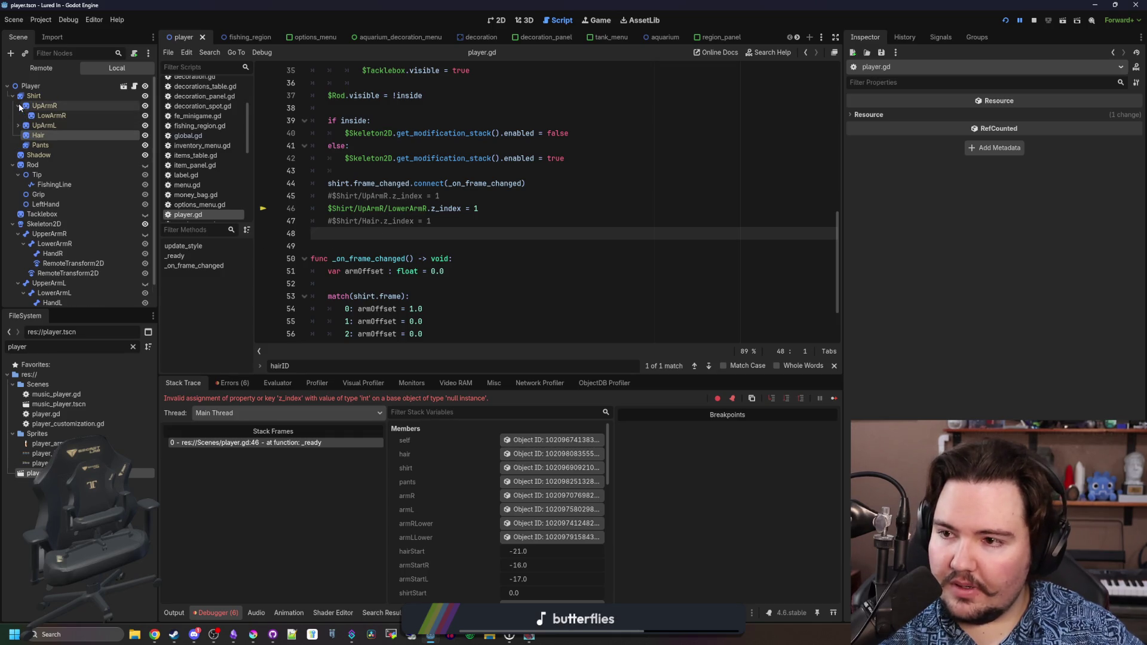
pyautogui.doubleClick(419, 208)
pyautogui.write('LowArmR')
pyautogui.click(418, 233)
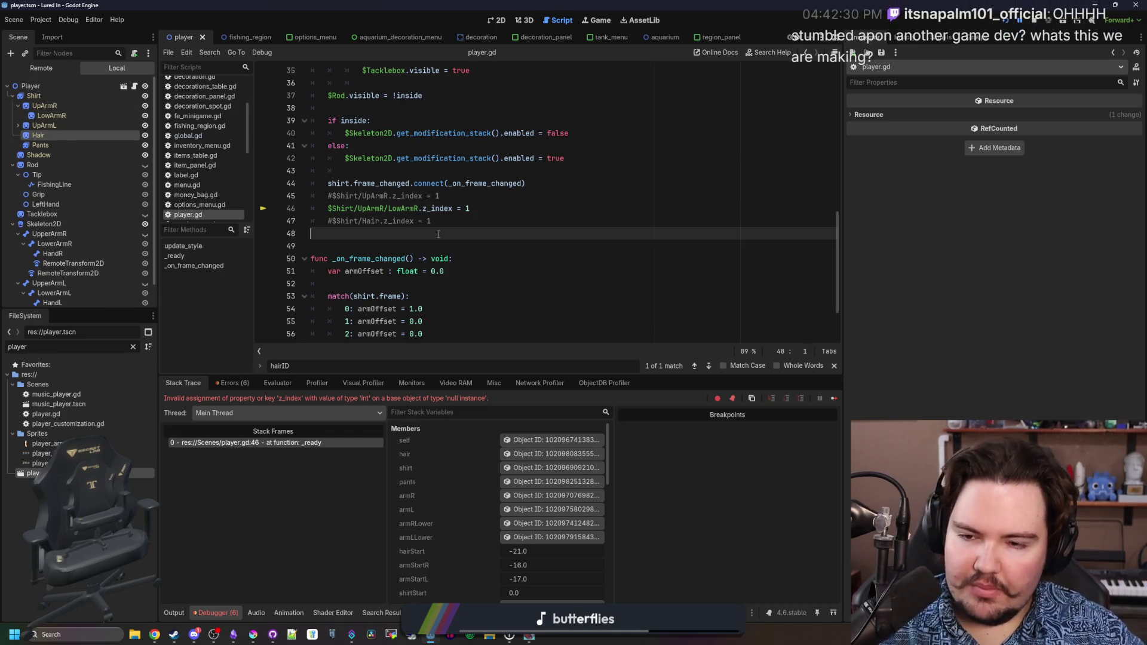
pyautogui.click(1022, 22)
pyautogui.click(1008, 23)
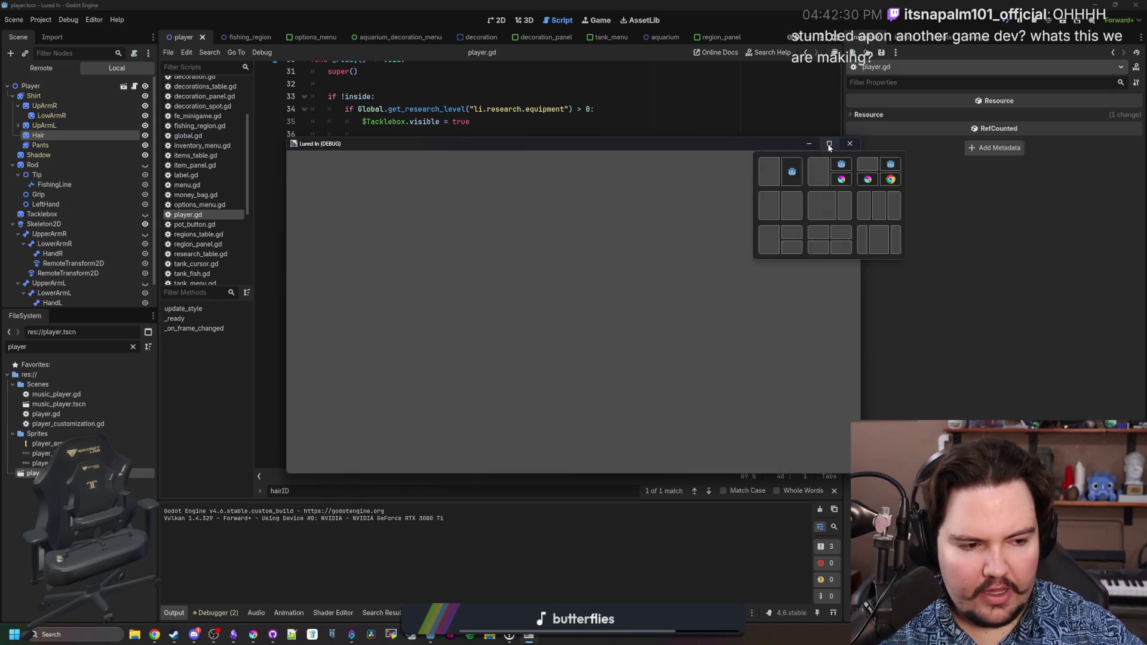
# Maximize the game window and dismiss the Feedback and Welcome Back prompts.
pyautogui.click(829, 145)
pyautogui.click(424, 221)
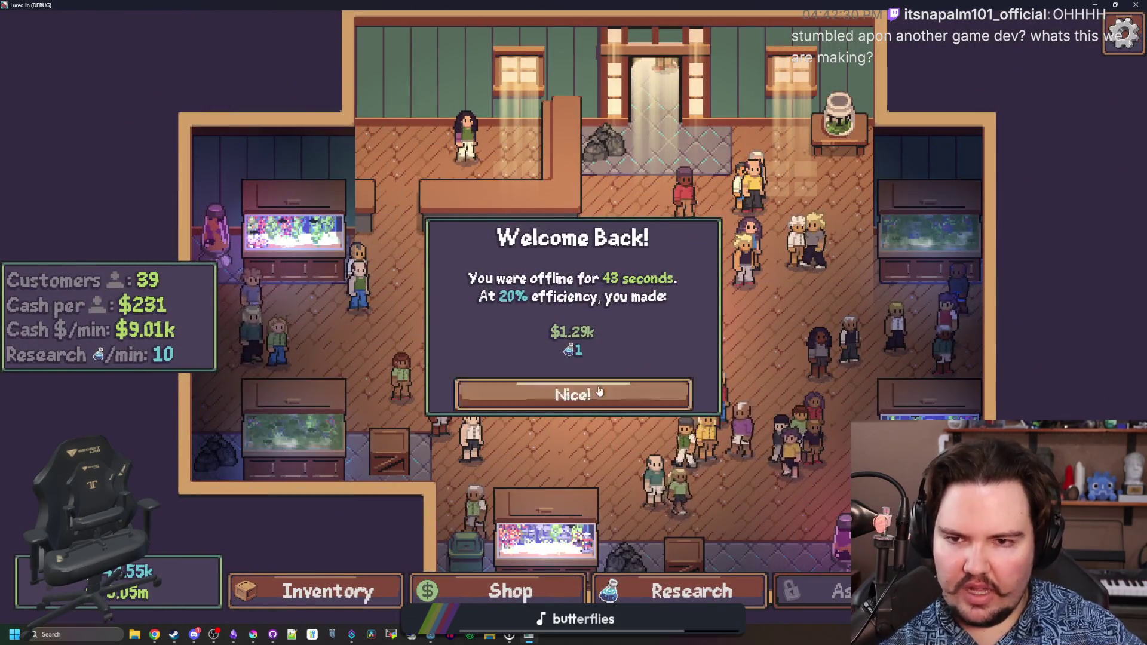
pyautogui.click(600, 391)
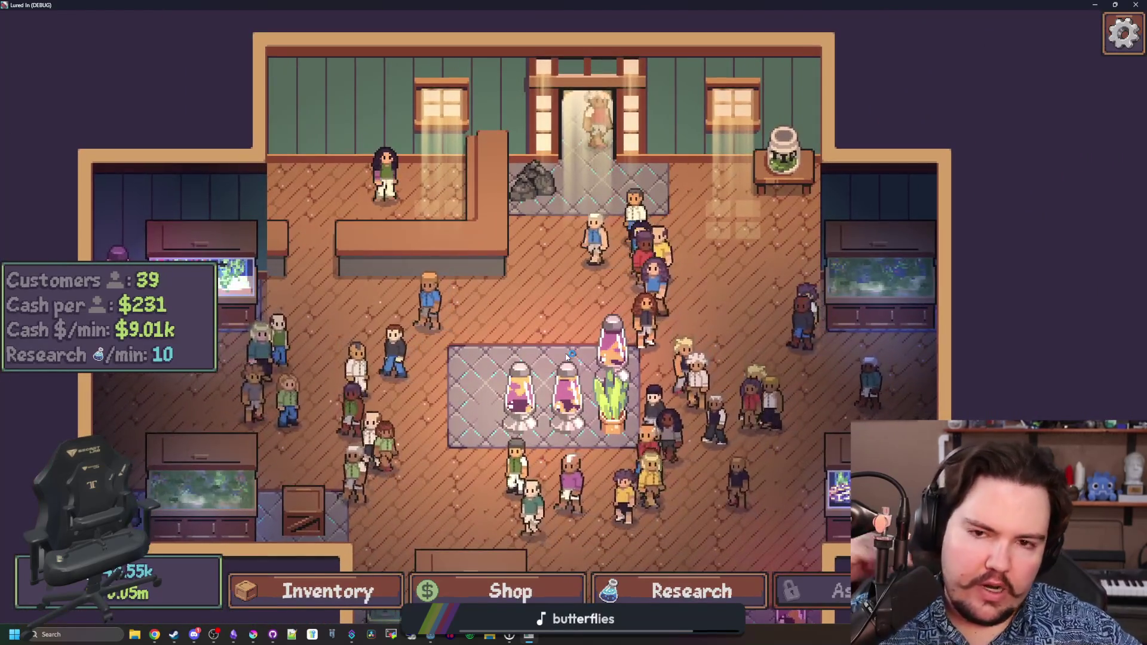
# Take the free trip to the Pond, cast once, and return to the shop.
pyautogui.press('t')
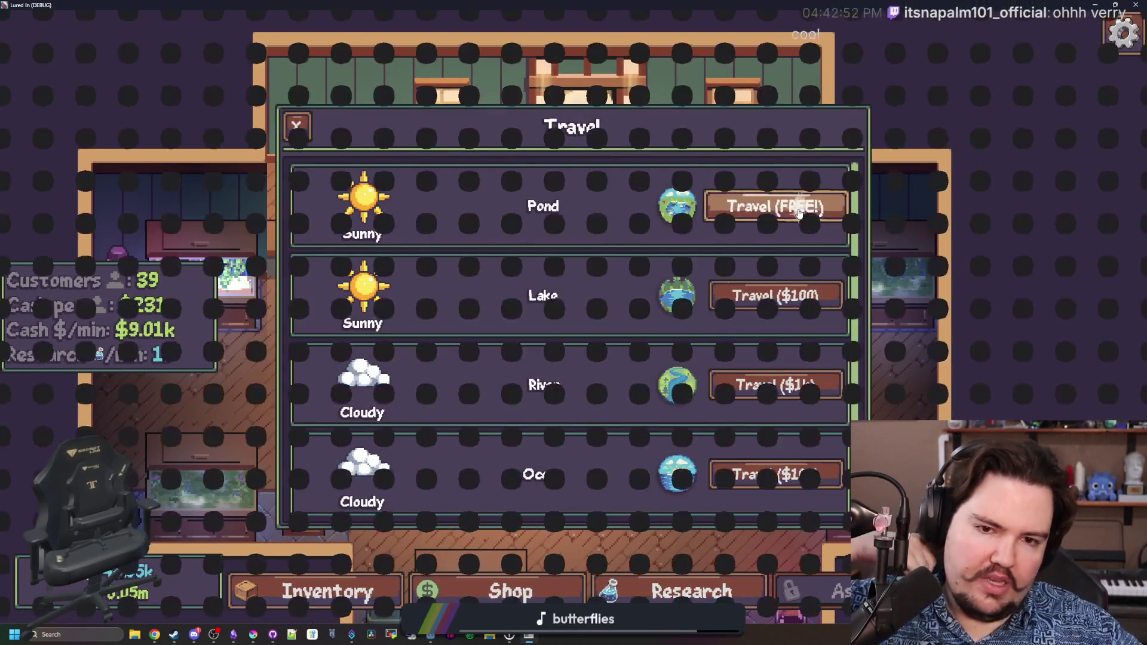
pyautogui.click(799, 213)
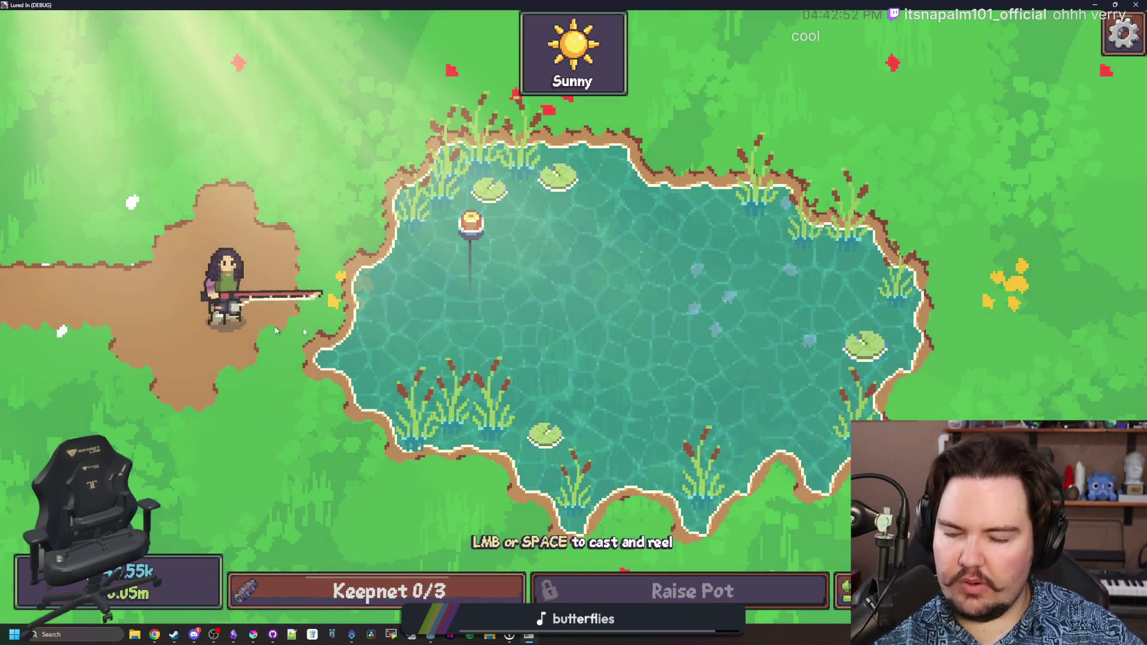
pyautogui.click(321, 135)
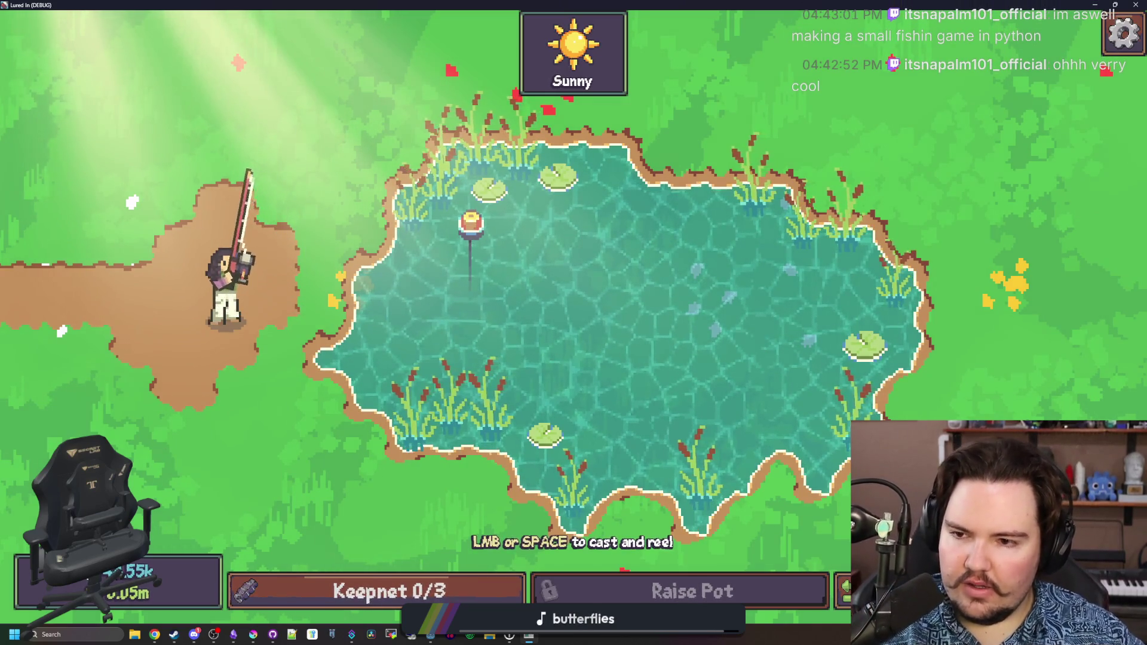
pyautogui.press('Escape')
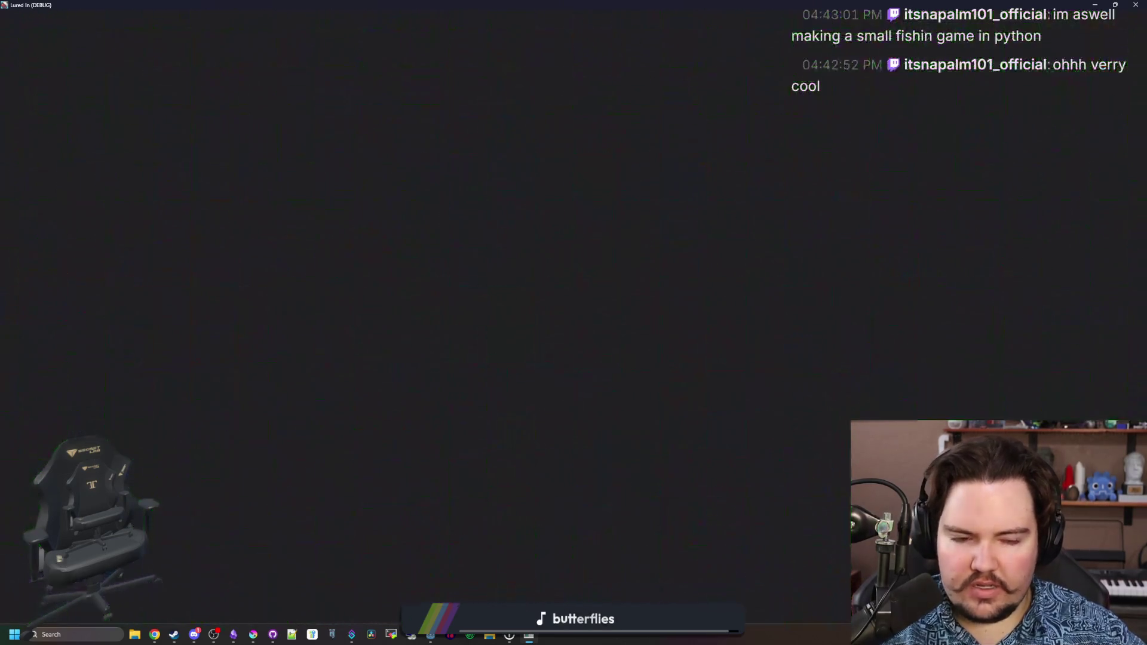
# Pan and zoom around the shop to survey the back walls, door, and fish tanks.
pyautogui.scroll(5, 608, 433)
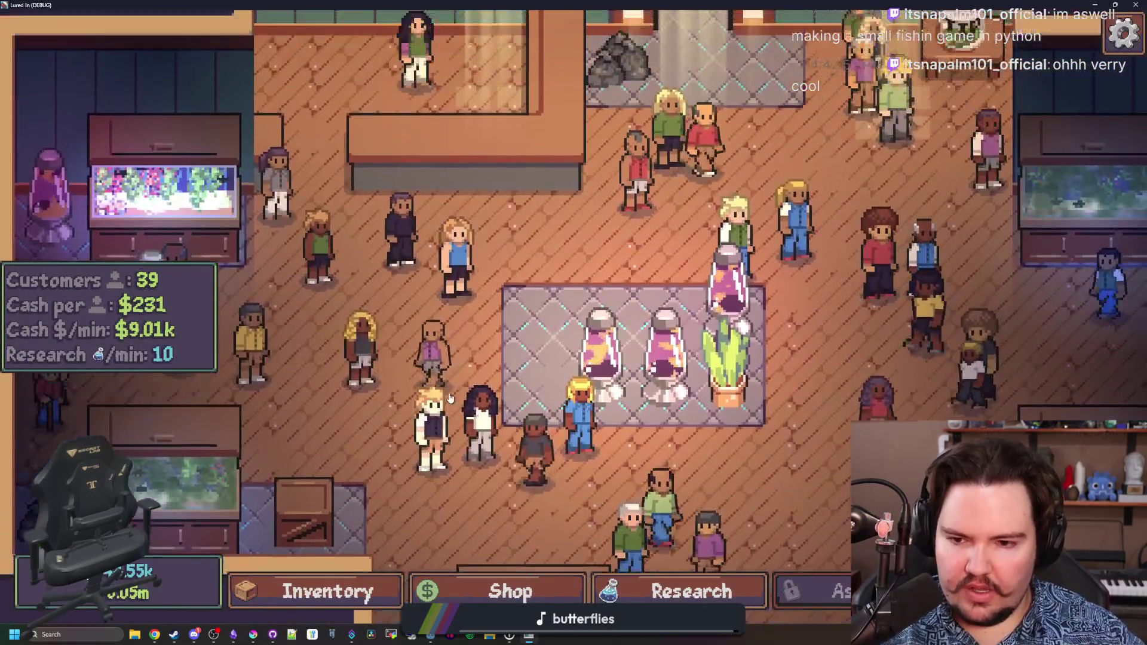
pyautogui.scroll(2, 404, 371)
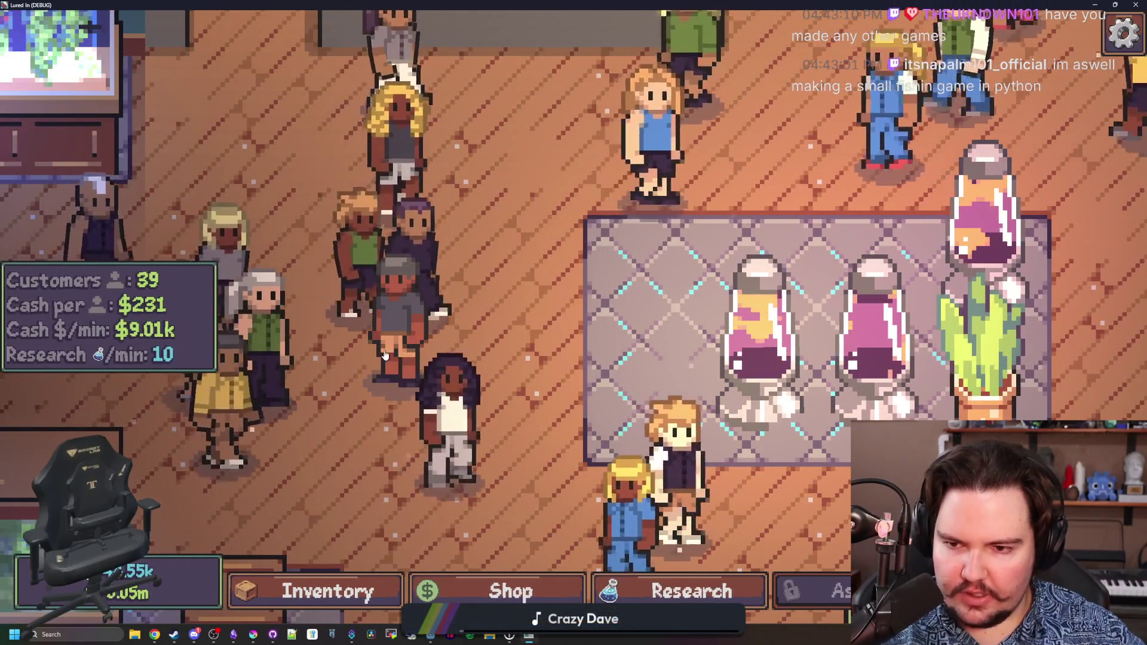
pyautogui.press('s')
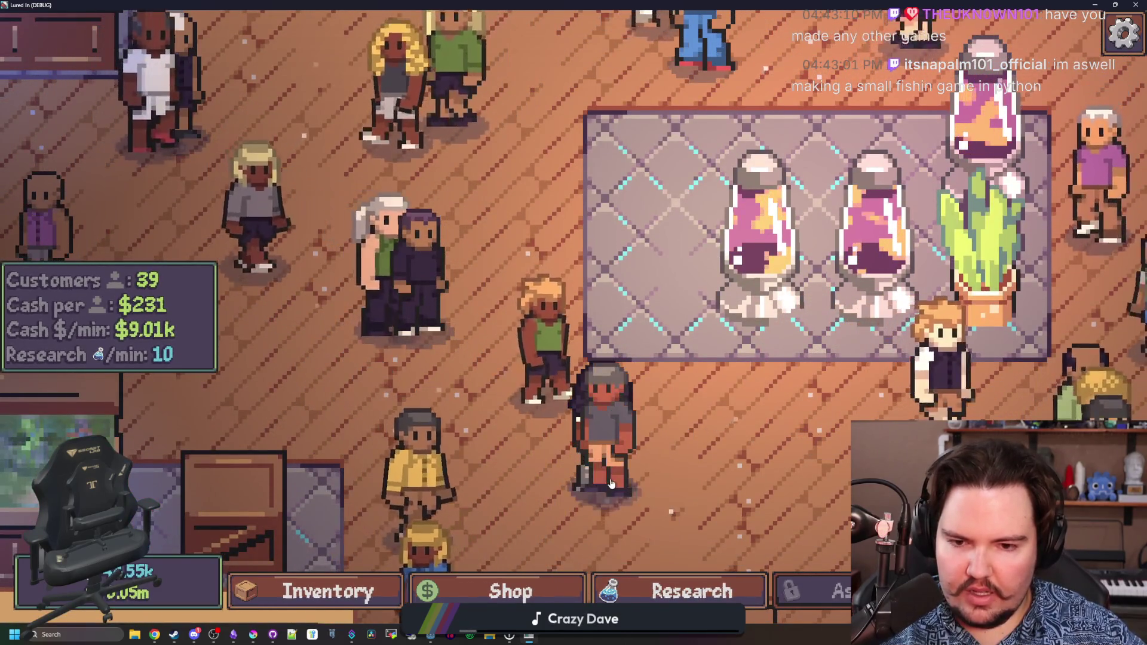
pyautogui.press('w')
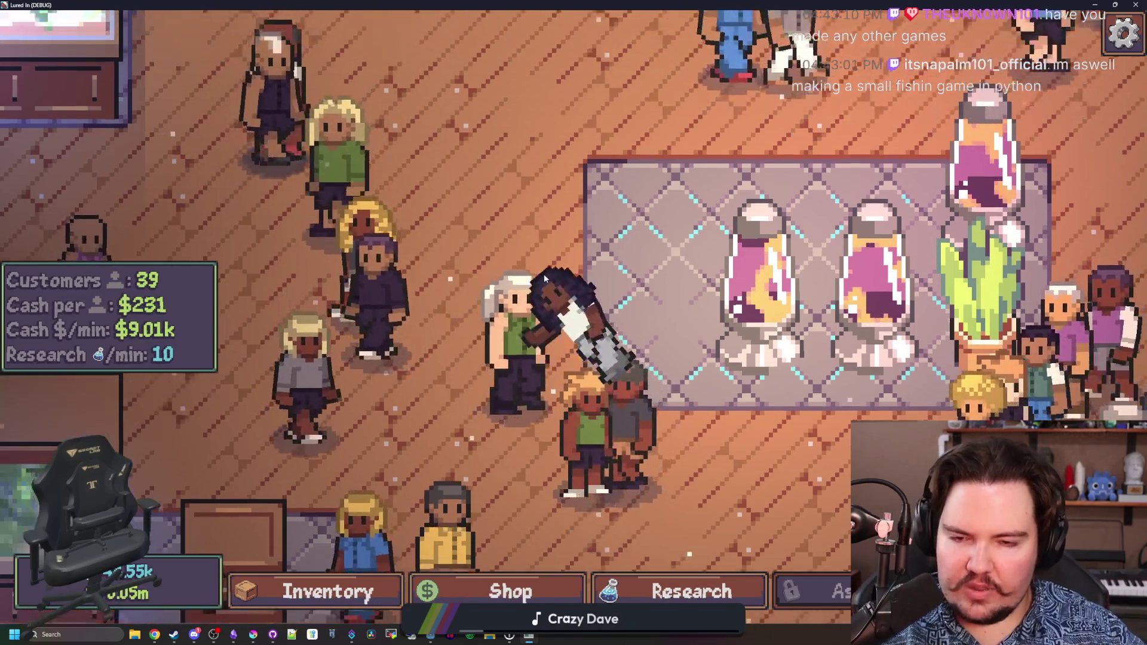
pyautogui.scroll(-2, 509, 345)
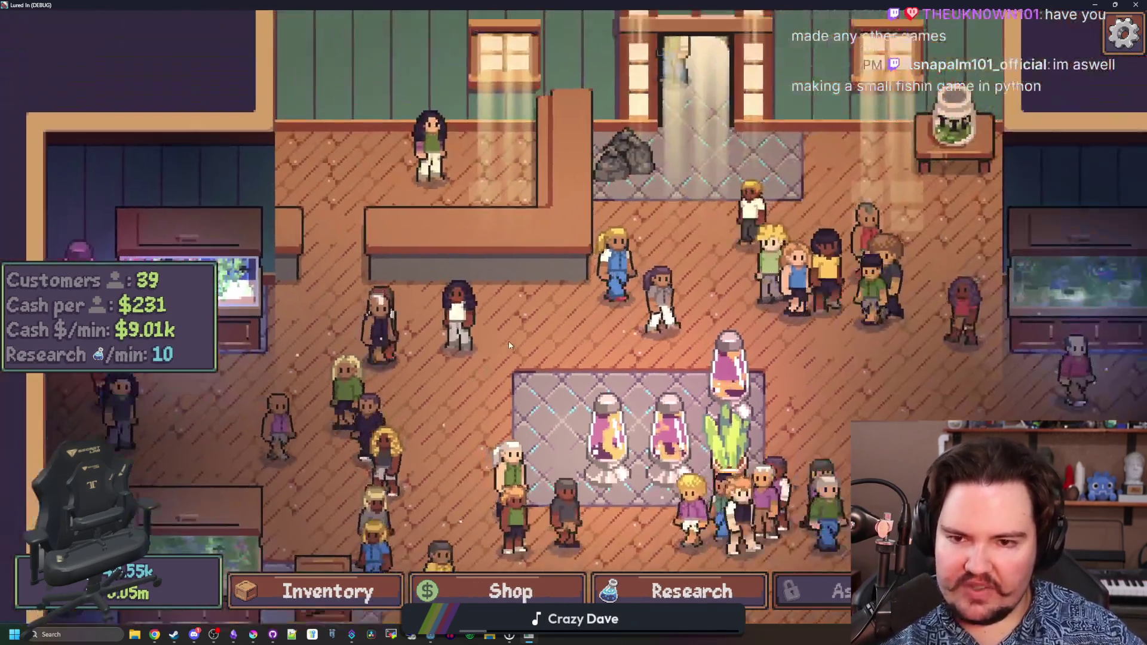
pyautogui.press('d')
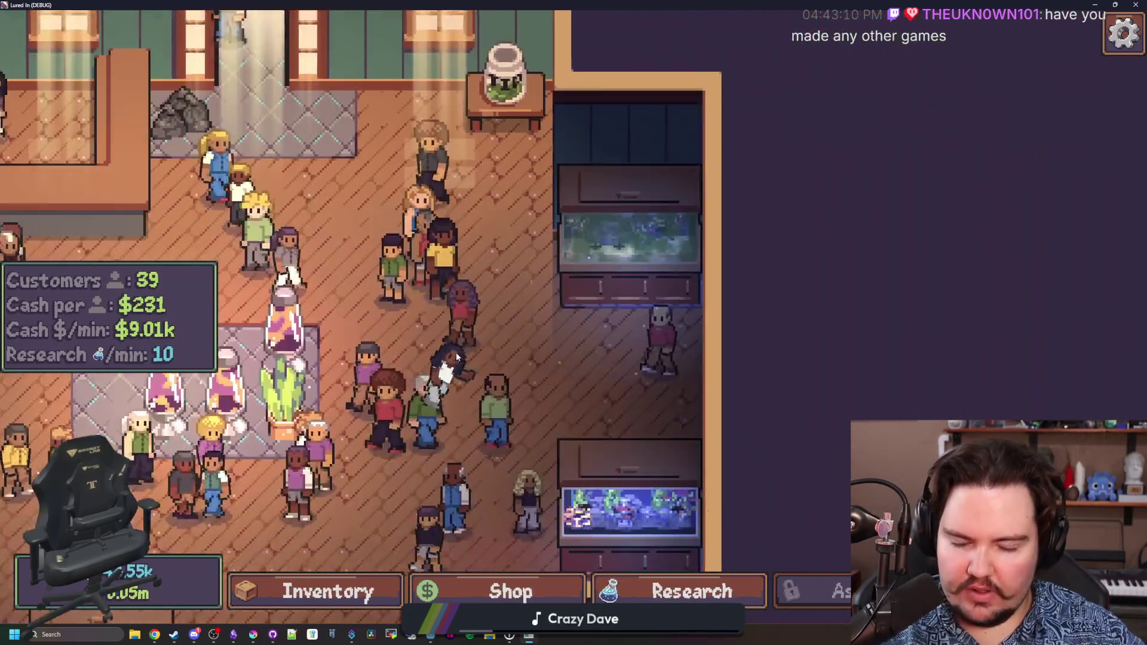
pyautogui.press('a')
pyautogui.scroll(-2, 456, 353)
pyautogui.scroll(2, 450, 335)
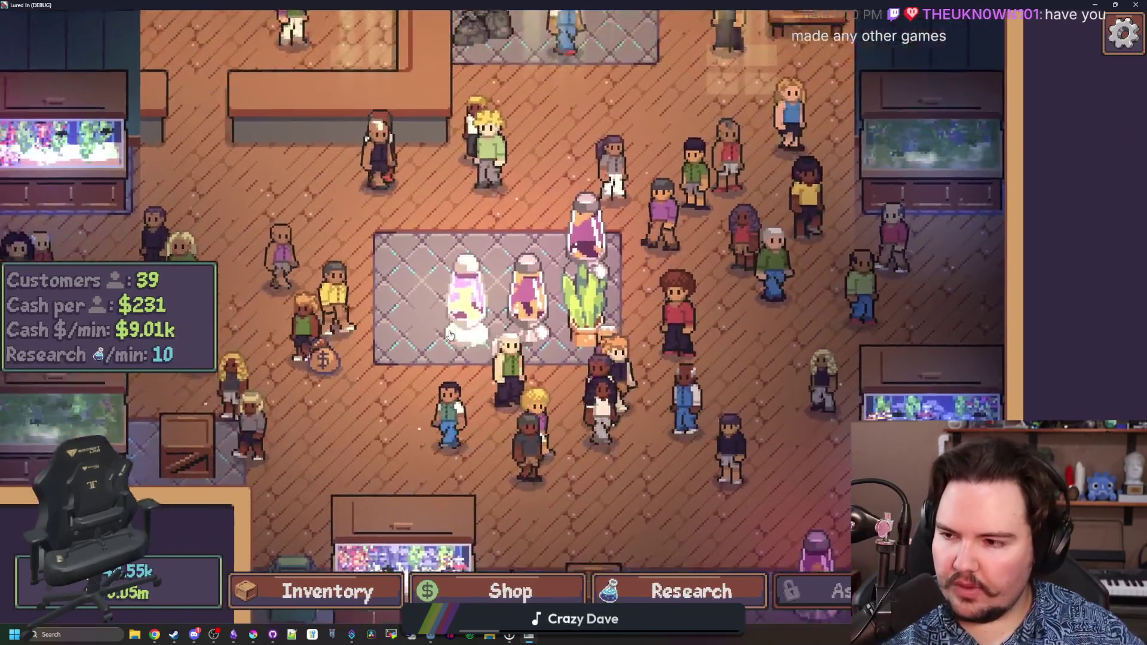
pyautogui.press('w')
pyautogui.press('d')
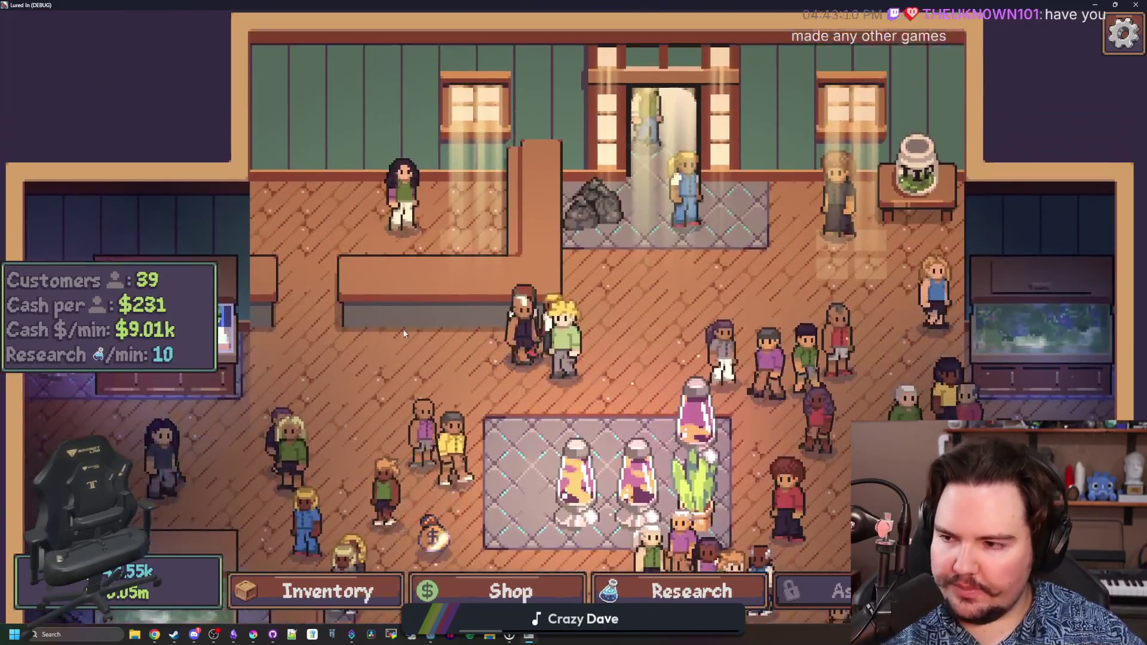
pyautogui.press('a')
pyautogui.press('w')
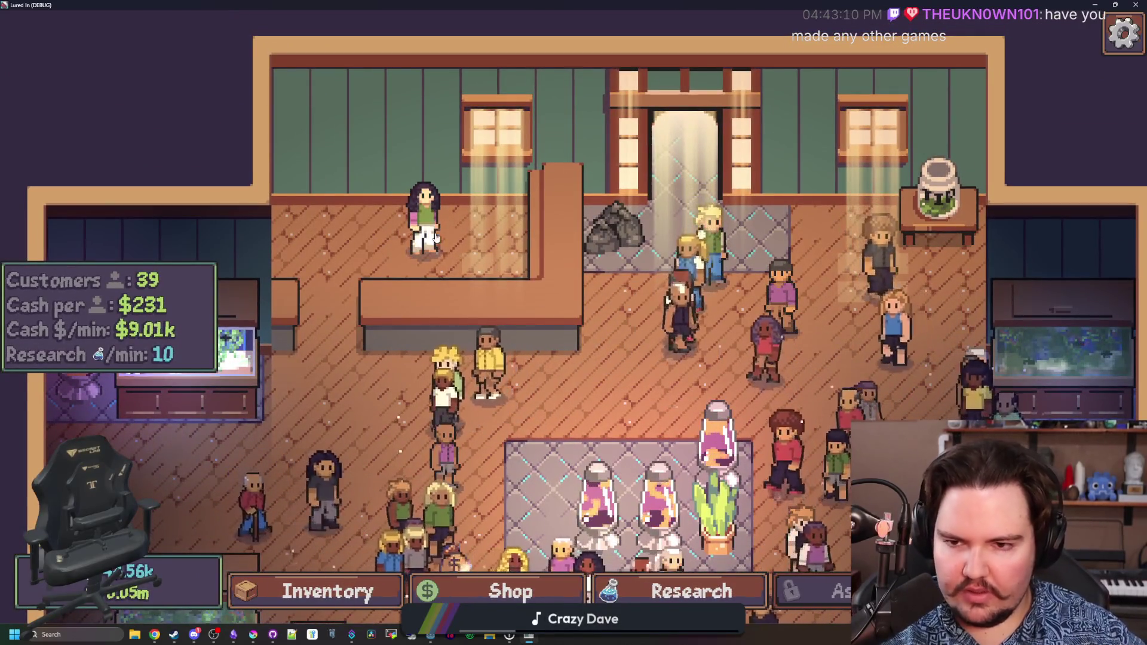
pyautogui.scroll(3, 574, 331)
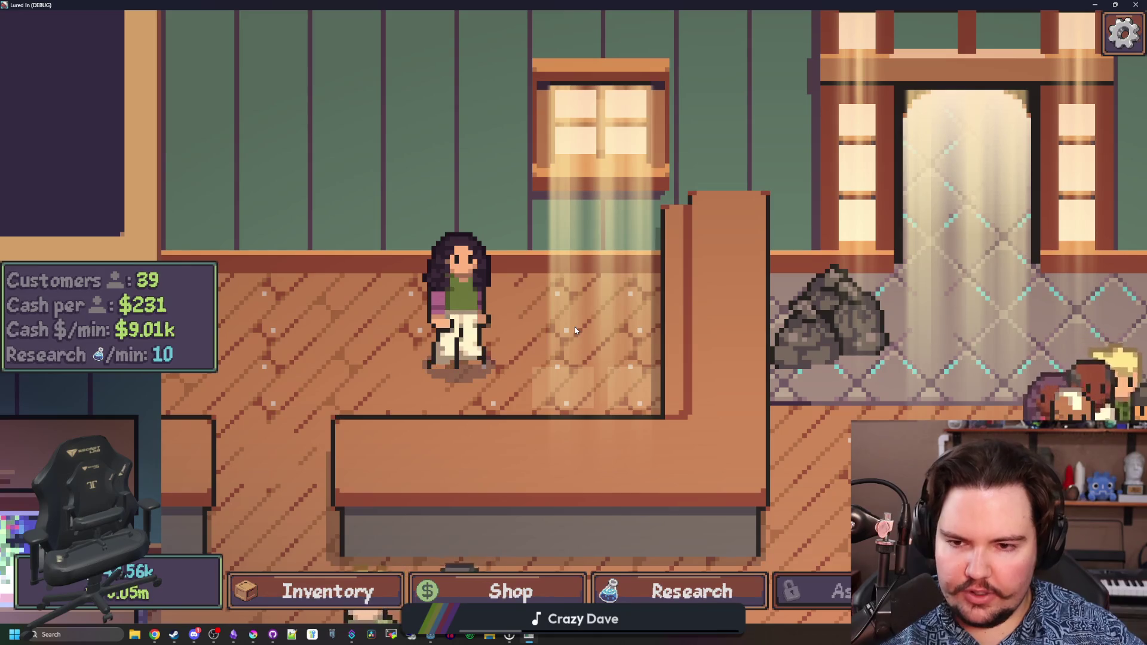
pyautogui.press('d')
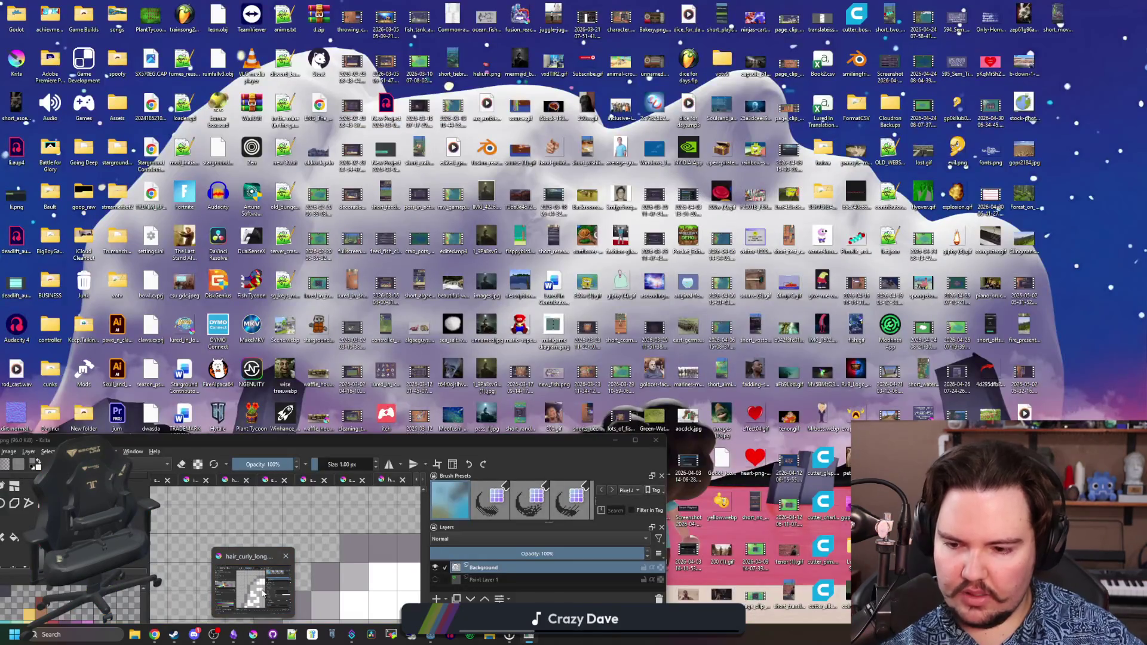
pyautogui.click(263, 591)
pyautogui.moveTo(414, 436)
pyautogui.mouseDown()
pyautogui.moveTo(746, 104)
pyautogui.moveTo(750, 4)
pyautogui.mouseUp()
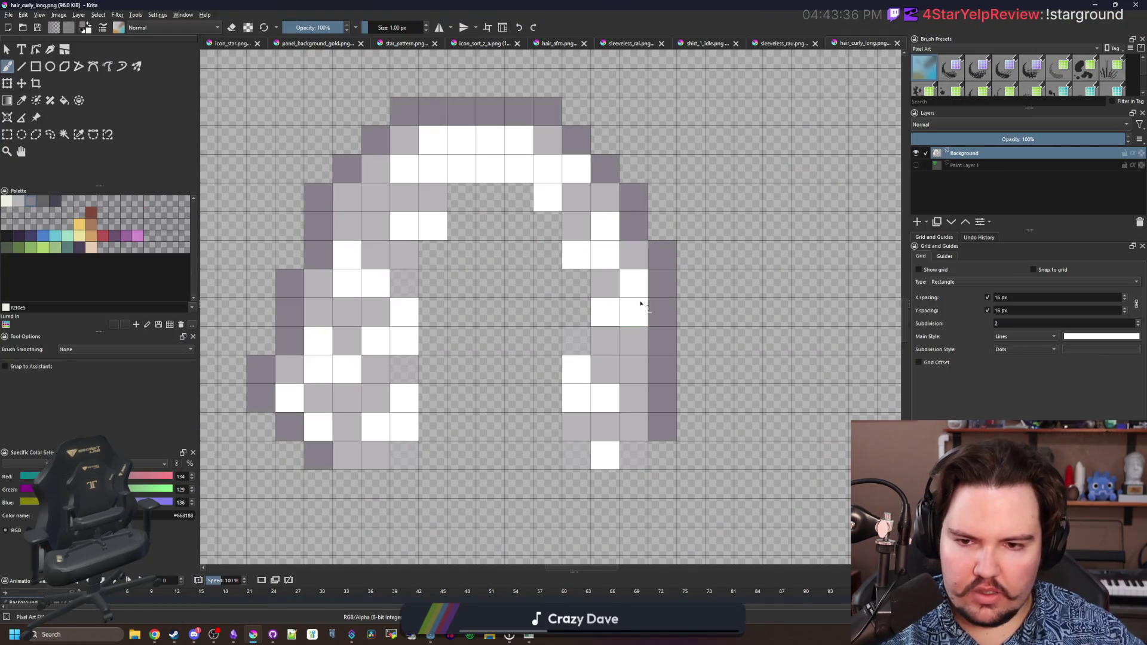
pyautogui.doubleClick(580, 4)
pyautogui.click(387, 278)
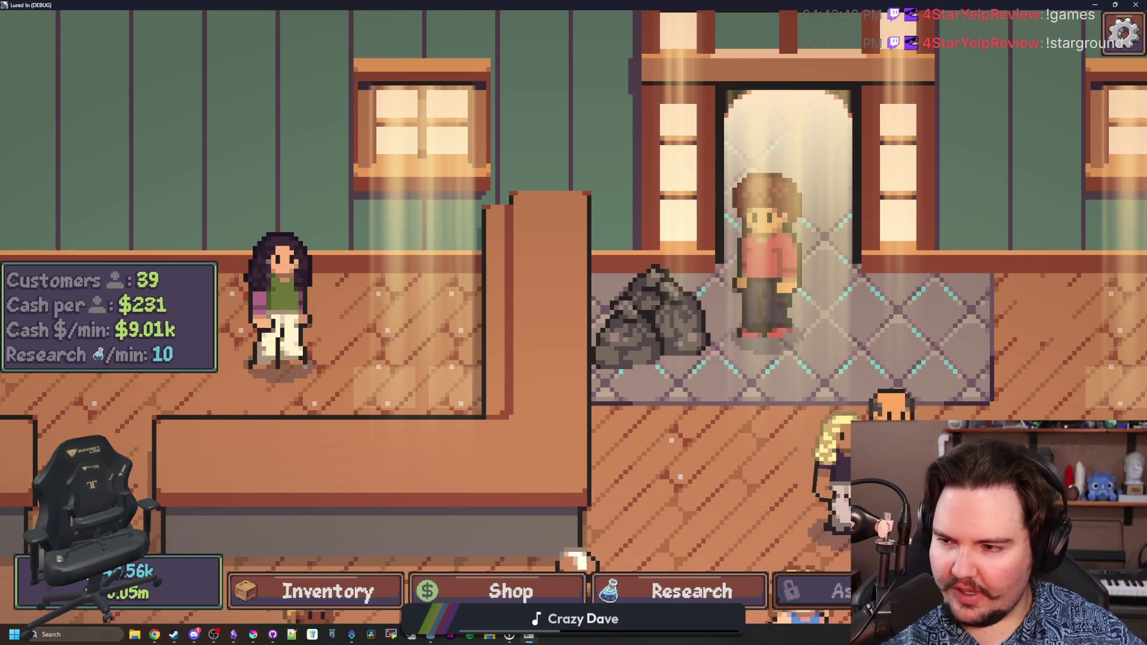
pyautogui.scroll(-5, 357, 293)
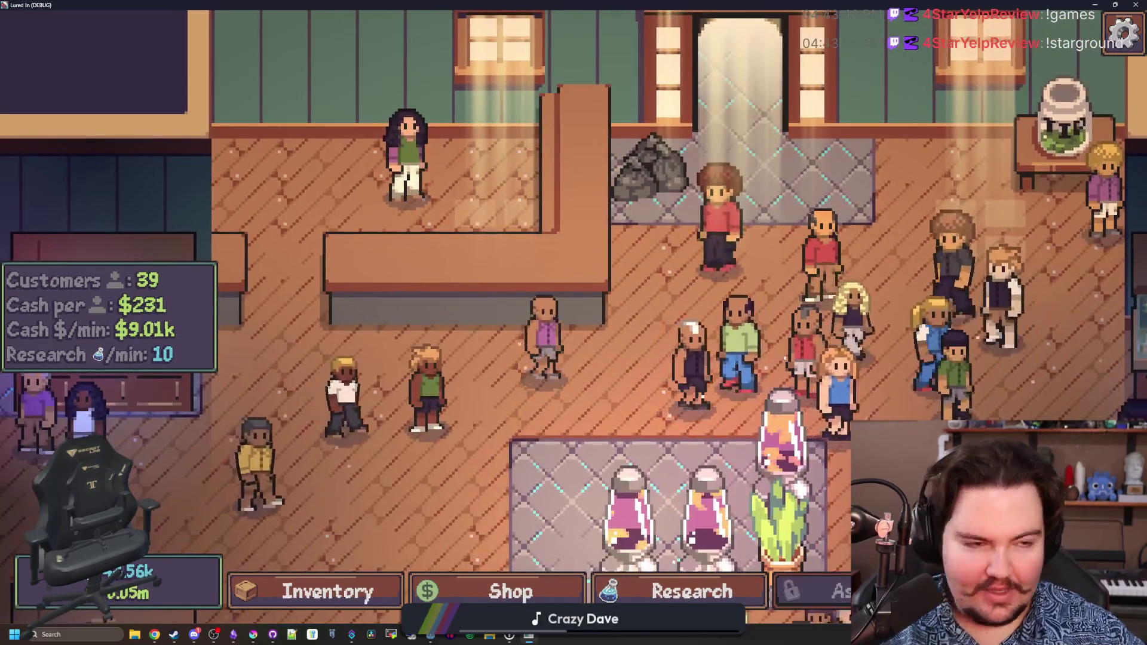
pyautogui.click(154, 634)
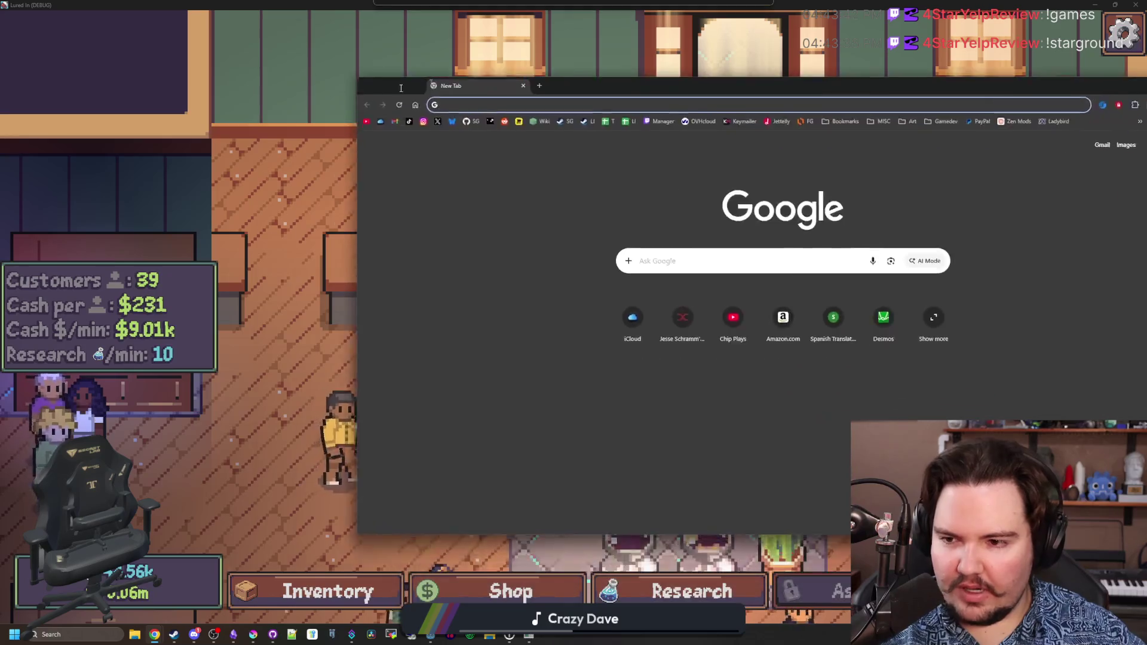
# Open the Starground Steam store page full screen and open its screenshot gallery.
pyautogui.click(357, 134)
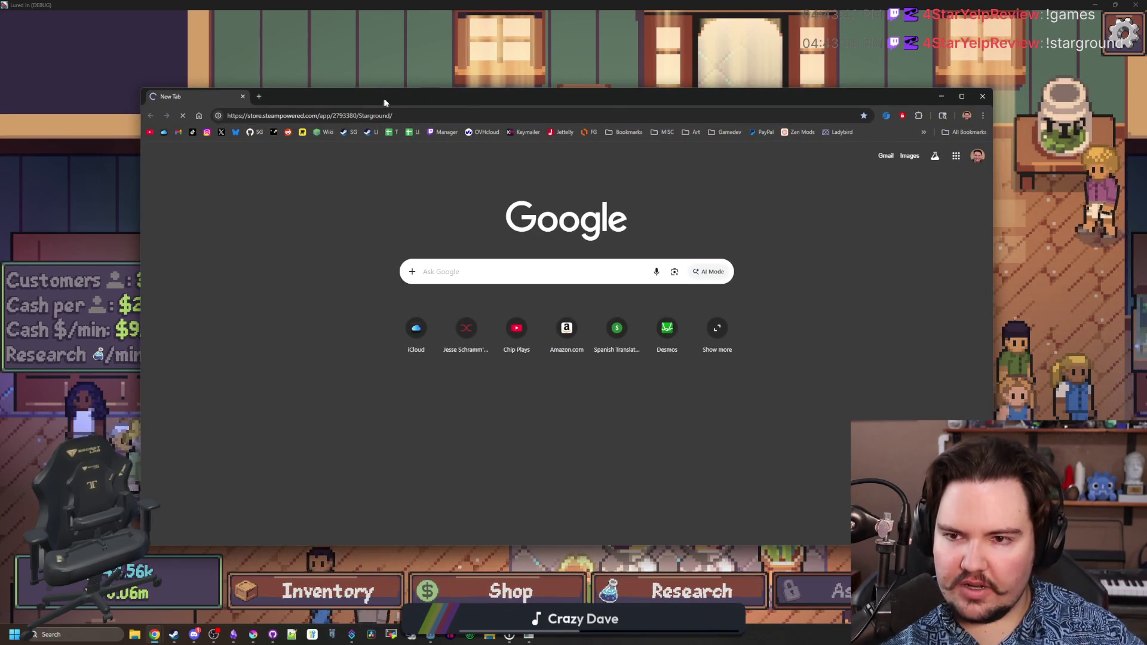
pyautogui.doubleClick(385, 103)
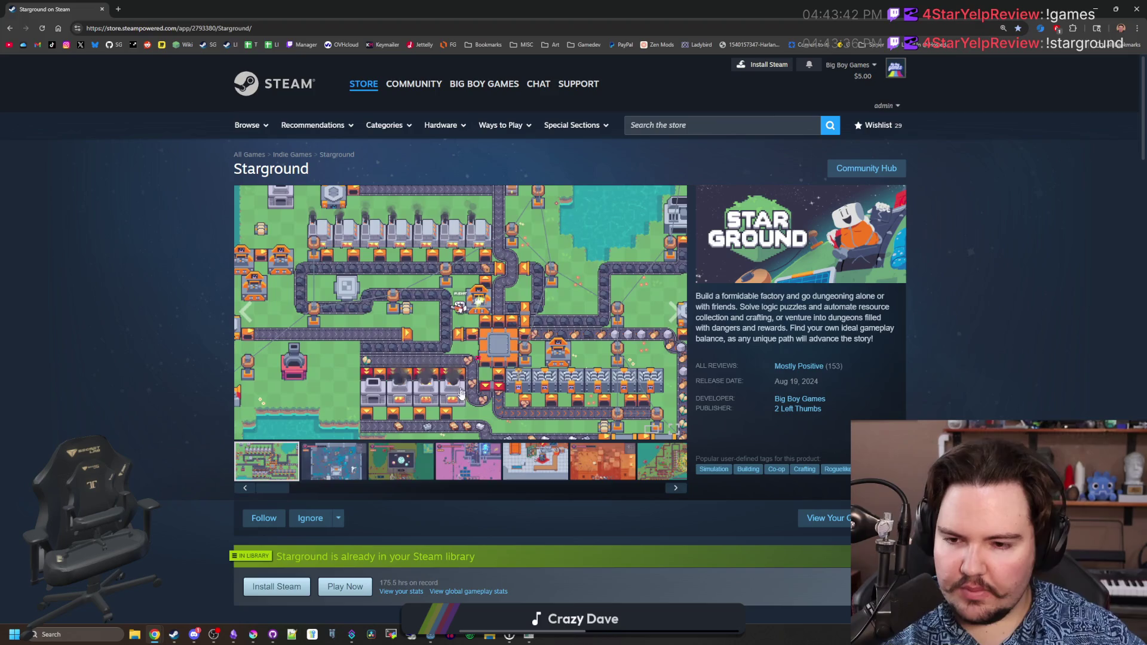
pyautogui.click(350, 460)
pyautogui.click(472, 333)
# Page forward through all the Starground screenshots, wrapping back around to the first ones.
pyautogui.click(980, 353)
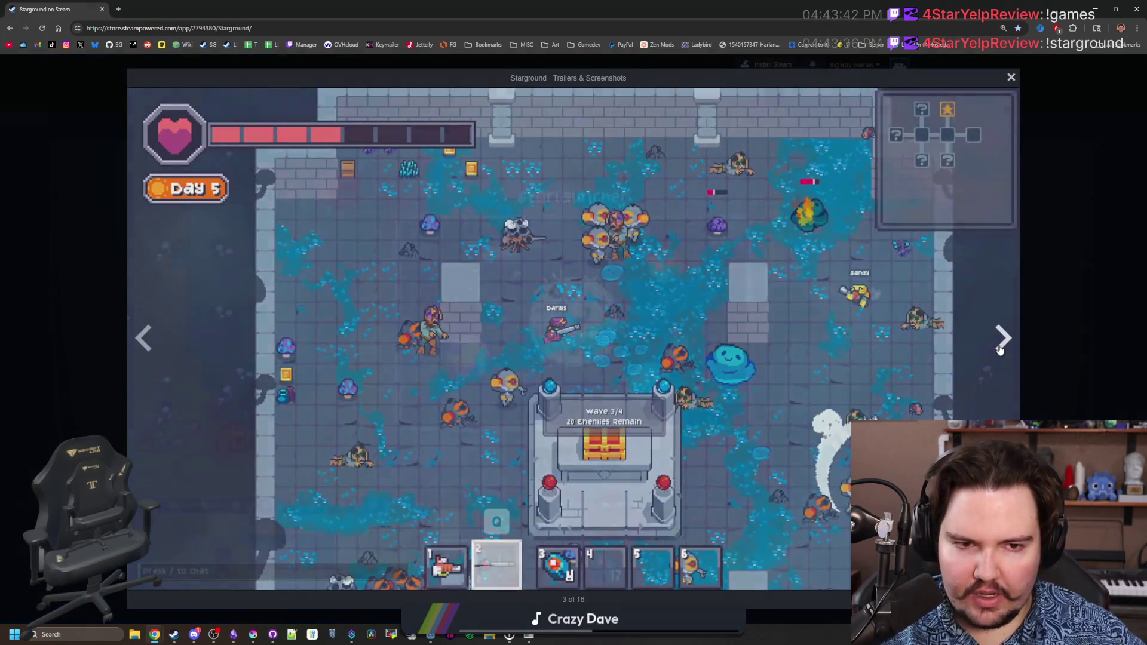
pyautogui.click(978, 352)
pyautogui.click(976, 350)
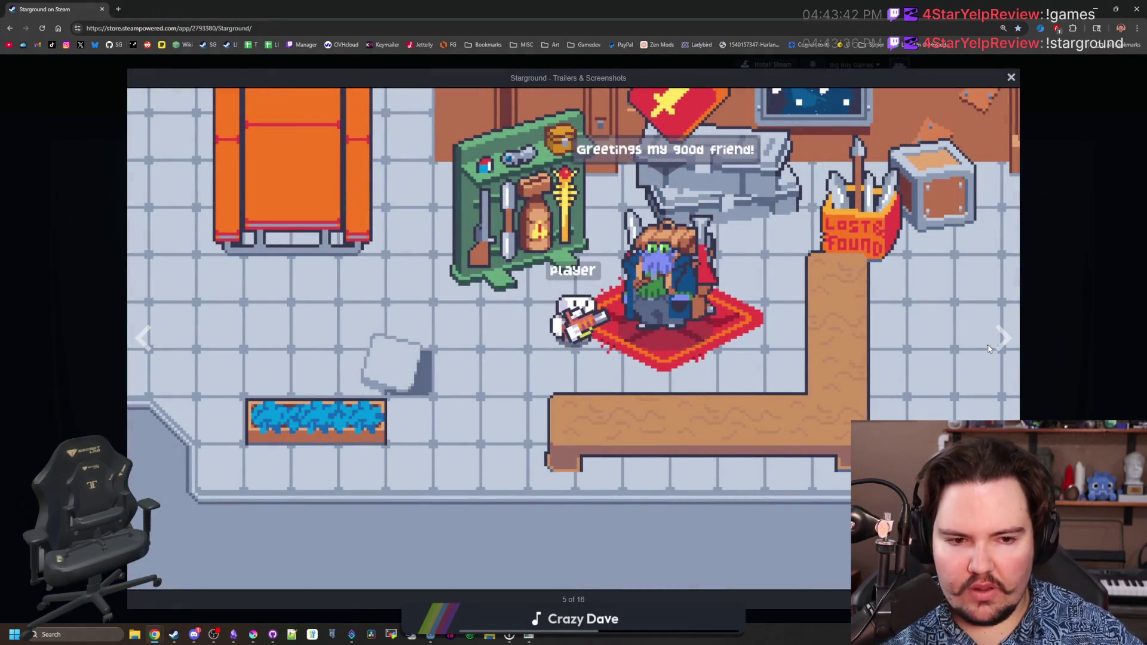
pyautogui.click(982, 348)
pyautogui.click(988, 348)
pyautogui.click(992, 349)
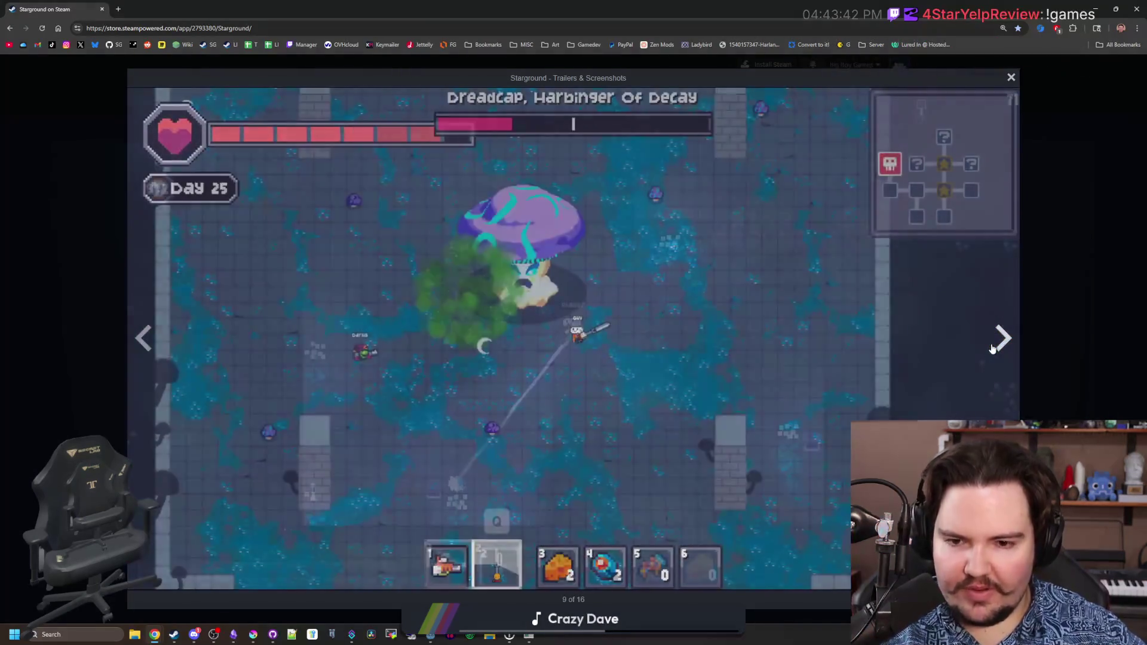
pyautogui.click(988, 345)
pyautogui.click(980, 338)
pyautogui.click(975, 336)
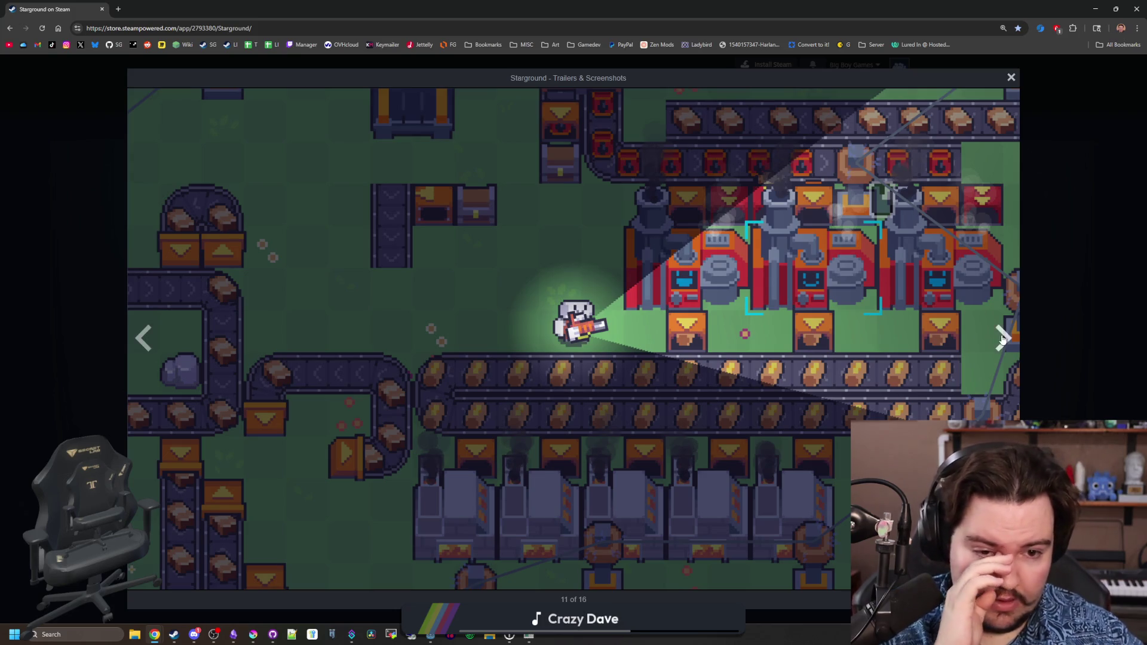
pyautogui.click(1003, 339)
pyautogui.click(1003, 339)
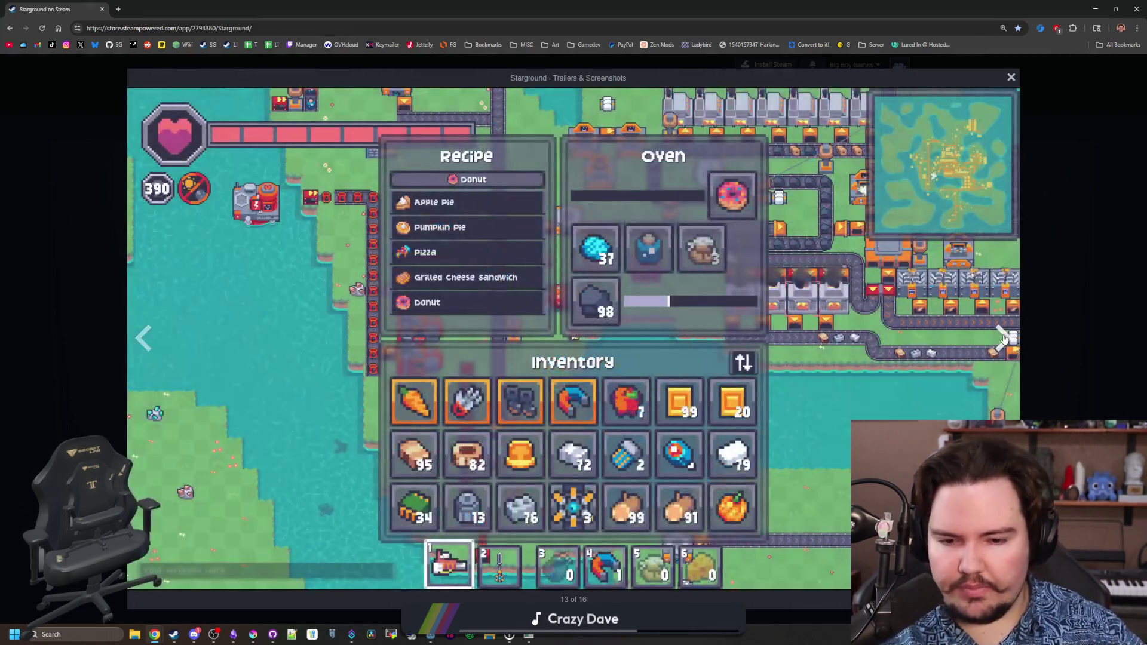
pyautogui.click(1003, 339)
pyautogui.click(1003, 339)
pyautogui.click(1004, 339)
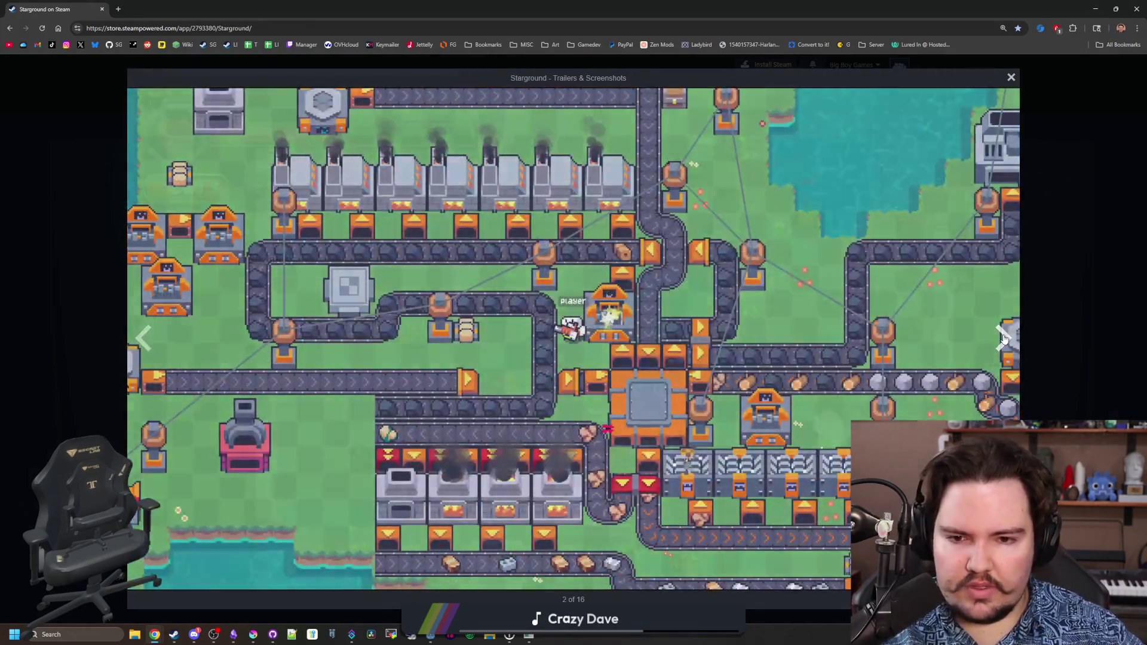
pyautogui.click(1004, 339)
pyautogui.click(1004, 339)
pyautogui.click(1003, 339)
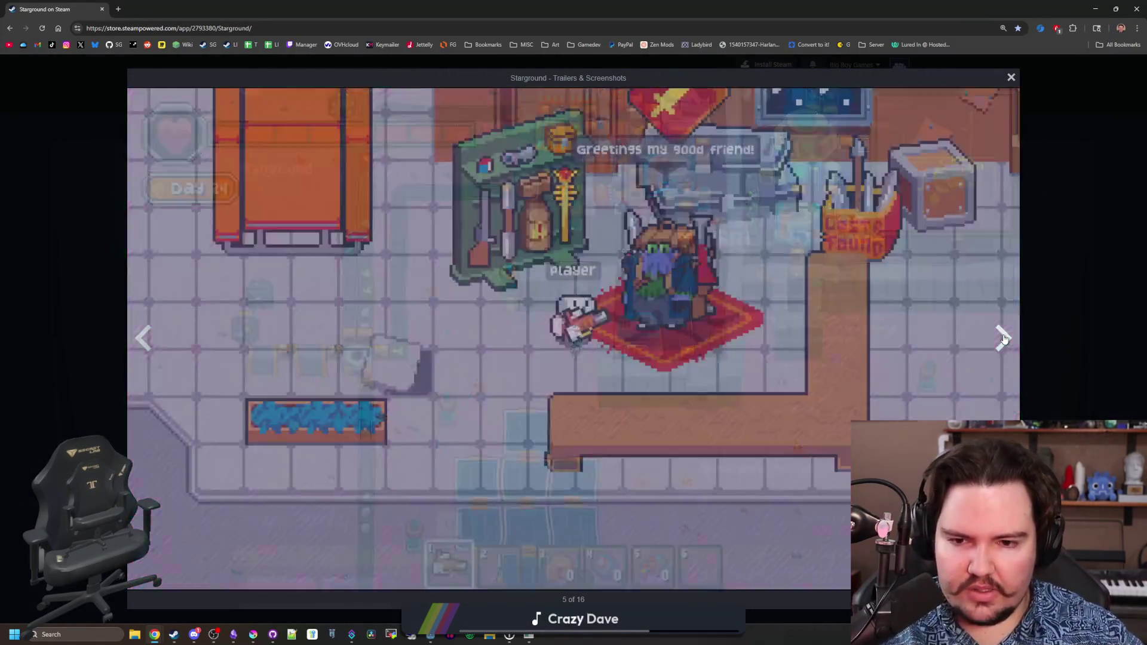
pyautogui.click(1003, 338)
pyautogui.click(1003, 339)
pyautogui.click(1004, 339)
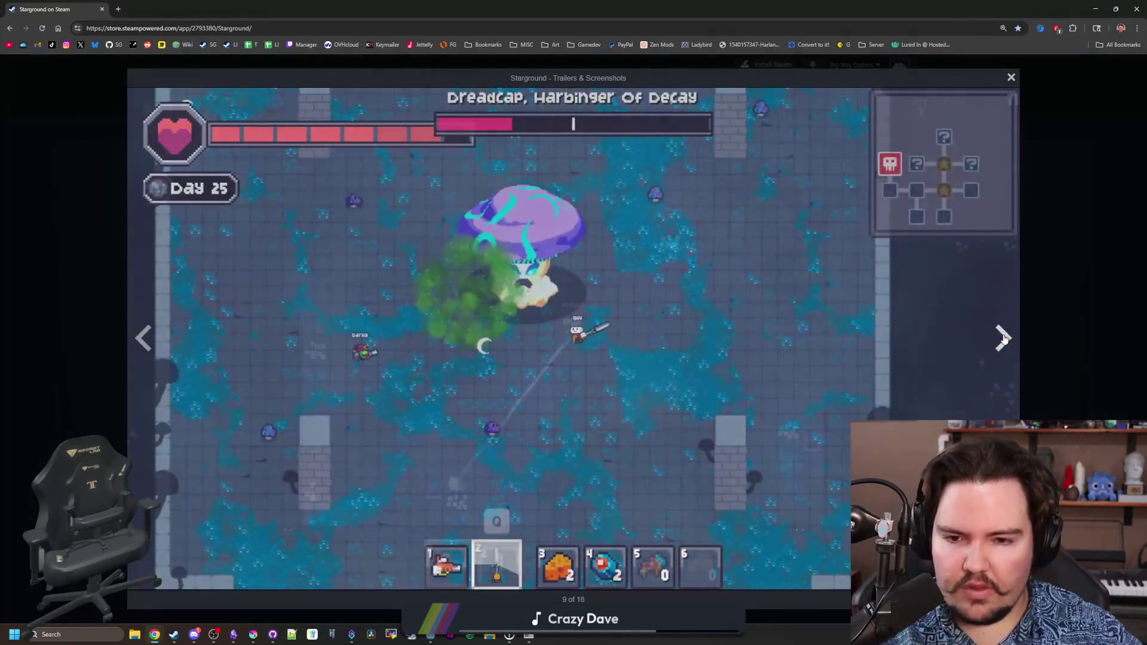
pyautogui.click(1004, 339)
pyautogui.click(1003, 338)
pyautogui.click(1003, 339)
pyautogui.click(1004, 338)
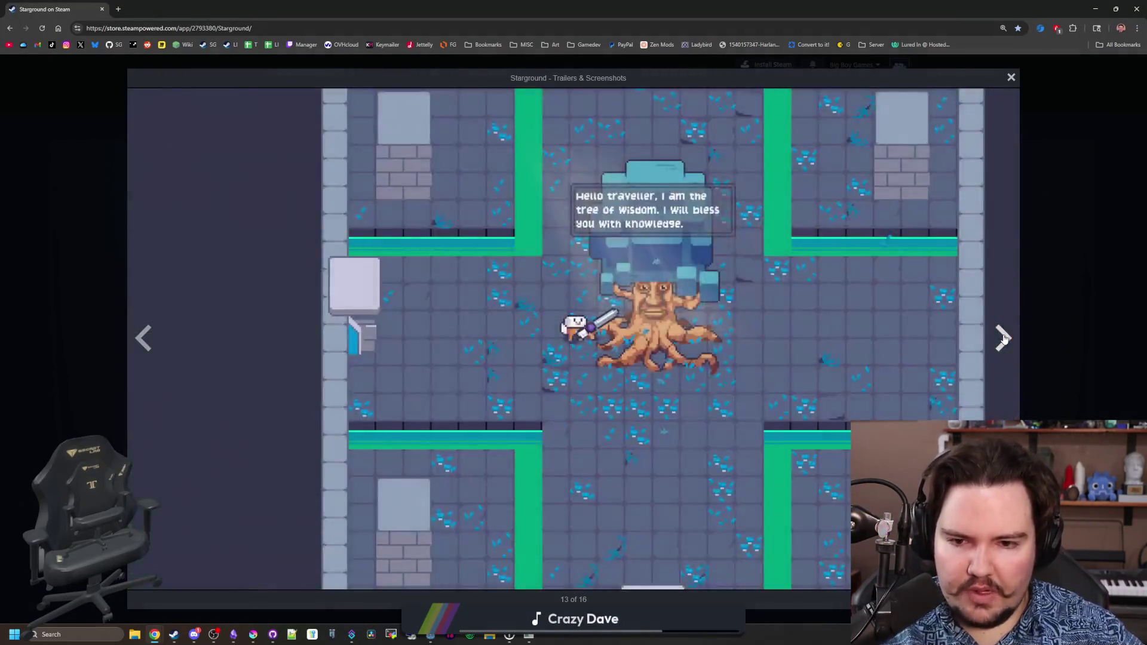
pyautogui.click(1003, 339)
pyautogui.click(1004, 339)
pyautogui.click(1003, 339)
pyautogui.click(1003, 339)
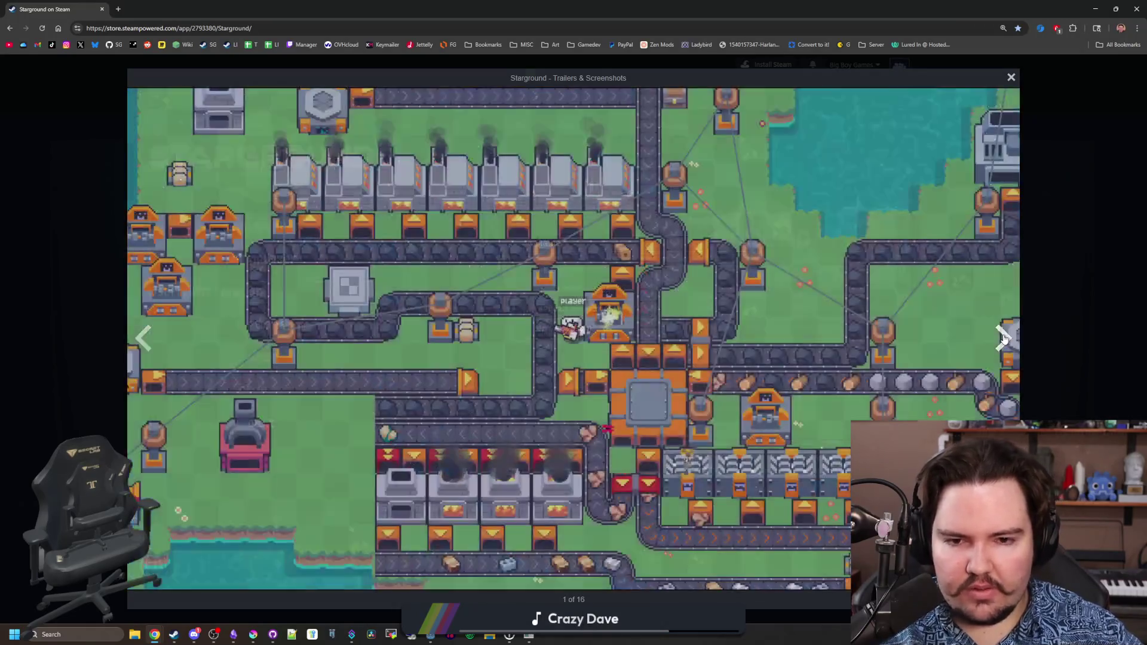
pyautogui.click(1004, 338)
pyautogui.click(1004, 339)
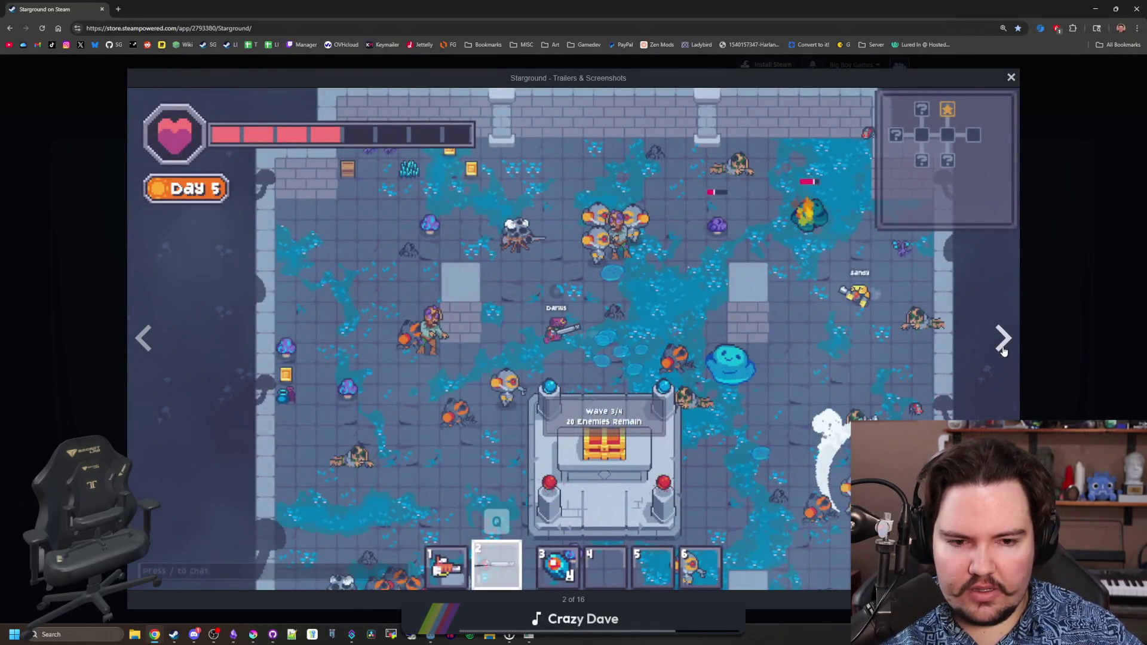
pyautogui.click(1004, 351)
pyautogui.click(1004, 351)
pyautogui.click(1003, 351)
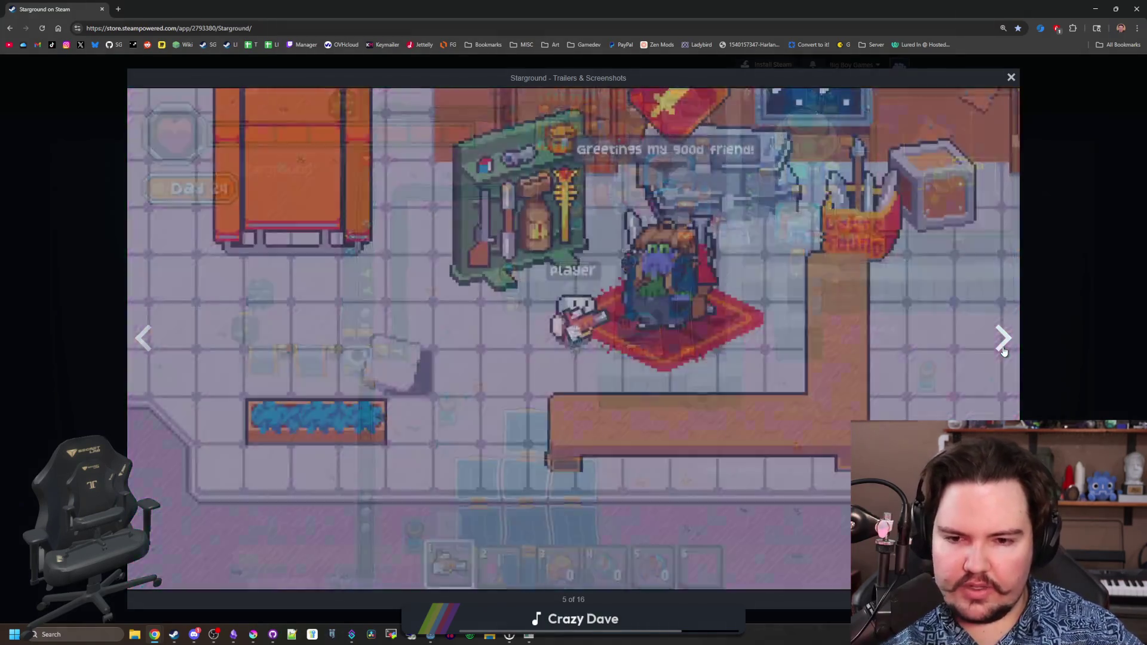
pyautogui.click(1004, 351)
pyautogui.click(1004, 351)
pyautogui.click(1004, 351)
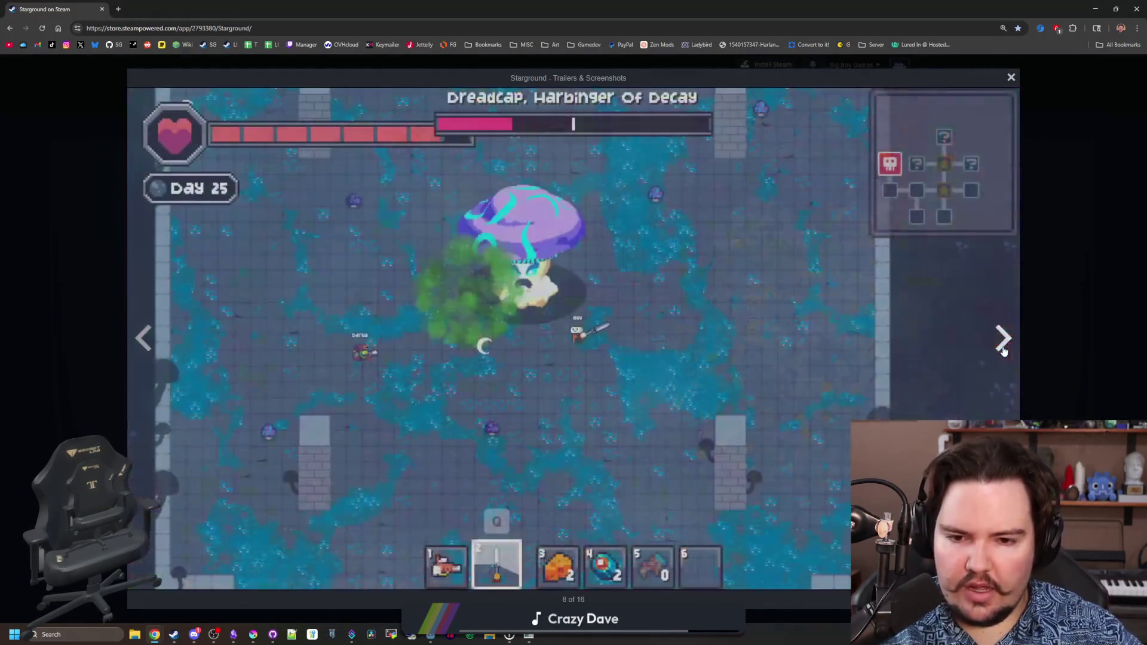
pyautogui.click(1004, 351)
pyautogui.click(1003, 352)
pyautogui.click(1004, 352)
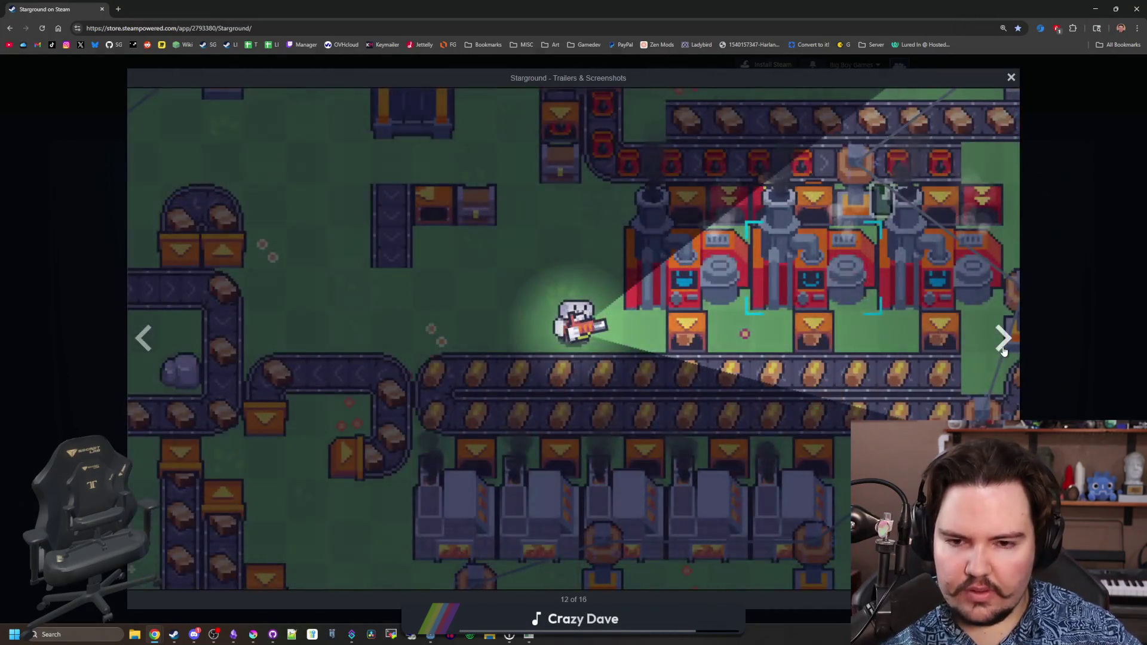
pyautogui.click(1003, 352)
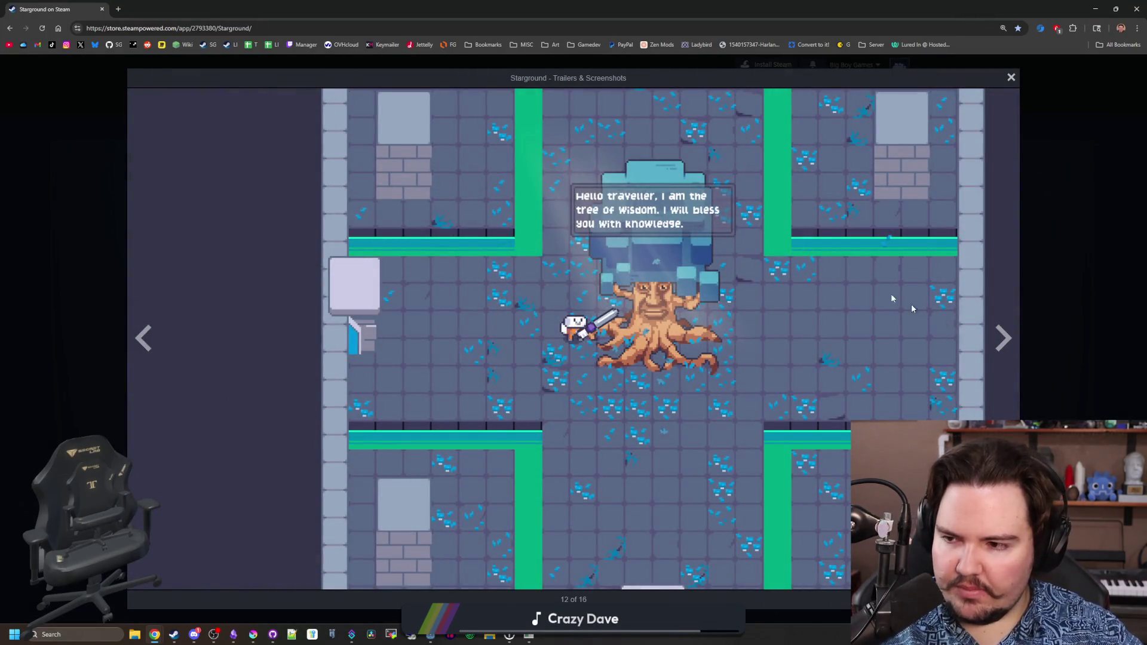
# Close the screenshot viewer, skim down the store page, return to the top and minimize Chrome.
pyautogui.click(108, 263)
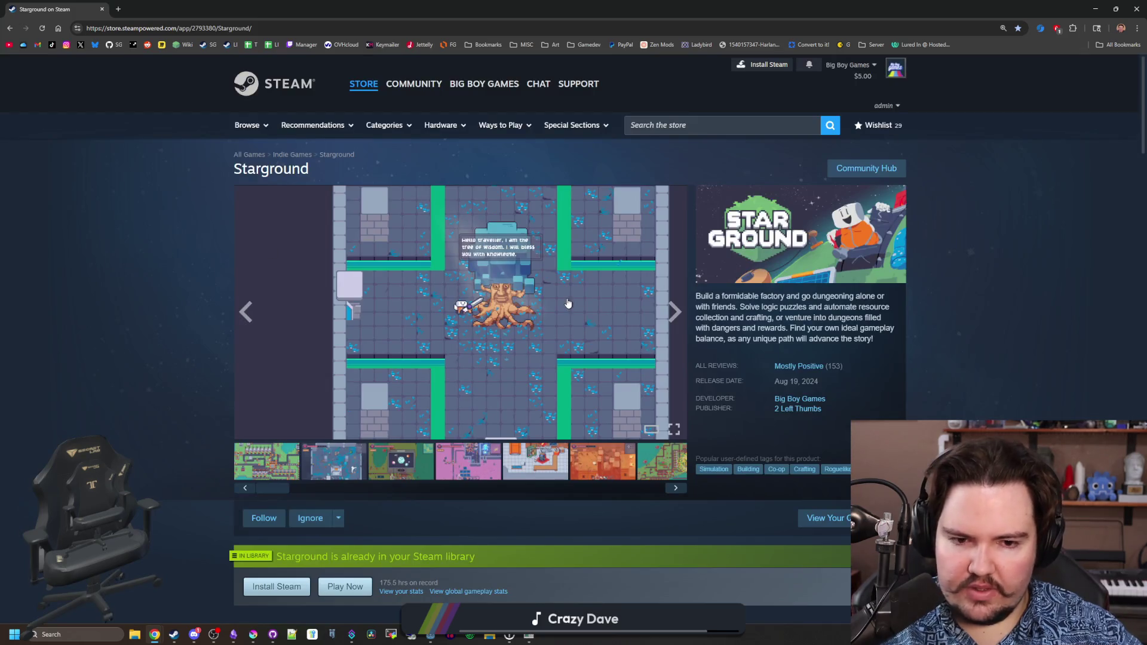
pyautogui.scroll(-20, 568, 303)
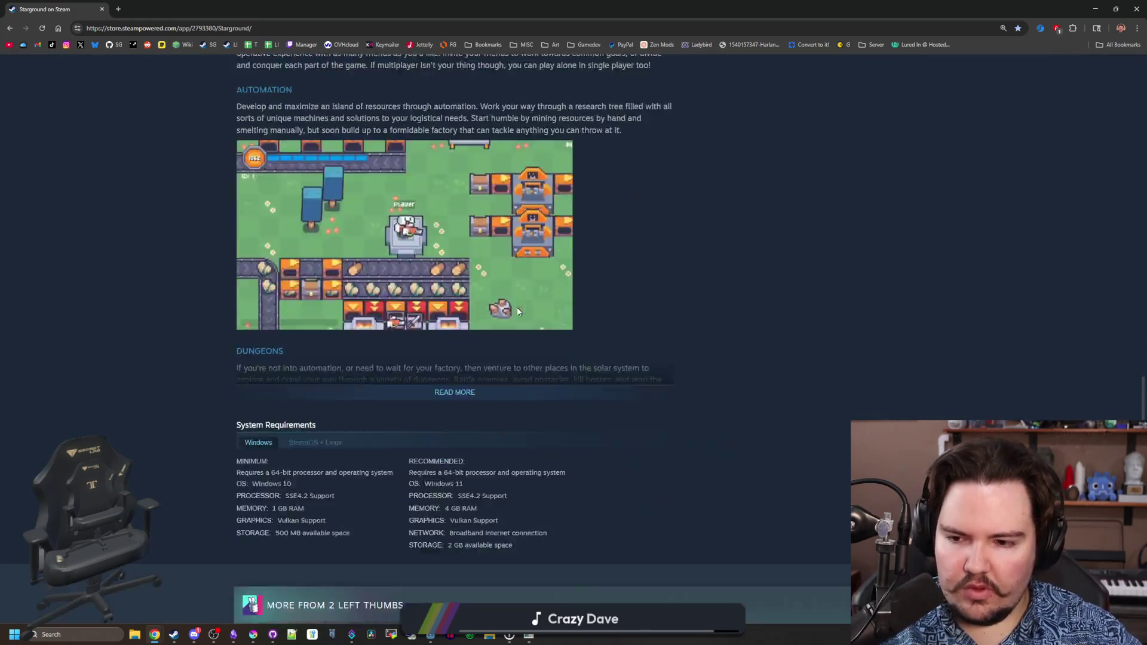
pyautogui.scroll(-10, 517, 307)
pyautogui.scroll(-5, 517, 307)
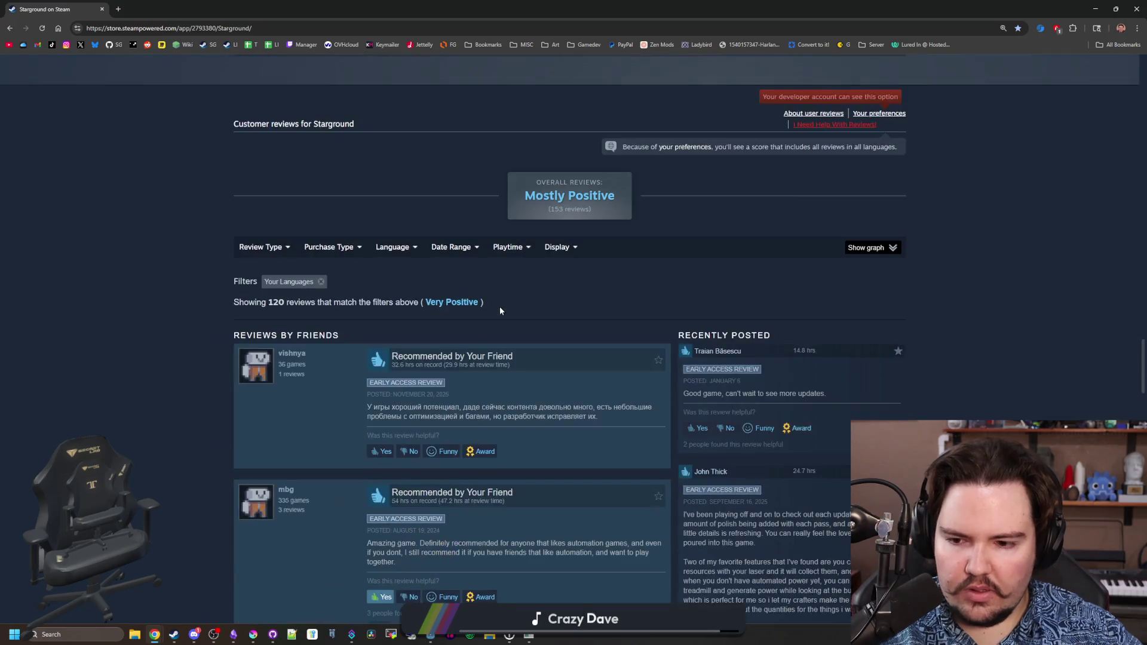
pyautogui.press('Home')
pyautogui.press('super+Down')
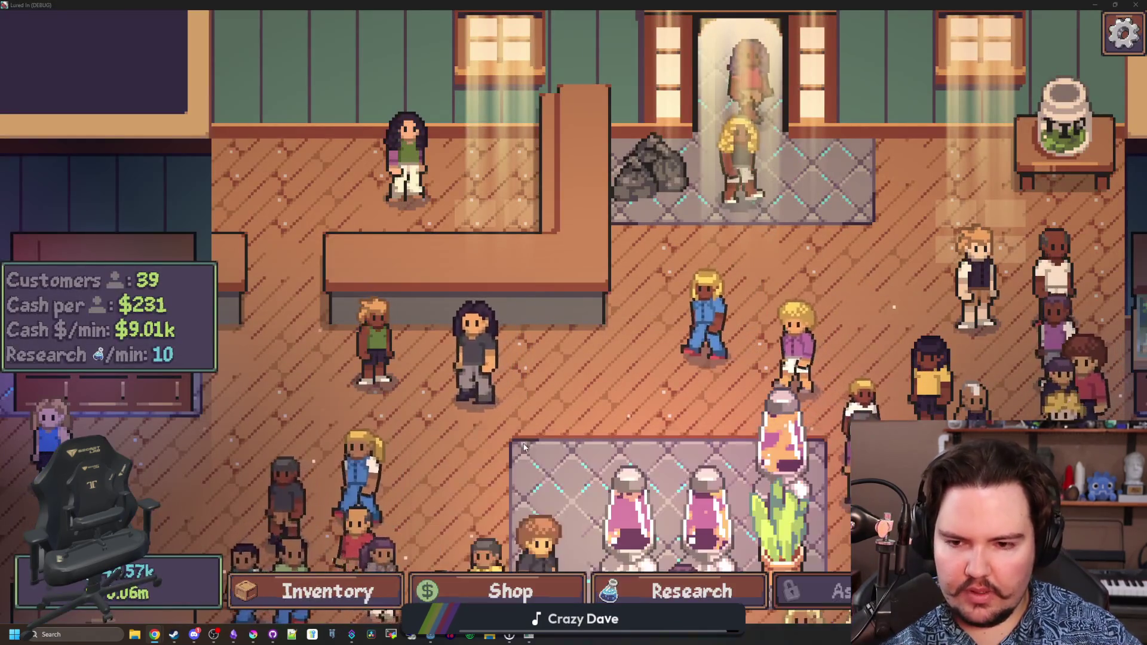
# Open Customize on the long-haired customer and cycle her Curly Long hair colour to blue.
pyautogui.scroll(-5, 410, 402)
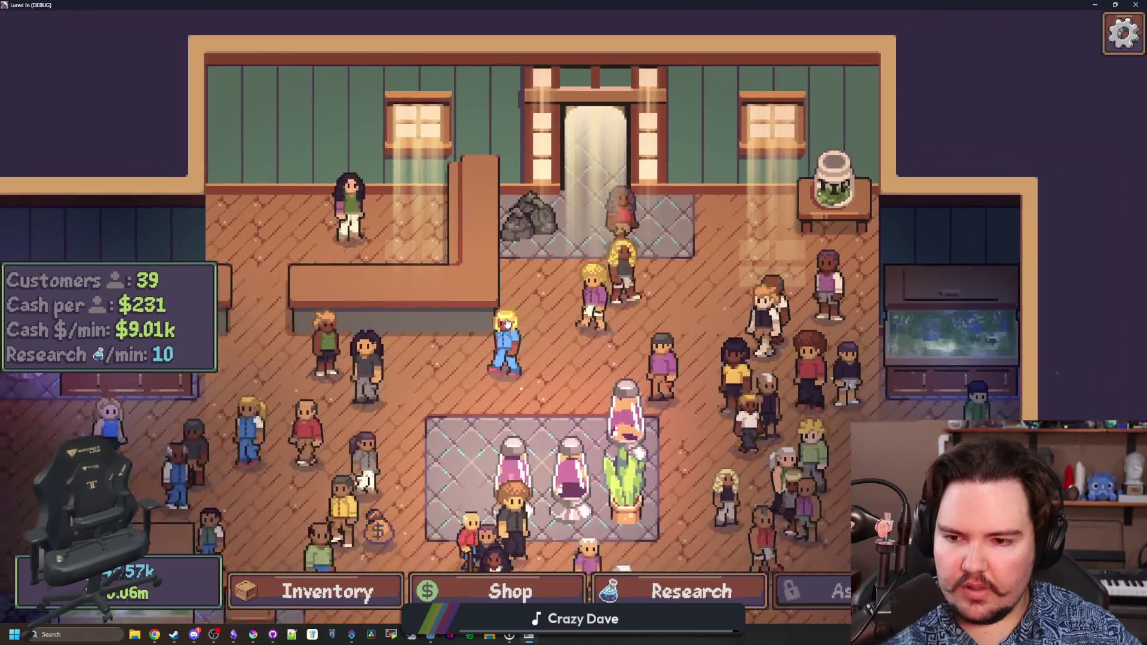
pyautogui.scroll(-3, 618, 279)
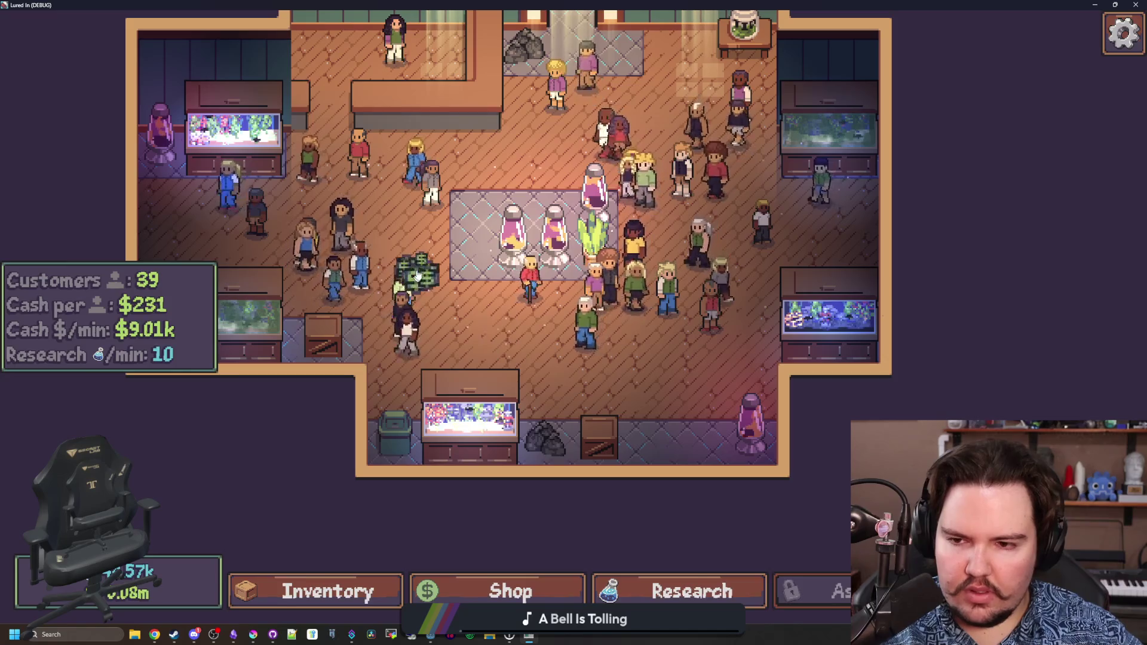
pyautogui.scroll(5, 323, 379)
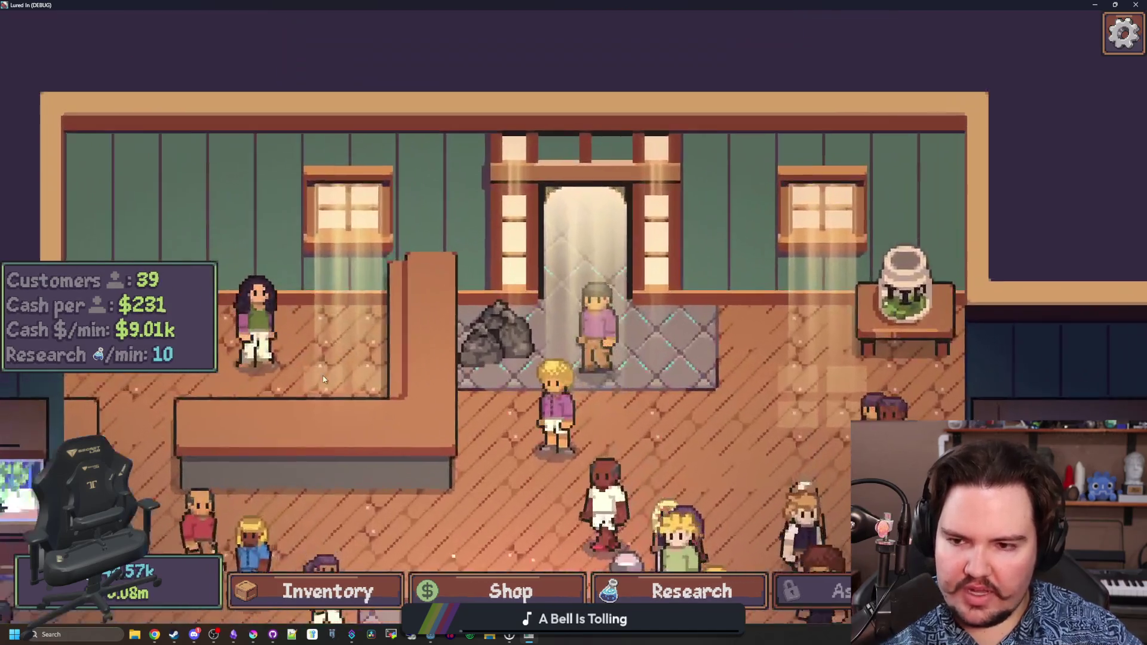
pyautogui.click(257, 325)
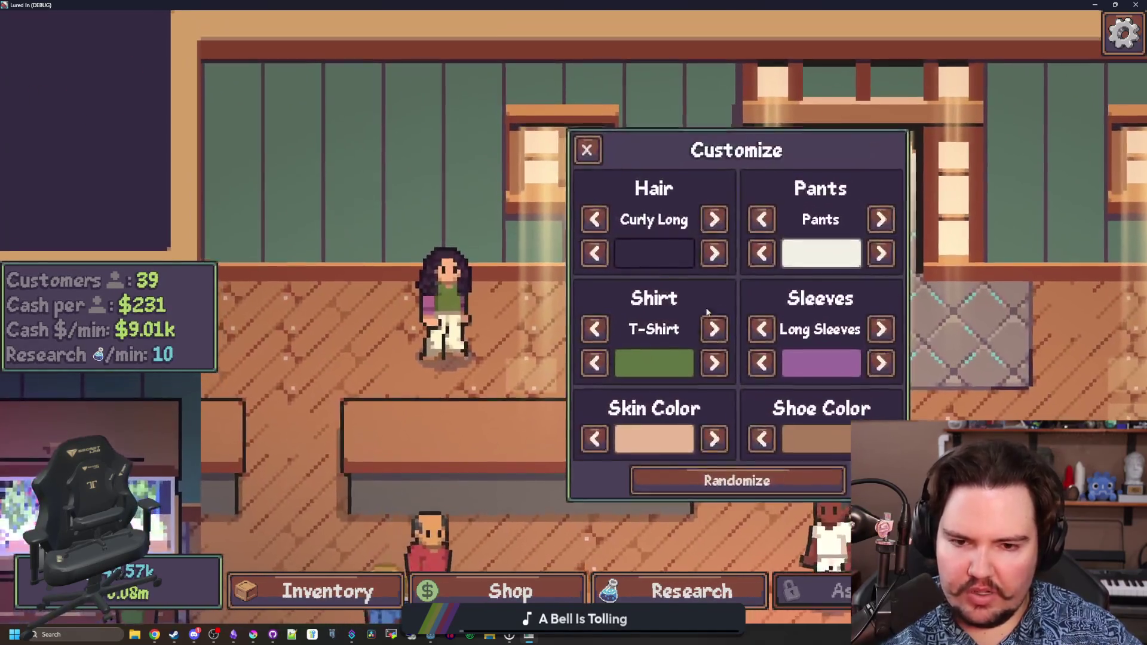
pyautogui.click(715, 255)
pyautogui.click(715, 255)
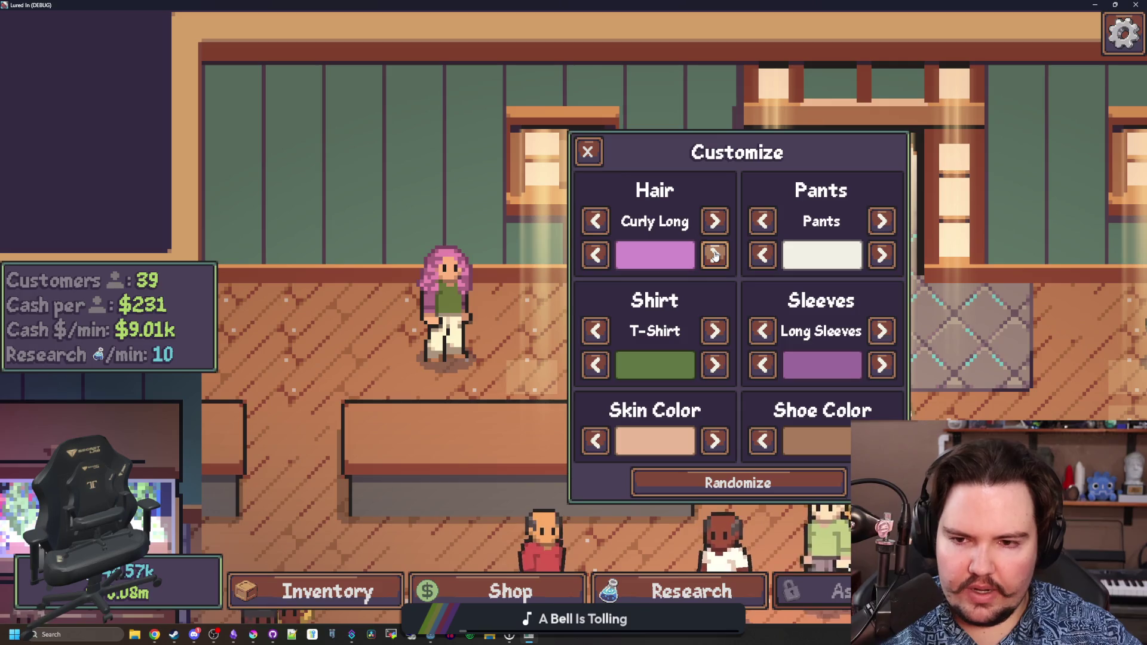
pyautogui.click(715, 255)
pyautogui.click(715, 255)
pyautogui.click(715, 255)
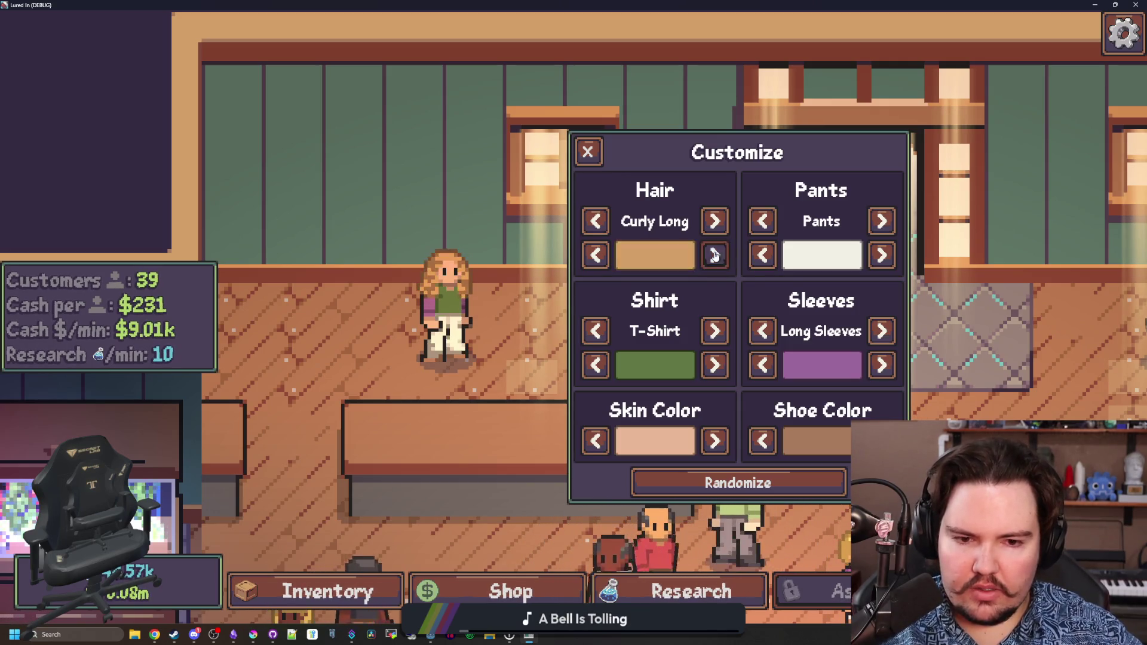
pyautogui.click(715, 255)
pyautogui.click(715, 255)
pyautogui.click(715, 255)
pyautogui.press('super+Down')
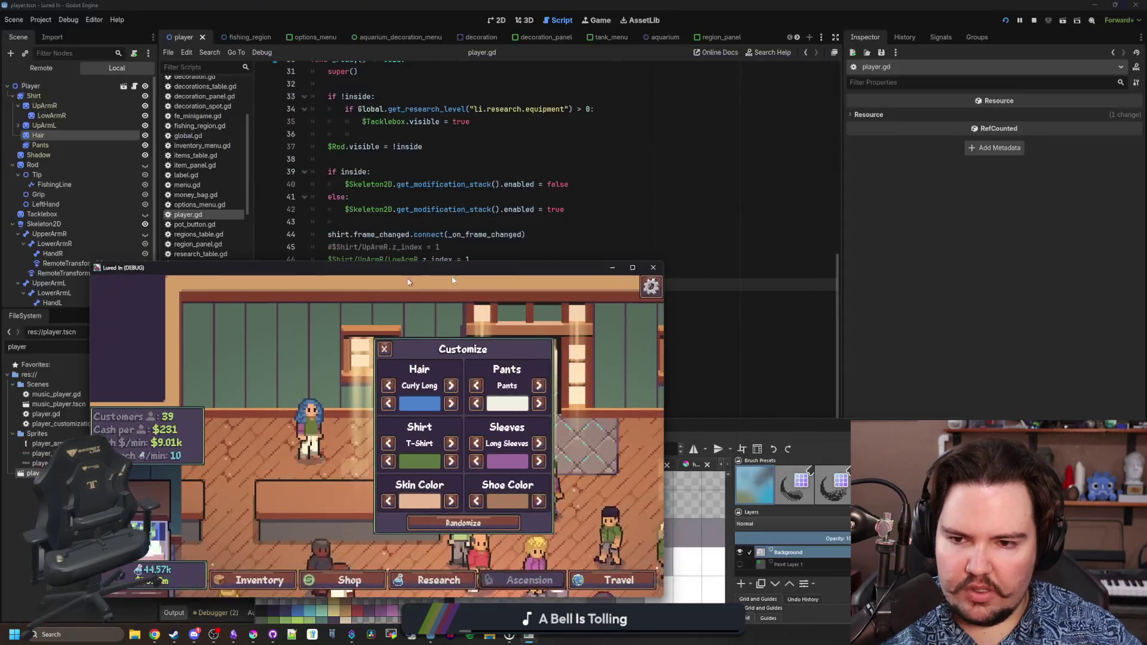
# Close the game, open customization_menu.gd, and compare line 32's colour with the Krita hair sprite.
pyautogui.click(655, 267)
pyautogui.click(524, 163)
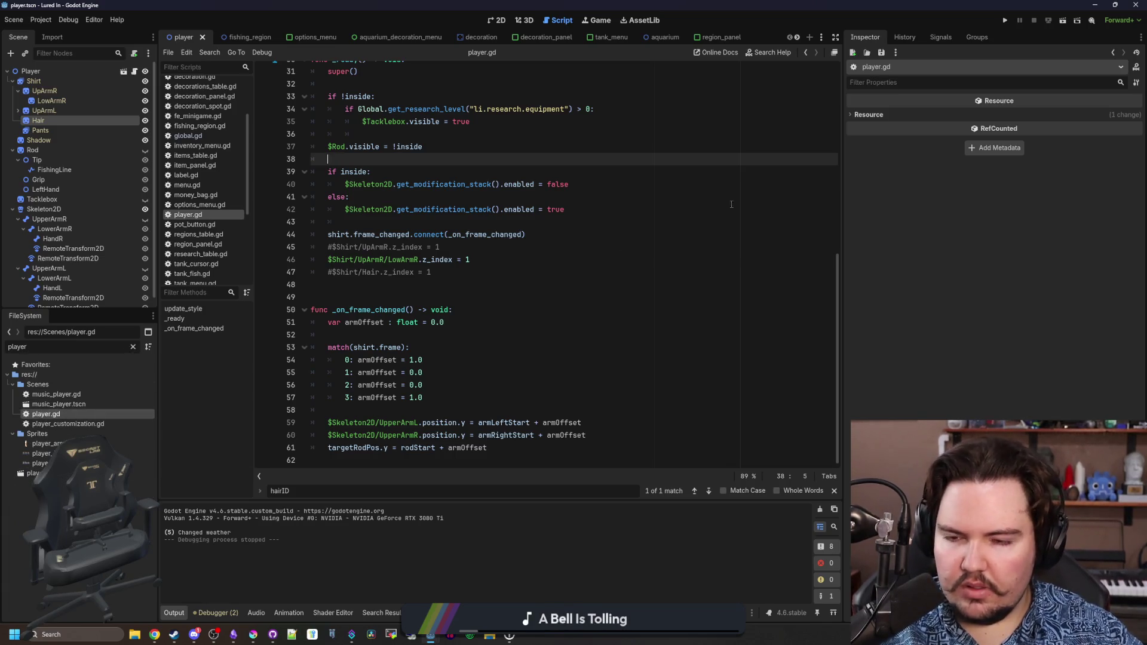
pyautogui.scroll(10, 731, 204)
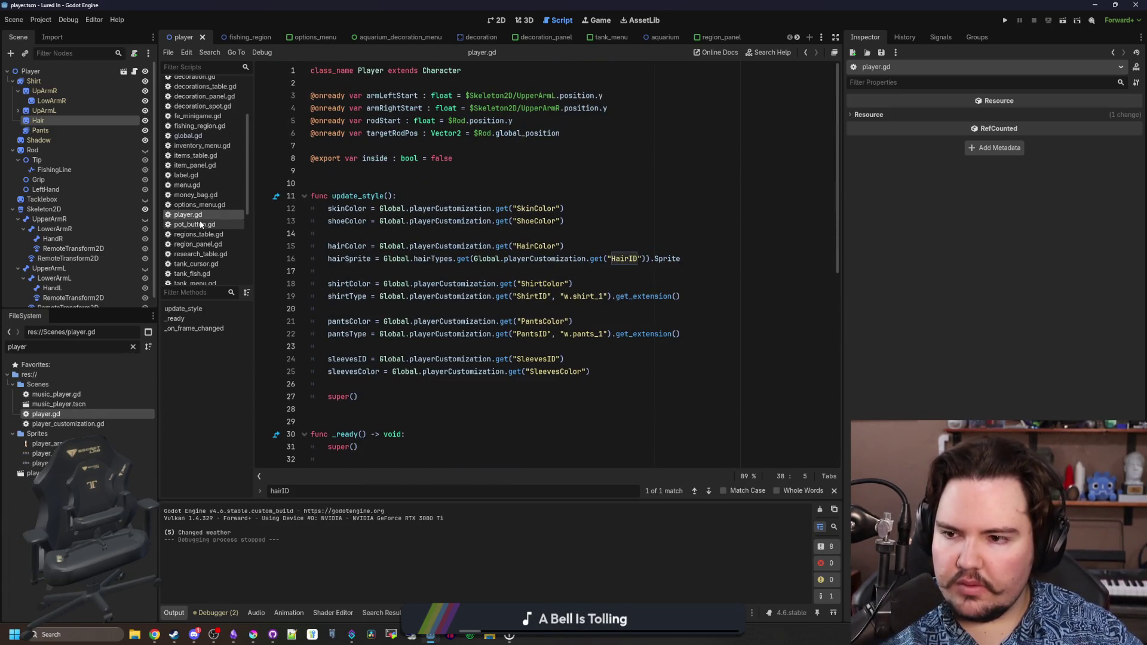
pyautogui.scroll(-10, 315, 260)
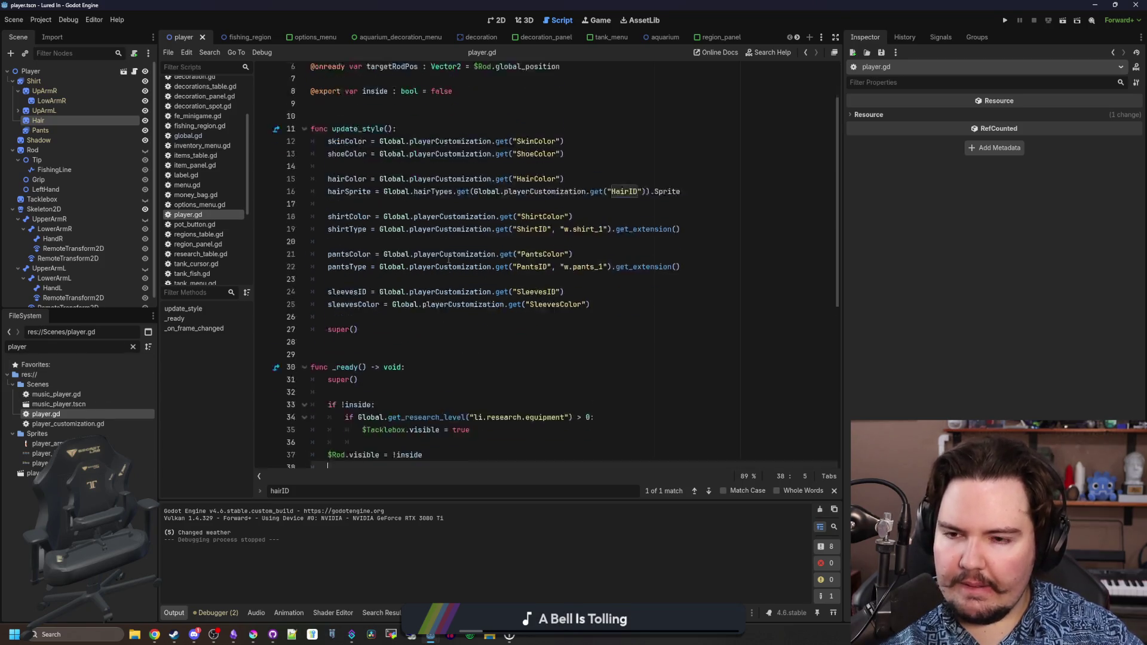
pyautogui.scroll(9, 417, 305)
pyautogui.scroll(2, 417, 305)
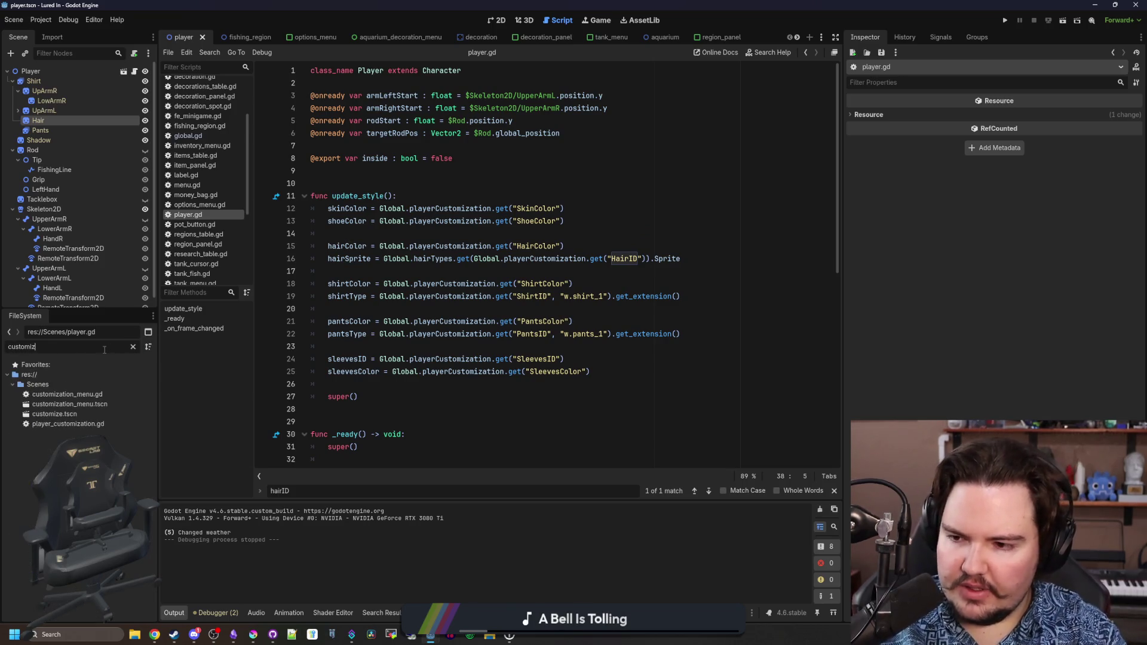
pyautogui.doubleClick(83, 396)
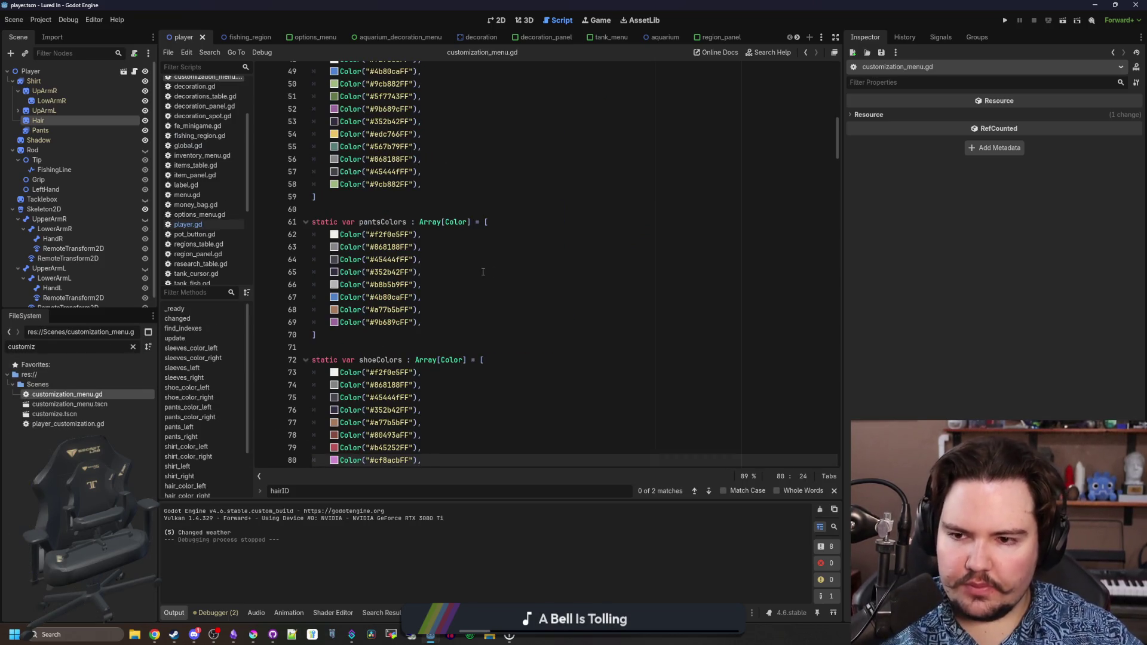
pyautogui.scroll(10, 483, 272)
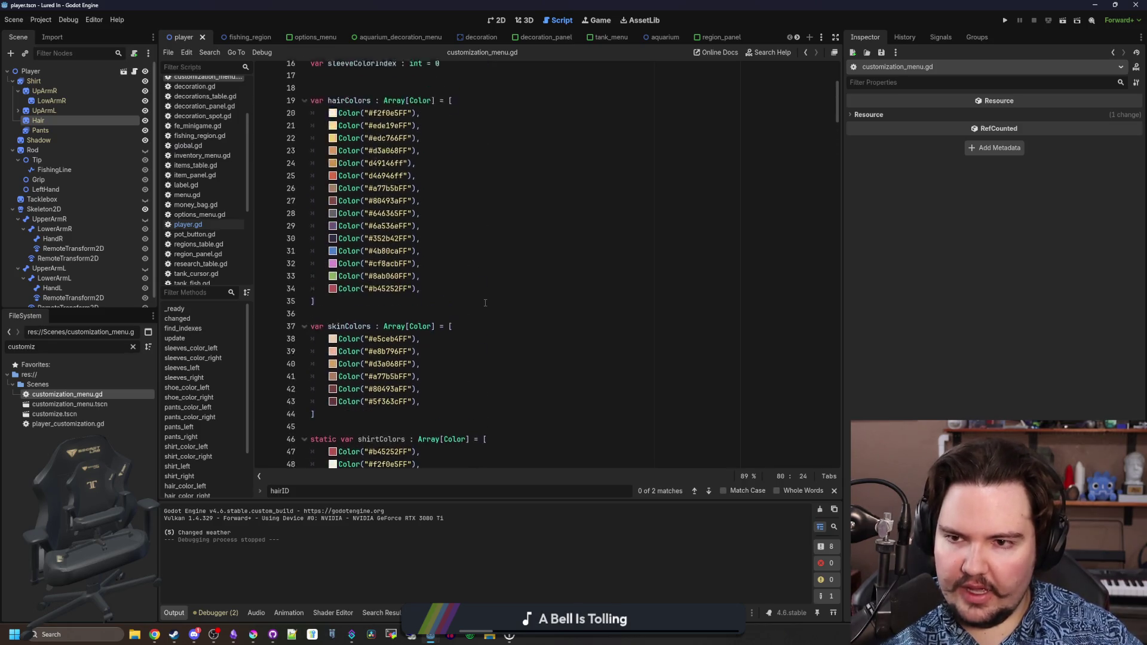
pyautogui.scroll(2, 485, 302)
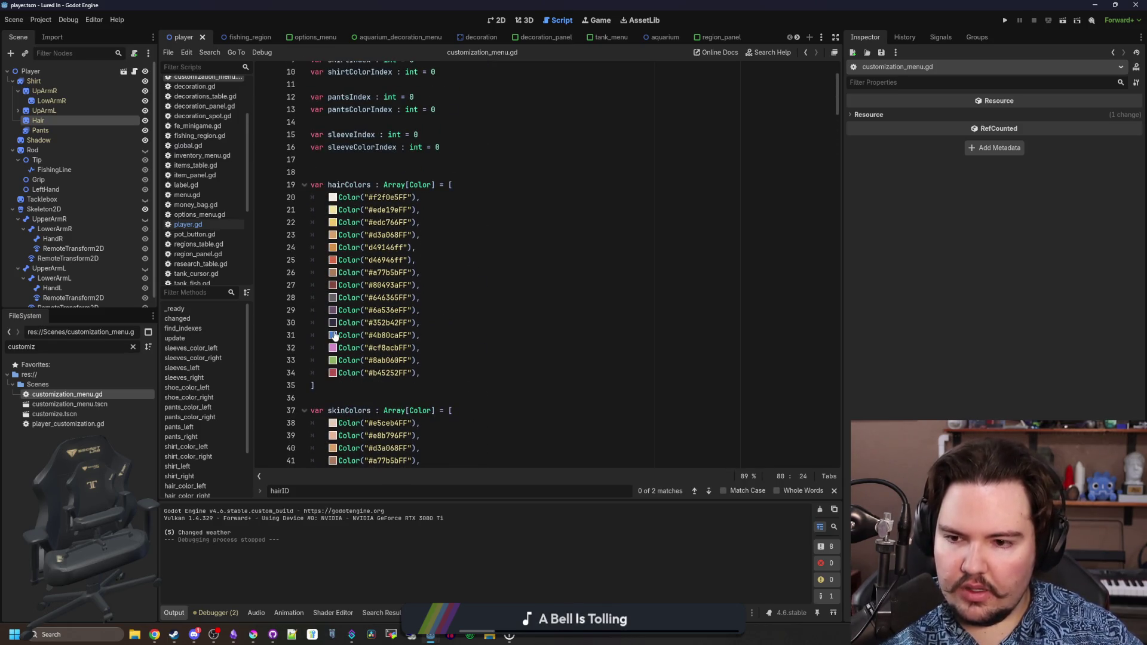
pyautogui.moveTo(333, 337)
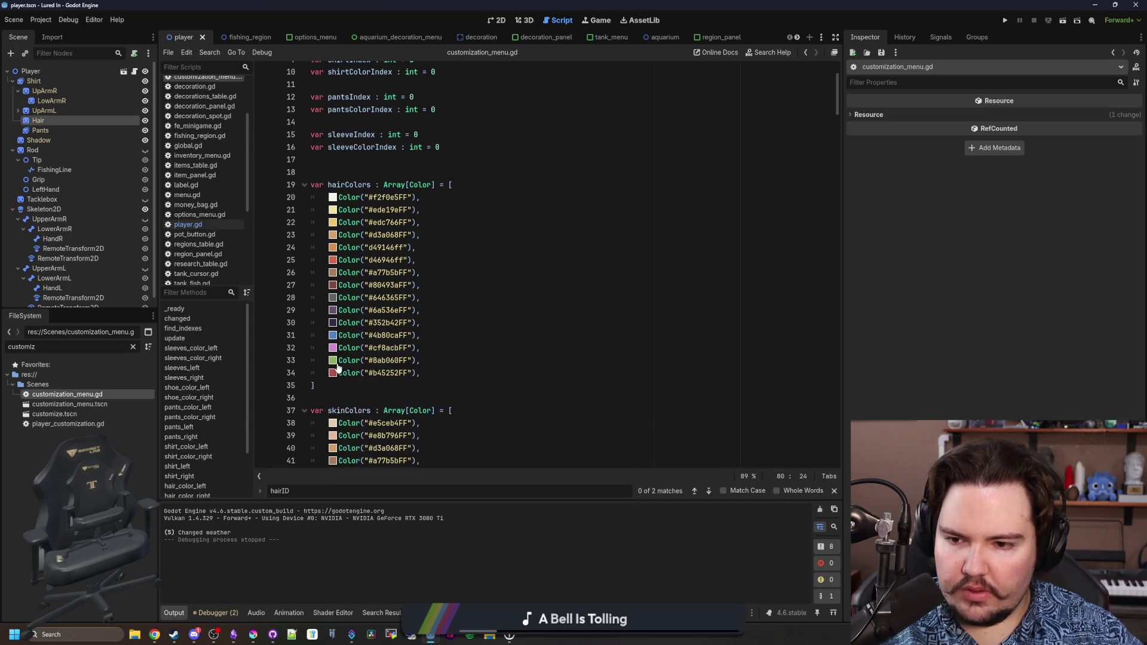
pyautogui.click(333, 348)
pyautogui.click(413, 337)
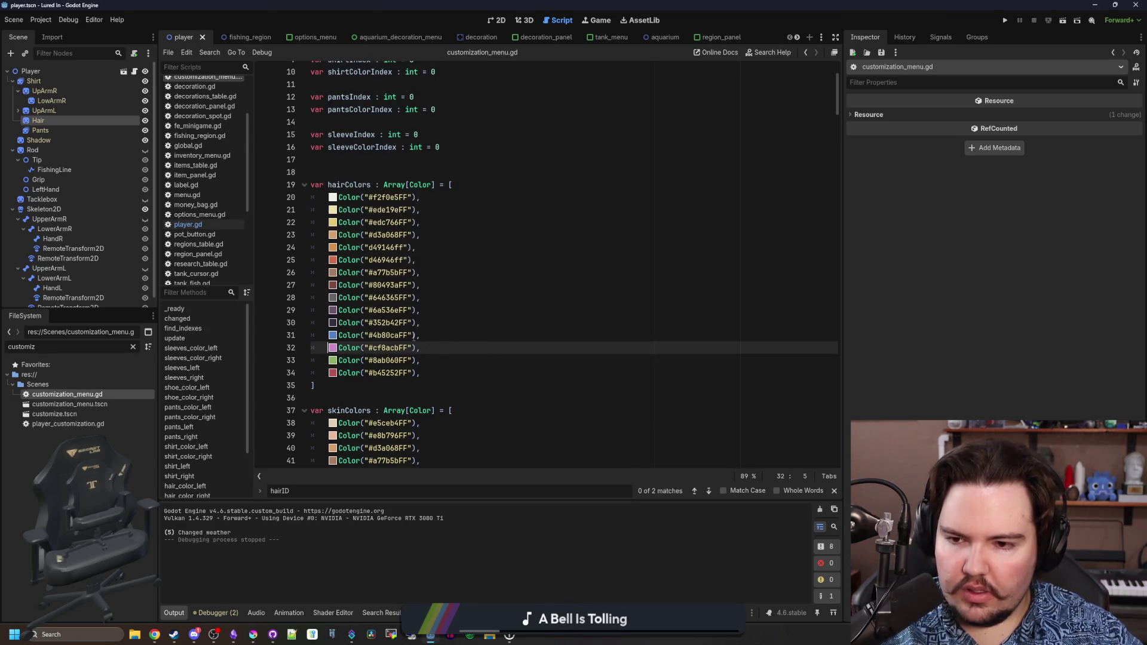
pyautogui.click(252, 634)
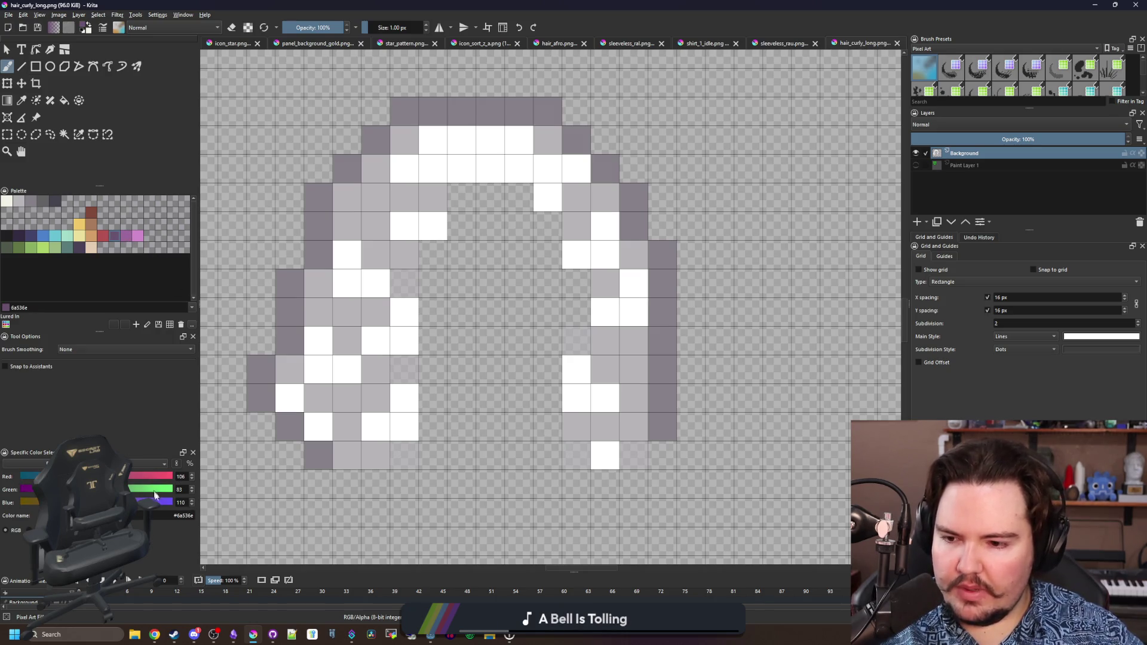
pyautogui.press('super+Down')
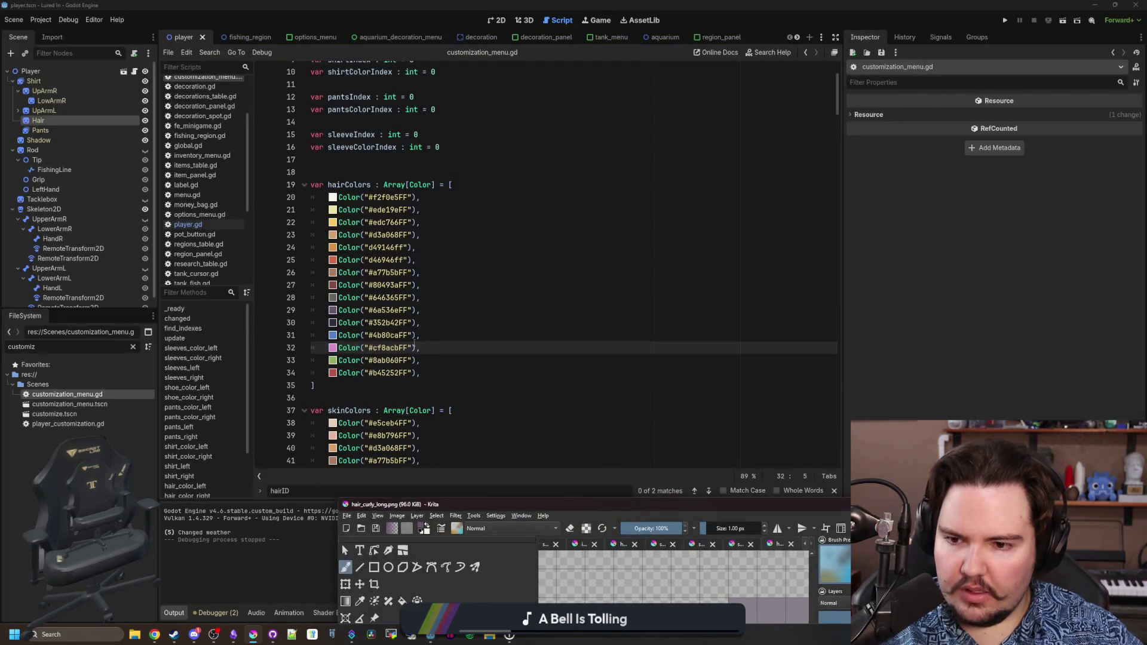
# Insert a new Color entry after line 31 of the hairColors array.
pyautogui.click(463, 332)
pyautogui.press('Return')
pyautogui.write('Color')
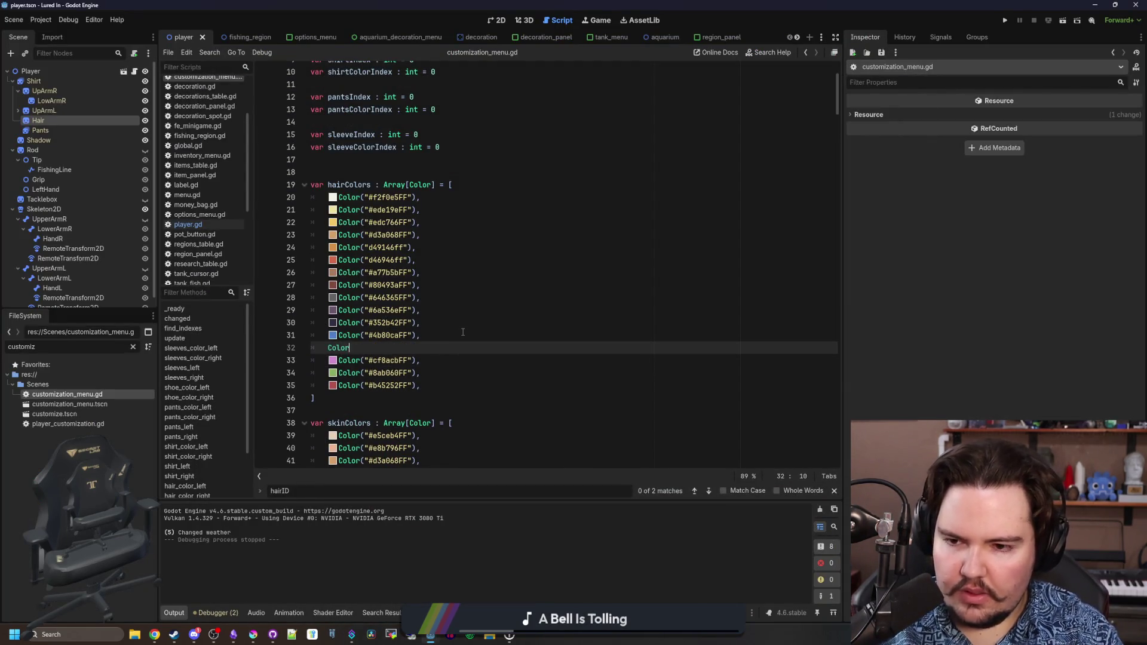
pyautogui.write(',')
pyautogui.click(486, 312)
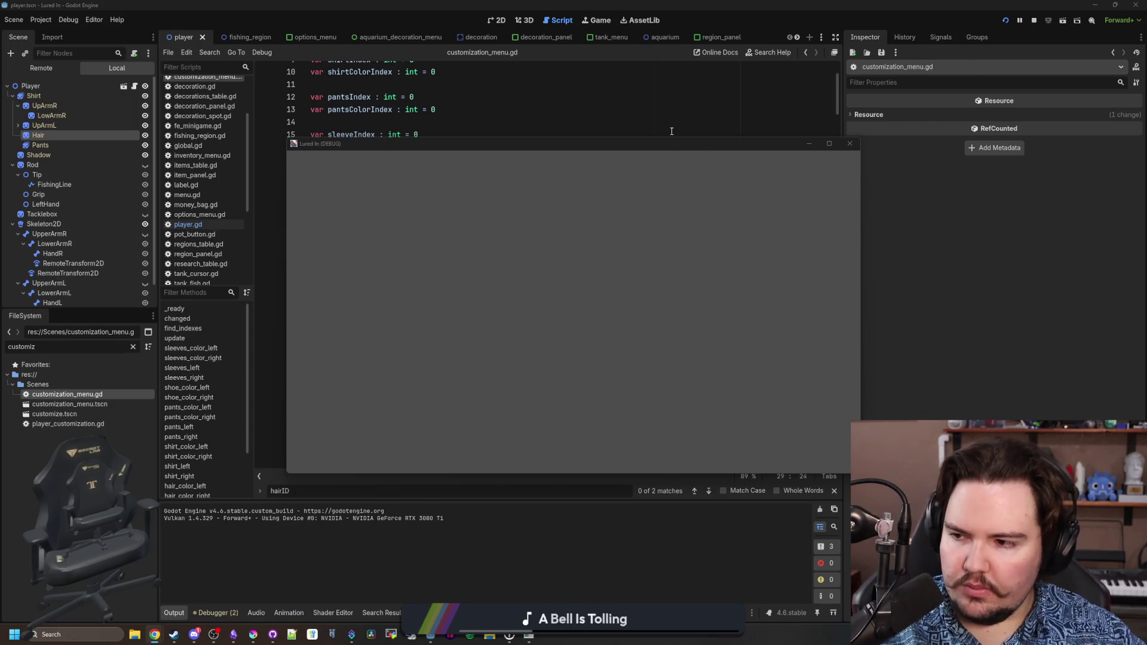
# Start the game, dismiss Welcome Back, and cycle a customer's Curly Long hair to the new purple.
pyautogui.click(373, 302)
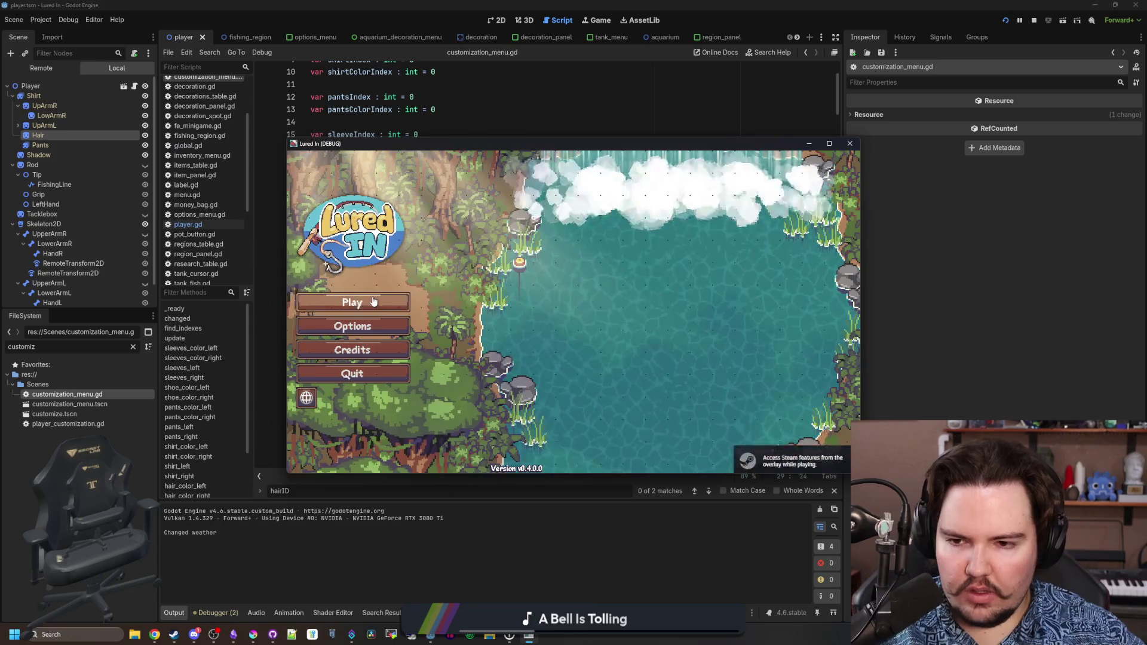
pyautogui.click(373, 302)
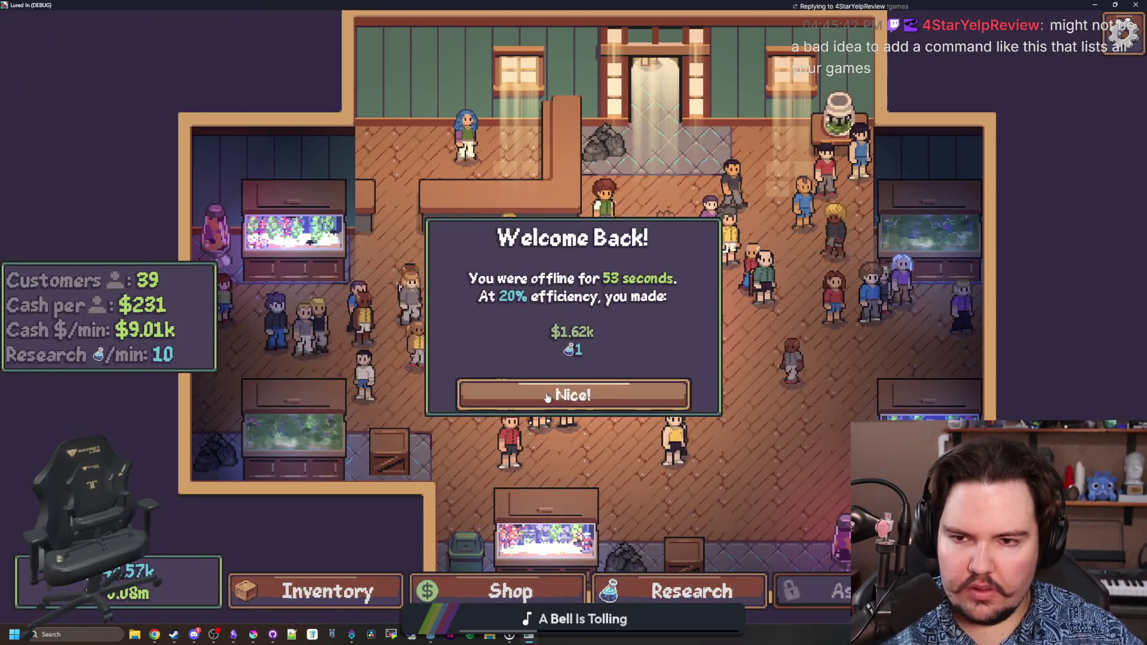
pyautogui.click(547, 397)
pyautogui.click(467, 133)
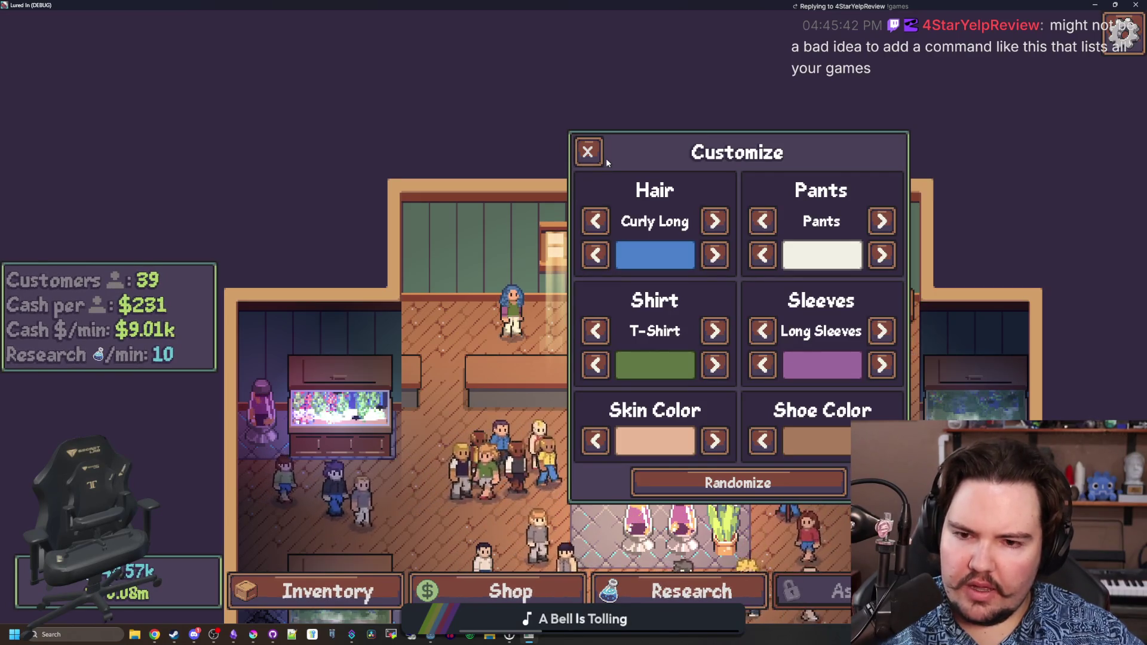
pyautogui.click(587, 152)
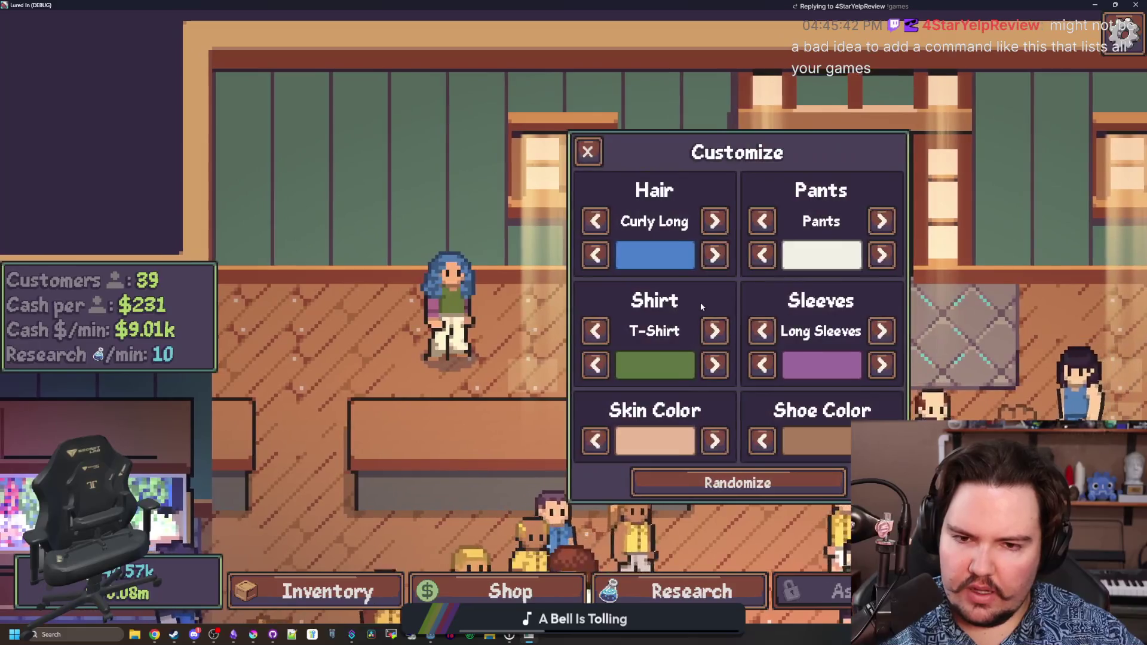
pyautogui.click(714, 255)
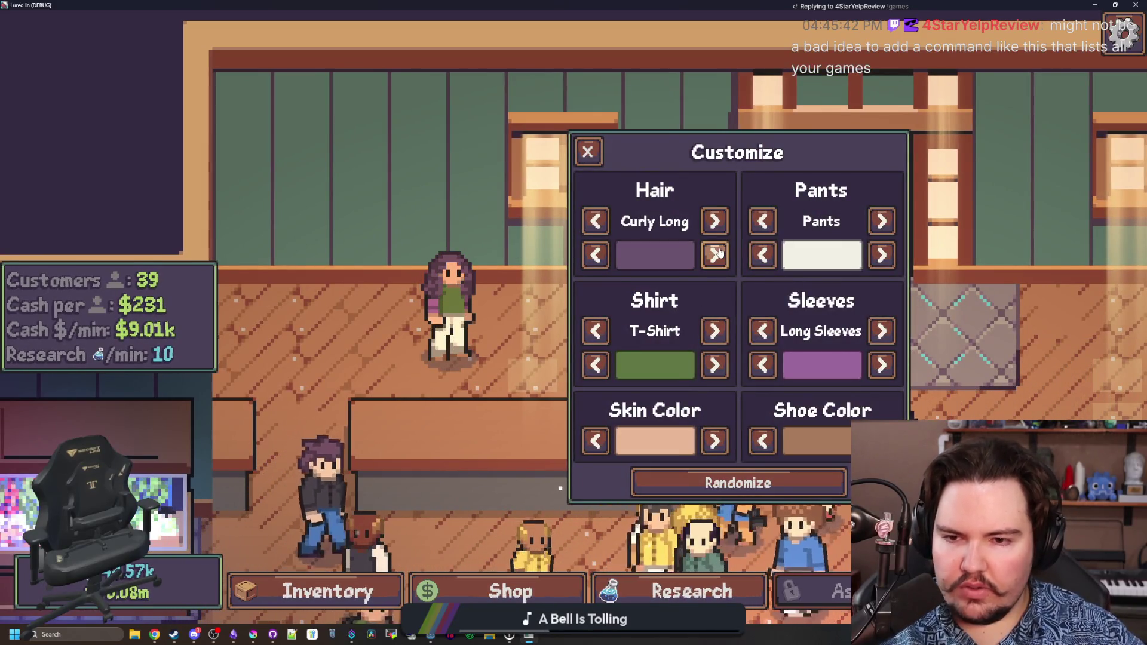
pyautogui.click(714, 255)
pyautogui.click(714, 255)
pyautogui.click(596, 255)
pyautogui.click(596, 255)
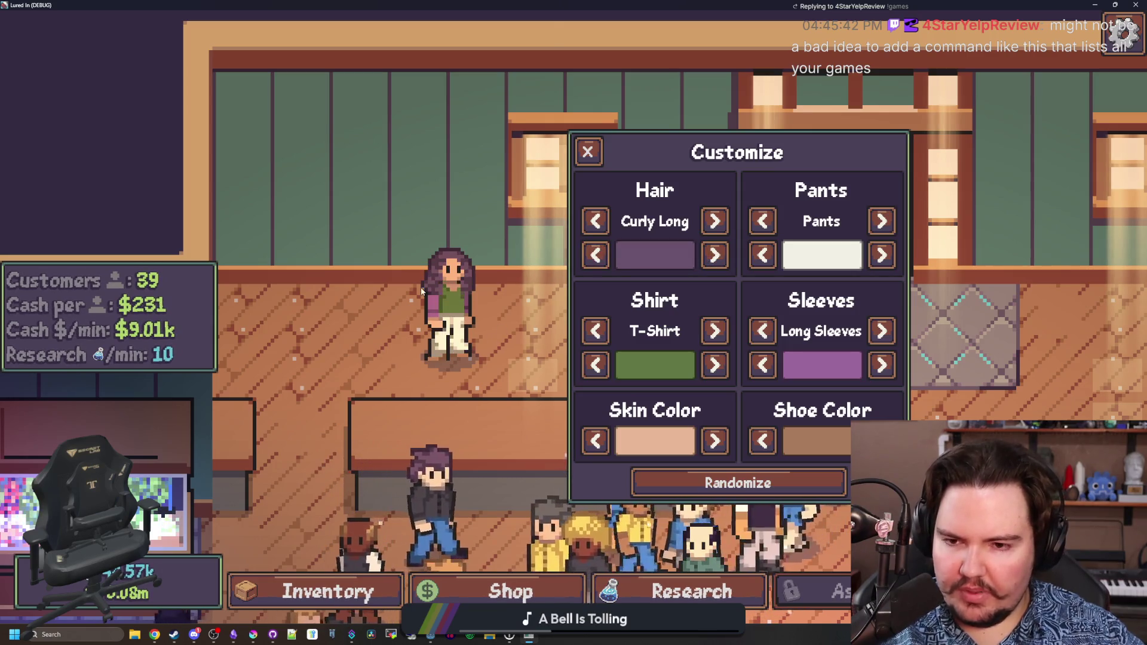
pyautogui.hotkey('alt', 'Tab')
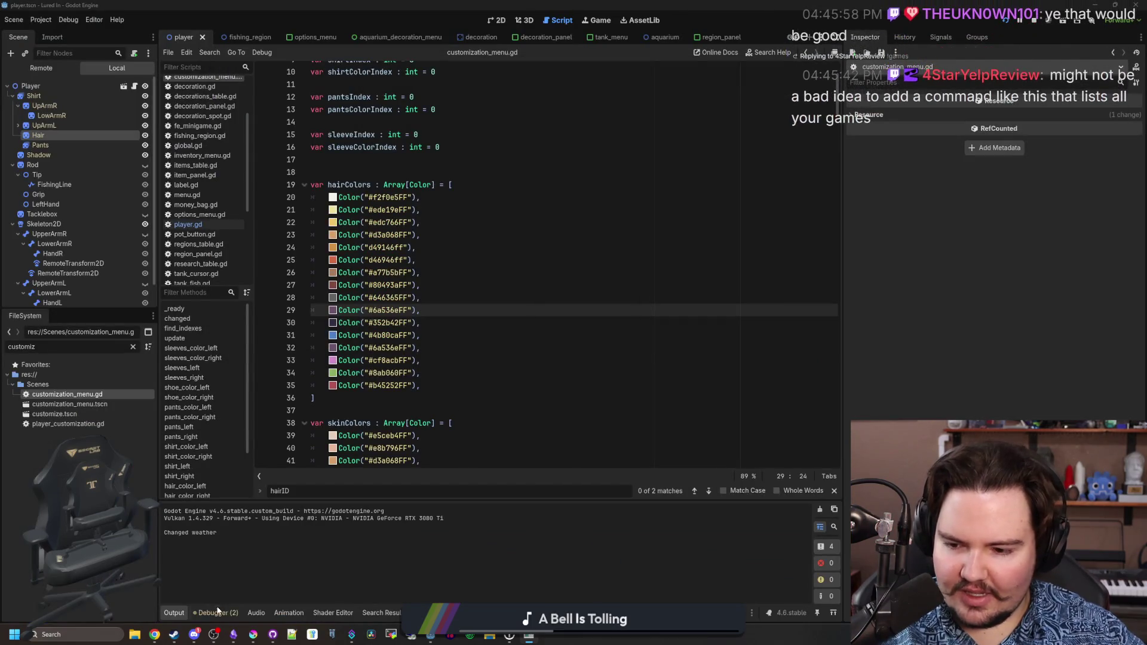
# In Krita, pick the purple palette Color 30 and copy its hex #9b689c.
pyautogui.click(247, 640)
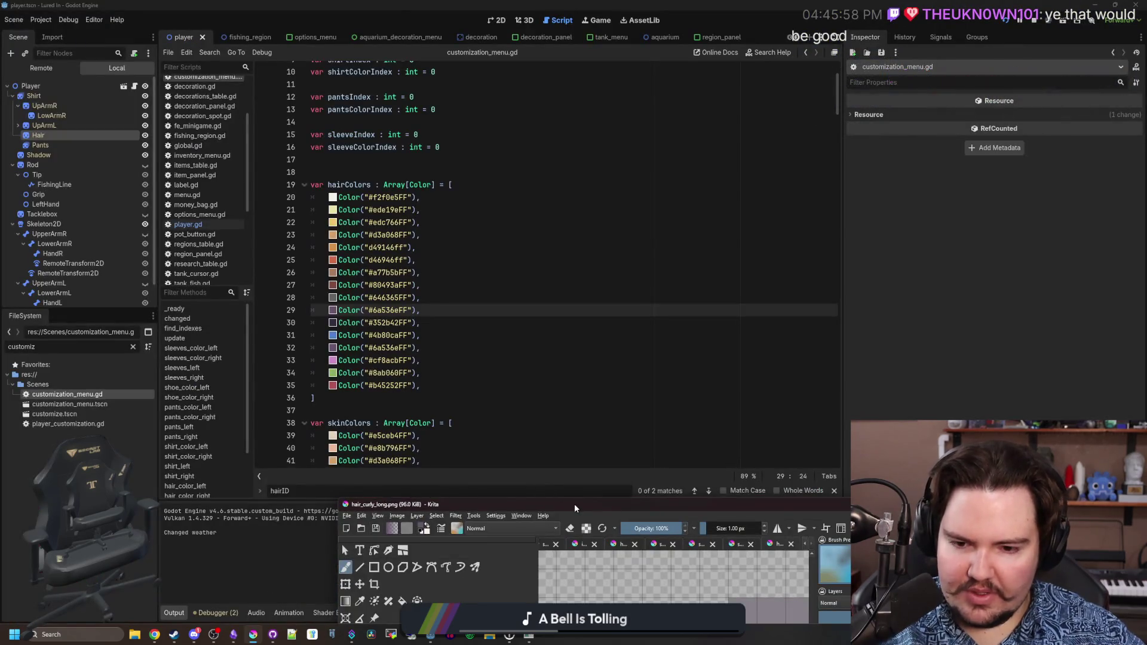
pyautogui.moveTo(575, 503); pyautogui.dragTo(410, 139)
pyautogui.click(308, 319)
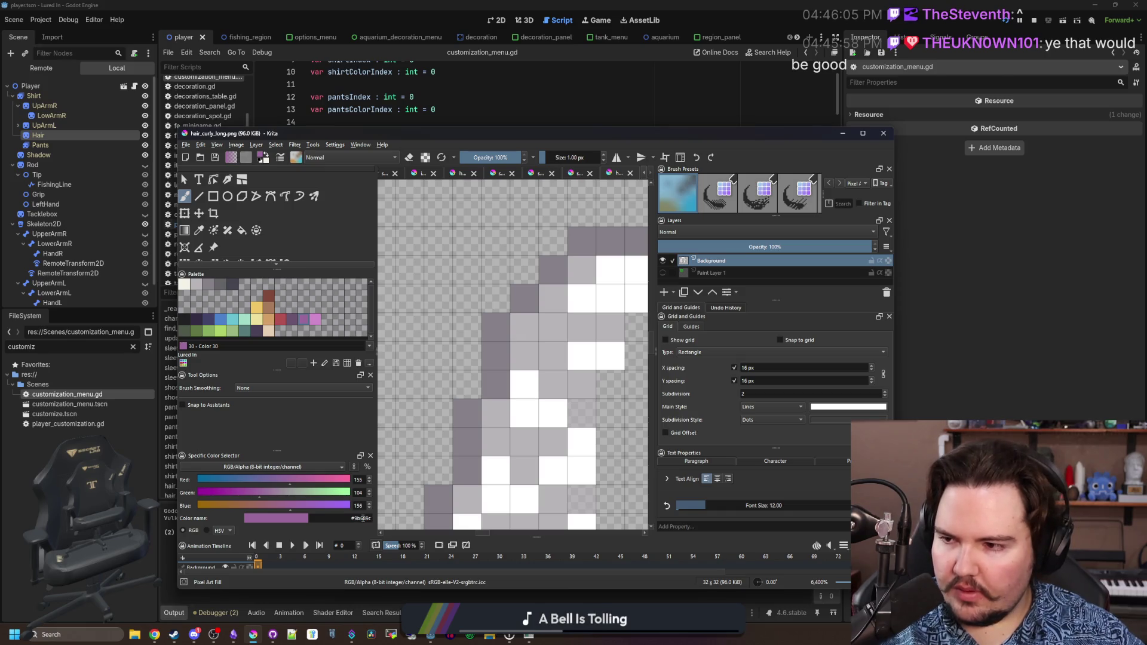
pyautogui.doubleClick(362, 518)
pyautogui.hotkey('ctrl', 'c')
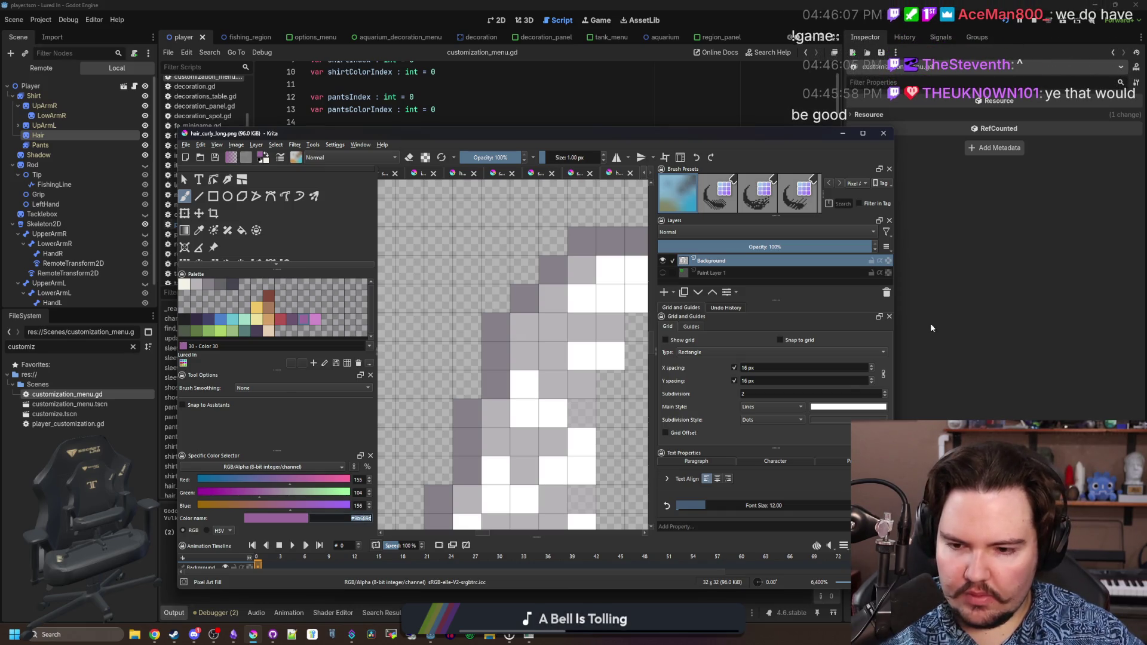
# Replace line 32's colour with #9b689cFF, remove the doubled #, and save the script.
pyautogui.click(930, 328)
pyautogui.click(423, 272)
pyautogui.click(456, 315)
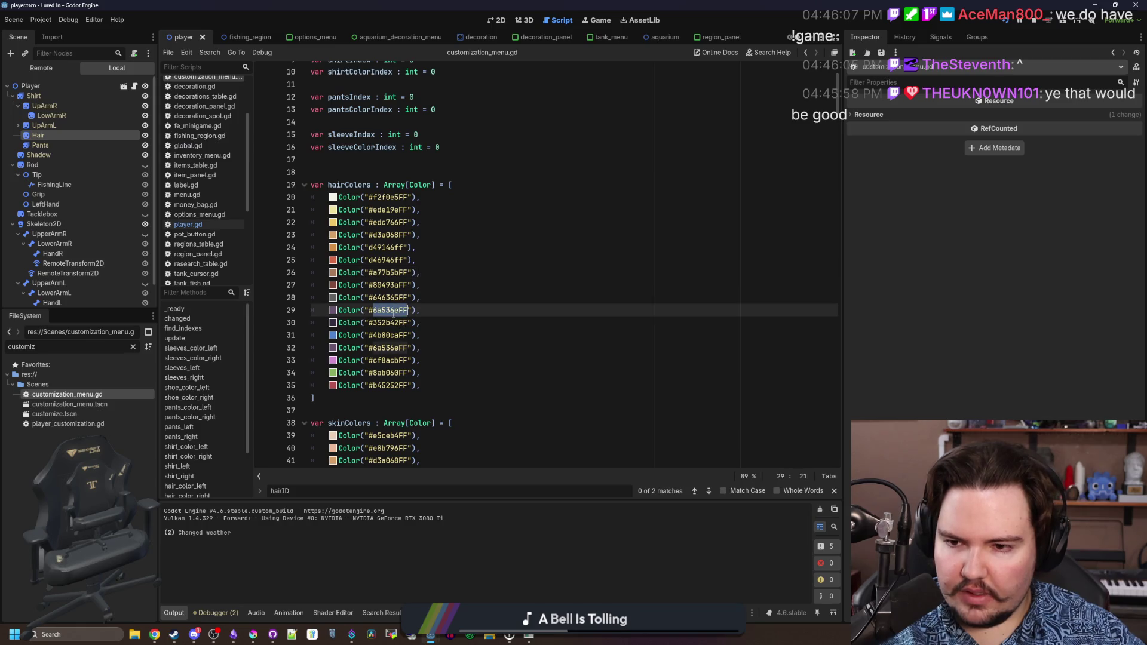
pyautogui.doubleClick(394, 361)
pyautogui.doubleClick(388, 347)
pyautogui.hotkey('ctrl', 'v')
pyautogui.write('FF')
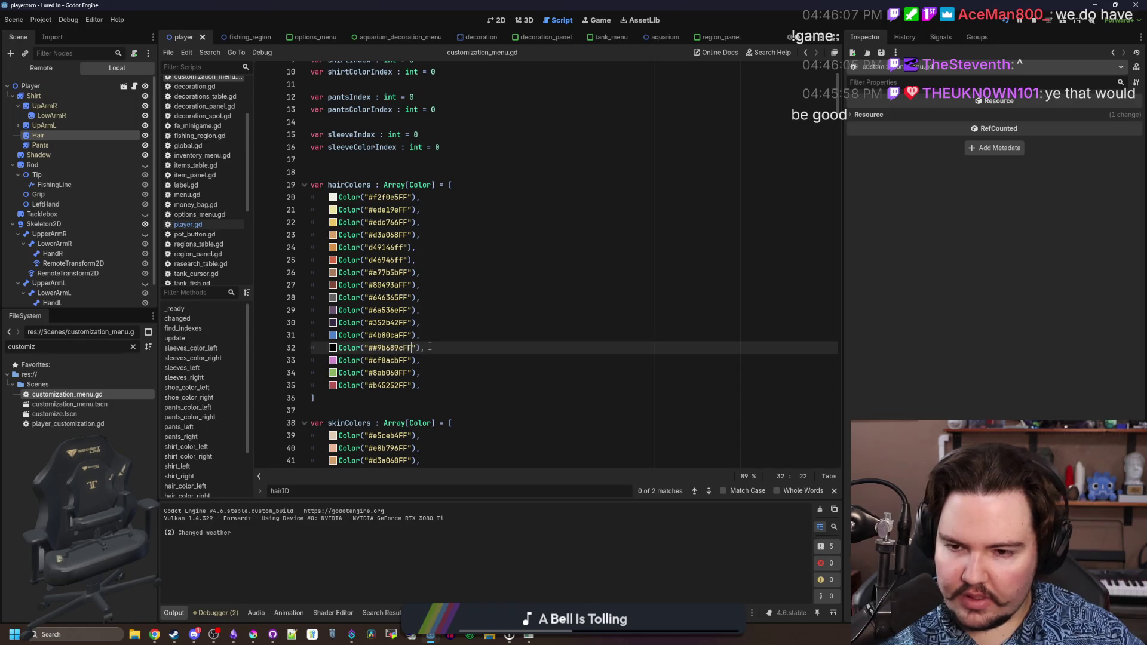
pyautogui.click(374, 347)
pyautogui.press('BackSpace')
pyautogui.click(449, 339)
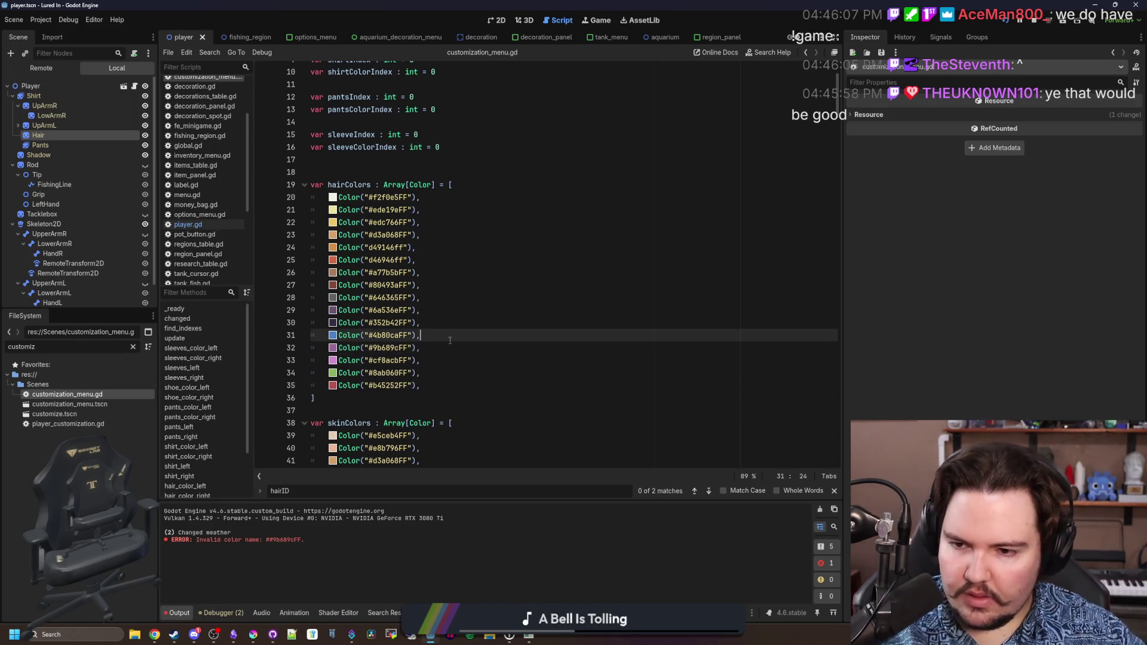
pyautogui.hotkey('ctrl', 's')
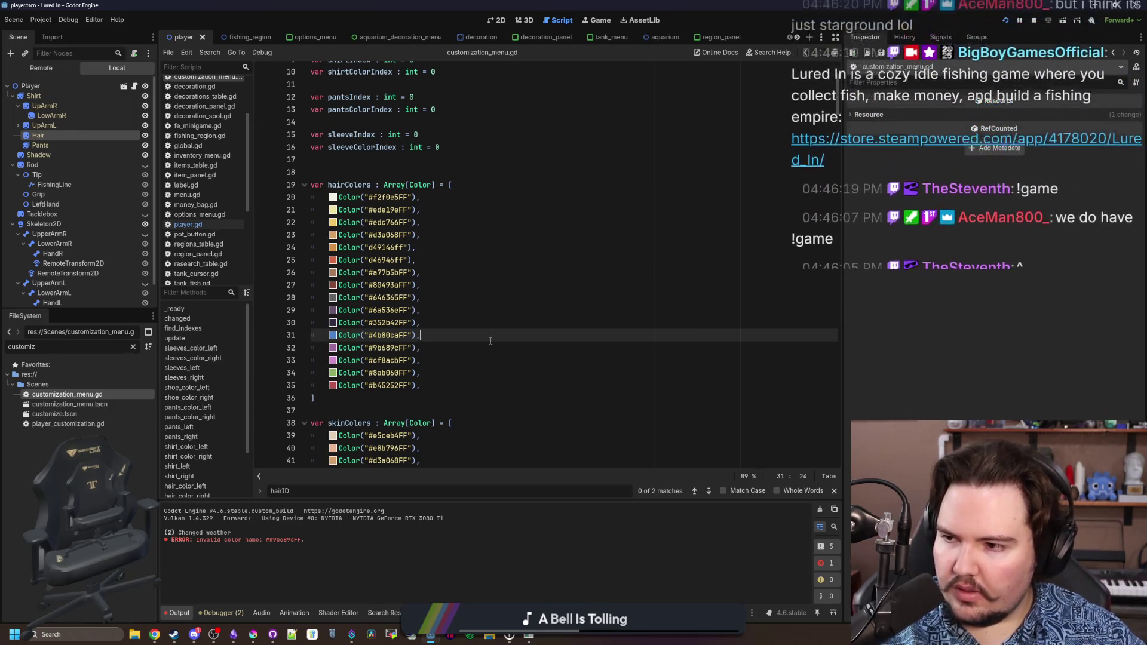
pyautogui.hotkey('ctrl', 's')
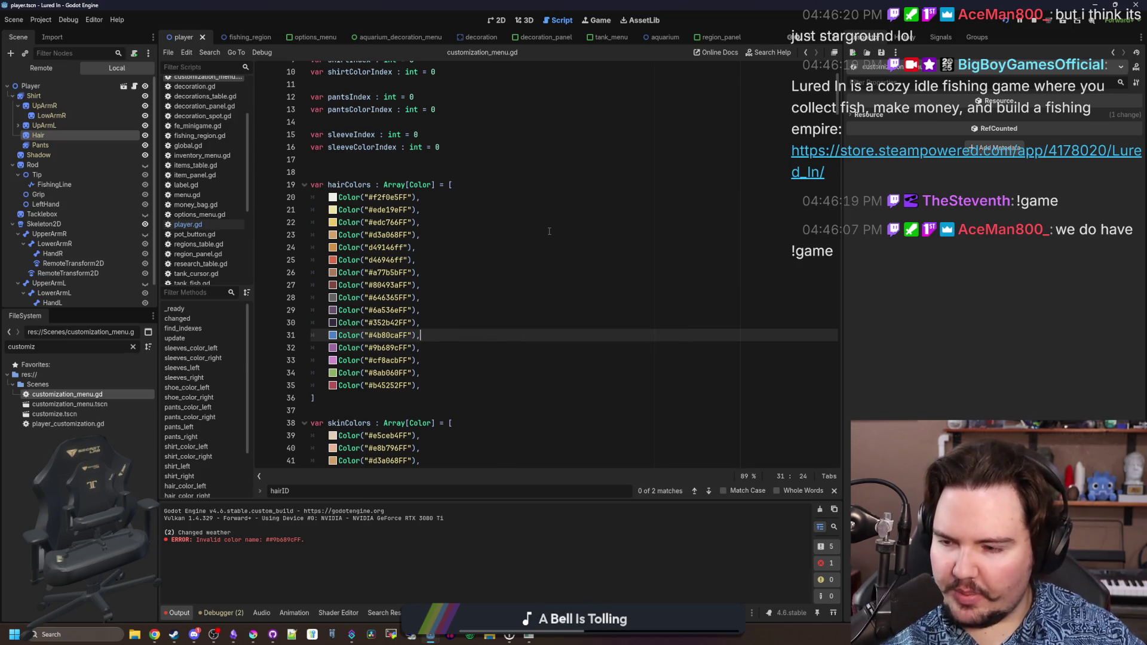
pyautogui.click(450, 347)
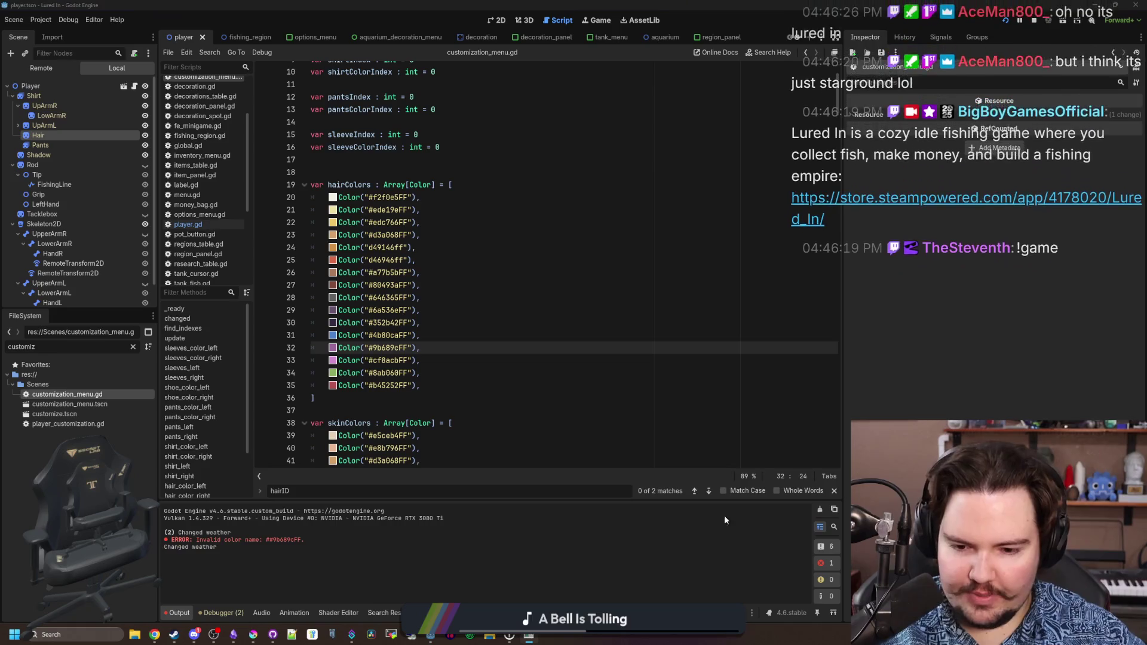
# Check the hair colours in the running game, then restart it past the menu and Welcome Back dialog.
pyautogui.hotkey('alt', 'Tab')
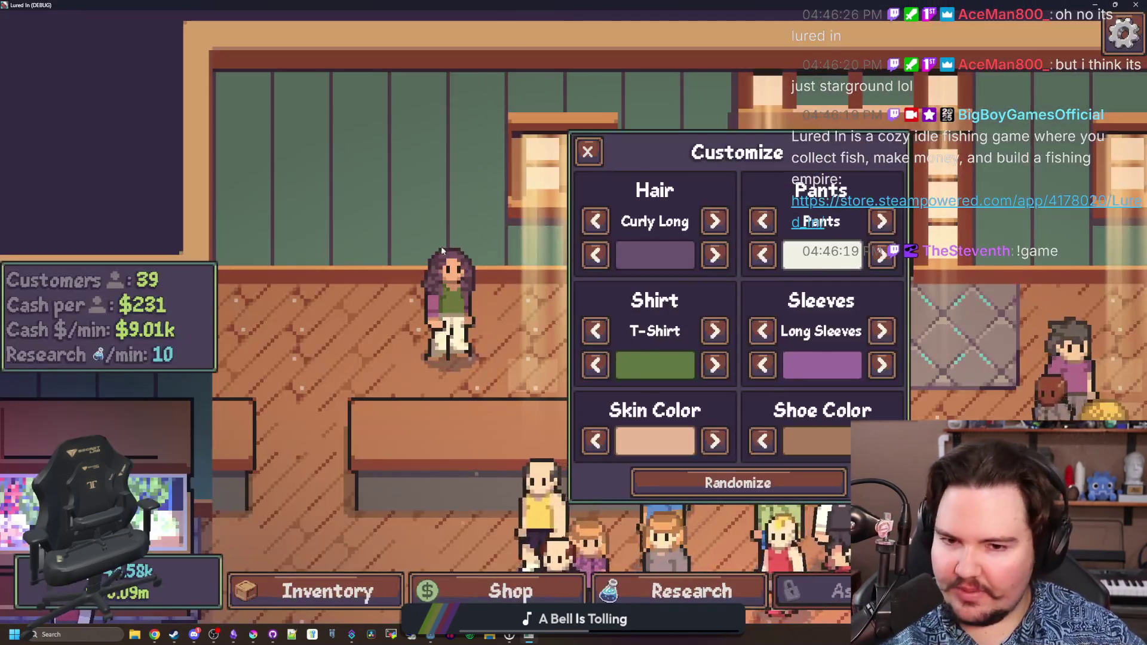
pyautogui.click(602, 258)
pyautogui.click(602, 258)
pyautogui.hotkey('alt', 'Tab')
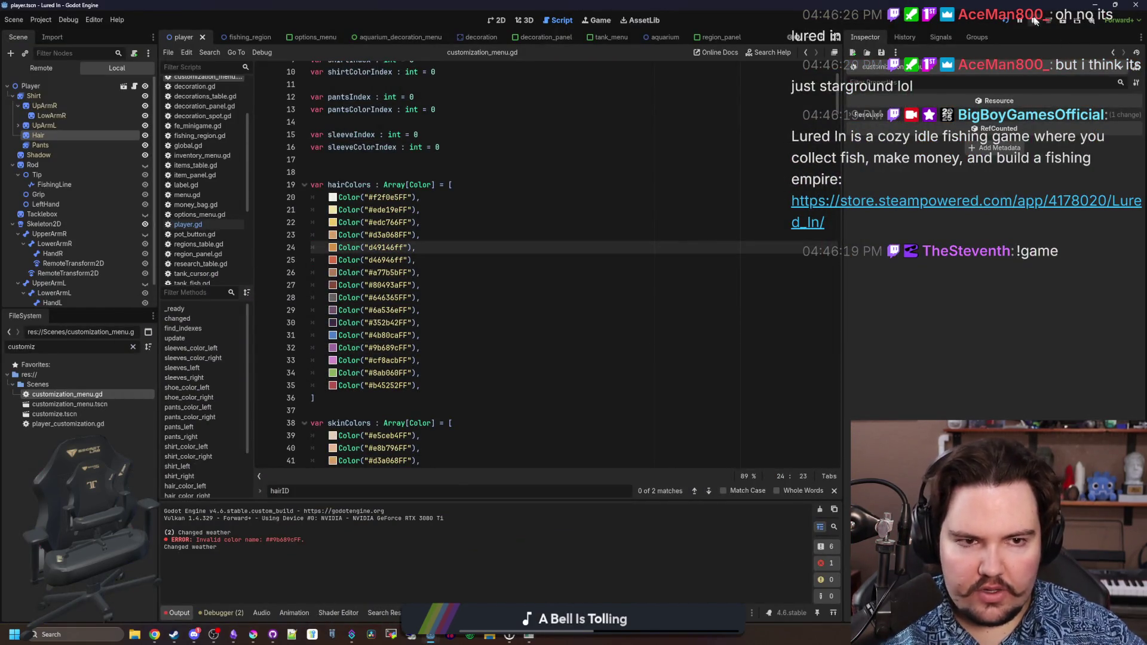
pyautogui.click(1005, 22)
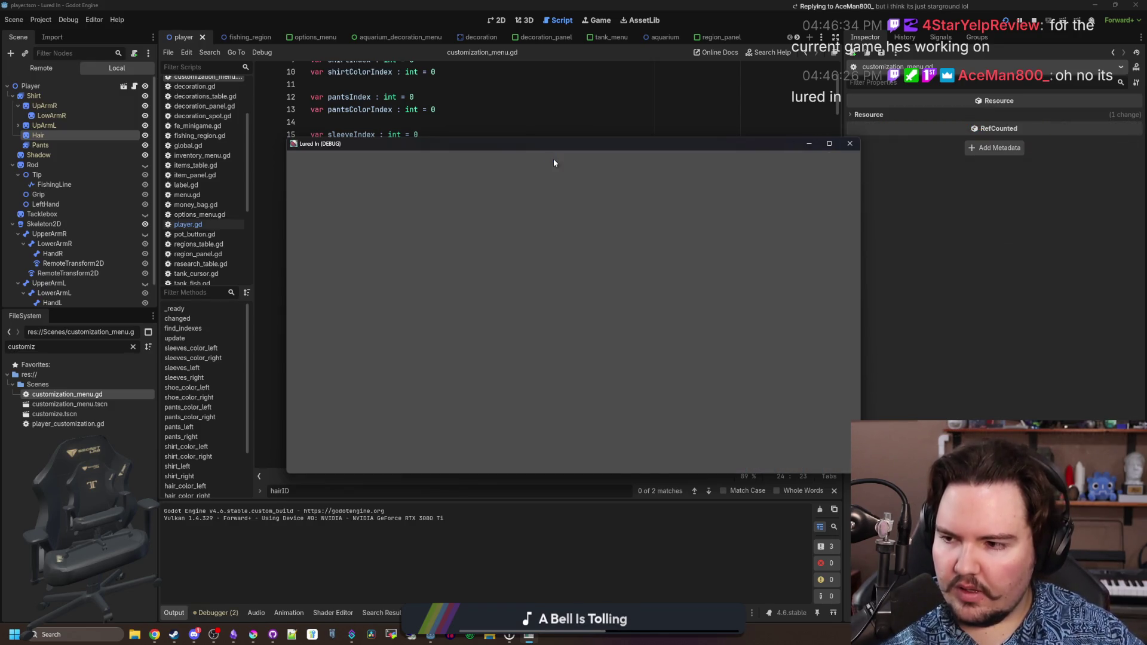
pyautogui.click(389, 309)
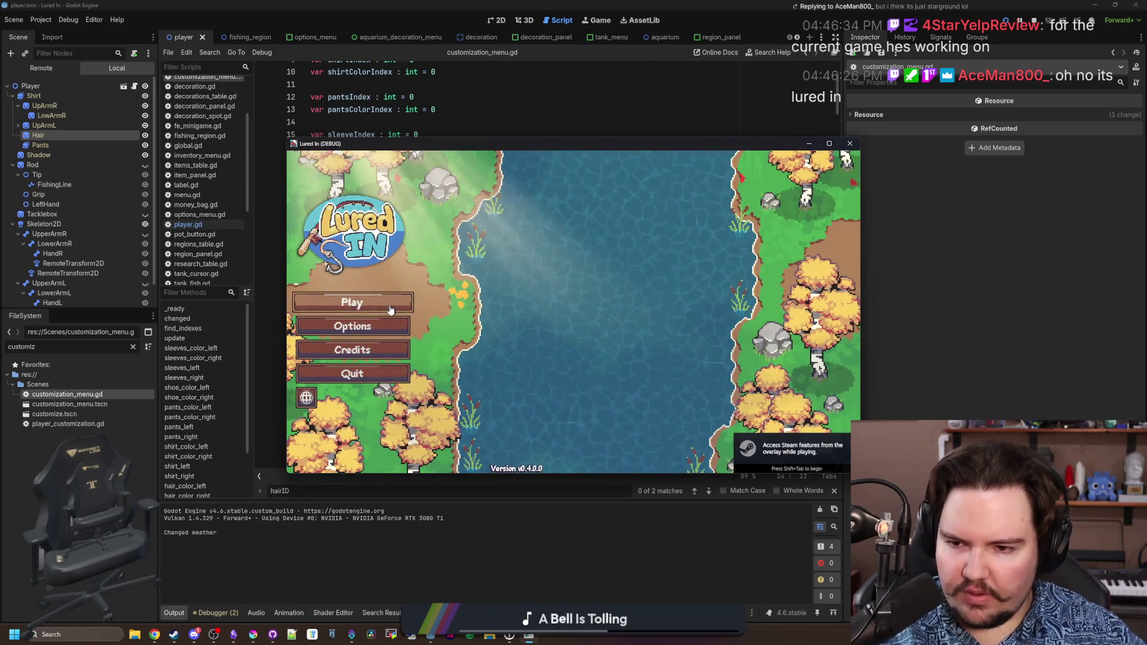
pyautogui.click(389, 310)
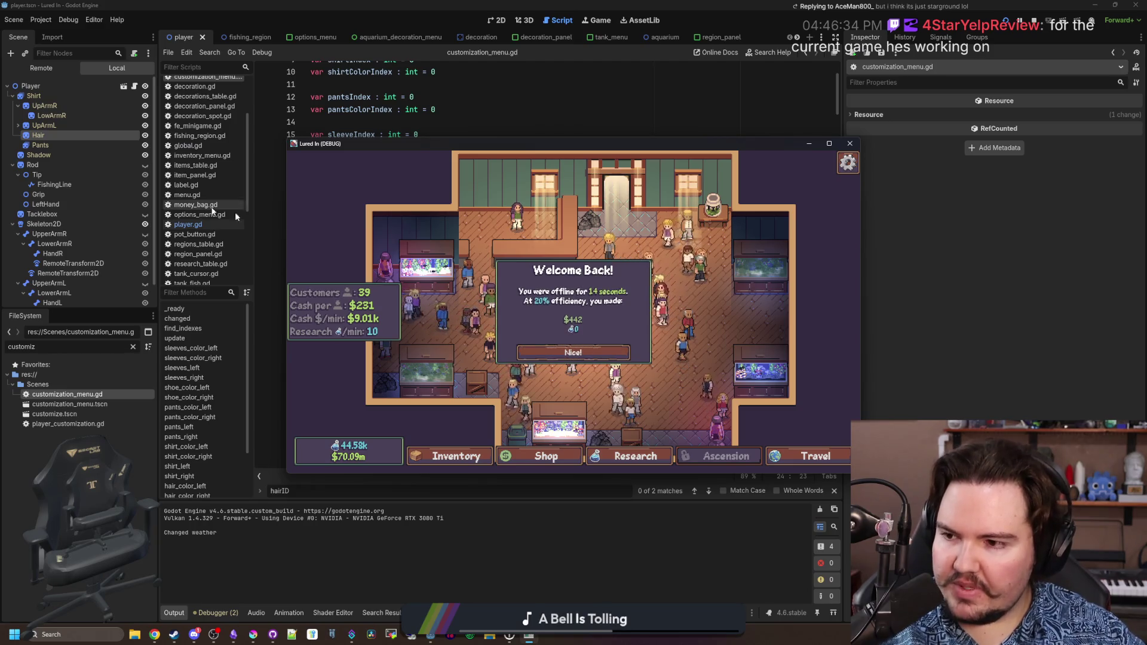
pyautogui.click(572, 352)
pyautogui.click(529, 635)
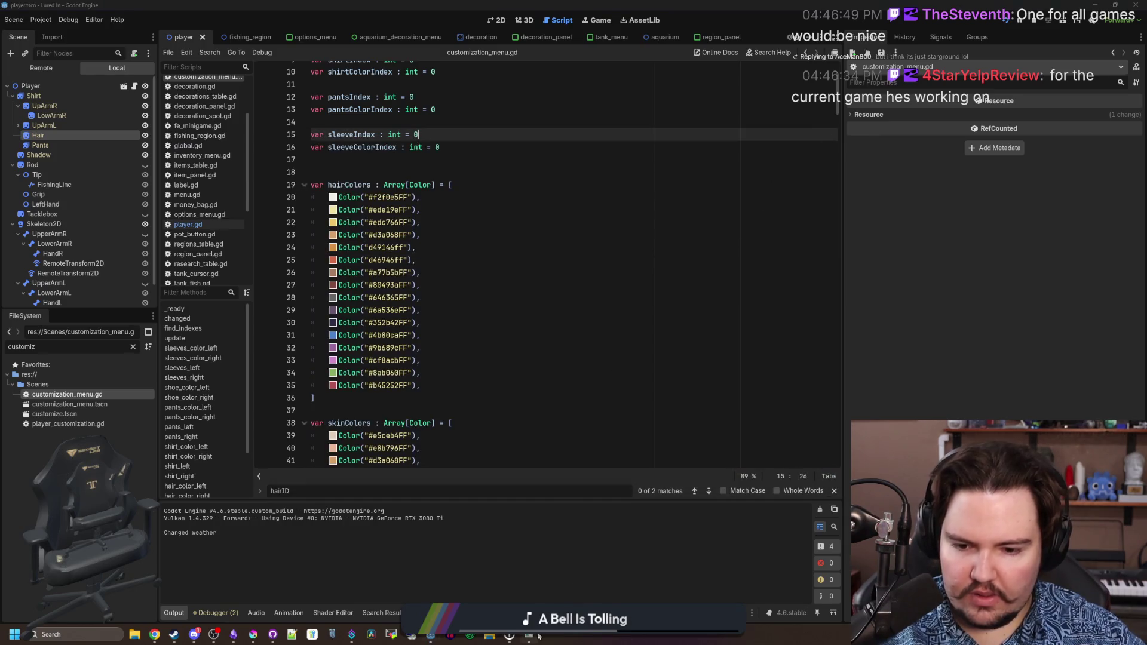
pyautogui.click(529, 635)
# Cycle the customer's hair colour through purple to bright pink, then close the debug game.
pyautogui.scroll(5, 526, 501)
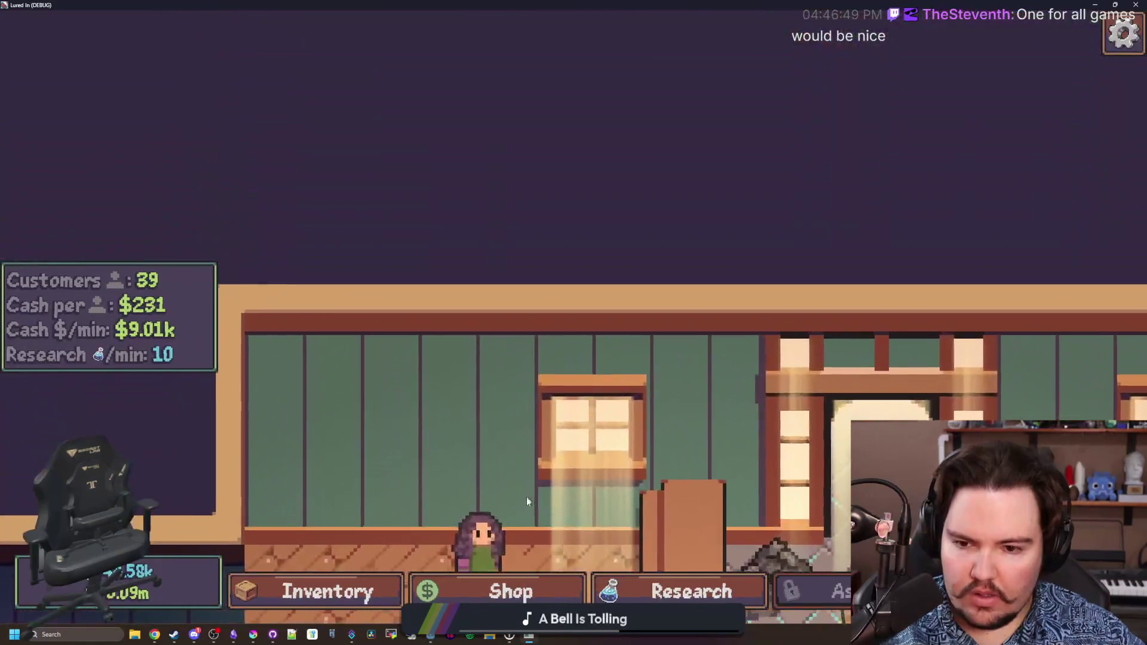
pyautogui.click(481, 538)
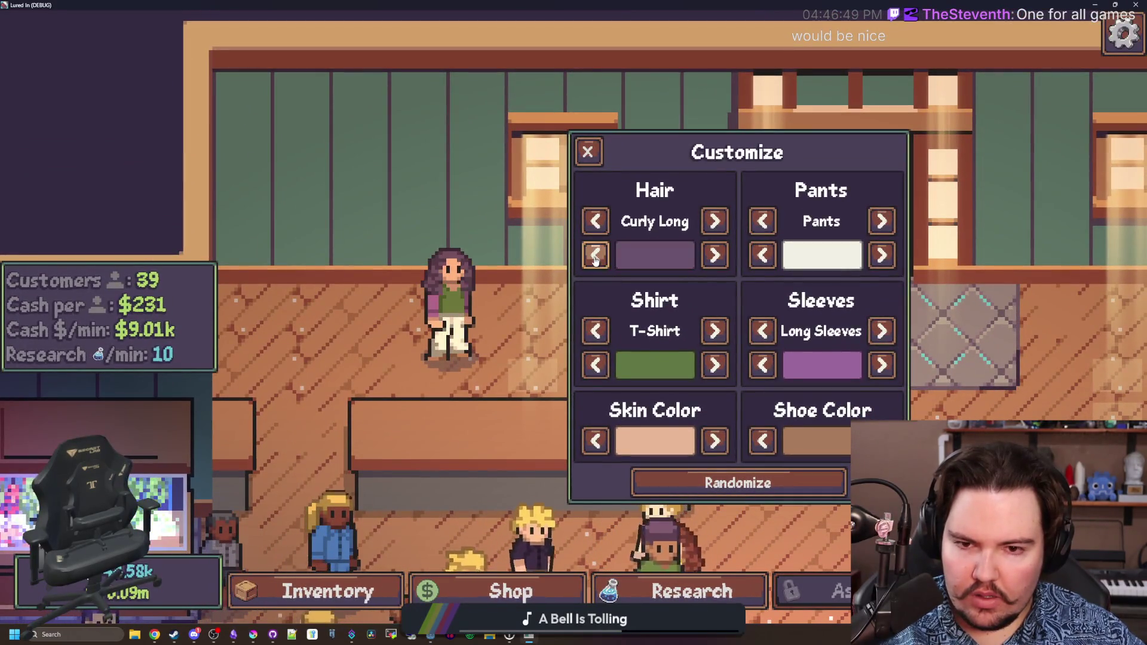
pyautogui.click(594, 256)
pyautogui.click(715, 256)
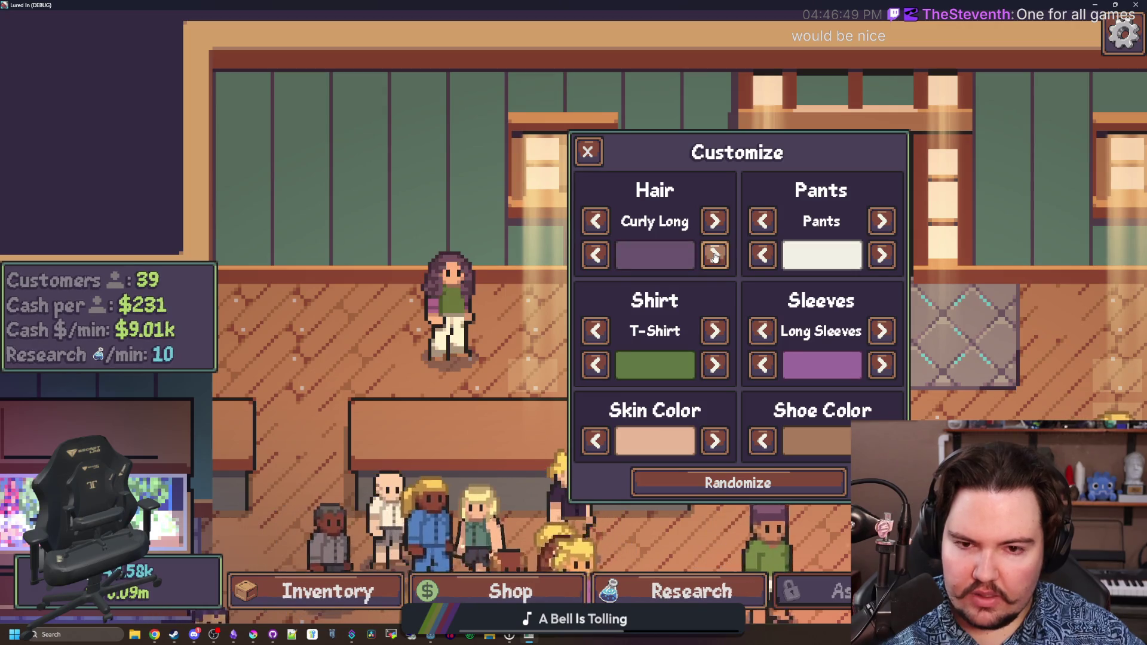
pyautogui.click(715, 256)
pyautogui.click(715, 256)
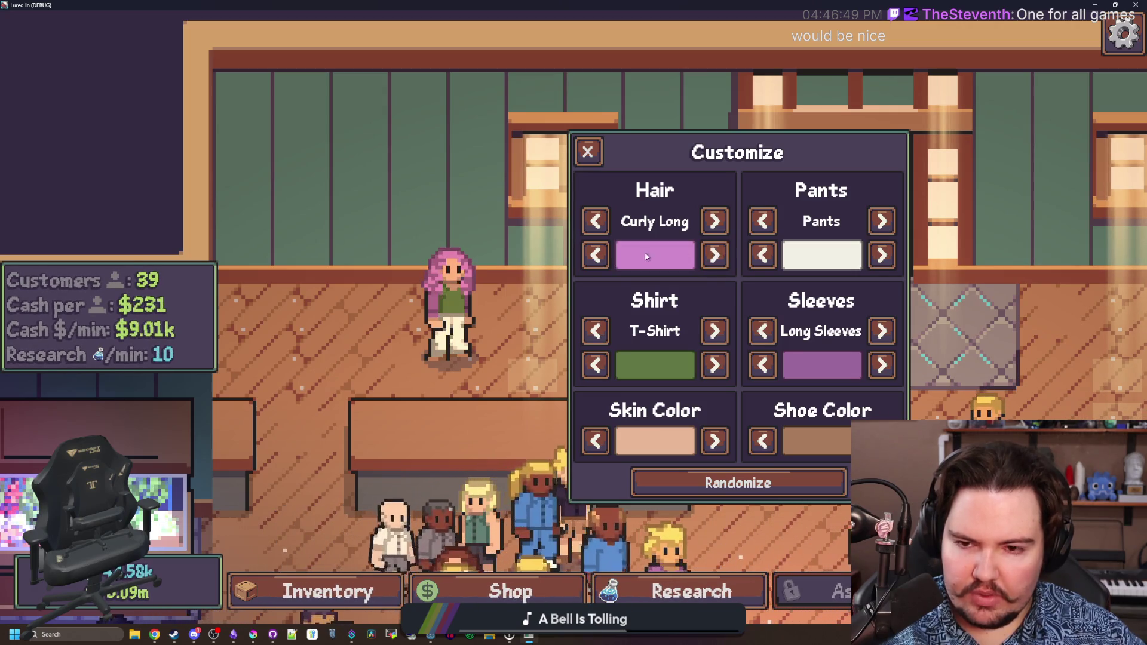
pyautogui.moveTo(597, 6)
pyautogui.mouseDown()
pyautogui.moveTo(598, 81)
pyautogui.moveTo(462, 326)
pyautogui.mouseUp()
pyautogui.click(660, 322)
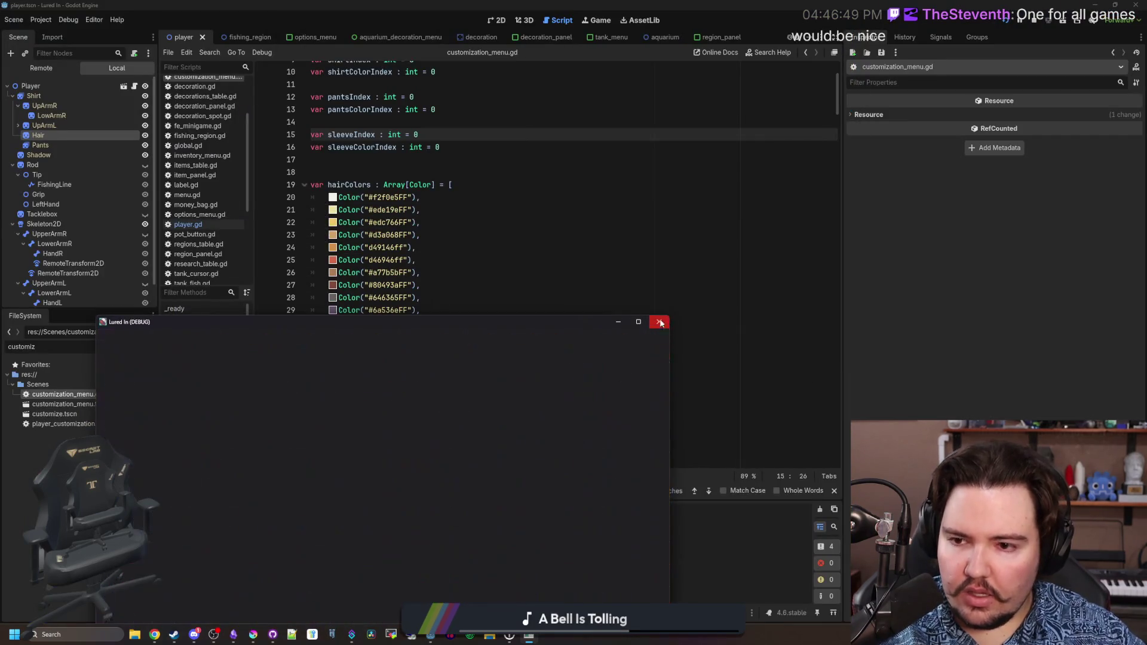
# Compare the hairColors entries on lines 28–30 with Krita's hair palette colour 6a536e.
pyautogui.click(424, 297)
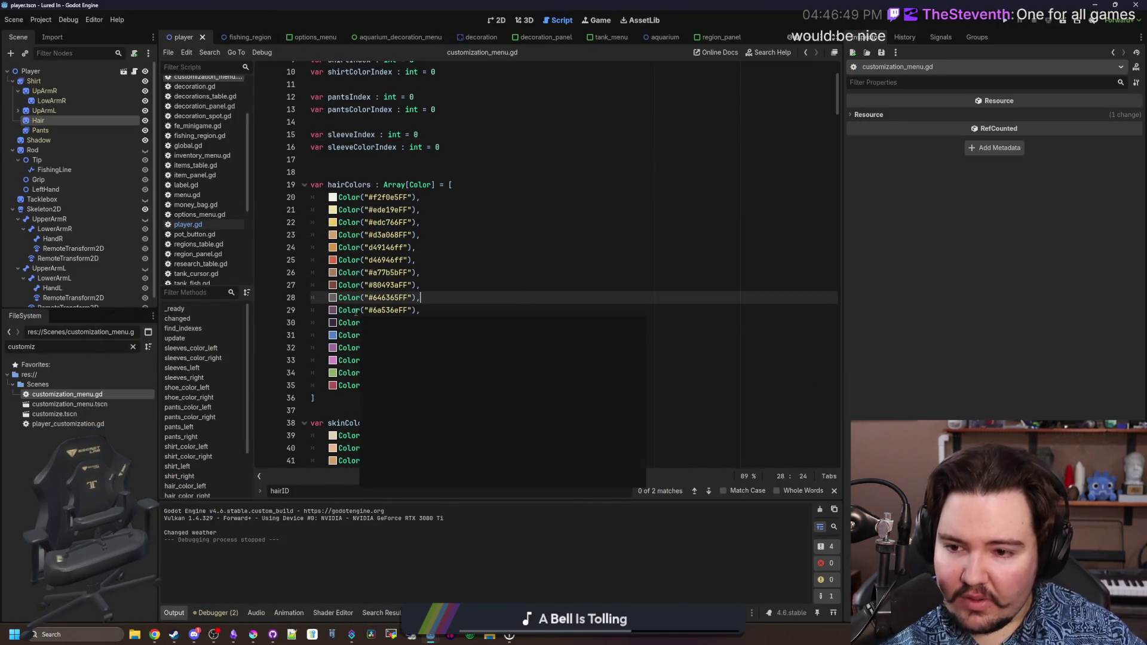
pyautogui.moveTo(356, 312)
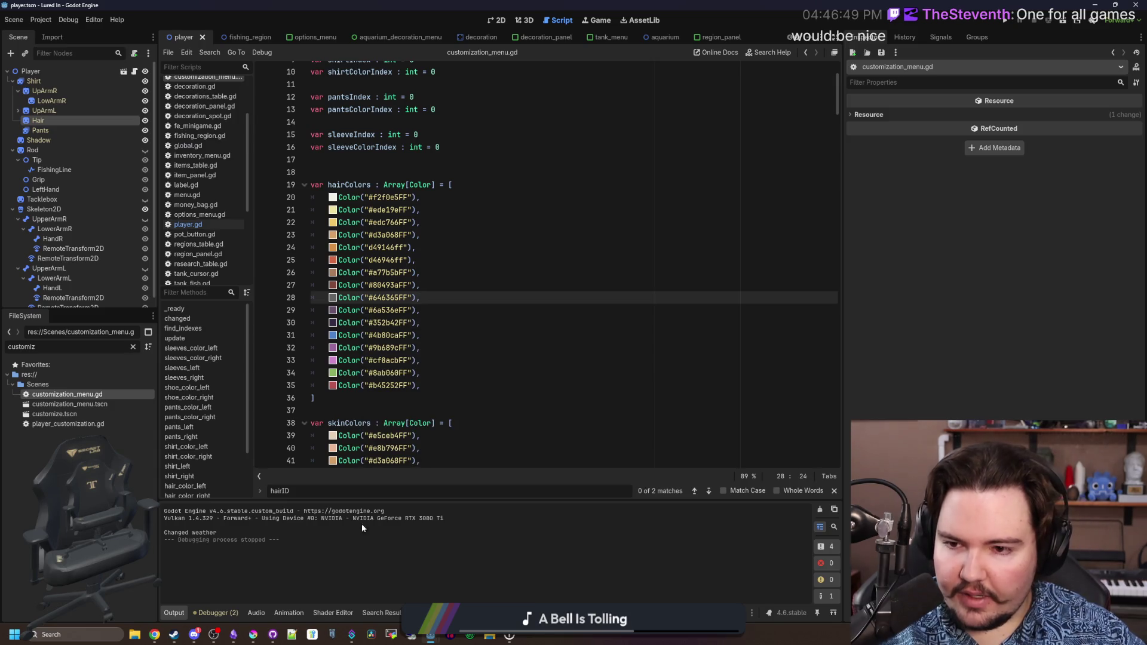
pyautogui.click(480, 318)
pyautogui.press('Up')
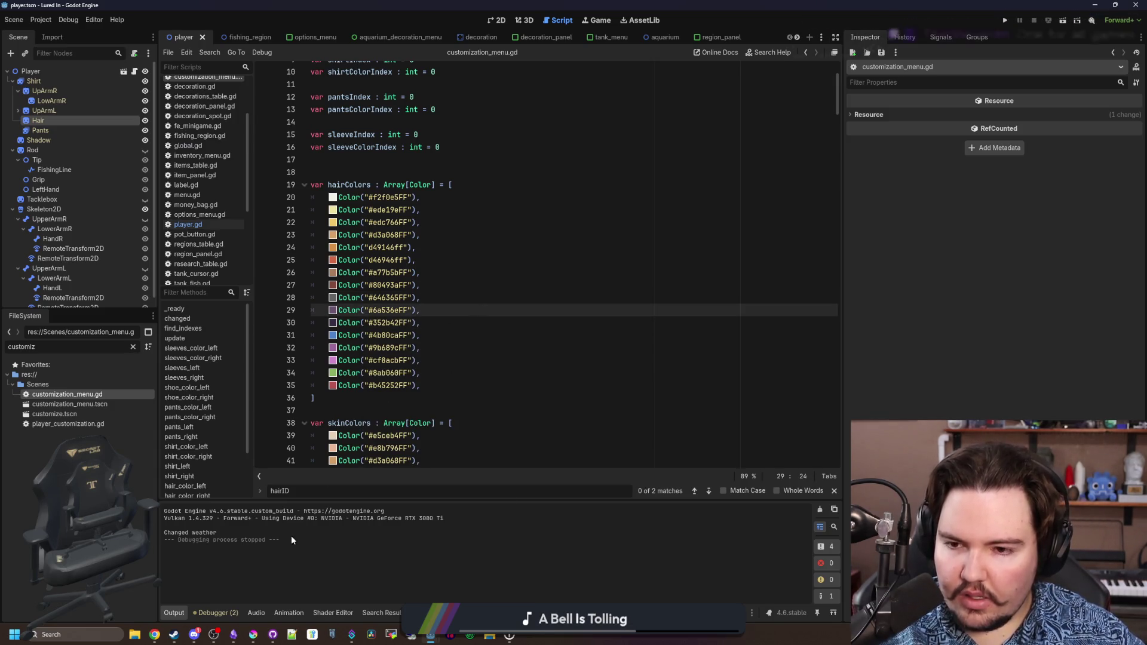
pyautogui.click(234, 636)
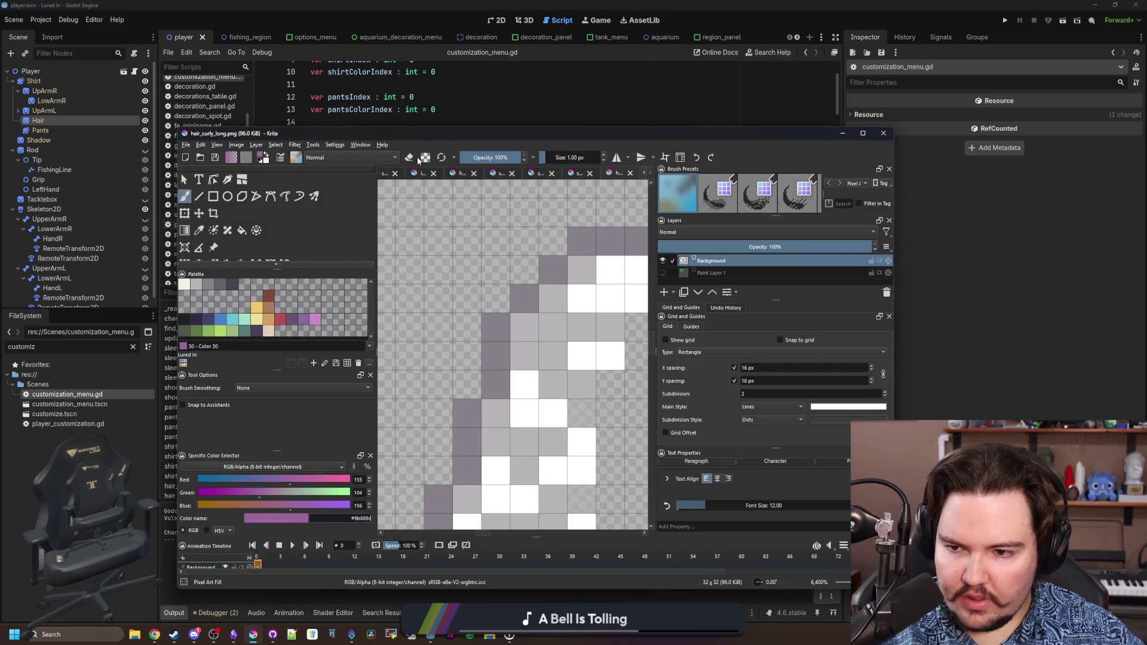
pyautogui.moveTo(451, 137); pyautogui.dragTo(837, 80)
pyautogui.click(679, 263)
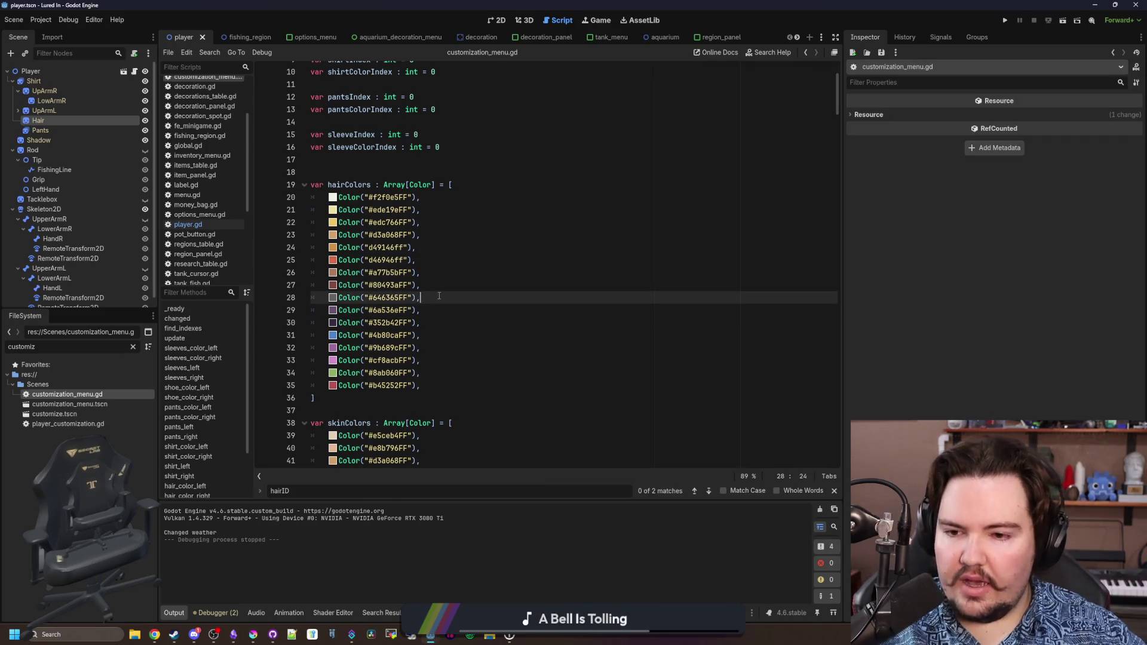
# Save customization_menu.gd and switch to the TwitchOverlay project editor.
pyautogui.click(426, 300)
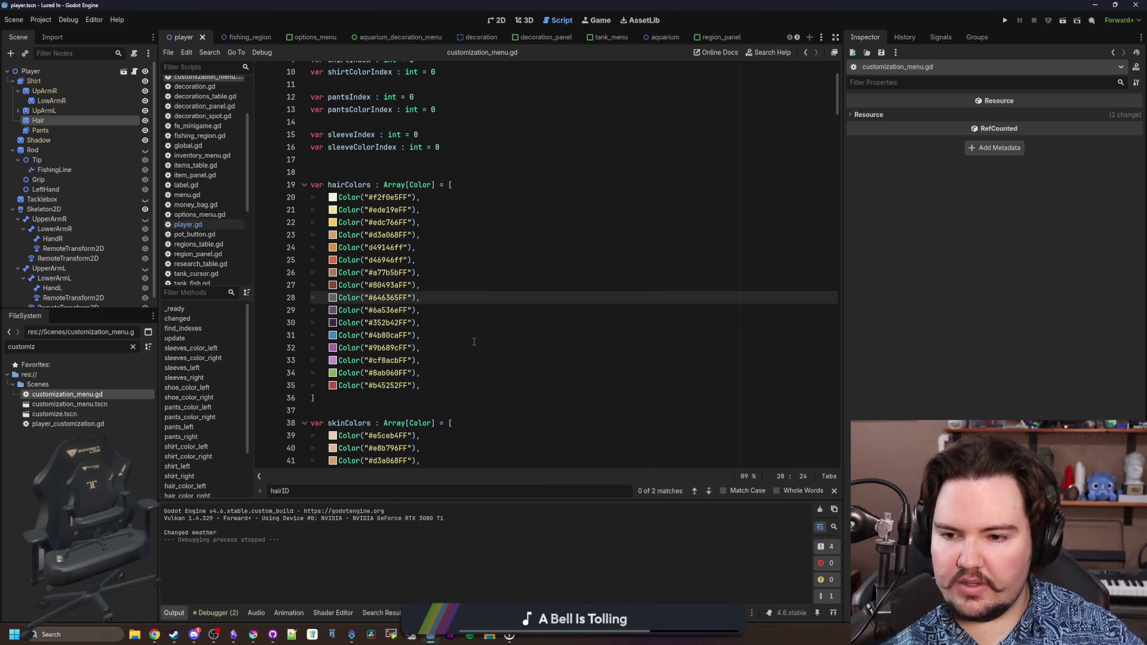
pyautogui.click(455, 366)
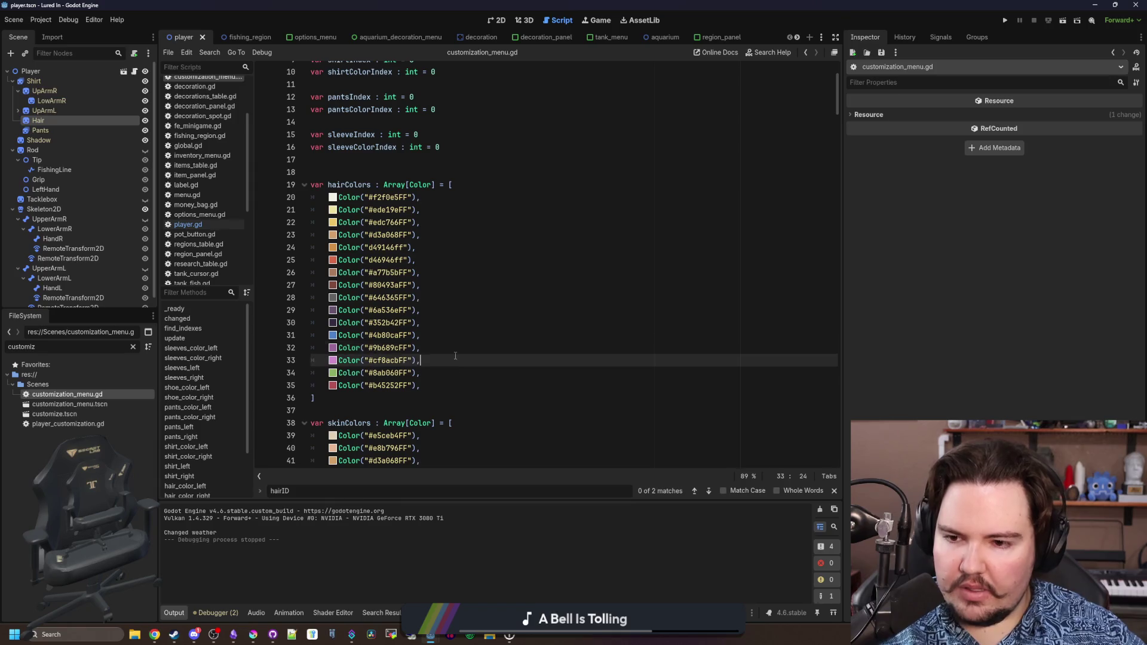
pyautogui.hotkey('ctrl', 's')
pyautogui.click(445, 351)
pyautogui.hotkey('ctrl', 's')
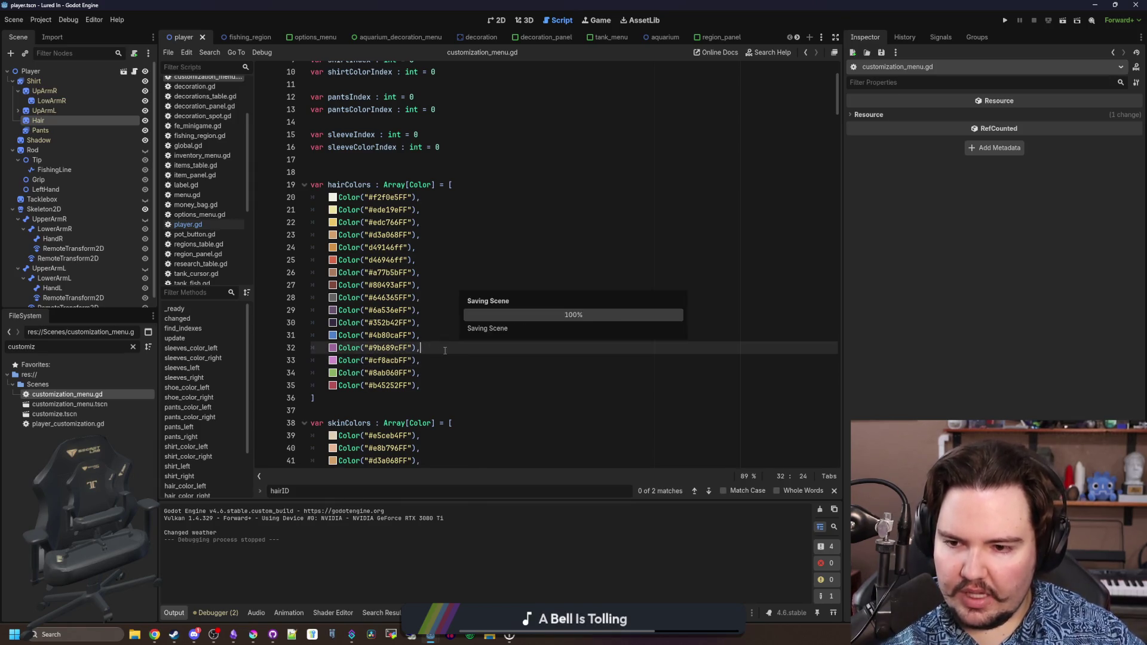
pyautogui.click(467, 359)
pyautogui.hotkey('ctrl', 's')
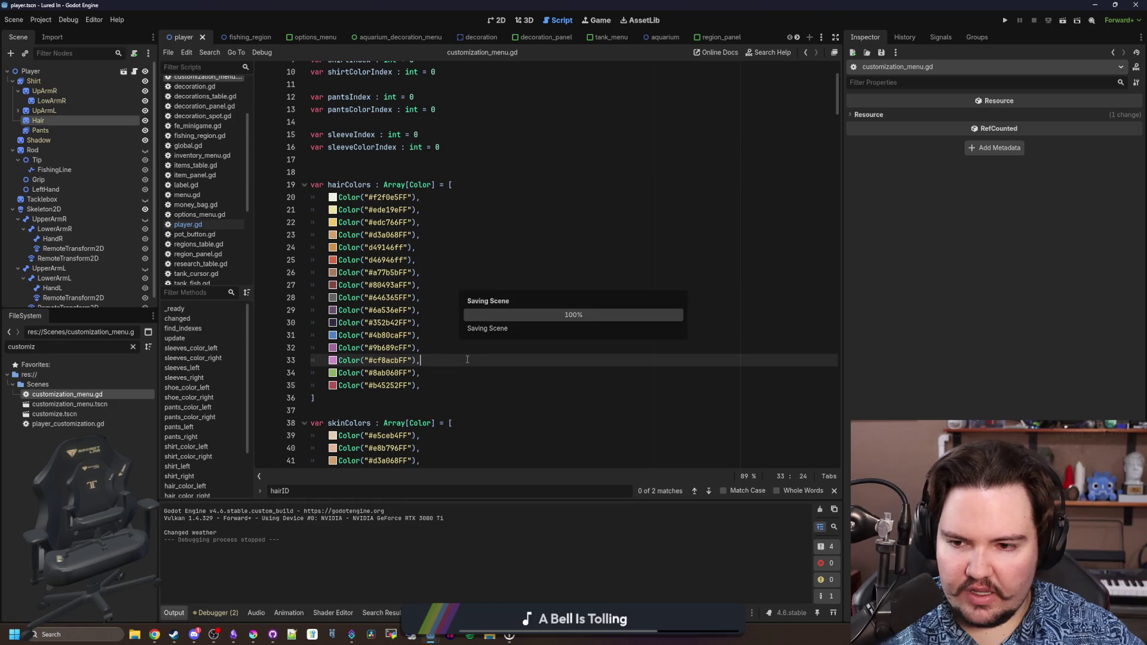
pyautogui.click(728, 331)
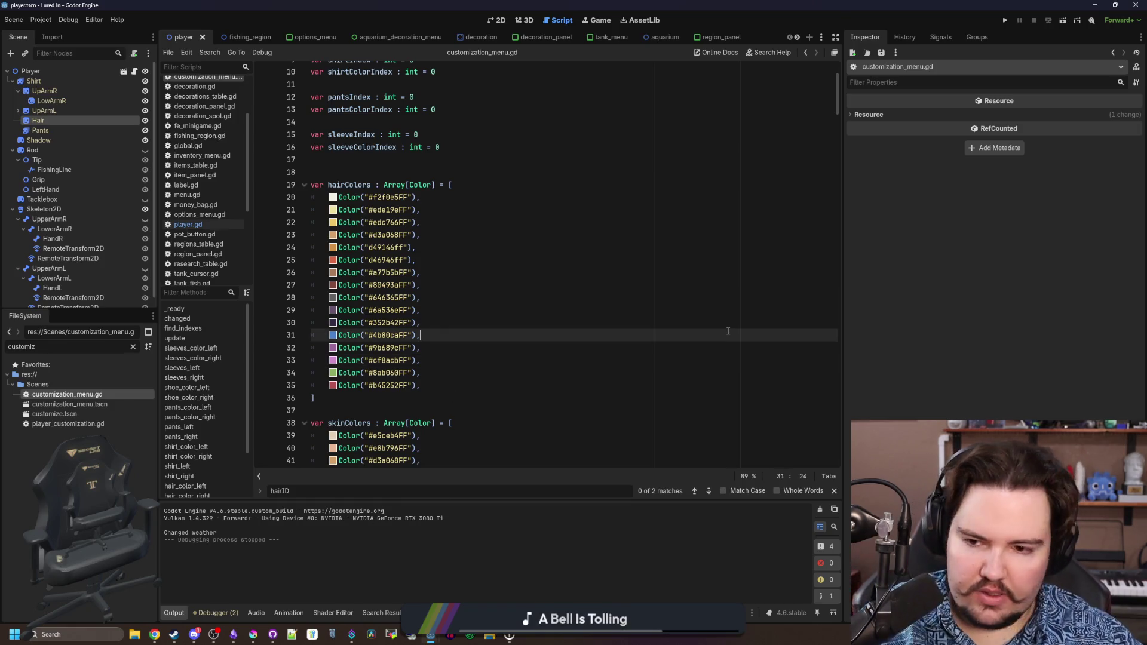
pyautogui.click(555, 346)
pyautogui.hotkey('ctrl', 's')
pyautogui.click(489, 312)
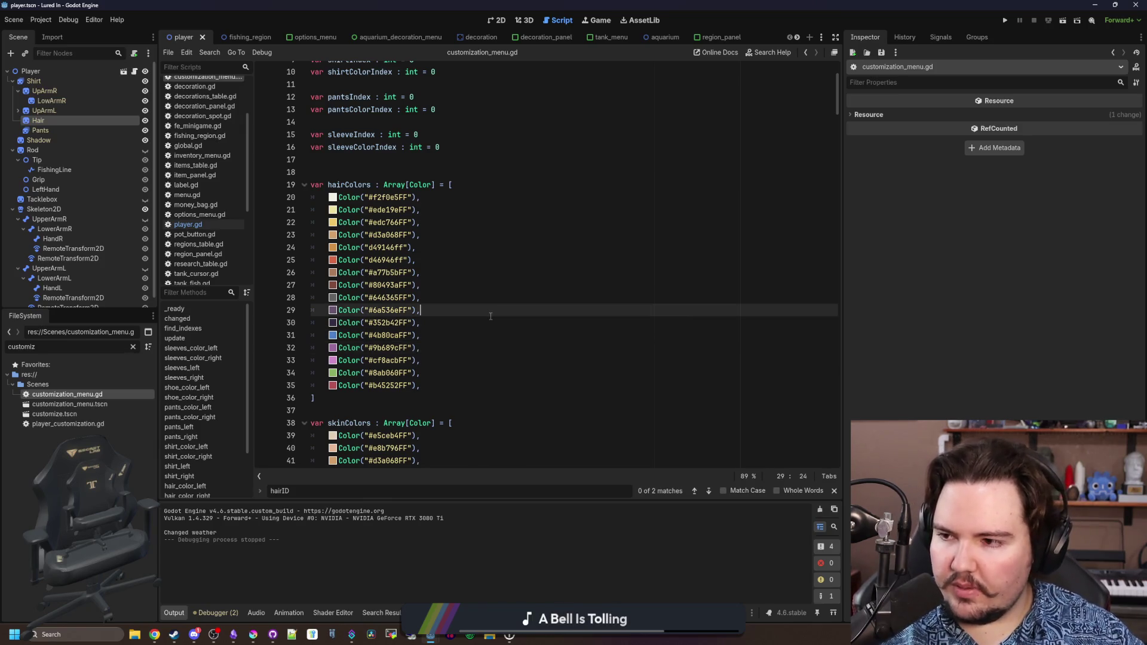
pyautogui.hotkey('ctrl', 's')
pyautogui.click(451, 373)
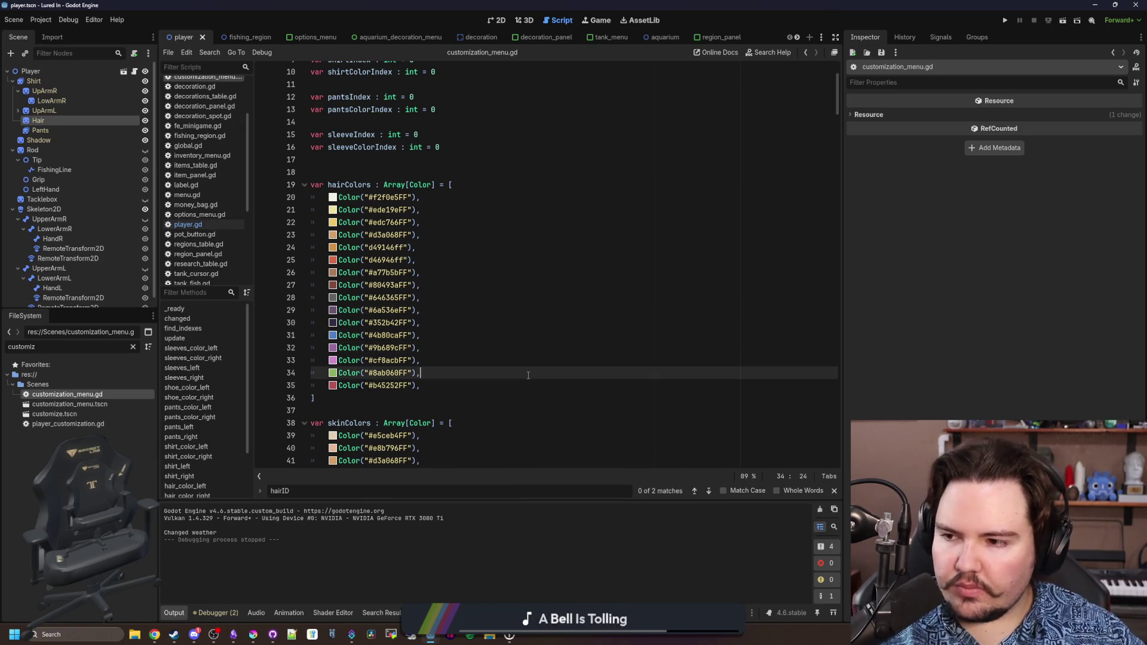
pyautogui.hotkey('ctrl', 's')
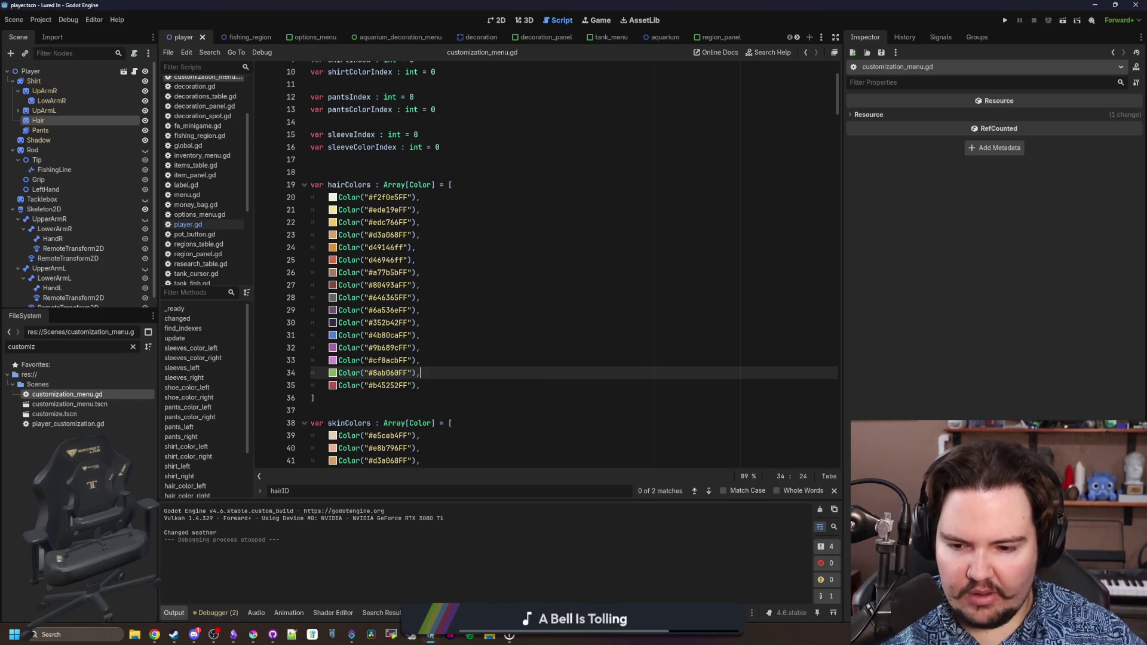
pyautogui.hotkey('alt', 'Tab')
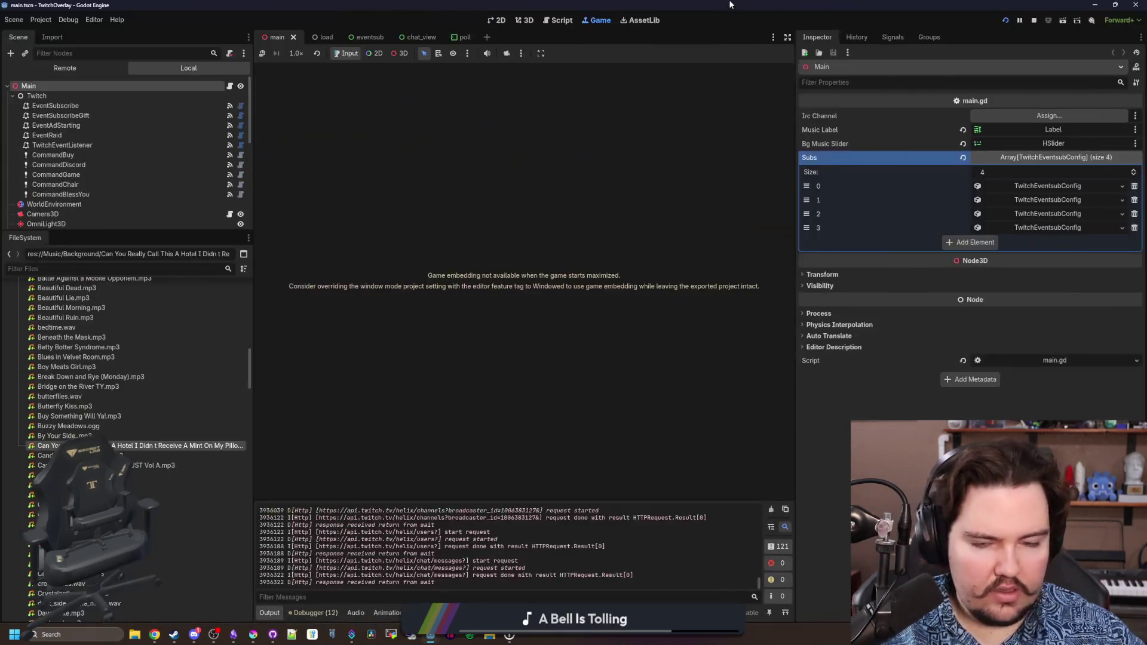
# Open the Main node's main.gd, search it for '!game' without a match, and select CommandGame.
pyautogui.click(230, 86)
pyautogui.scroll(-5, 698, 418)
pyautogui.hotkey('ctrl', 'f')
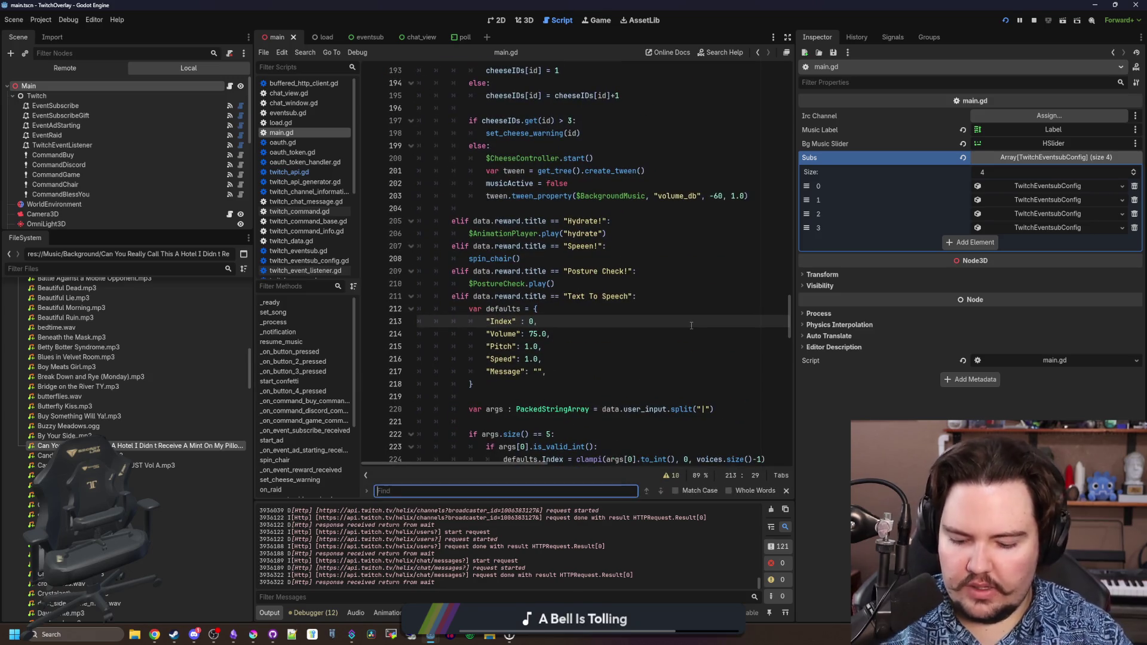
pyautogui.write('!game')
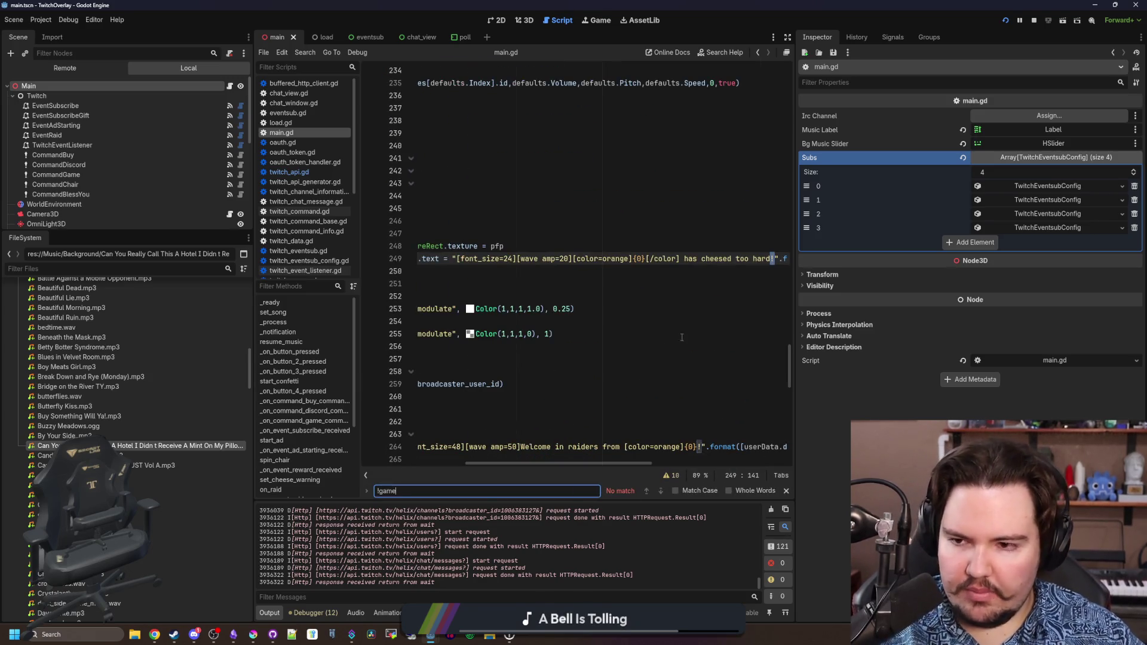
pyautogui.click(84, 177)
pyautogui.rightClick(84, 178)
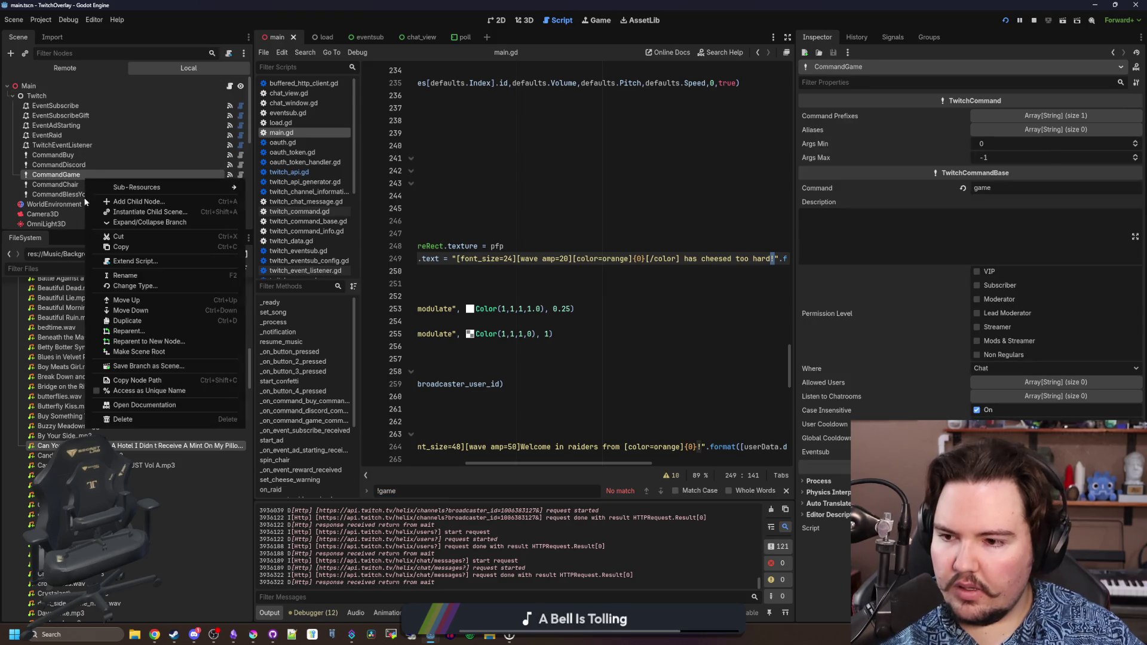
# Duplicate CommandGame as a CommandGames node whose command is 'games'.
pyautogui.click(114, 326)
pyautogui.write('CommandGames')
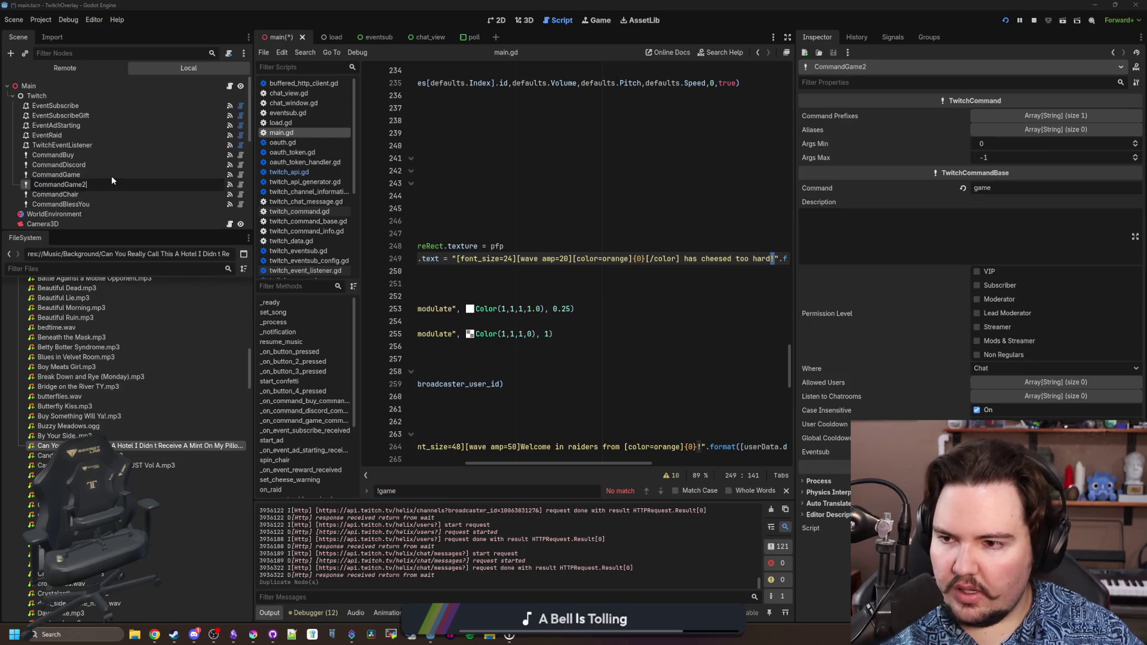
pyautogui.press('Return')
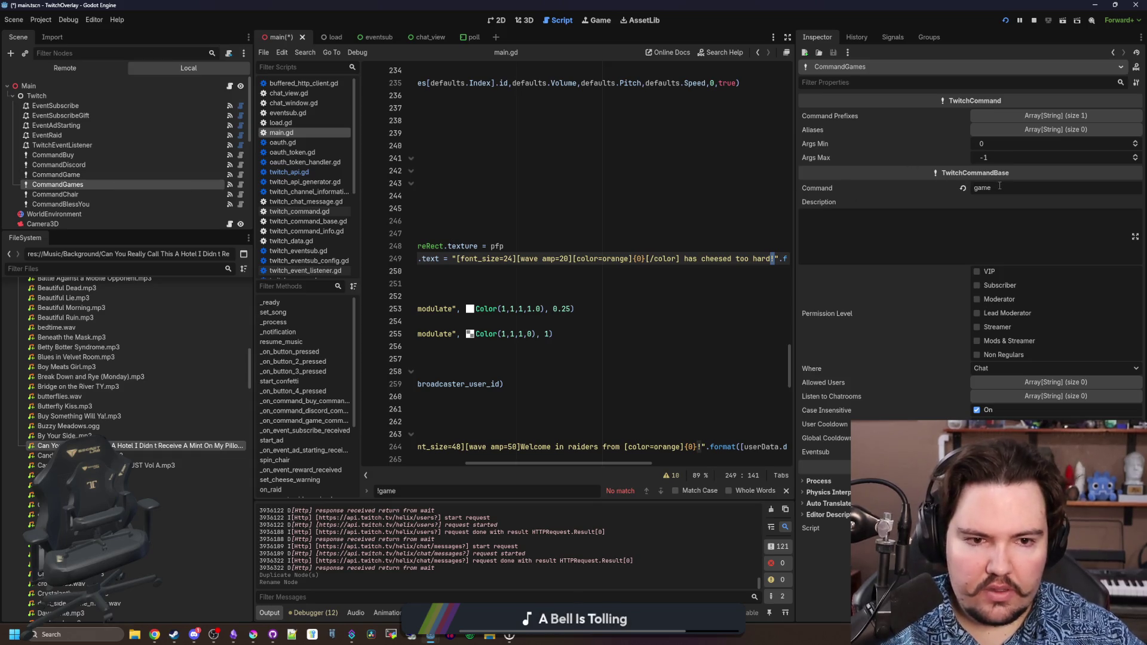
pyautogui.write('s')
pyautogui.click(597, 183)
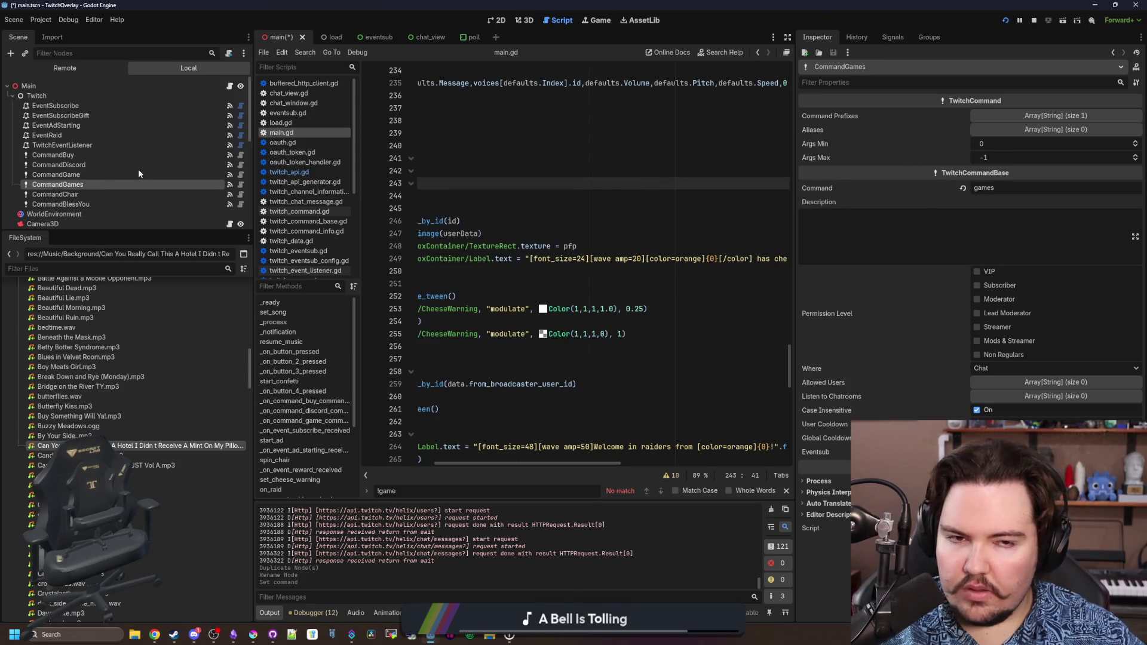
# Replace the copied command_received connection with one to _on_command_games_command_received.
pyautogui.click(890, 37)
pyautogui.rightClick(893, 91)
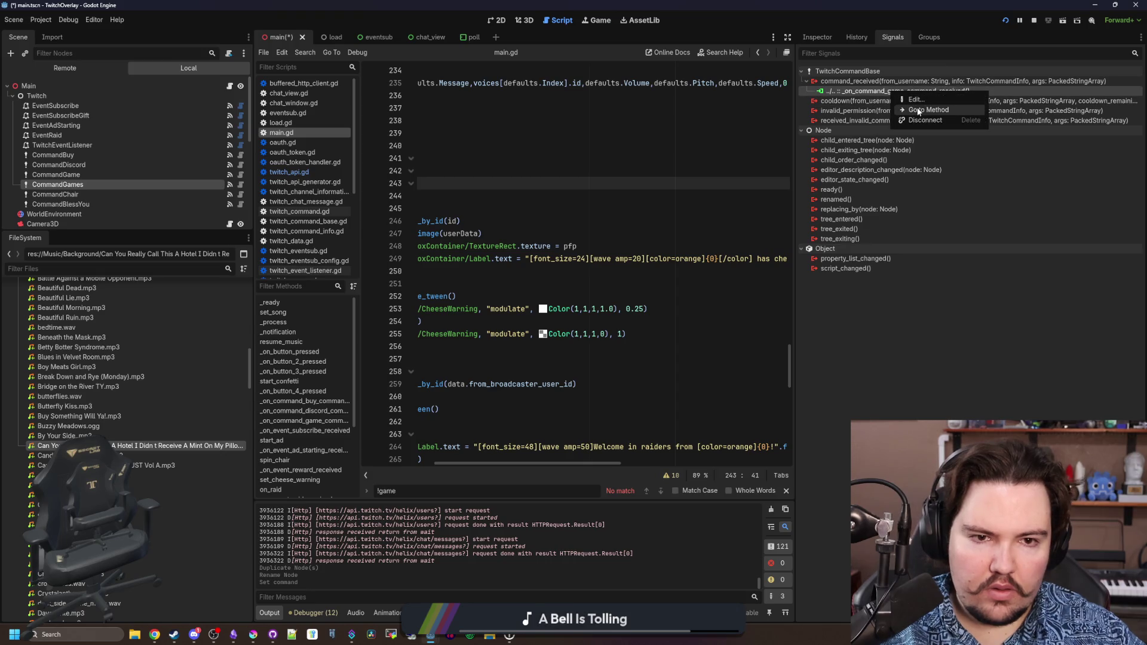
pyautogui.click(926, 120)
pyautogui.rightClick(943, 80)
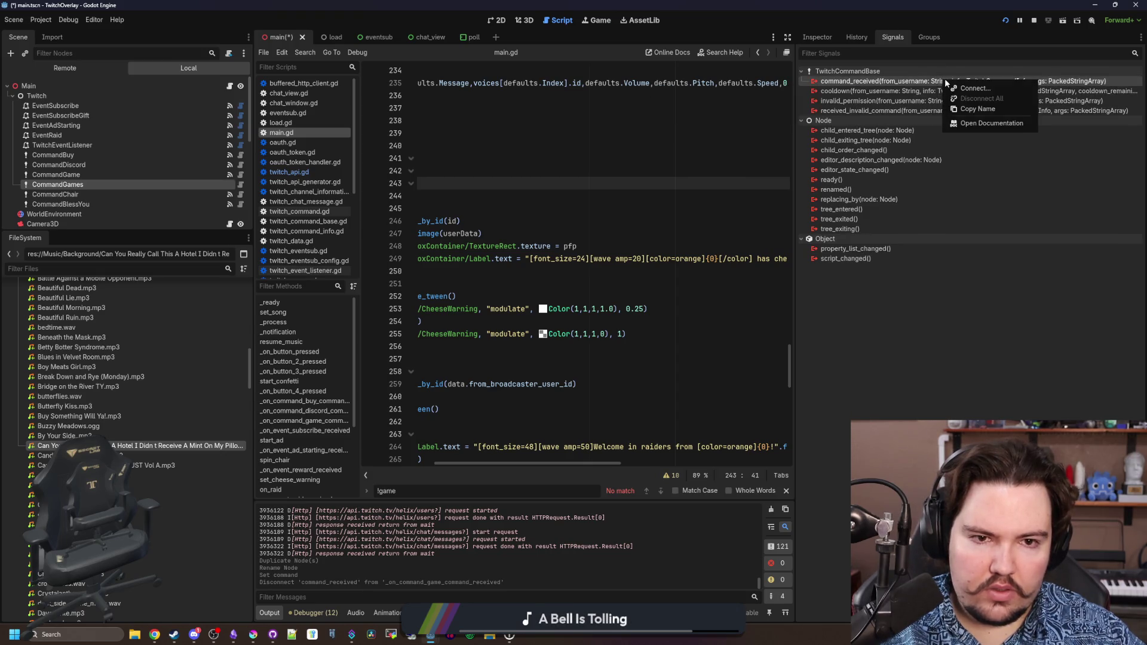
pyautogui.click(953, 88)
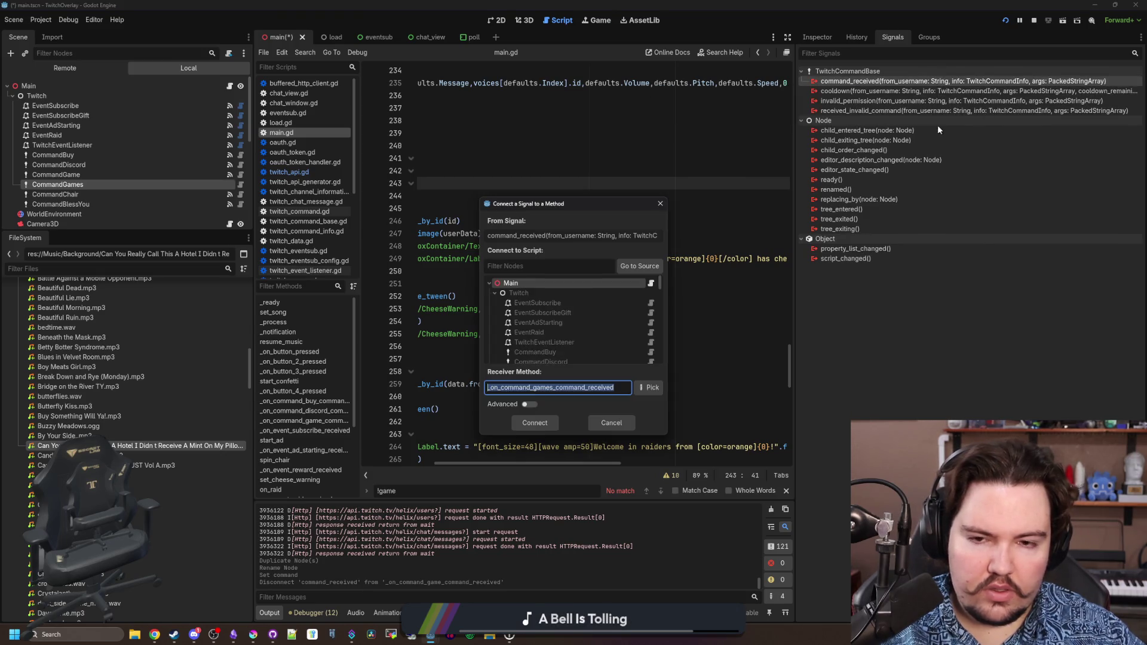
pyautogui.click(524, 422)
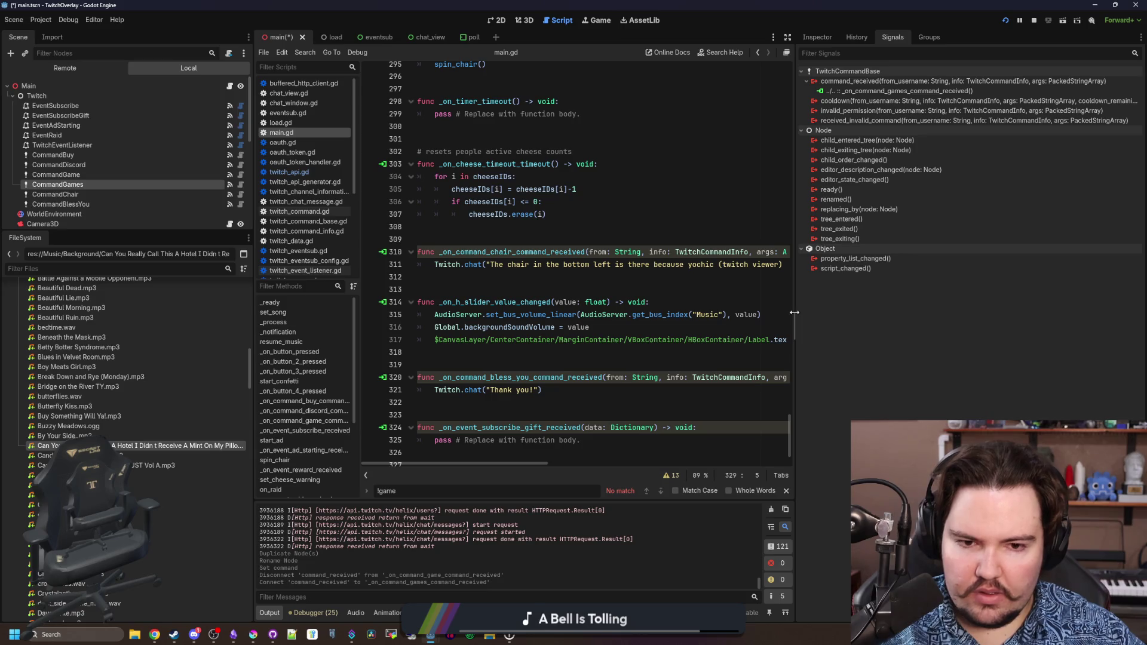
# Widen the code editor and delete the placeholder pass line in the games function.
pyautogui.moveTo(795, 315); pyautogui.dragTo(1092, 340)
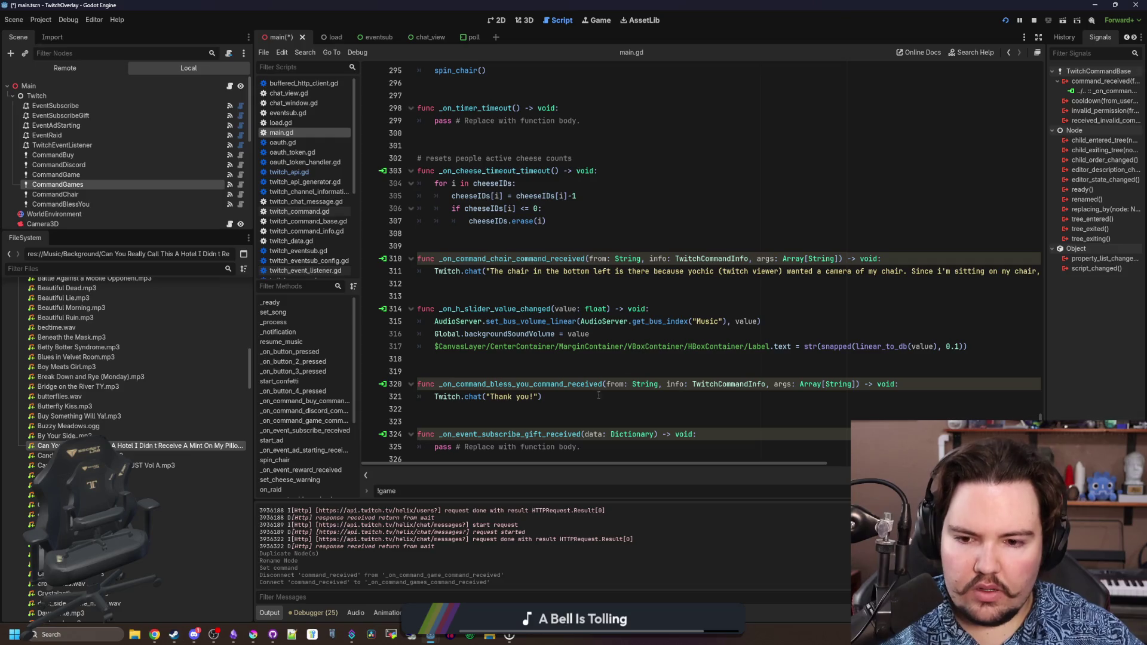
pyautogui.scroll(-2, 598, 395)
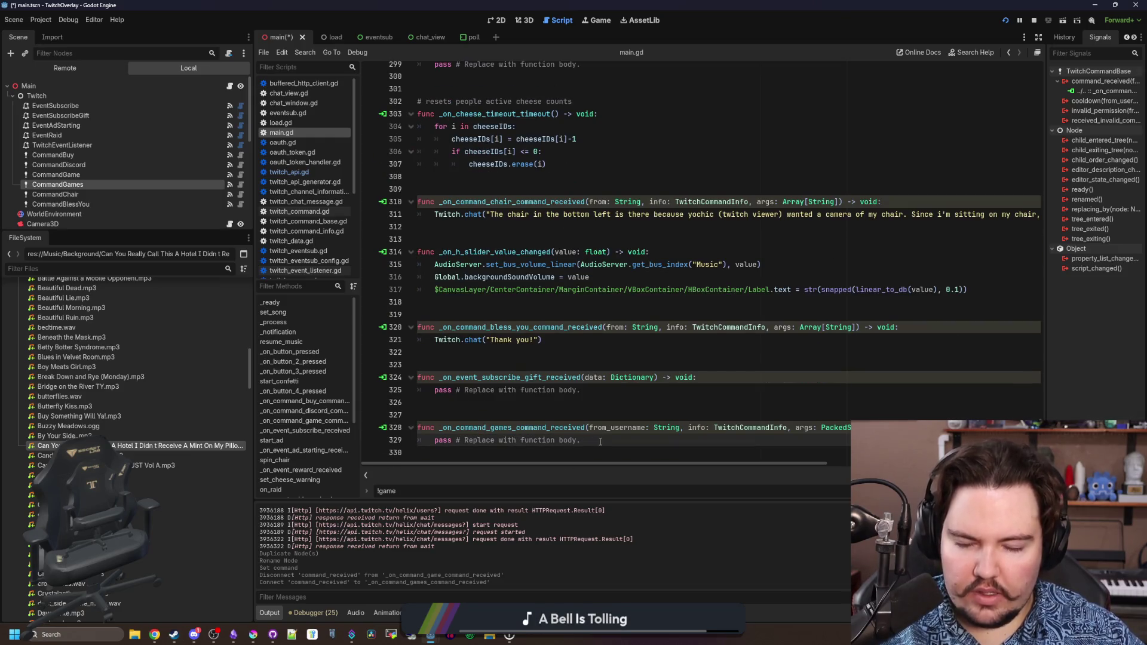
pyautogui.click(546, 405)
pyautogui.moveTo(582, 440)
pyautogui.mouseDown()
pyautogui.moveTo(478, 428)
pyautogui.moveTo(431, 440)
pyautogui.mouseUp()
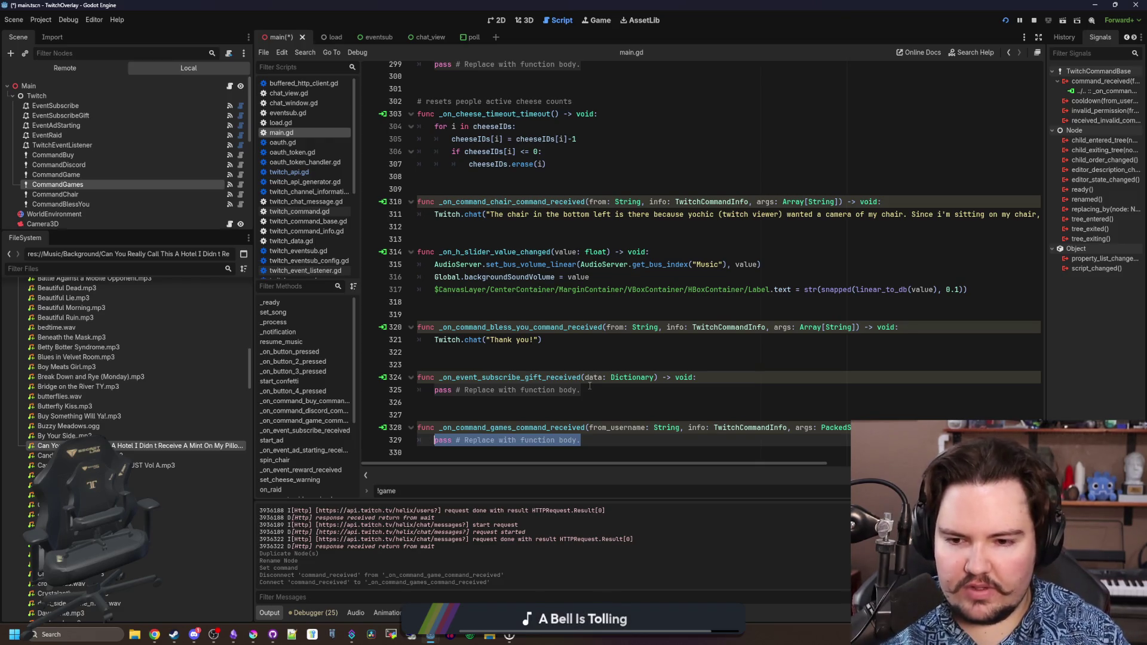
pyautogui.press('BackSpace')
# Copy the Starground Twitch.chat description line, found by searching 'starground', into the games function.
pyautogui.scroll(15, 598, 377)
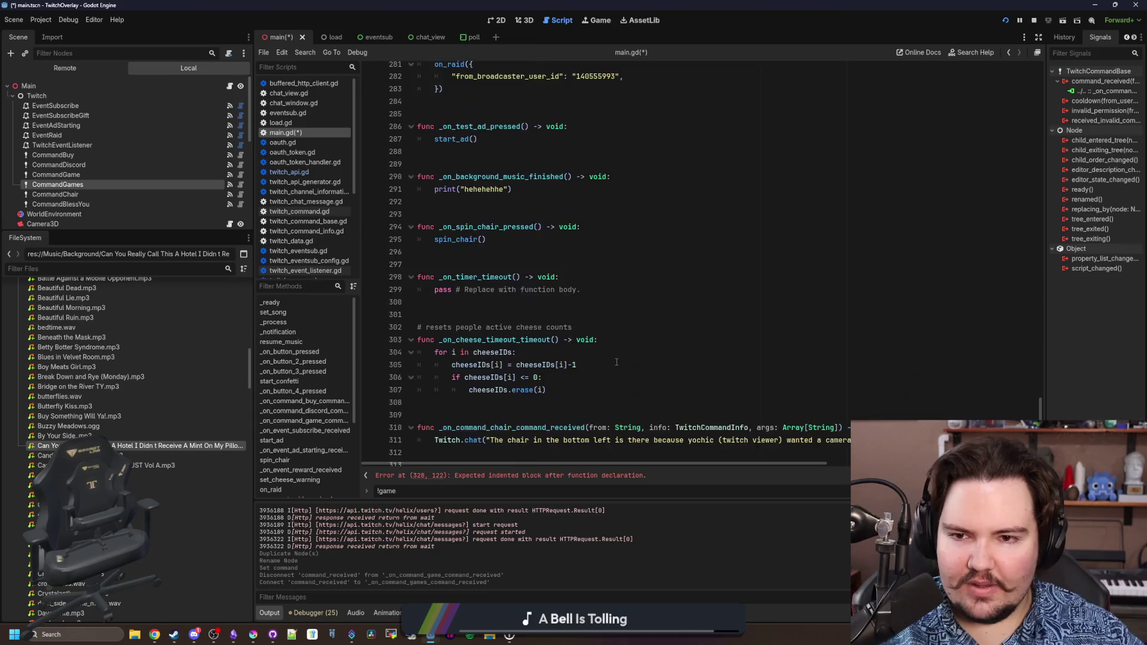
pyautogui.scroll(3, 616, 362)
pyautogui.click(679, 242)
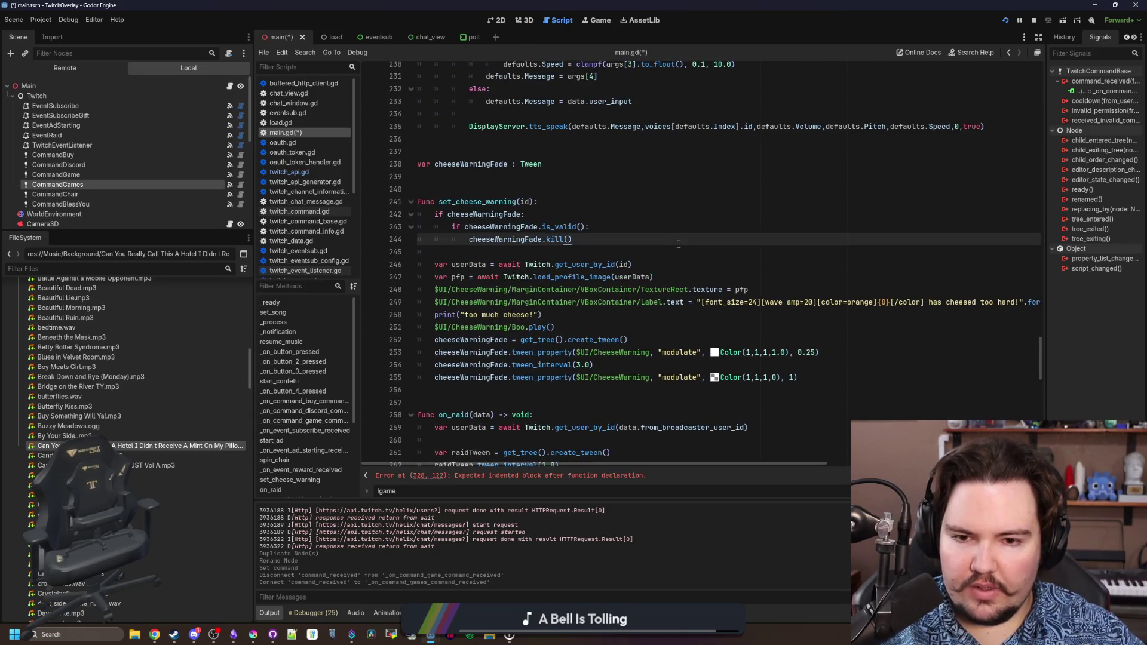
pyautogui.hotkey('ctrl', 'f')
pyautogui.write('starground')
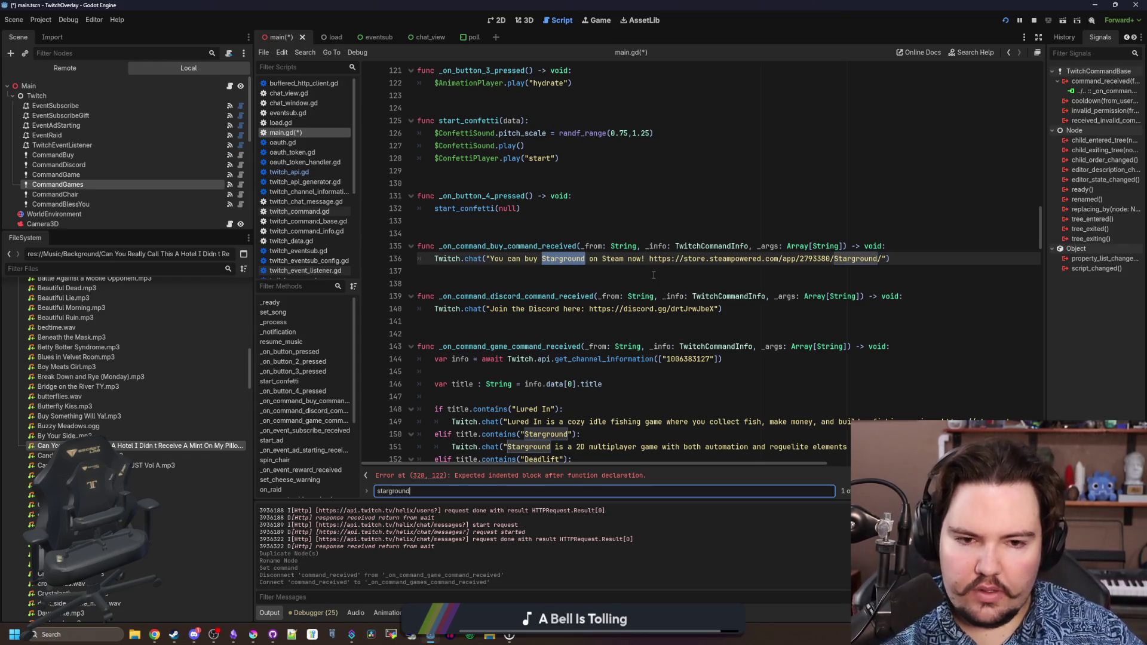
pyautogui.press('Return')
pyautogui.press('Return')
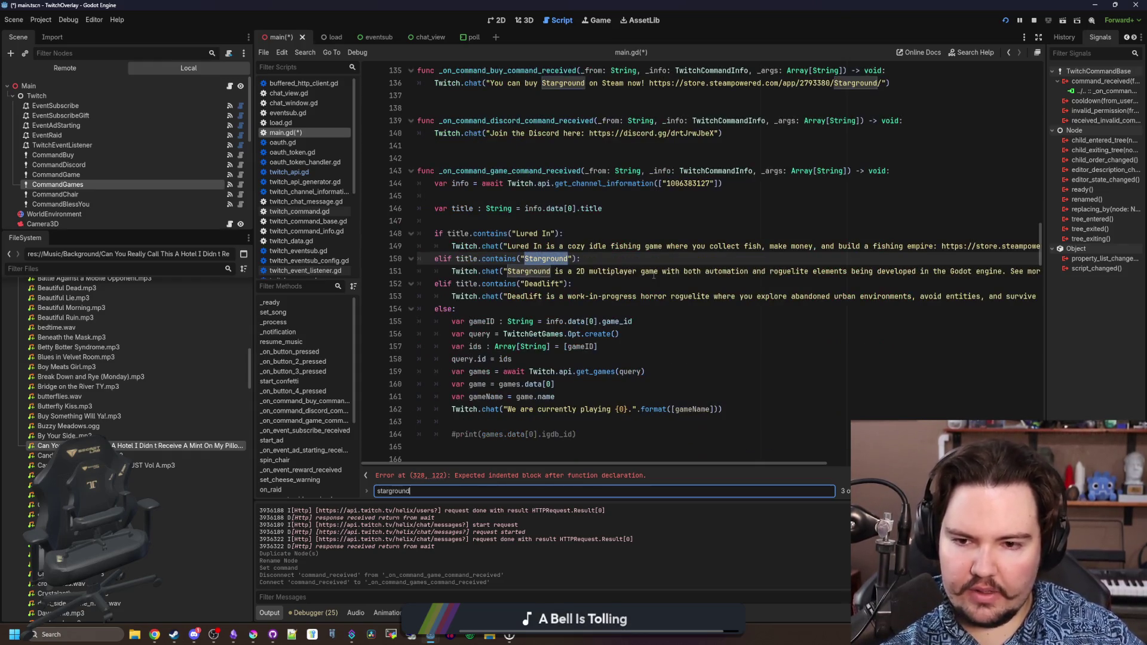
pyautogui.click(577, 260)
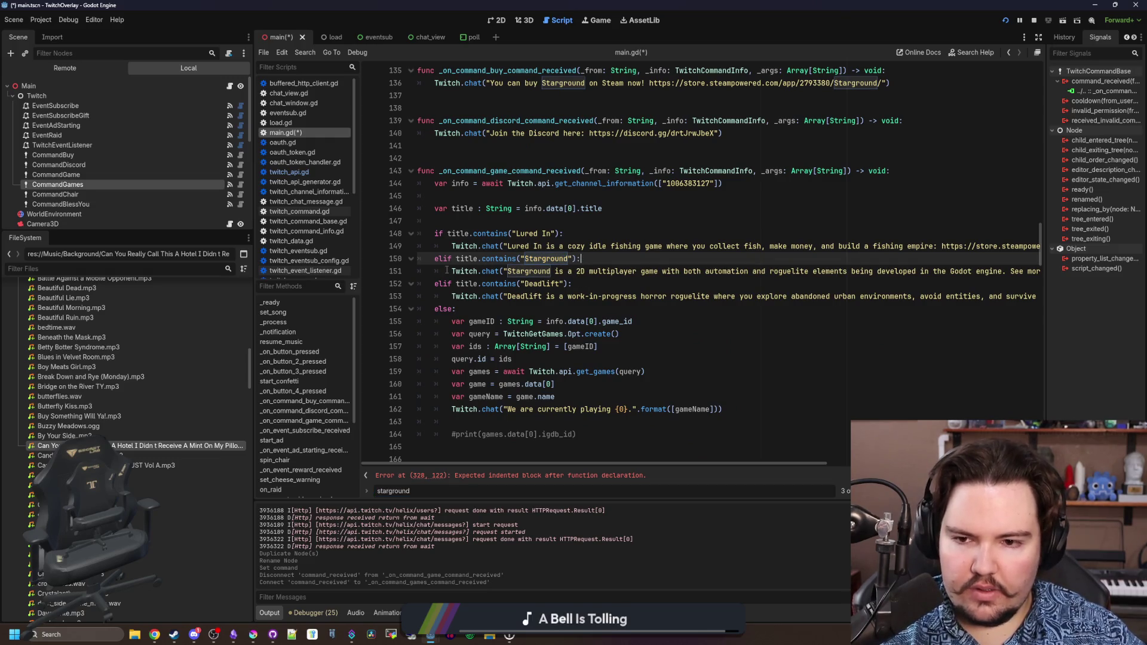
pyautogui.moveTo(446, 270); pyautogui.dragTo(1130, 273)
pyautogui.click(836, 314)
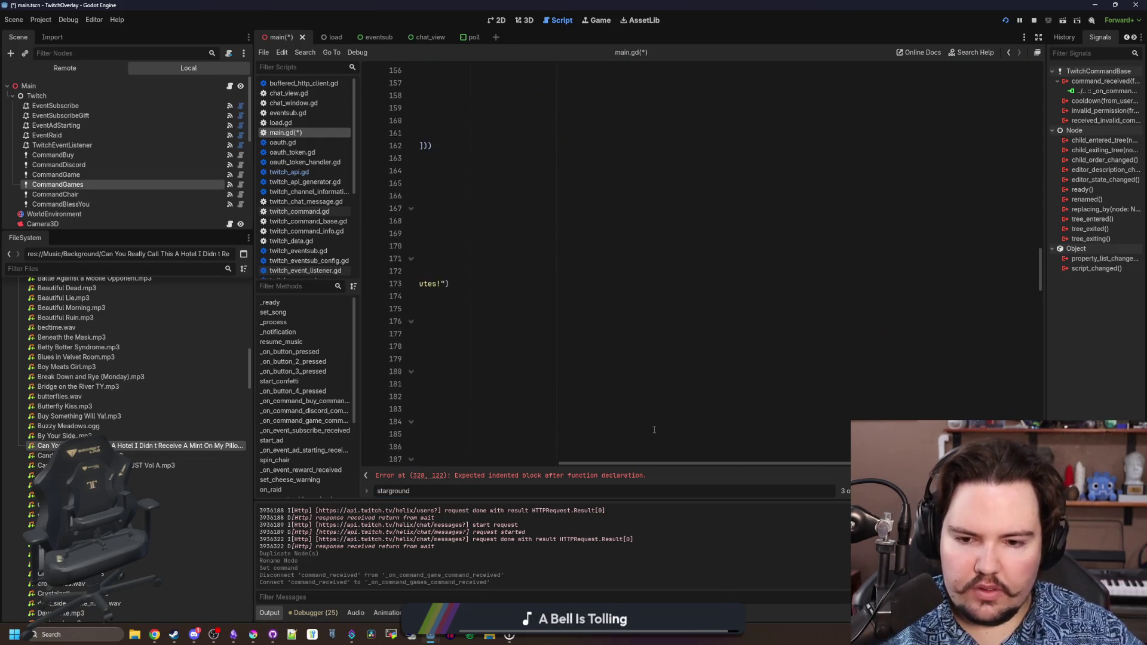
pyautogui.scroll(-20, 776, 358)
pyautogui.scroll(-9, 749, 407)
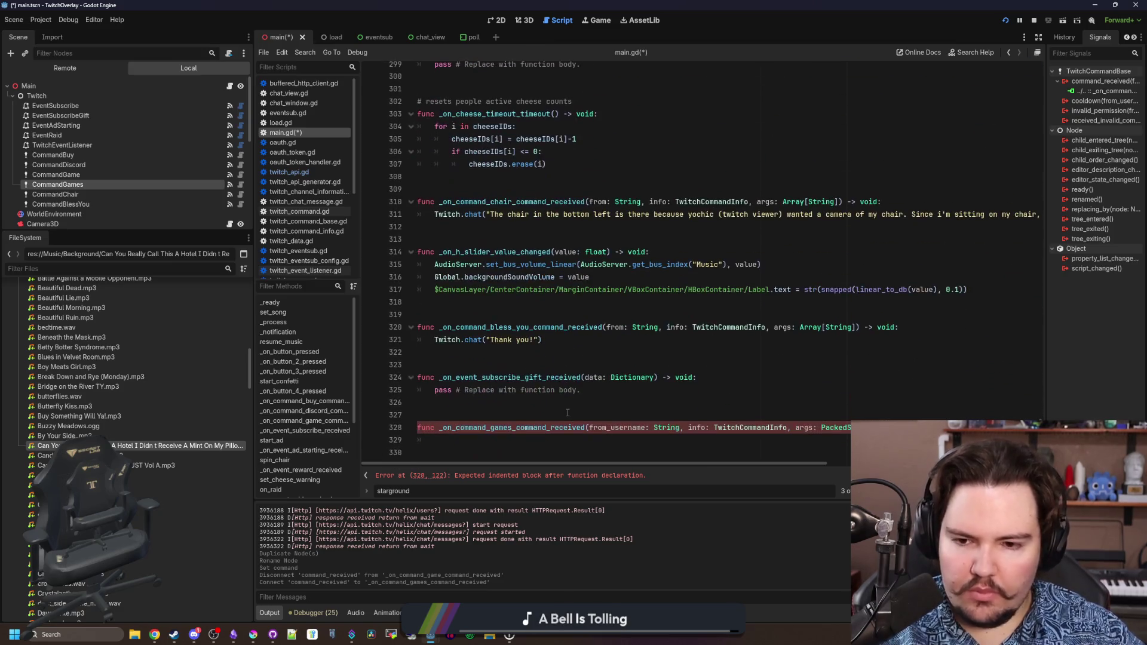
pyautogui.hotkey('ctrl', 'v')
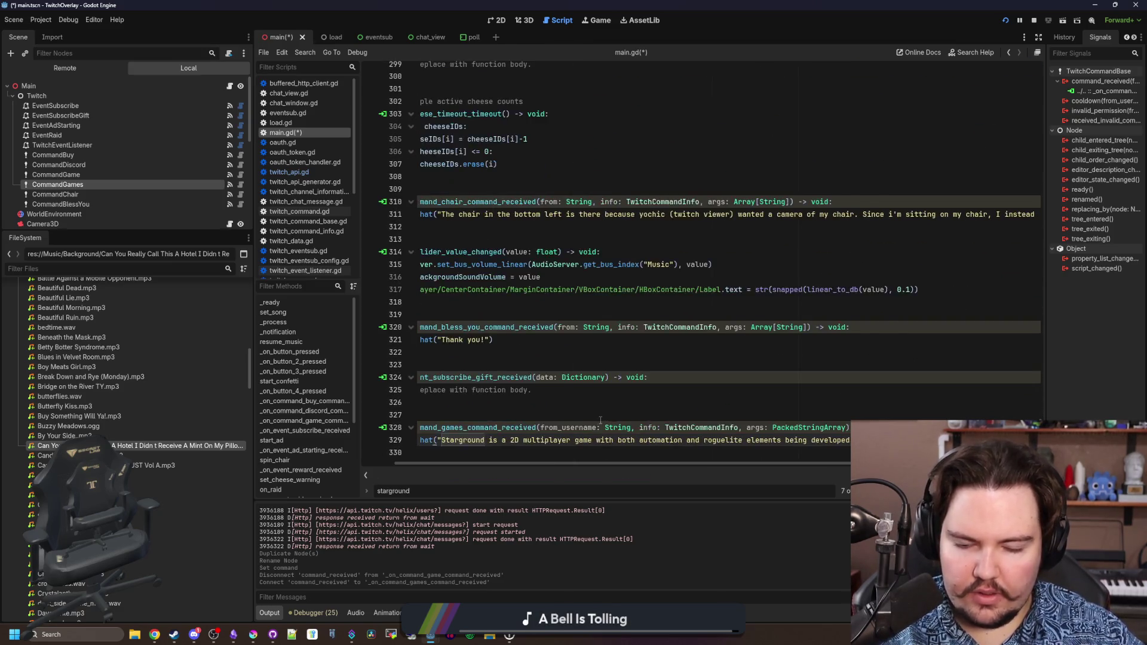
# Narrow the left dock and add blank lines below the games function header.
pyautogui.moveTo(255, 408); pyautogui.dragTo(82, 408)
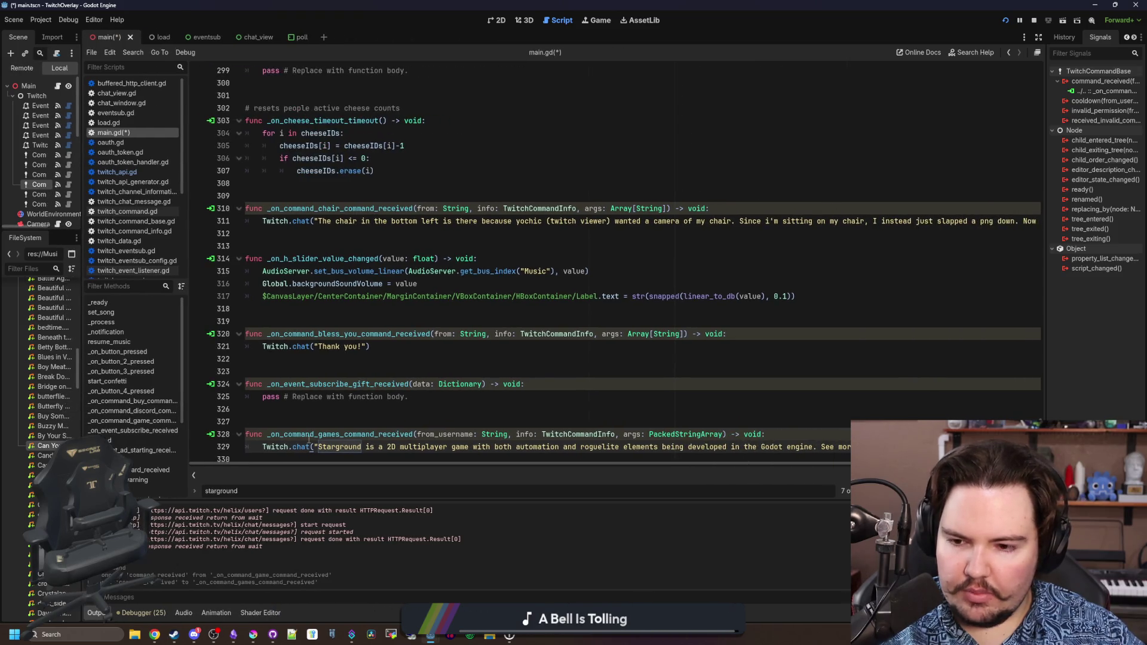
pyautogui.click(802, 431)
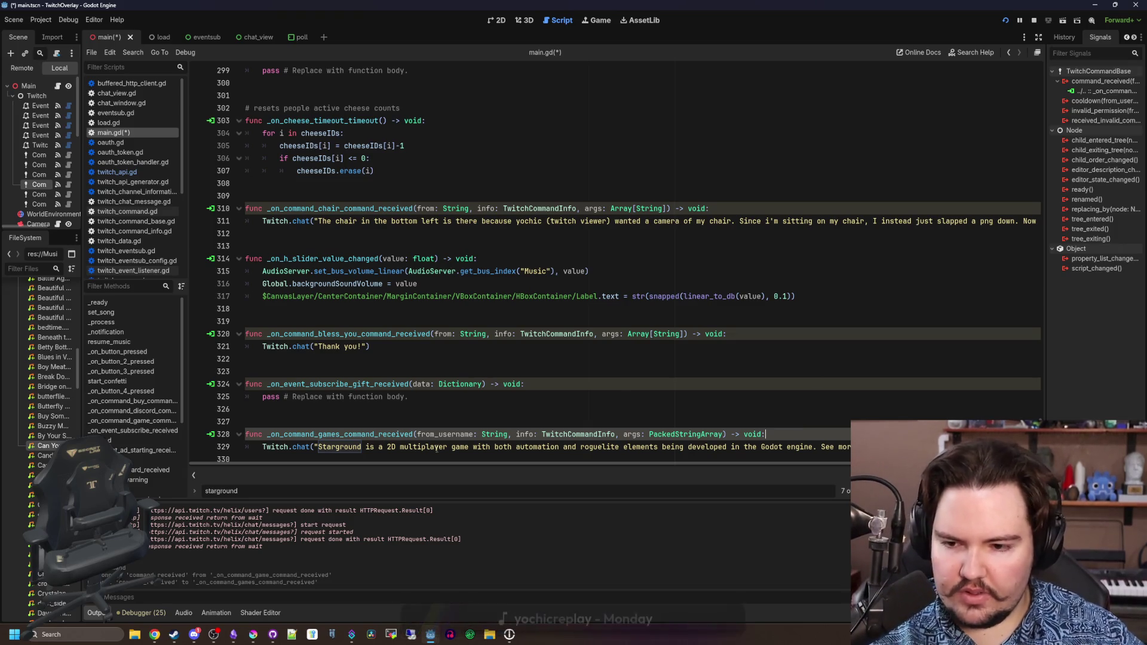
pyautogui.press('Return')
pyautogui.press('Return')
pyautogui.press('Return')
pyautogui.write('var output : String = ""')
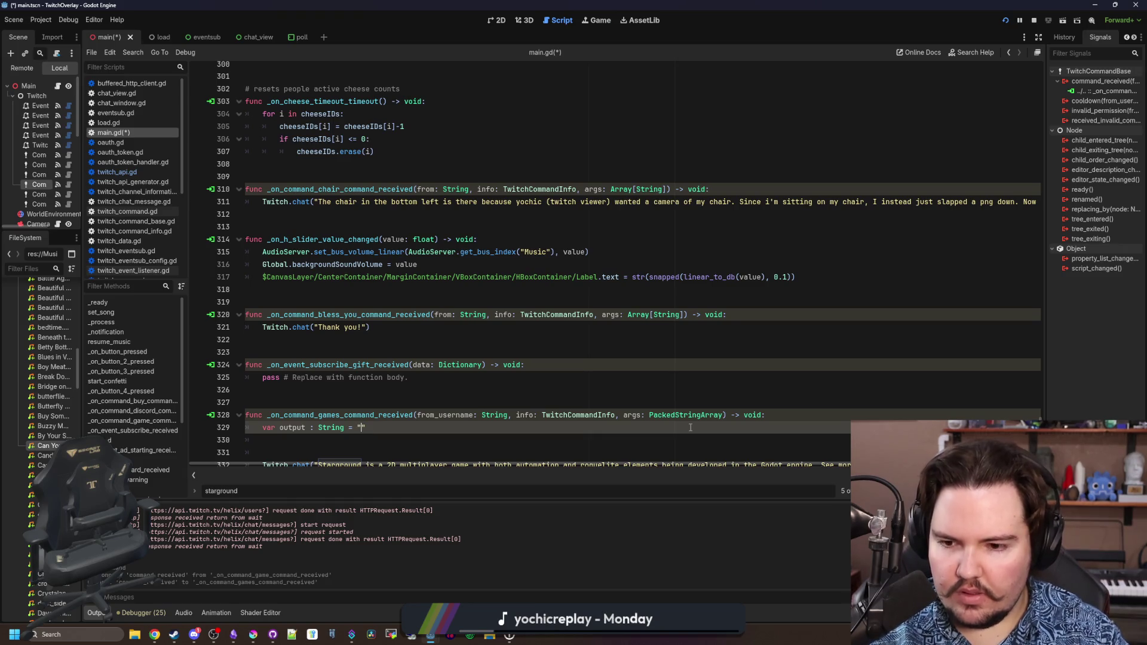
# Set output to "I've released 3 games on Steam, including:\n\n" and begin output += "Starground: ".
pyautogui.press('Down')
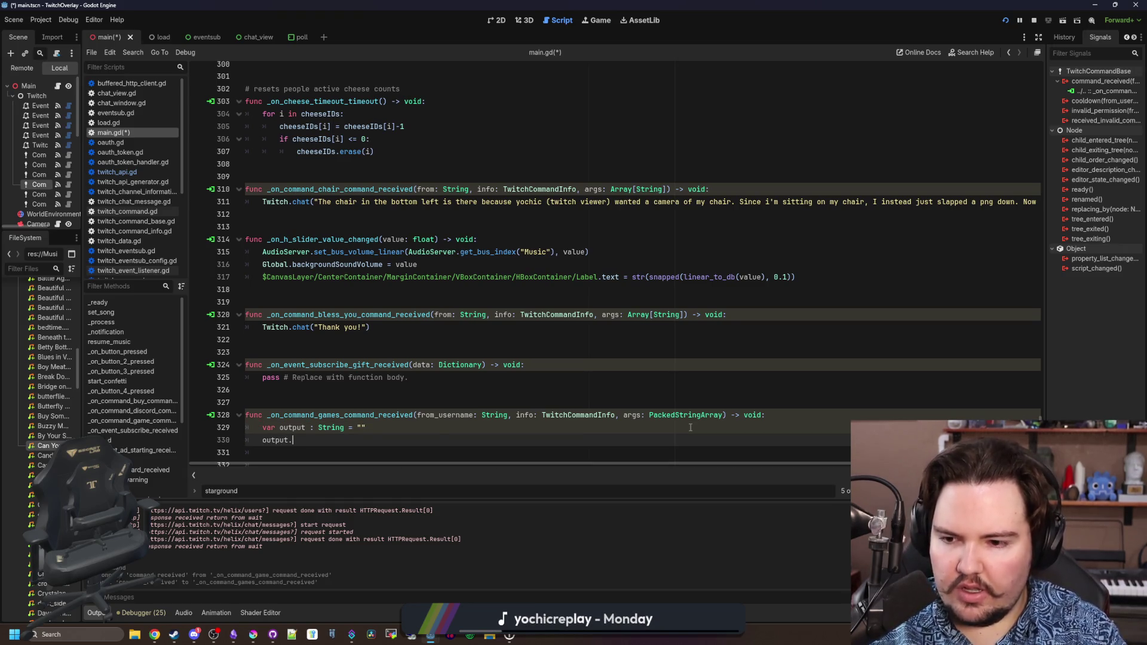
pyautogui.write('= "I\'ve')
pyautogui.scroll(-1, 497, 342)
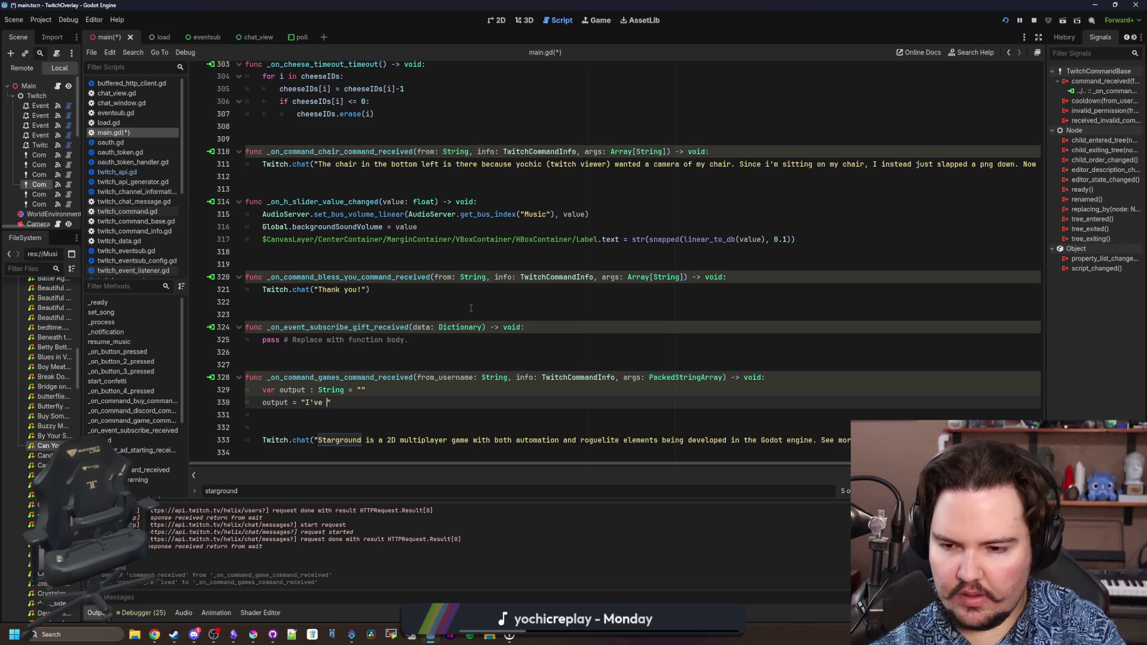
pyautogui.write('published 3')
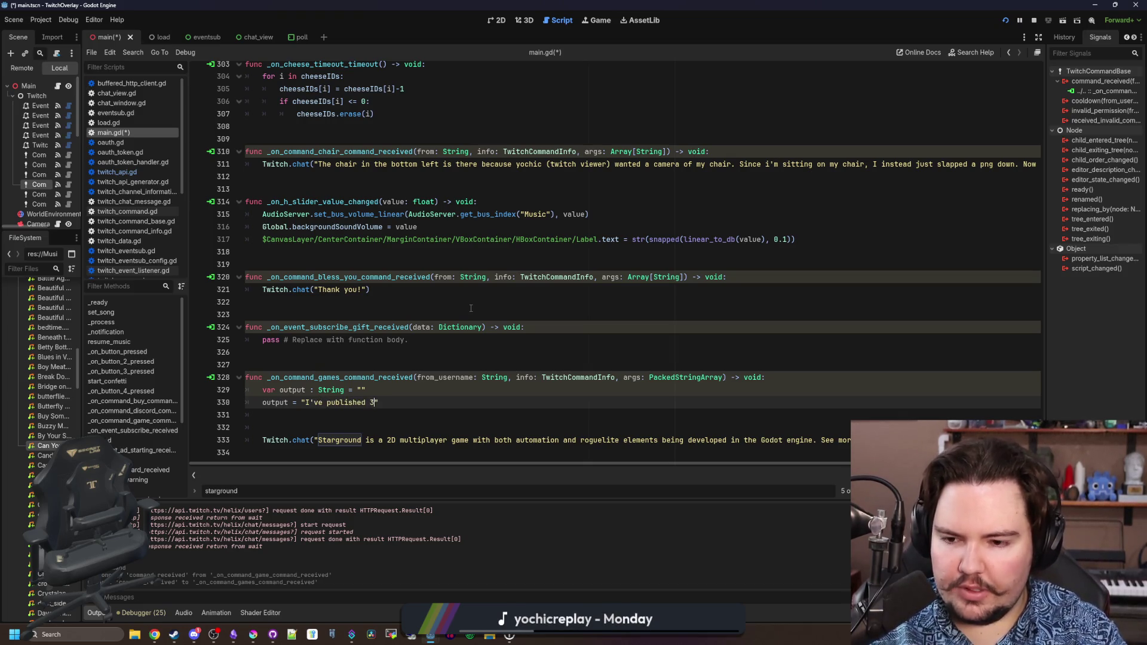
pyautogui.press('BackSpace')
pyautogui.press('BackSpace')
pyautogui.press('BackSpace')
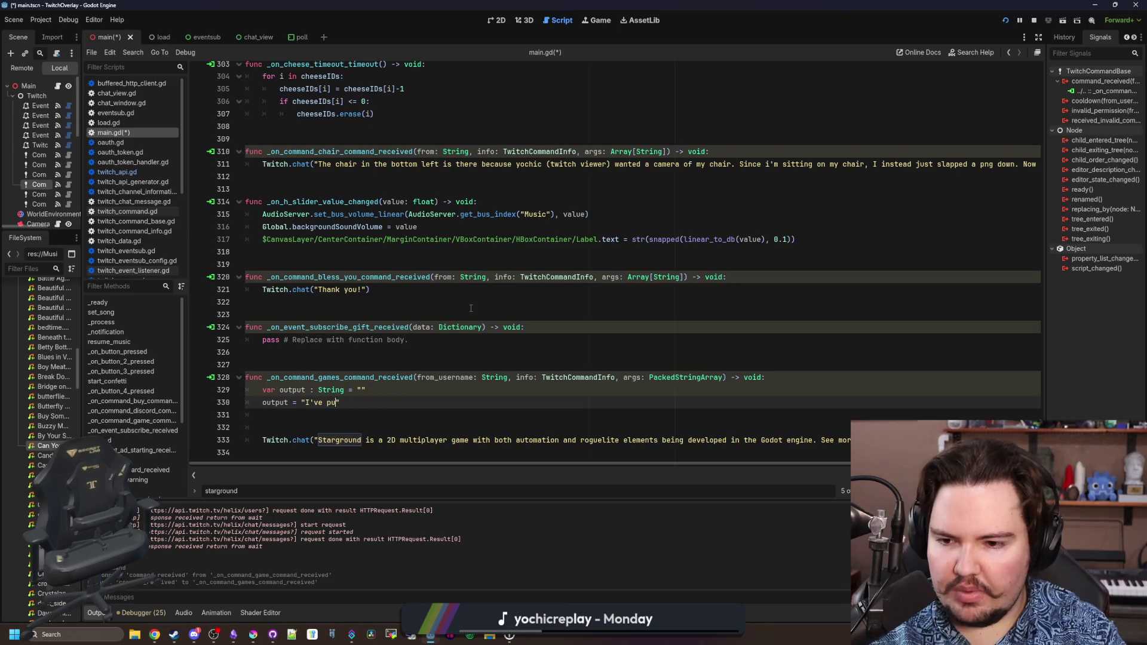
pyautogui.write('relea')
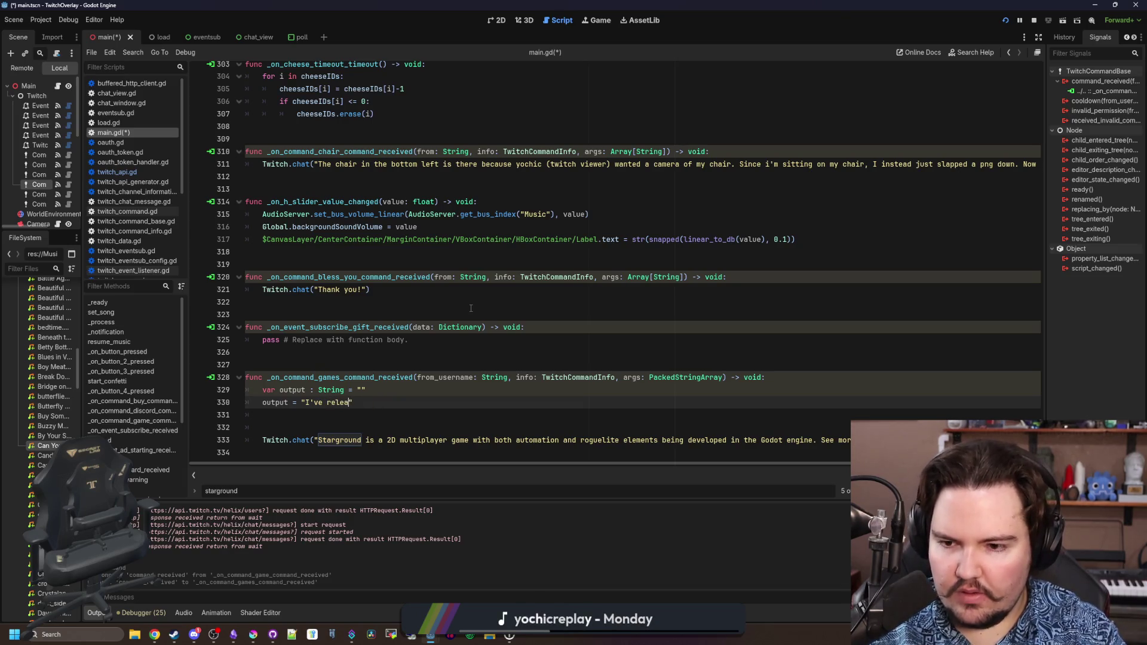
pyautogui.write('ames on s')
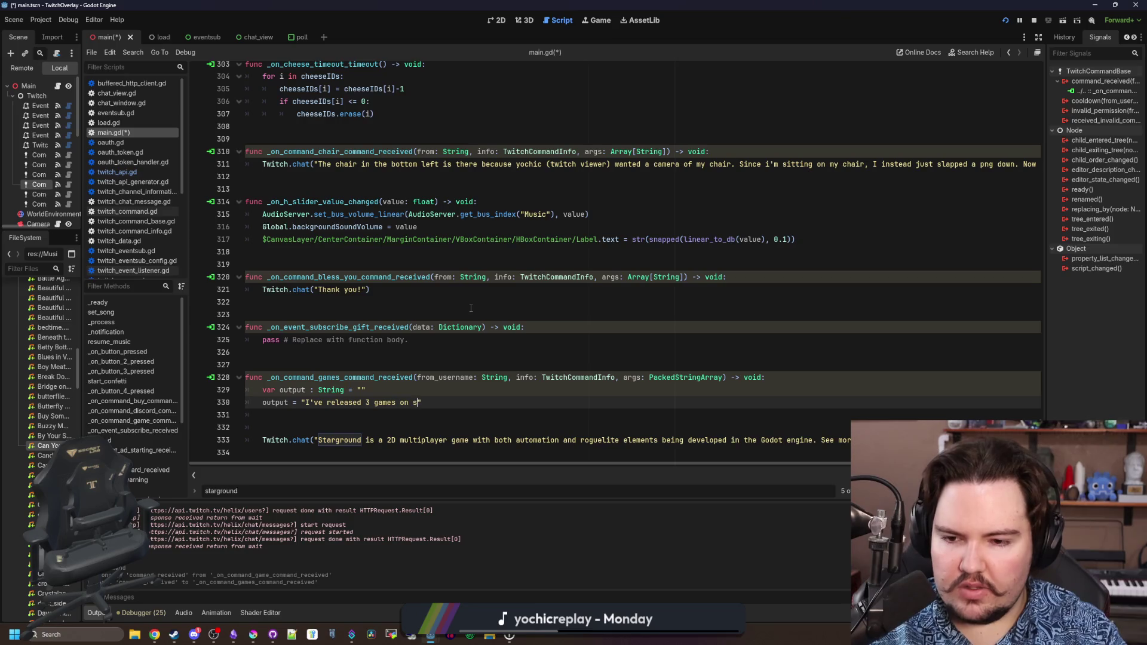
pyautogui.write('teamteam, including:')
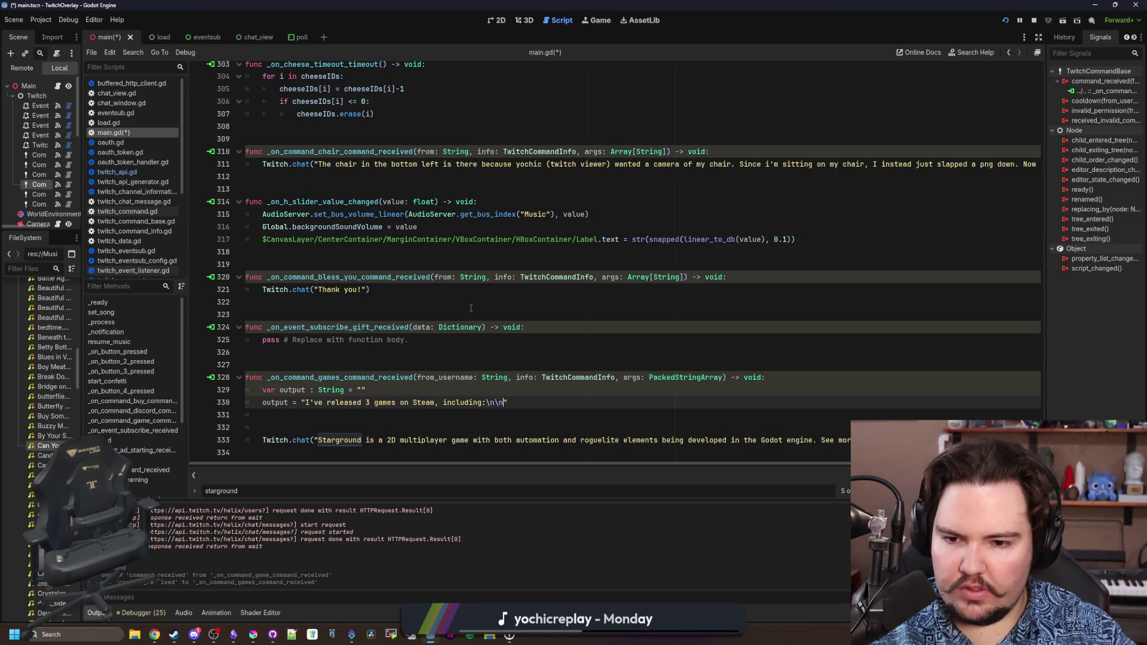
pyautogui.press('End')
pyautogui.press('Return')
pyautogui.press('Return')
pyautogui.write('output += "Starground:')
pyautogui.scroll(-1, 384, 380)
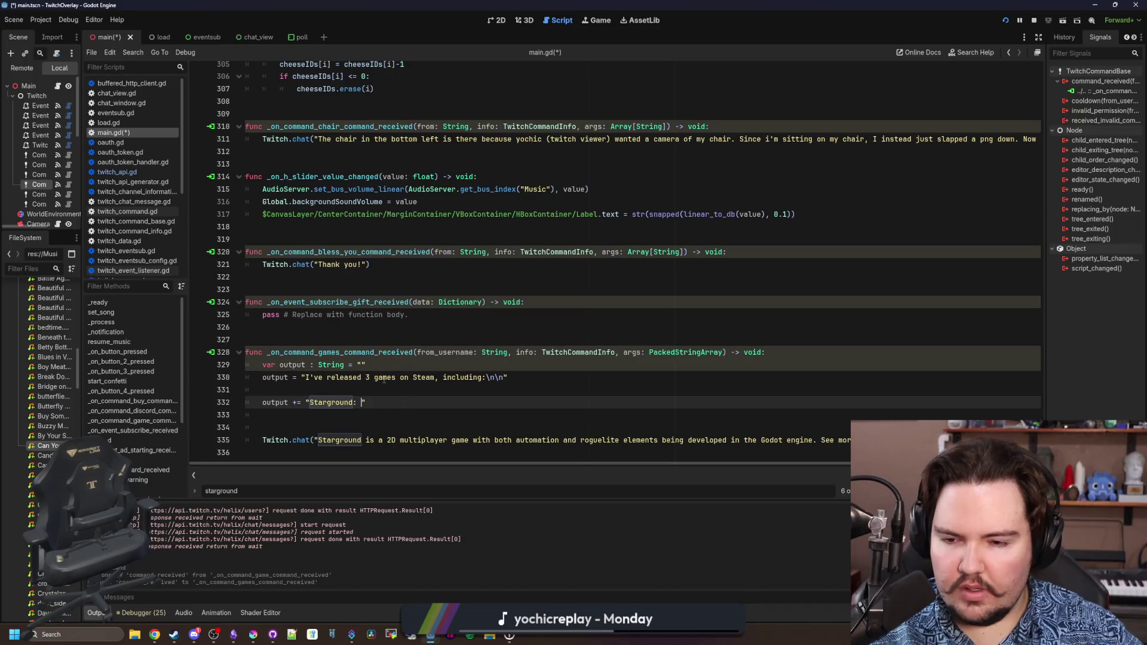
pyautogui.click(369, 373)
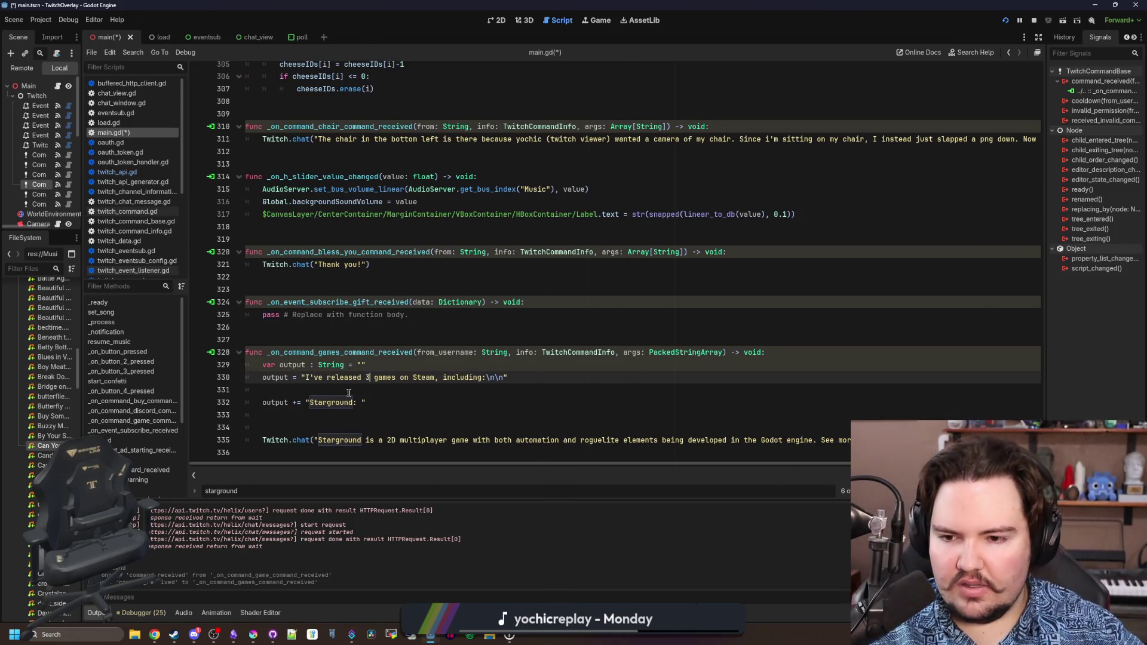
pyautogui.click(436, 377)
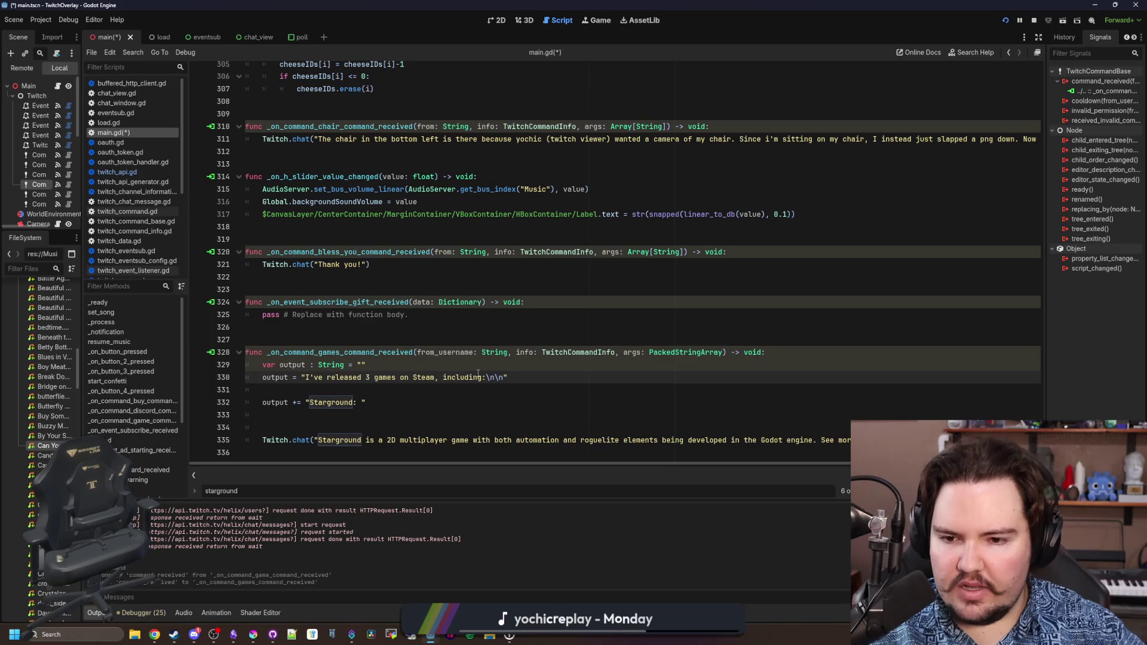
pyautogui.moveTo(482, 377); pyautogui.dragTo(306, 377)
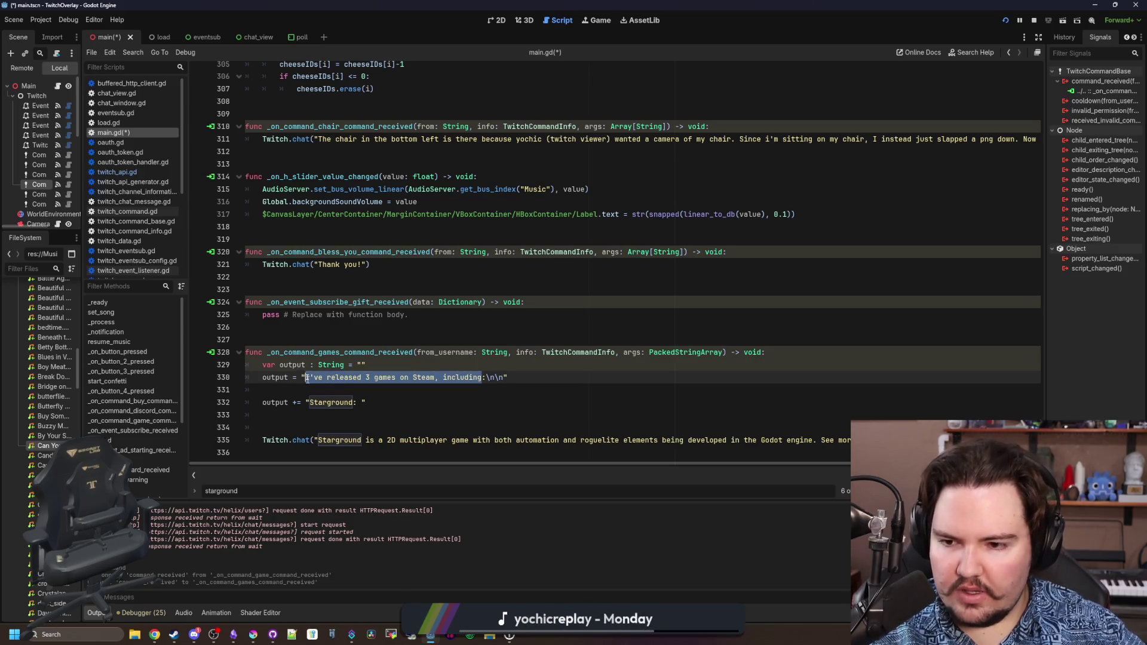
# Reword the intro to list 4 main projects I have worked on or am still working on.
pyautogui.write('We')
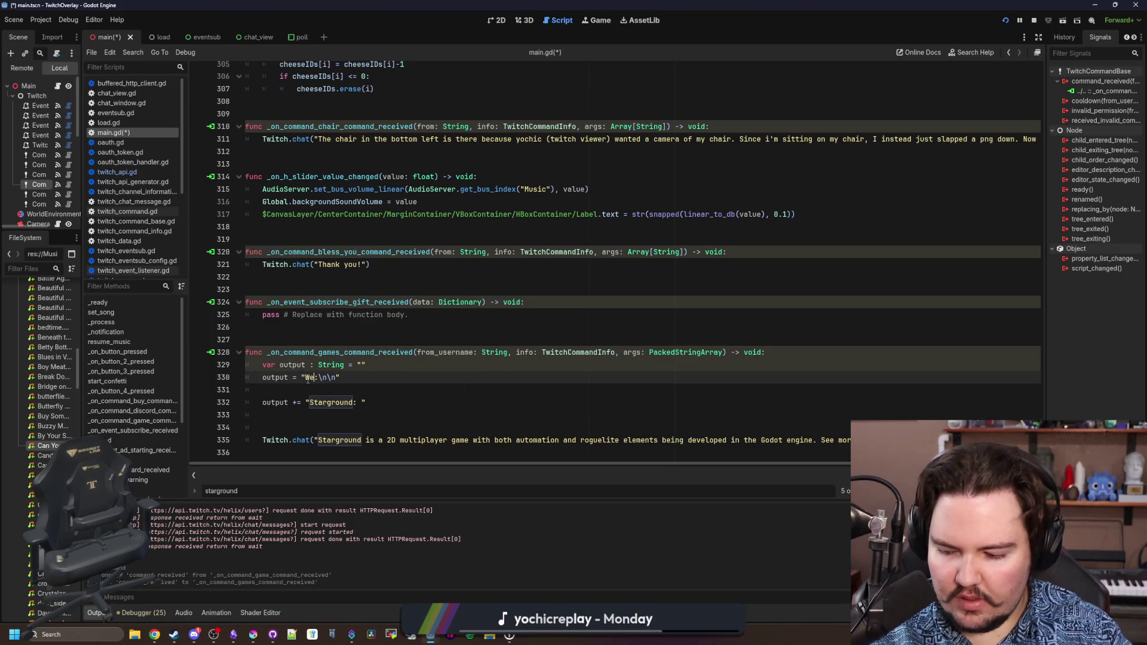
pyautogui.press('BackSpace')
pyautogui.press('BackSpace')
pyautogui.write('I have')
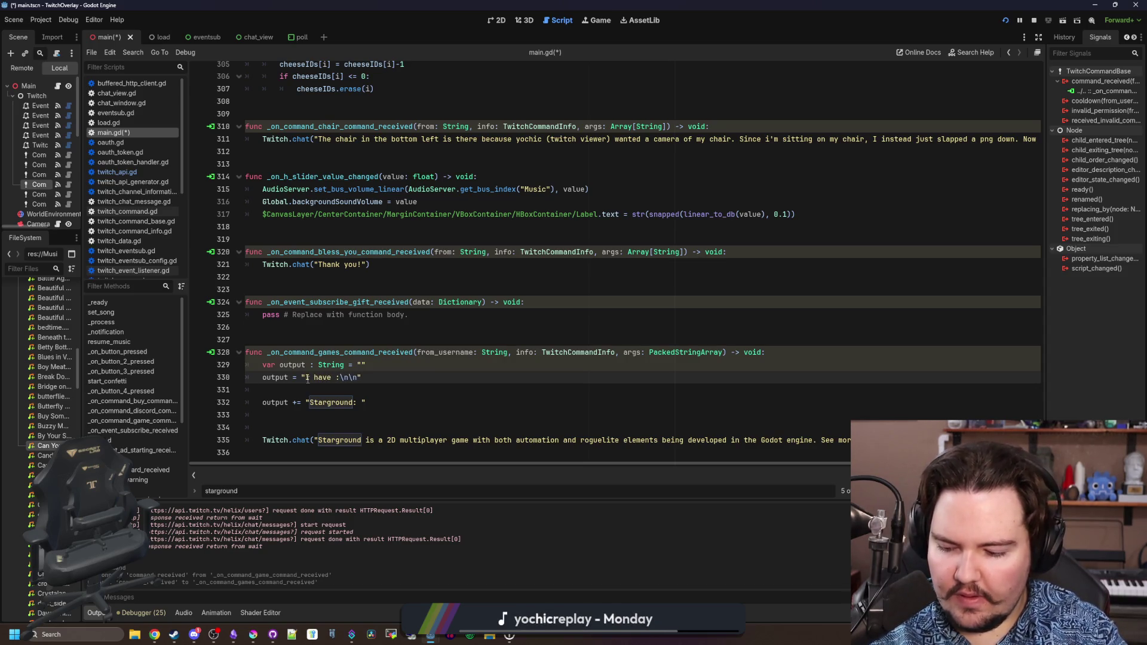
pyautogui.write('4 main prog')
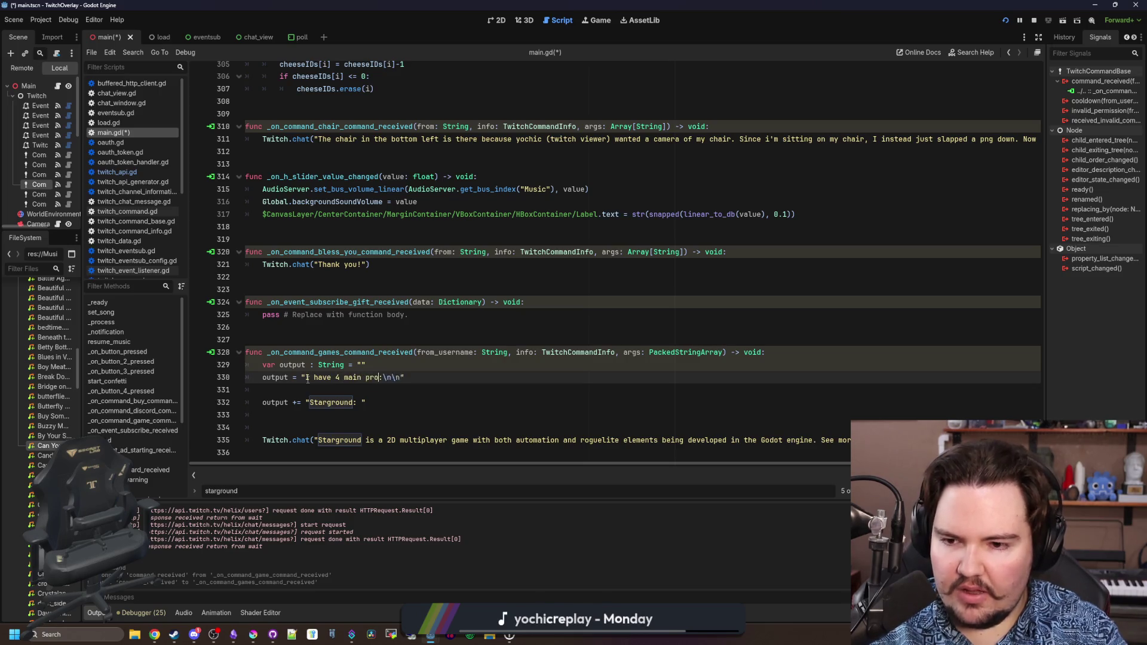
pyautogui.write('rams')
pyautogui.press('BackSpace')
pyautogui.press('BackSpace')
pyautogui.press('BackSpace')
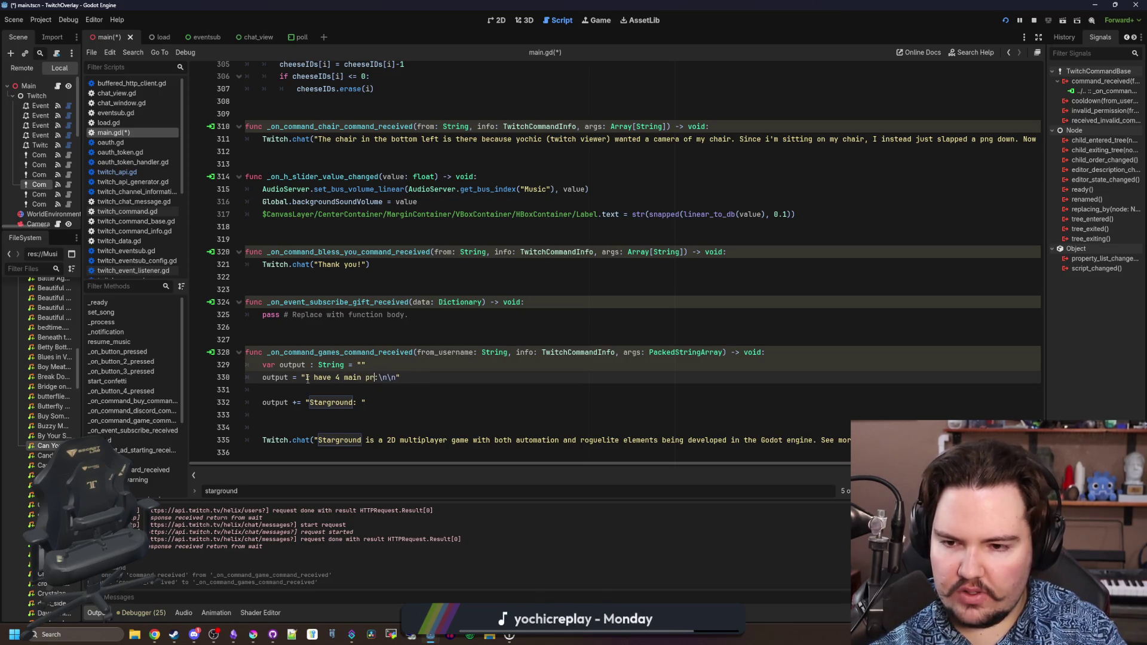
pyautogui.write('ojects I have worked ')
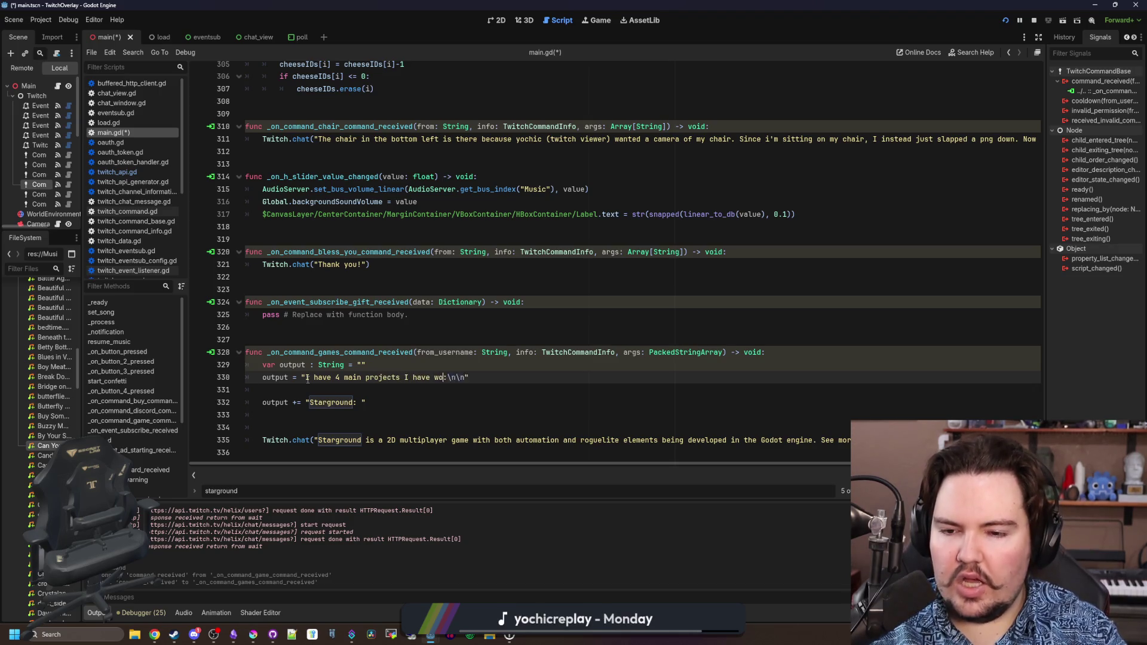
pyautogui.write('on')
pyautogui.press('Left')
pyautogui.press('Left')
pyautogui.press('Left')
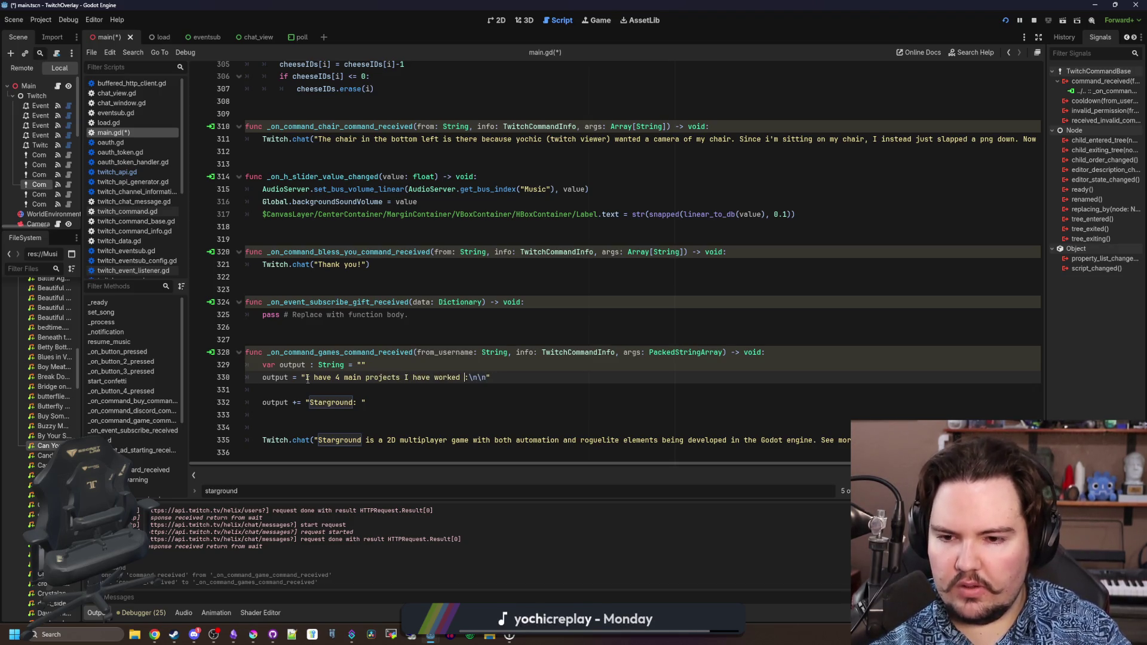
pyautogui.write('/working')
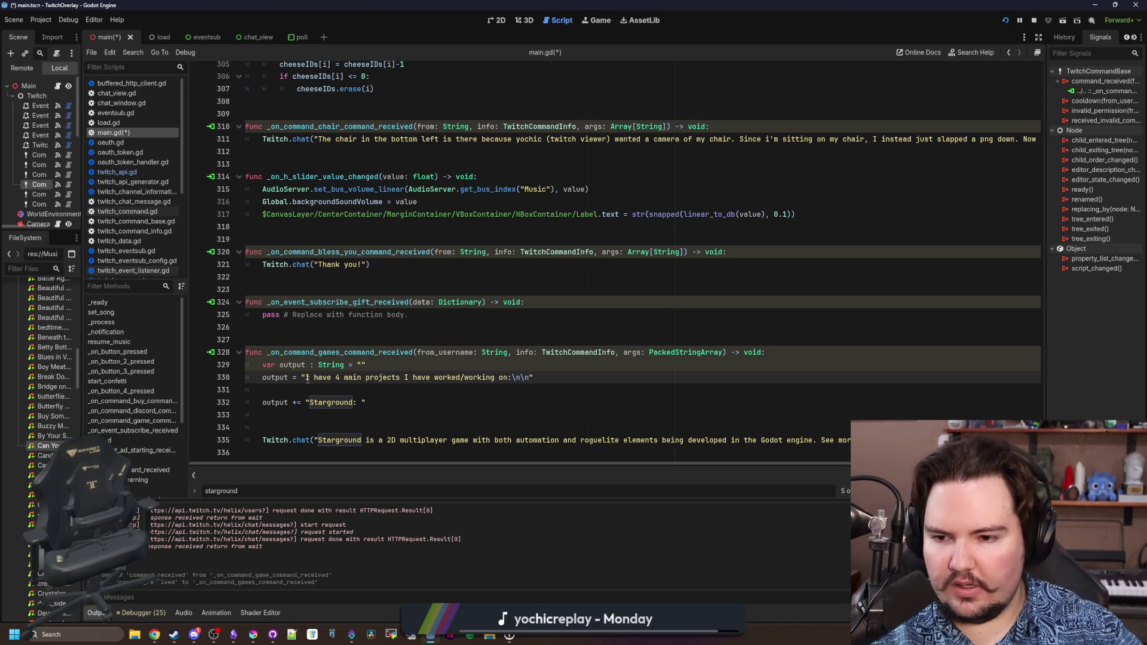
pyautogui.press('Right')
pyautogui.press('Right')
pyautogui.press('Right')
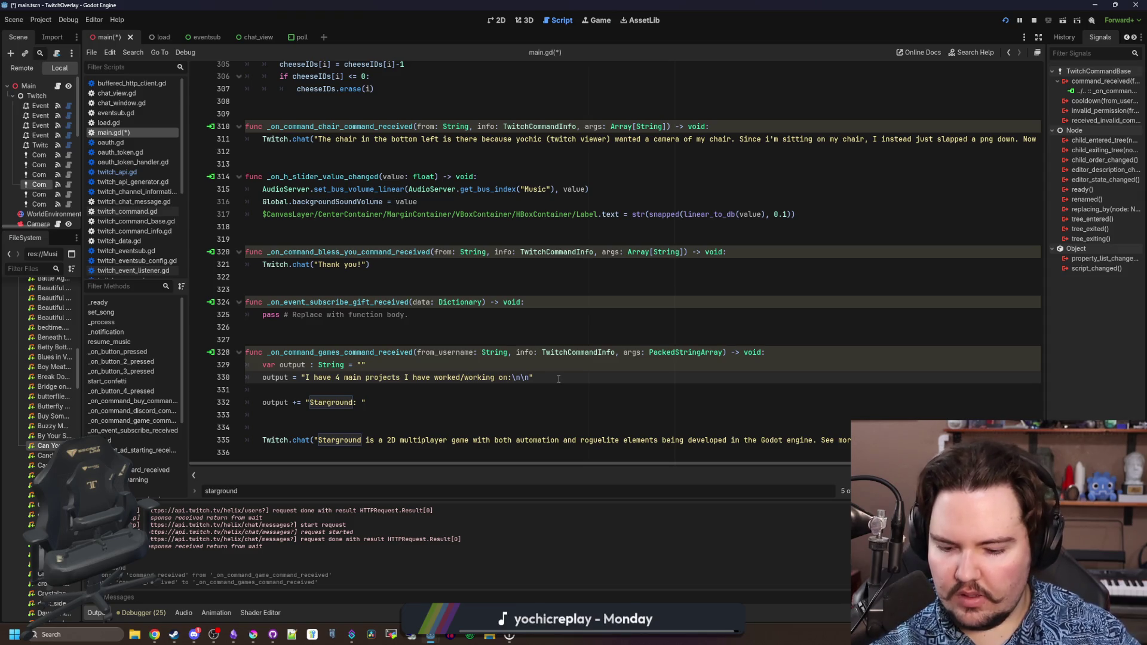
pyautogui.write('am still')
pyautogui.click(604, 376)
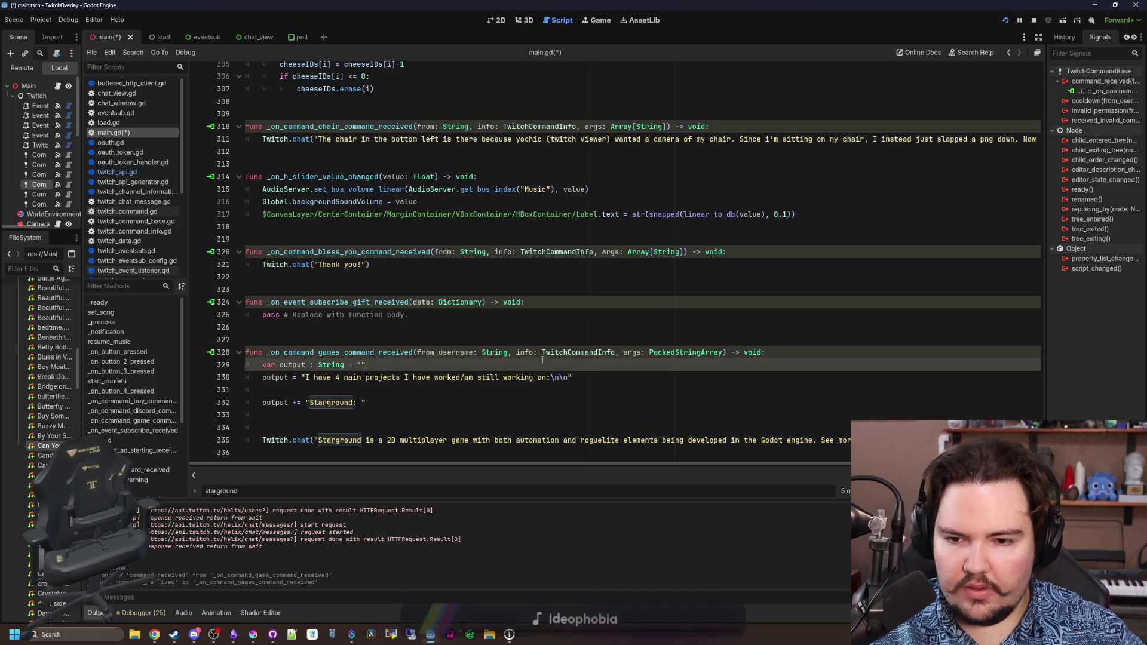
# Give the Starground line a dash and its Steam store link, then duplicate it.
pyautogui.click(384, 403)
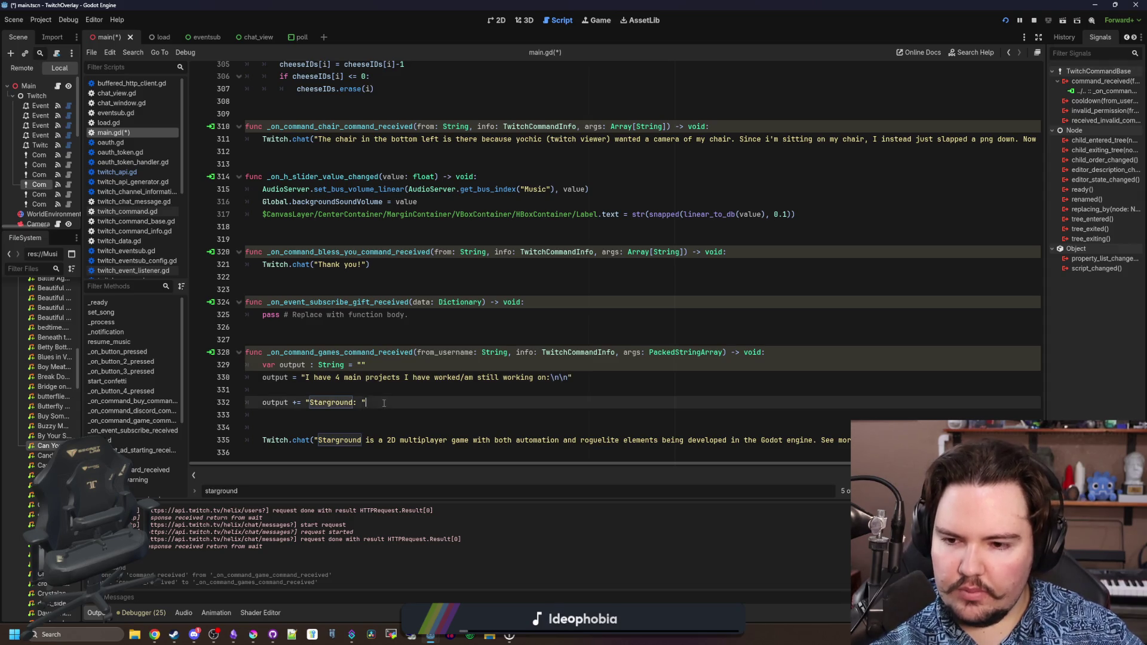
pyautogui.press('Left')
pyautogui.press('Left')
pyautogui.press('BackSpace')
pyautogui.write('-')
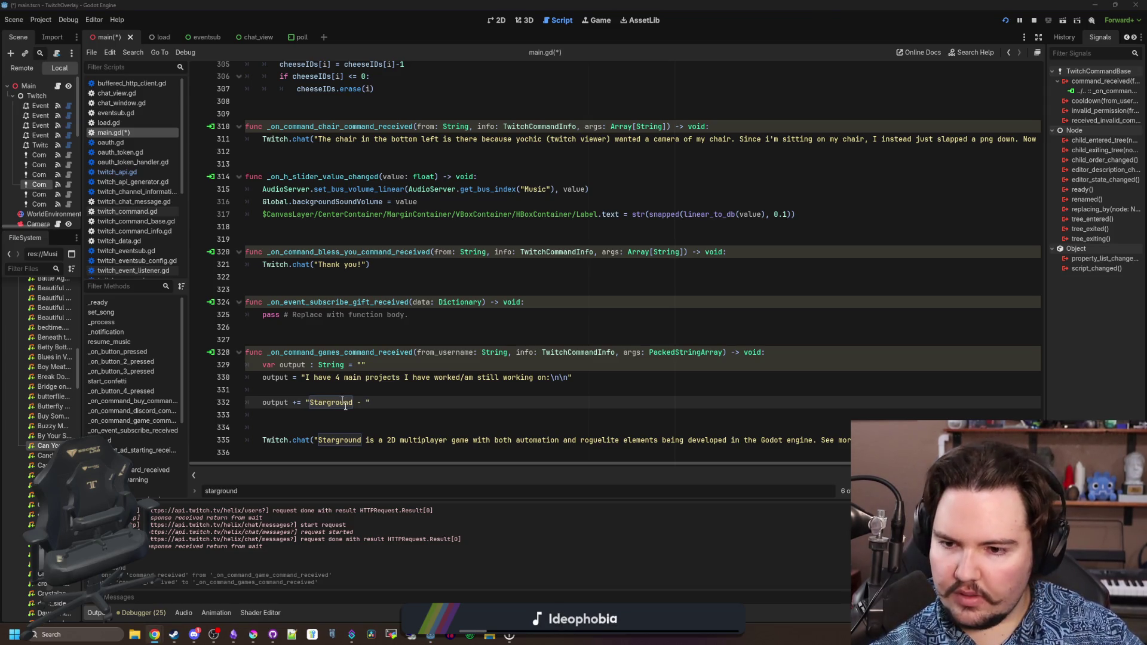
pyautogui.click(367, 409)
pyautogui.click(366, 403)
pyautogui.write('https://store.steampowered.com/app/2793380/Starground/')
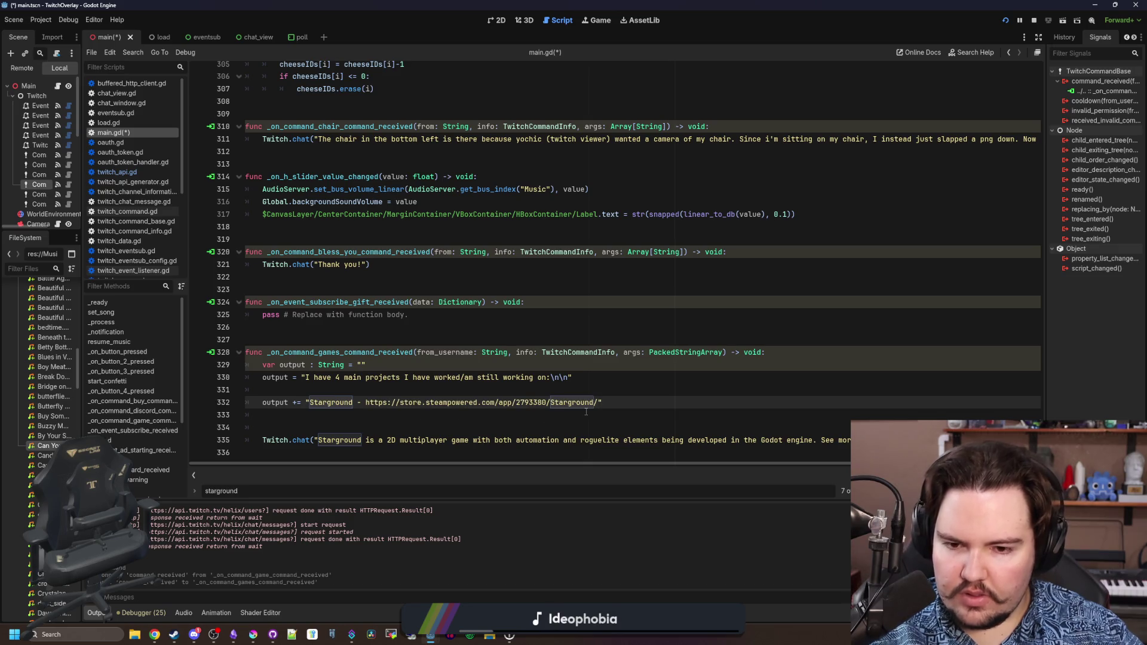
pyautogui.write('\\n')
pyautogui.moveTo(635, 409); pyautogui.dragTo(259, 402)
pyautogui.hotkey('ctrl', 'c')
pyautogui.click(657, 406)
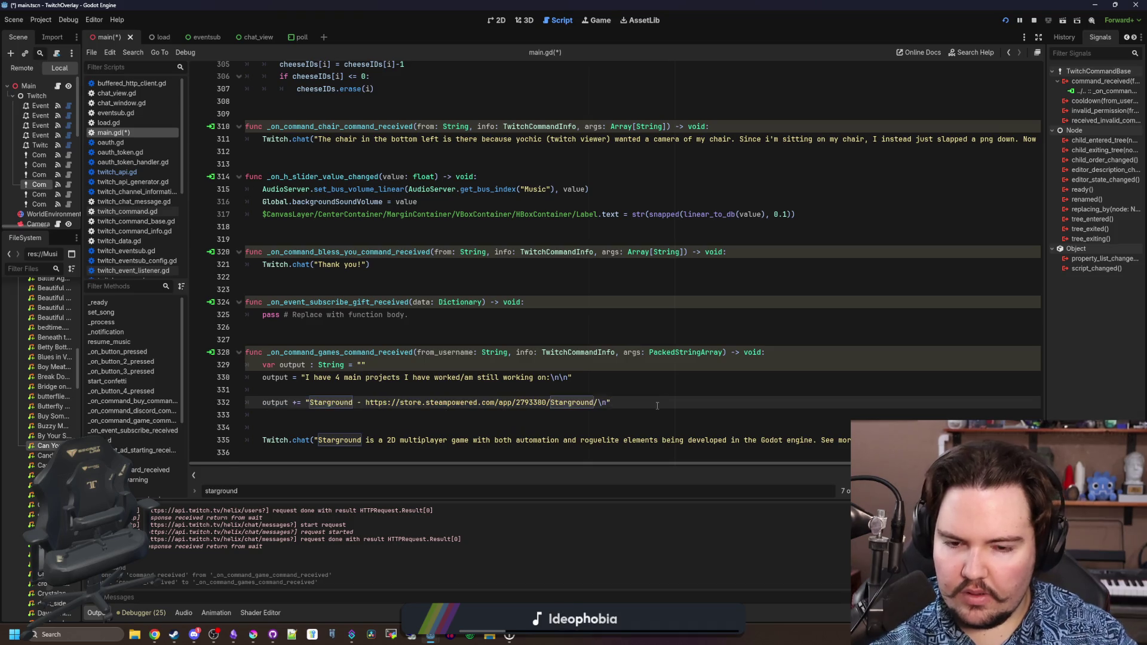
pyautogui.press('Return')
pyautogui.hotkey('ctrl', 'v')
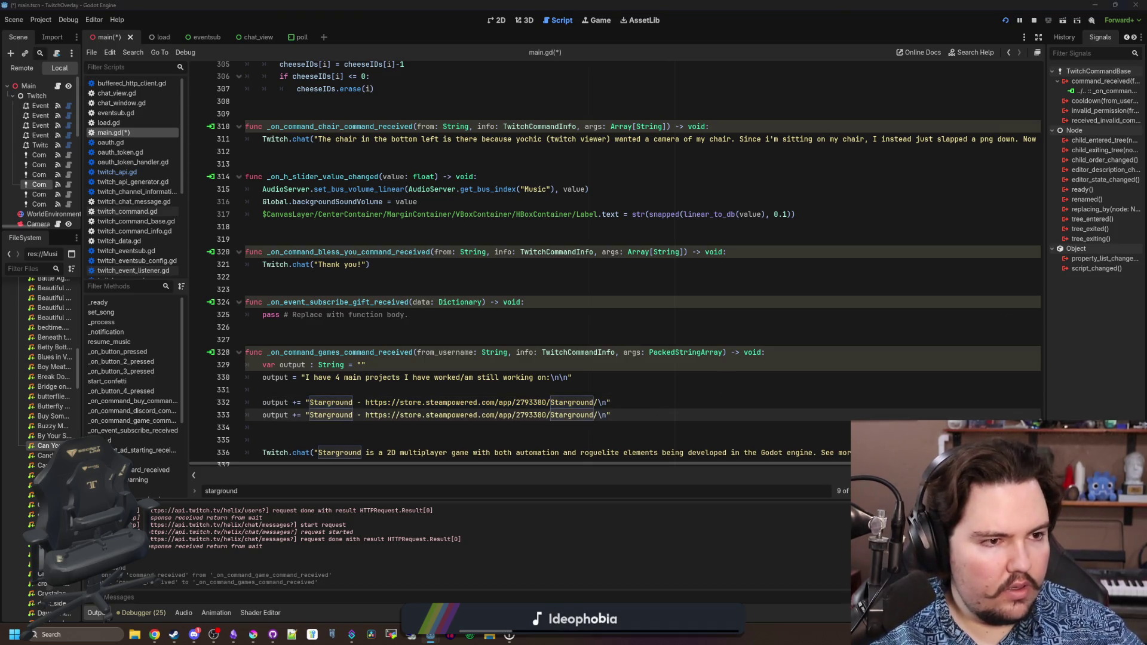
# Swap the copy's link for Lured In's Steam link and add a Pogo Rocket line with its link.
pyautogui.click(593, 415)
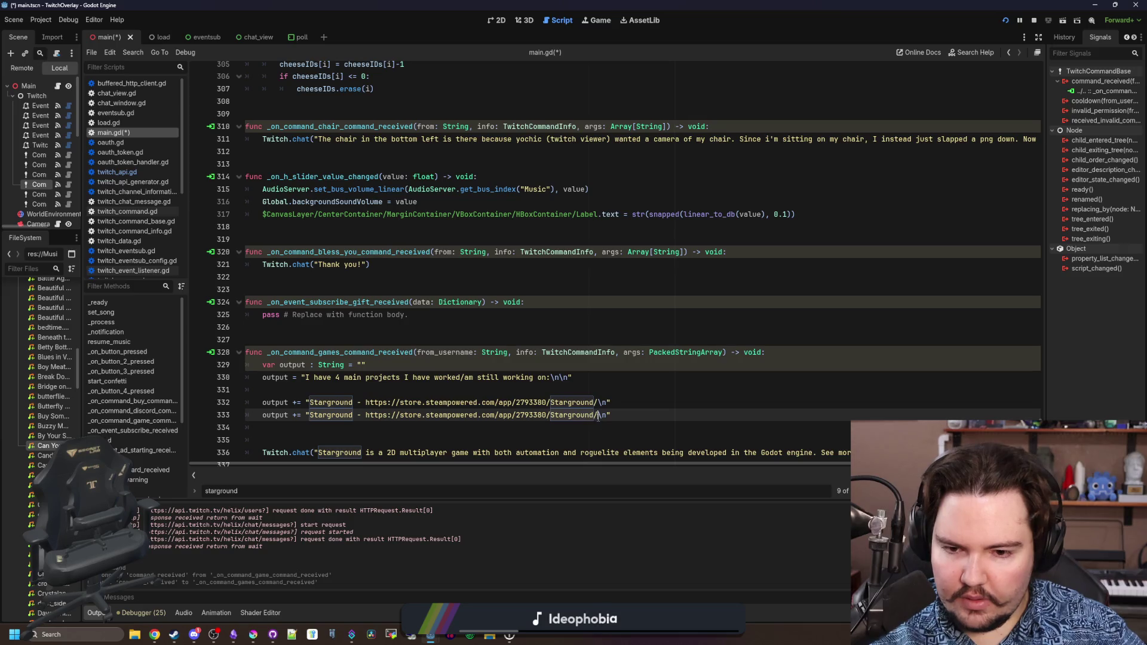
pyautogui.moveTo(598, 414); pyautogui.dragTo(366, 414)
pyautogui.hotkey('ctrl', 'v')
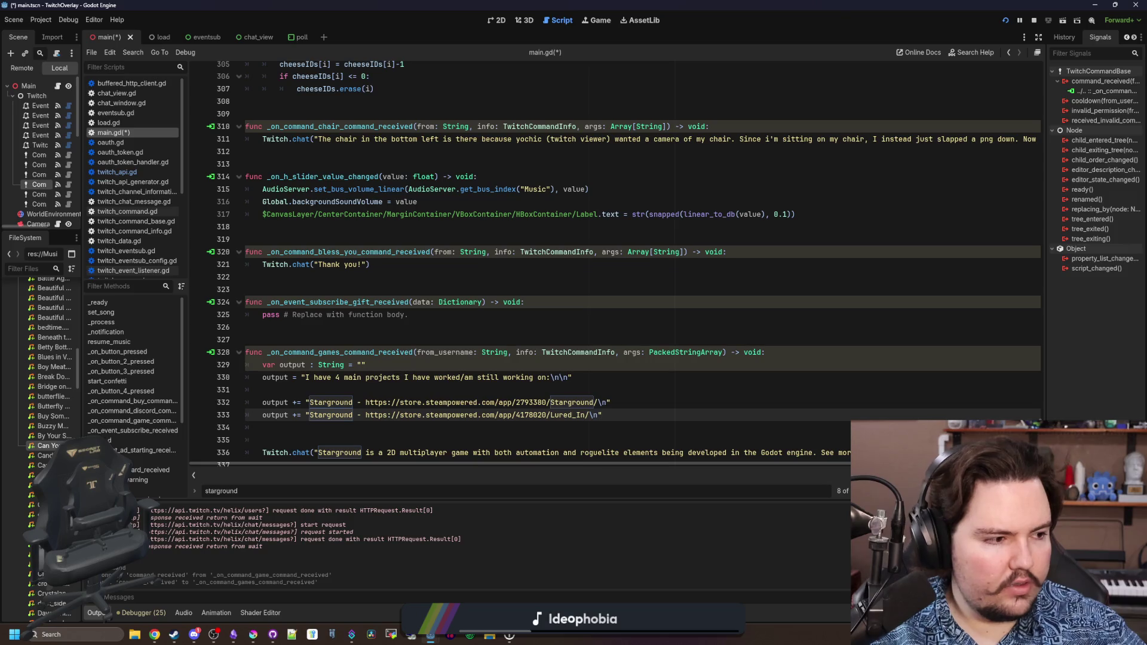
pyautogui.hotkey('alt', 'Tab')
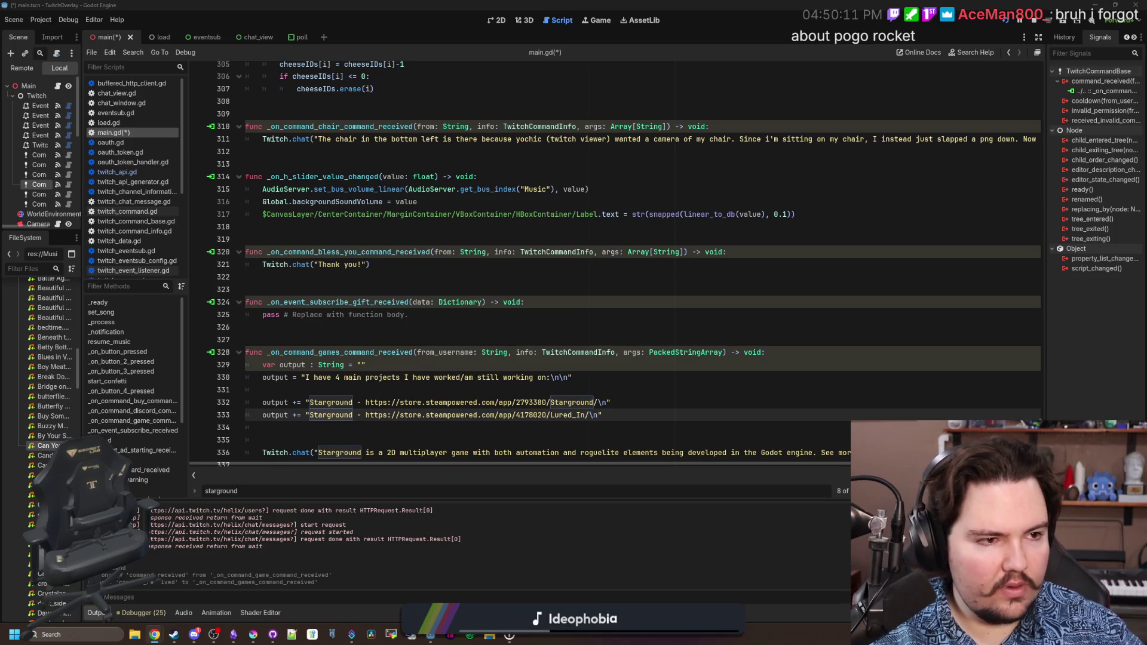
pyautogui.click(633, 416)
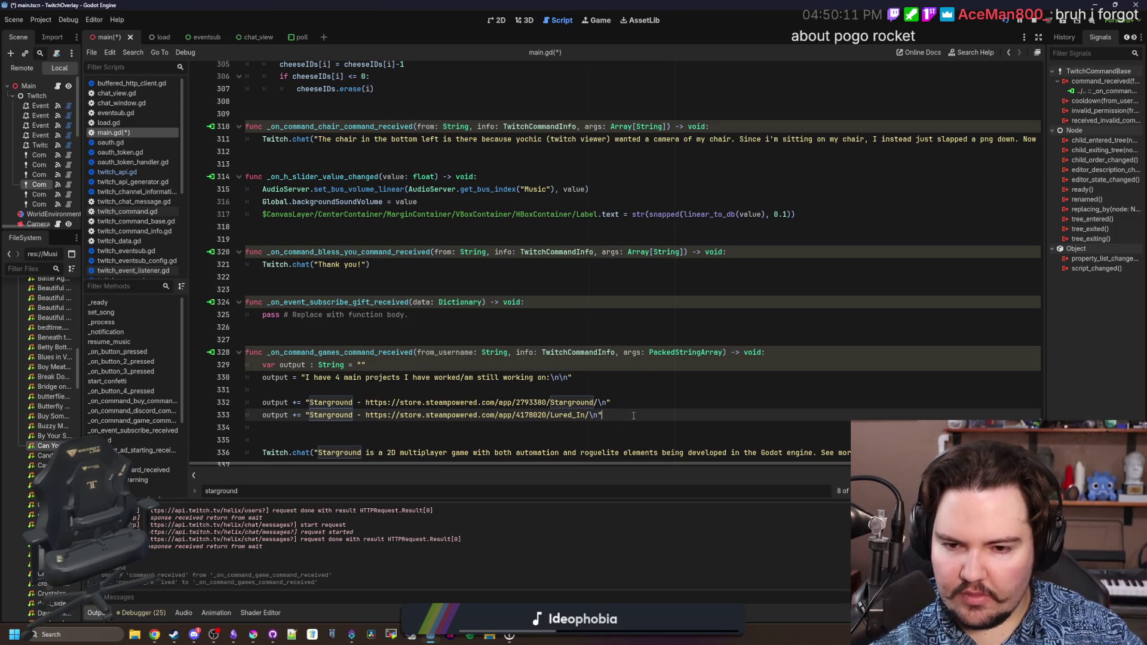
pyautogui.press('Return')
pyautogui.write('output ++')
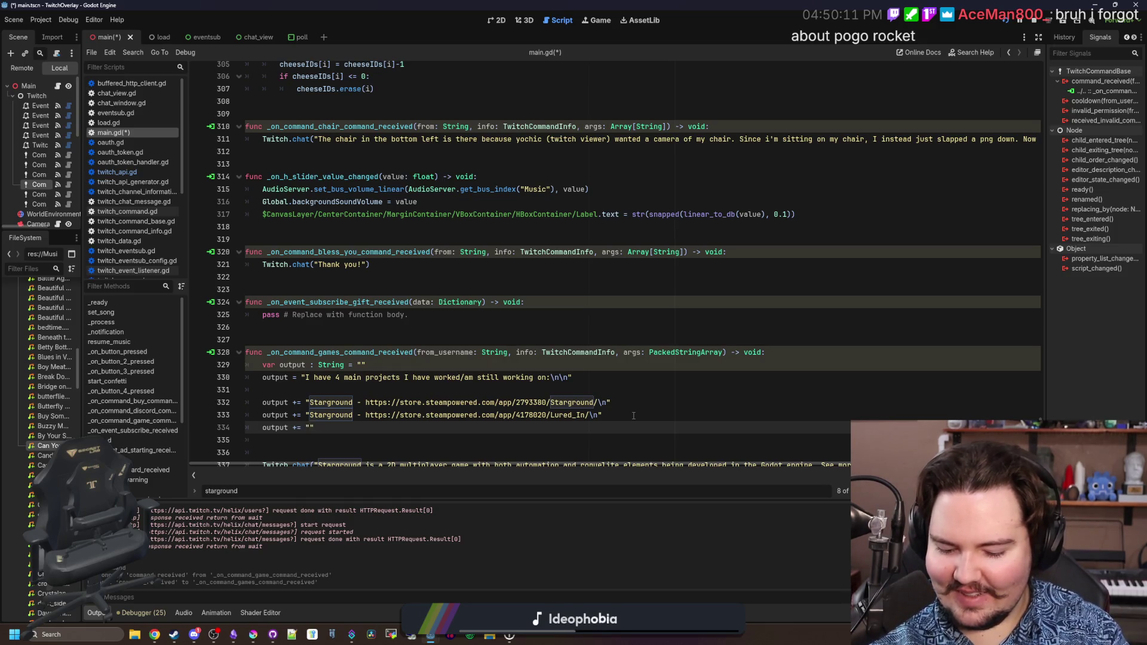
pyautogui.write('Pogo Rocket -')
pyautogui.hotkey('ctrl', 'v')
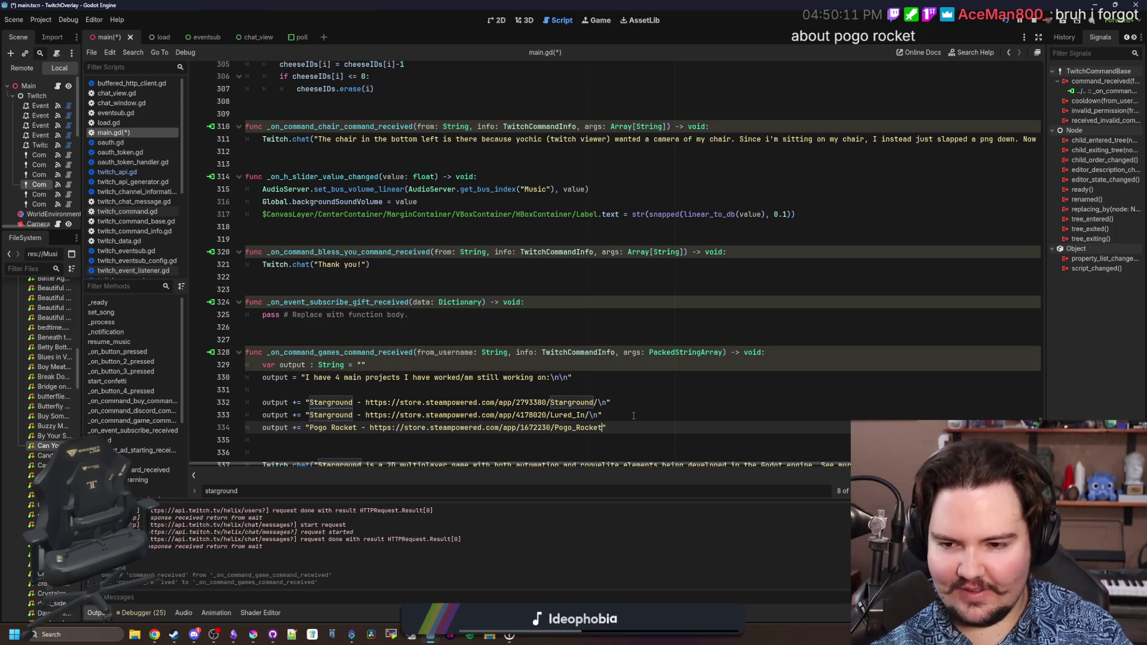
# End the Pogo Rocket entry with \n" and duplicate that line below.
pyautogui.scroll(-1, 635, 412)
pyautogui.write('/')
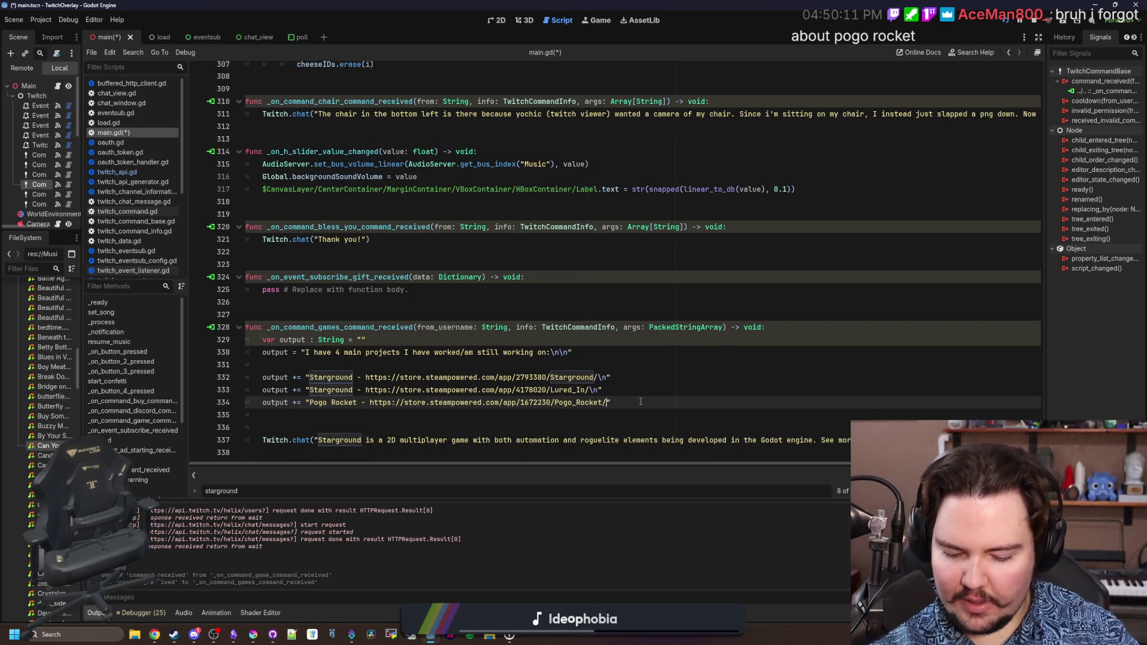
pyautogui.write('\\n"')
pyautogui.press('Return')
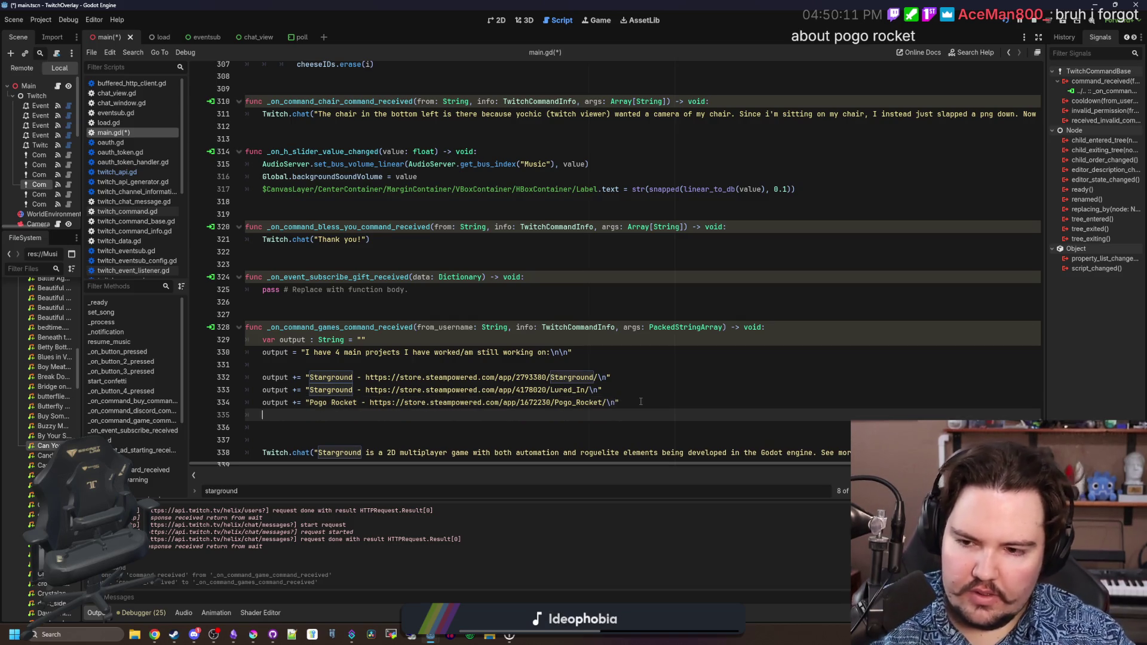
pyautogui.moveTo(622, 403); pyautogui.dragTo(262, 402)
pyautogui.hotkey('ctrl', 'c')
pyautogui.click(276, 414)
pyautogui.hotkey('ctrl', 'v')
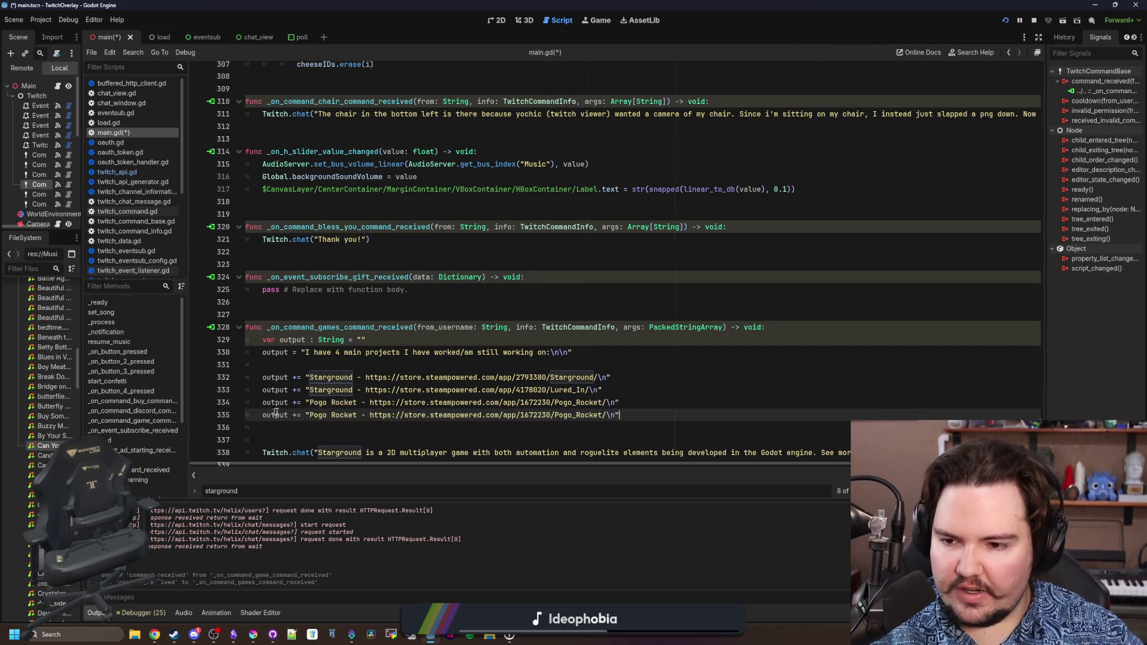
# Change the copied line to 'Deadlift - no link yet' and duplicate it.
pyautogui.moveTo(608, 415); pyautogui.dragTo(309, 415)
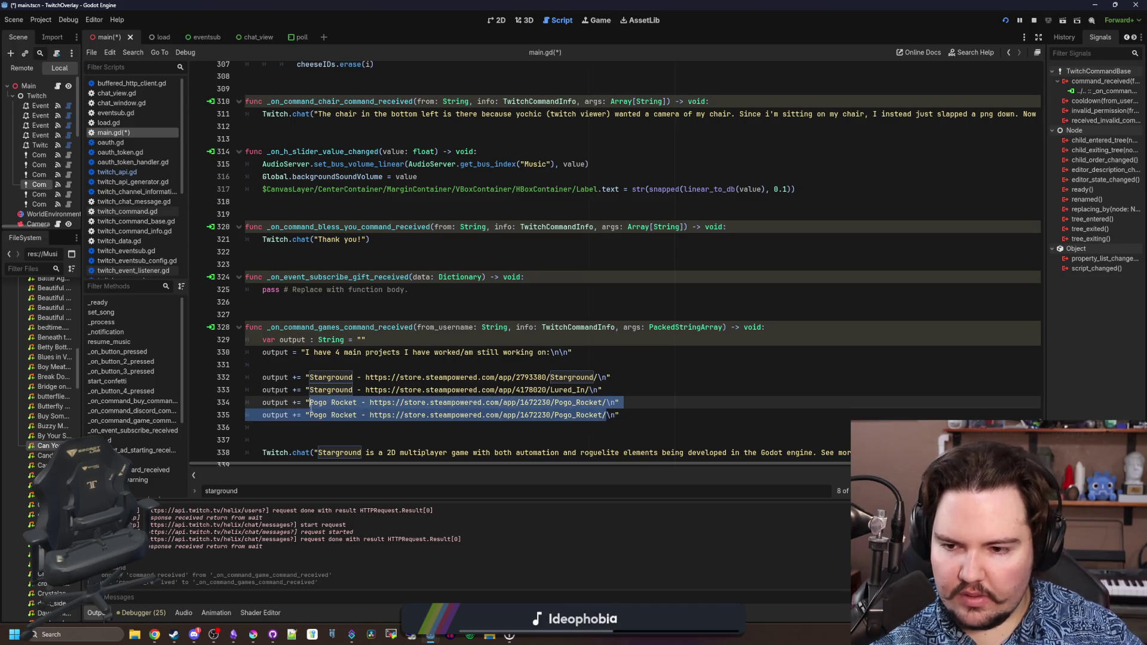
pyautogui.write('Deadlift - no link ')
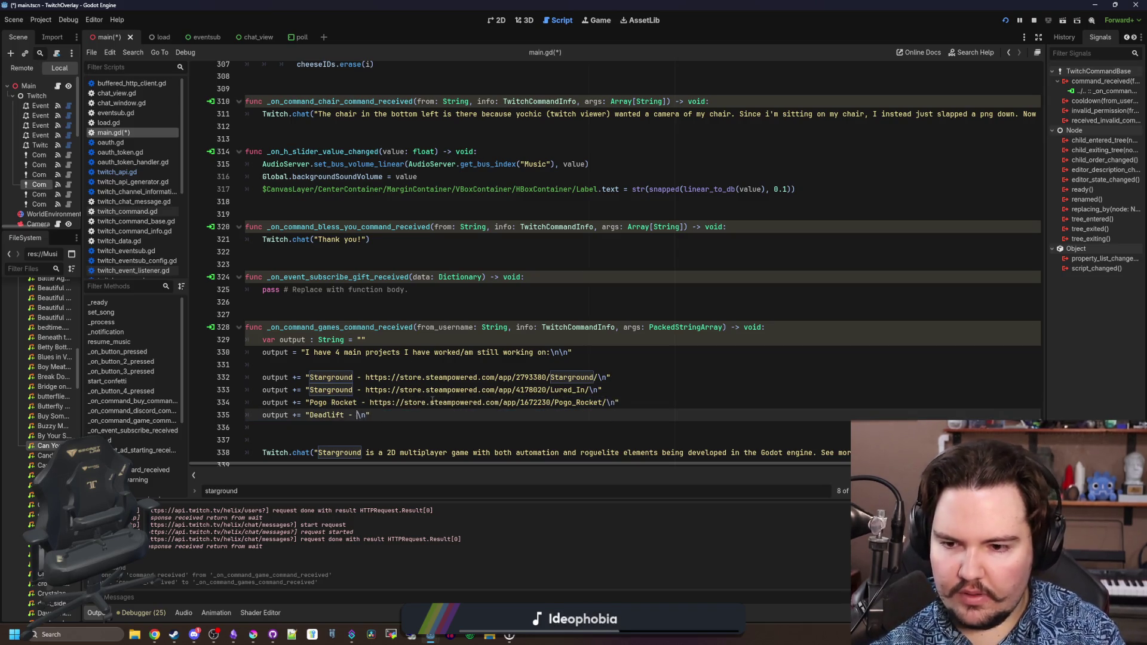
pyautogui.write('yet')
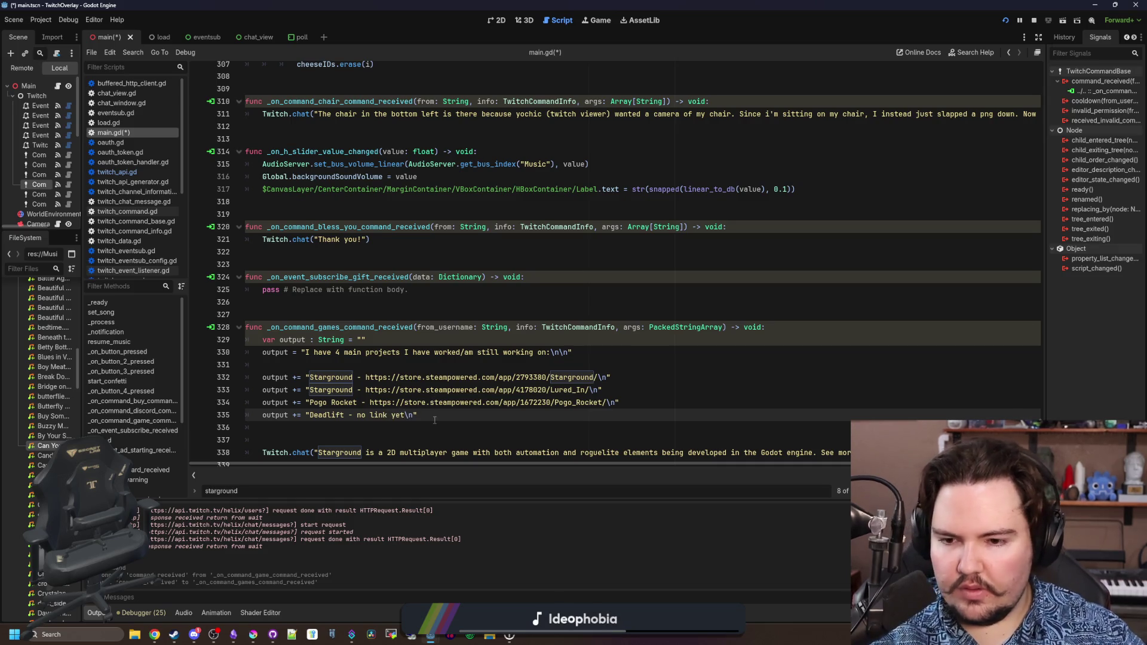
pyautogui.moveTo(417, 414); pyautogui.dragTo(262, 414)
pyautogui.hotkey('ctrl', 'c')
pyautogui.click(464, 414)
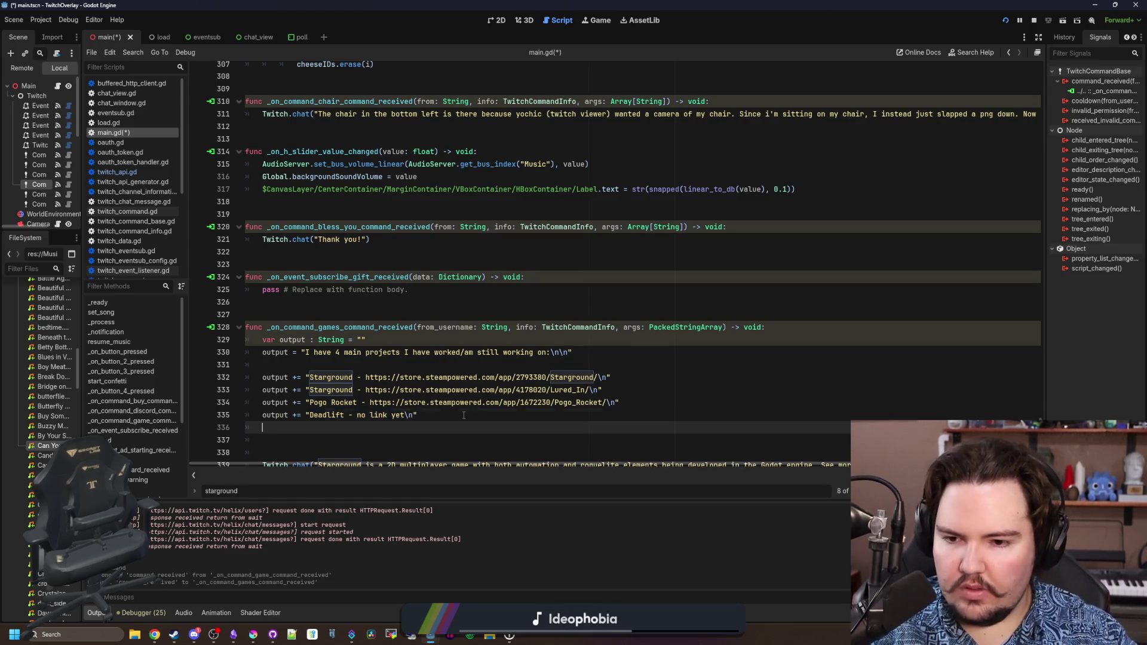
pyautogui.press('Return')
pyautogui.hotkey('ctrl', 'v')
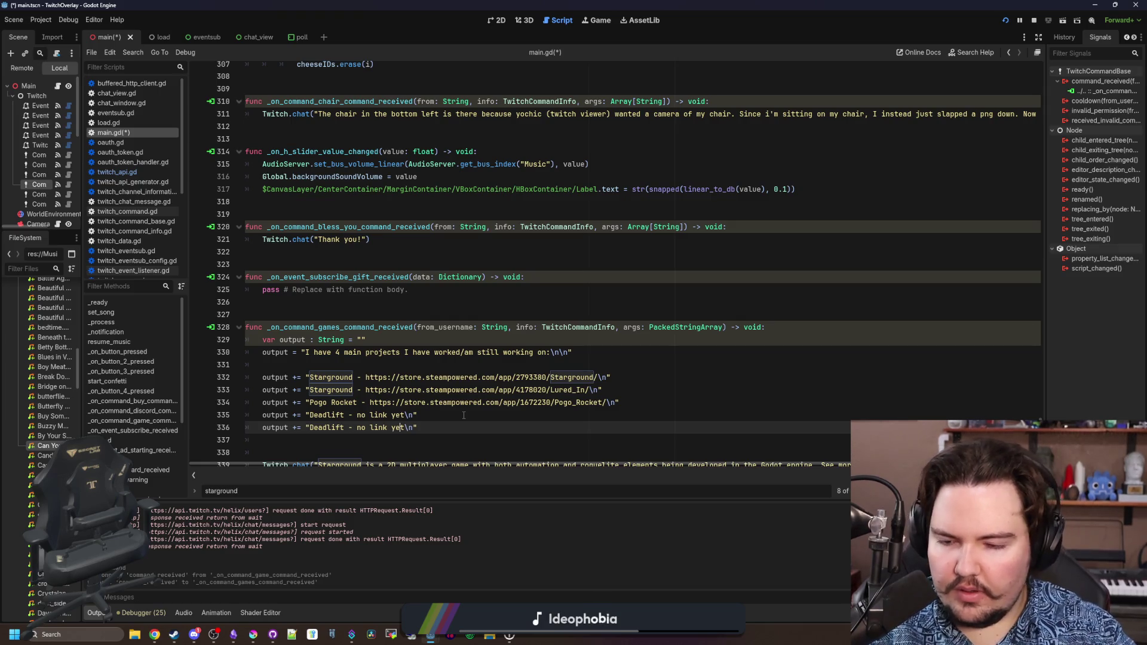
pyautogui.press('Left')
pyautogui.press('BackSpace')
pyautogui.press('BackSpace')
pyautogui.press('BackSpace')
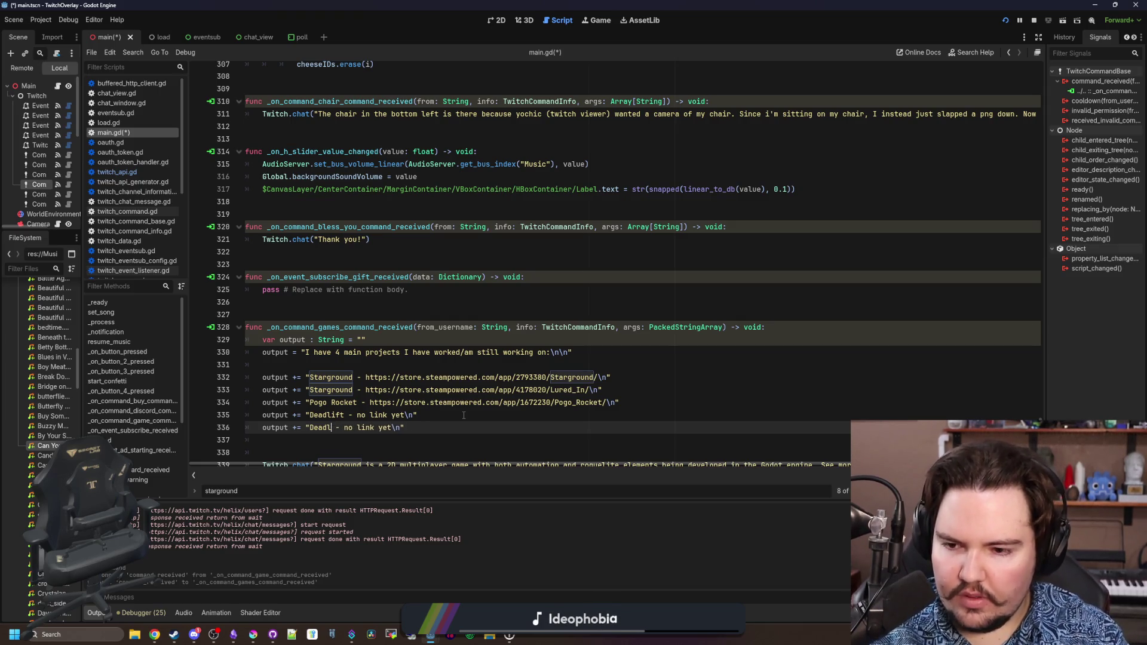
pyautogui.write('Jams')
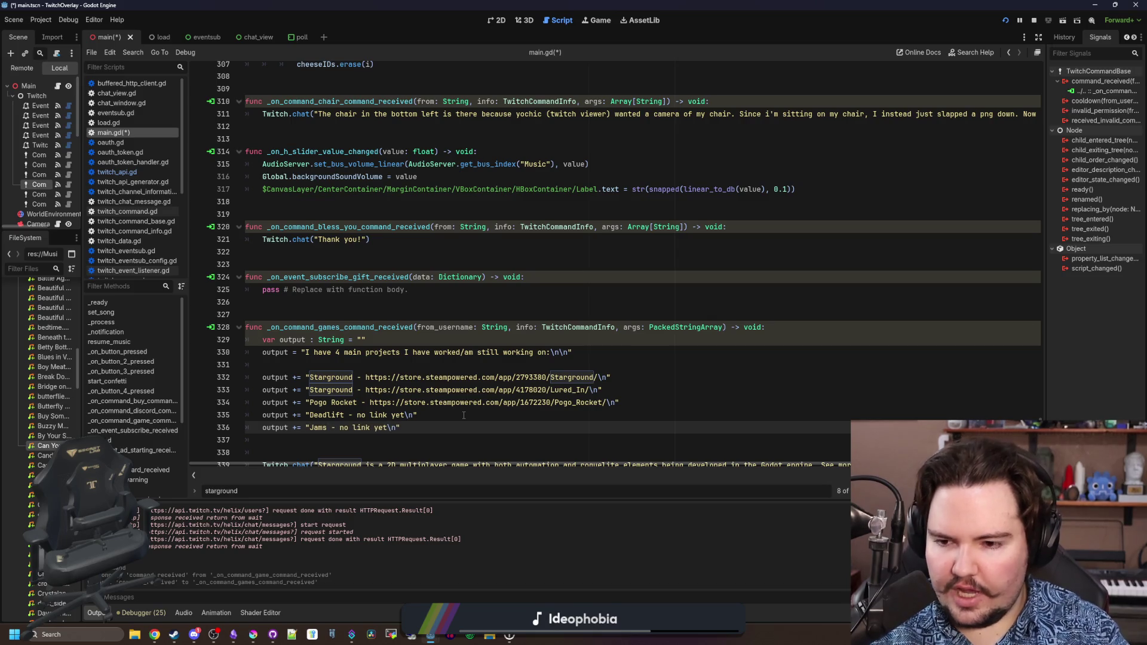
pyautogui.write(' & other misc')
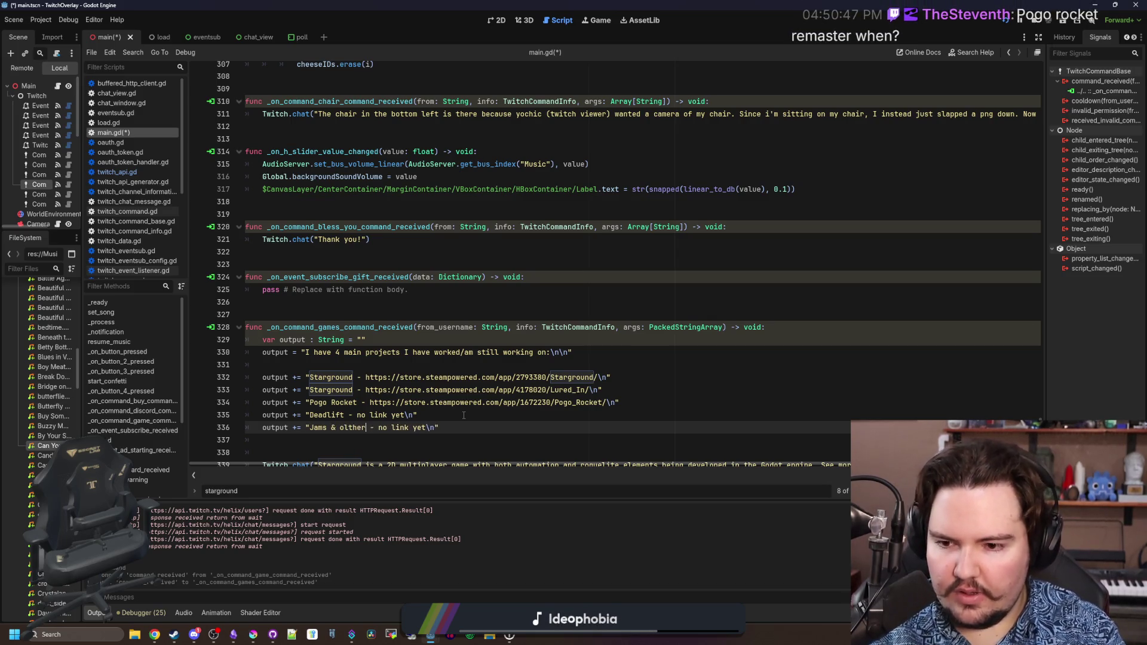
pyautogui.write(' projects')
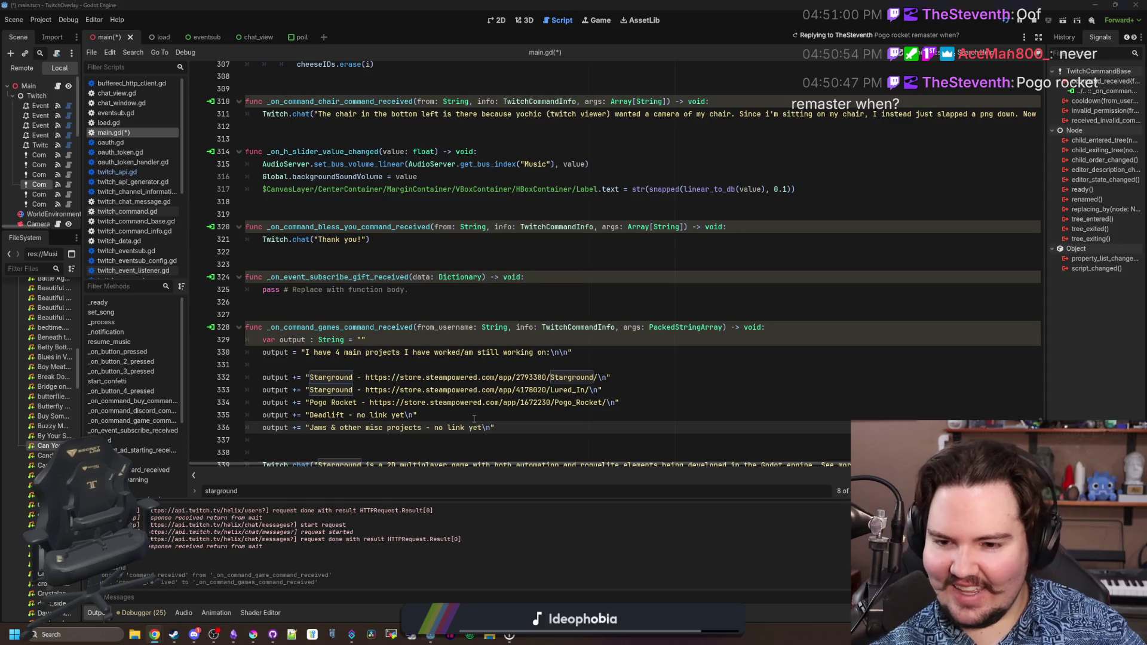
pyautogui.press('BackSpace')
pyautogui.press('BackSpace')
pyautogui.press('BackSpace')
pyautogui.press('BackSpace')
pyautogui.press('BackSpace')
pyautogui.press('BackSpace')
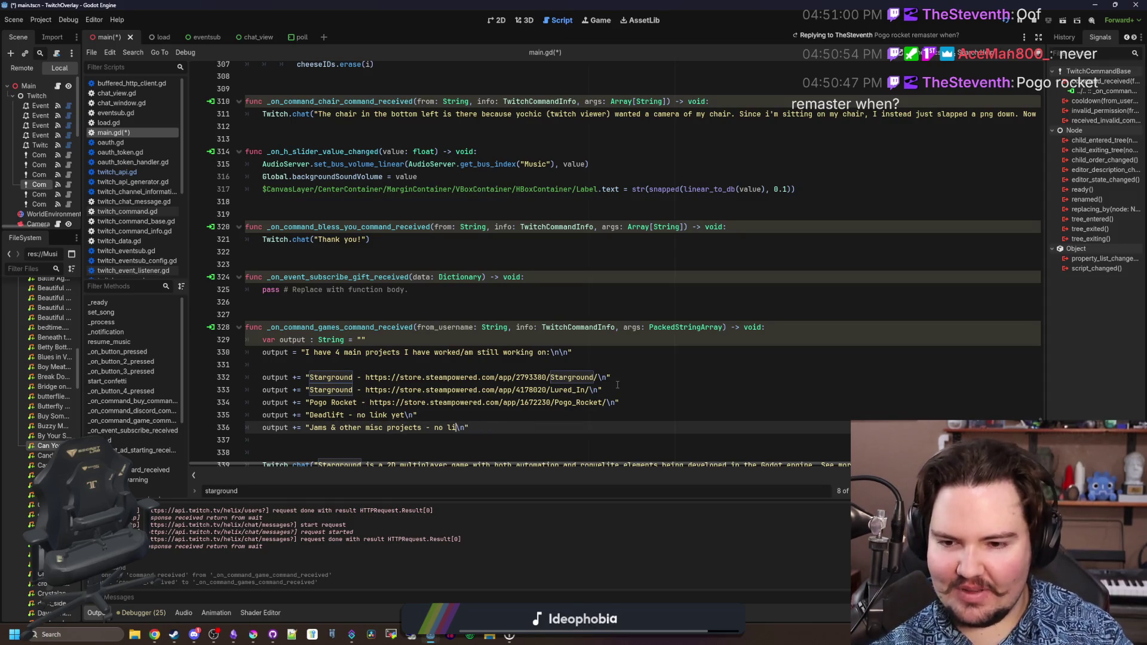
pyautogui.hotkey('ctrl', 'v')
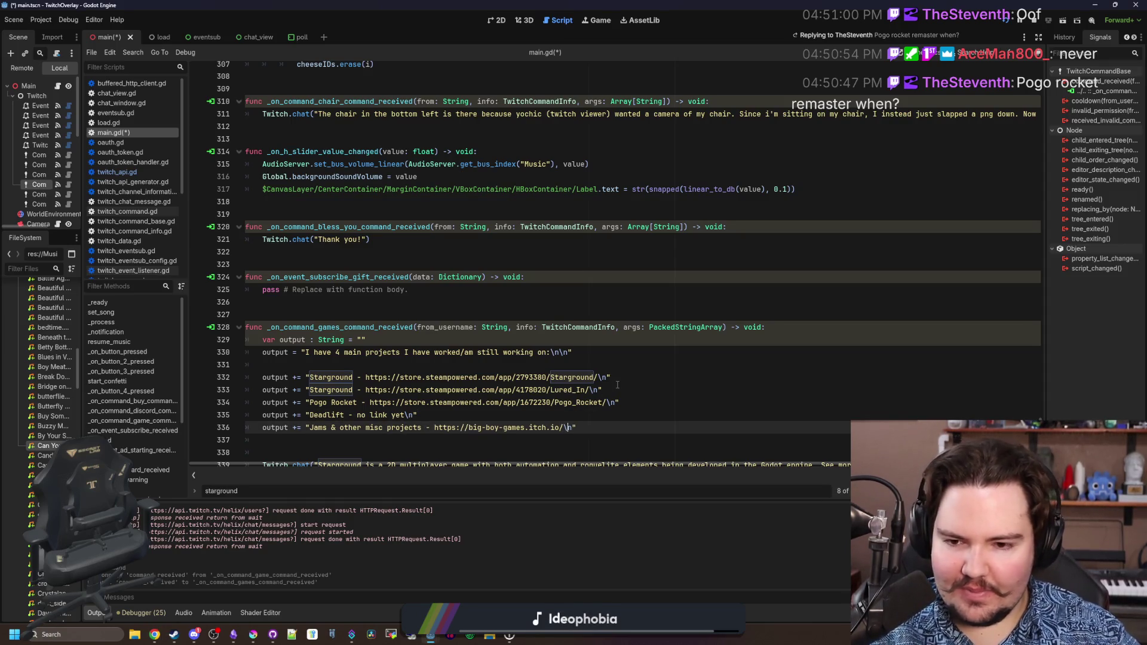
pyautogui.press('End')
pyautogui.scroll(-1, 343, 427)
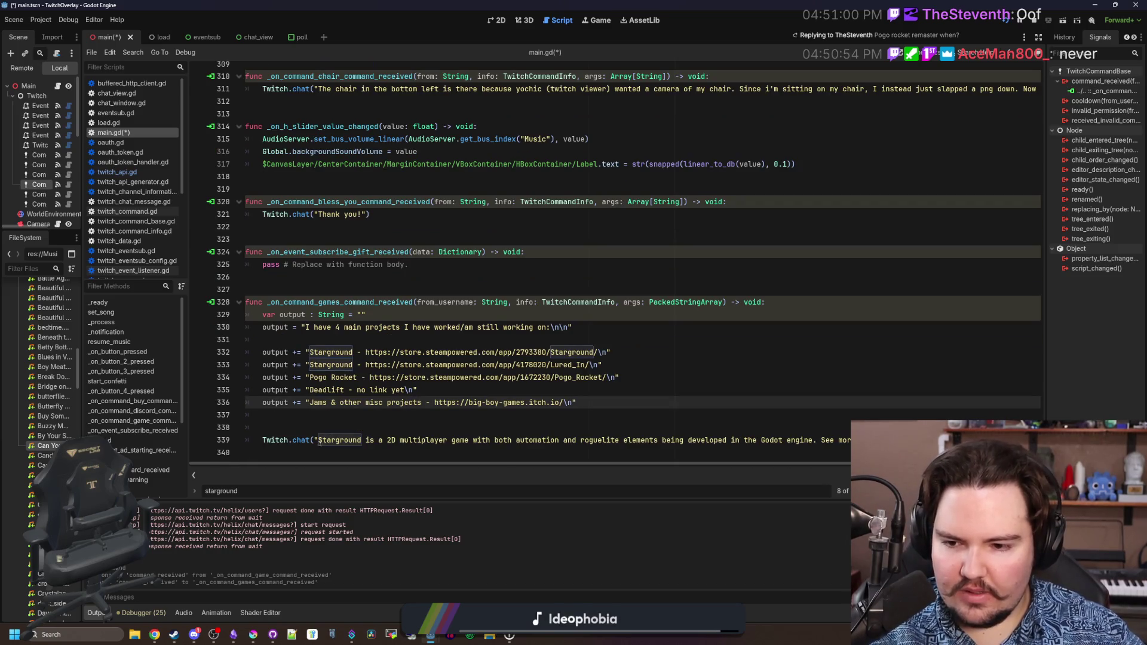
pyautogui.moveTo(317, 440); pyautogui.dragTo(955, 442)
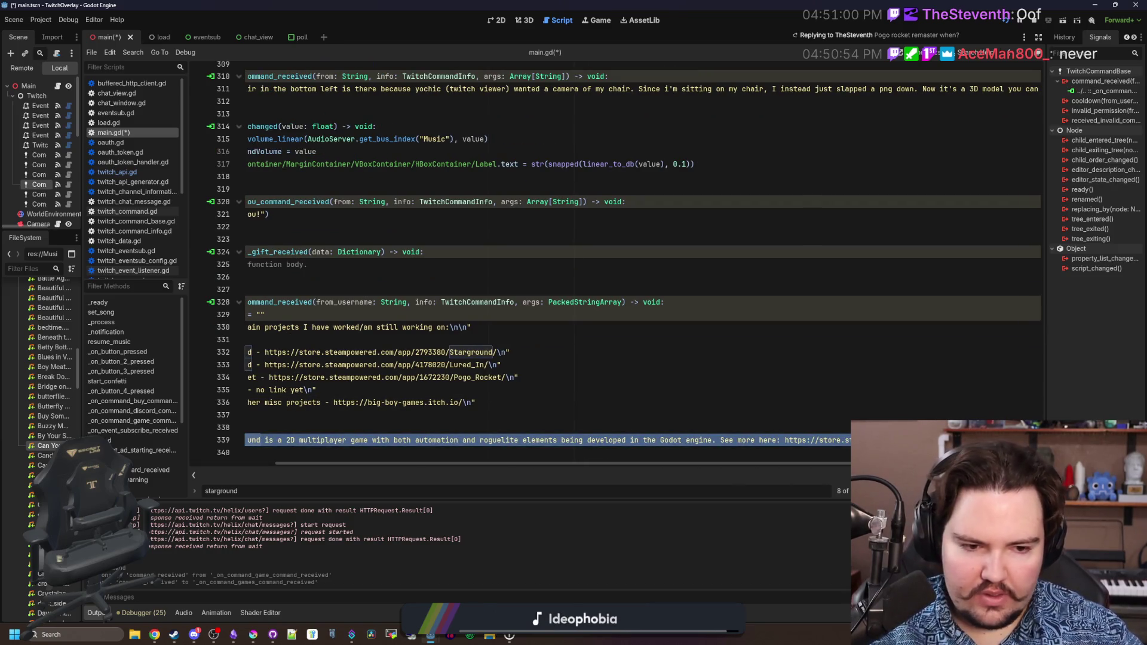
# Send output with Twitch.chat(output), remove the extra blank line, and save main.gd.
pyautogui.write('Twitch.chat()')
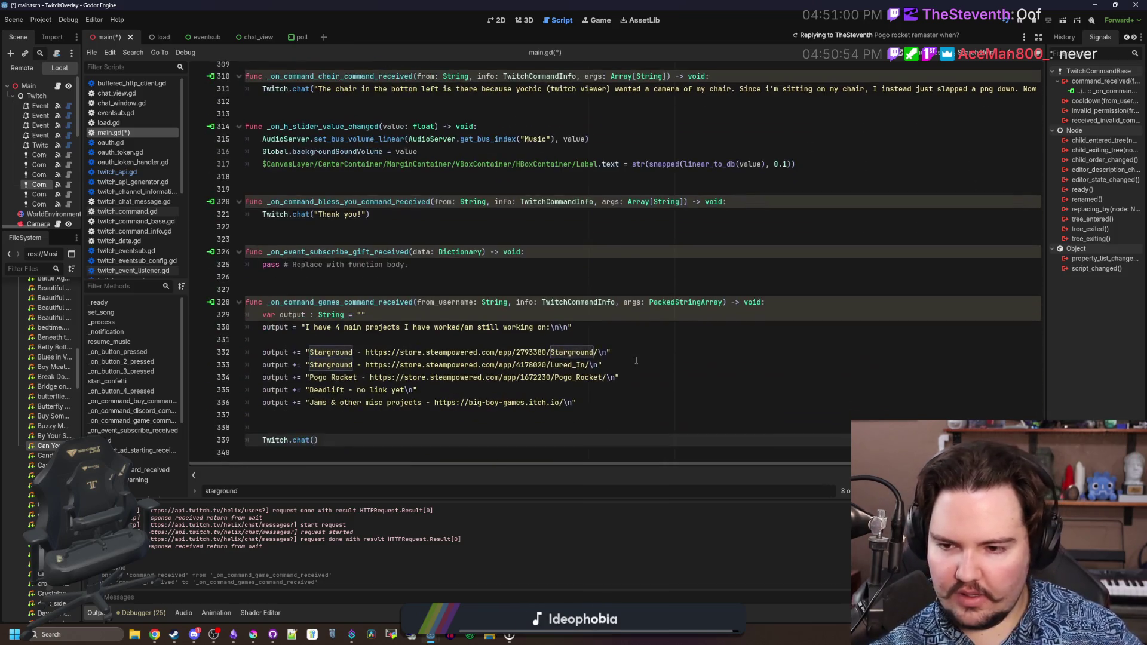
pyautogui.write('output')
pyautogui.click(572, 327)
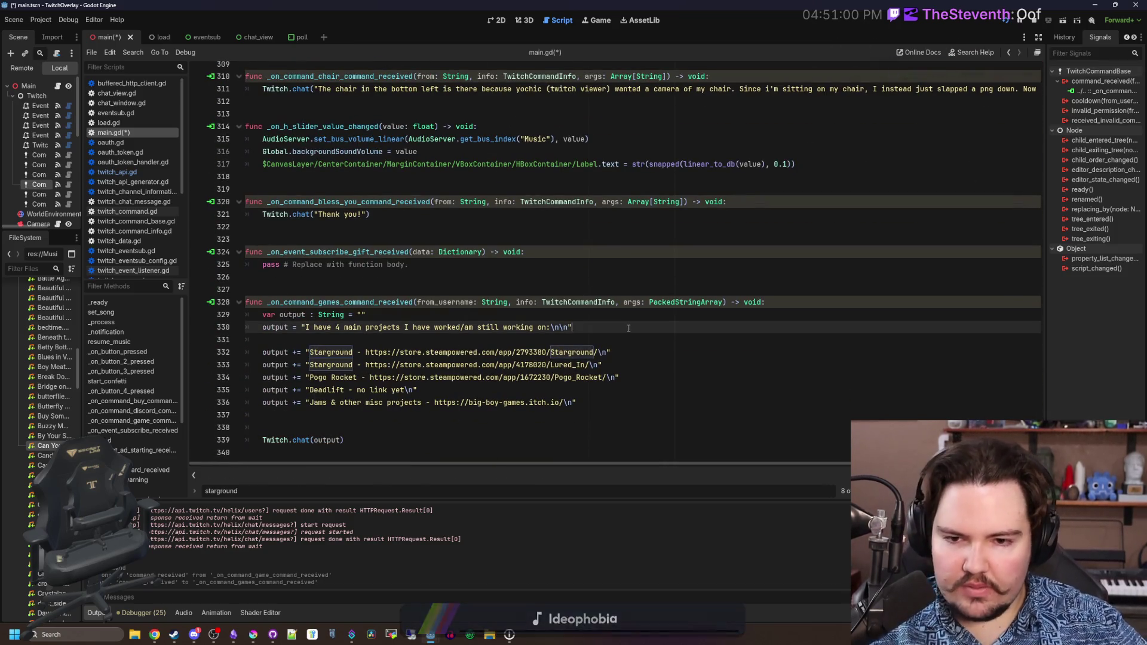
pyautogui.click(326, 428)
pyautogui.press('BackSpace')
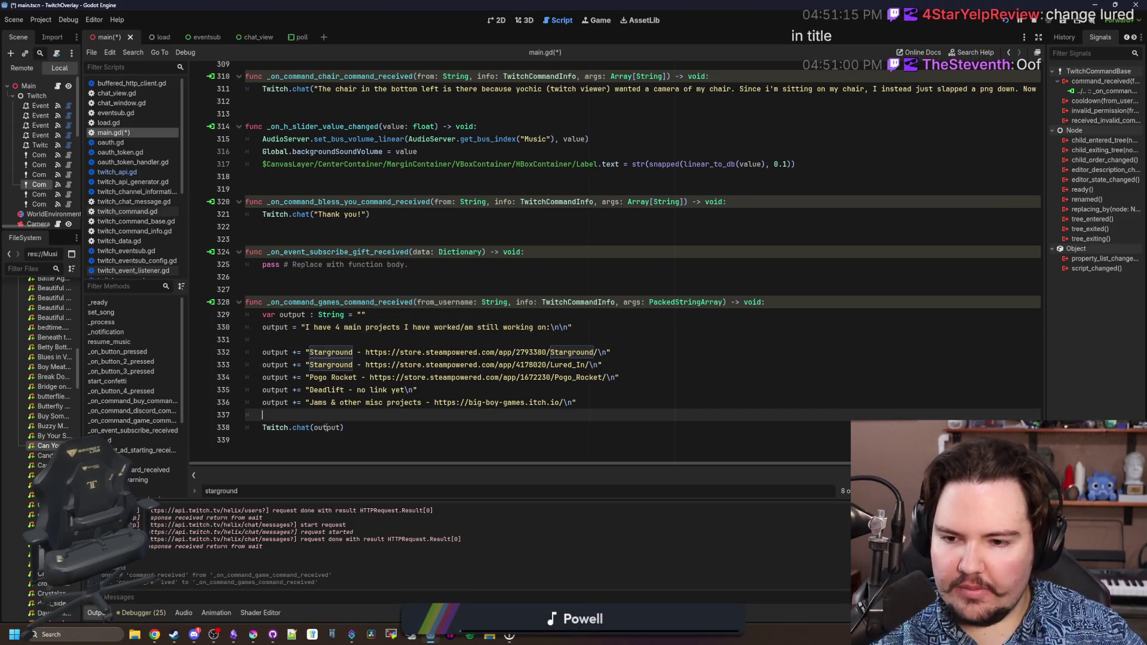
pyautogui.click(362, 279)
pyautogui.hotkey('ctrl', 's')
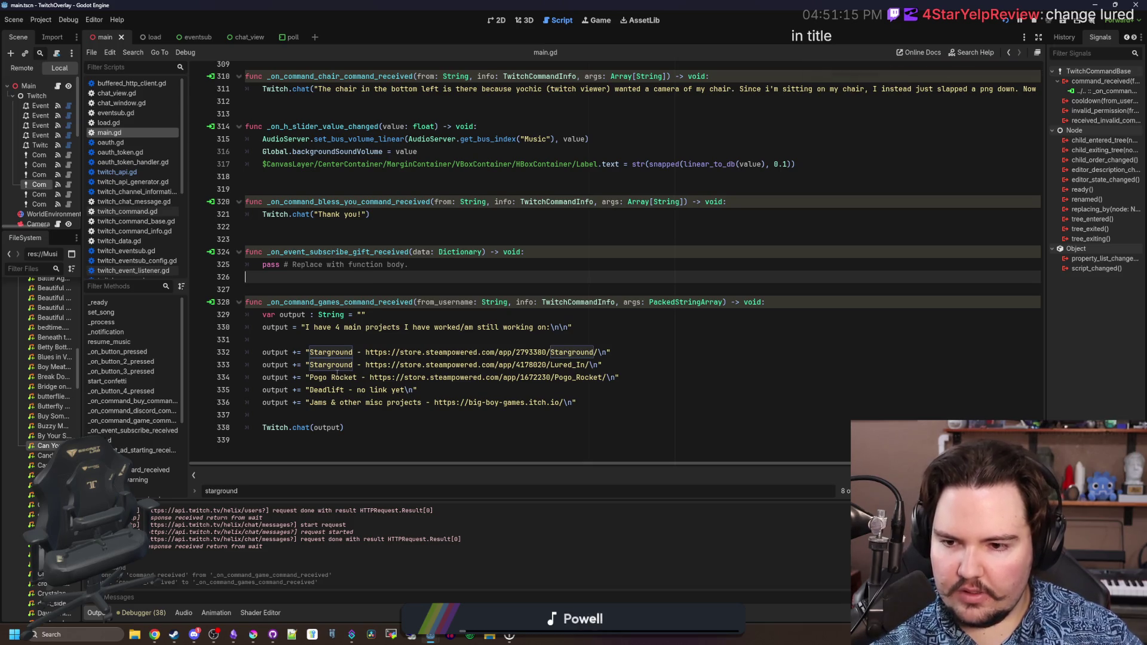
# Rename the duplicated Starground entry on line 333 to Lured In, then switch to the Lured In project.
pyautogui.doubleClick(338, 365)
pyautogui.write('Lured In')
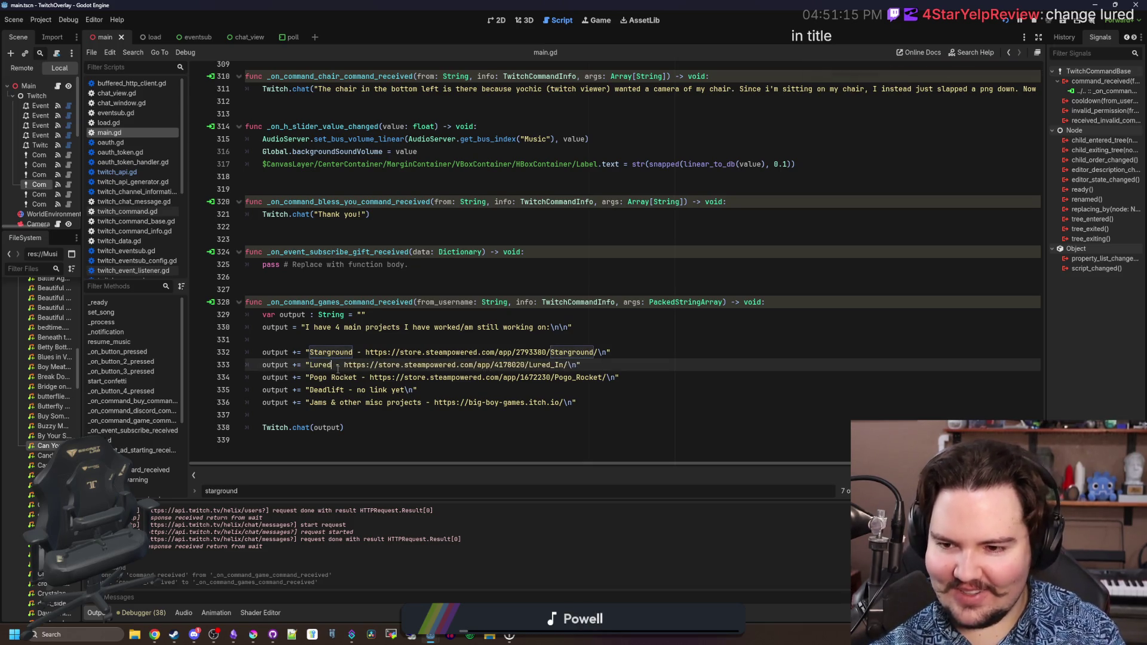
pyautogui.click(404, 339)
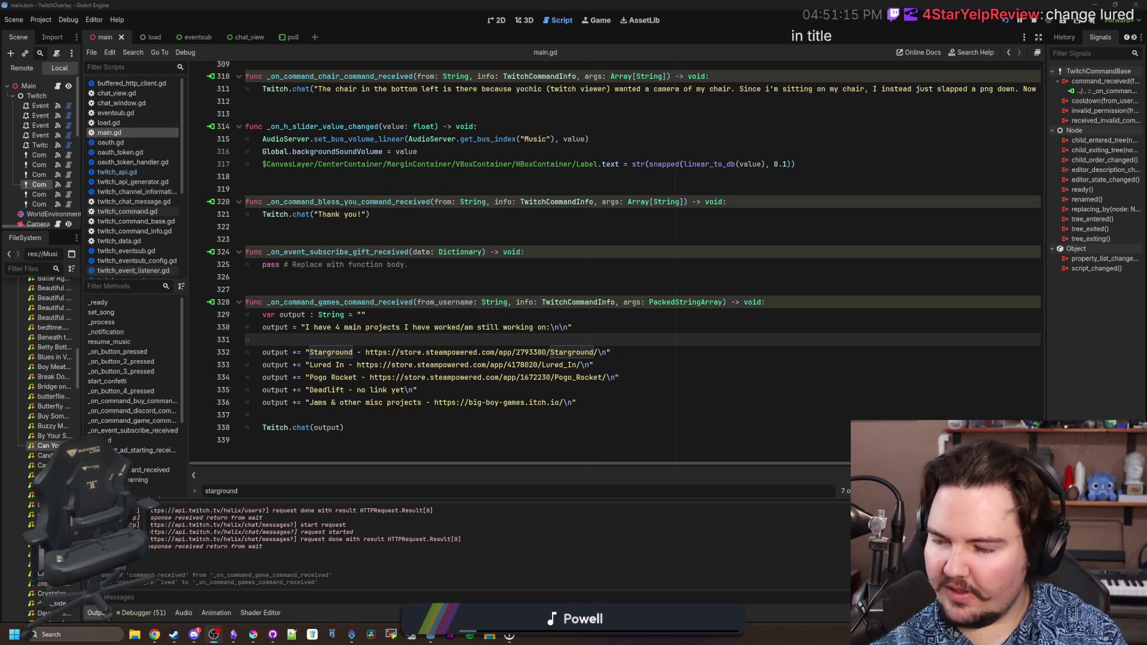
pyautogui.click(452, 274)
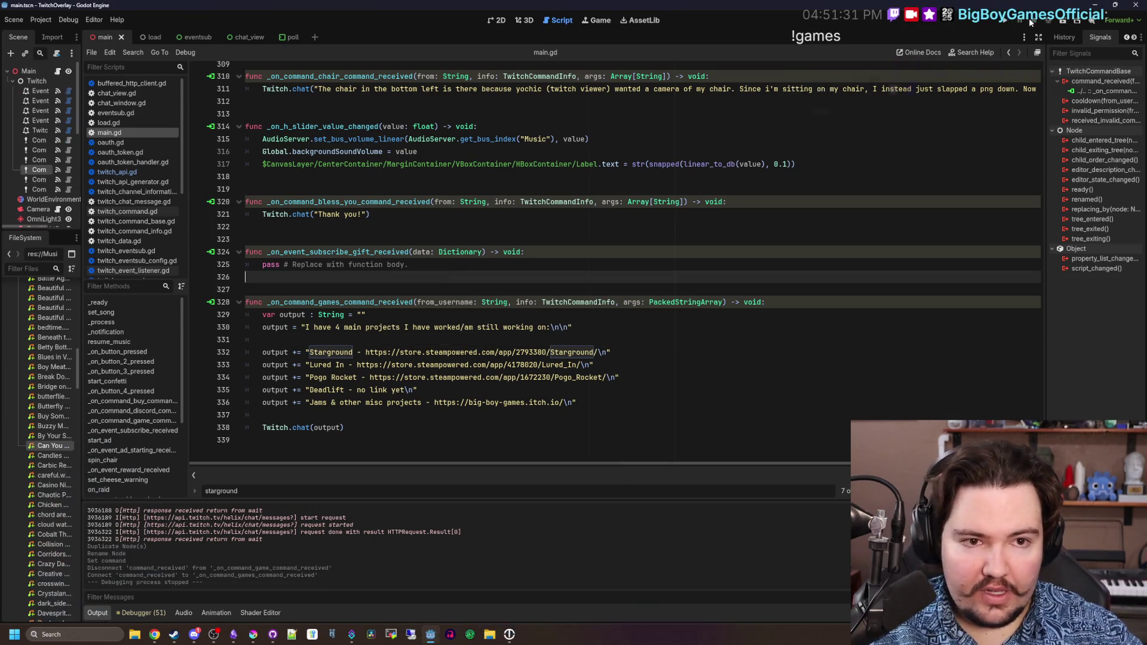
pyautogui.hotkey('alt', 'Tab')
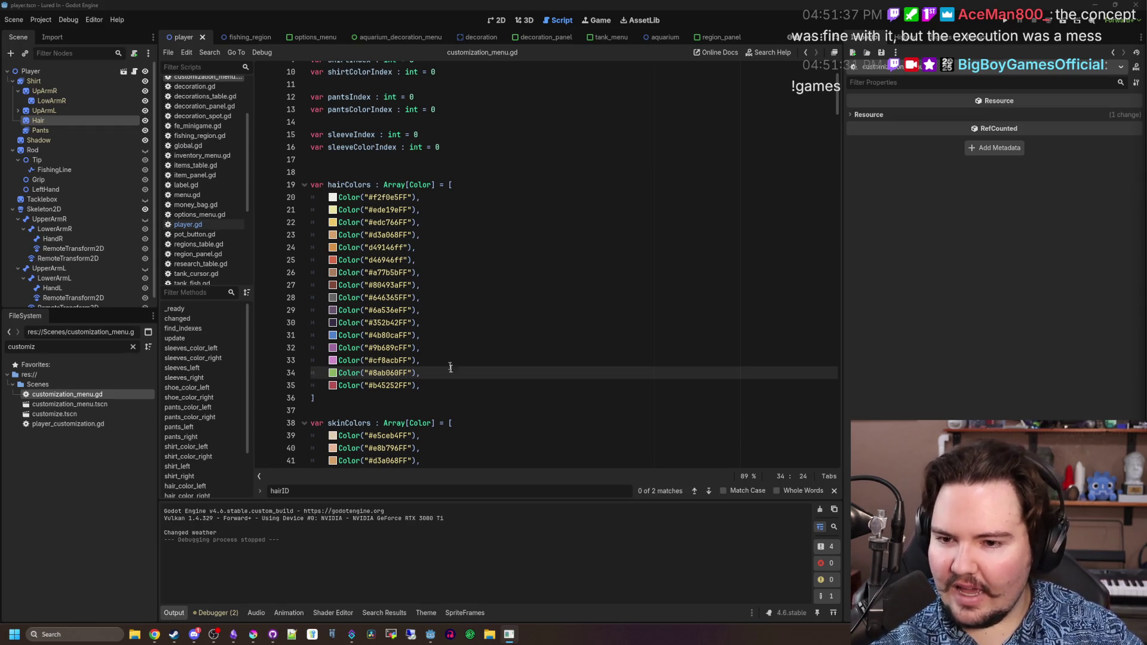
pyautogui.press('Up')
pyautogui.press('Up')
pyautogui.press('Up')
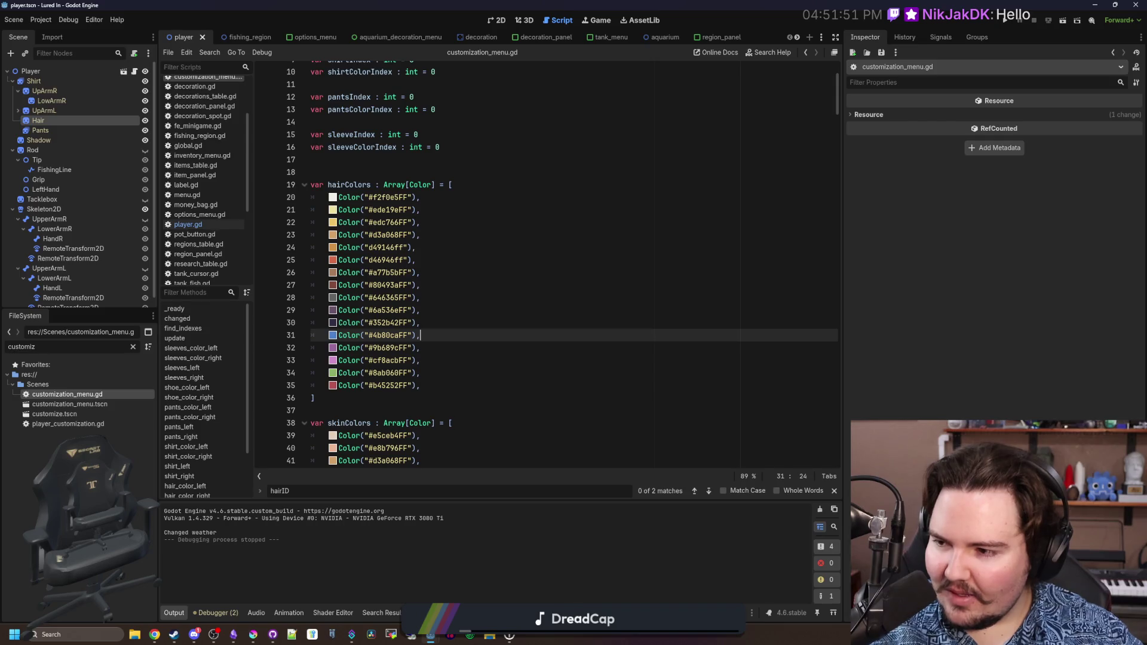
pyautogui.press('Up')
pyautogui.click(597, 272)
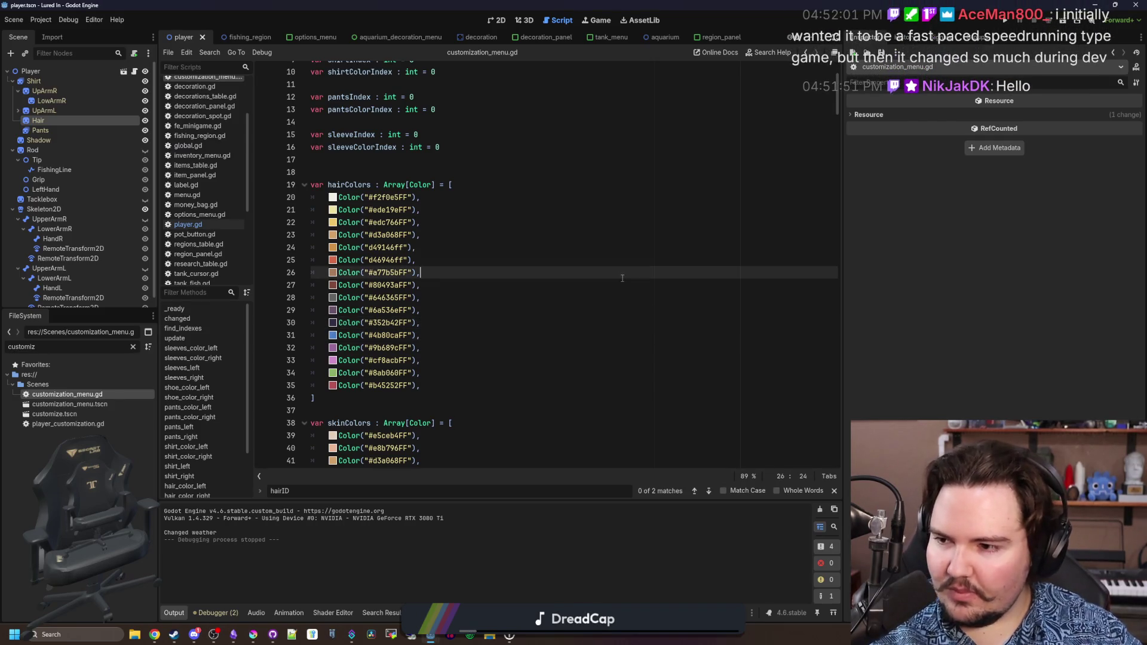
pyautogui.click(575, 246)
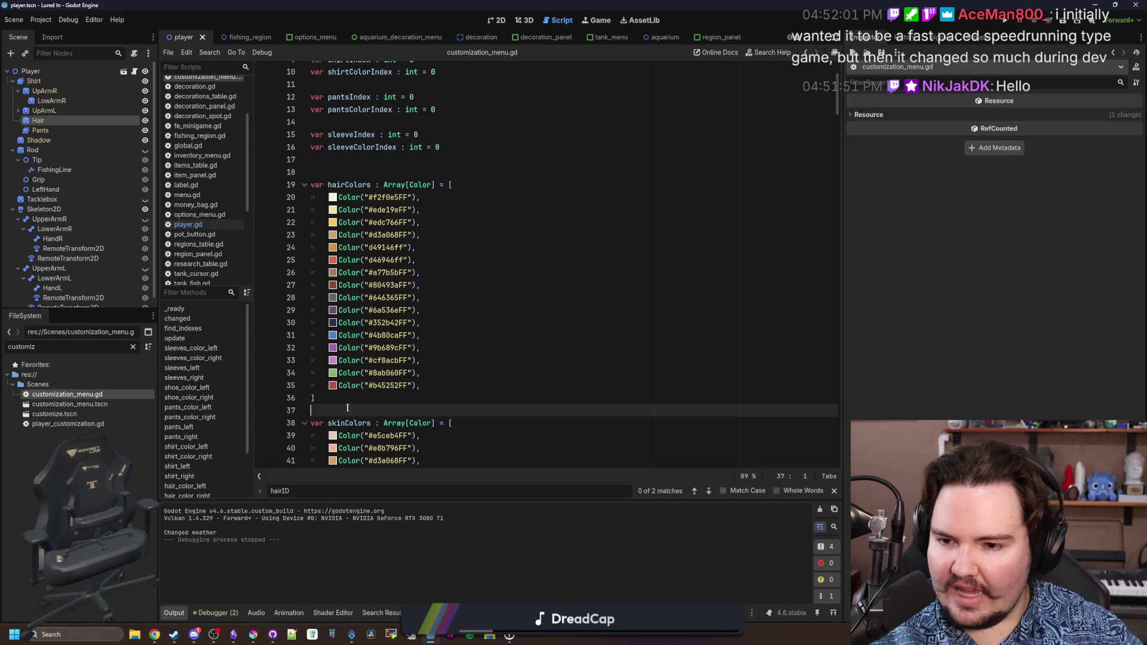
pyautogui.click(366, 398)
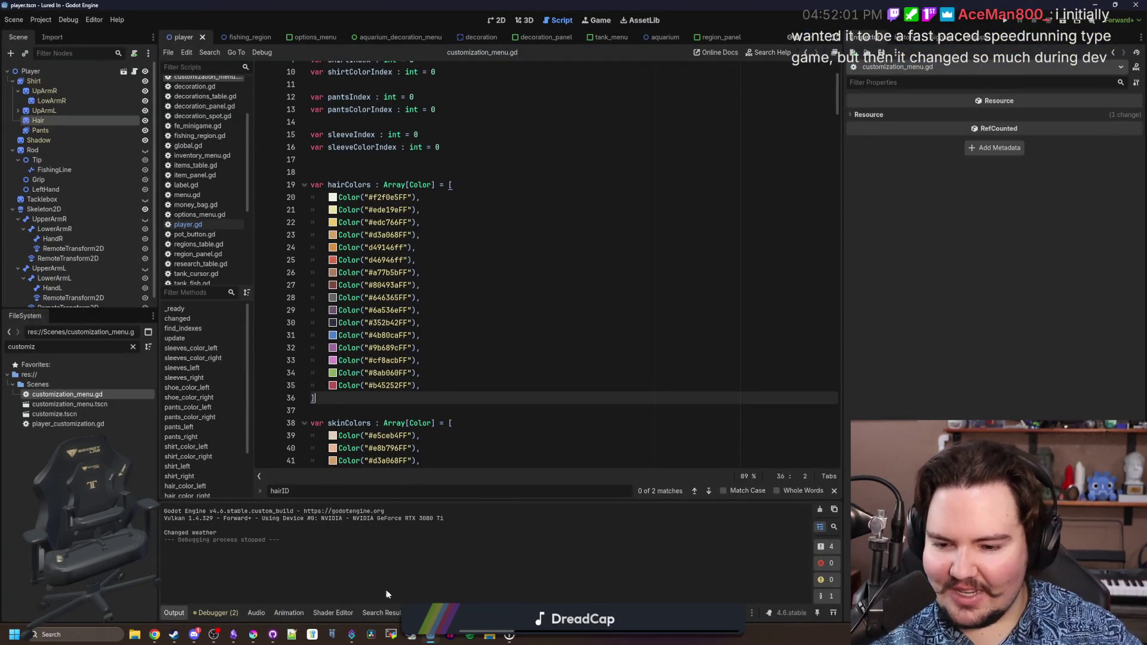
pyautogui.moveTo(430, 634)
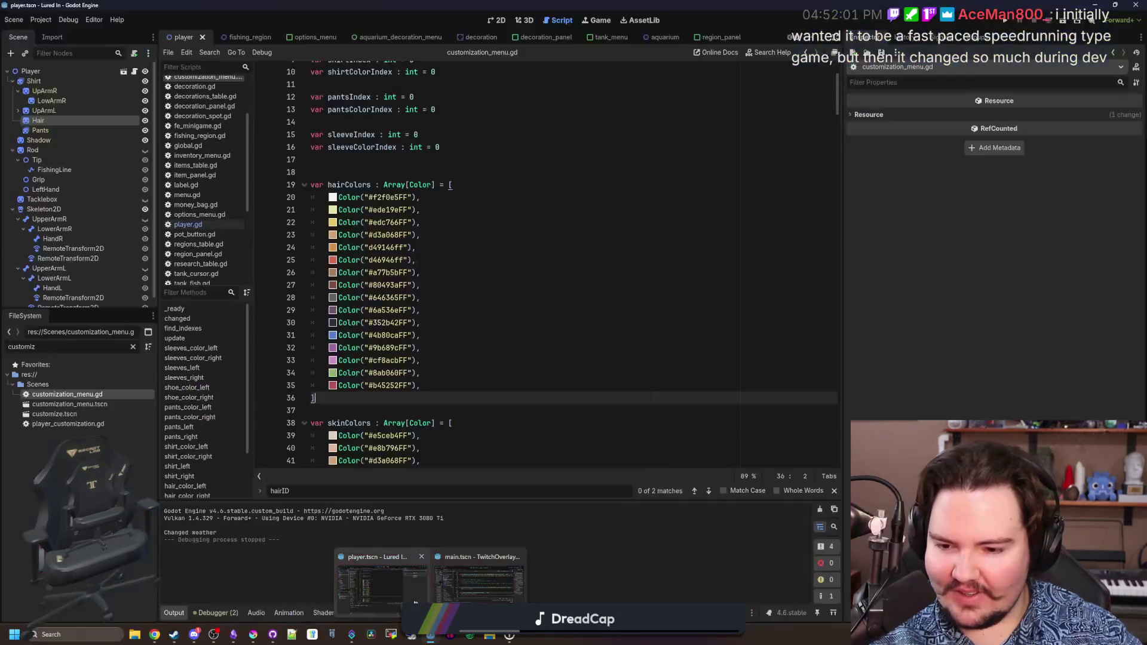
pyautogui.click(415, 406)
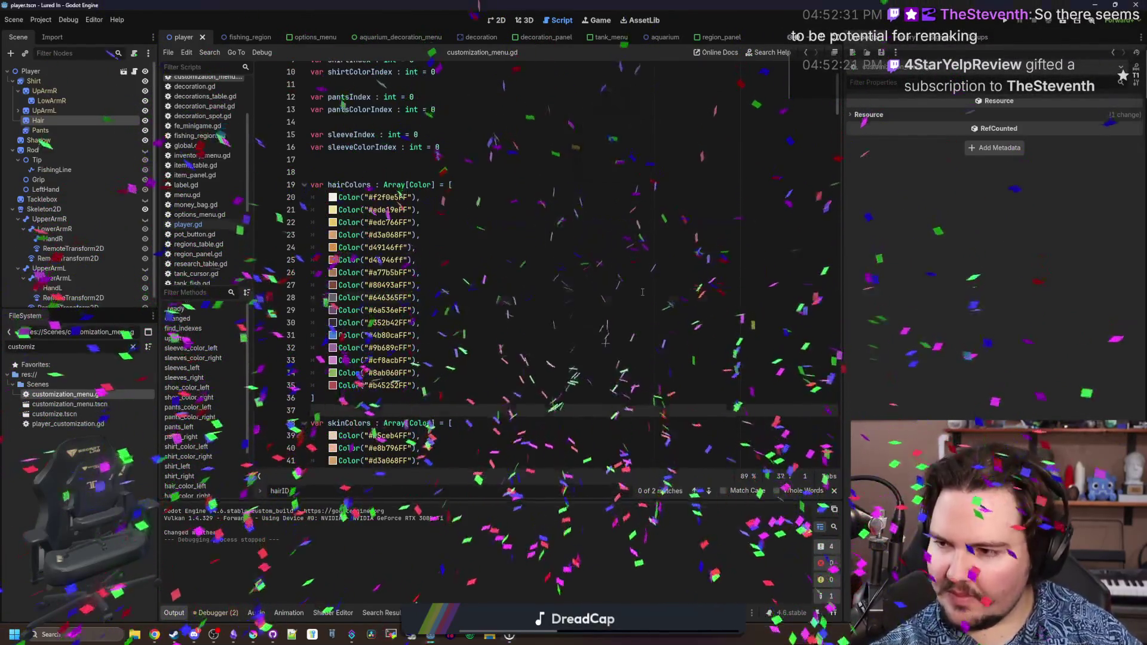
pyautogui.scroll(-2, 538, 269)
pyautogui.click(407, 247)
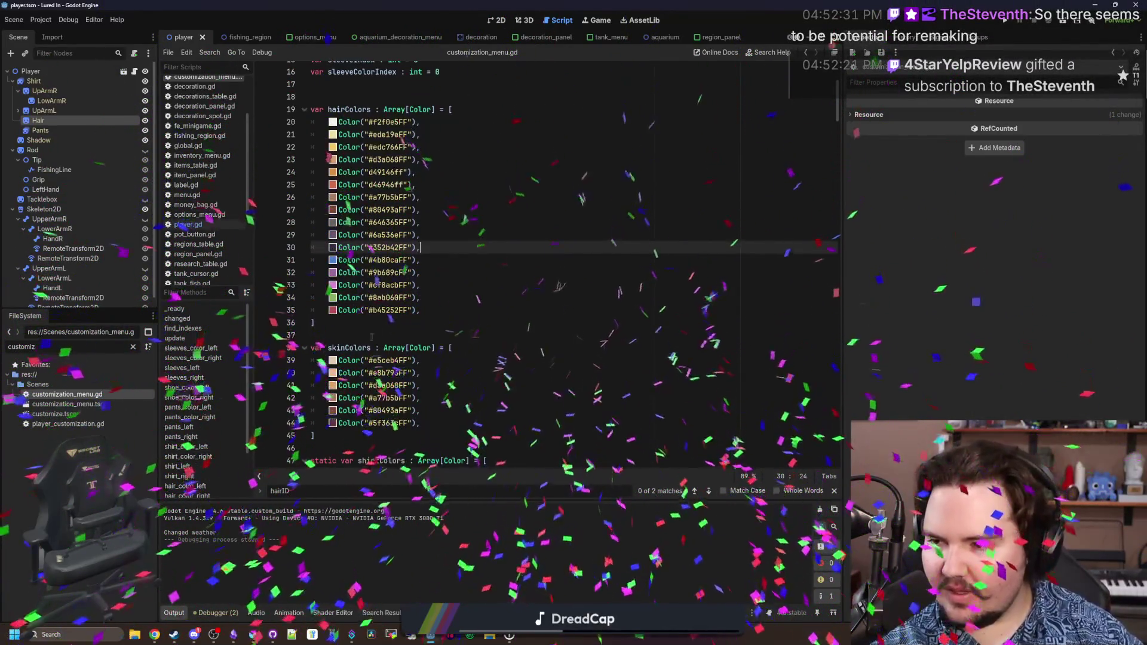
pyautogui.click(401, 323)
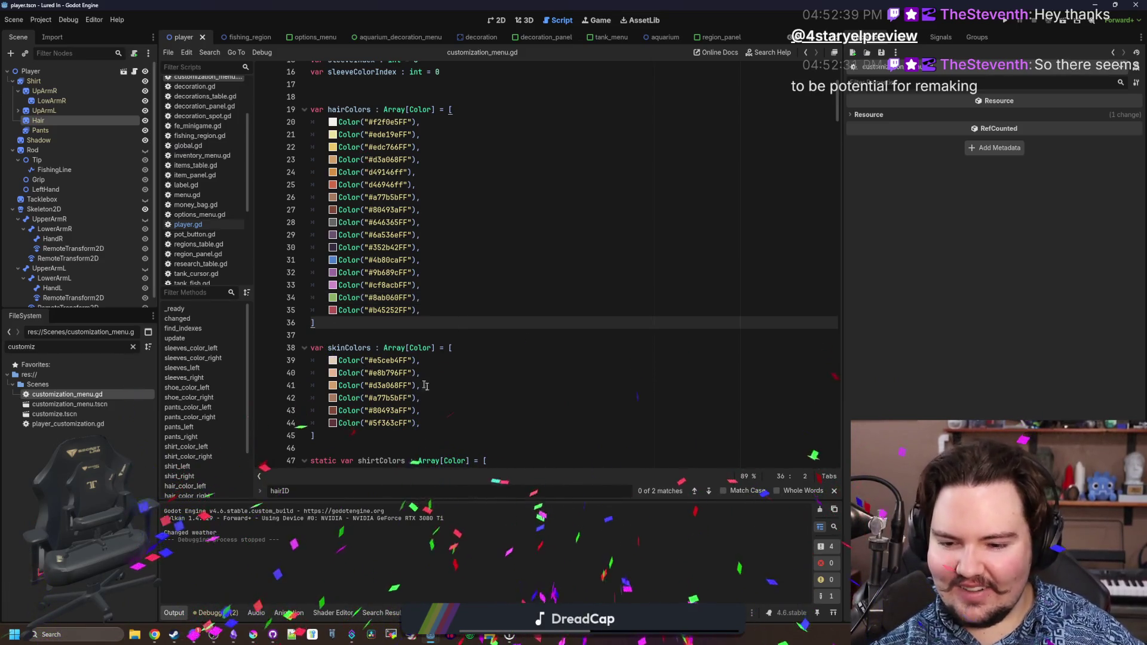
pyautogui.moveTo(265, 638)
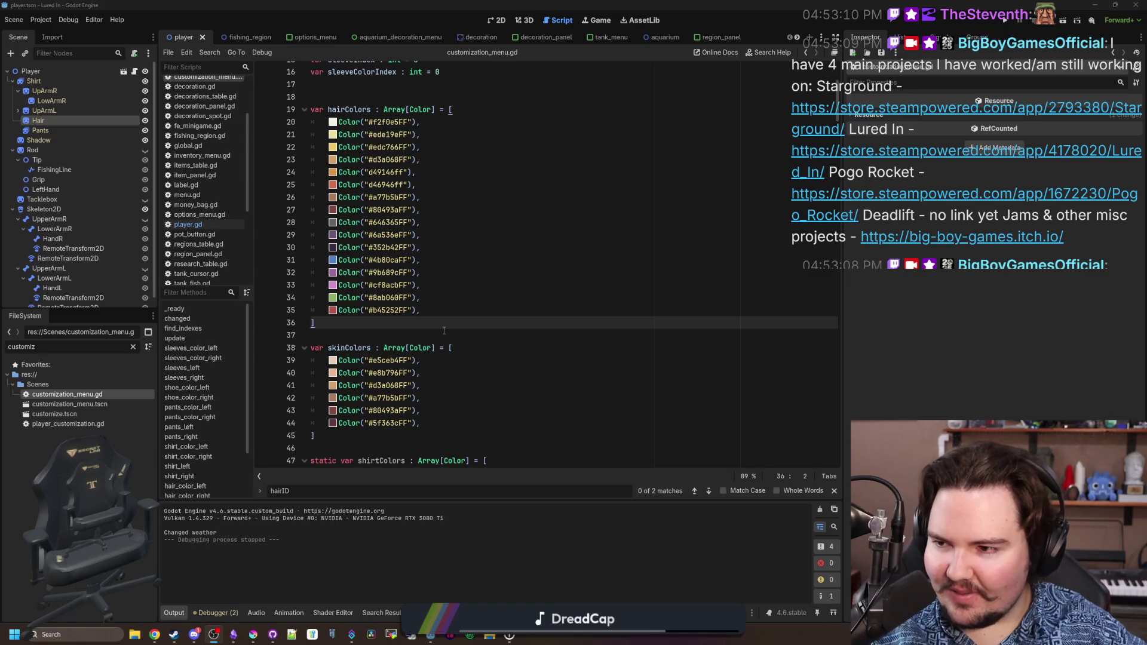
pyautogui.press('Down')
pyautogui.press('Up')
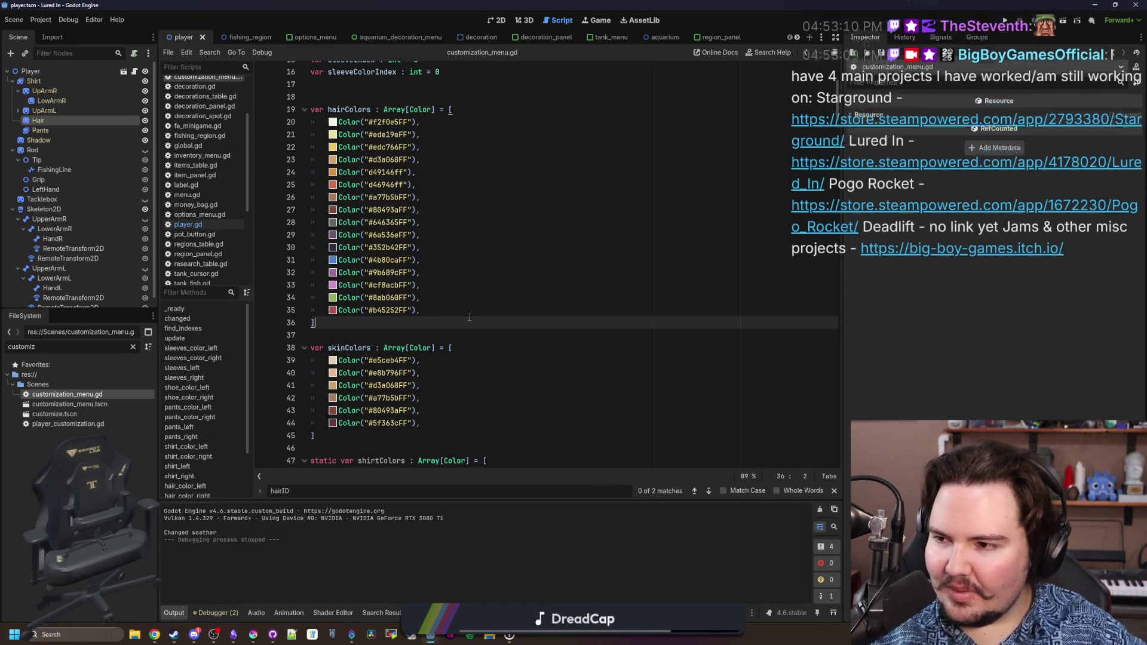
pyautogui.scroll(-15, 616, 307)
pyautogui.scroll(-10, 616, 306)
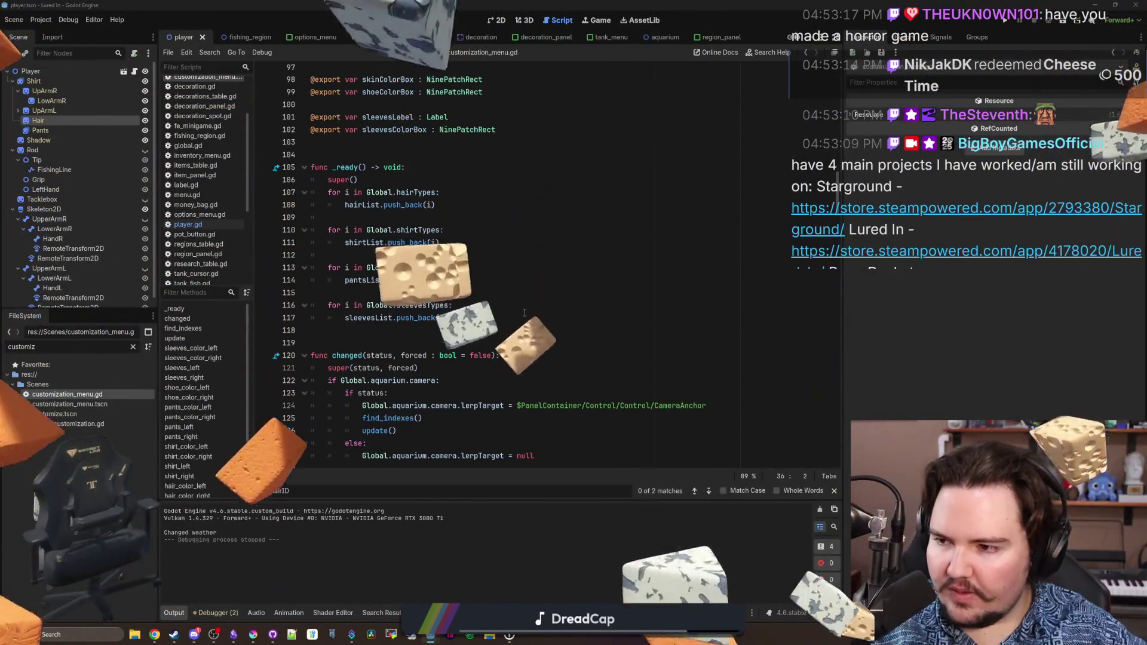
pyautogui.scroll(-20, 616, 306)
pyautogui.scroll(16, 835, 281)
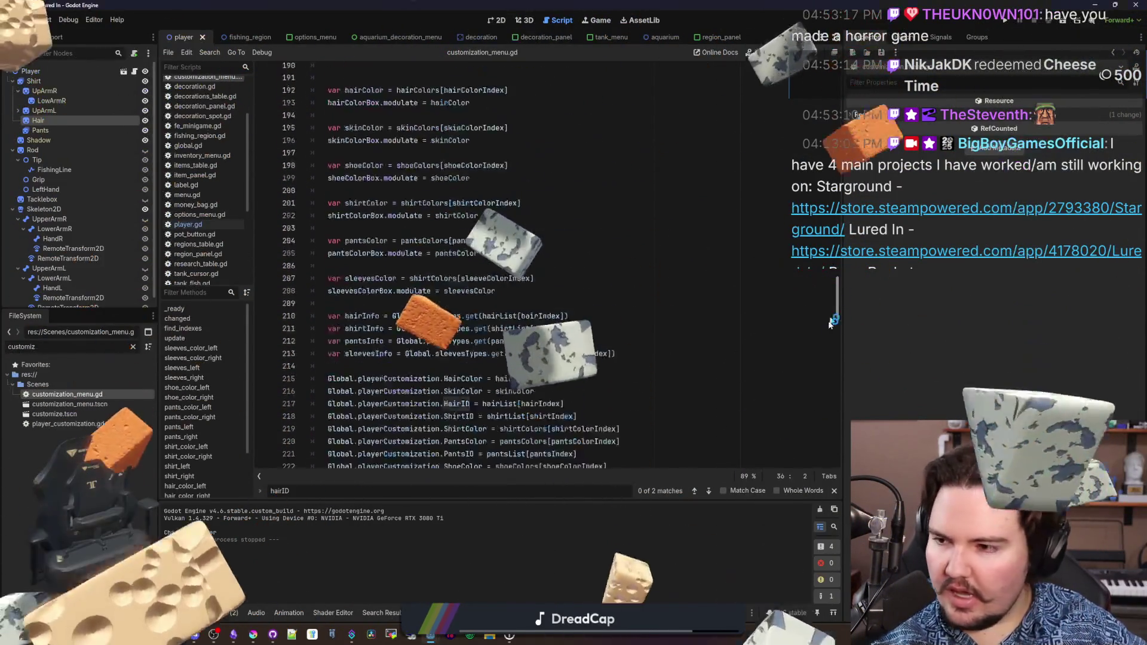
pyautogui.scroll(20, 831, 222)
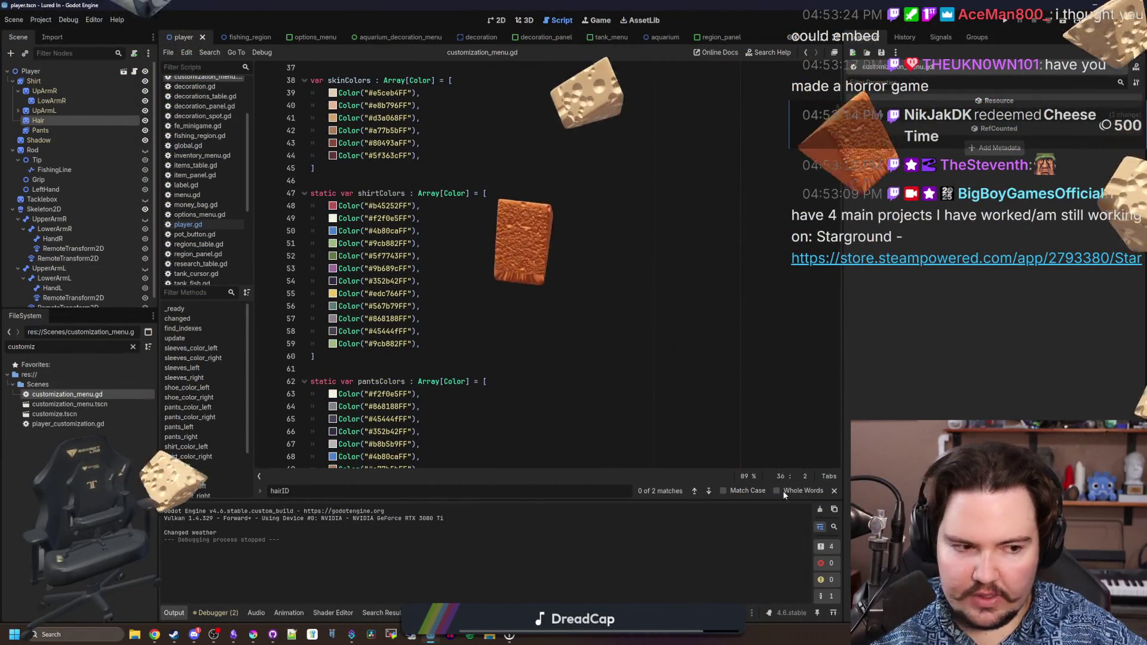
pyautogui.hotkey('alt', 'Tab')
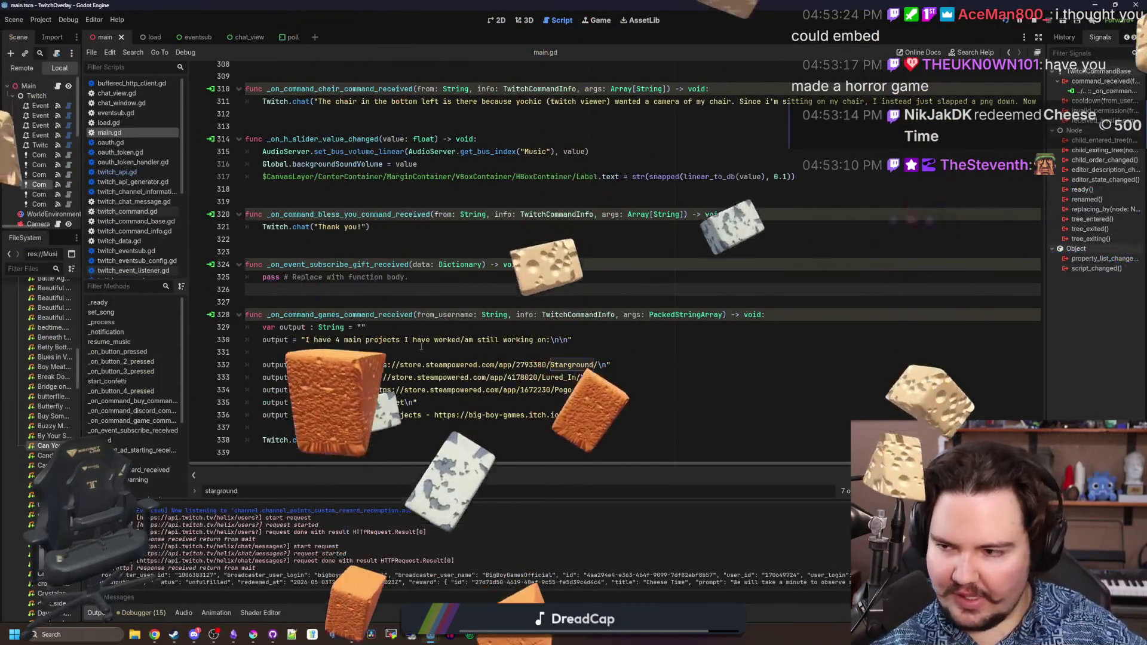
pyautogui.click(435, 388)
pyautogui.press('Down')
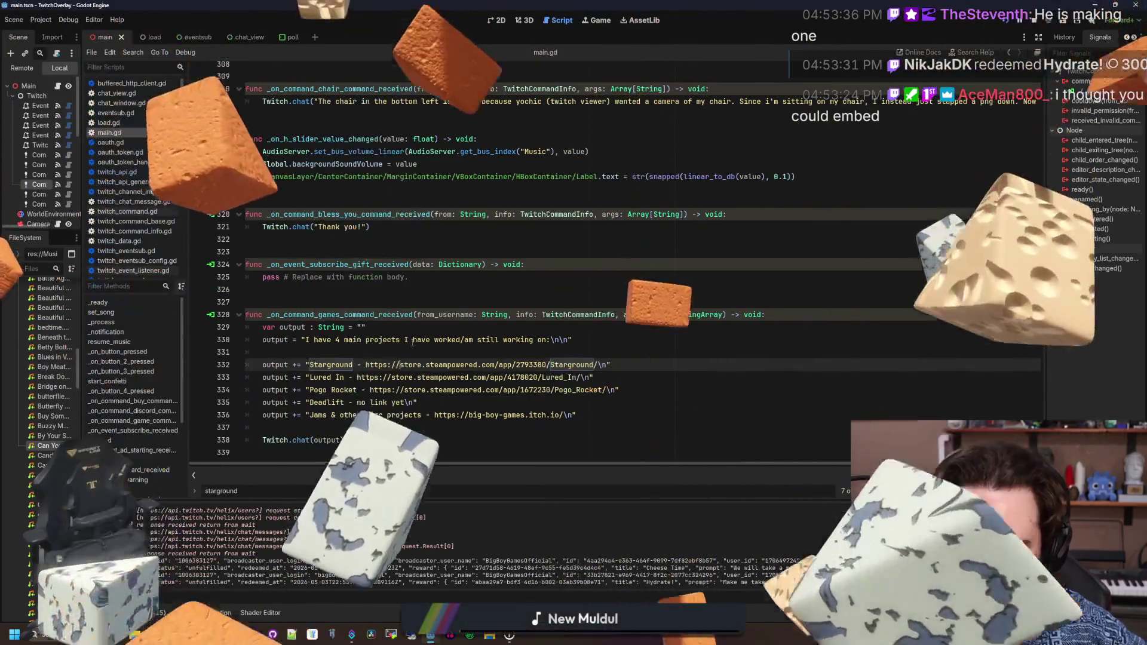
pyautogui.click(366, 364)
pyautogui.press('BackSpace')
pyautogui.press('BackSpace')
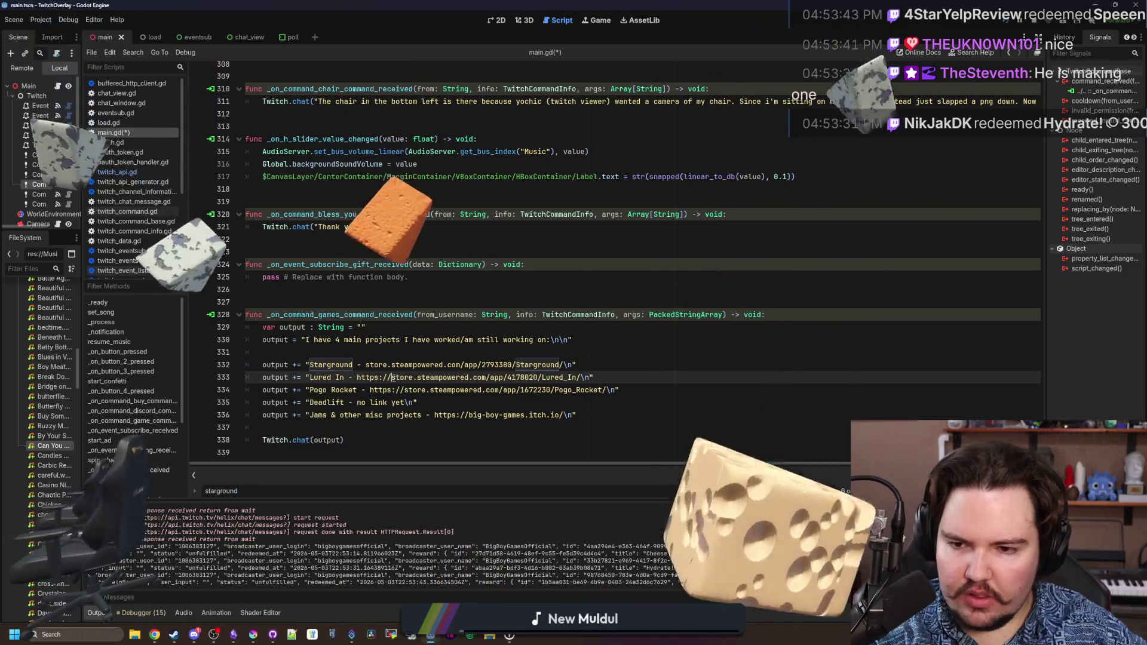
pyautogui.moveTo(154, 634)
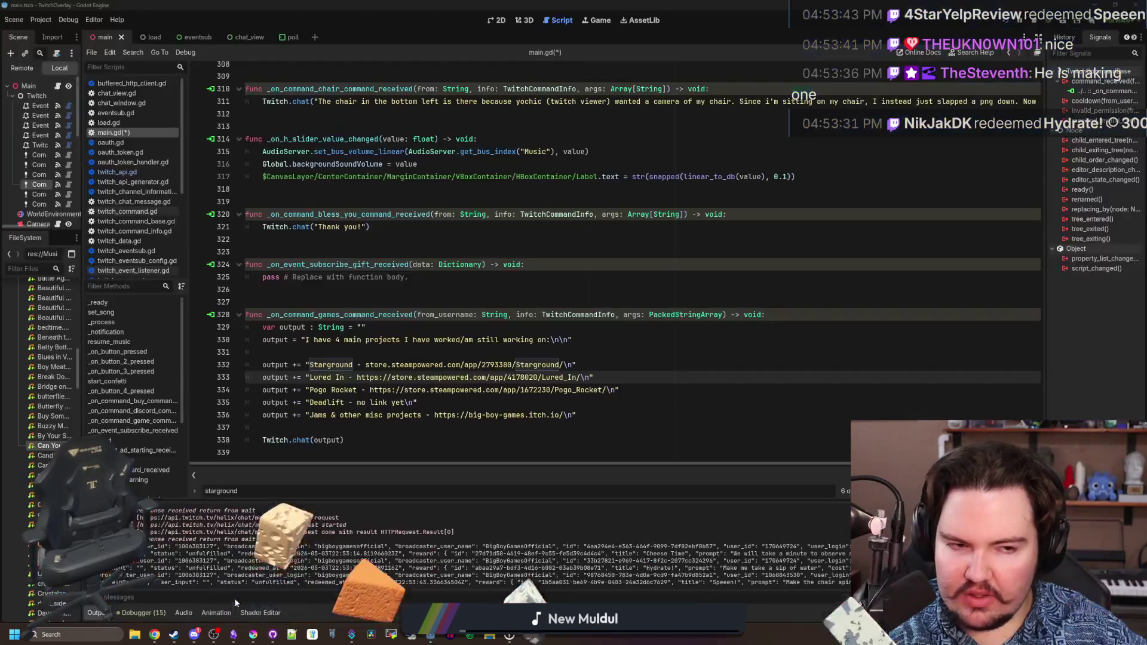
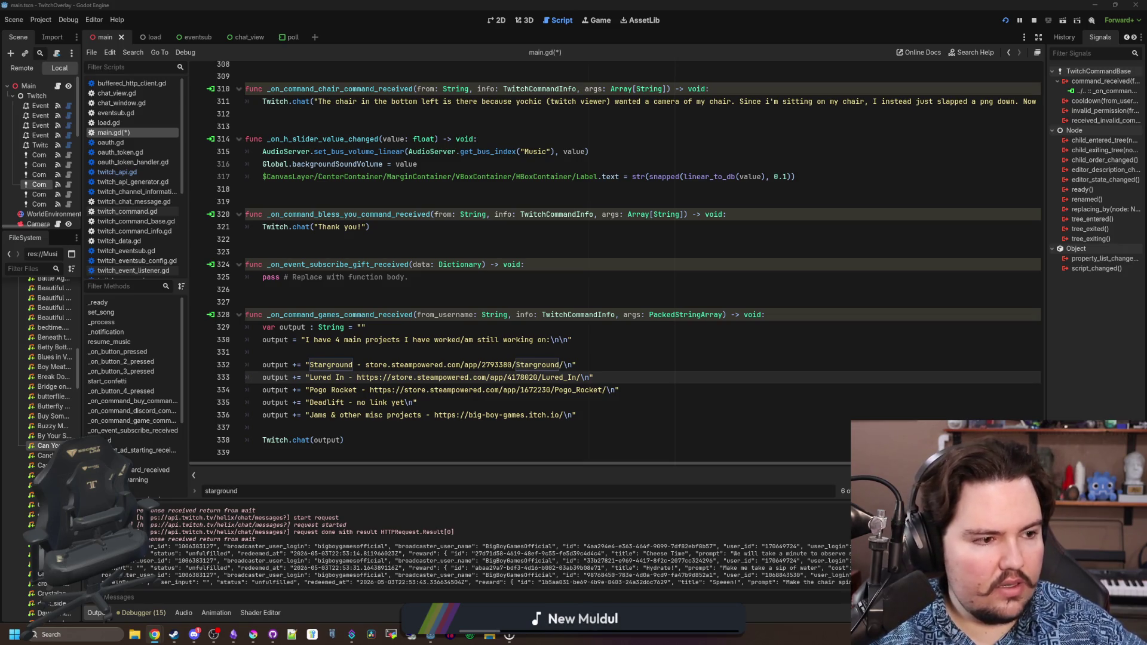
pyautogui.click(413, 264)
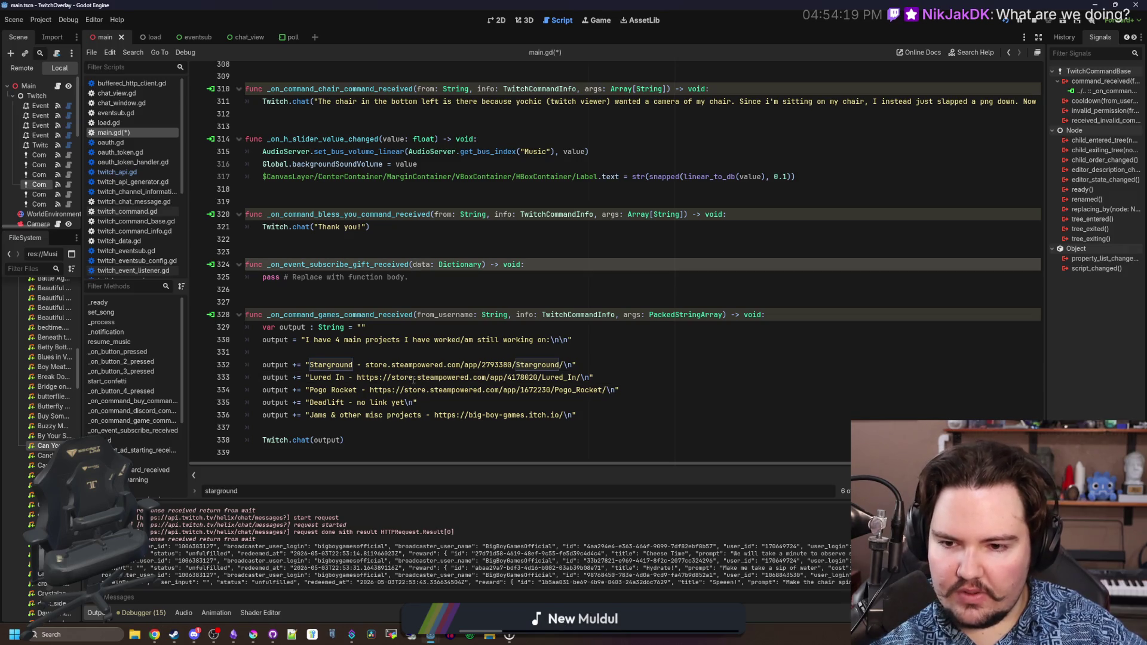
pyautogui.moveTo(474, 378); pyautogui.dragTo(395, 378)
pyautogui.press('BackSpace')
pyautogui.write('.team')
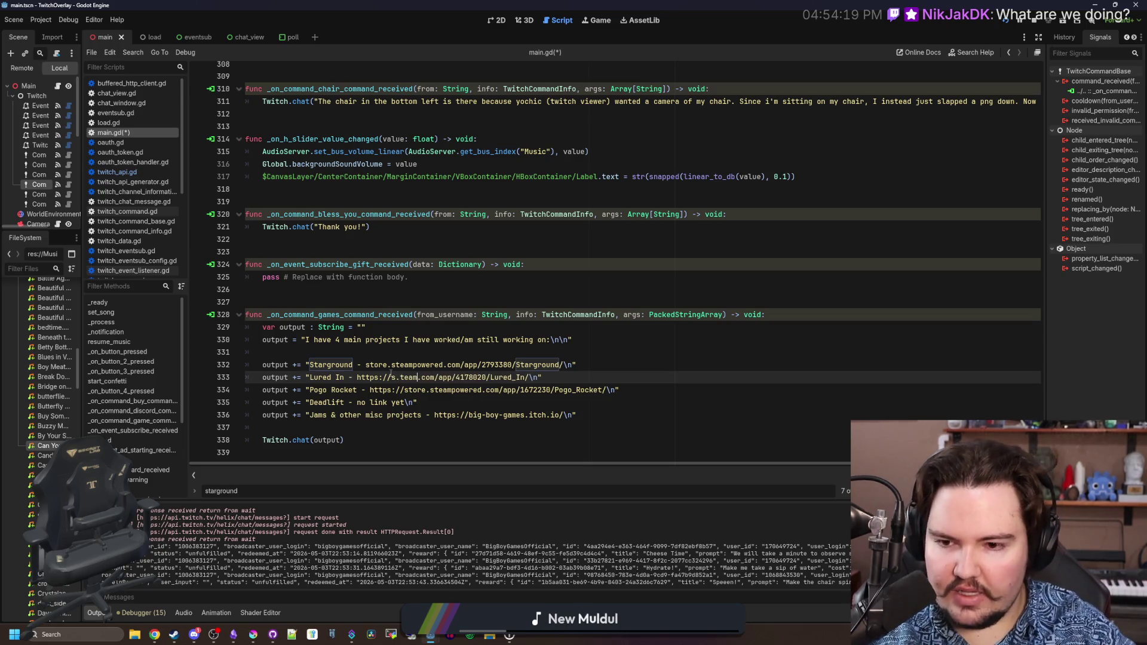
pyautogui.moveTo(418, 378)
pyautogui.mouseDown()
pyautogui.moveTo(392, 377)
pyautogui.moveTo(394, 365)
pyautogui.moveTo(366, 364)
pyautogui.moveTo(356, 378)
pyautogui.mouseUp()
pyautogui.hotkey('ctrl', 'c')
pyautogui.hotkey('ctrl', 'v')
pyautogui.press('BackSpace')
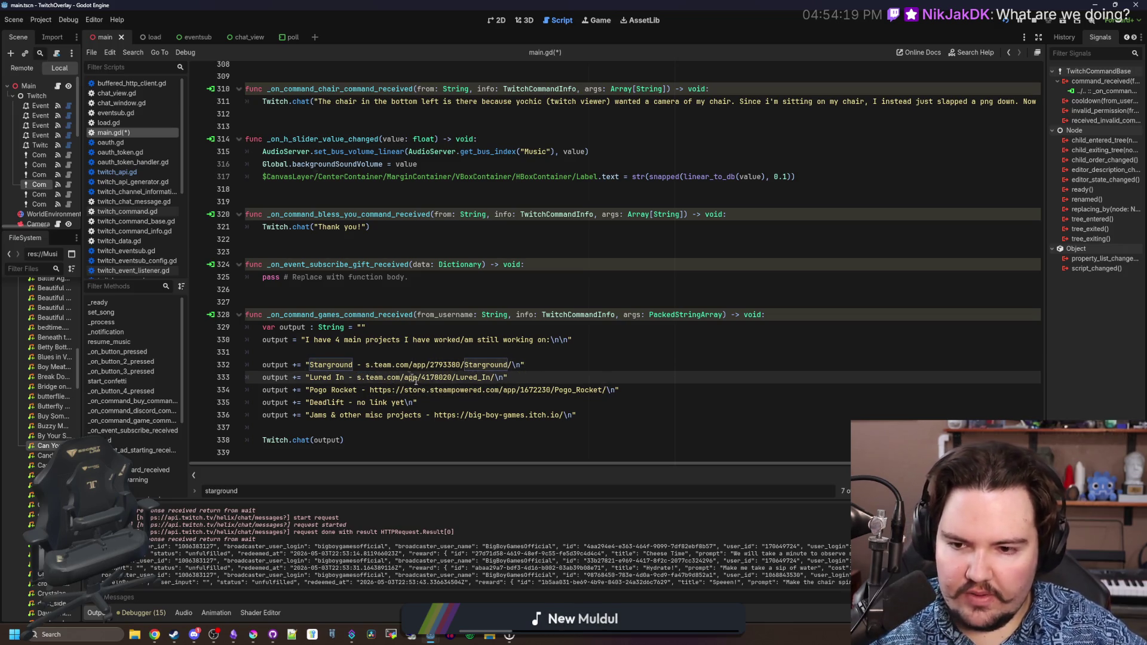
pyautogui.moveTo(481, 389); pyautogui.dragTo(370, 390)
pyautogui.hotkey('ctrl', 'v')
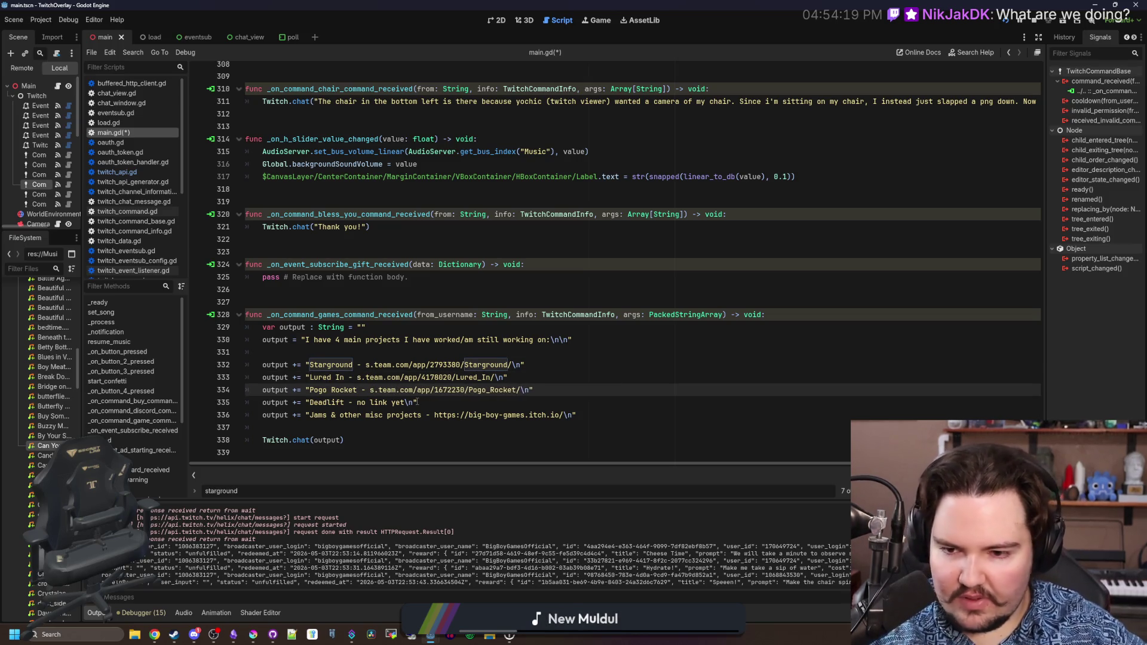
pyautogui.click(456, 405)
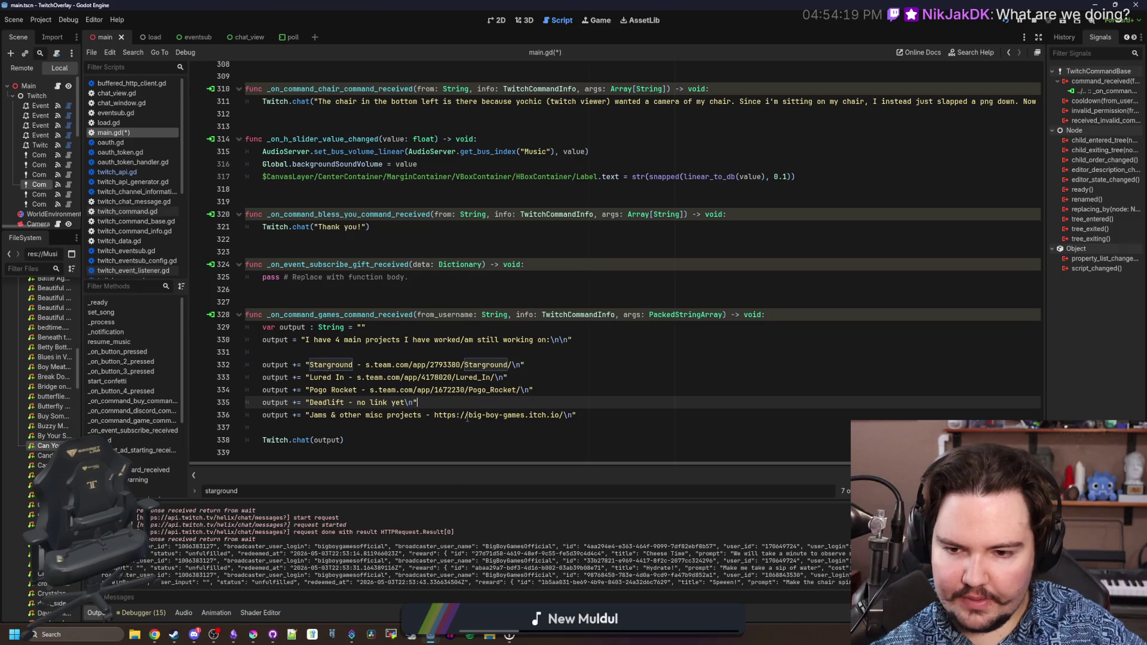
pyautogui.moveTo(467, 418); pyautogui.dragTo(434, 418)
pyautogui.press('BackSpace')
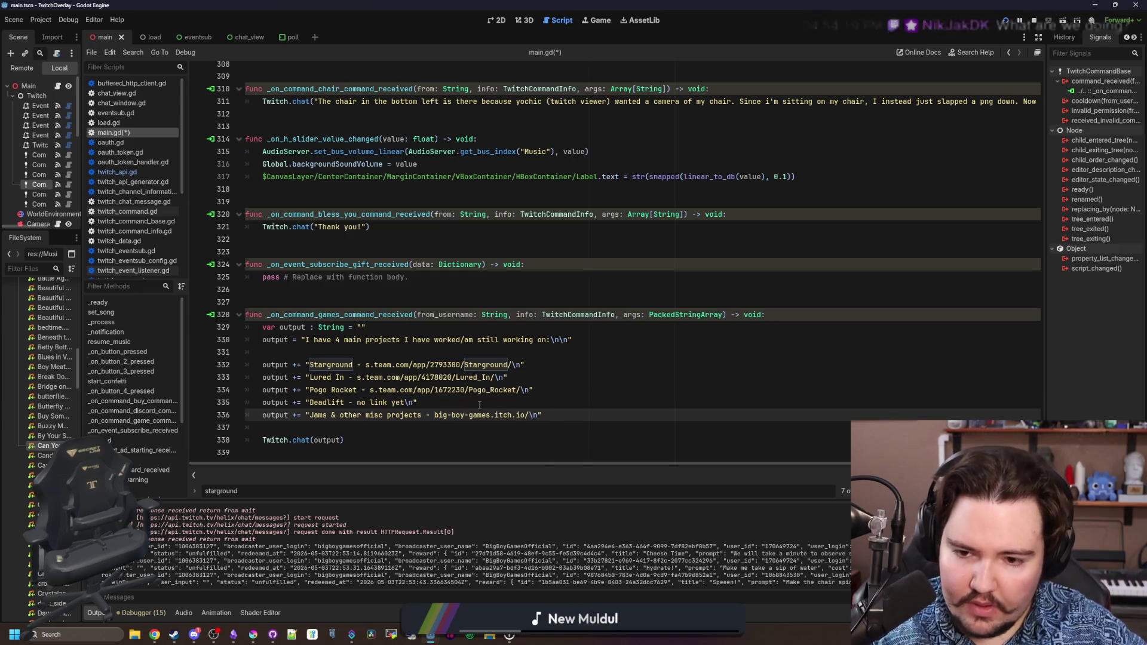
pyautogui.click(479, 405)
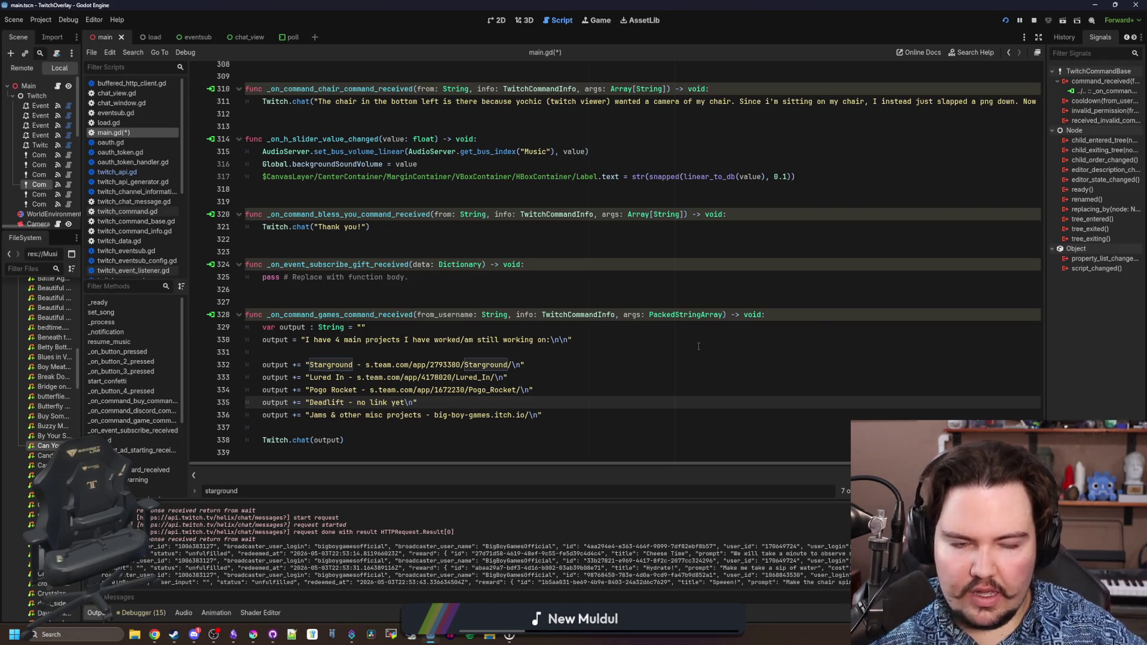
# Trim the Starground, Lured In and Pogo Rocket links to end at their app IDs, and save.
pyautogui.hotkey('alt', 'Tab')
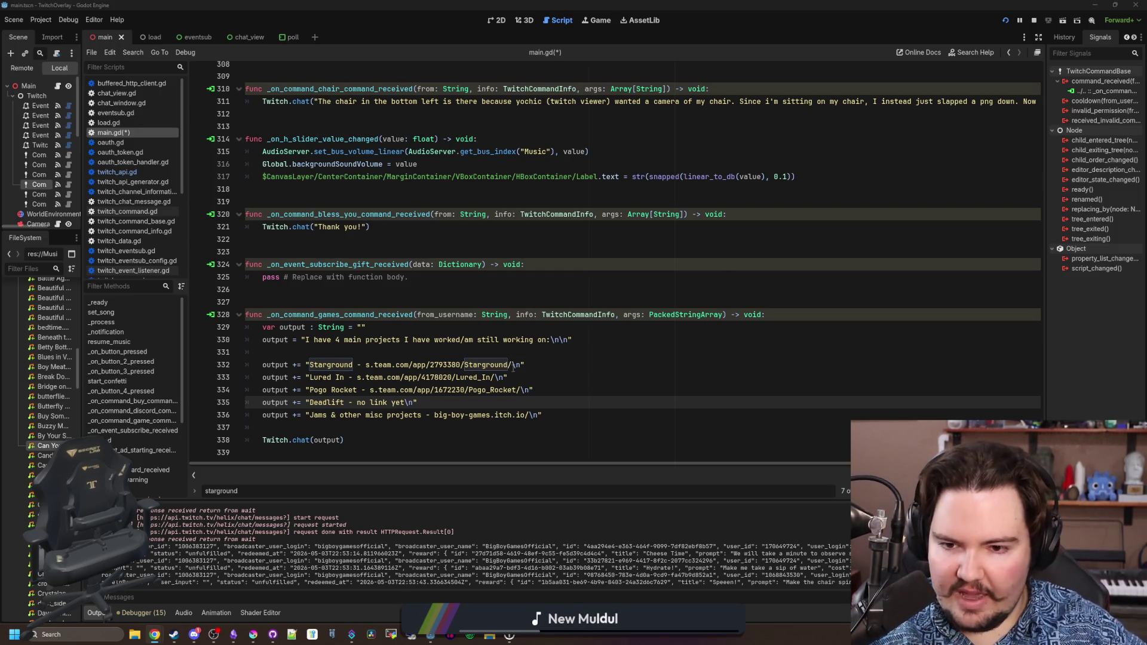
pyautogui.click(513, 365)
pyautogui.press('BackSpace')
pyautogui.press('BackSpace')
pyautogui.press('BackSpace')
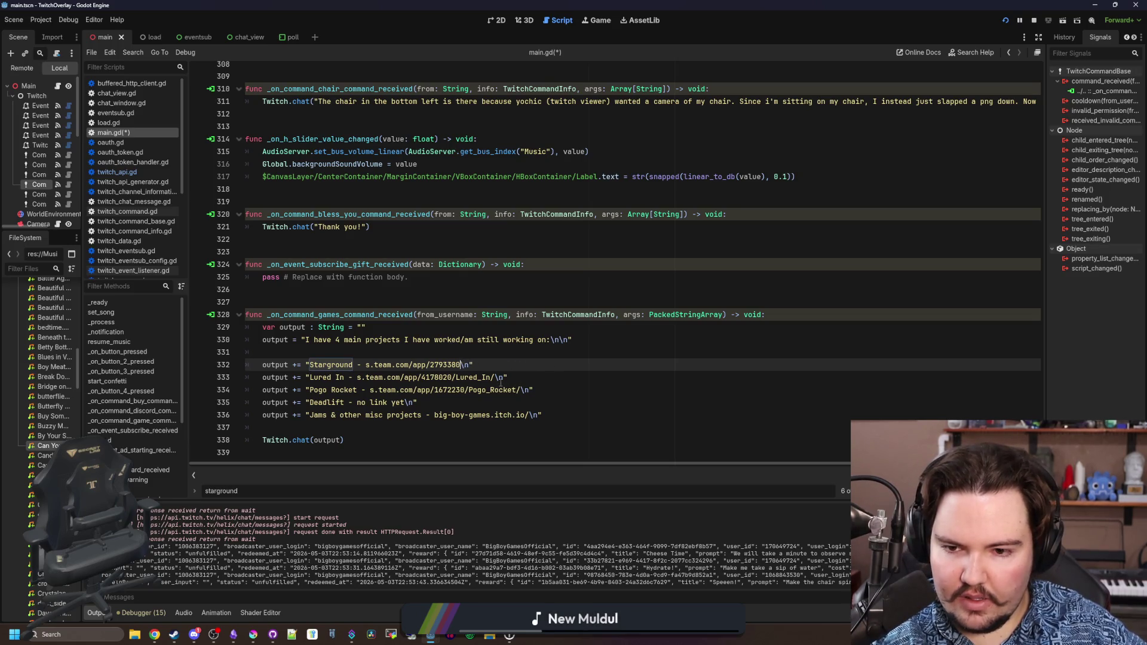
pyautogui.click(496, 377)
pyautogui.press('BackSpace')
pyautogui.press('BackSpace')
pyautogui.press('BackSpace')
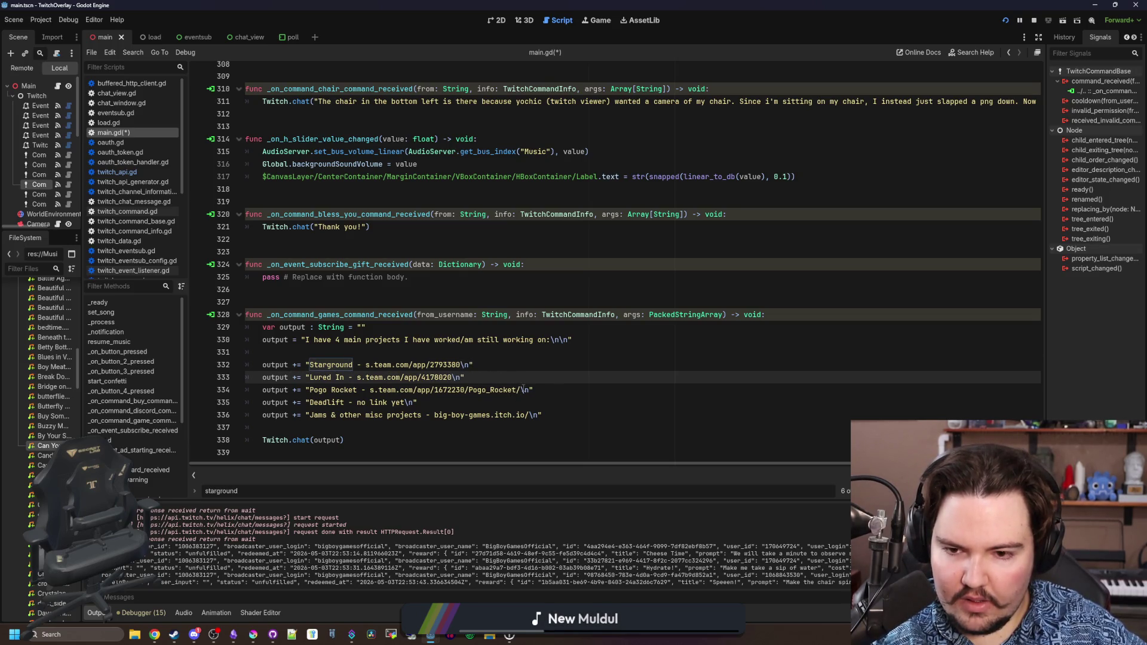
pyautogui.click(522, 389)
pyautogui.press('BackSpace')
pyautogui.press('BackSpace')
pyautogui.press('BackSpace')
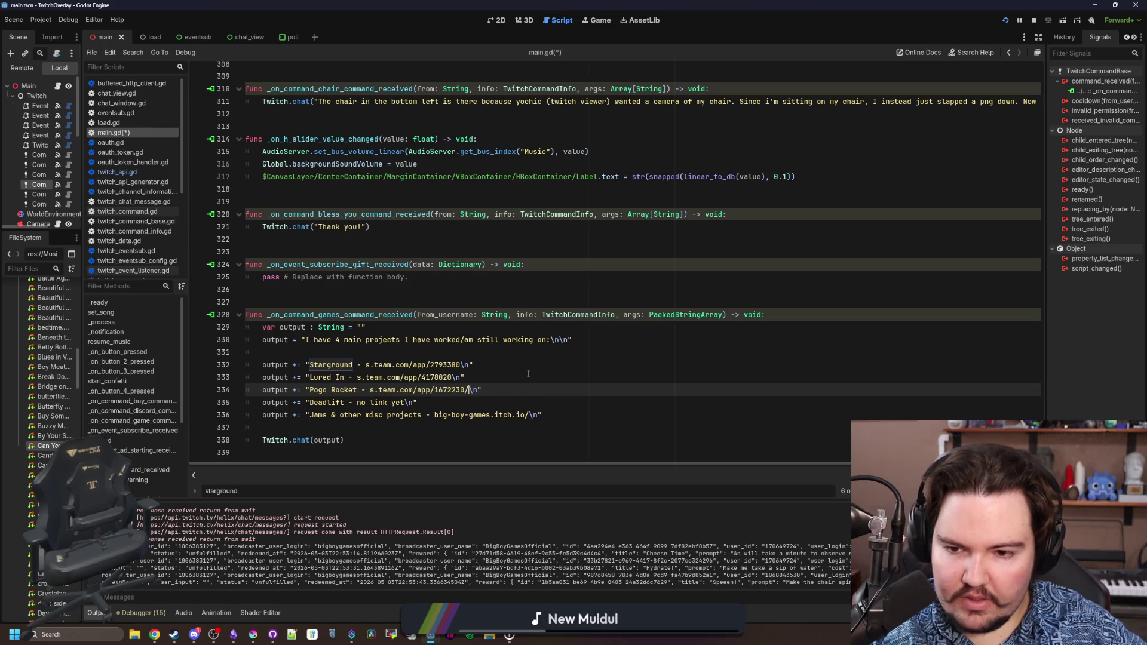
pyautogui.press('BackSpace')
pyautogui.click(528, 374)
pyautogui.hotkey('ctrl', 's')
pyautogui.click(445, 353)
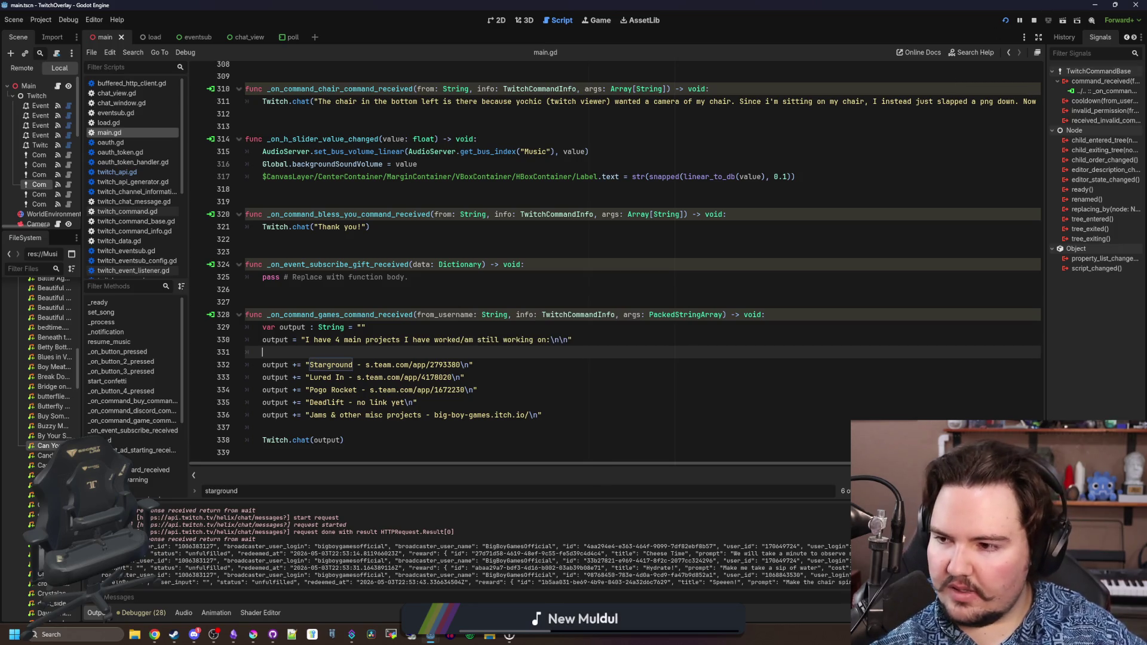
pyautogui.hotkey('alt', 'Tab')
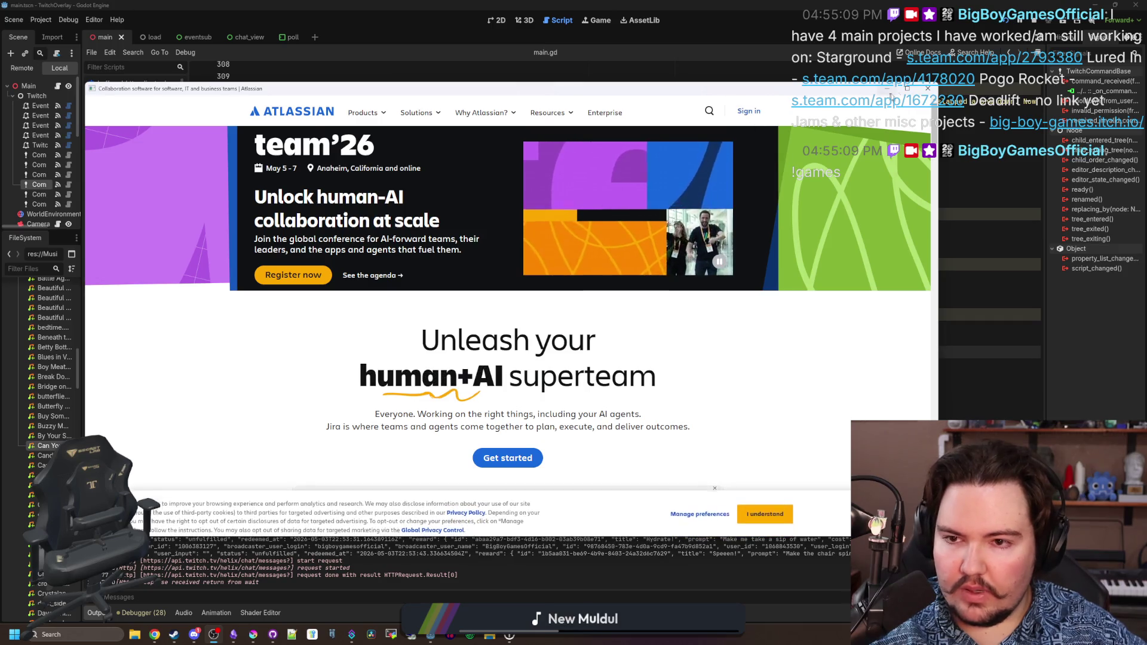
pyautogui.click(924, 90)
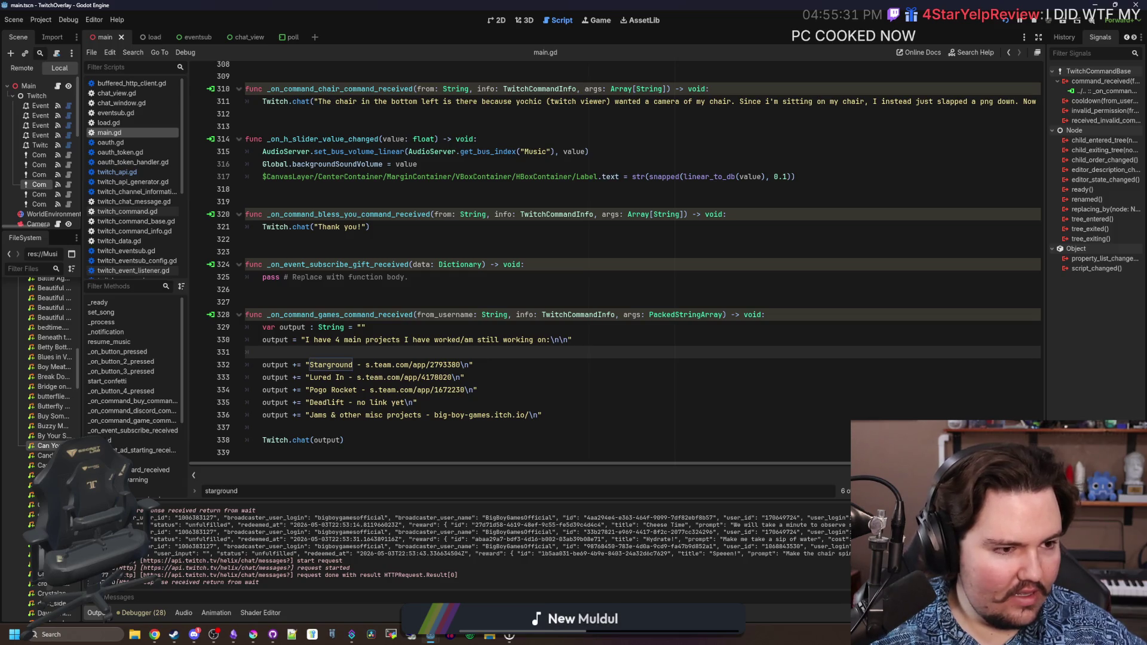
pyautogui.hotkey('alt', 'Tab')
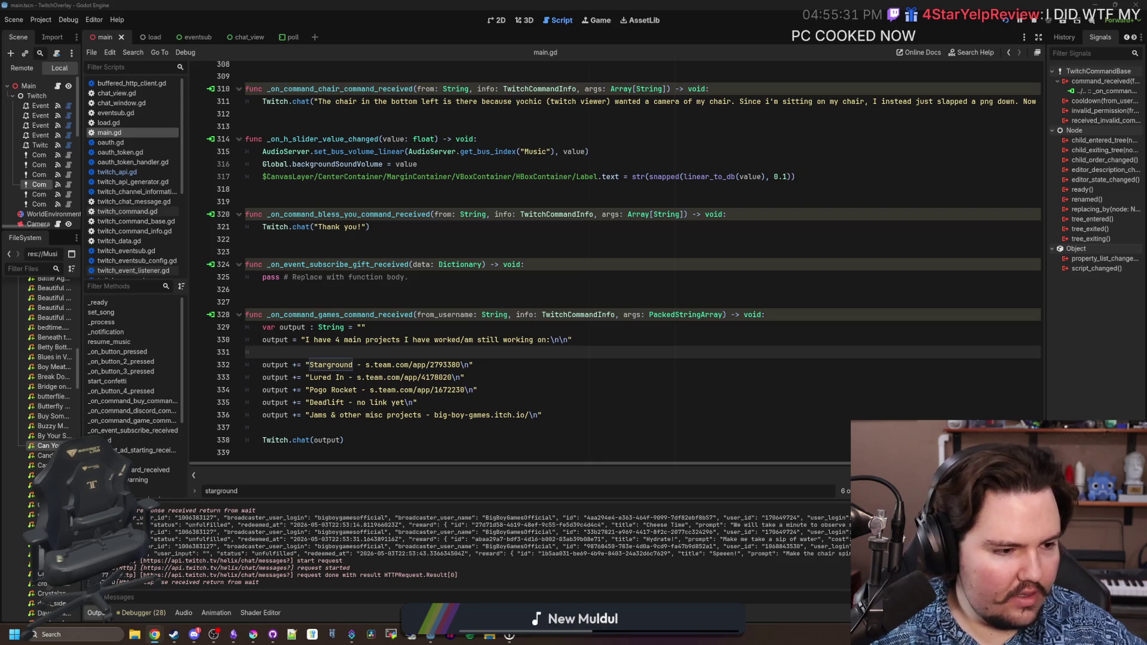
# Change s.team back to steampowered in the Starground, Lured In and Pogo Rocket links, and save.
pyautogui.click(309, 364)
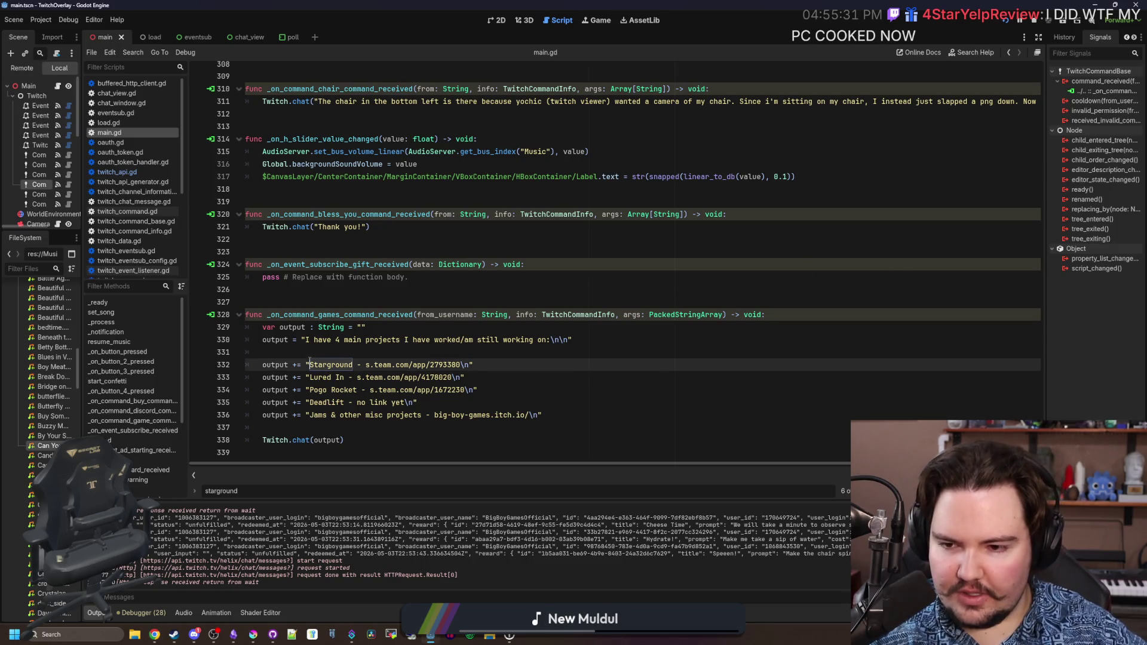
pyautogui.click(391, 365)
pyautogui.press('BackSpace')
pyautogui.press('BackSpace')
pyautogui.press('BackSpace')
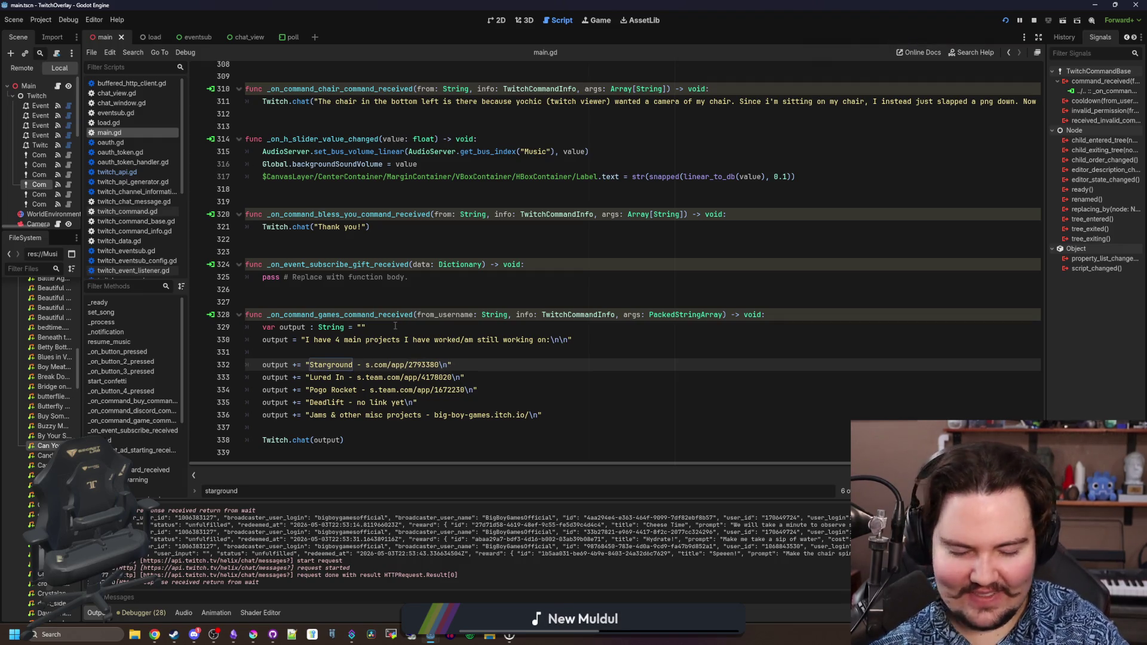
pyautogui.write('teampowered')
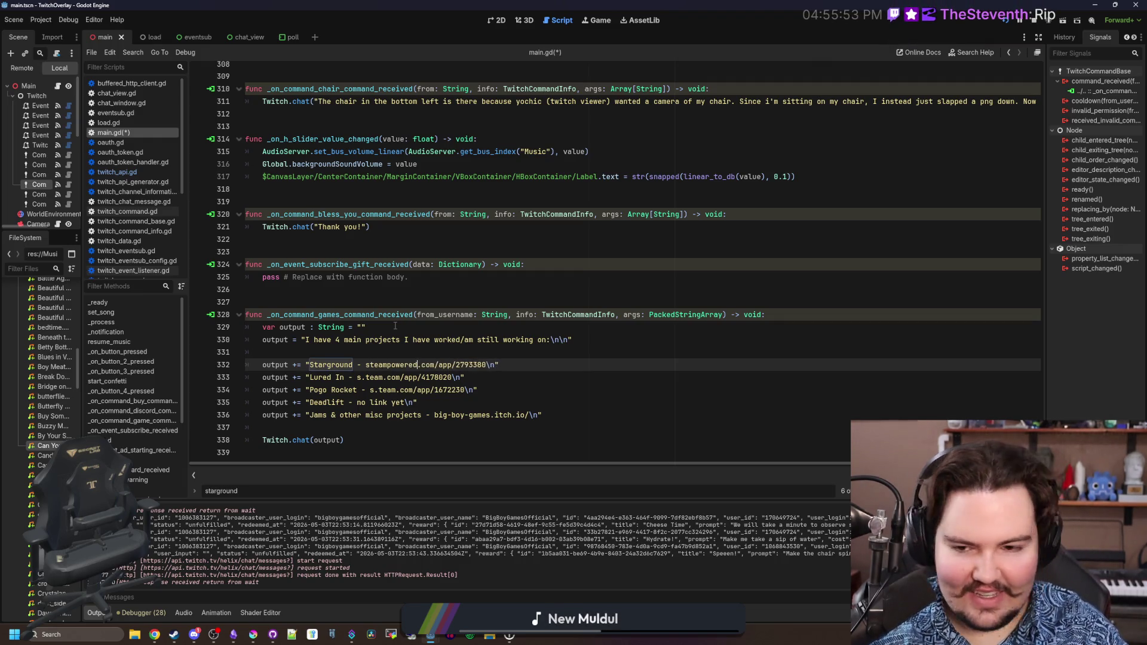
pyautogui.doubleClick(391, 365)
pyautogui.hotkey('ctrl', 'c')
pyautogui.moveTo(383, 378)
pyautogui.mouseDown()
pyautogui.moveTo(357, 377)
pyautogui.moveTo(369, 390)
pyautogui.mouseUp()
pyautogui.hotkey('ctrl', 'v')
pyautogui.click(396, 389)
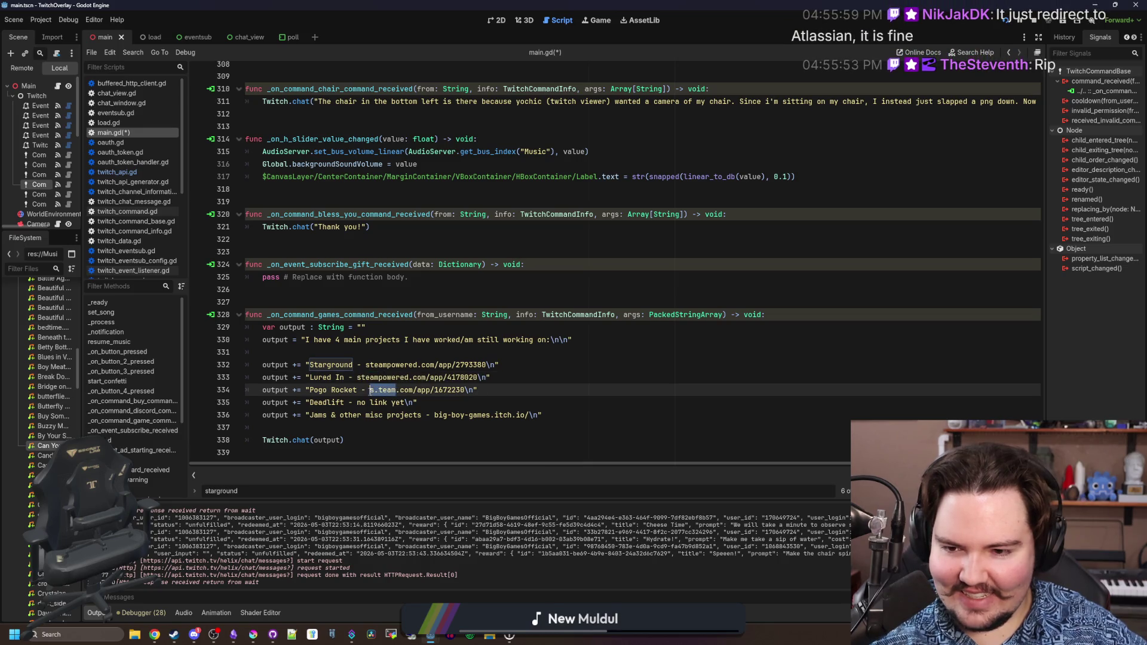
pyautogui.hotkey('ctrl', 'v')
pyautogui.click(417, 402)
pyautogui.hotkey('ctrl', 's')
# Run the project and check that the Starground and Lured In chat links open their Steam pages.
pyautogui.press('F5')
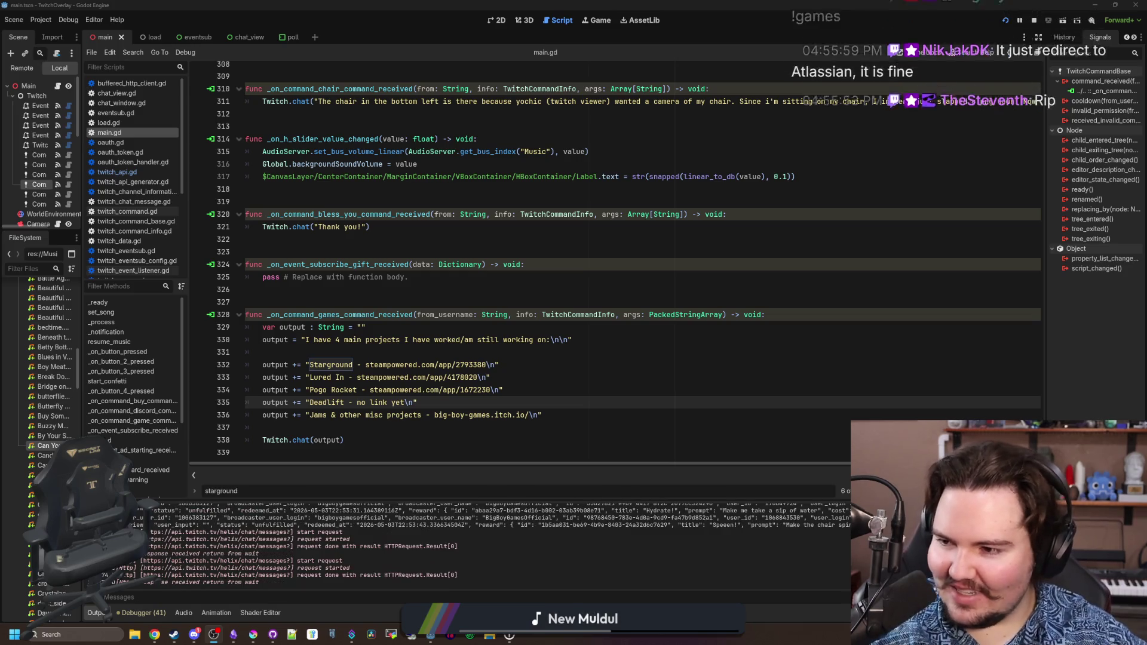
pyautogui.click(1021, 58)
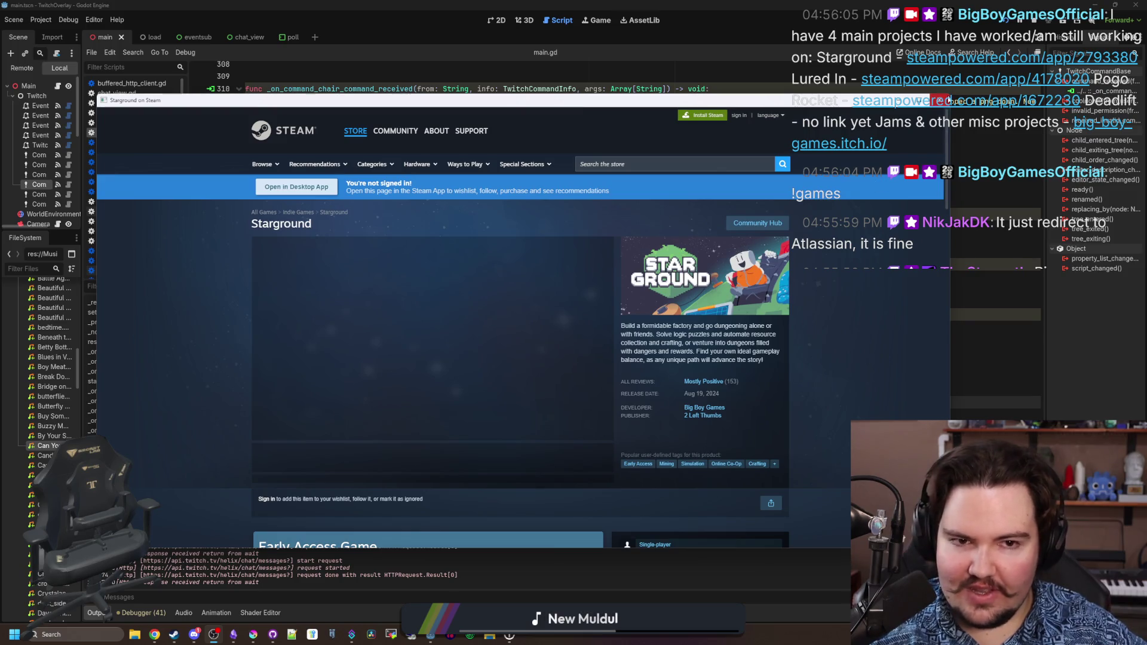
pyautogui.hotkey('ctrl', 'w')
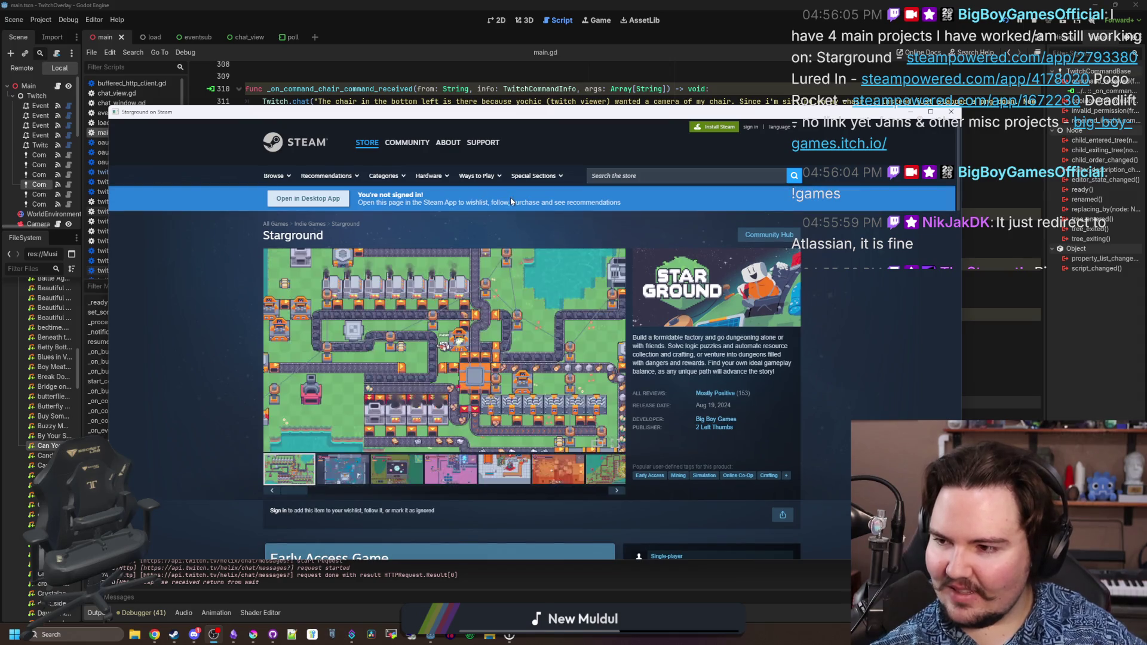
pyautogui.hotkey('alt', 'F4')
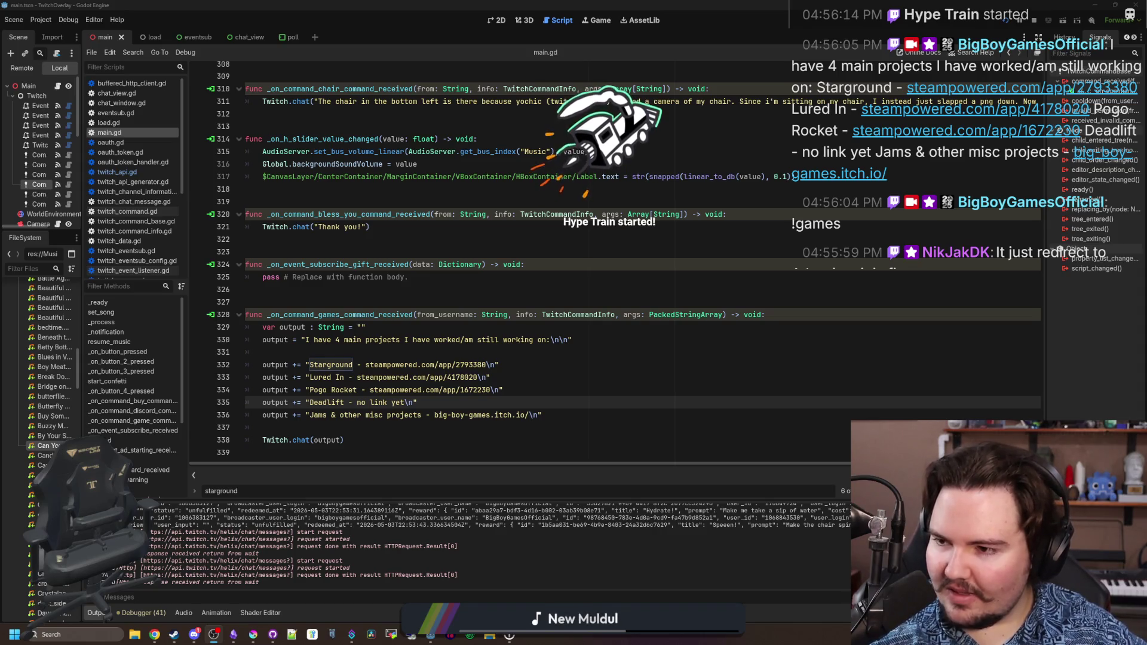
pyautogui.click(914, 109)
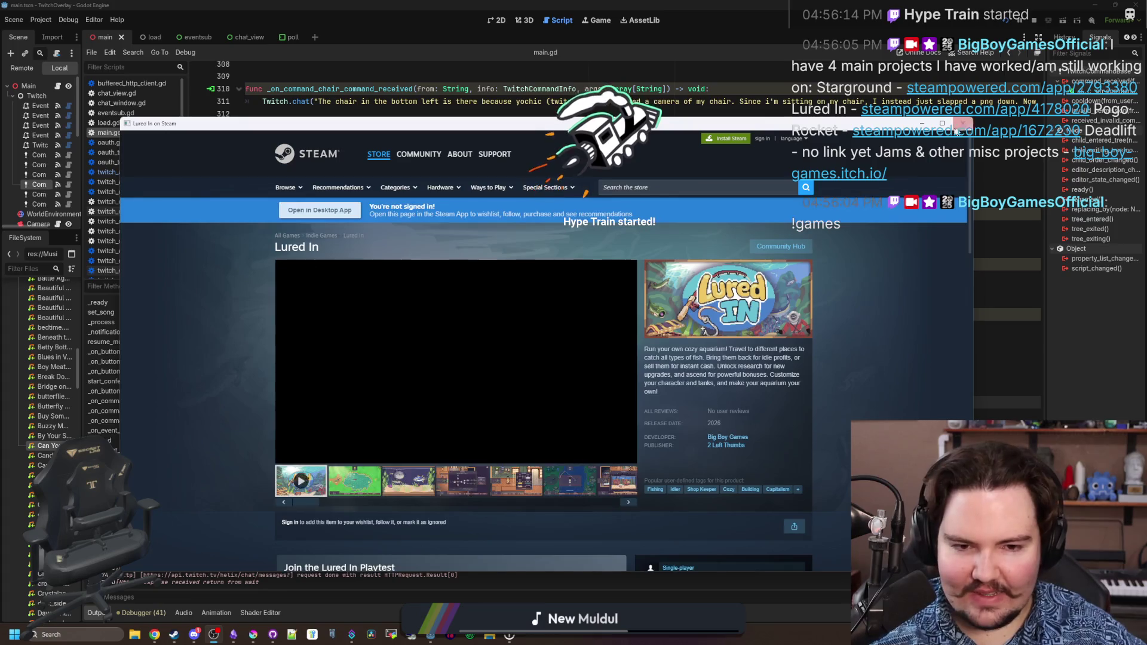
pyautogui.click(962, 123)
pyautogui.click(421, 279)
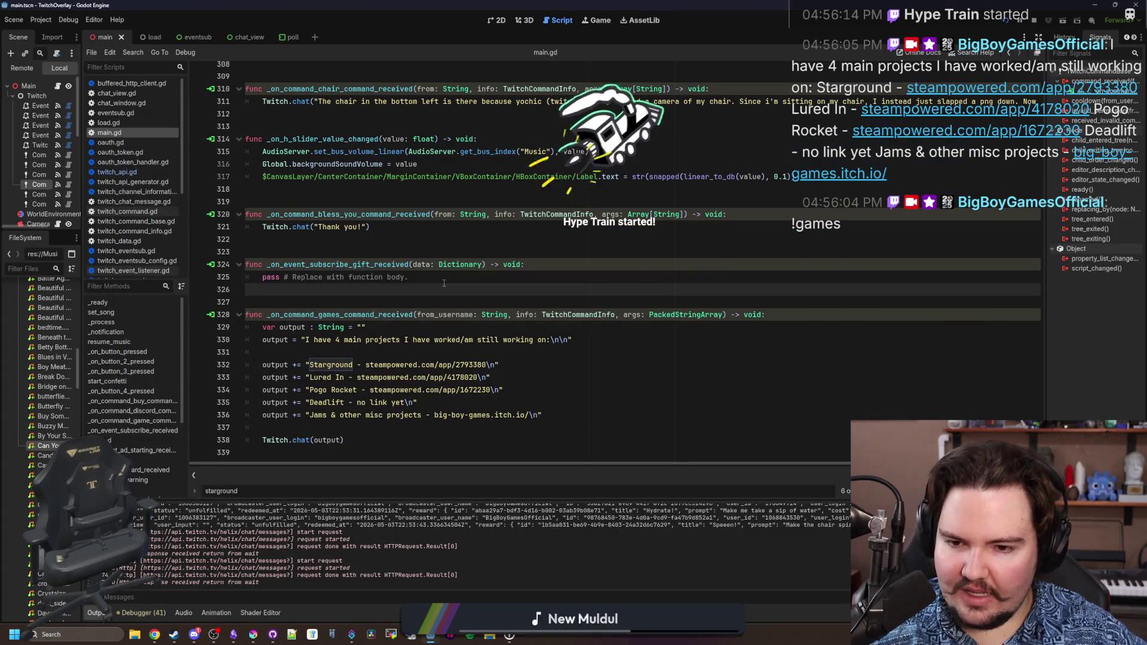
pyautogui.click(514, 365)
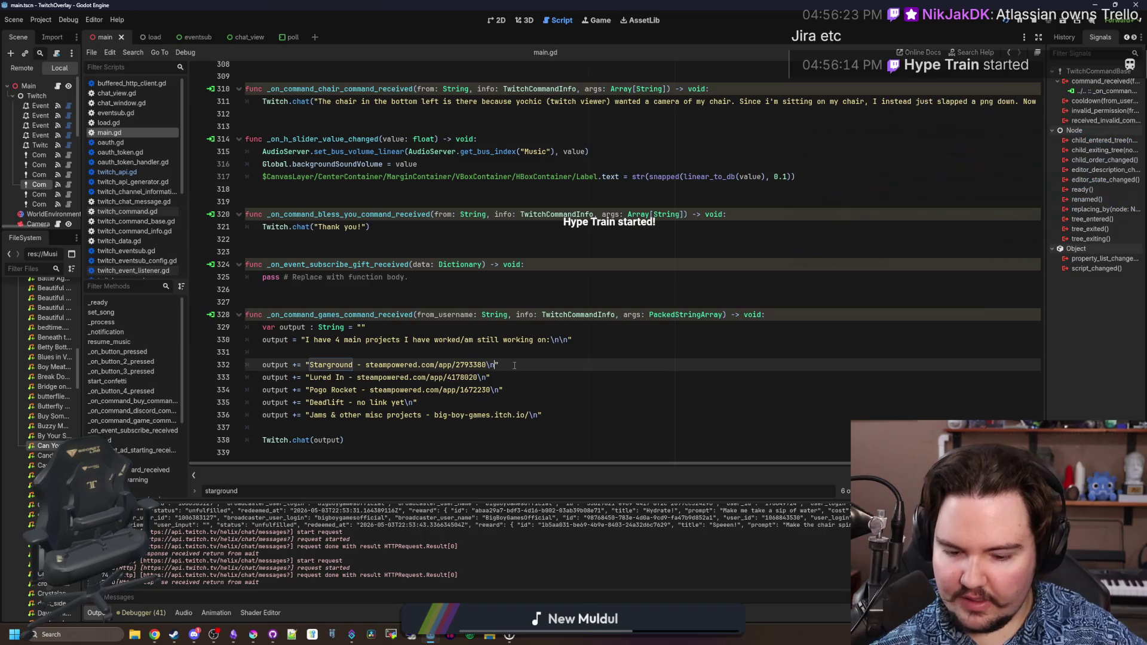
pyautogui.press('Down')
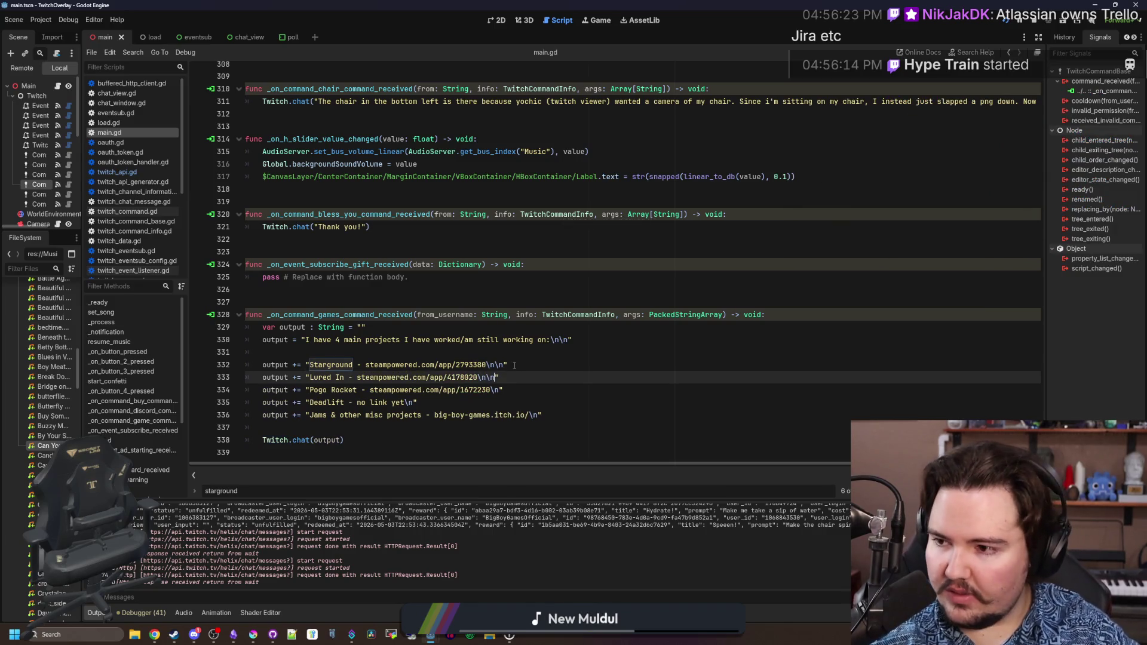
pyautogui.press('Down')
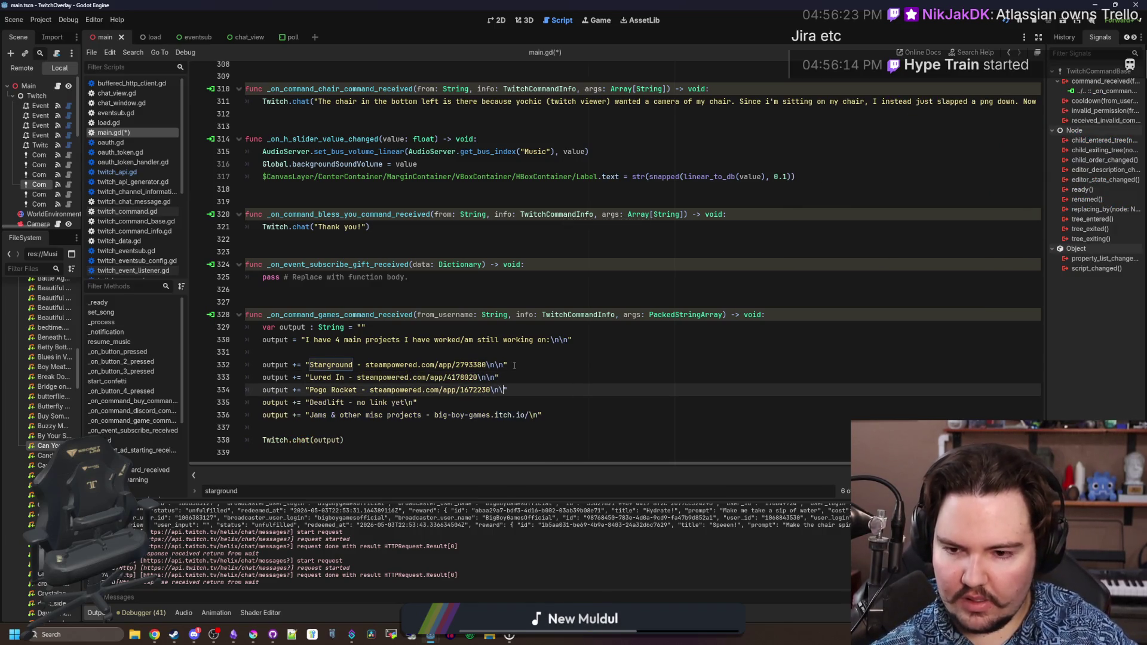
pyautogui.press('Down')
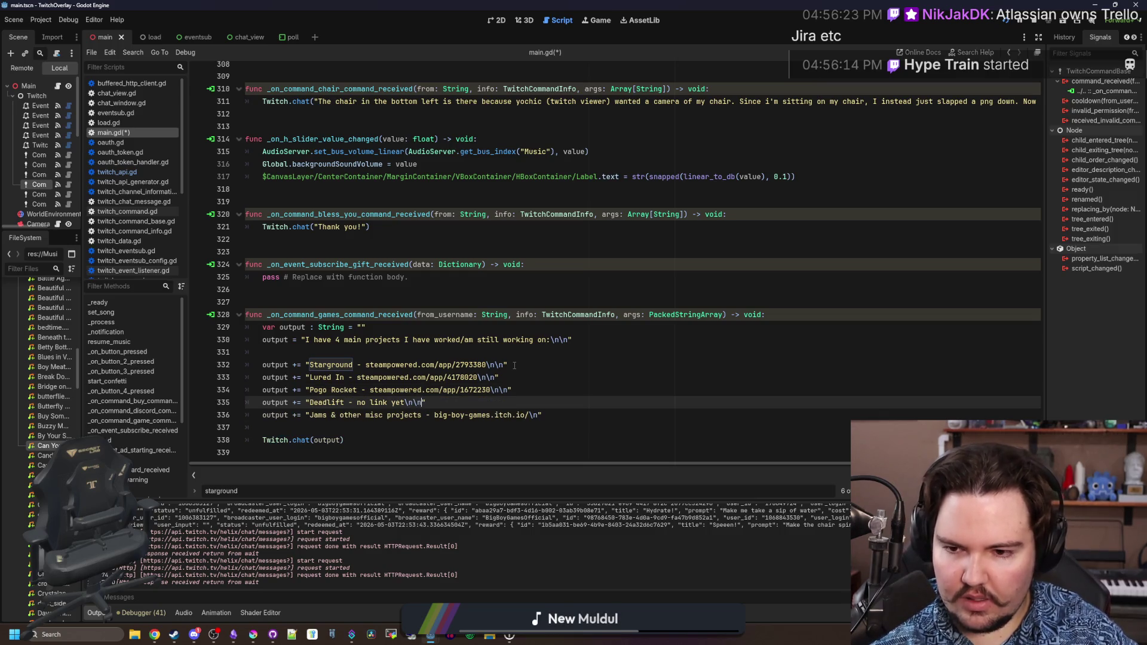
pyautogui.press('Down')
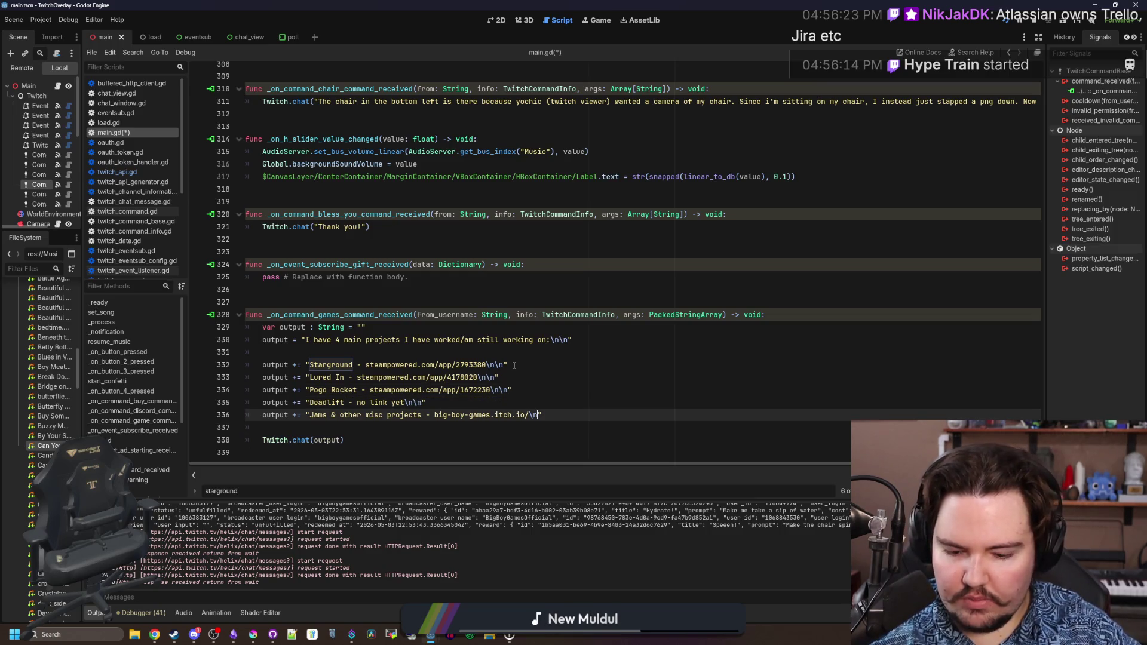
pyautogui.write('\\n')
pyautogui.click(514, 353)
pyautogui.hotkey('ctrl', 's')
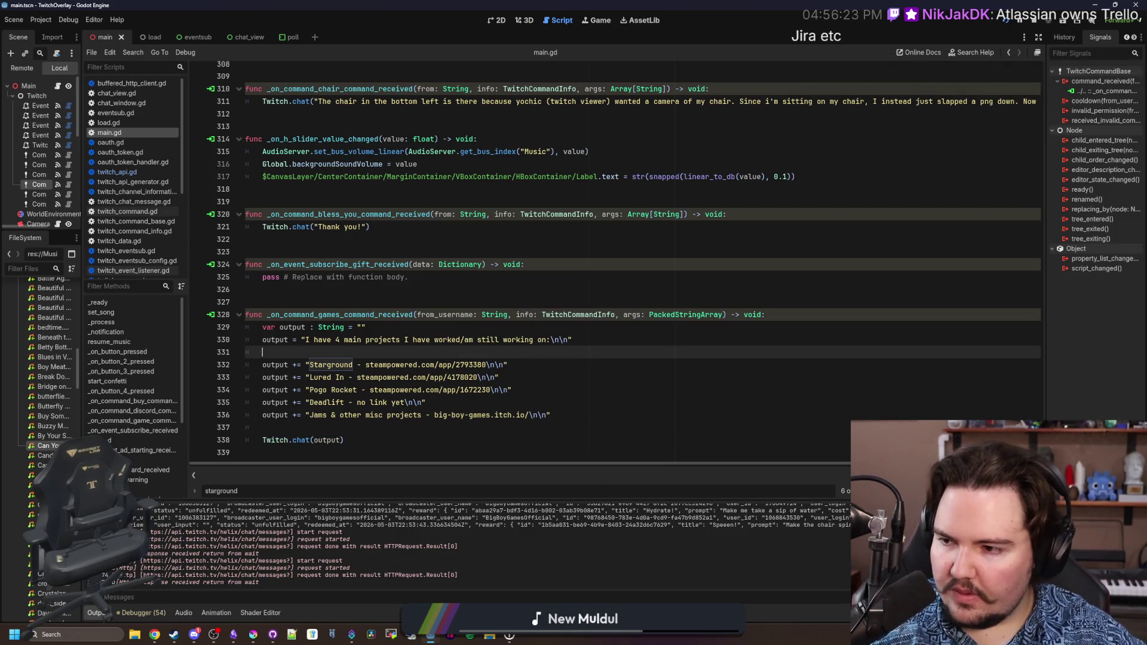
pyautogui.hotkey('alt', 'Tab')
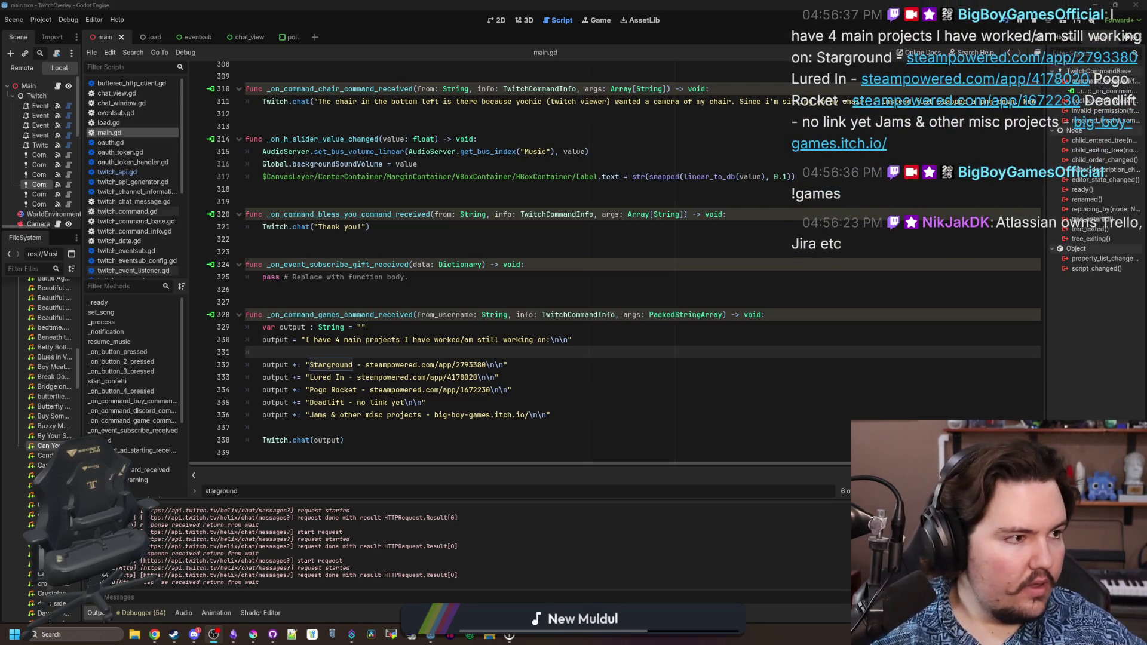
pyautogui.write('tw')
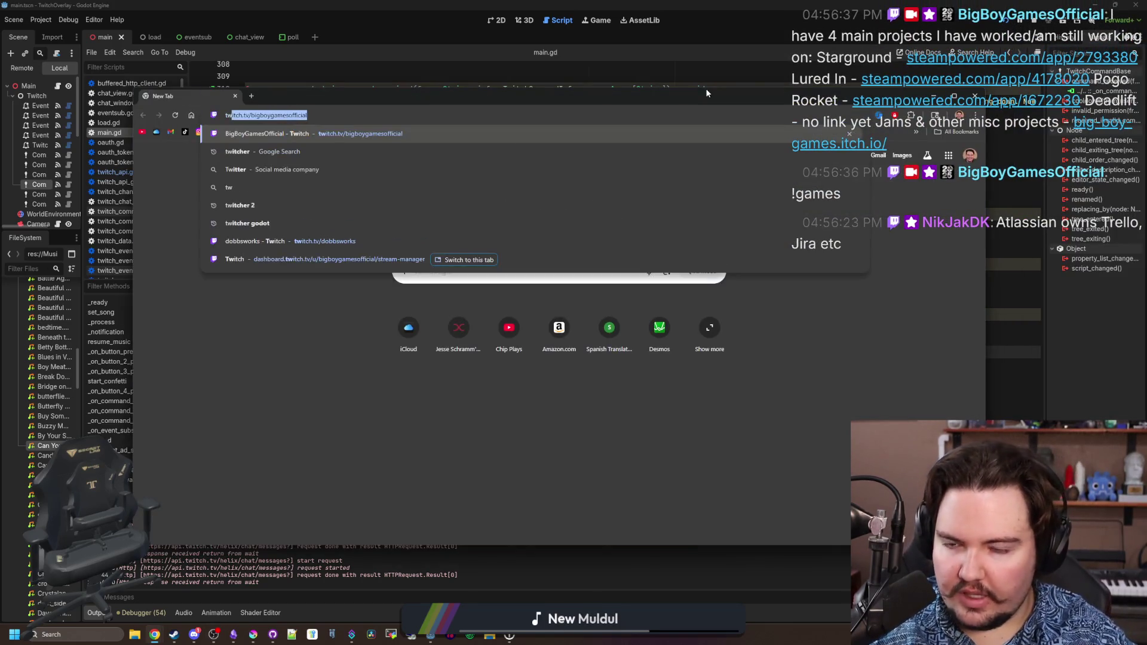
pyautogui.press('Return')
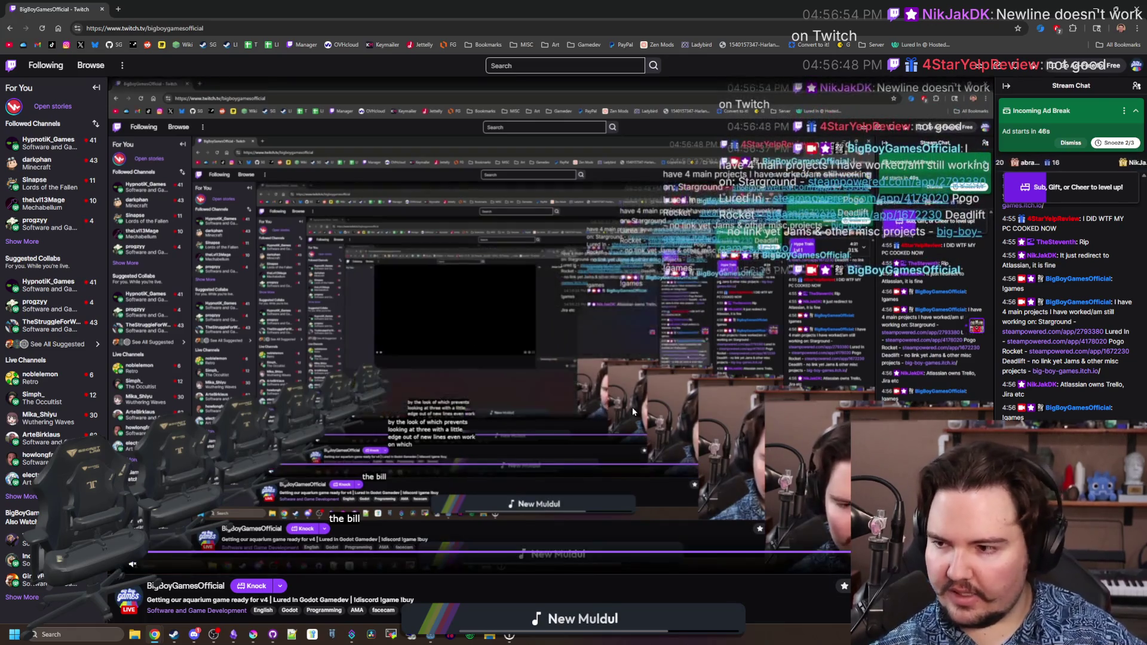
pyautogui.hotkey('alt', 'Tab')
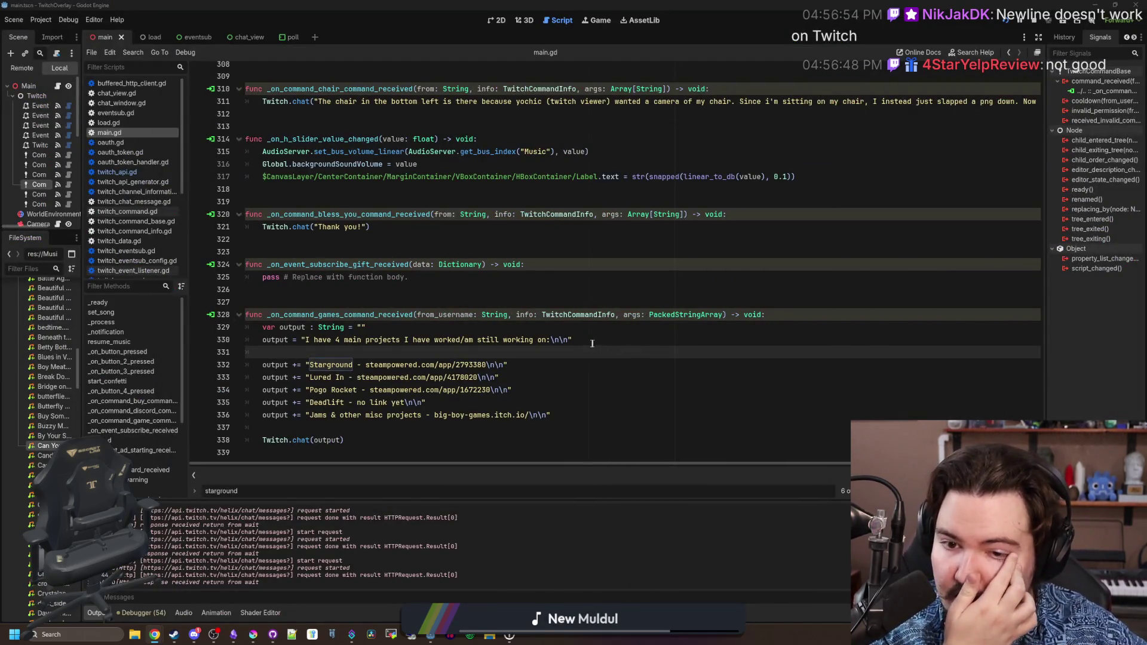
# Delete the trailing \n\n from the intro, Starground, Lured In, Pogo Rocket, Deadlift and Jams strings.
pyautogui.click(570, 340)
pyautogui.press('BackSpace')
pyautogui.press('BackSpace')
pyautogui.press('BackSpace')
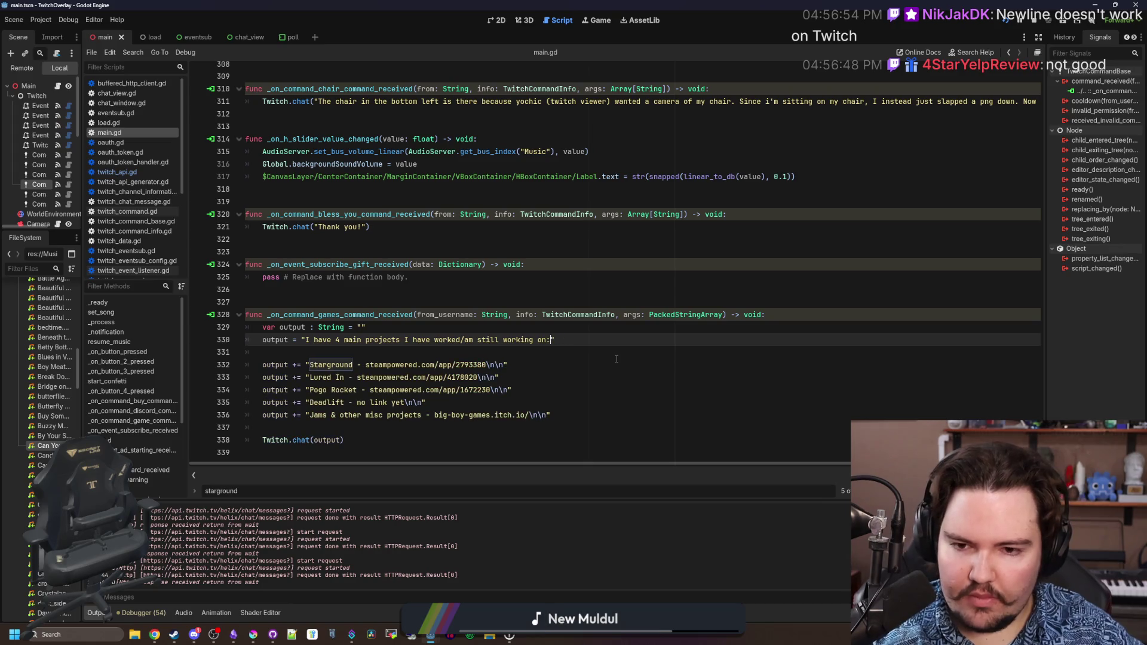
pyautogui.press('Down')
pyautogui.press('Down')
pyautogui.press('Left')
pyautogui.press('BackSpace')
pyautogui.press('BackSpace')
pyautogui.press('BackSpace')
pyautogui.press('Down')
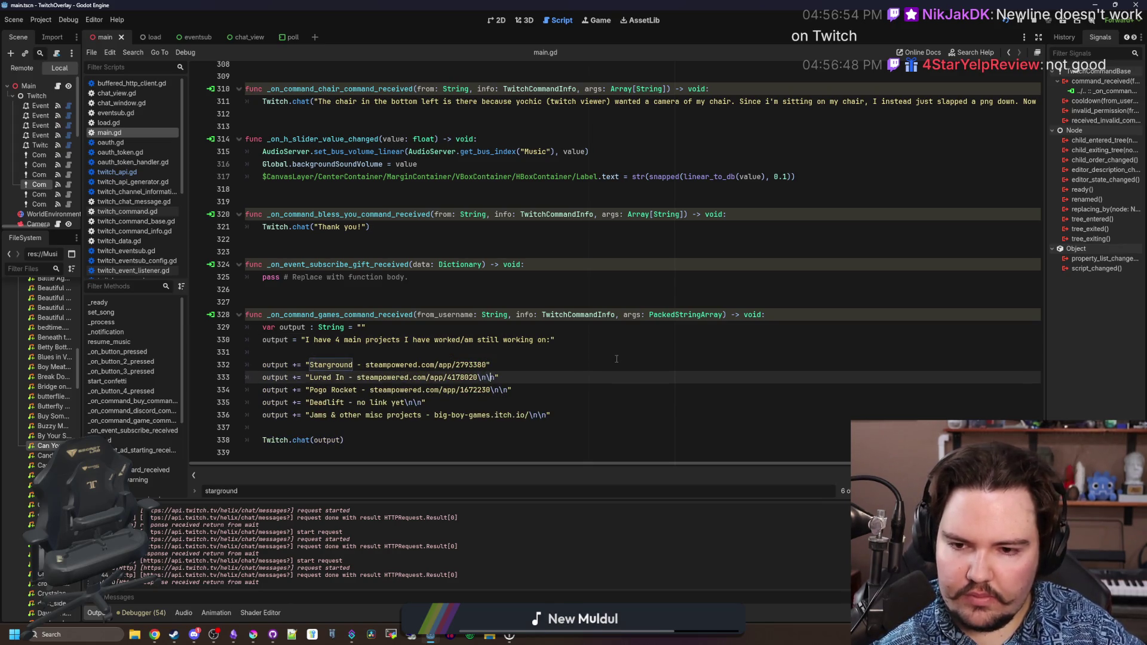
pyautogui.press('Delete')
pyautogui.press('Delete')
pyautogui.press('Delete')
pyautogui.press('BackSpace')
pyautogui.press('Down')
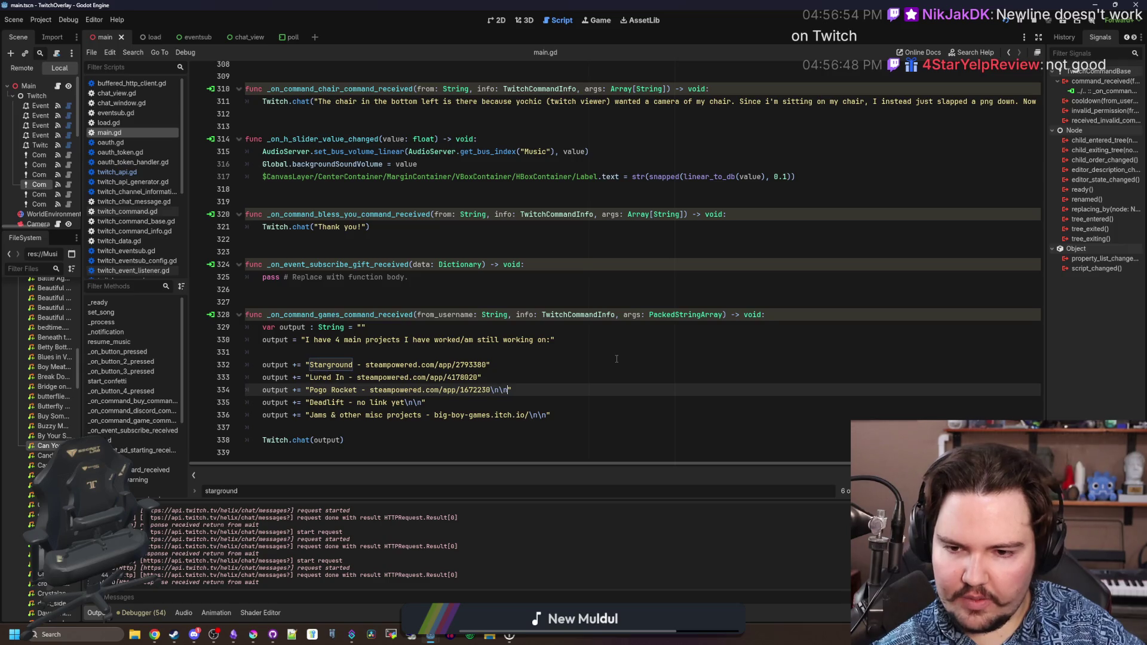
pyautogui.press('BackSpace')
pyautogui.press('BackSpace')
pyautogui.press('BackSpace')
pyautogui.press('Down')
pyautogui.press('Left')
pyautogui.press('BackSpace')
pyautogui.press('BackSpace')
pyautogui.press('BackSpace')
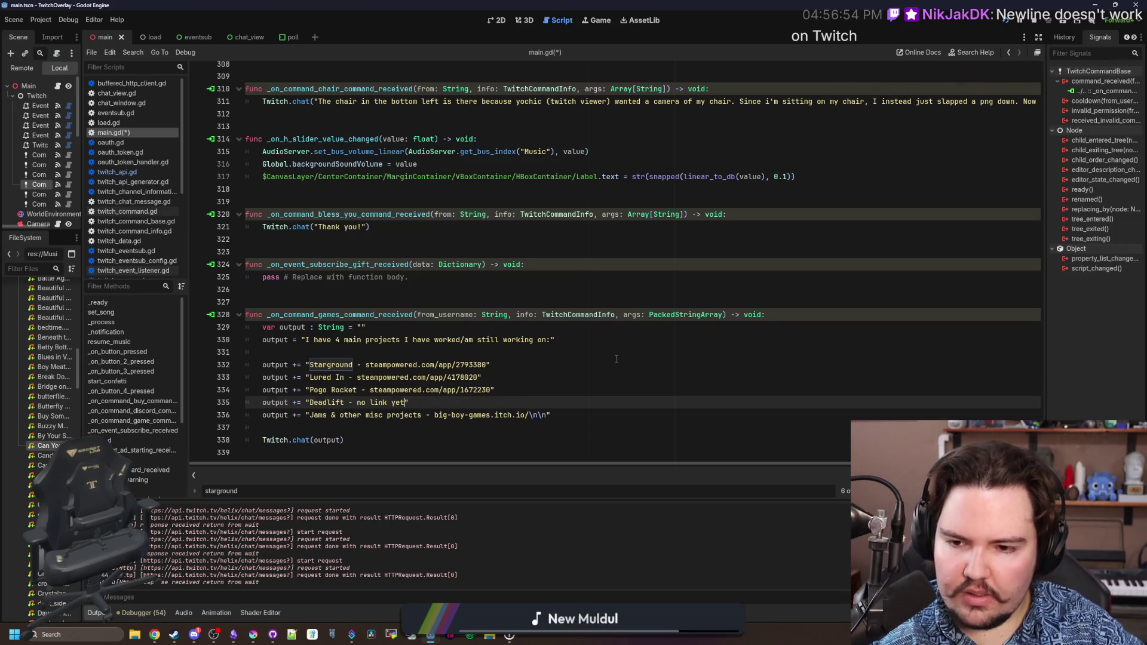
pyautogui.press('Down')
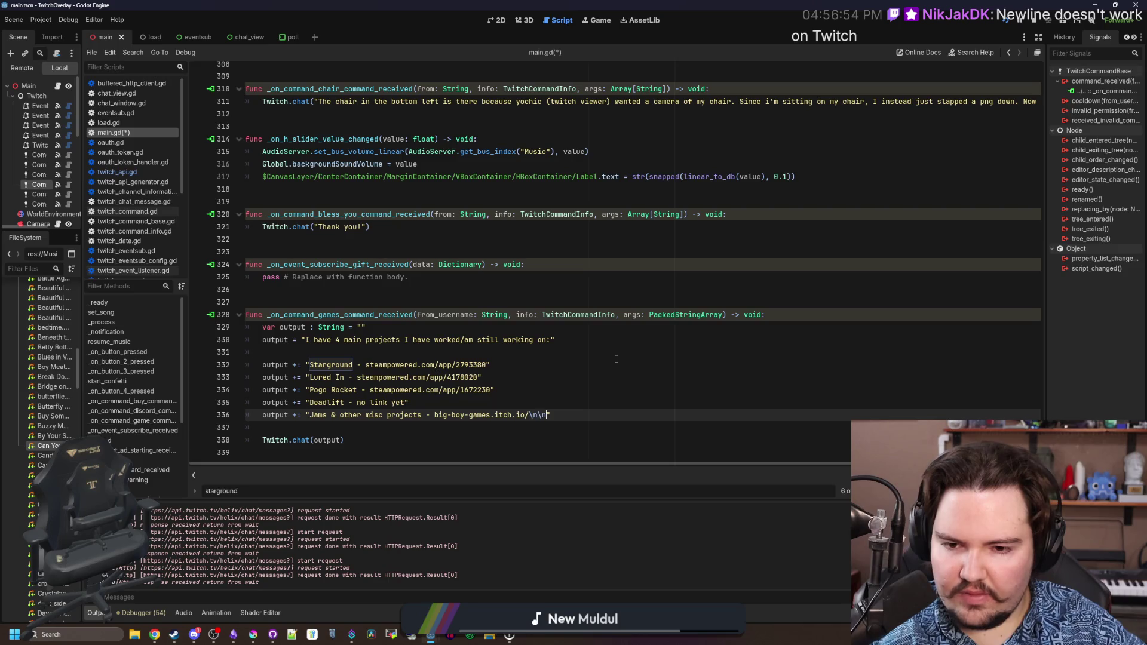
pyautogui.press('BackSpace')
pyautogui.press('BackSpace')
pyautogui.press('BackSpace')
pyautogui.click(531, 394)
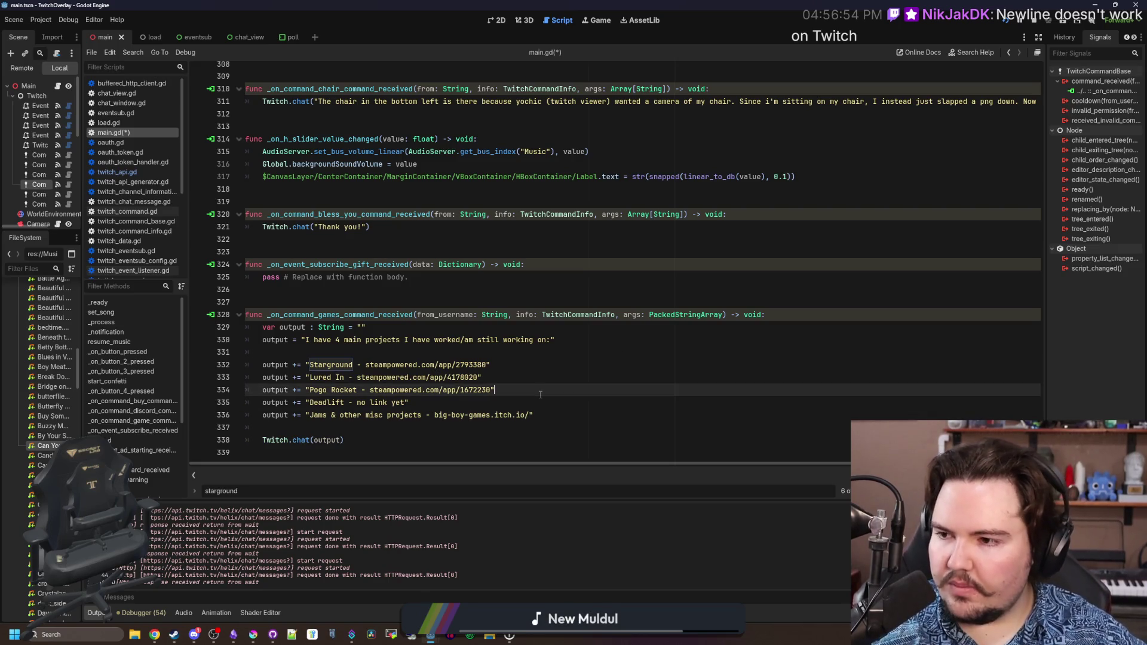
pyautogui.click(561, 377)
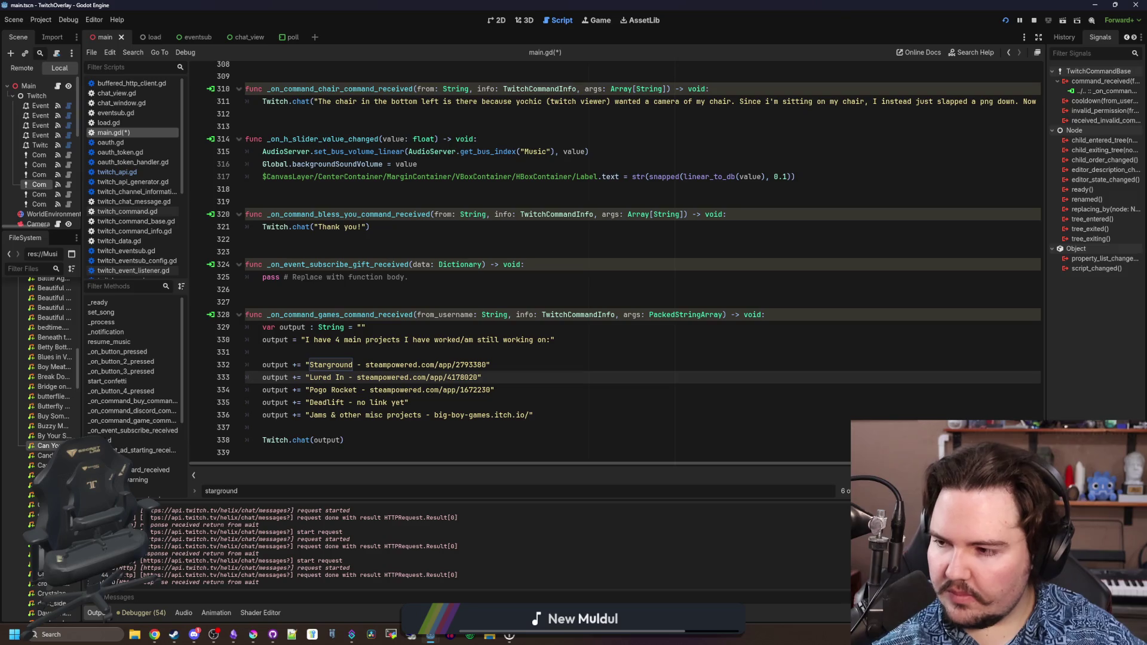
# Bring the Twitch browser window to the front and shift it further left.
pyautogui.hotkey('alt', 'Tab')
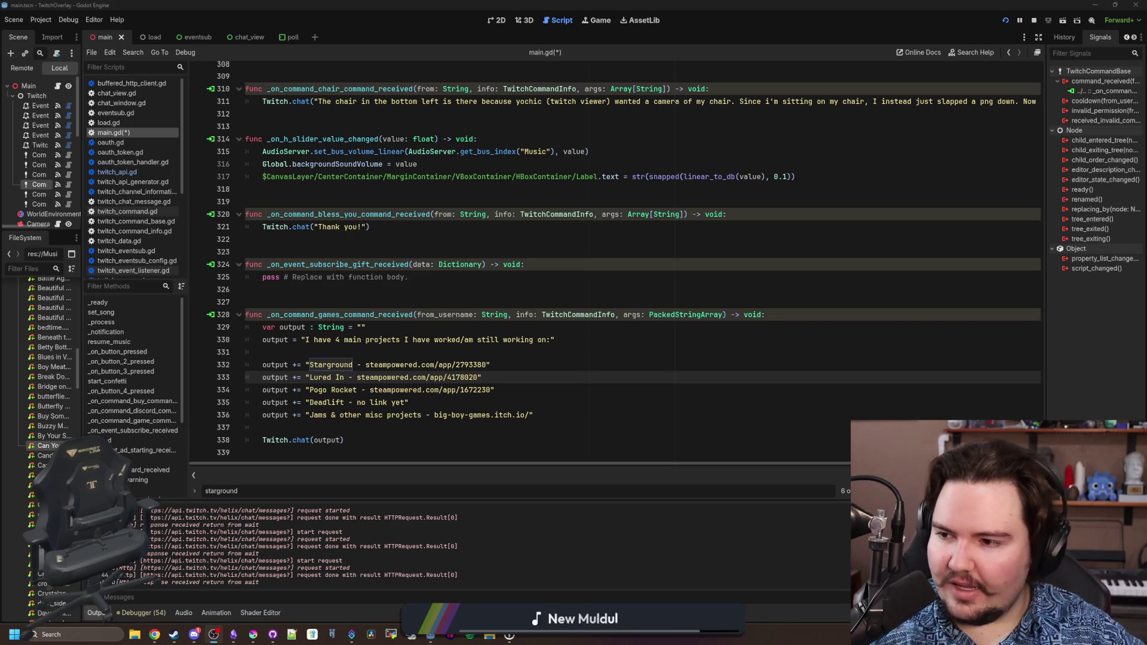
pyautogui.click(511, 315)
pyautogui.press('Up')
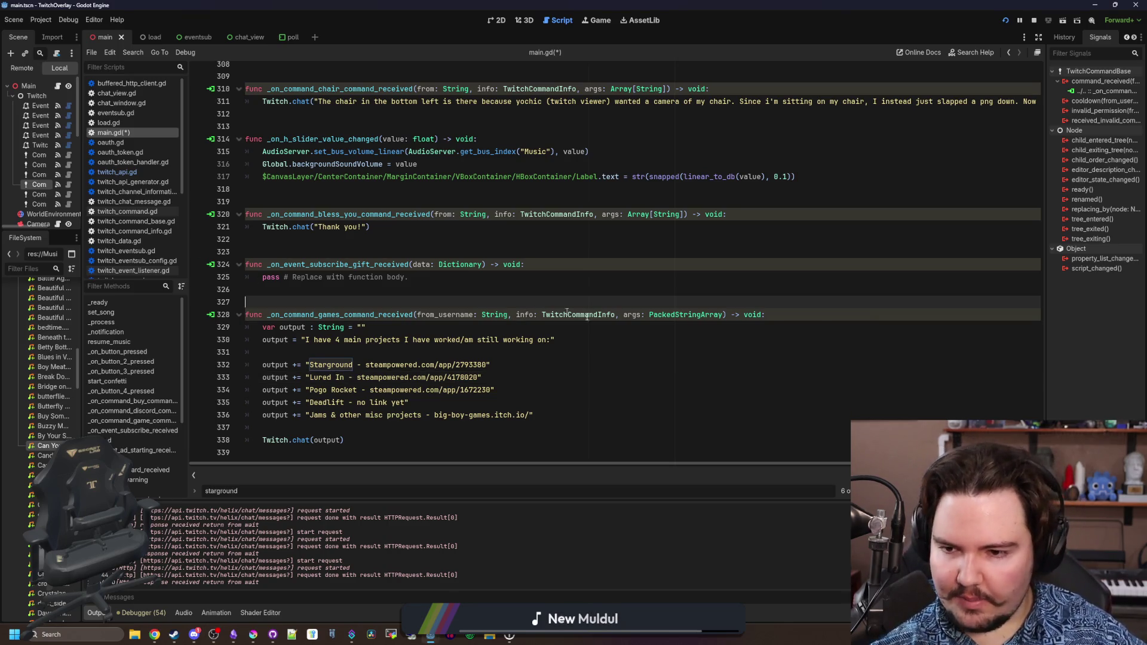
pyautogui.hotkey('alt', 'Tab')
pyautogui.moveTo(960, 51); pyautogui.dragTo(593, 67)
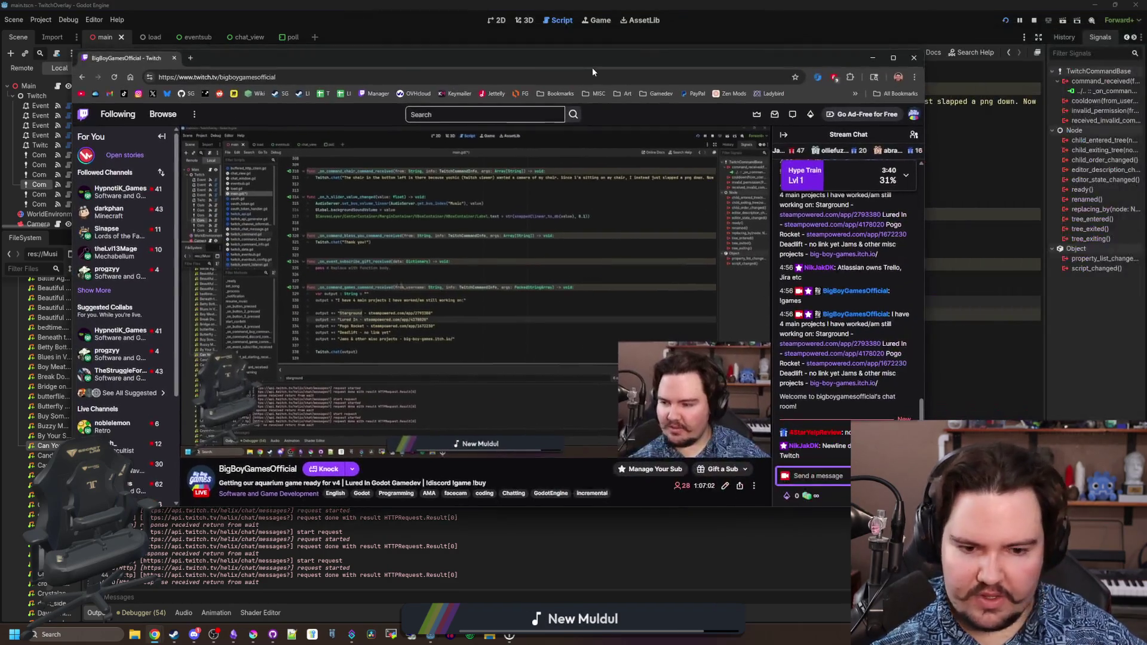
# Search 'twitch chat formatting', read the Markdown Basics formatting table, then minimize Chrome.
pyautogui.click(191, 58)
pyautogui.write('twi')
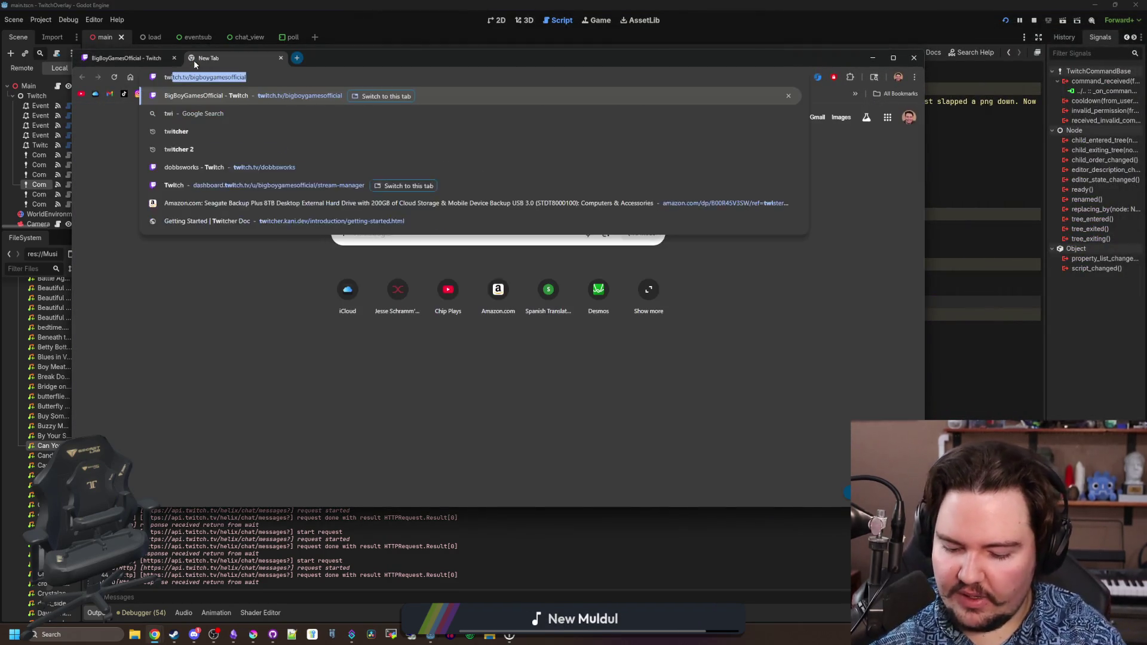
pyautogui.write('tch chat formatting')
pyautogui.press('Return')
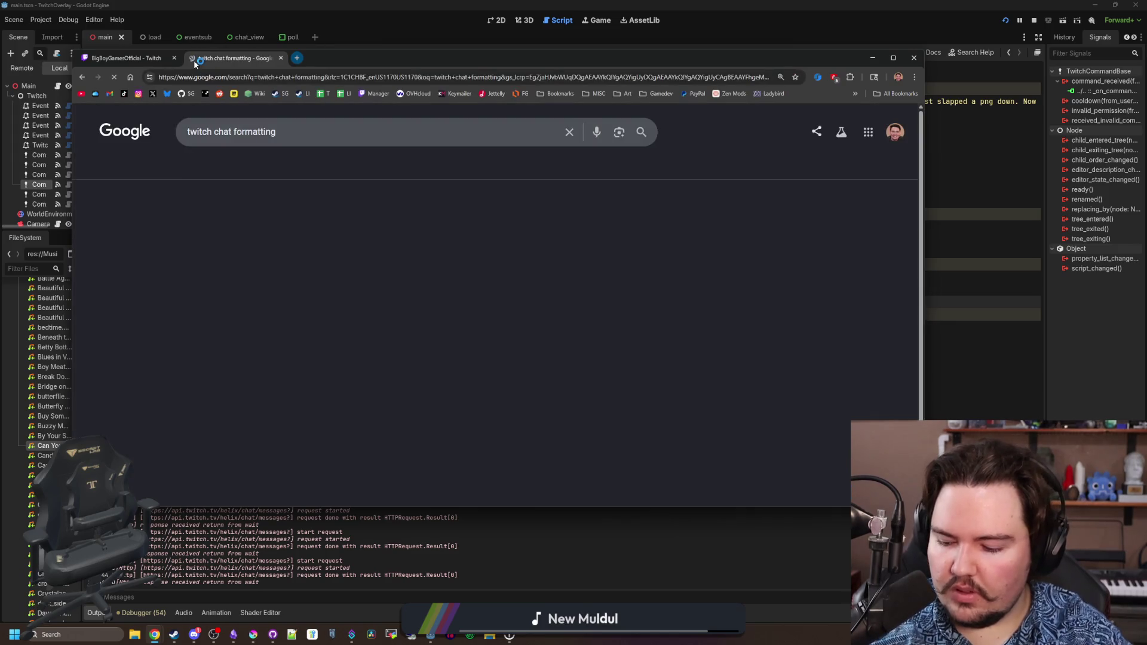
pyautogui.click(251, 253)
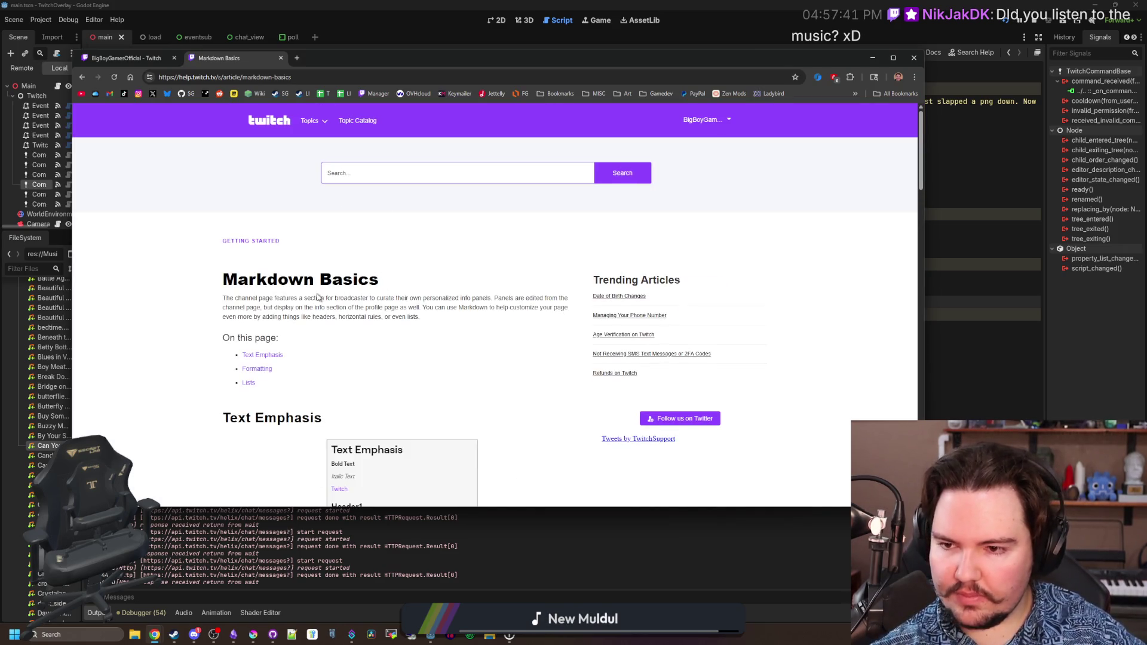
pyautogui.scroll(-4, 317, 297)
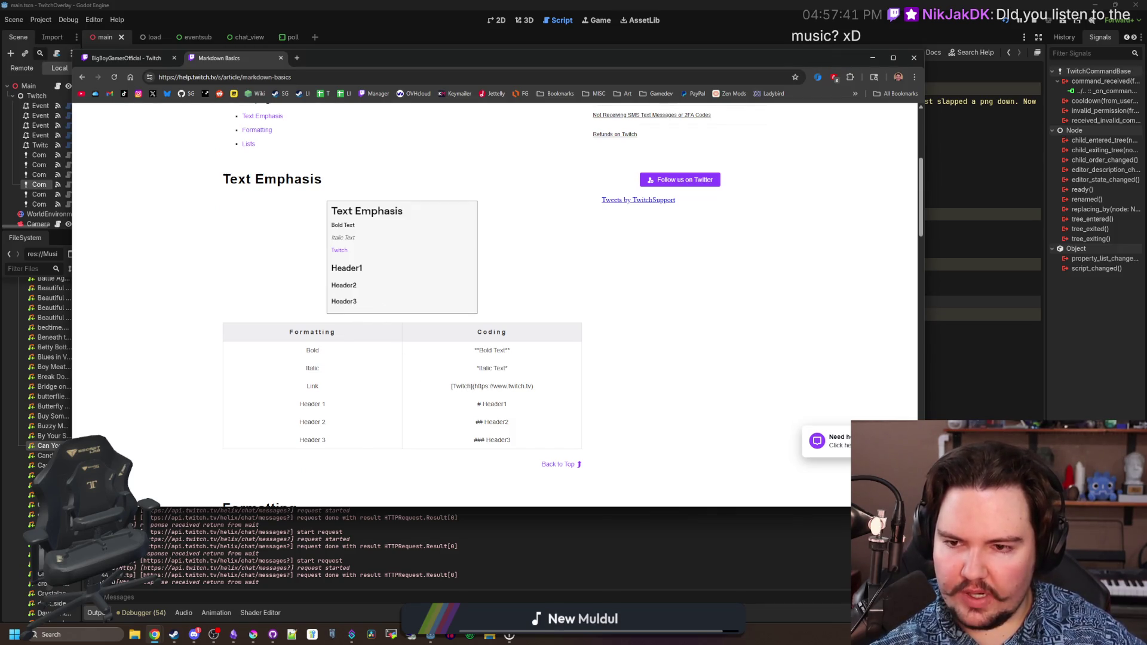
pyautogui.moveTo(447, 392); pyautogui.dragTo(534, 387)
pyautogui.click(548, 388)
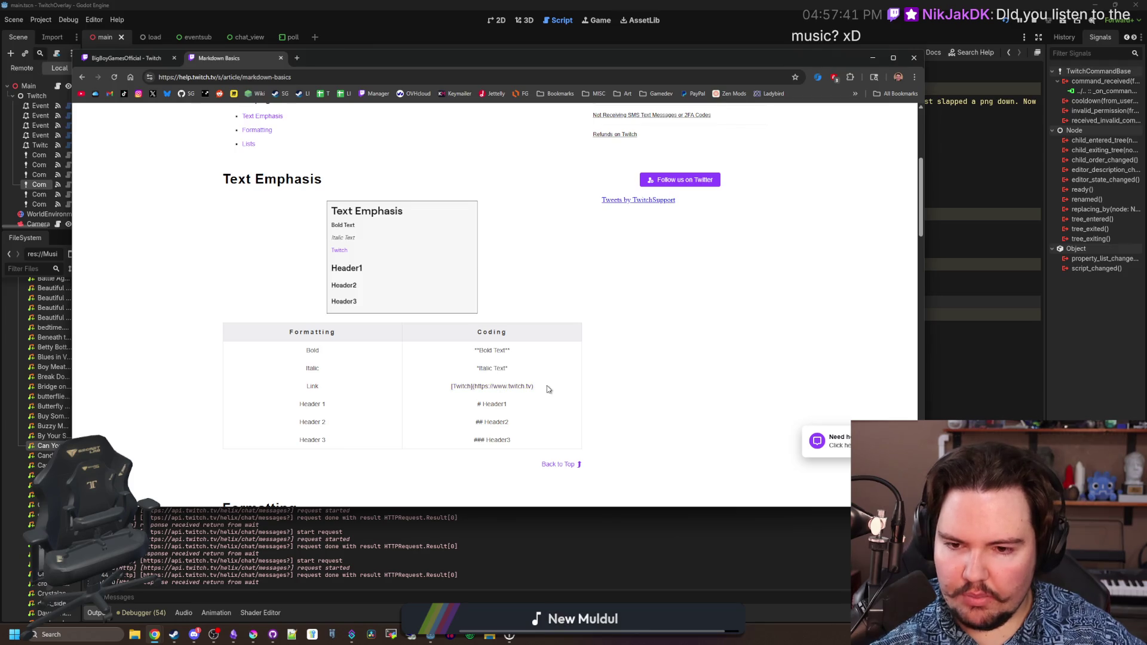
pyautogui.click(872, 58)
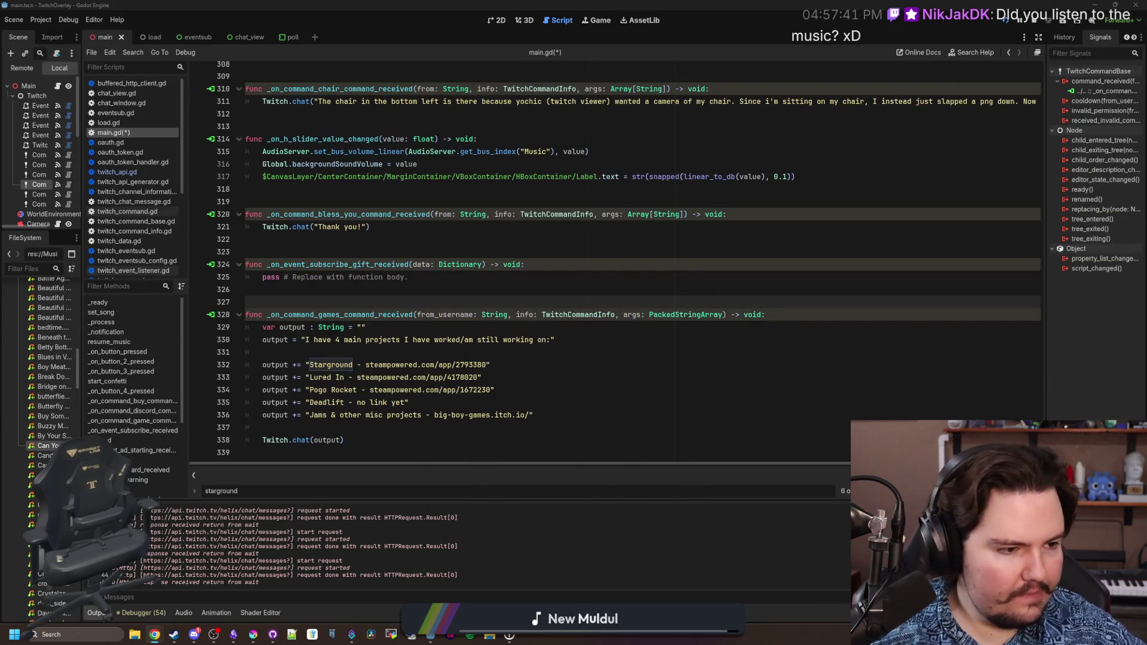
# Prefix the line 330 intro string with a ### heading.
pyautogui.click(319, 355)
pyautogui.click(306, 340)
pyautogui.write('###')
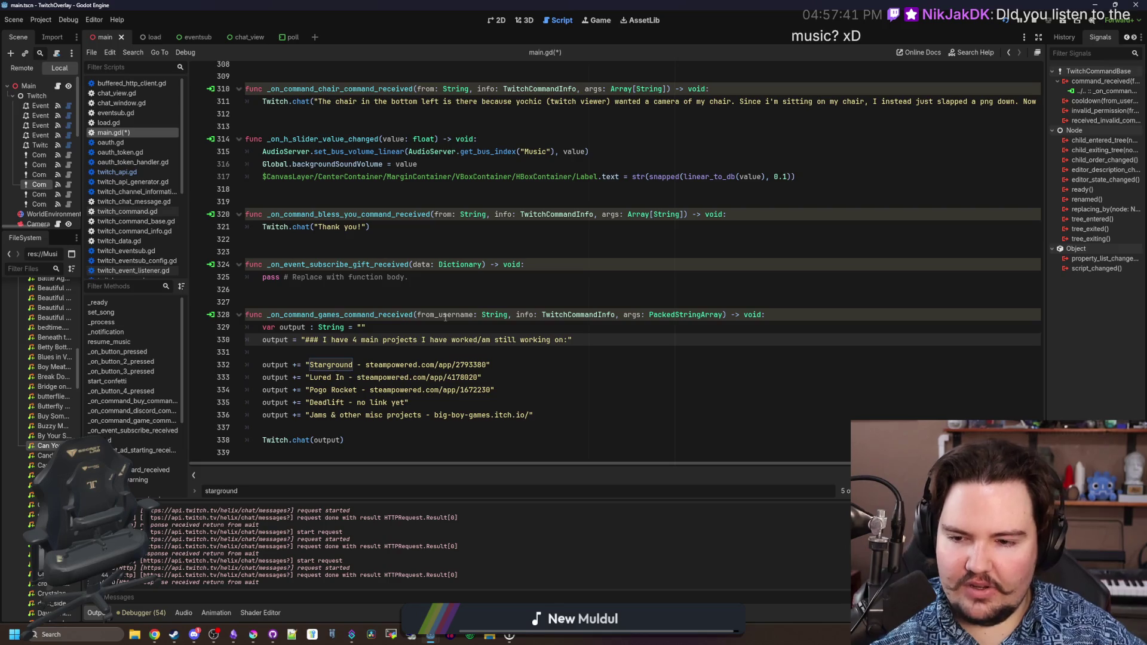
# Rewrite line 332 as [Starground](steampowered.com/app/2793380) and save the script.
pyautogui.click(309, 364)
pyautogui.write('[')
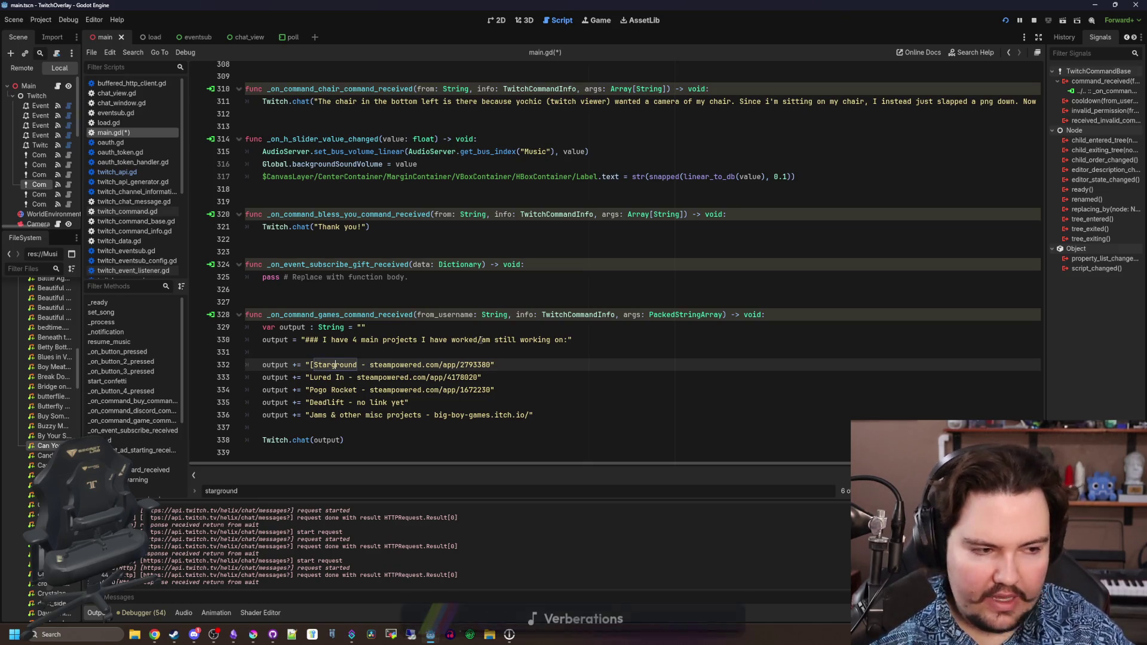
pyautogui.write('](')
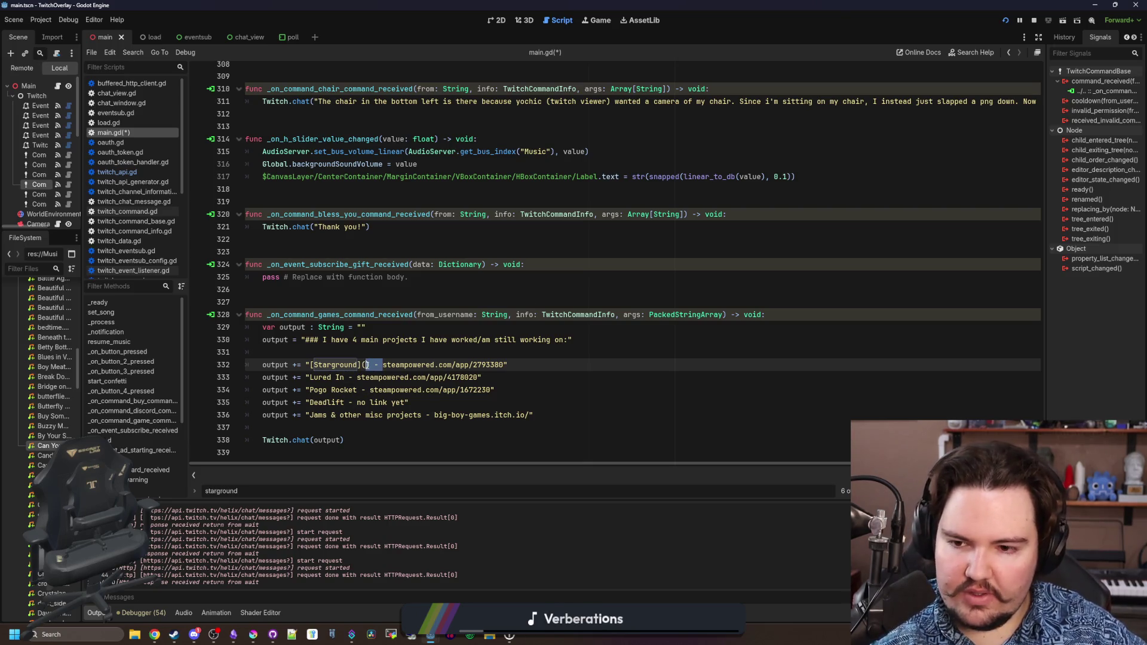
pyautogui.press('BackSpace')
pyautogui.press('BackSpace')
pyautogui.press('BackSpace')
pyautogui.write(')')
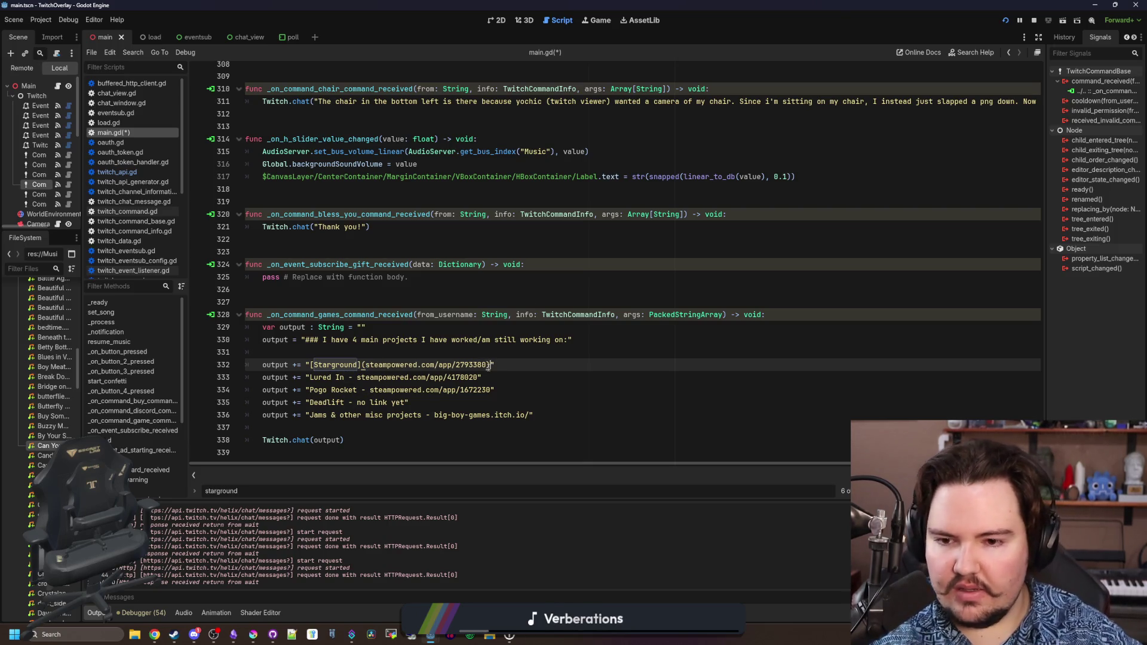
pyautogui.click(416, 353)
pyautogui.hotkey('ctrl', 's')
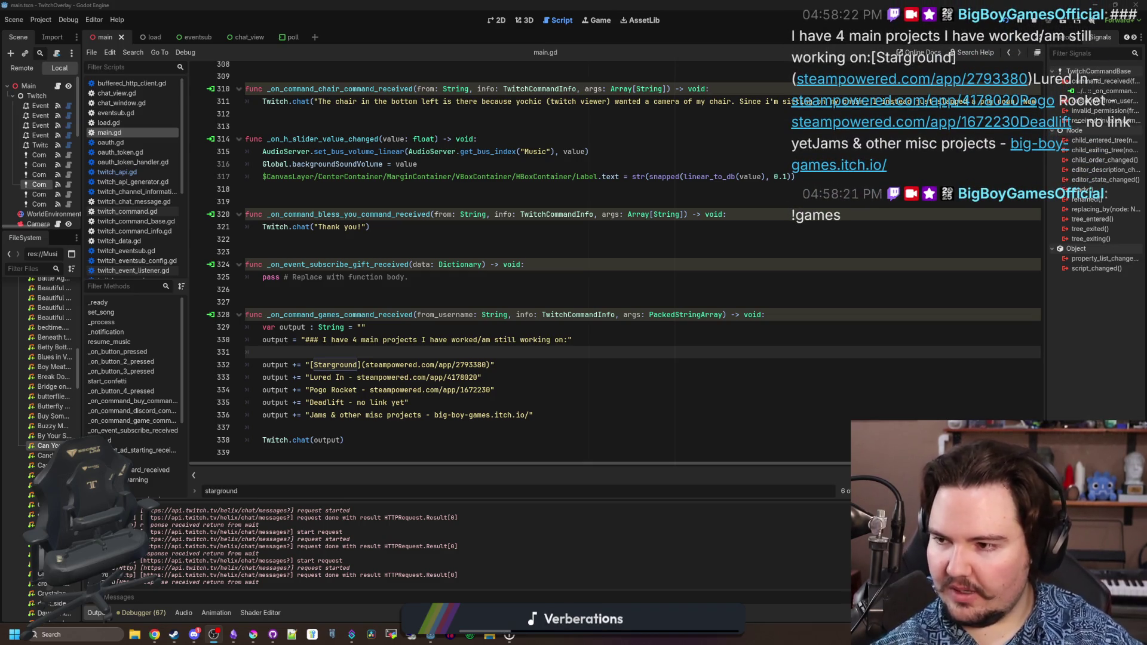
# Remove the ### heading and restore plain 'Starground - steampowered.com/app/2793380', then save main.gd.
pyautogui.click(323, 340)
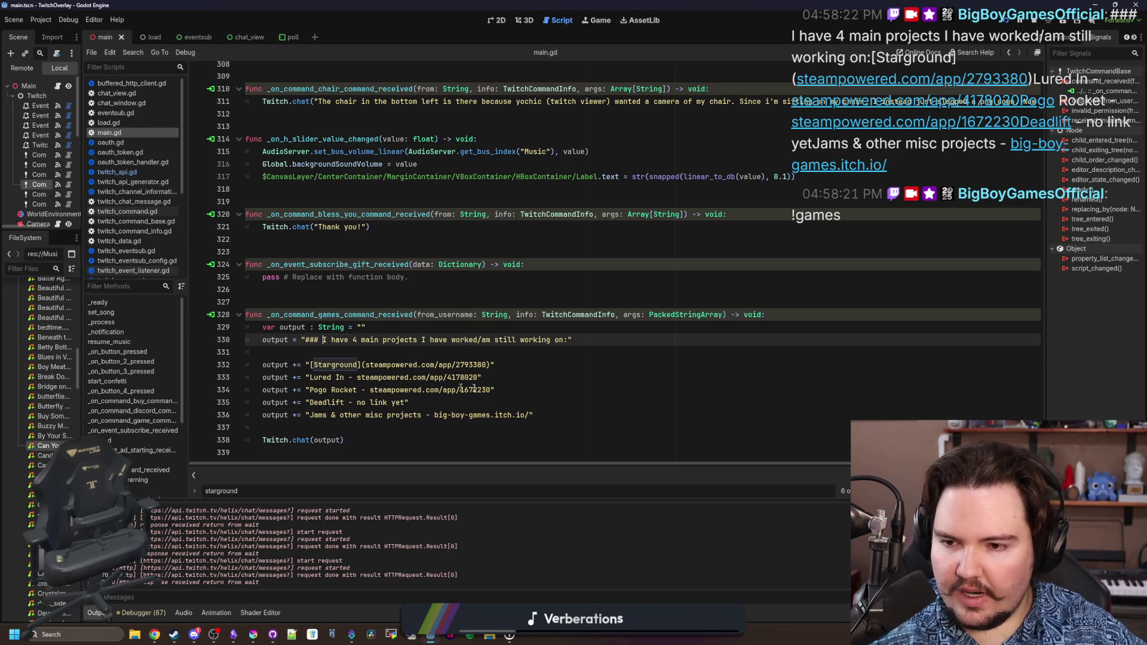
pyautogui.press('BackSpace')
pyautogui.press('BackSpace')
pyautogui.press('BackSpace')
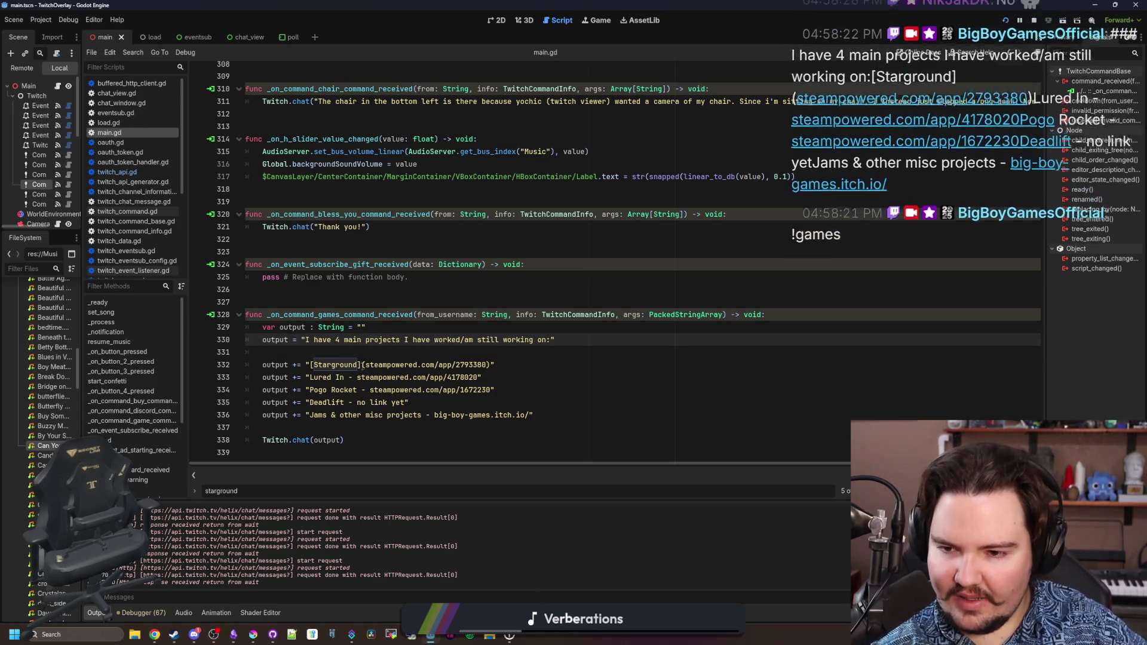
pyautogui.click(366, 364)
pyautogui.press('BackSpace')
pyautogui.press('BackSpace')
pyautogui.write('-')
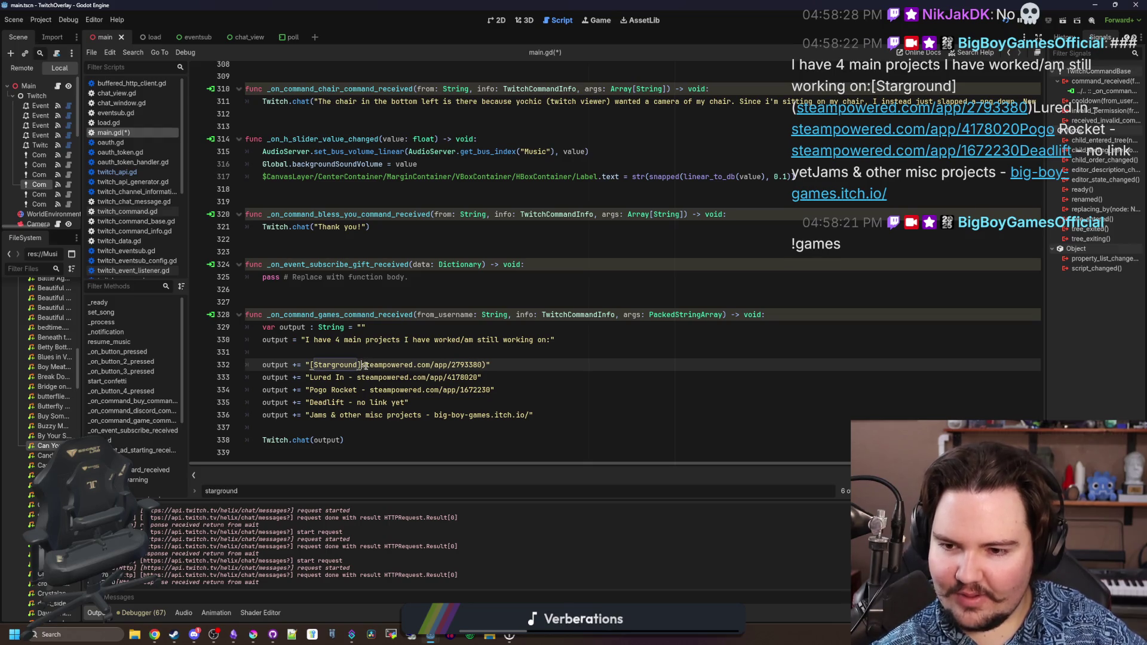
pyautogui.press('Left')
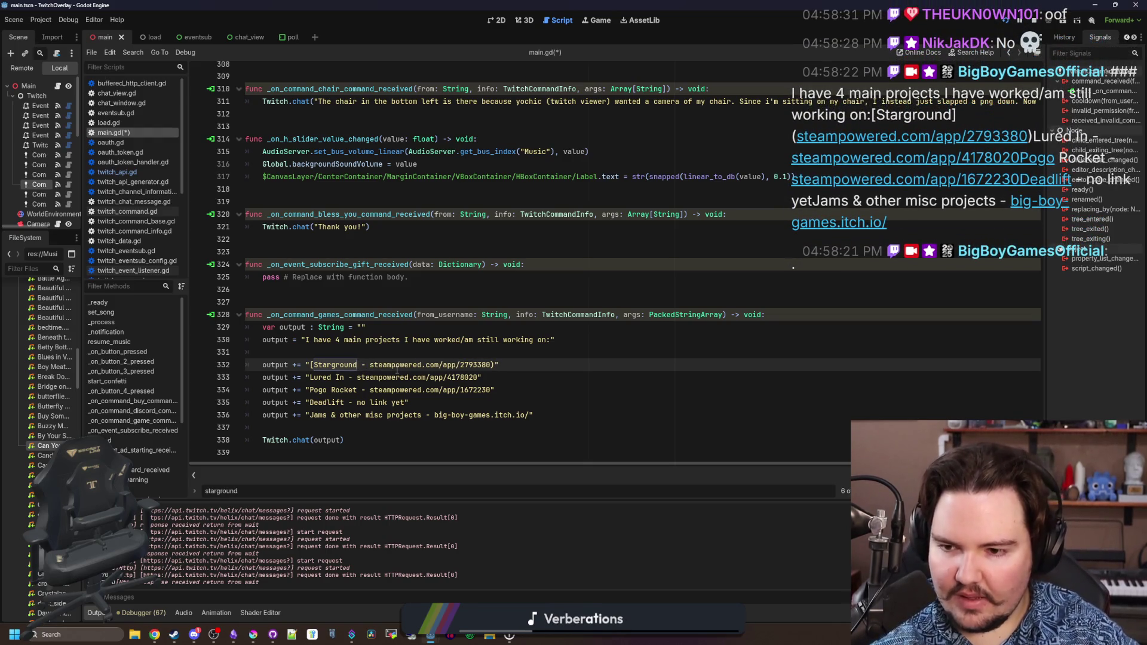
pyautogui.press('BackSpace')
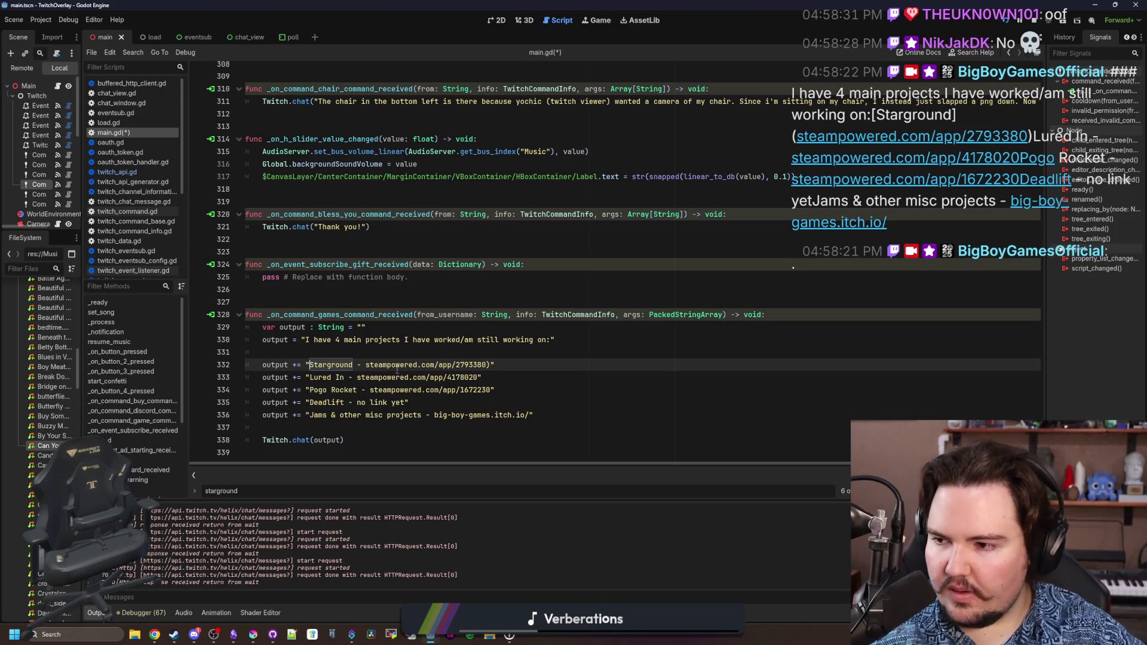
pyautogui.click(411, 350)
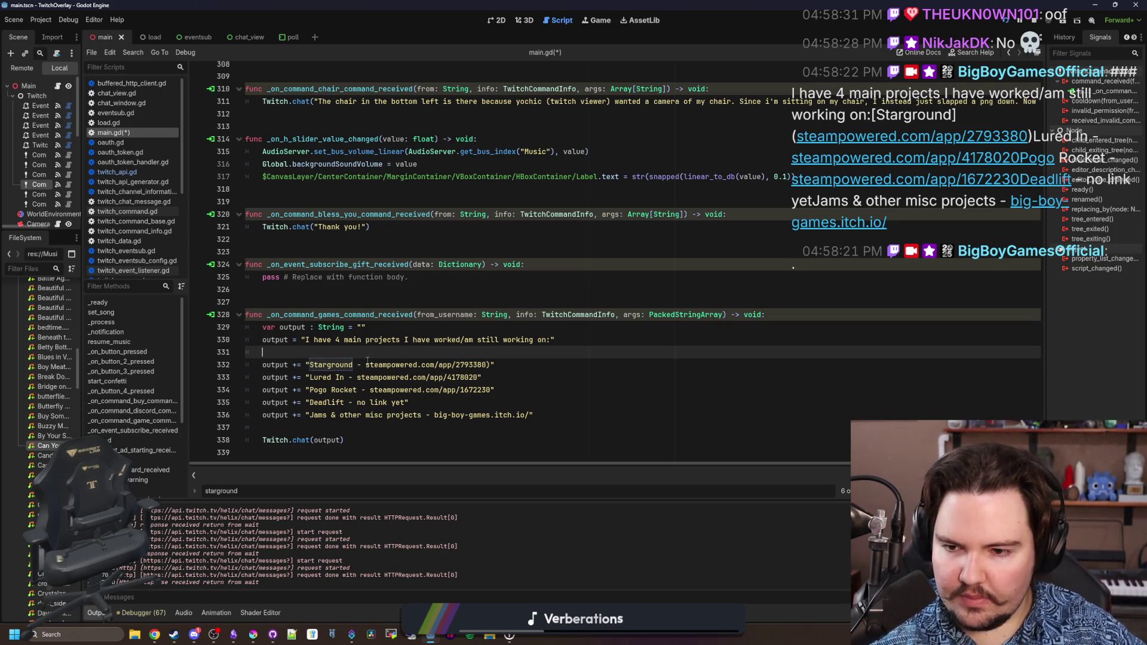
pyautogui.click(490, 365)
pyautogui.press('BackSpace')
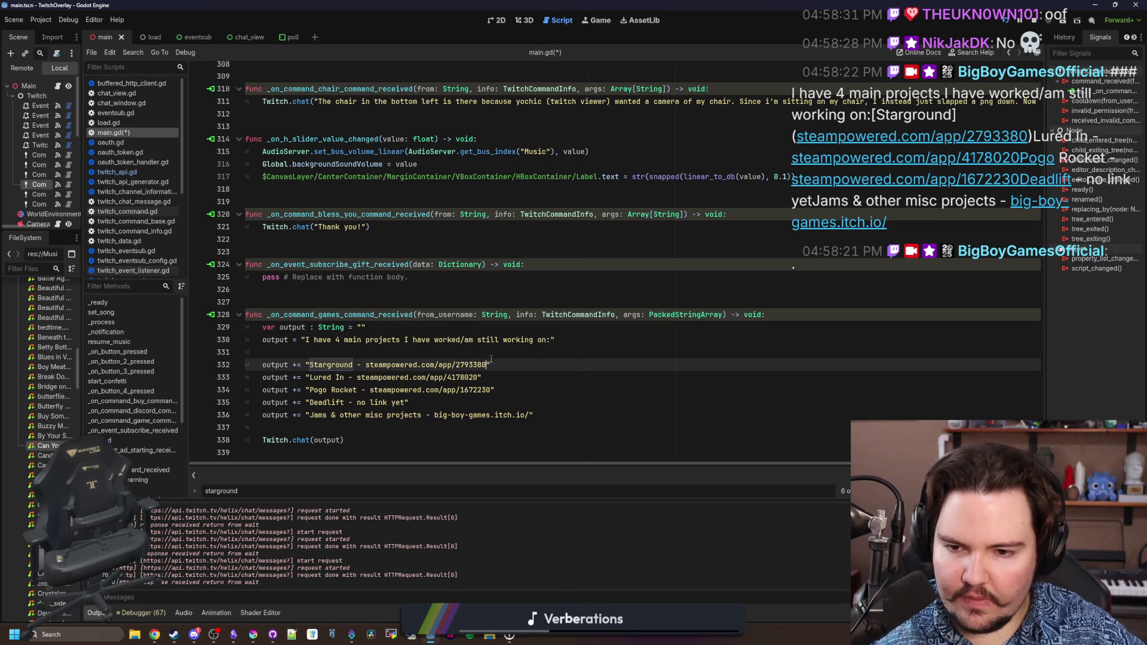
pyautogui.click(491, 353)
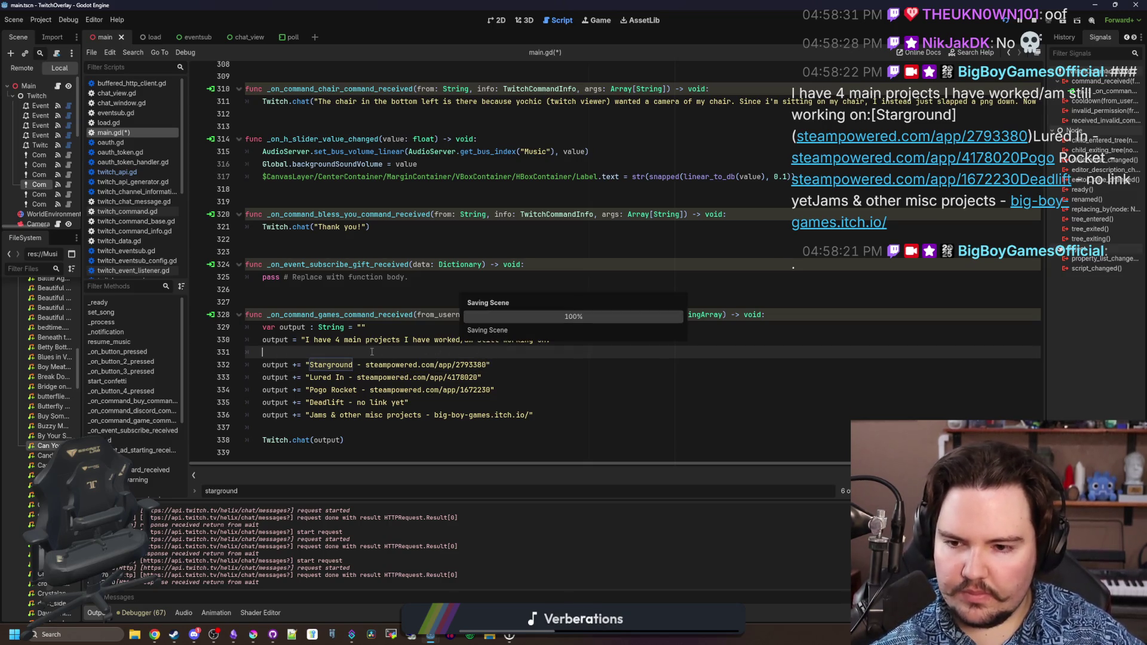
pyautogui.hotkey('ctrl', 's')
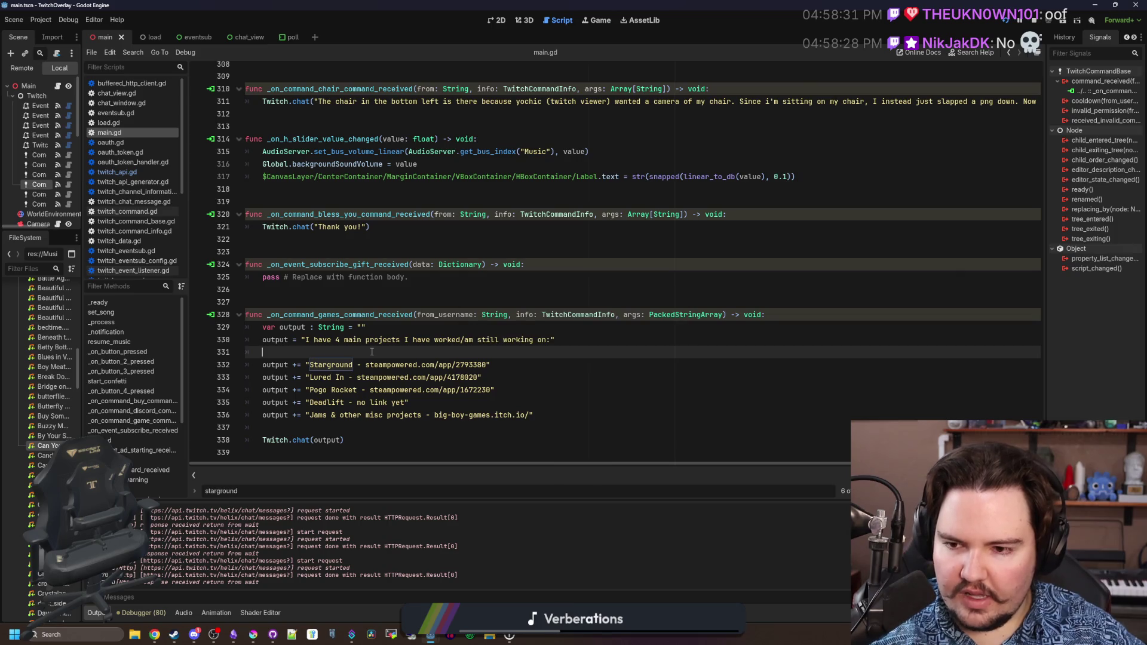
pyautogui.click(397, 329)
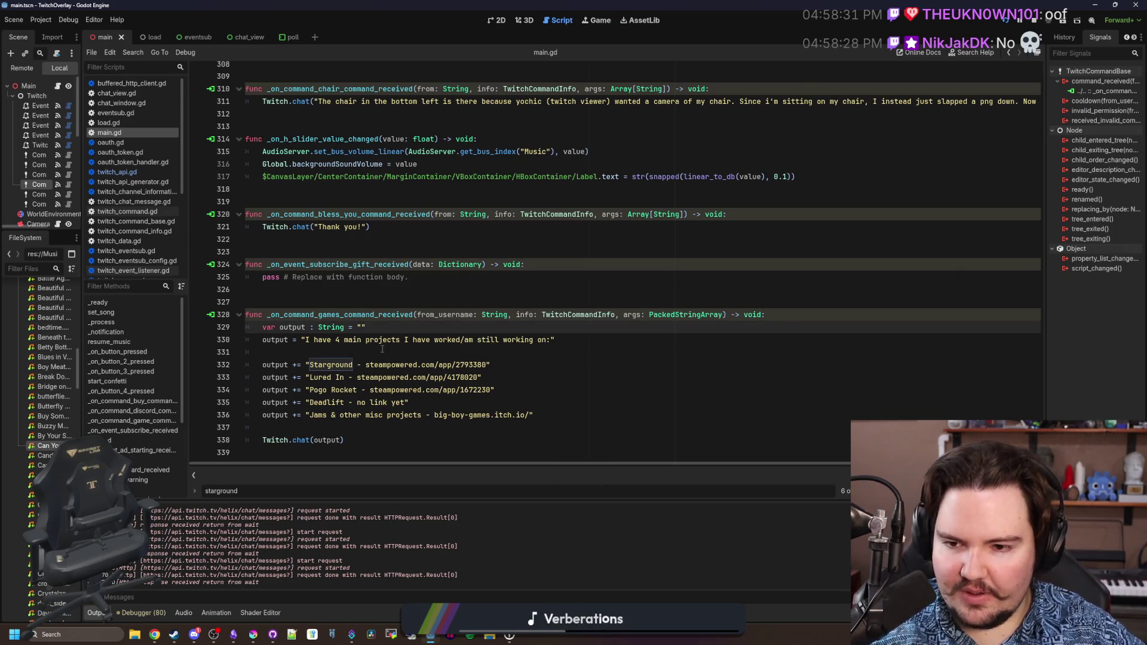
pyautogui.click(383, 350)
pyautogui.hotkey('ctrl', 's')
pyautogui.hotkey('ctrl', 's')
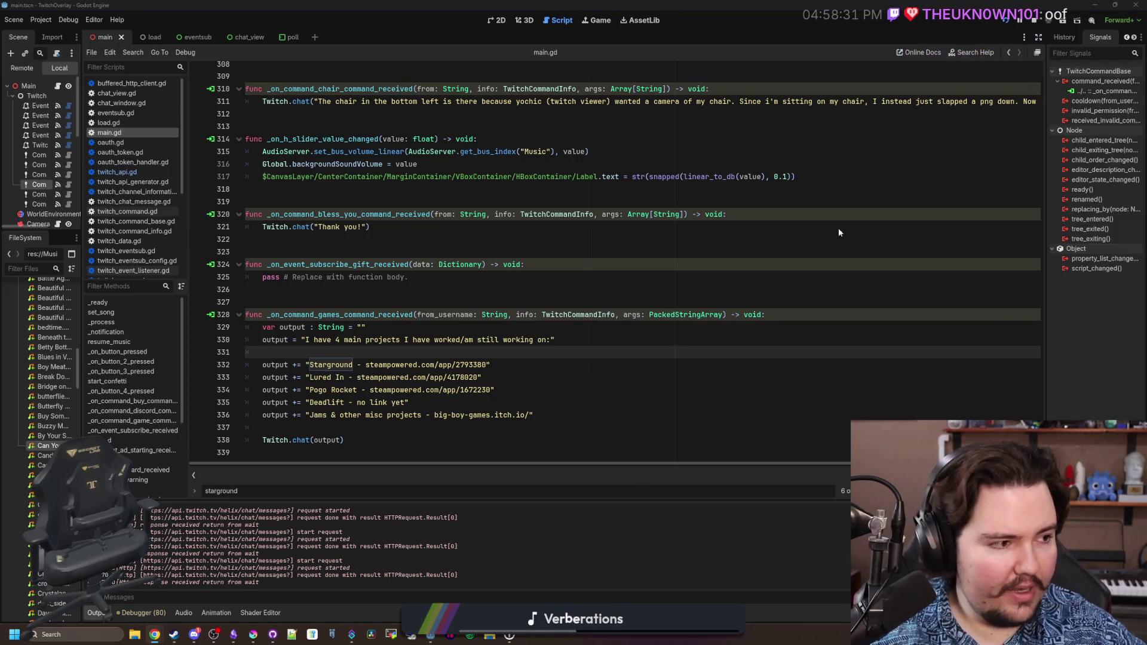
pyautogui.hotkey('alt', 'Tab')
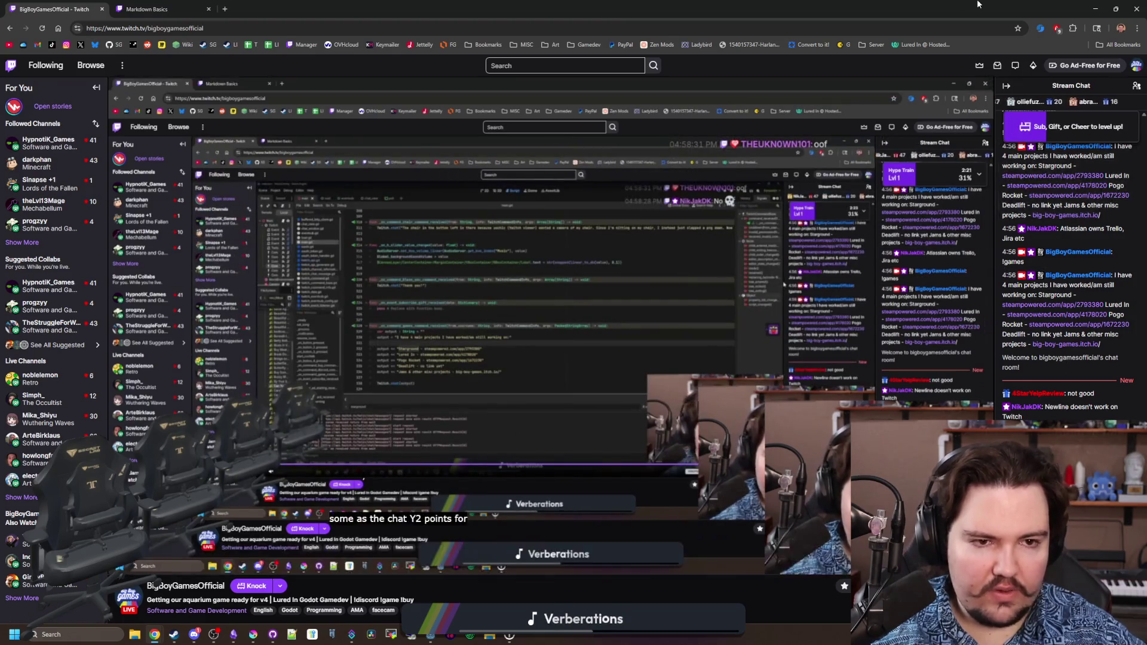
pyautogui.hotkey('alt', 'Tab')
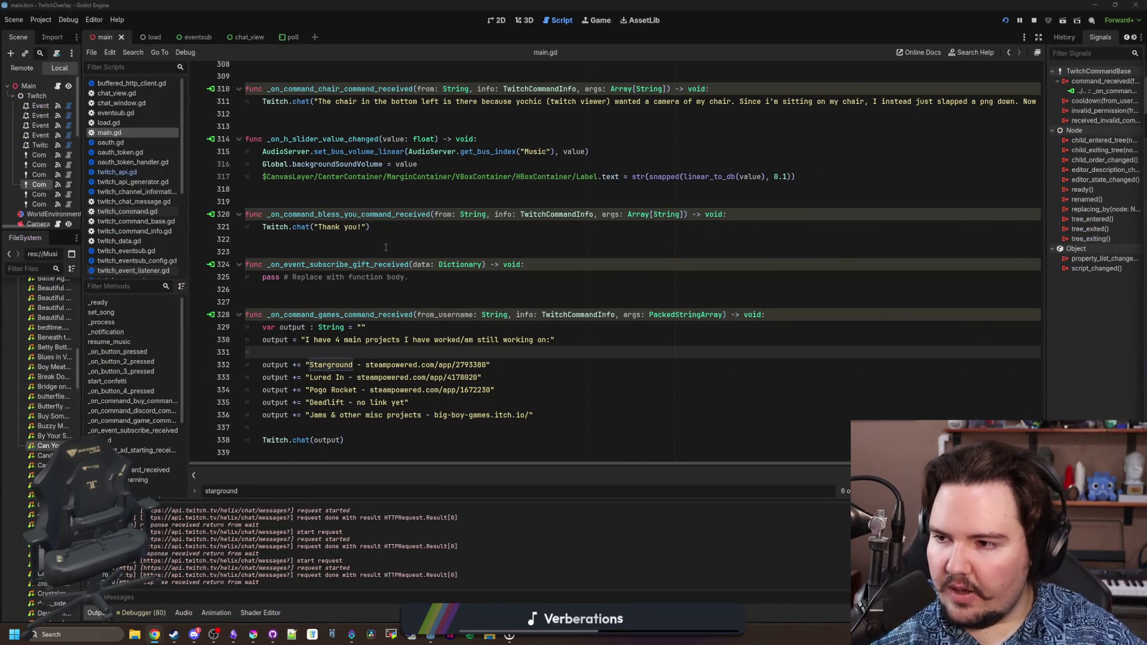
pyautogui.click(396, 251)
pyautogui.click(434, 238)
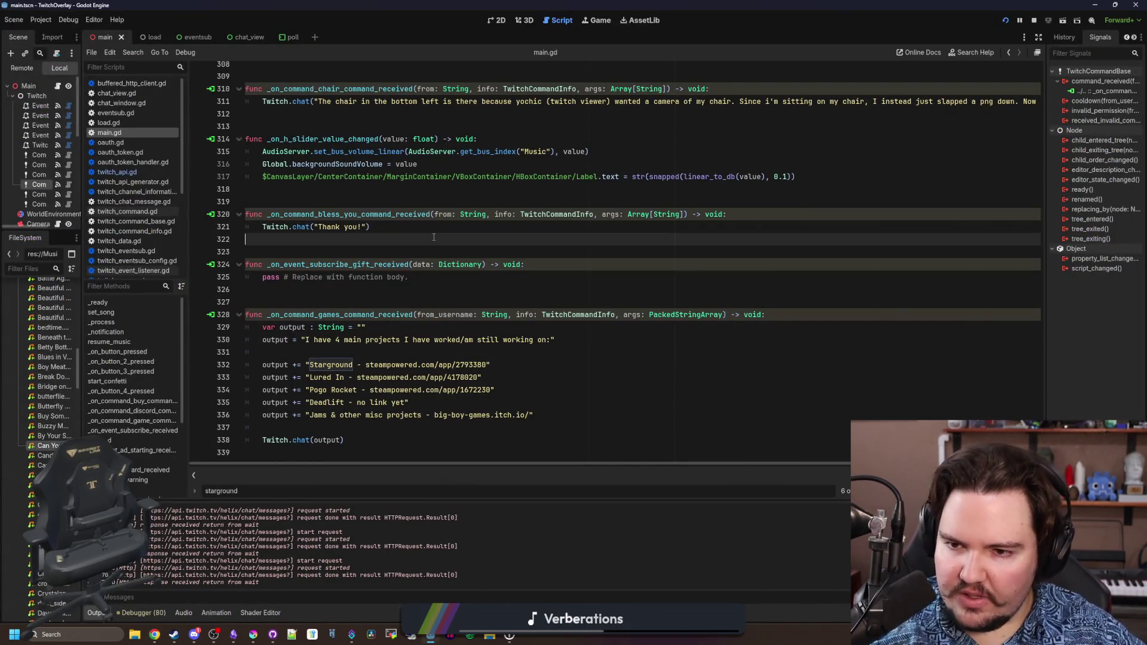
pyautogui.click(353, 204)
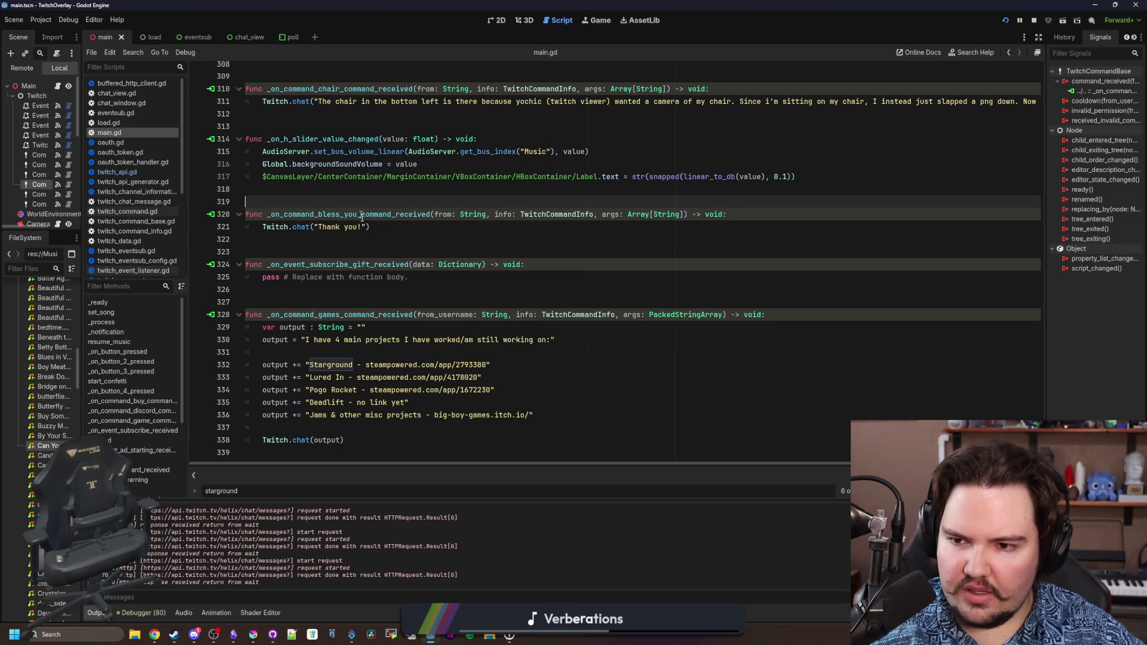
pyautogui.hotkey('ctrl', 's')
pyautogui.hotkey('ctrl', 's')
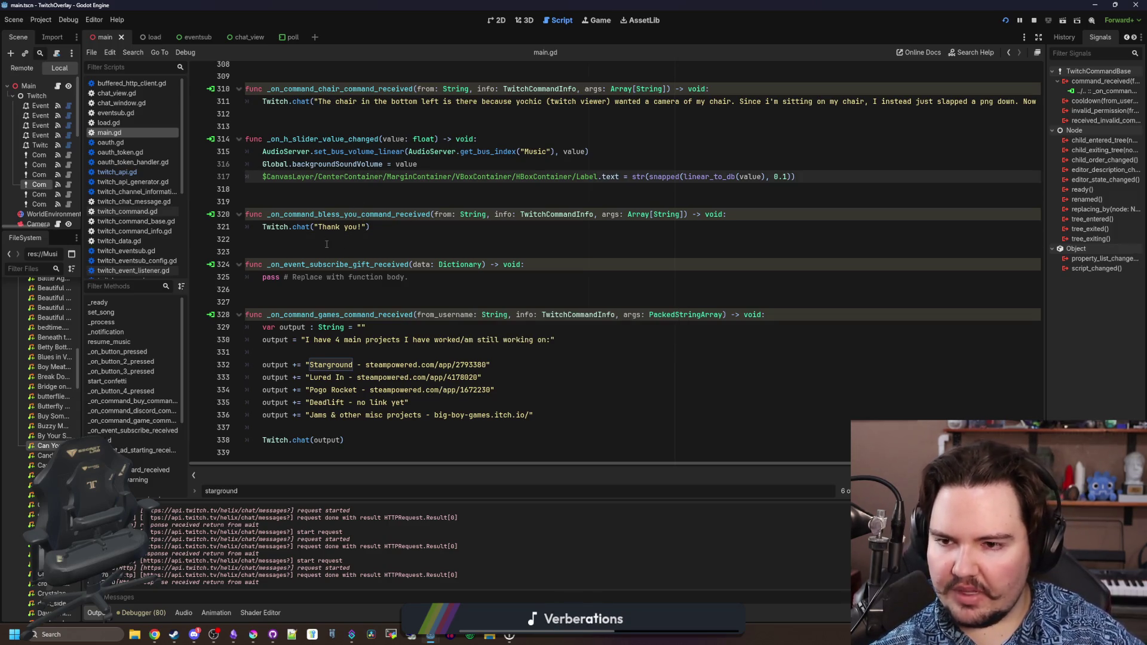
pyautogui.hotkey('ctrl', 's')
pyautogui.click(344, 297)
pyautogui.click(356, 289)
pyautogui.hotkey('ctrl', 's')
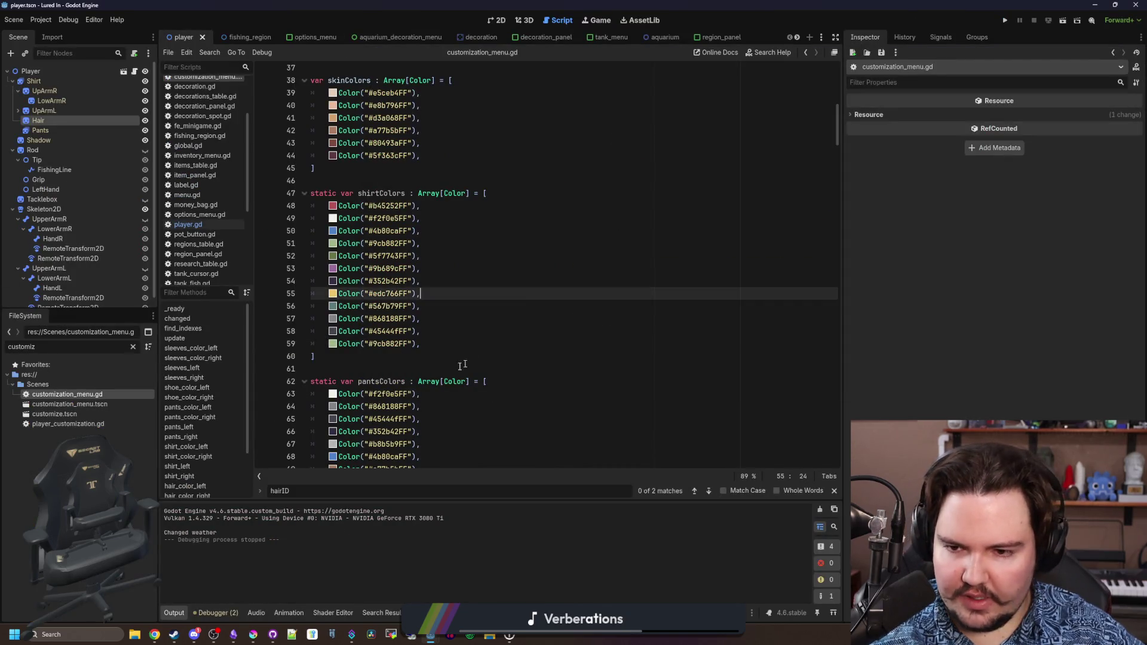
# Scroll through the outfit colour lists in customization_menu.gd, saving along the way.
pyautogui.click(462, 361)
pyautogui.click(462, 357)
pyautogui.hotkey('ctrl', 's')
pyautogui.scroll(-4, 411, 322)
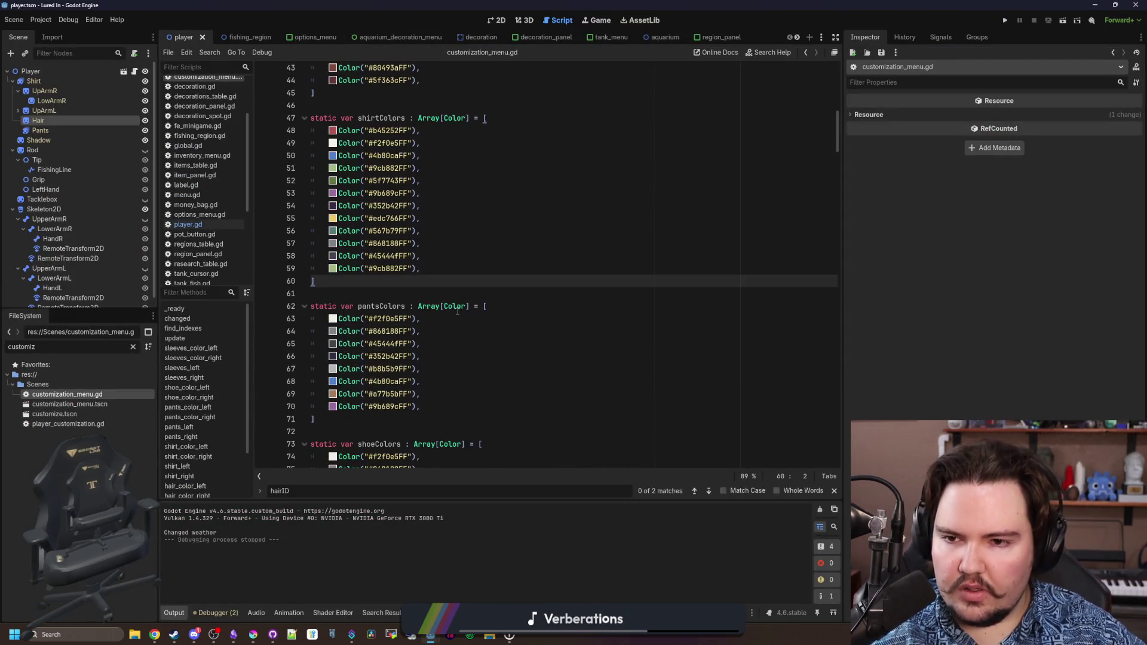
pyautogui.scroll(-4, 359, 351)
pyautogui.click(361, 329)
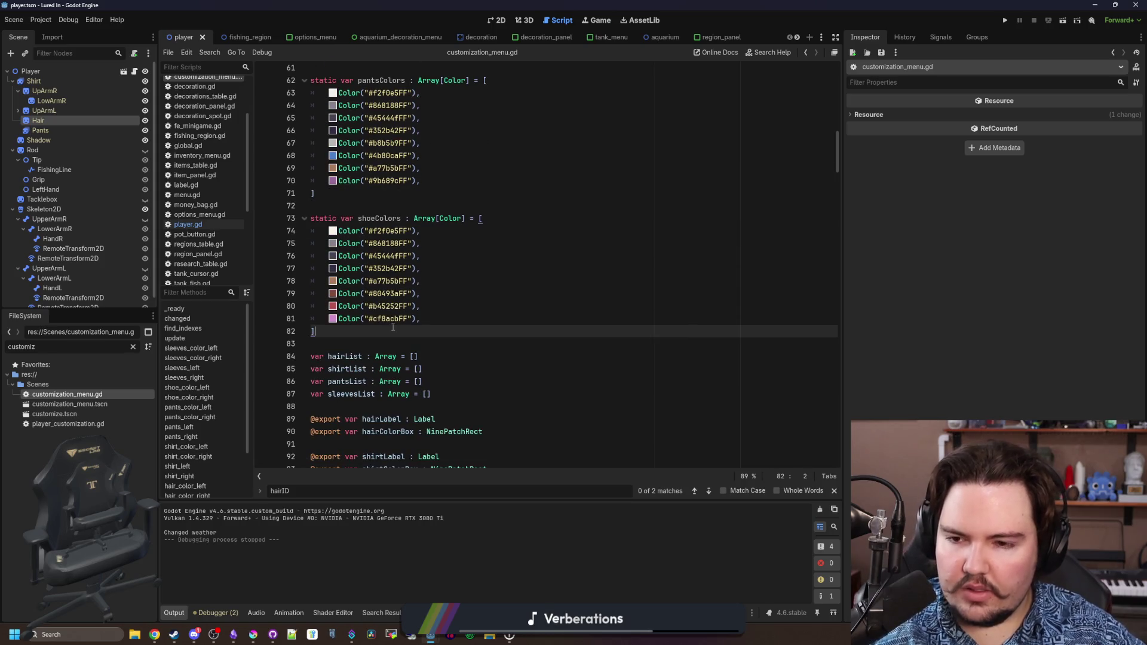
pyautogui.hotkey('ctrl', 's')
pyautogui.scroll(-3, 367, 434)
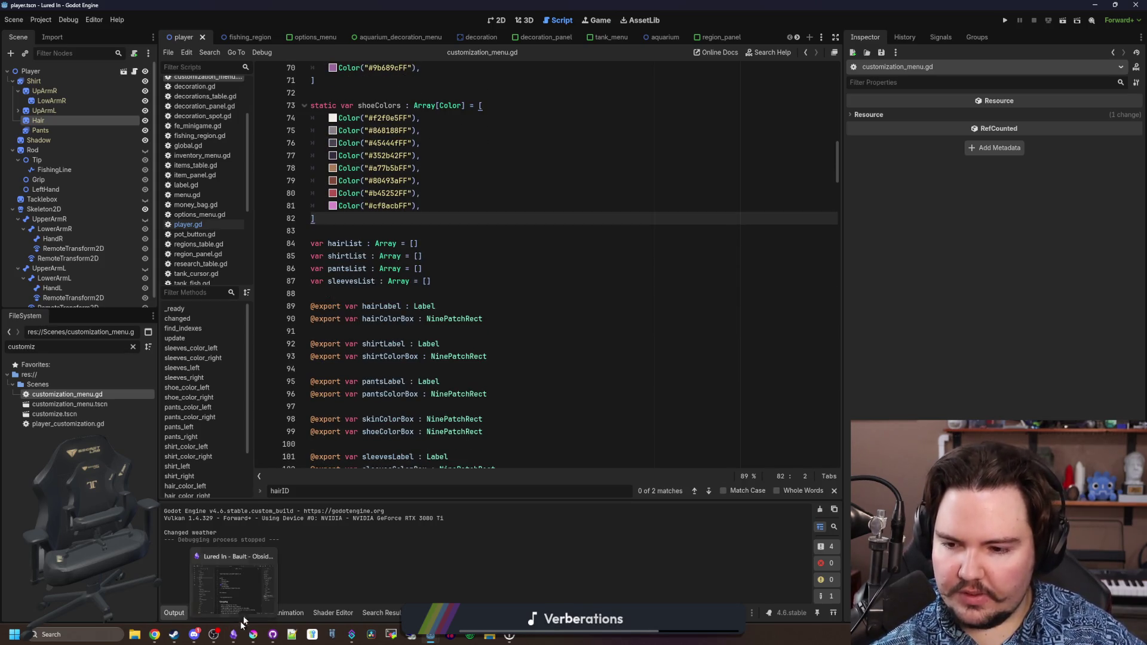
# Bring up the Lured In note in Obsidian and maximize its window.
pyautogui.hotkey('alt', 'Tab')
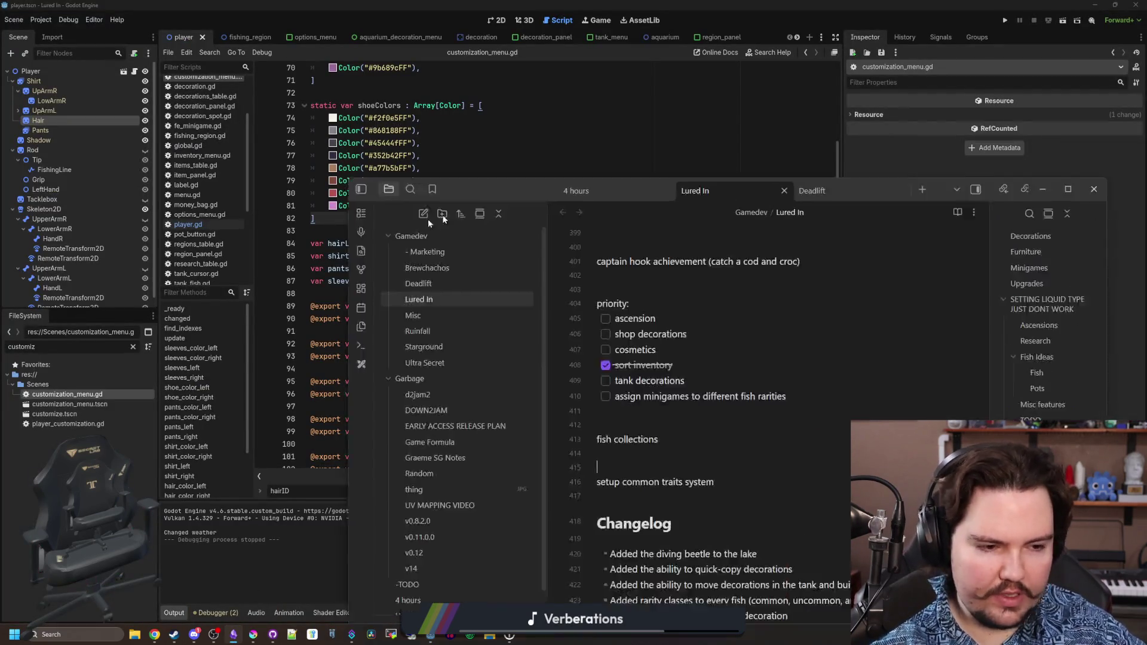
pyautogui.doubleClick(357, 236)
pyautogui.scroll(1, 412, 194)
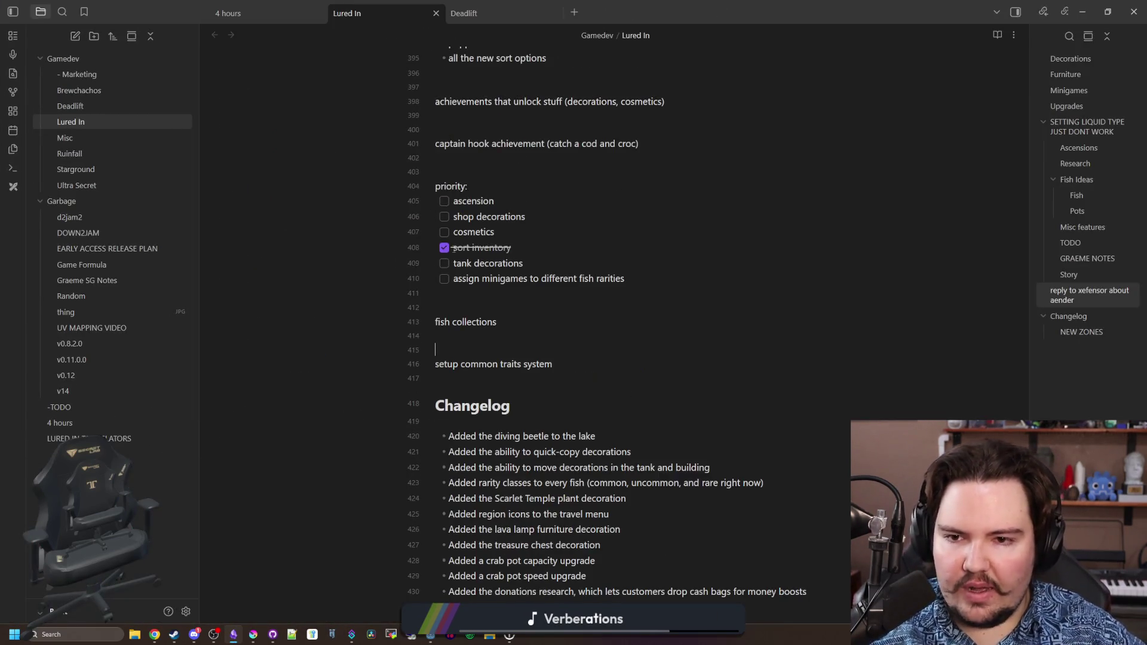
# Tick off cosmetics and add the changelog entry 'Added the afro hair type'.
pyautogui.click(444, 233)
pyautogui.scroll(-3, 619, 439)
pyautogui.click(618, 442)
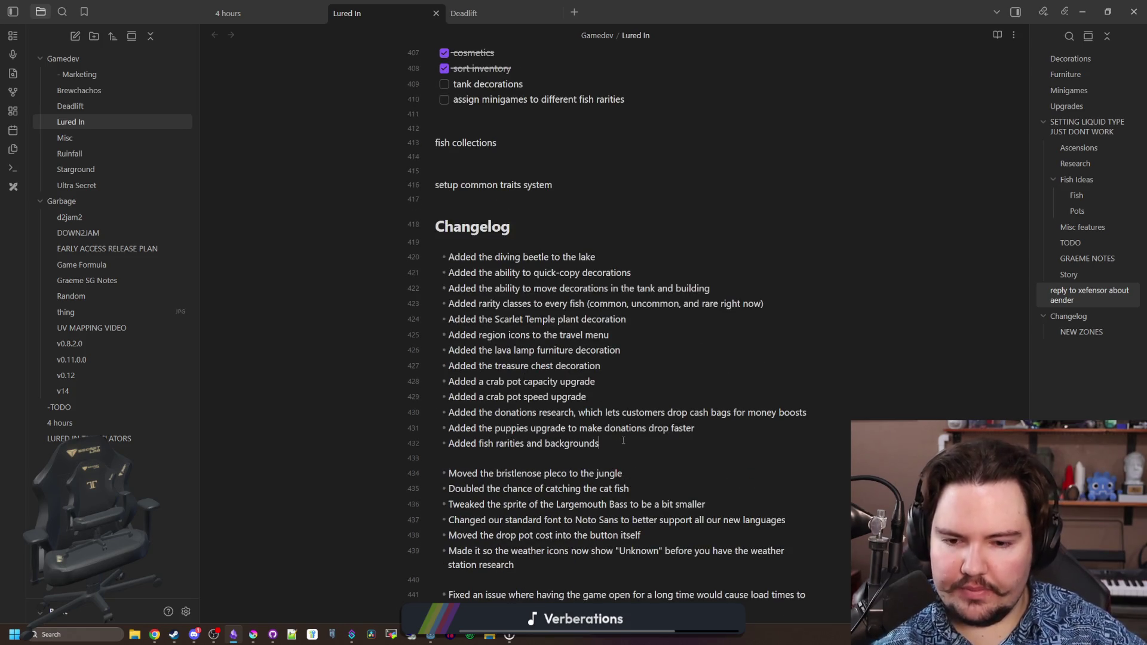
pyautogui.press('Return')
pyautogui.write('Added')
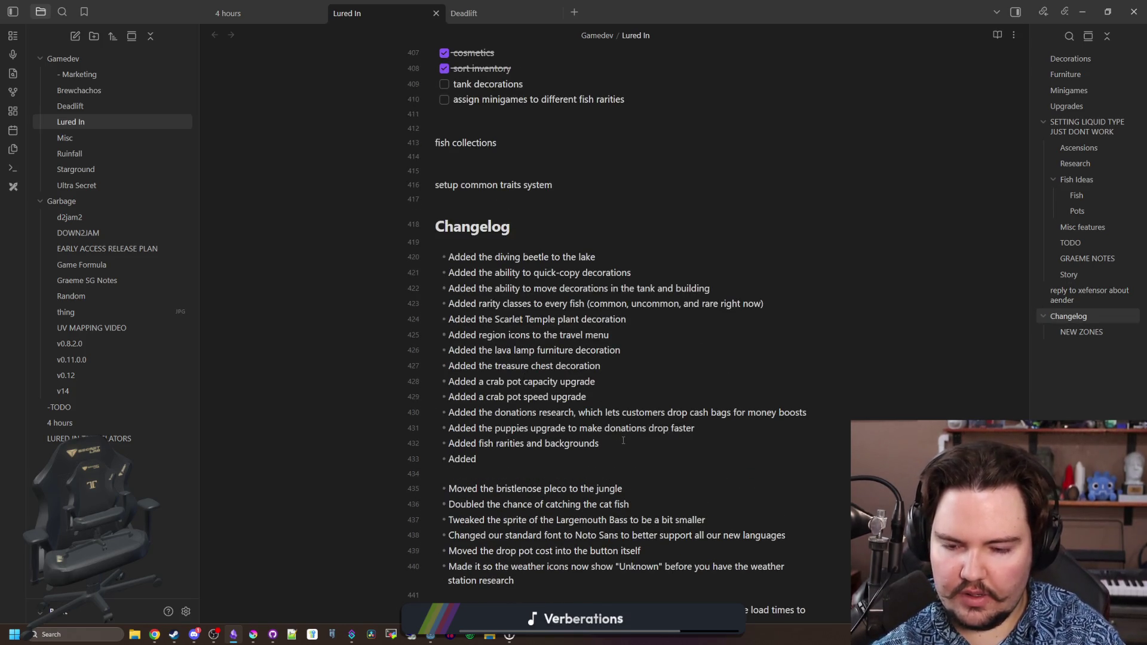
pyautogui.write(' the afro hair type')
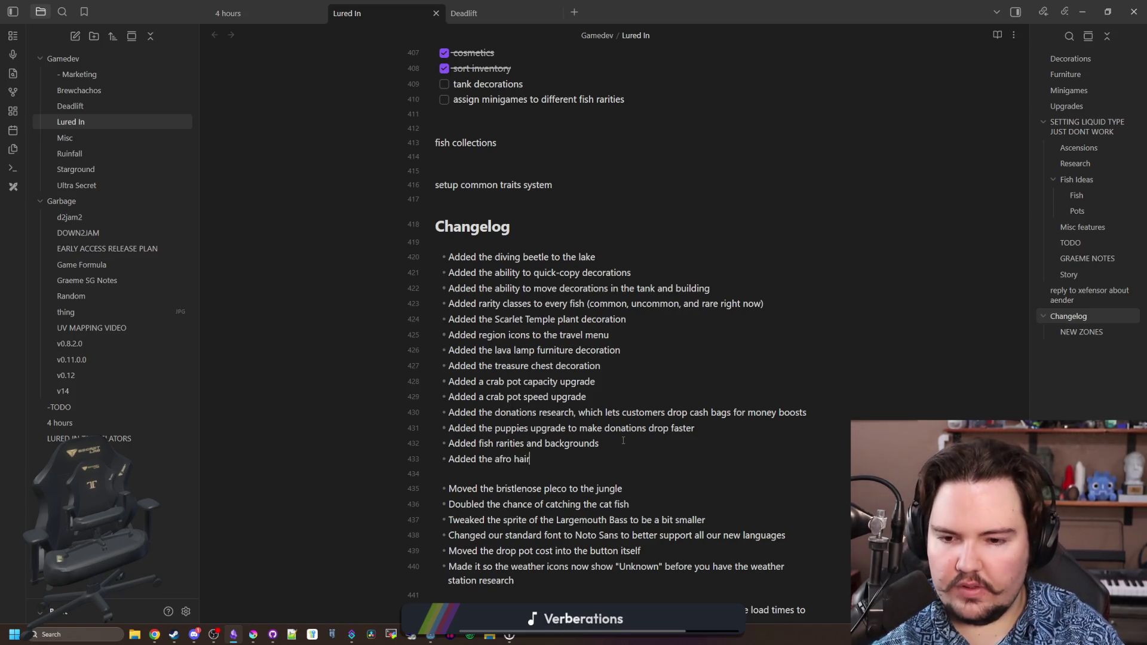
# Add changelog entries for the long curly hair type and 'Added fish sorting inside of your inventory'.
pyautogui.press('Return')
pyautogui.write('Added')
pyautogui.write('the c')
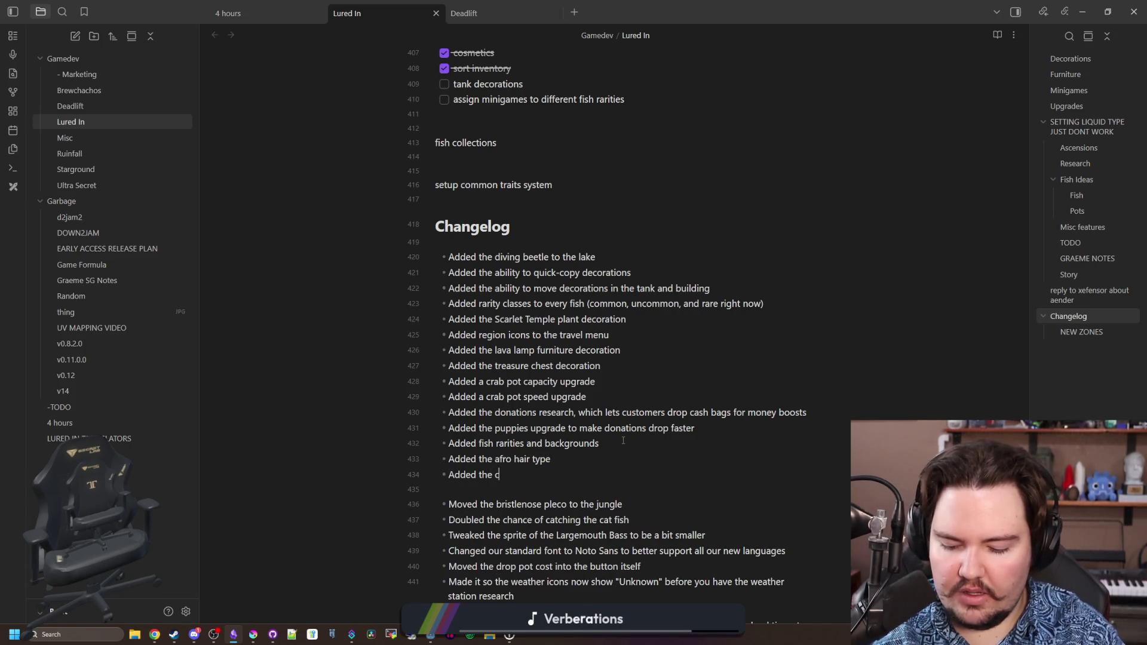
pyautogui.press('BackSpace')
pyautogui.write('long curly hair type')
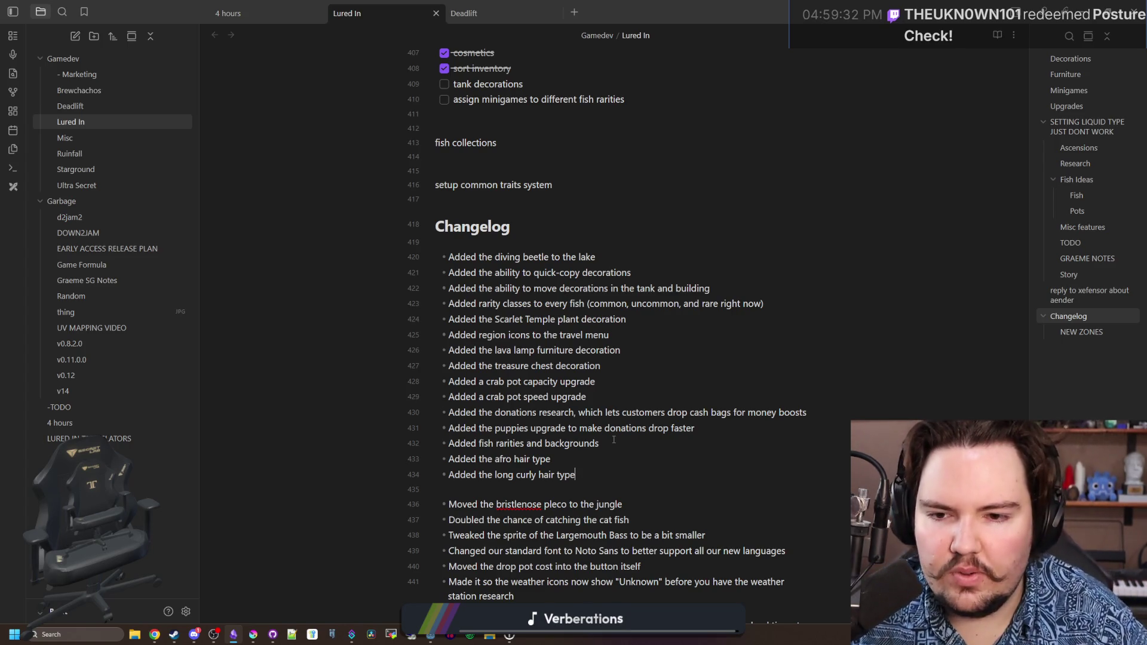
pyautogui.press('Return')
pyautogui.write('Adde')
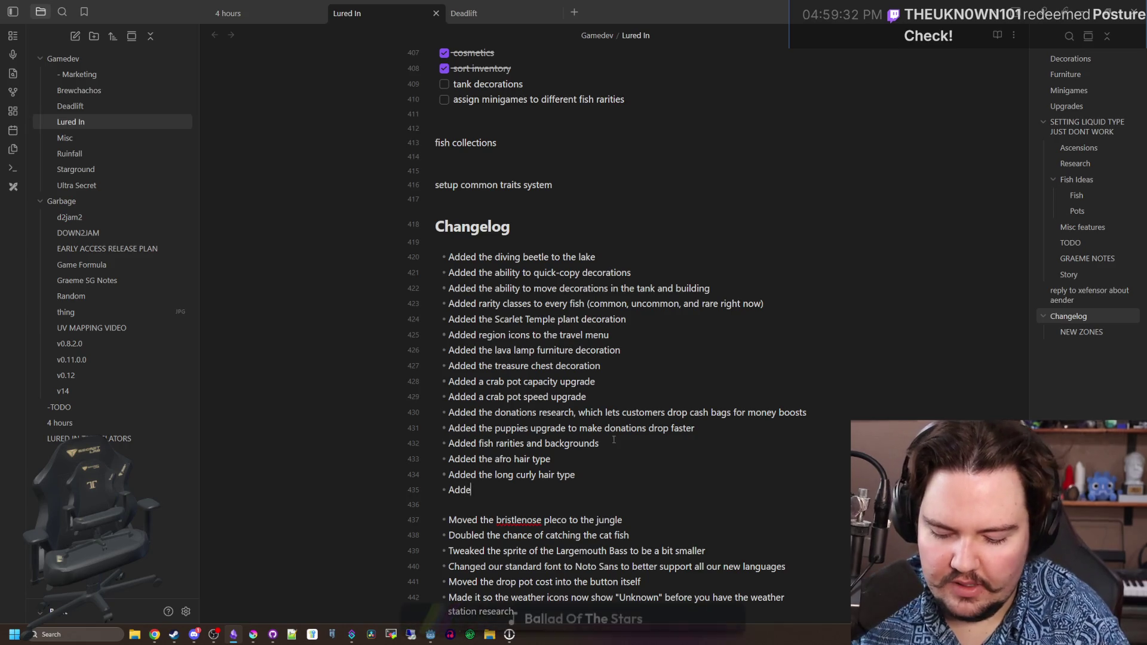
pyautogui.write('d fish sorting insid')
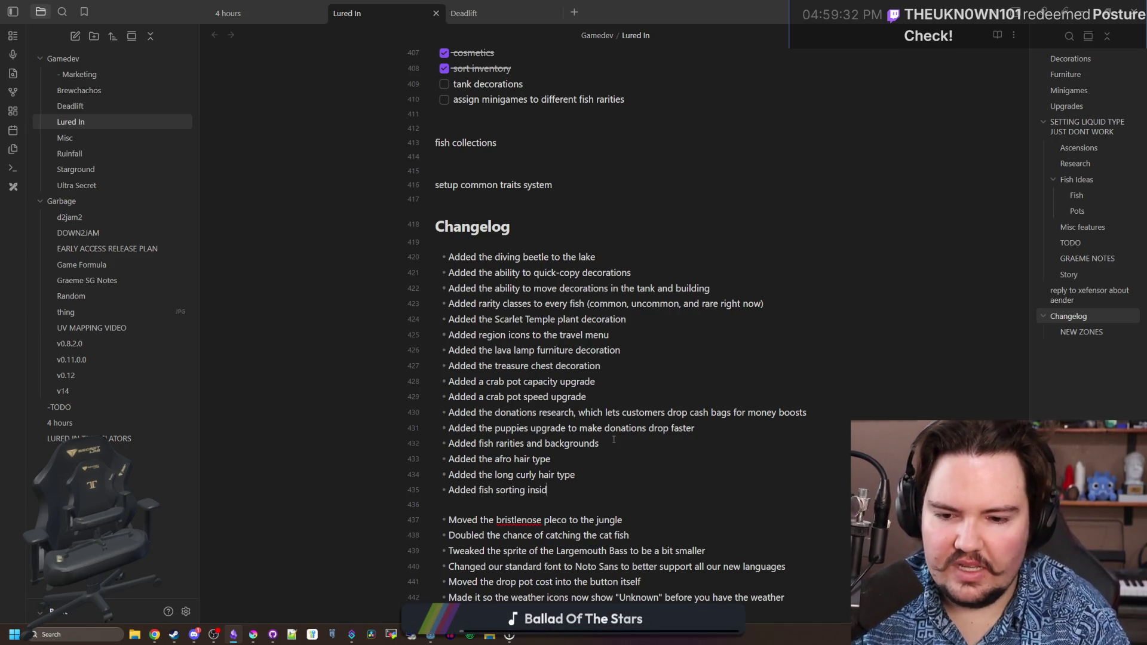
pyautogui.write('e of your inventory')
pyautogui.click(613, 443)
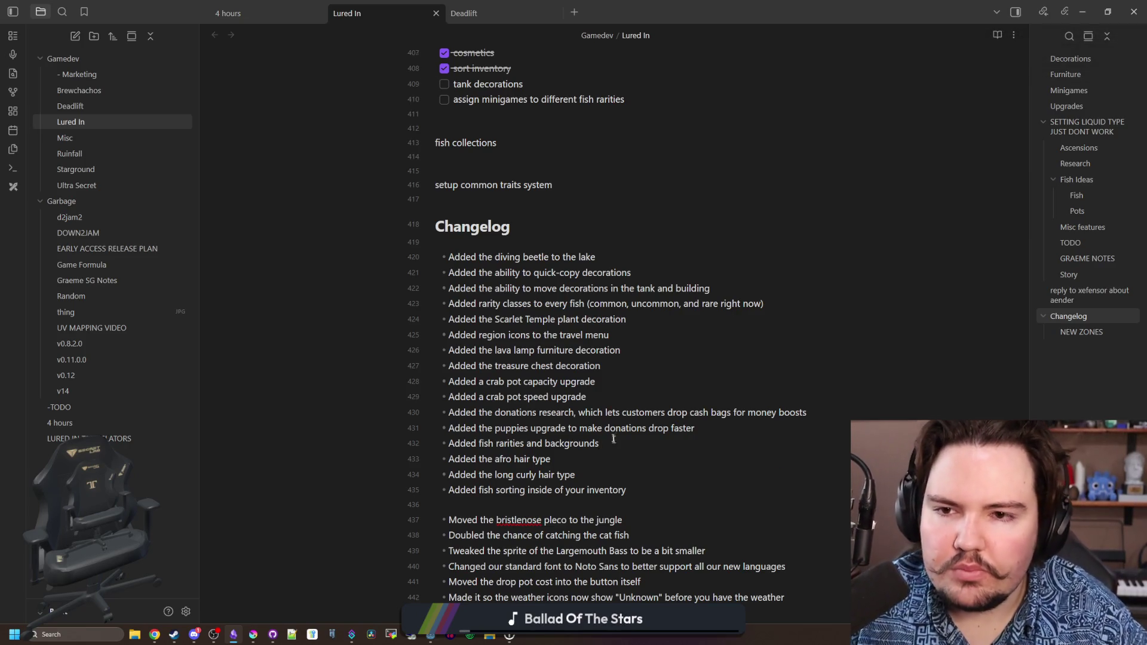
pyautogui.scroll(5, 454, 261)
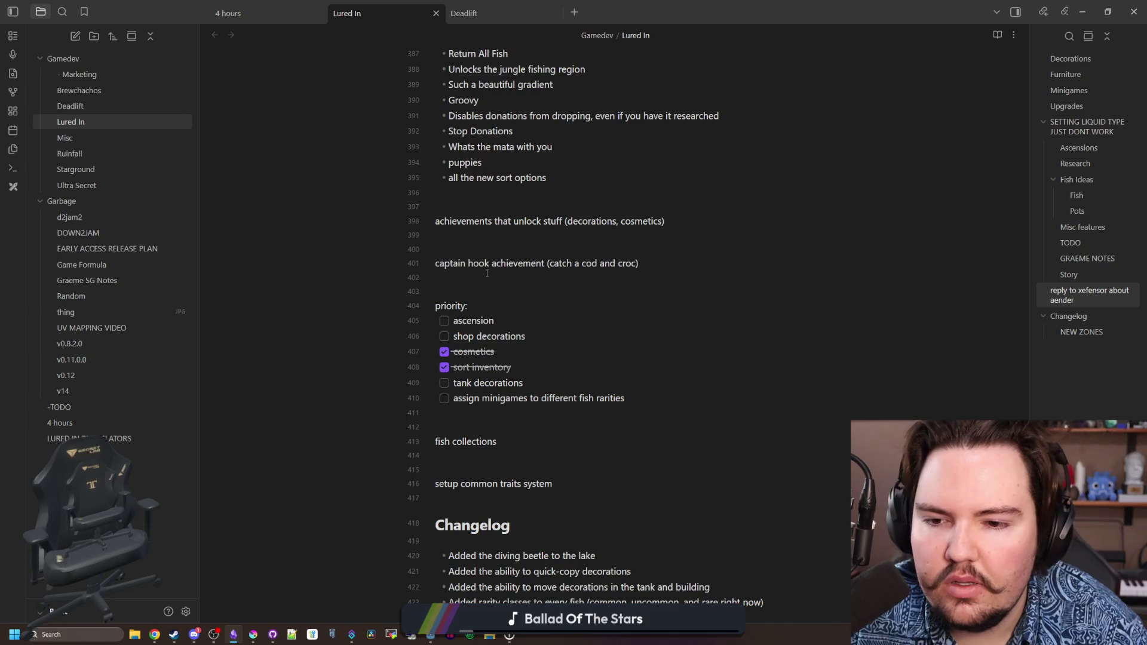
# Add blank lines after tank decorations in the Lured In note and mark the 'more ascension' task done.
pyautogui.click(486, 274)
pyautogui.scroll(-1, 487, 274)
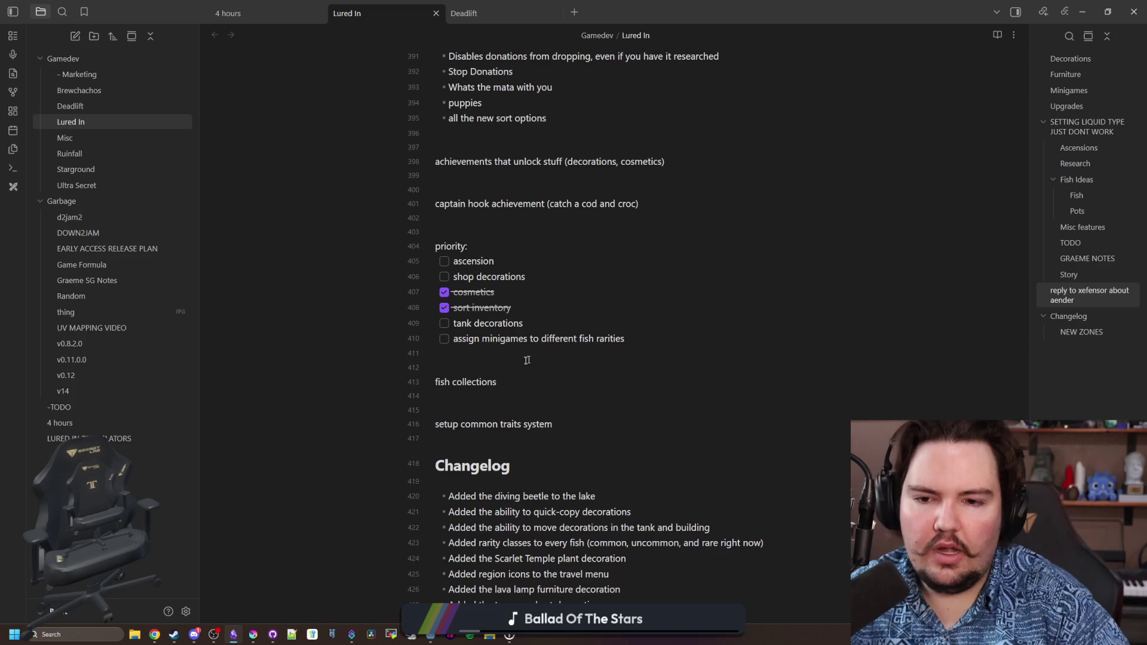
pyautogui.press('Return')
pyautogui.press('Return')
pyautogui.press('Return')
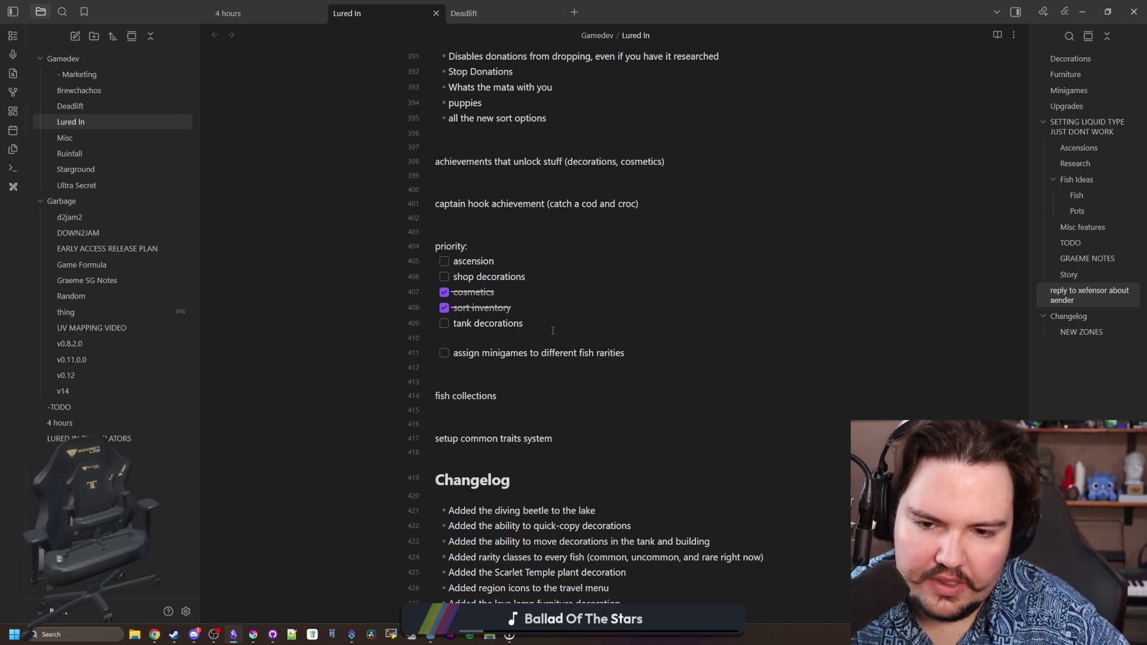
pyautogui.click(454, 323)
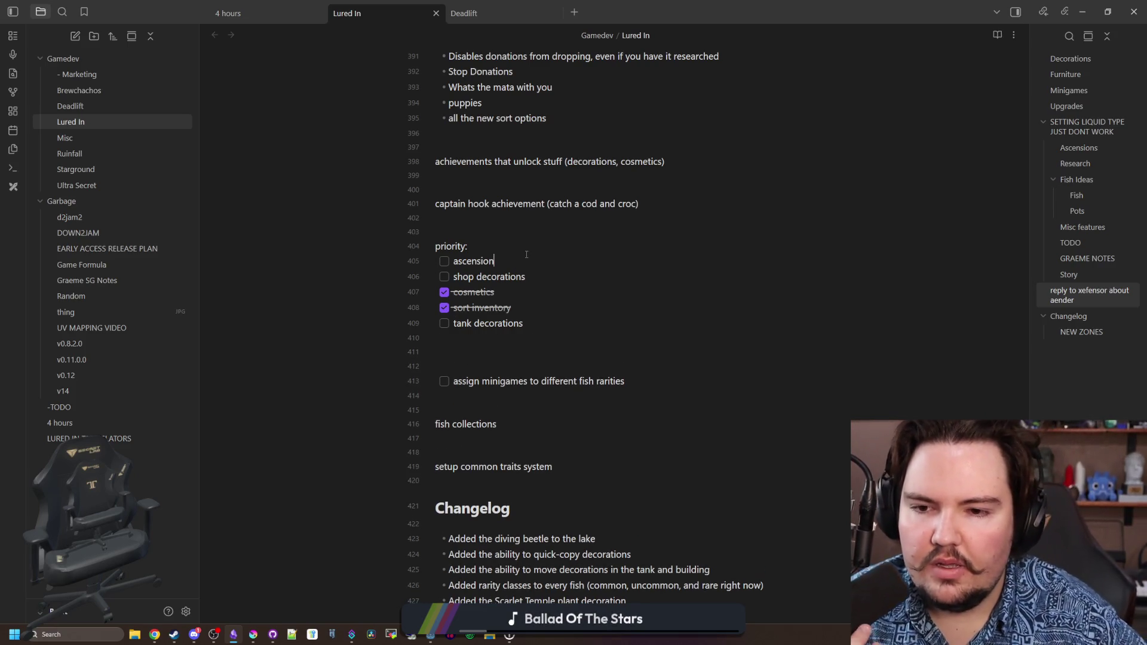
pyautogui.scroll(10, 505, 252)
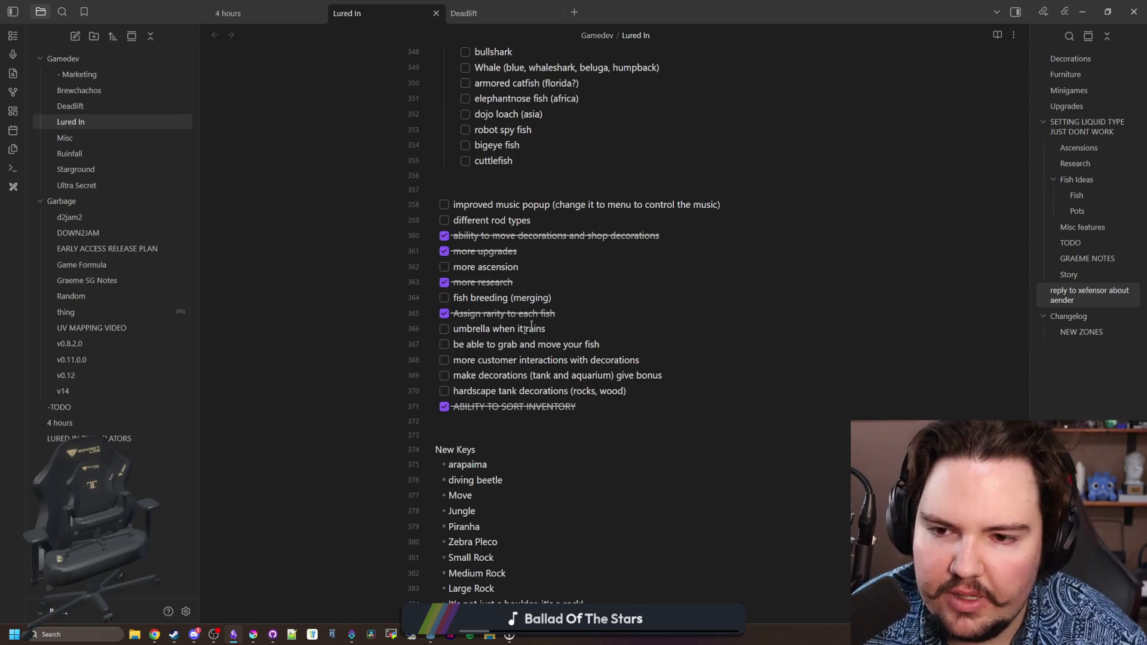
pyautogui.click(496, 433)
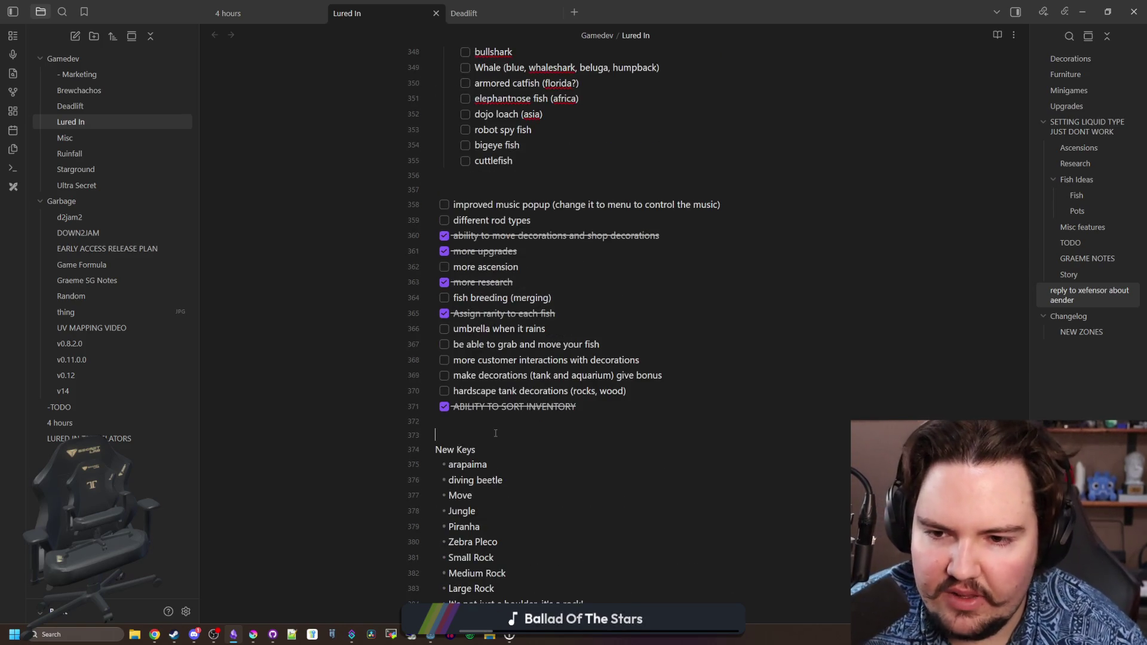
pyautogui.click(444, 266)
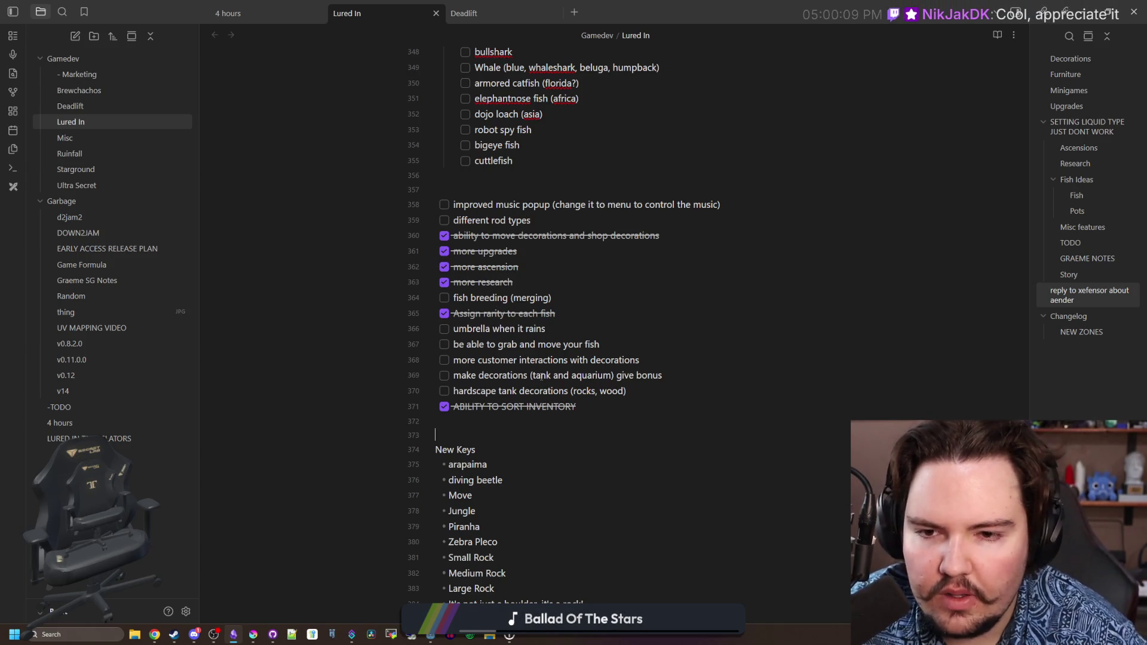
# Bold the 'offline crab pot' item in the Ascensions list.
pyautogui.scroll(20, 540, 375)
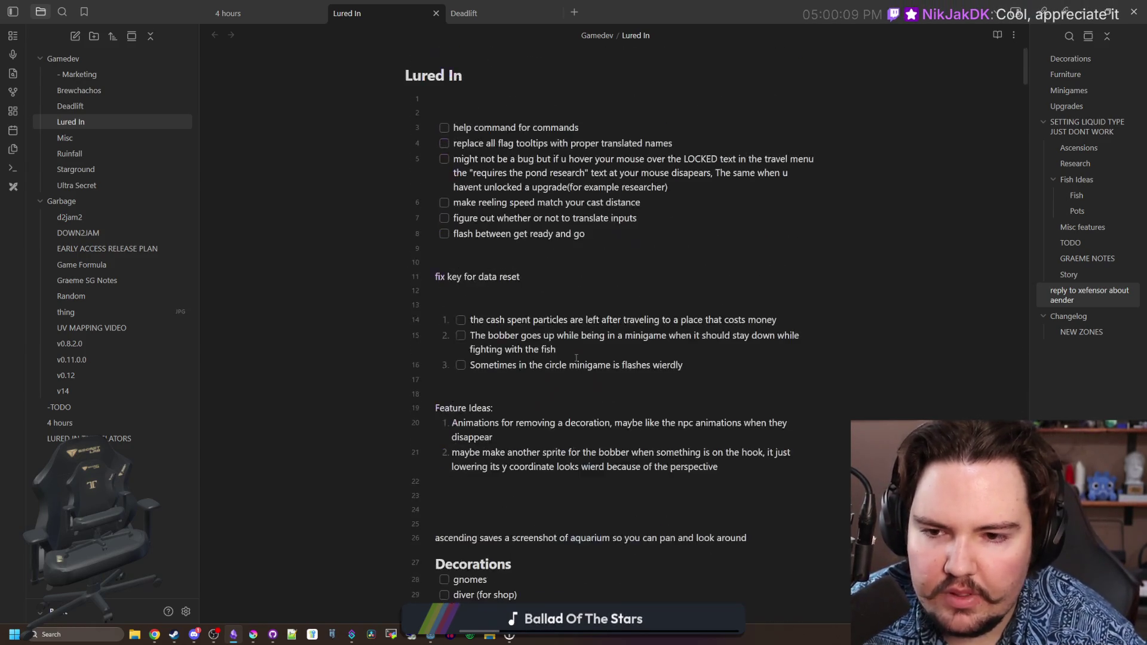
pyautogui.scroll(-15, 575, 357)
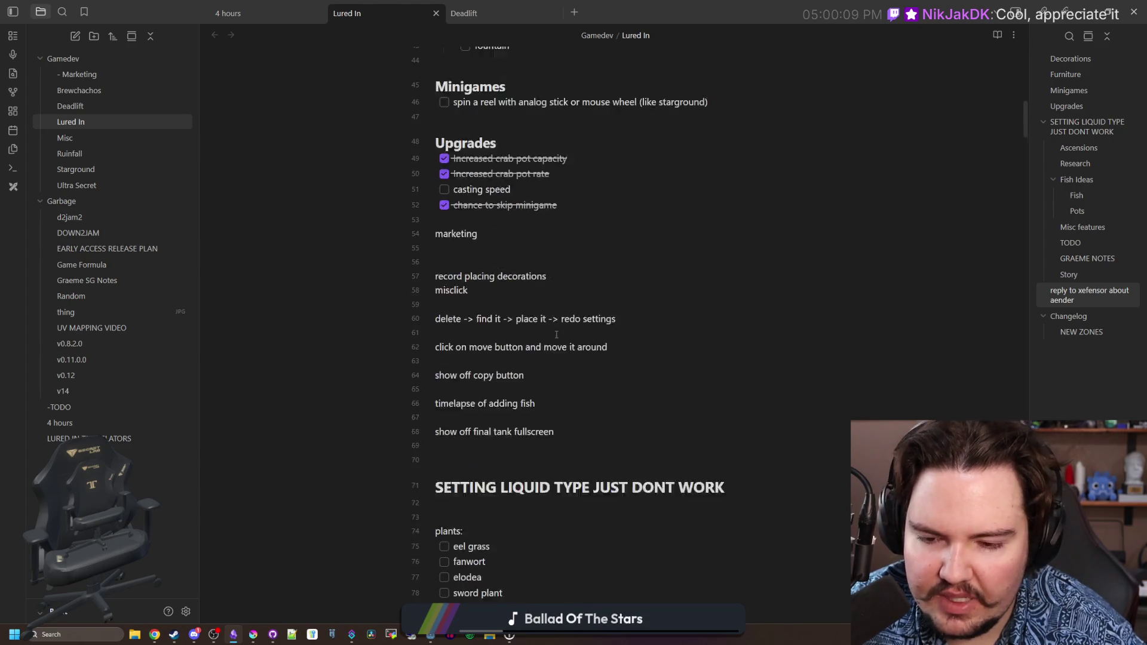
pyautogui.scroll(14, 556, 334)
pyautogui.scroll(-16, 538, 340)
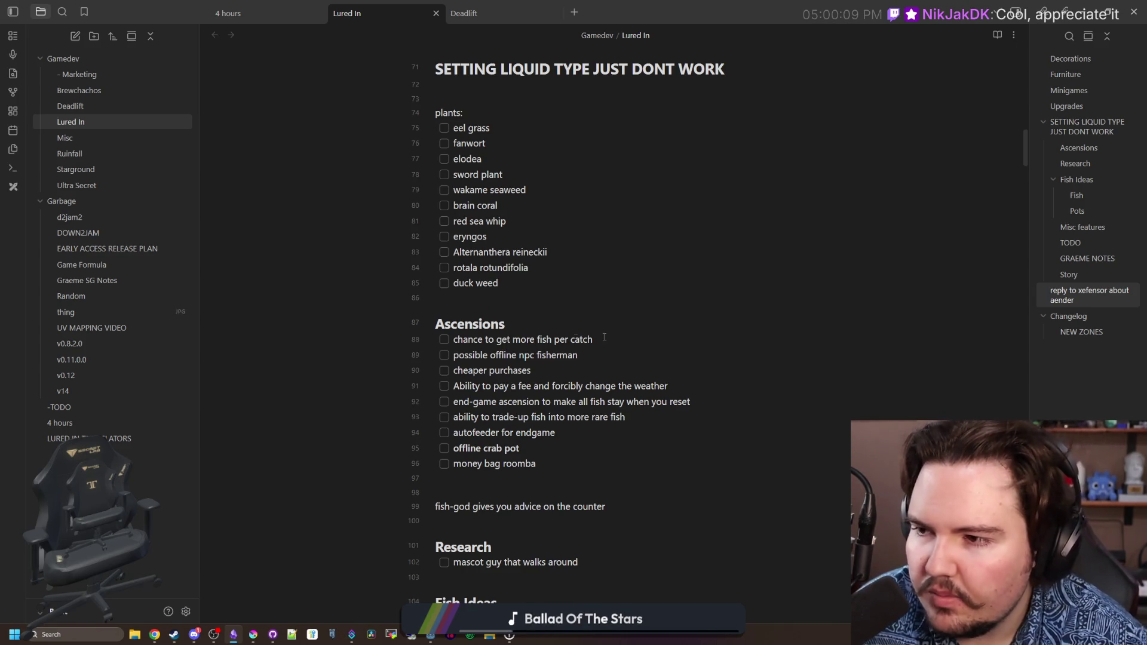
pyautogui.scroll(-1, 604, 338)
pyautogui.click(577, 405)
pyautogui.hotkey('ctrl', 'z')
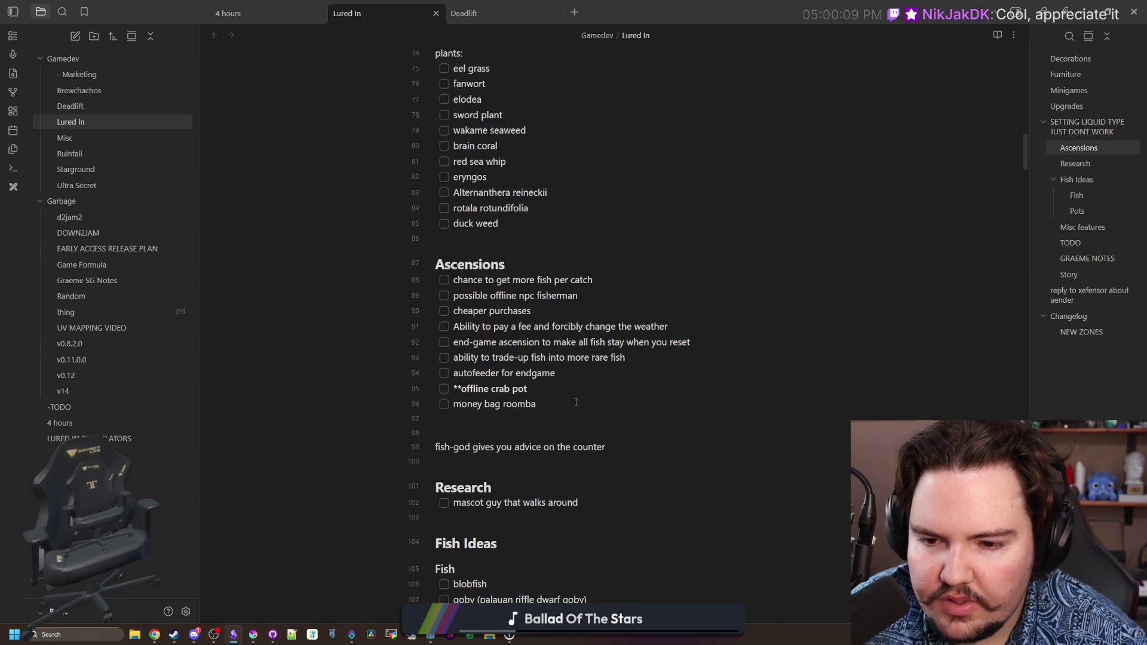
pyautogui.moveTo(571, 392); pyautogui.dragTo(418, 386)
pyautogui.hotkey('ctrl', 'b')
pyautogui.click(473, 389)
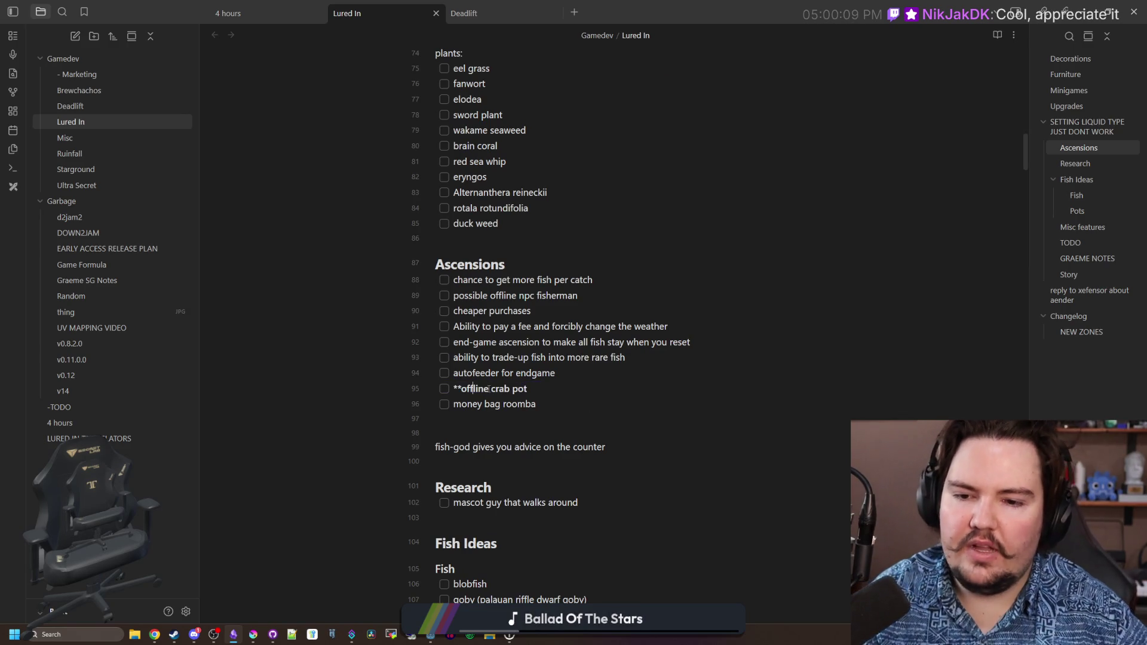
# Back in Godot, save the customization_menu.gd script.
pyautogui.hotkey('alt', 'Tab')
pyautogui.click(362, 227)
pyautogui.hotkey('ctrl', 's')
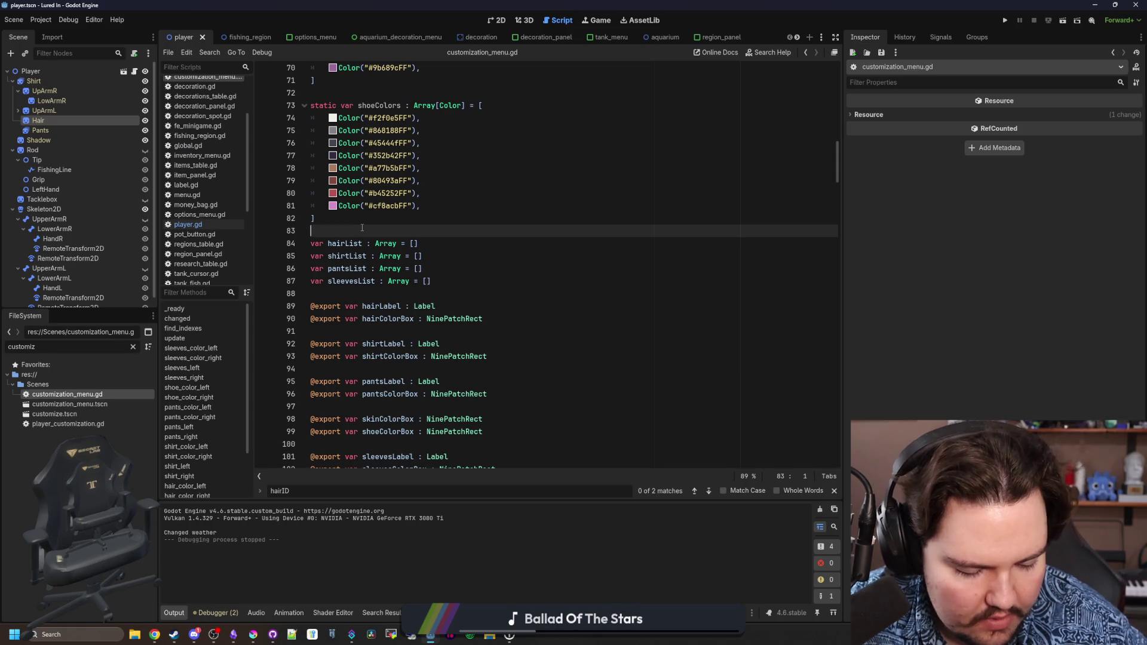
pyautogui.click(382, 223)
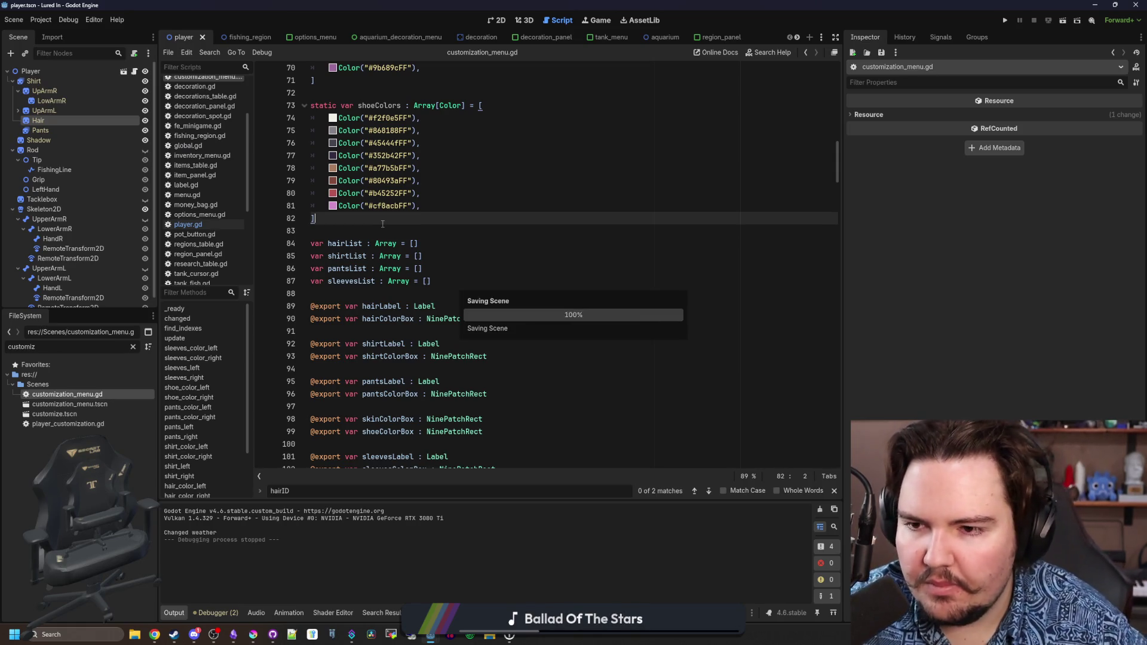
pyautogui.click(253, 634)
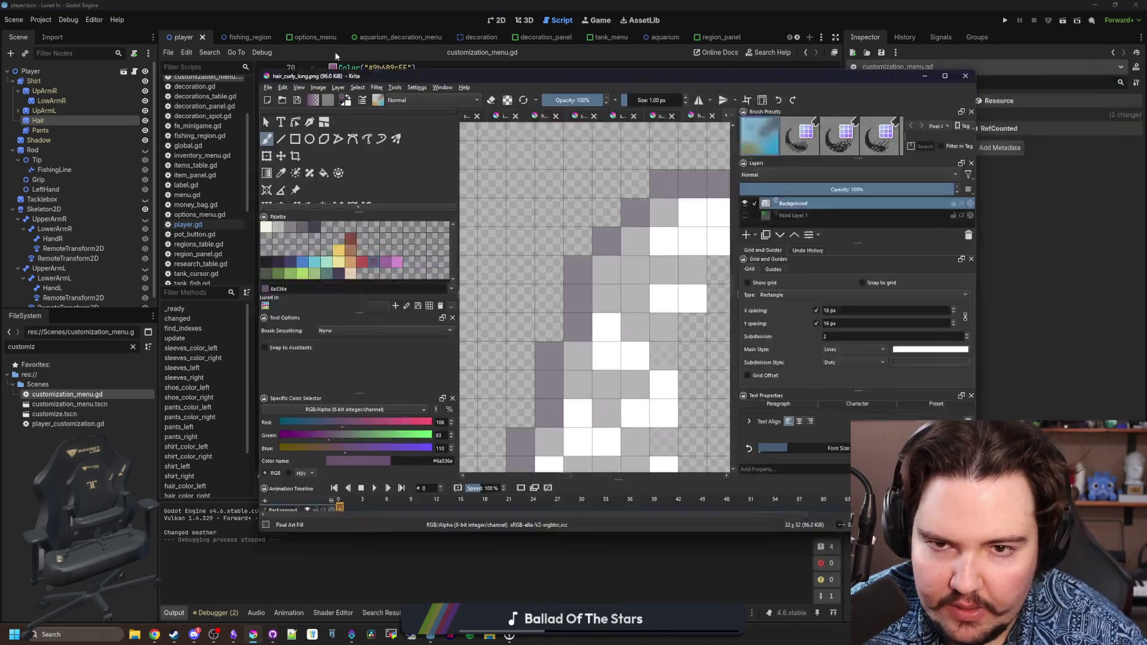
pyautogui.doubleClick(335, 75)
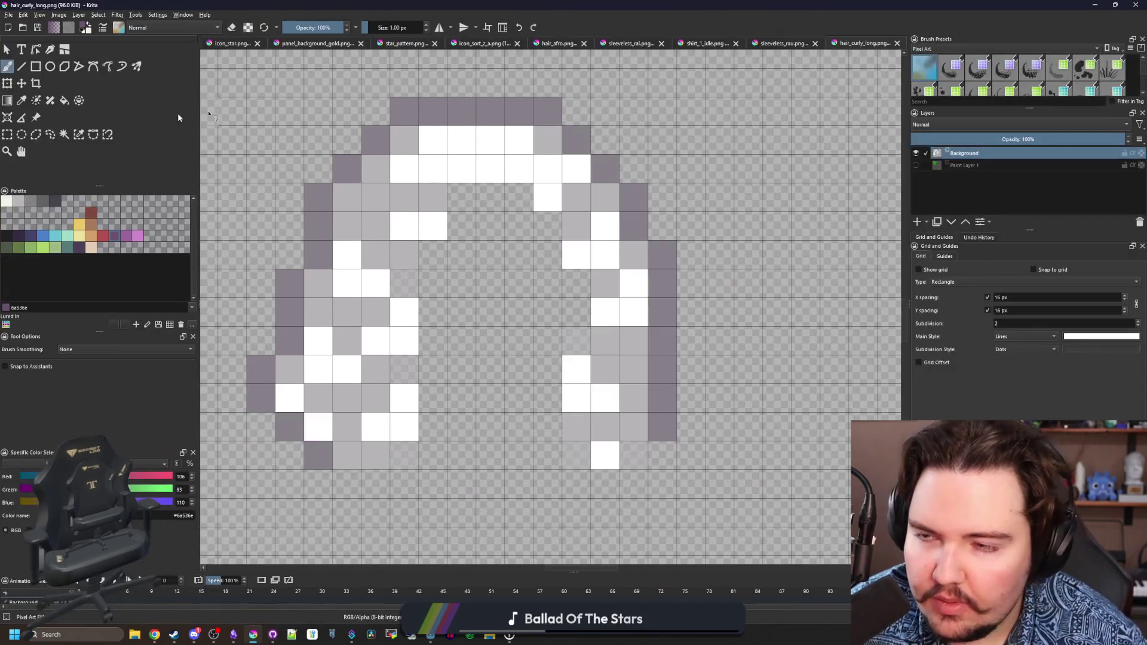
pyautogui.click(9, 14)
pyautogui.click(24, 35)
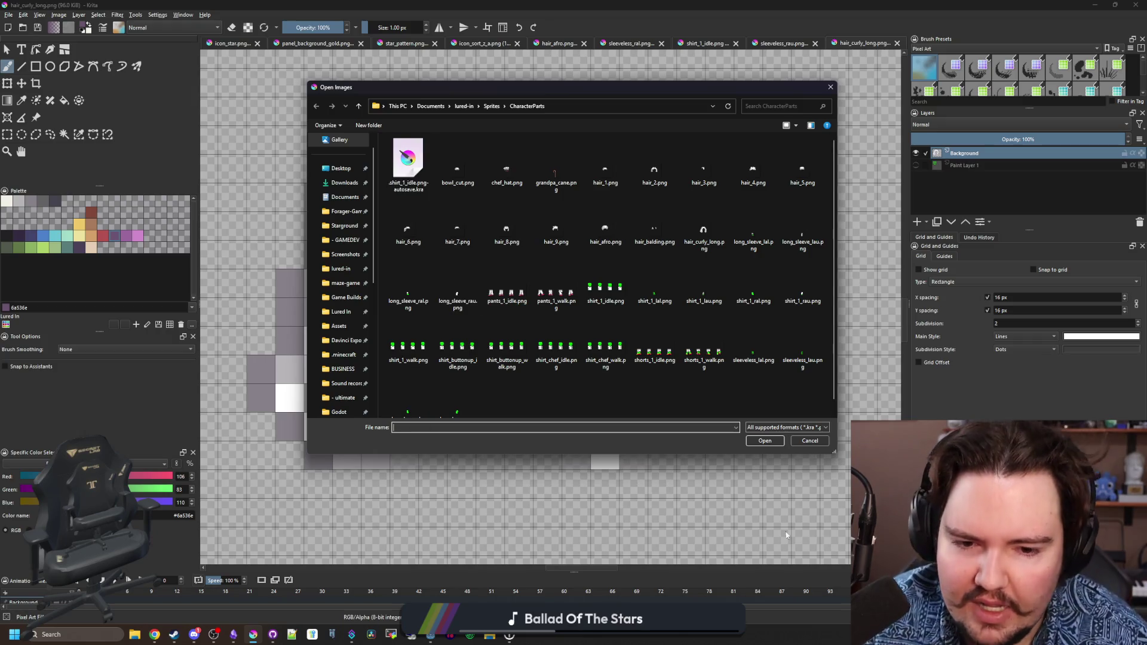
pyautogui.click(810, 441)
pyautogui.press('super+Down')
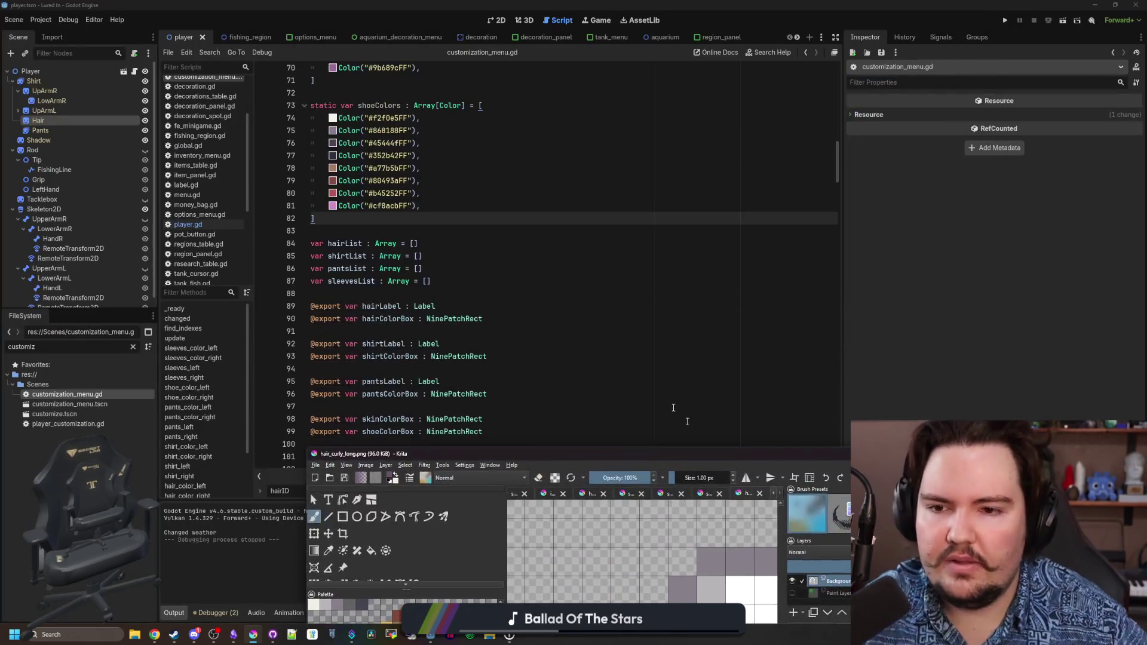
pyautogui.press('super+Down')
# Open ascension_table.gd and duplicate the offline_time_limit_1 entry below itself.
pyautogui.click(132, 347)
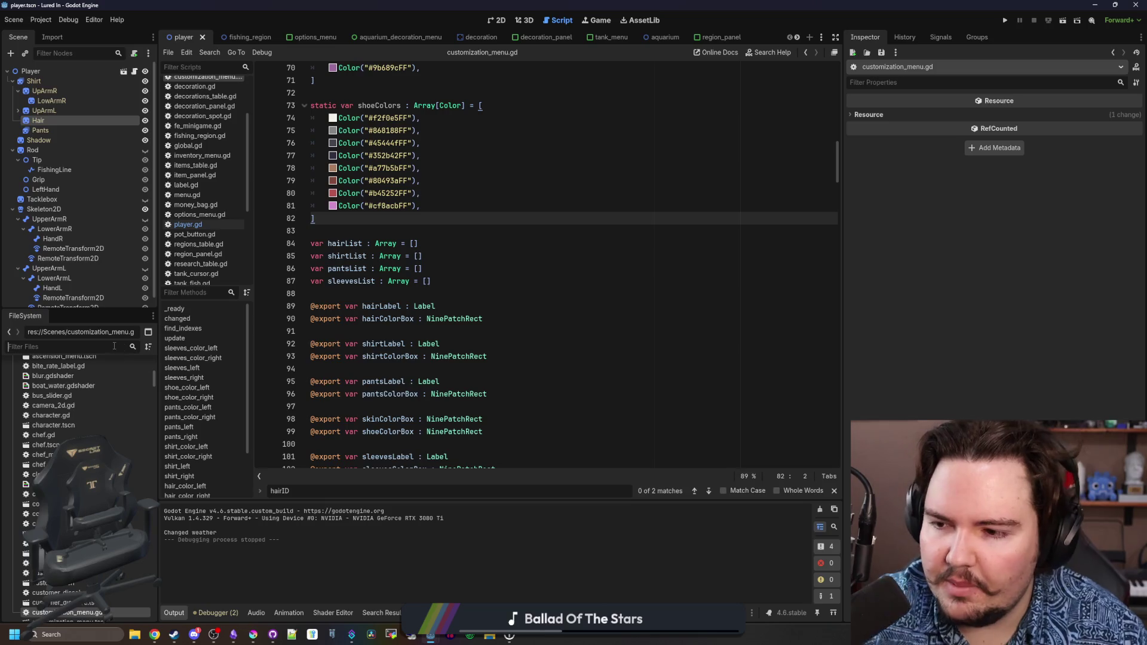
pyautogui.write('asce')
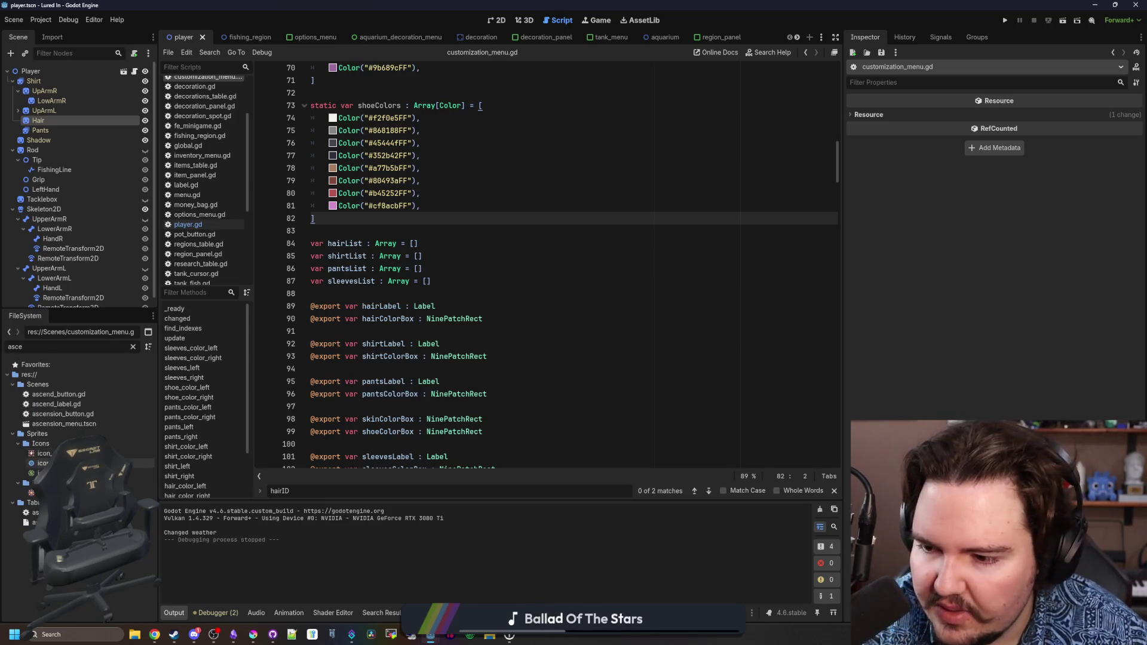
pyautogui.doubleClick(34, 512)
pyautogui.scroll(-3, 452, 300)
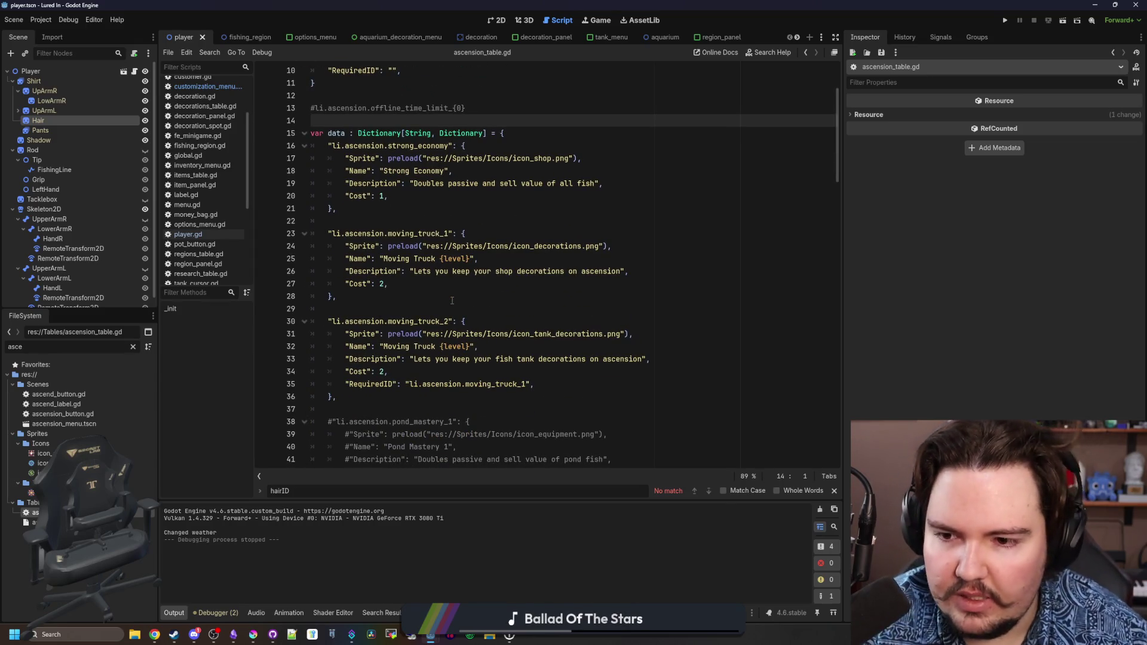
pyautogui.scroll(-13, 539, 263)
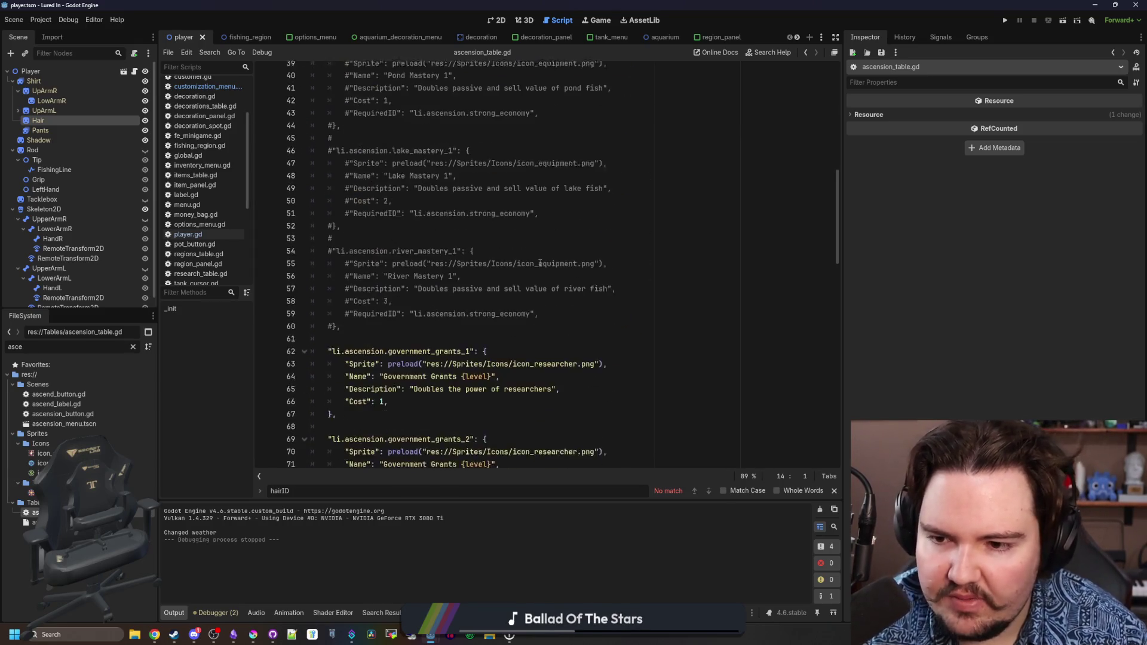
pyautogui.scroll(-7, 407, 285)
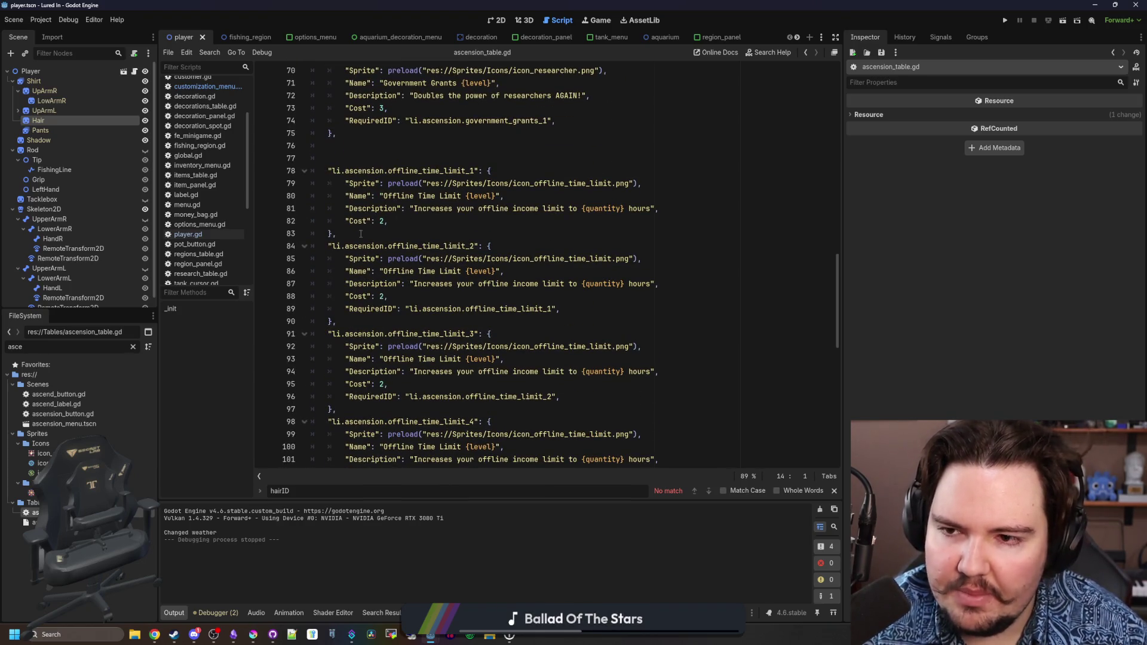
pyautogui.moveTo(360, 233); pyautogui.dragTo(291, 176)
pyautogui.hotkey('ctrl', 'c')
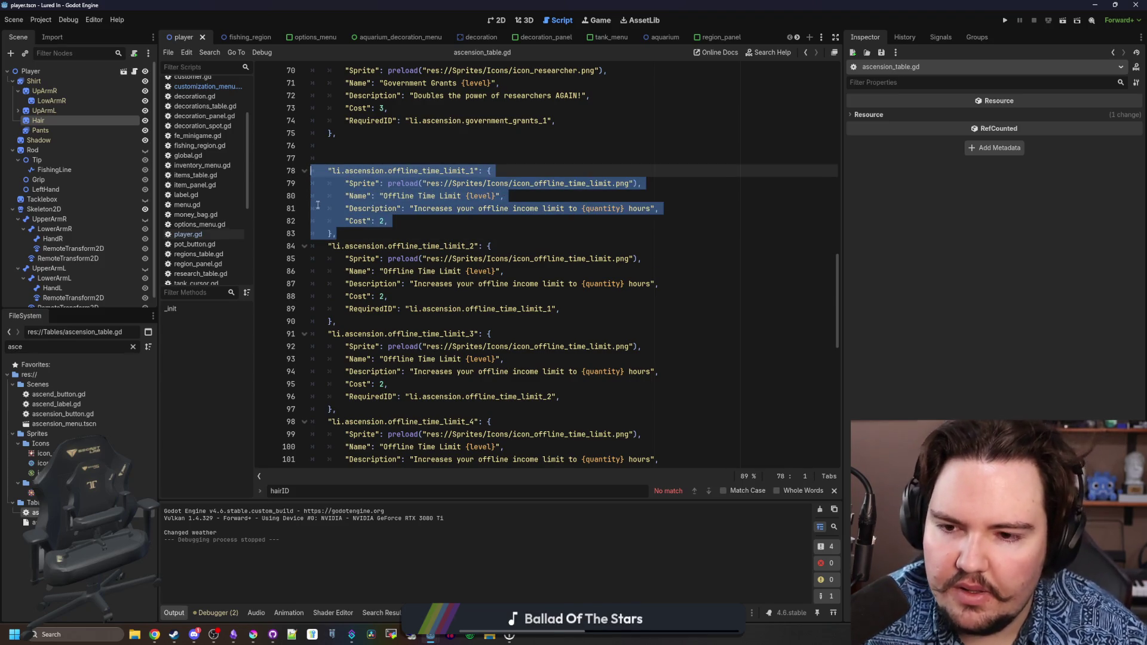
pyautogui.click(364, 232)
pyautogui.scroll(2, 496, 209)
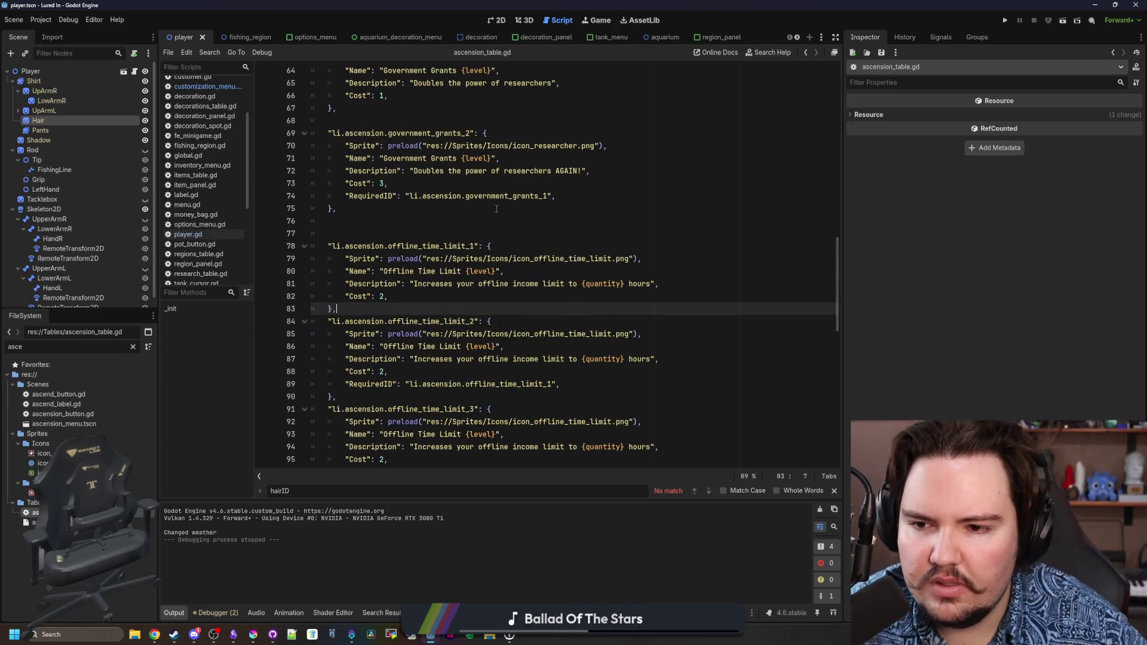
pyautogui.press('Return')
pyautogui.press('Return')
pyautogui.hotkey('ctrl', 'v')
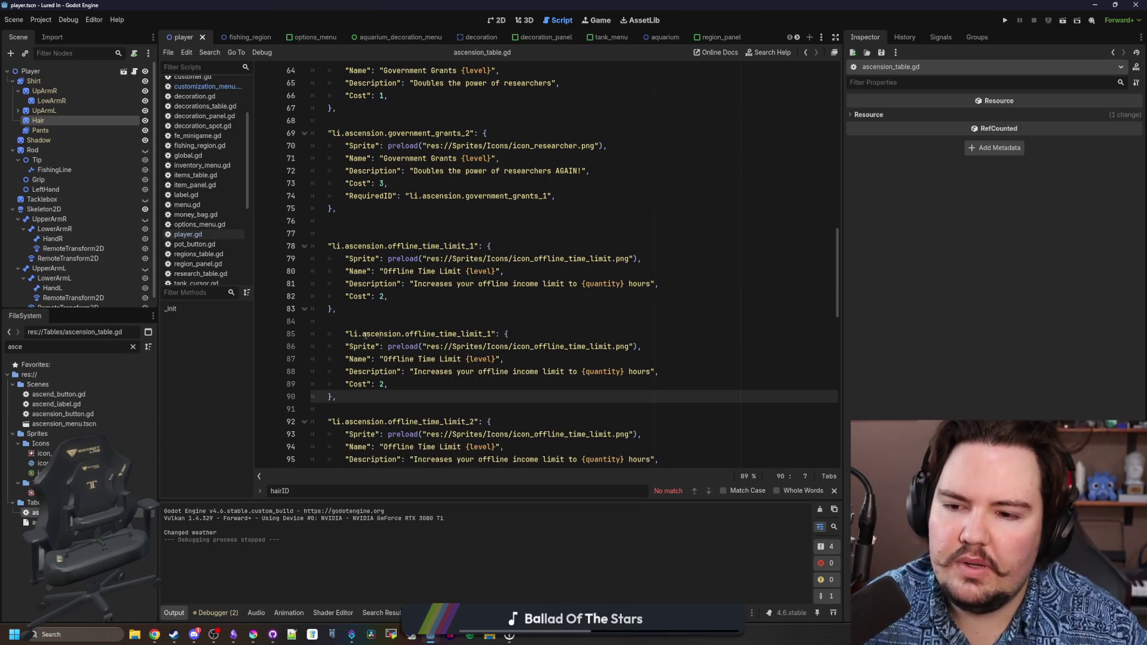
# Rename the copied entry's key to offline_pots and set its icon to icon_pot.png.
pyautogui.click(365, 336)
pyautogui.press('Home')
pyautogui.press('BackSpace')
pyautogui.doubleClick(454, 335)
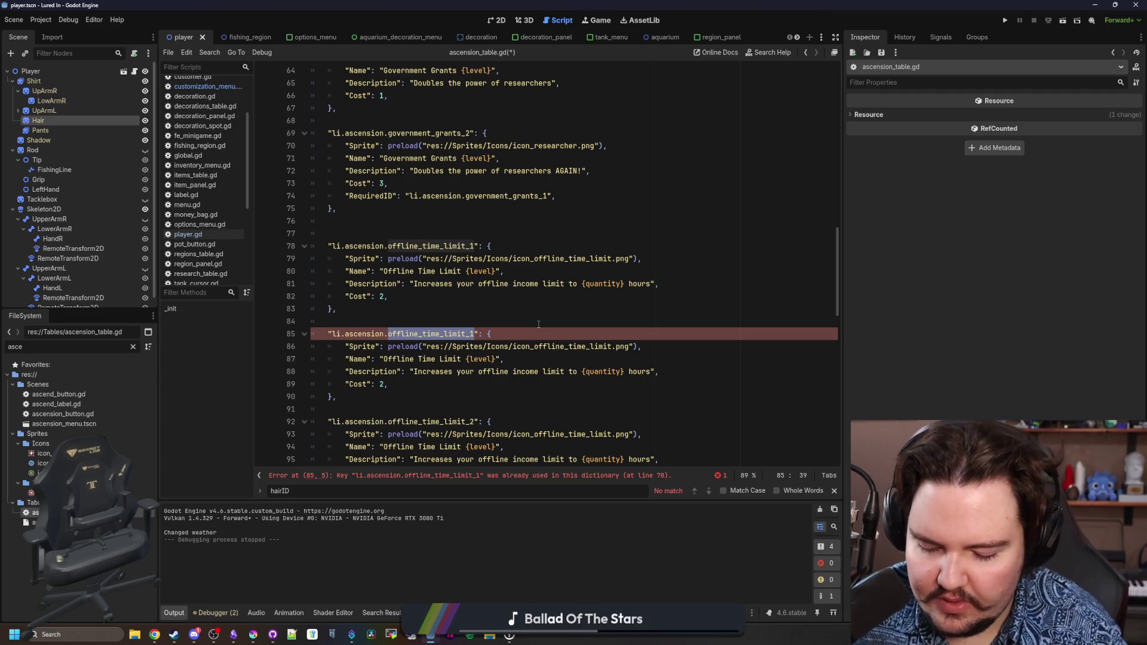
pyautogui.write('offline_crab_p')
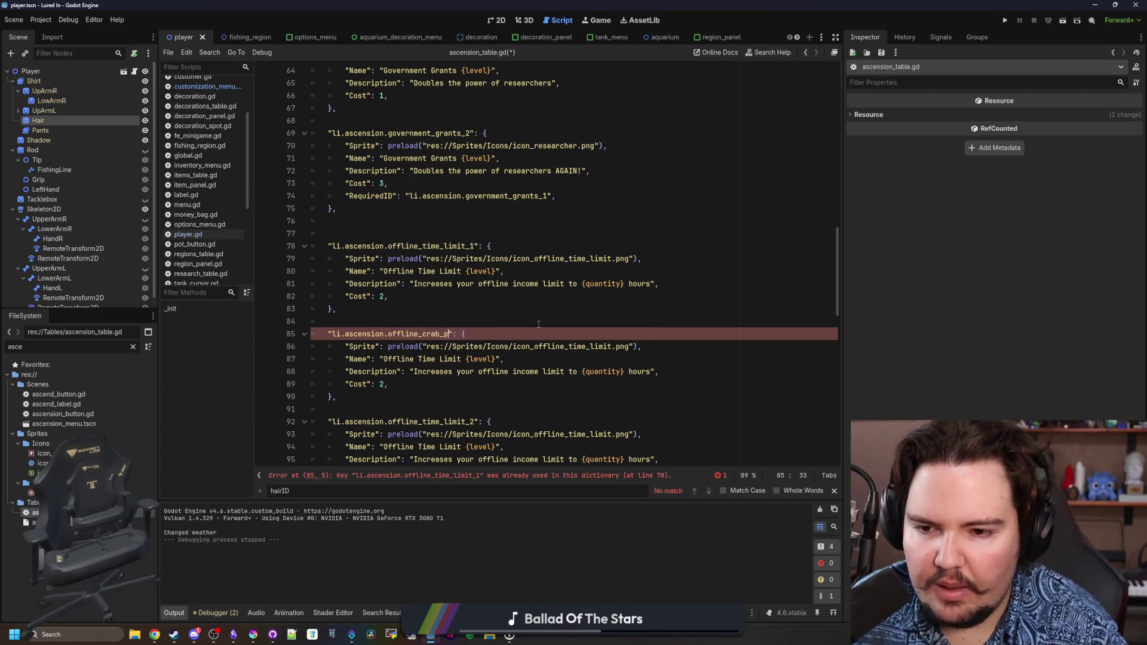
pyautogui.write('ots')
pyautogui.doubleClick(594, 347)
pyautogui.press('BackSpace')
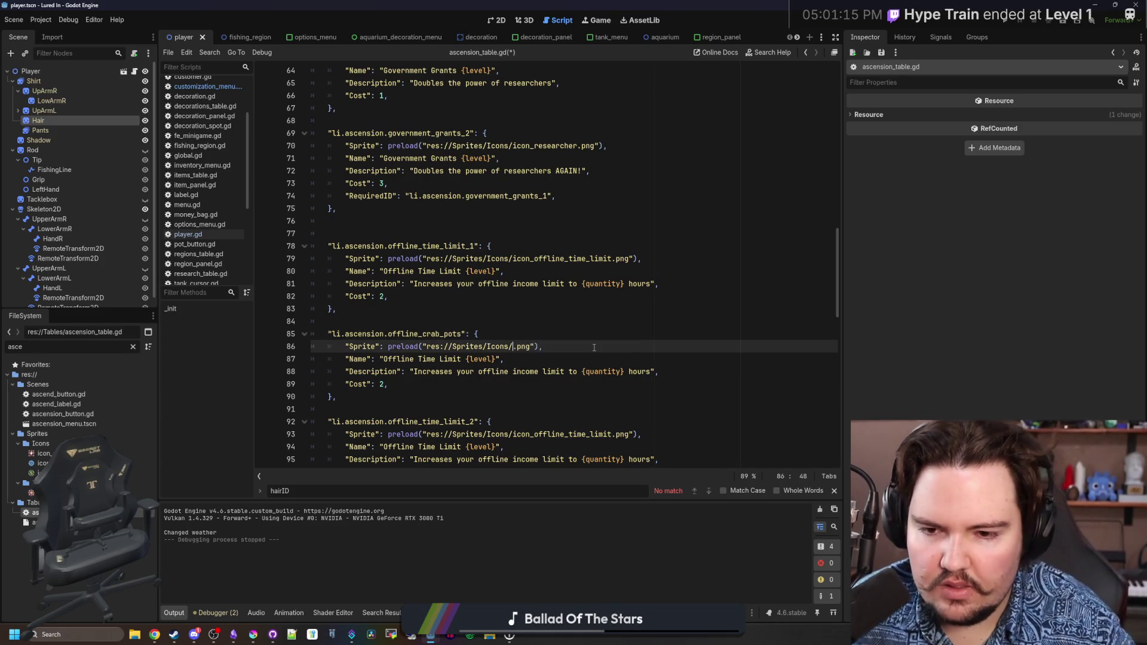
pyautogui.write('c')
pyautogui.hotkey('ctrl', 'space')
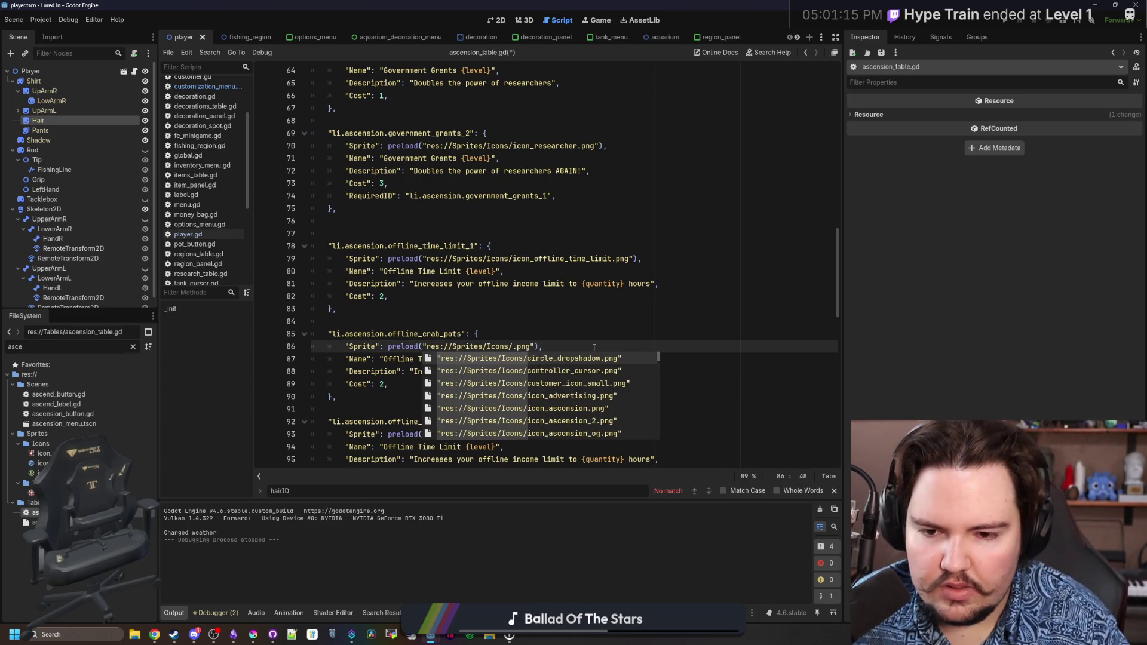
pyautogui.write('p')
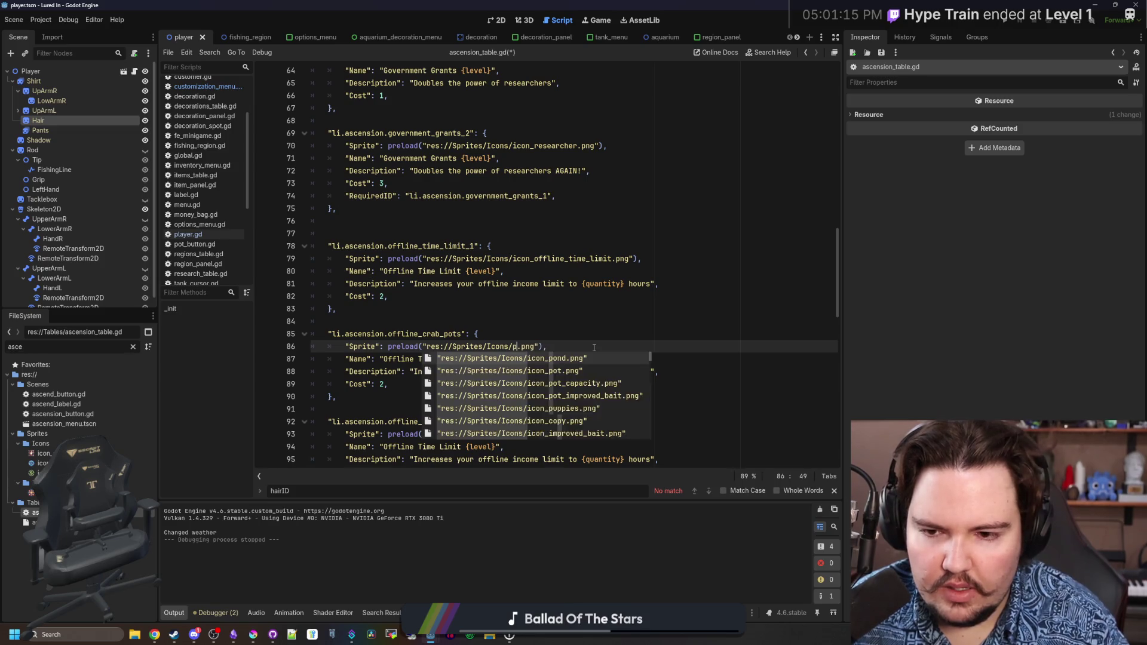
pyautogui.write('ot')
pyautogui.press('Return')
pyautogui.click(443, 334)
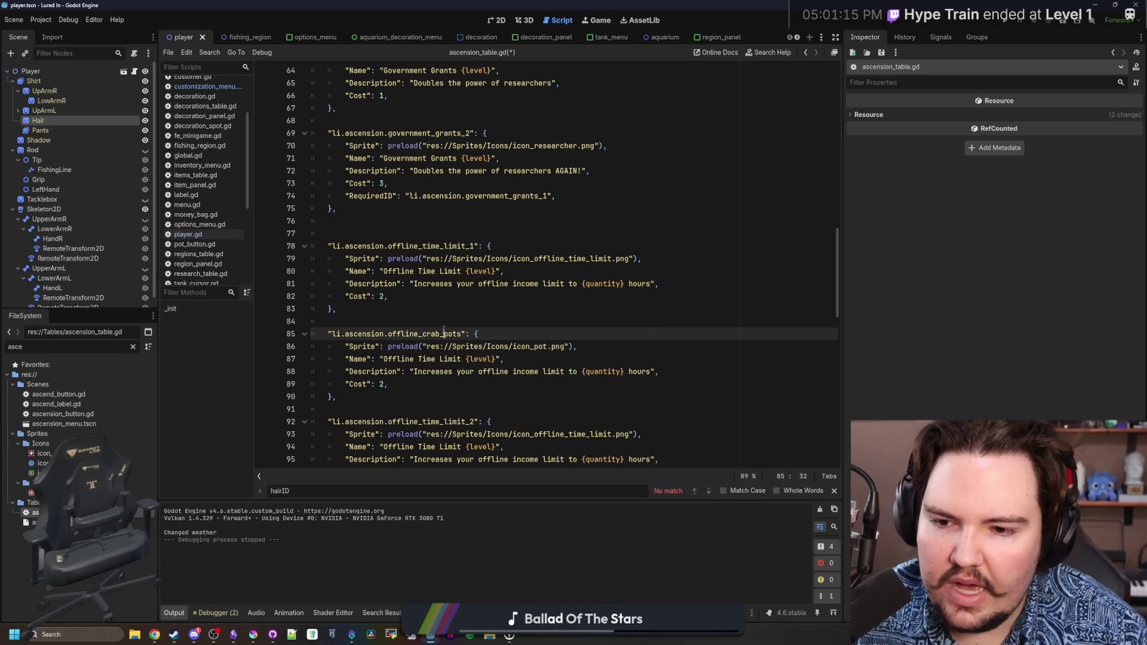
pyautogui.press('BackSpace')
pyautogui.press('BackSpace')
pyautogui.press('BackSpace')
pyautogui.click(476, 310)
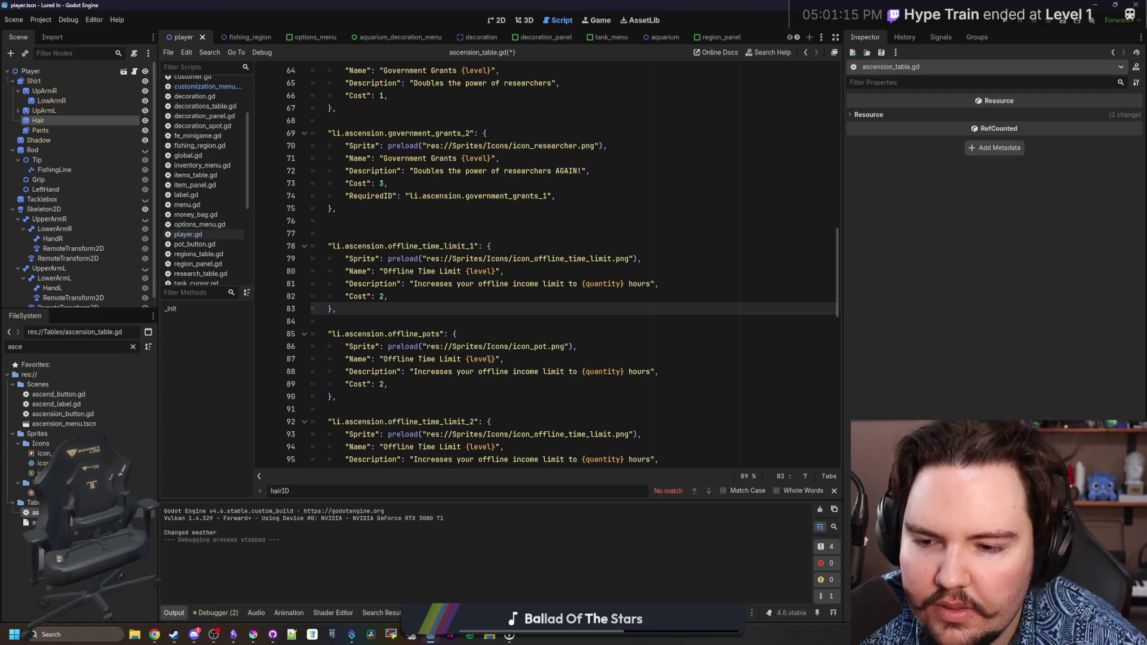
# Name it 'Offline Pots' with description 'Makes it so pots collect creatures while offline', then save.
pyautogui.moveTo(498, 360); pyautogui.dragTo(384, 361)
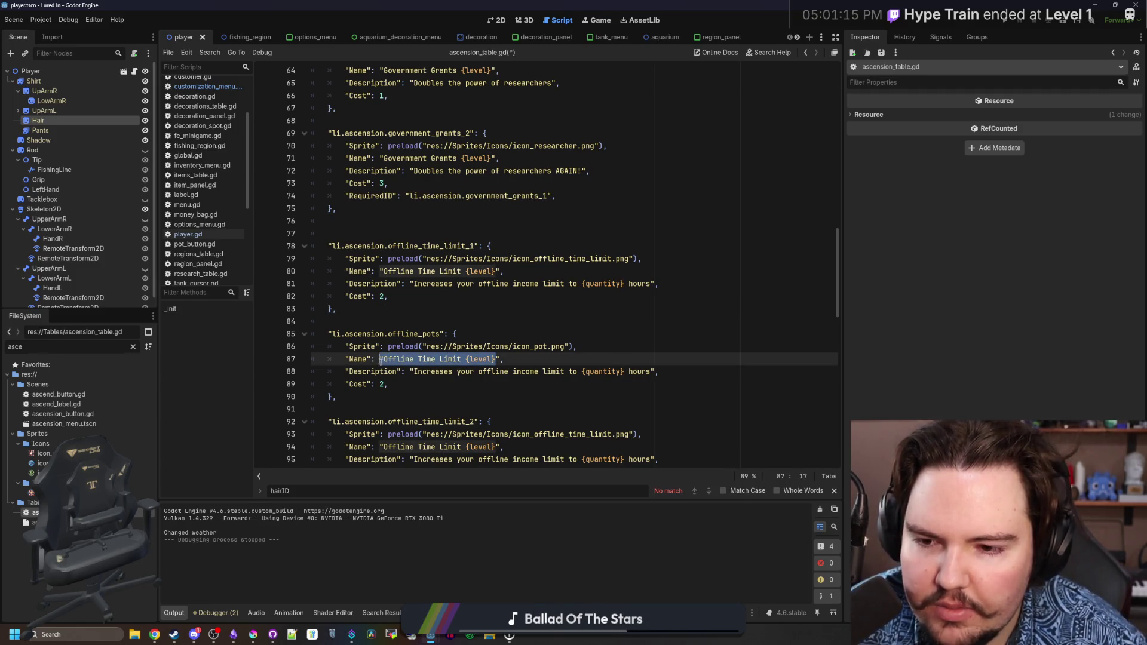
pyautogui.write('Offline Pots')
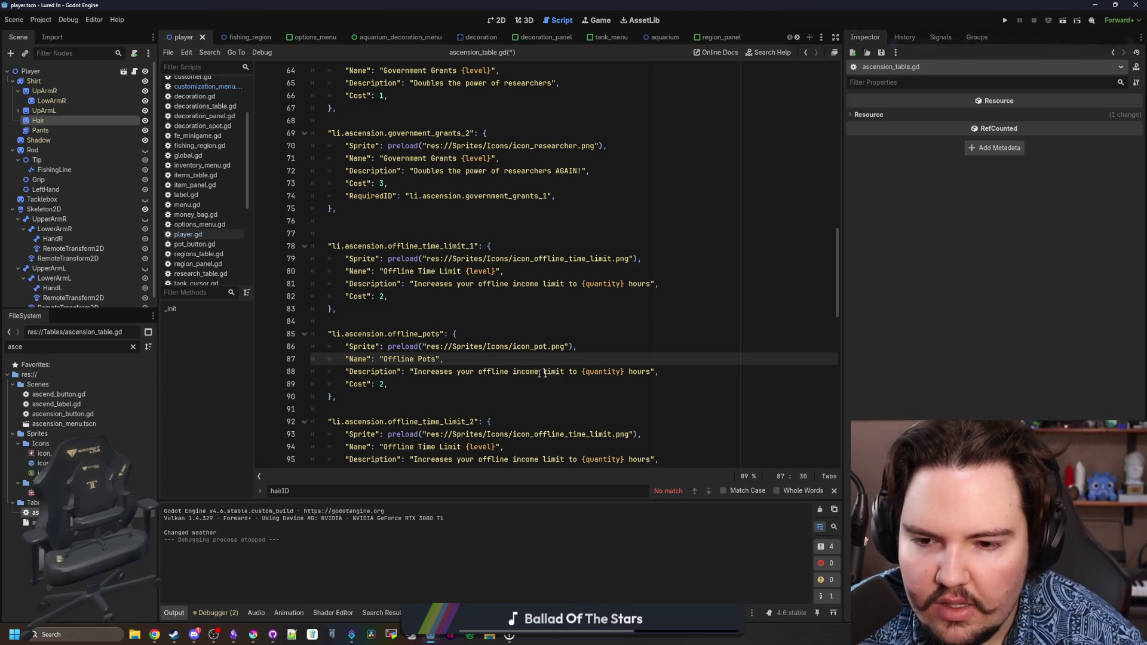
pyautogui.click(649, 371)
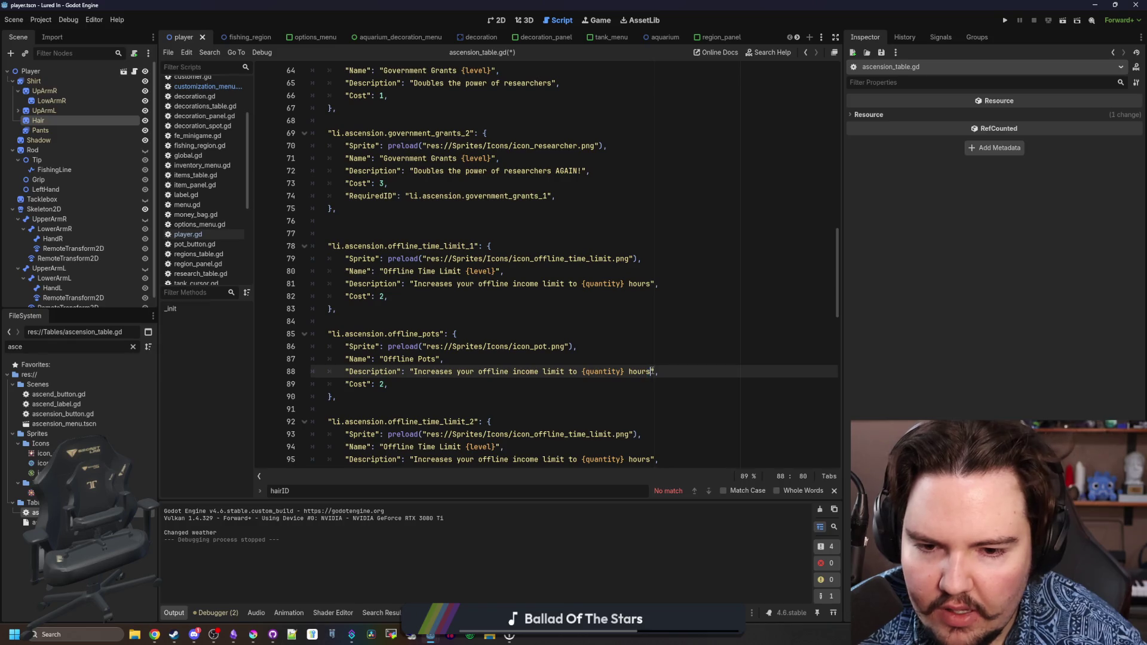
pyautogui.moveTo(649, 371); pyautogui.dragTo(410, 371)
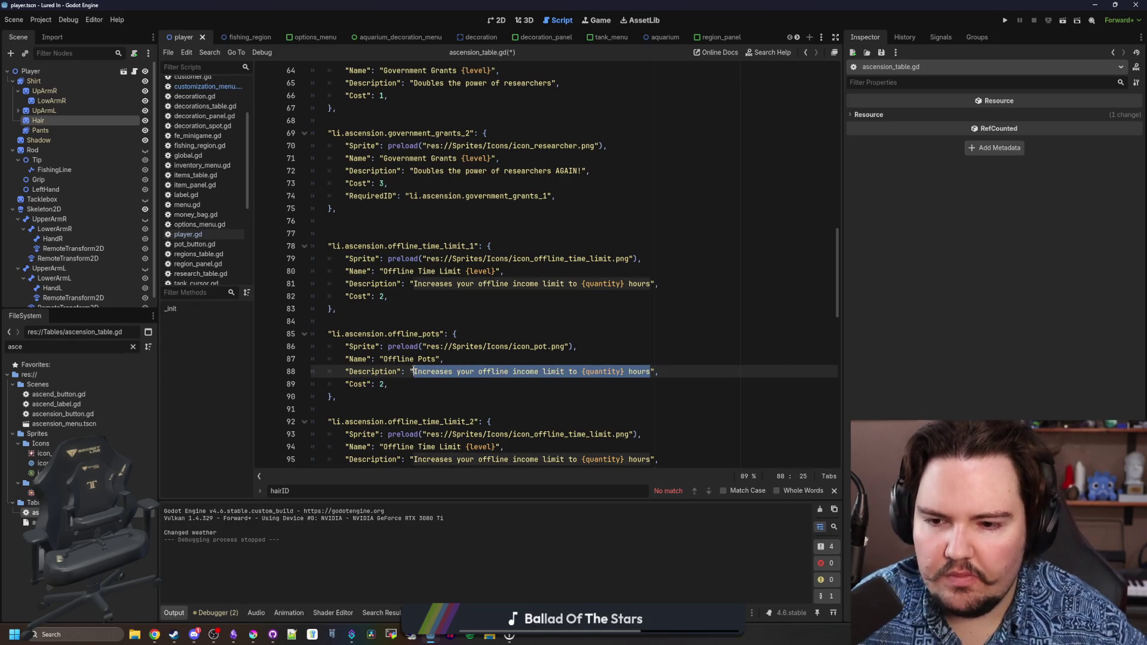
pyautogui.write('Makes it so ')
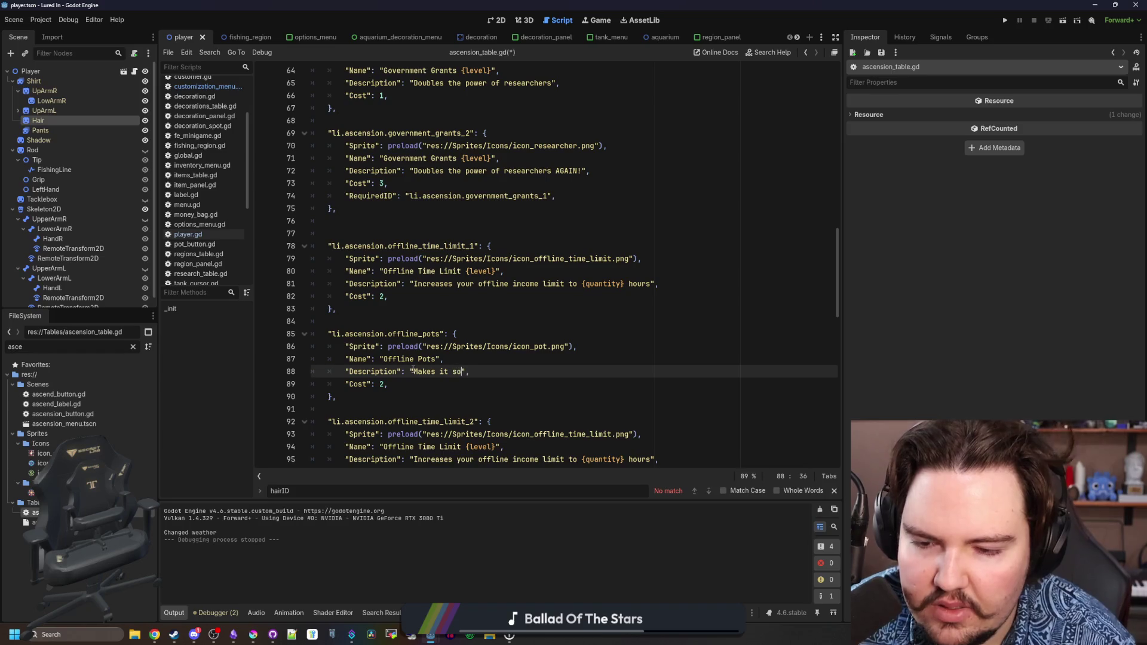
pyautogui.write('pots collect fish w')
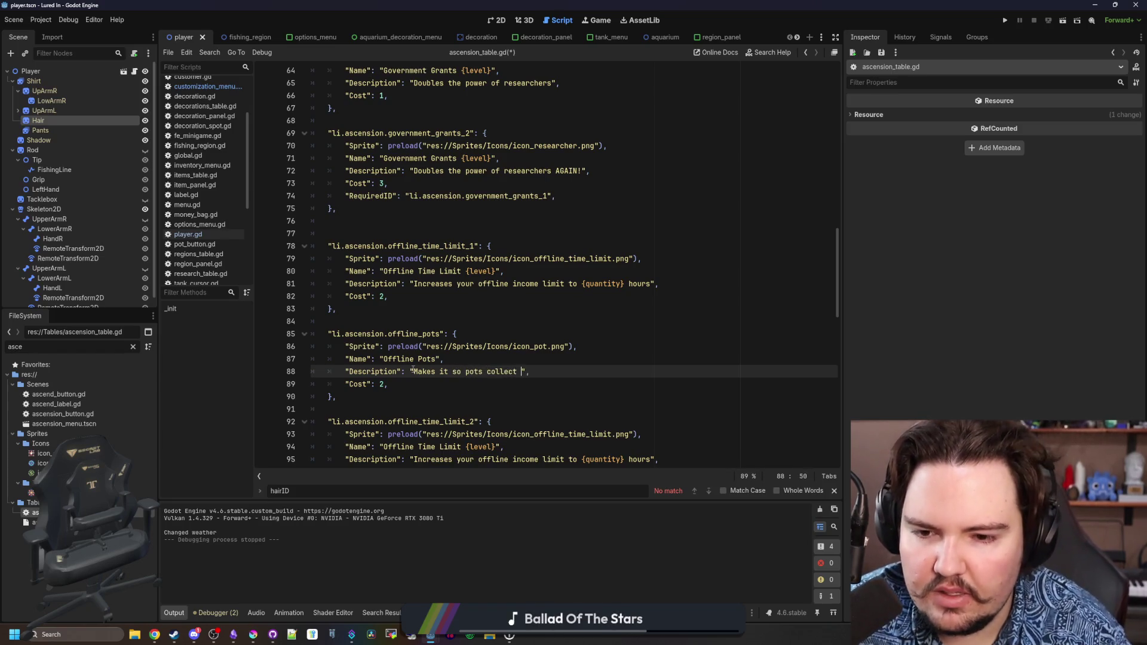
pyautogui.write('hile offline')
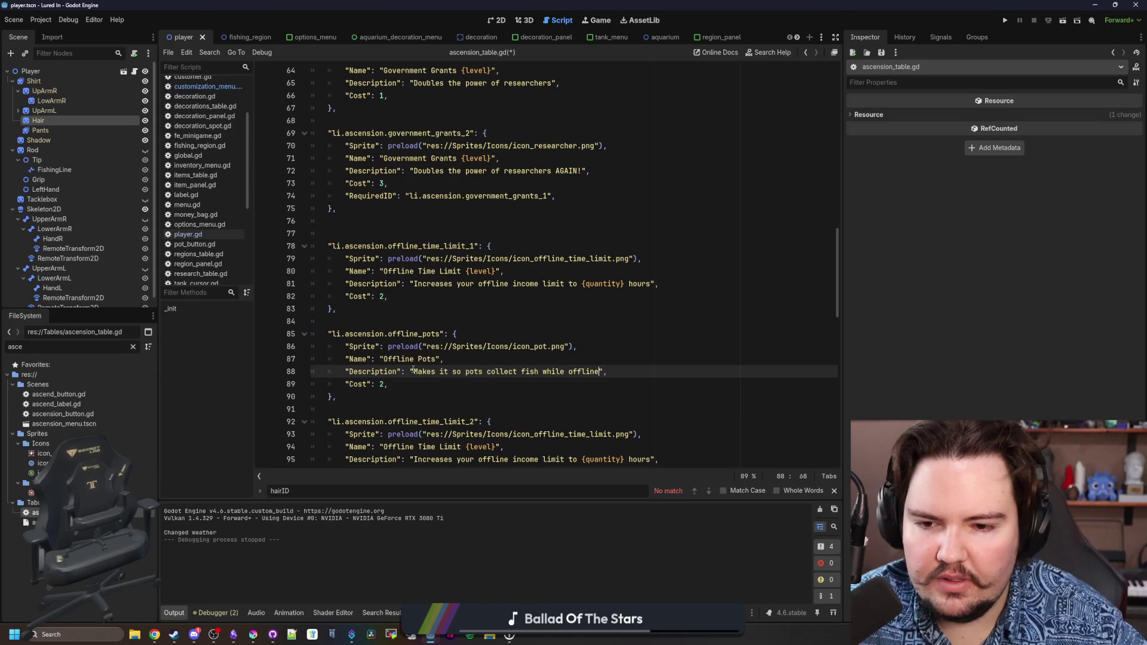
pyautogui.doubleClick(525, 371)
pyautogui.write('creatures')
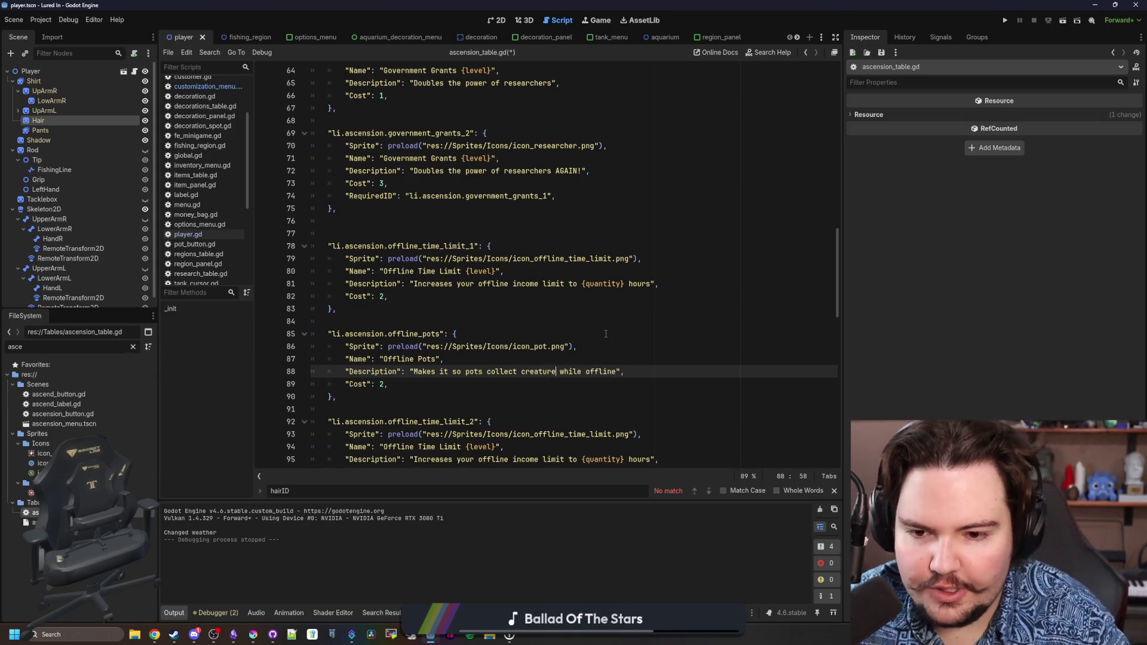
pyautogui.click(606, 334)
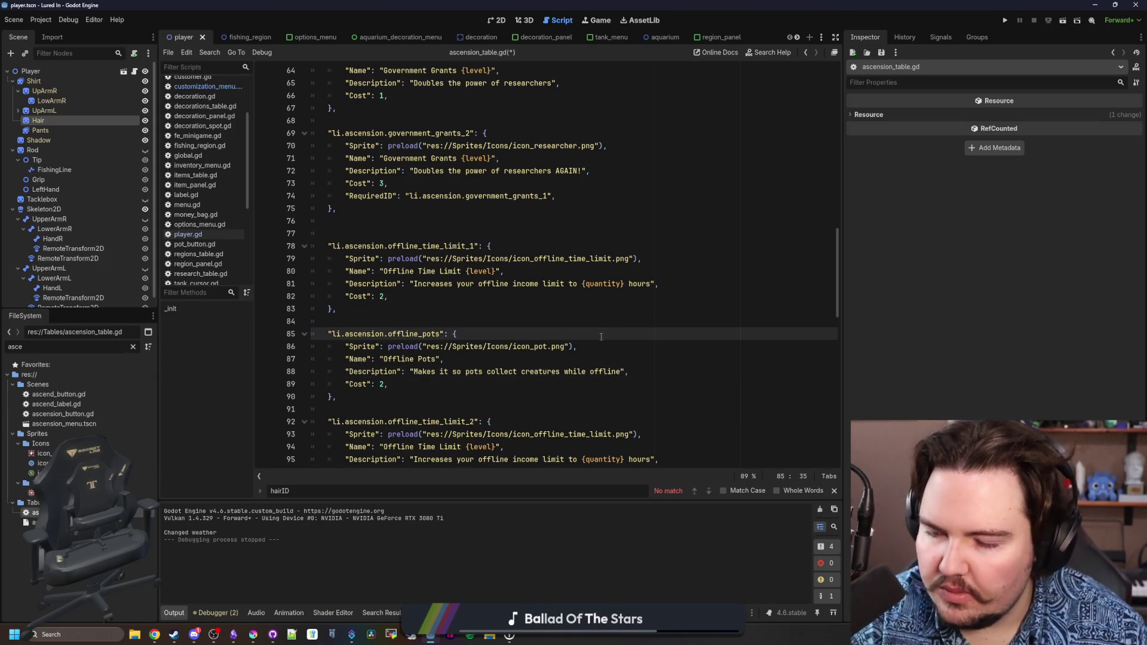
pyautogui.click(505, 322)
pyautogui.click(427, 382)
pyautogui.hotkey('ctrl', 's')
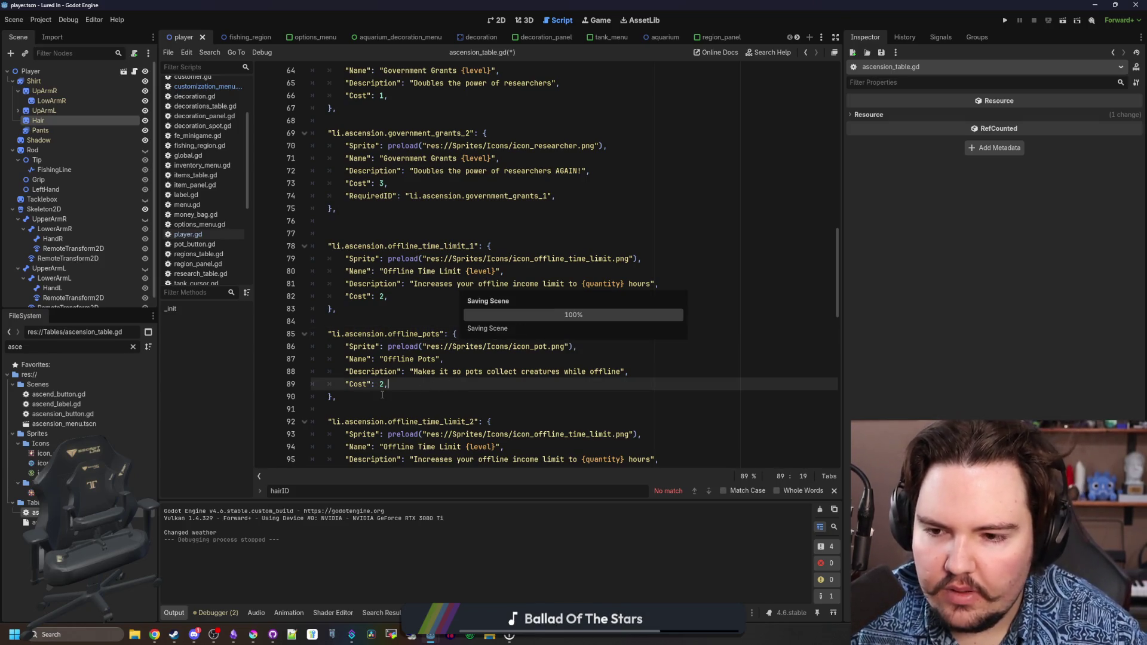
# Make Offline Pots require li.ascension.offline_time_limit_1, save, and run the project.
pyautogui.scroll(-2, 593, 116)
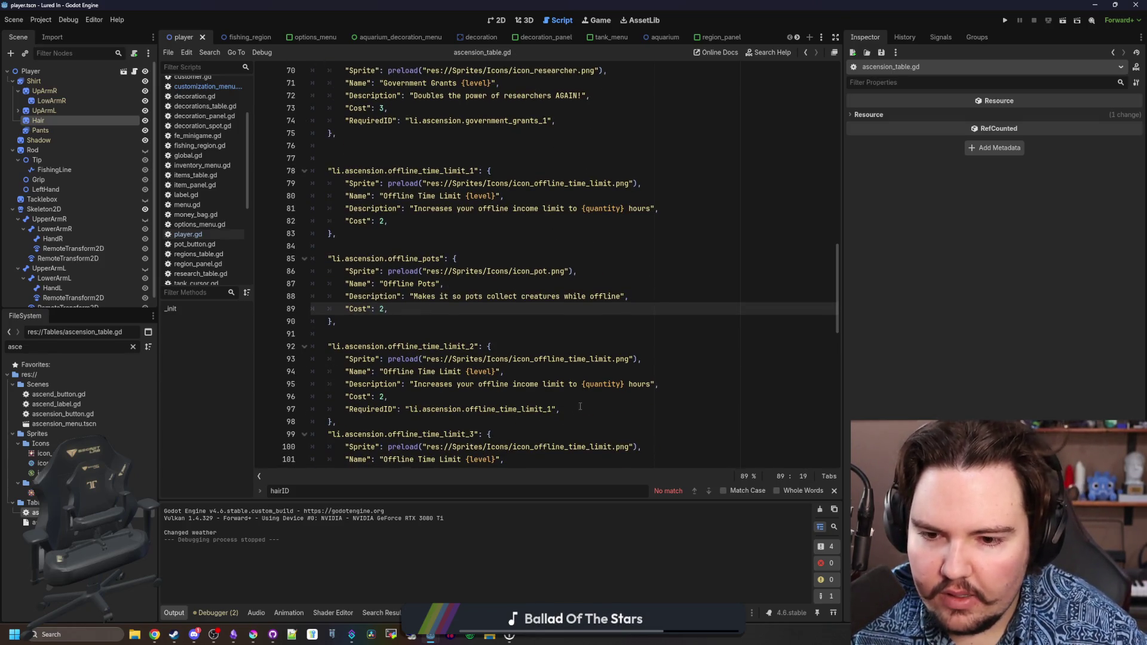
pyautogui.moveTo(580, 407); pyautogui.dragTo(405, 410)
pyautogui.click(425, 317)
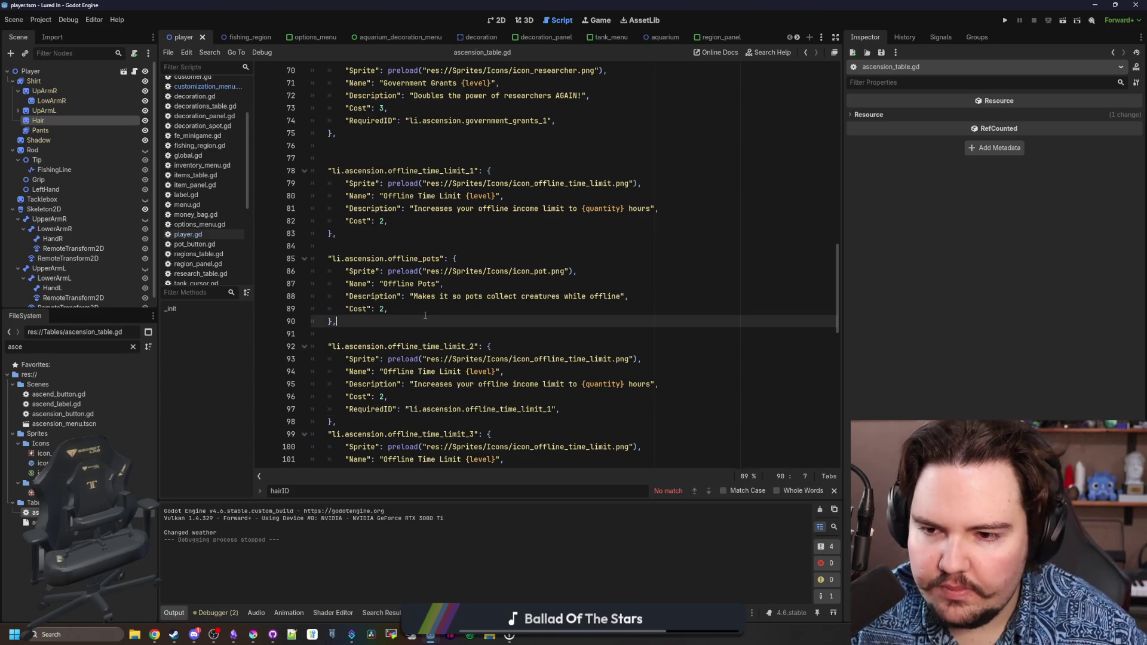
pyautogui.click(419, 312)
pyautogui.press('Return')
pyautogui.hotkey('ctrl', 'v')
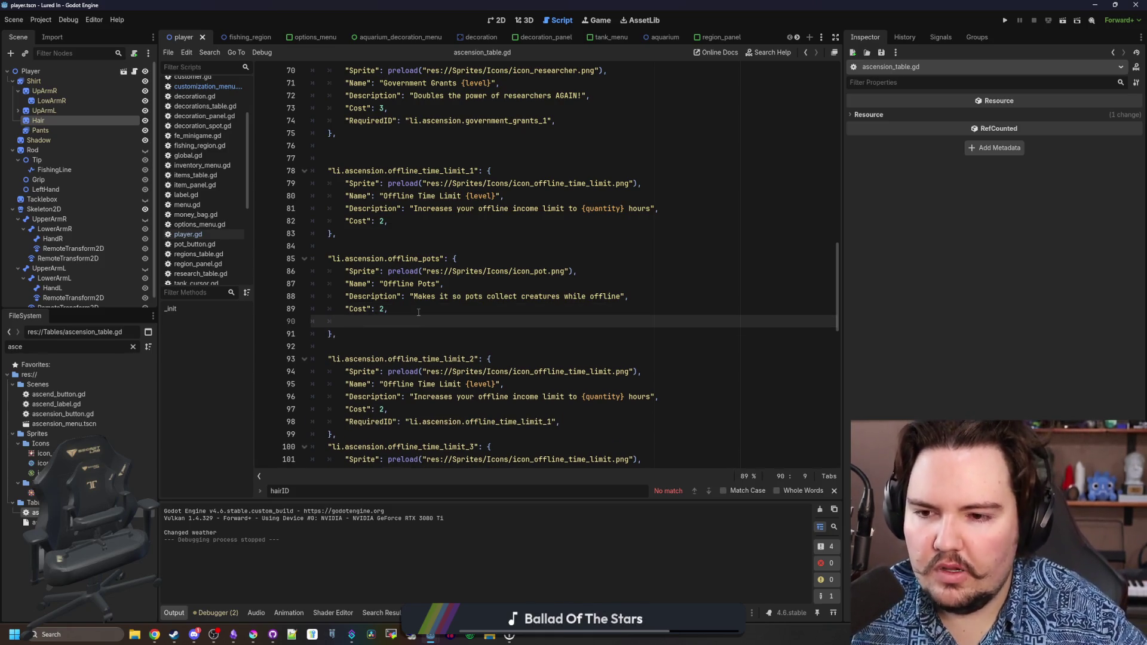
pyautogui.press('Up')
pyautogui.hotkey('ctrl', 's')
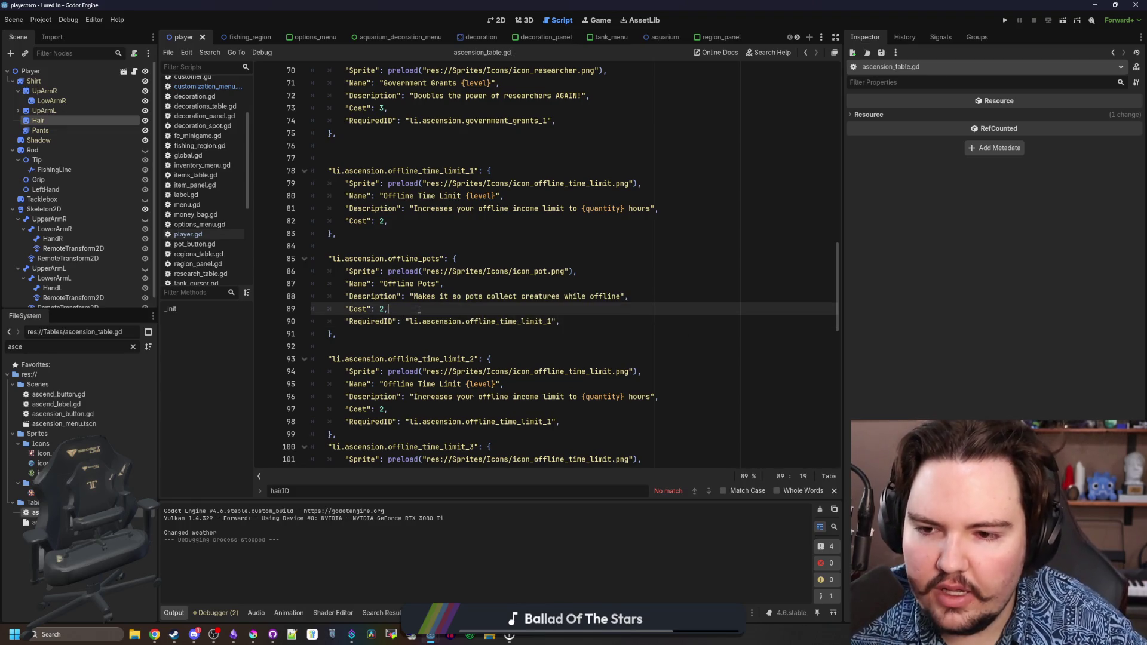
pyautogui.click(1005, 21)
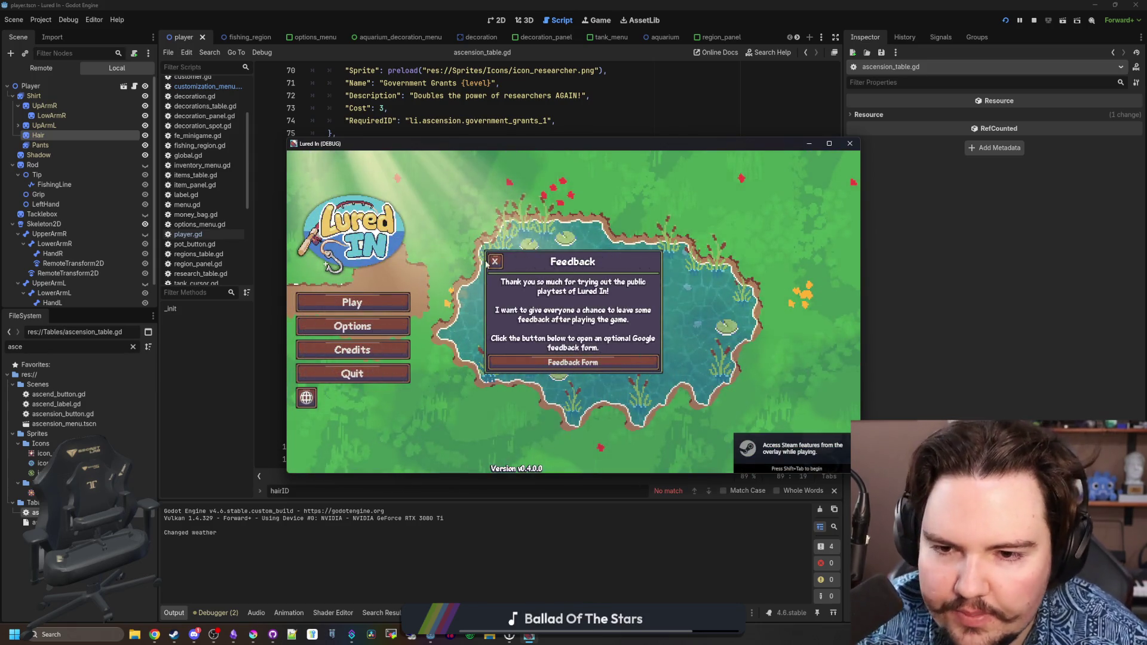
# Start playing, unlock the Equipment research, and open the ascension tree.
pyautogui.click(418, 291)
pyautogui.click(398, 301)
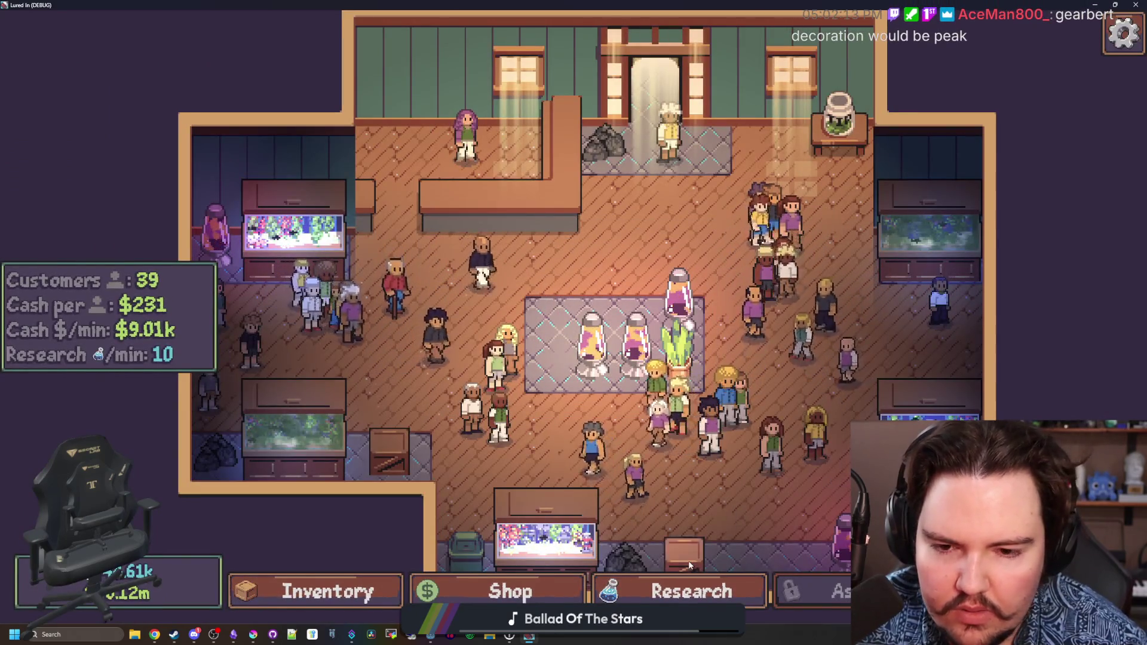
pyautogui.click(681, 552)
pyautogui.click(675, 591)
pyautogui.click(517, 287)
pyautogui.click(948, 366)
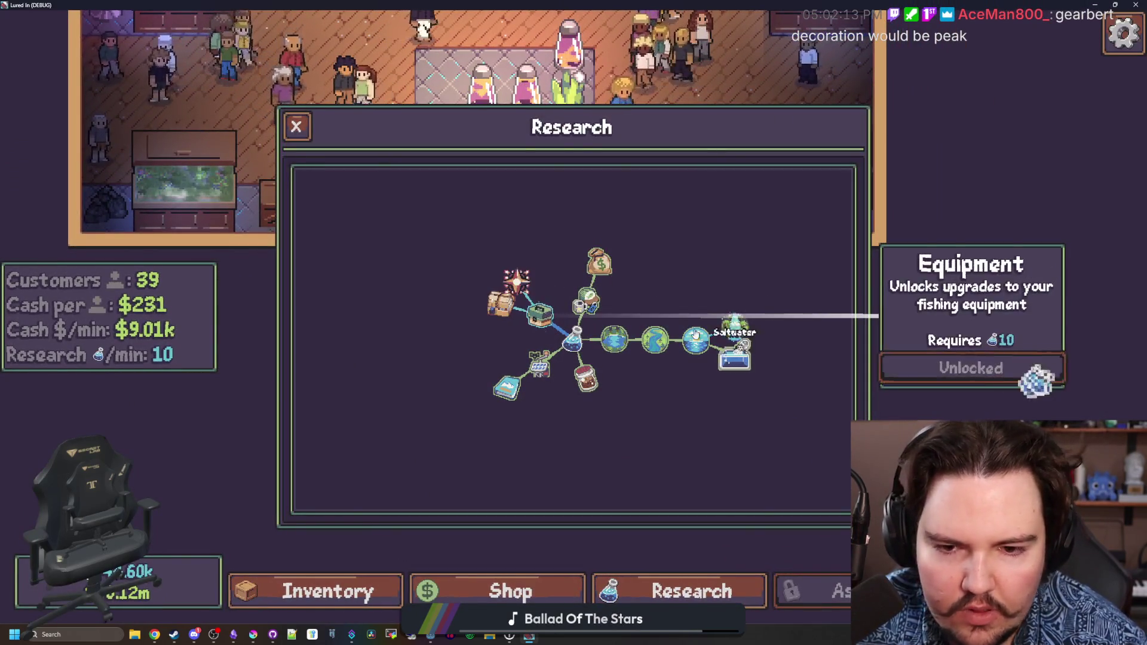
pyautogui.click(813, 591)
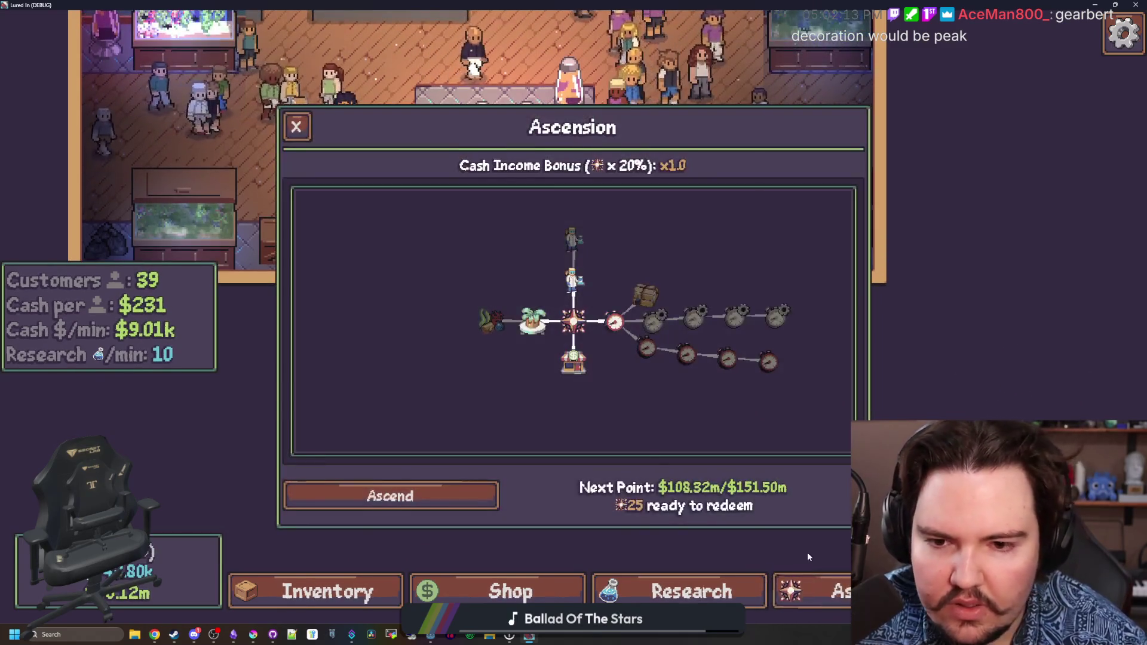
# Compare the Offline Time Limit 1 and Offline Pots upgrade cards in the ascension tree.
pyautogui.scroll(2, 607, 390)
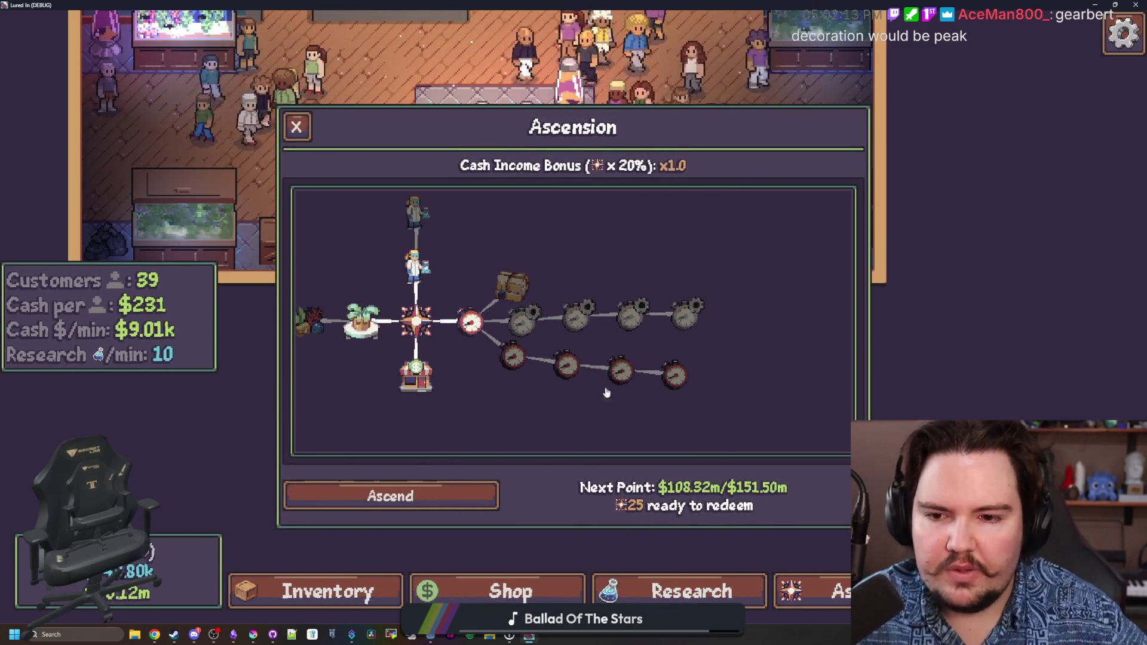
pyautogui.click(470, 323)
pyautogui.click(513, 286)
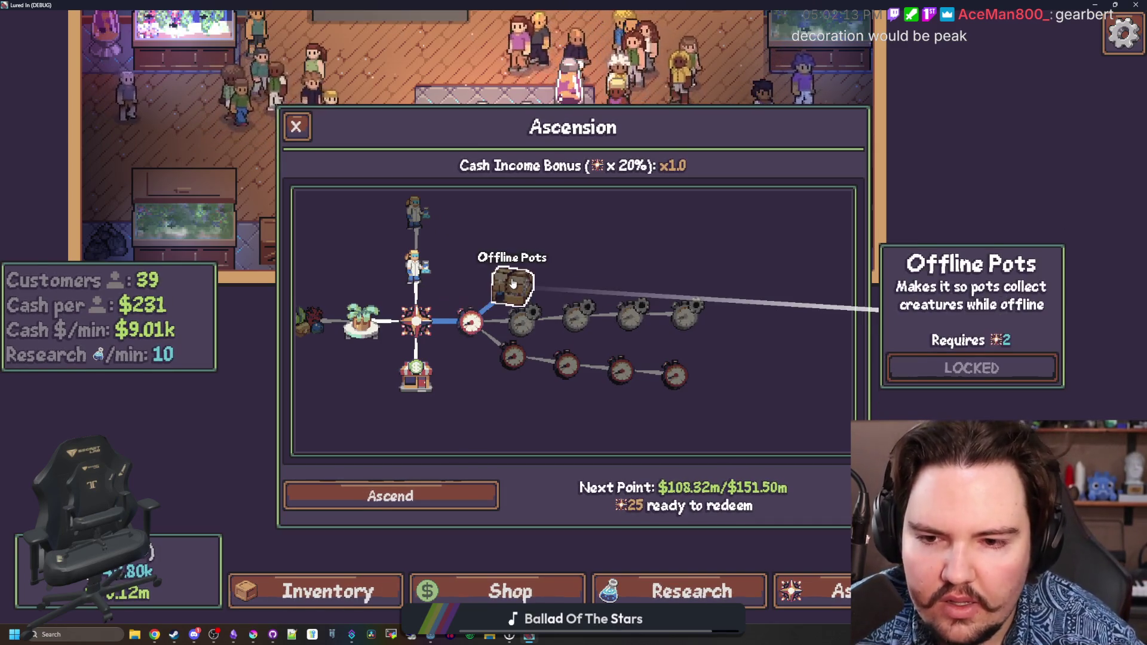
pyautogui.scroll(-2, 623, 261)
pyautogui.click(623, 261)
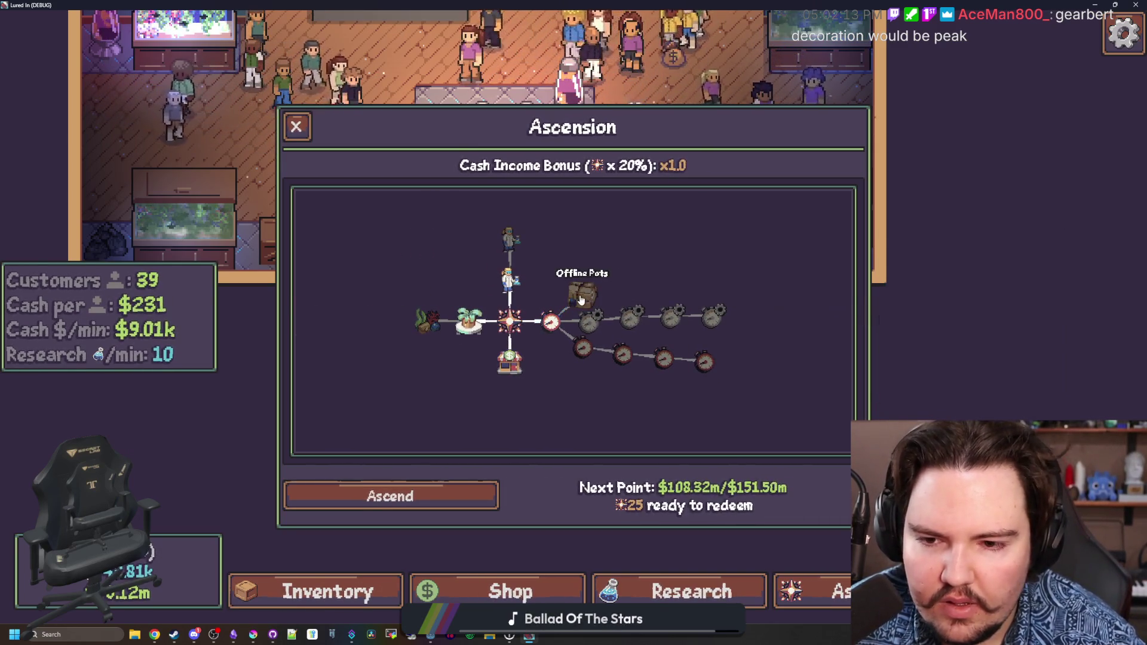
pyautogui.click(583, 295)
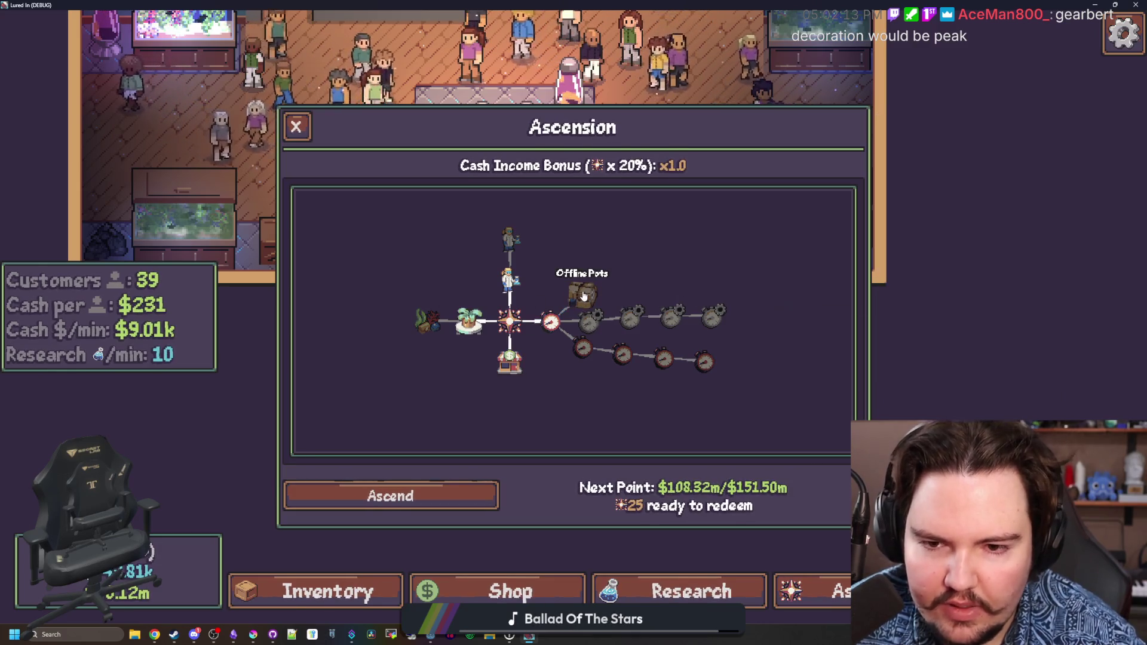
pyautogui.click(550, 323)
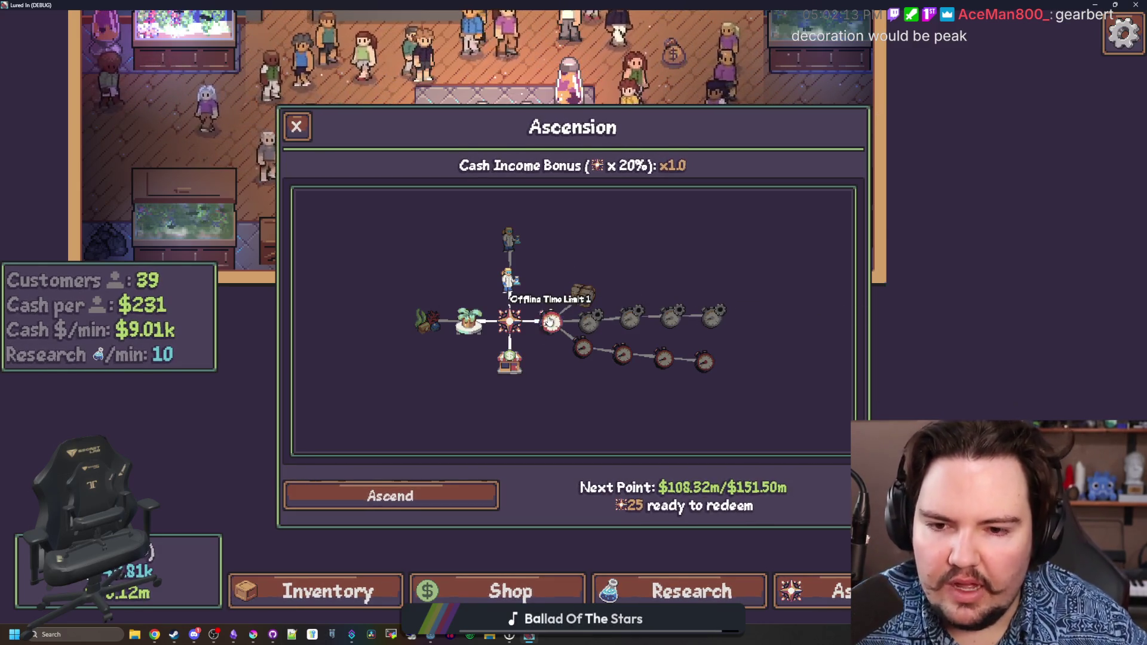
# Shift the tree left, reselect the Offline Pots node, then close the game with Alt+F4.
pyautogui.scroll(1, 669, 373)
pyautogui.moveTo(669, 373); pyautogui.dragTo(626, 353)
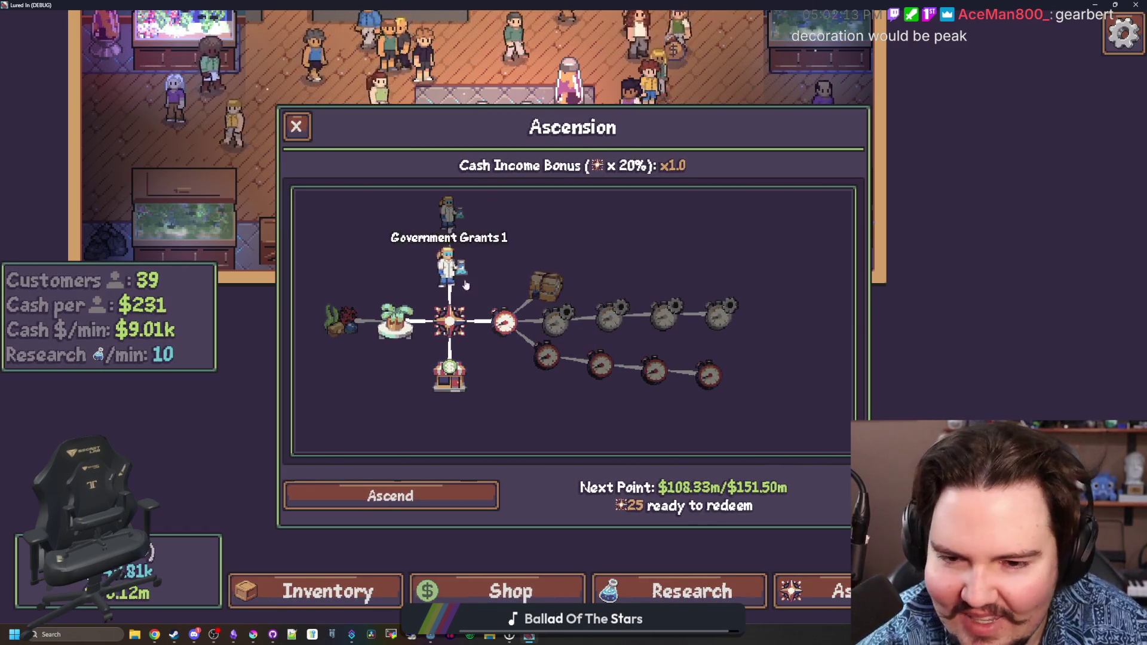
pyautogui.click(534, 287)
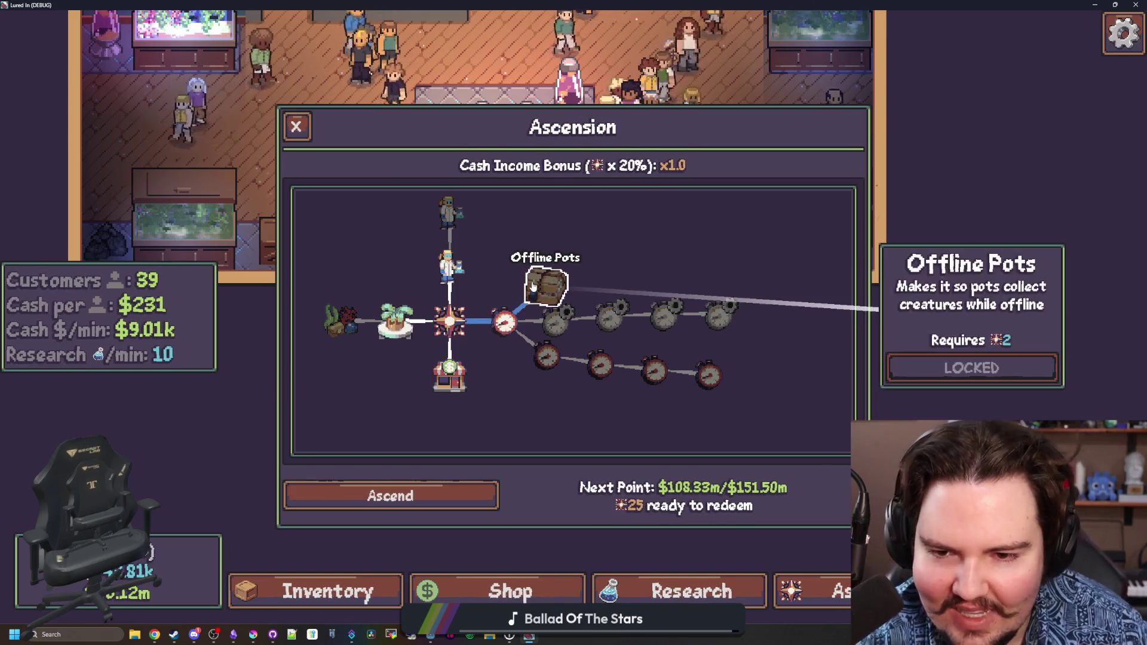
pyautogui.scroll(1, 533, 287)
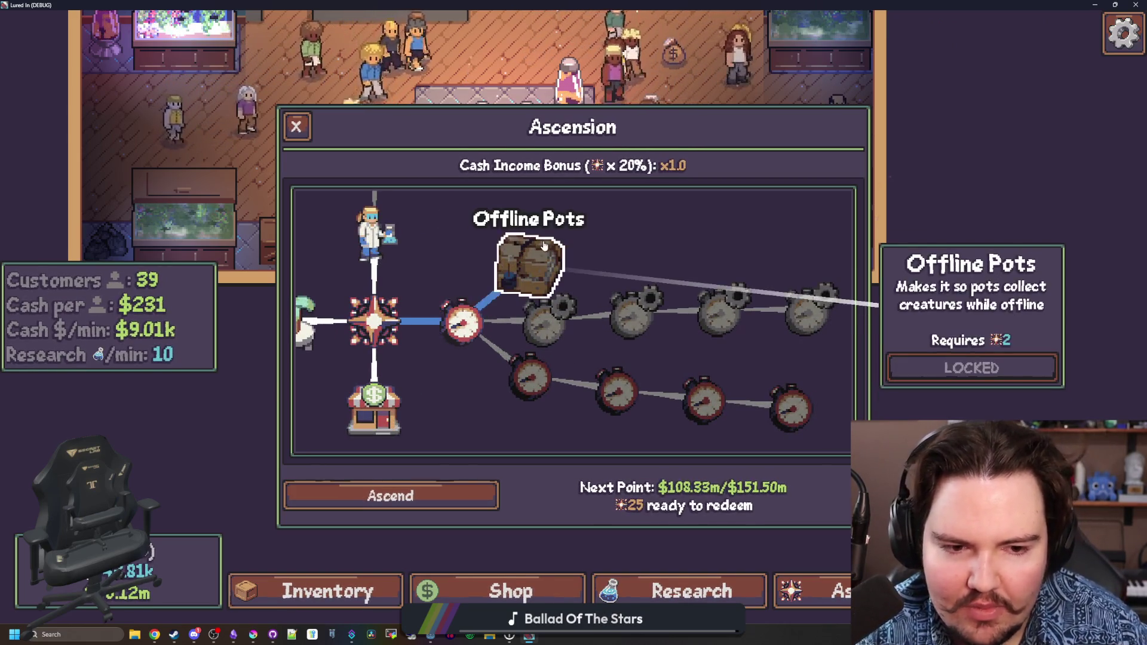
pyautogui.scroll(-2, 544, 246)
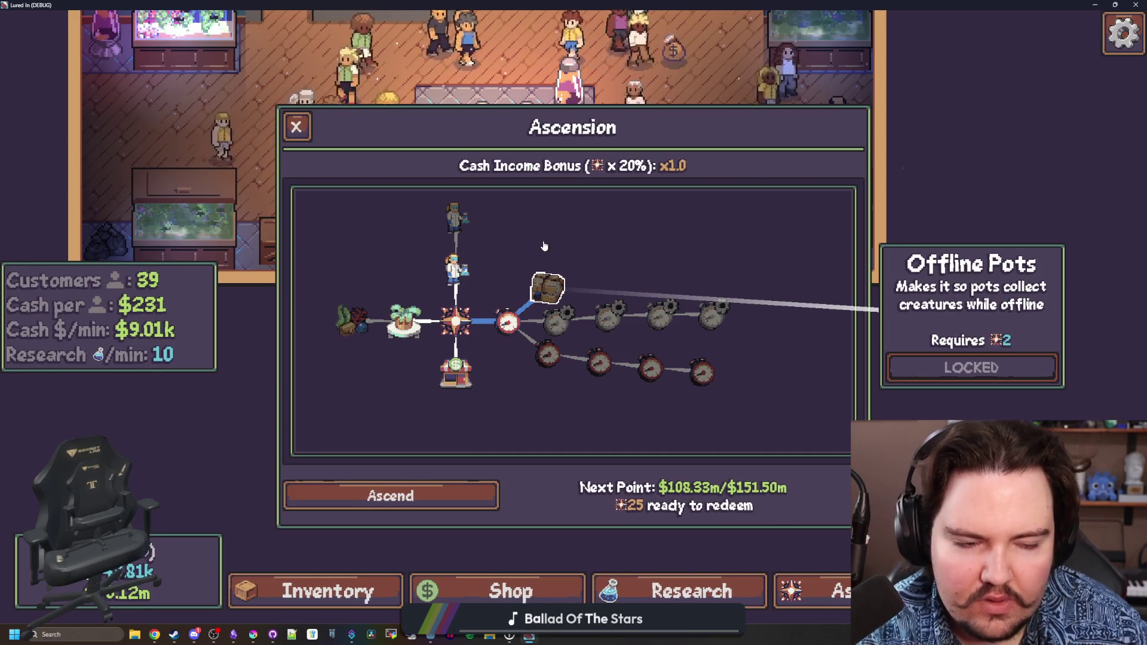
pyautogui.click(535, 288)
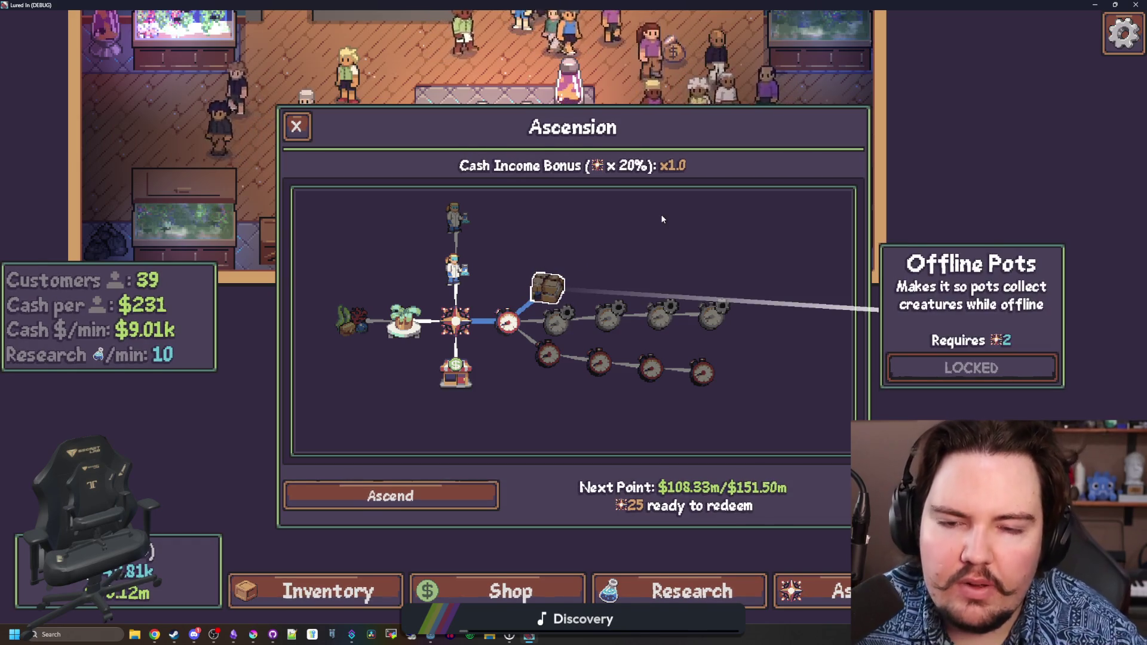
pyautogui.hotkey('alt', 'F4')
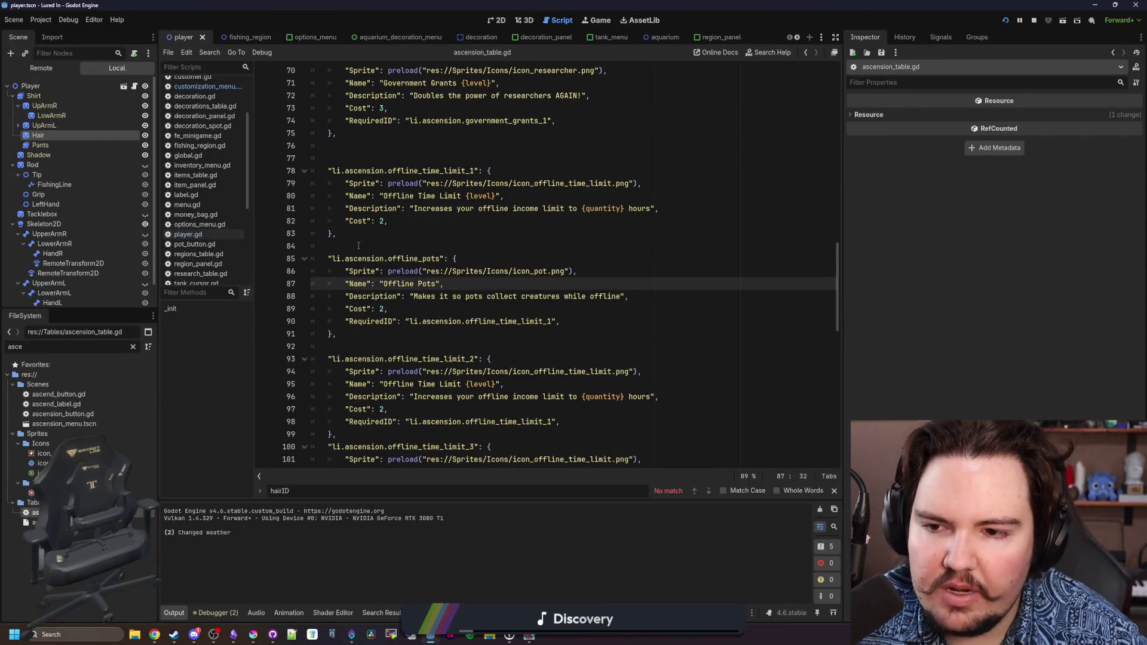
# Save ascension_table.gd and open offline_notice.gd by filtering the files for 'offline'.
pyautogui.click(358, 245)
pyautogui.hotkey('ctrl', 's')
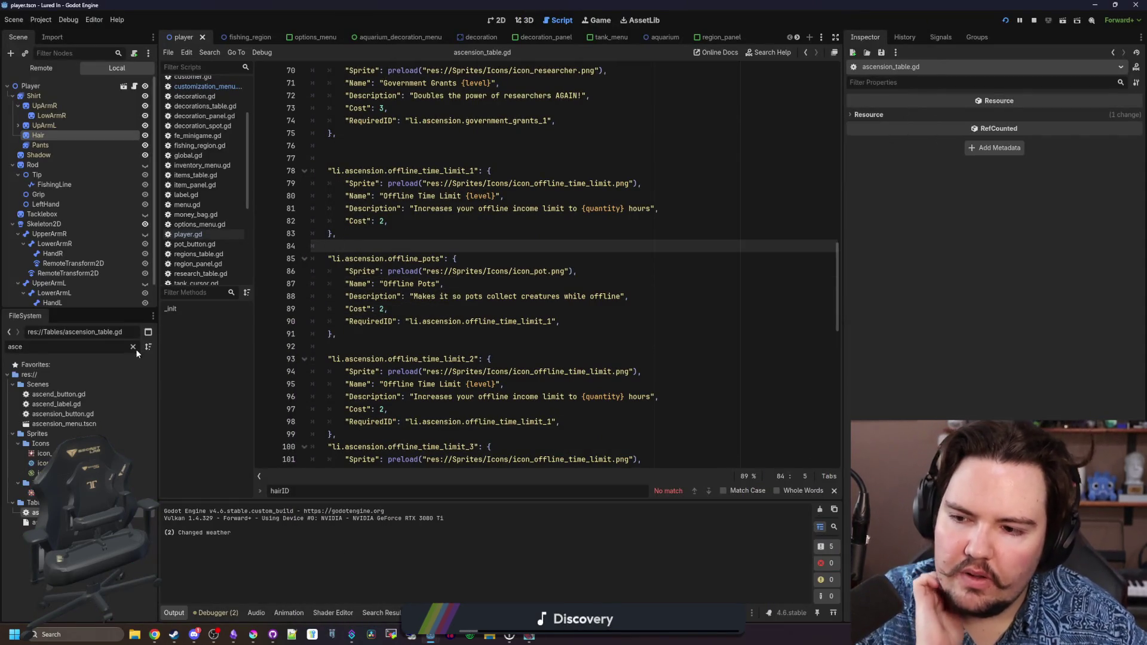
pyautogui.click(134, 347)
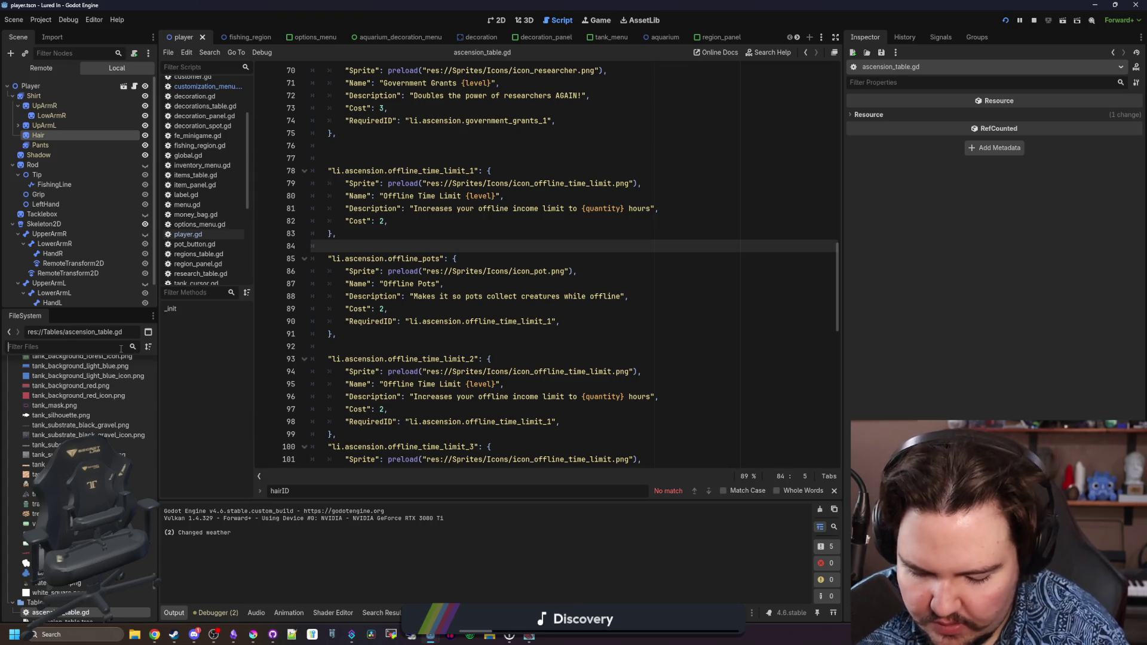
pyautogui.write('offline')
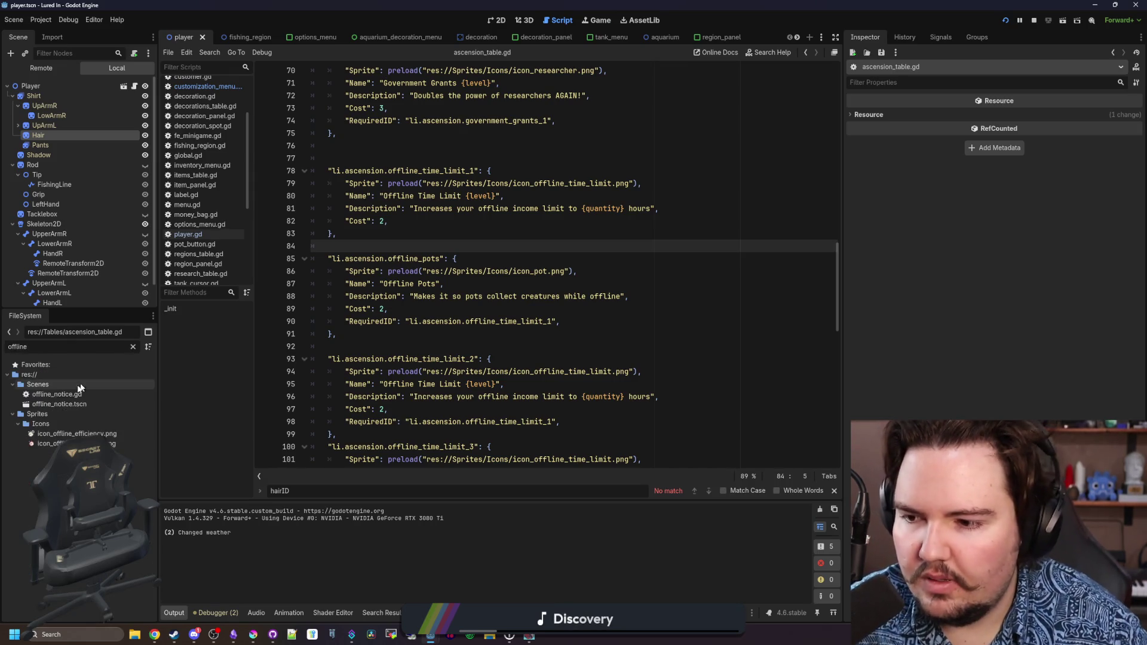
pyautogui.doubleClick(67, 394)
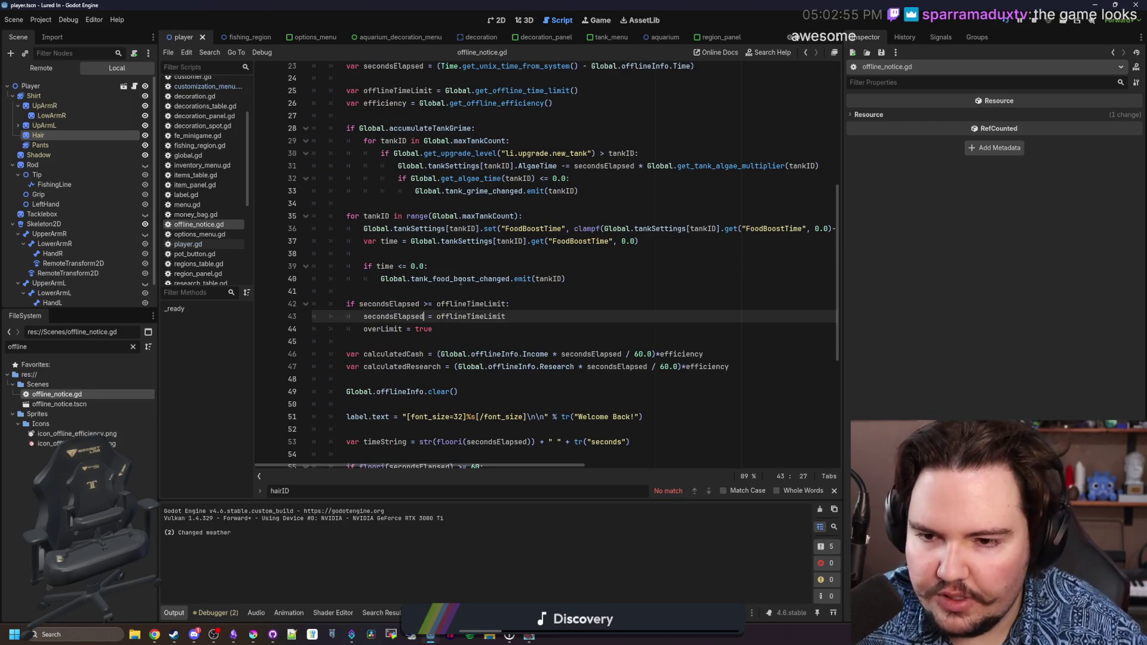
# Select lines 18–20 of the _ready offline-income code.
pyautogui.click(446, 293)
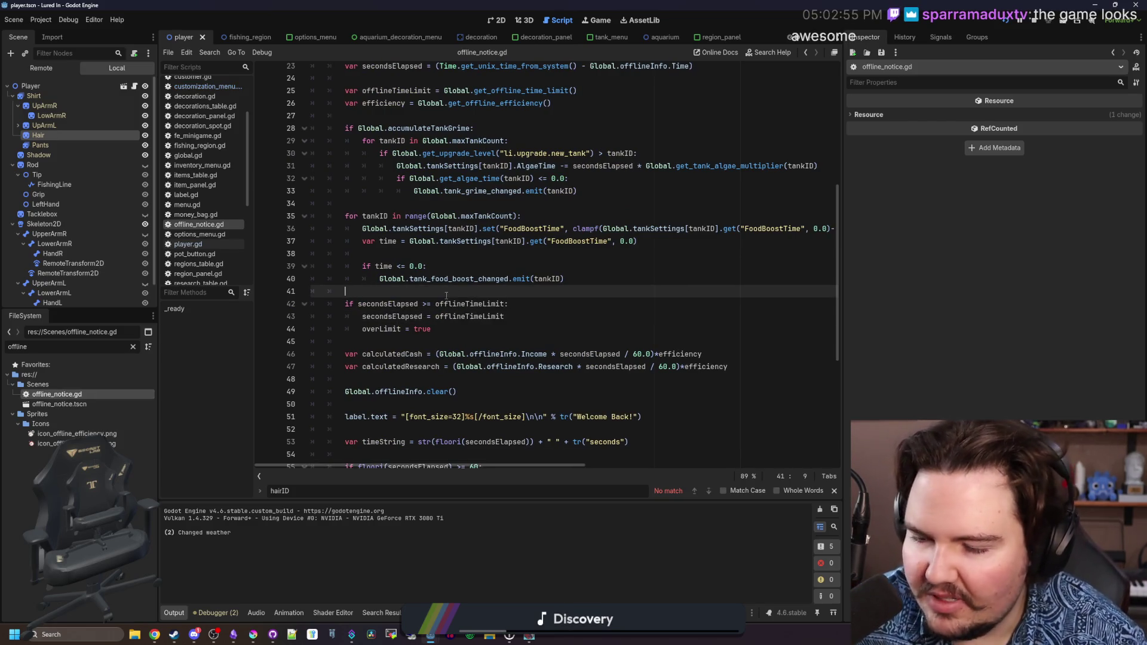
pyautogui.scroll(6, 448, 296)
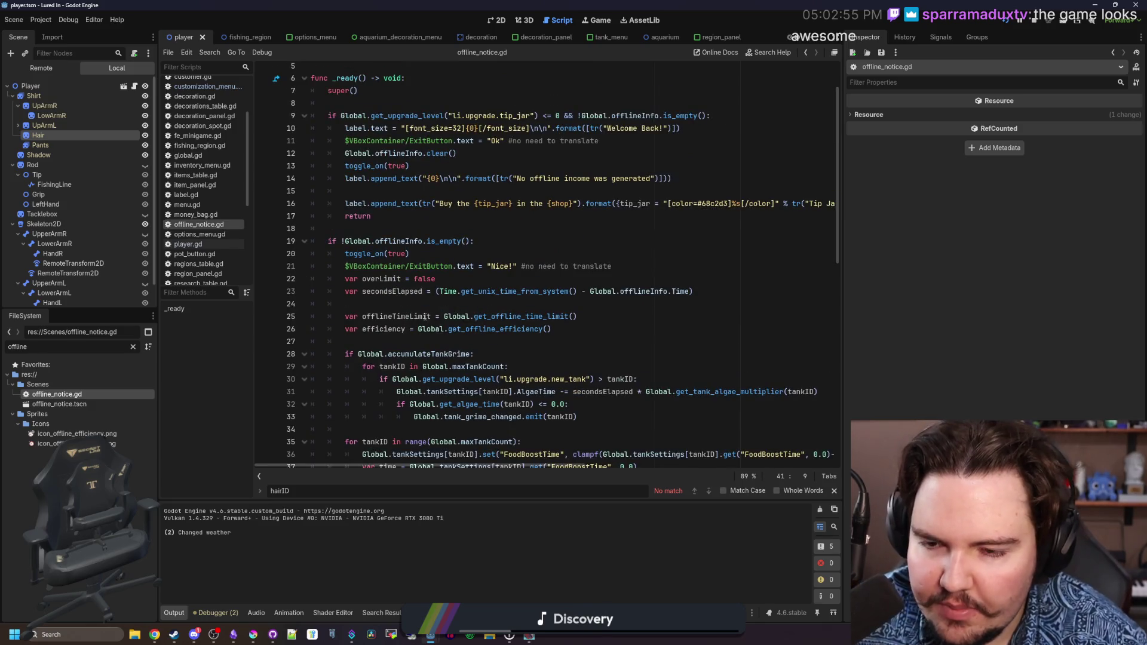
pyautogui.scroll(2, 426, 317)
pyautogui.click(408, 284)
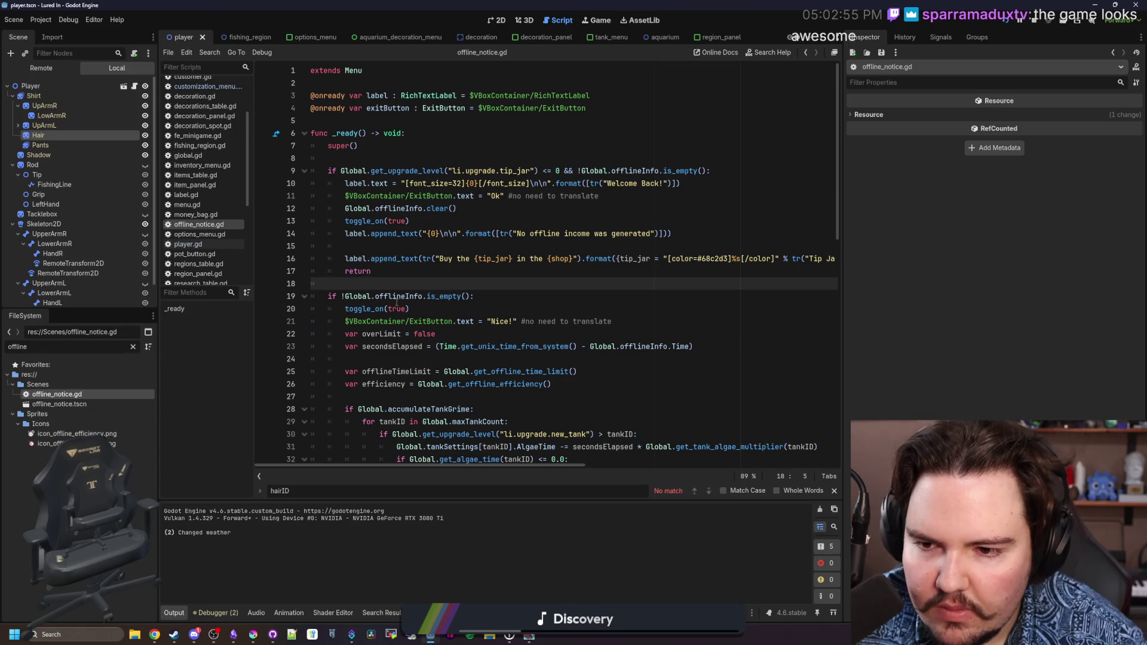
pyautogui.moveTo(410, 309); pyautogui.dragTo(296, 289)
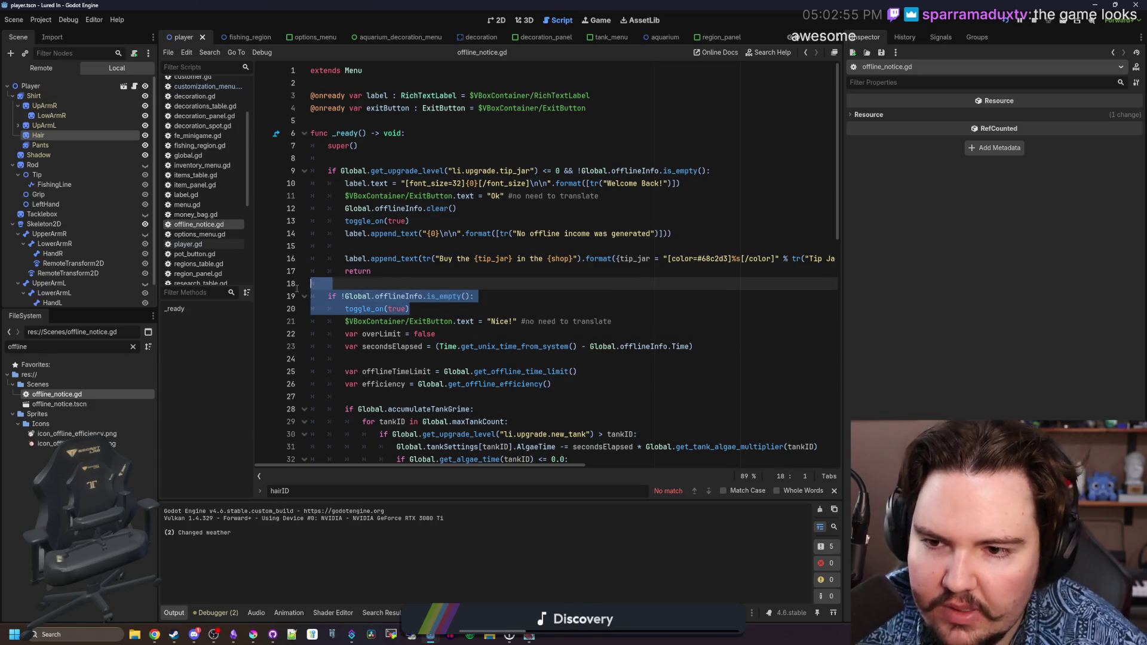